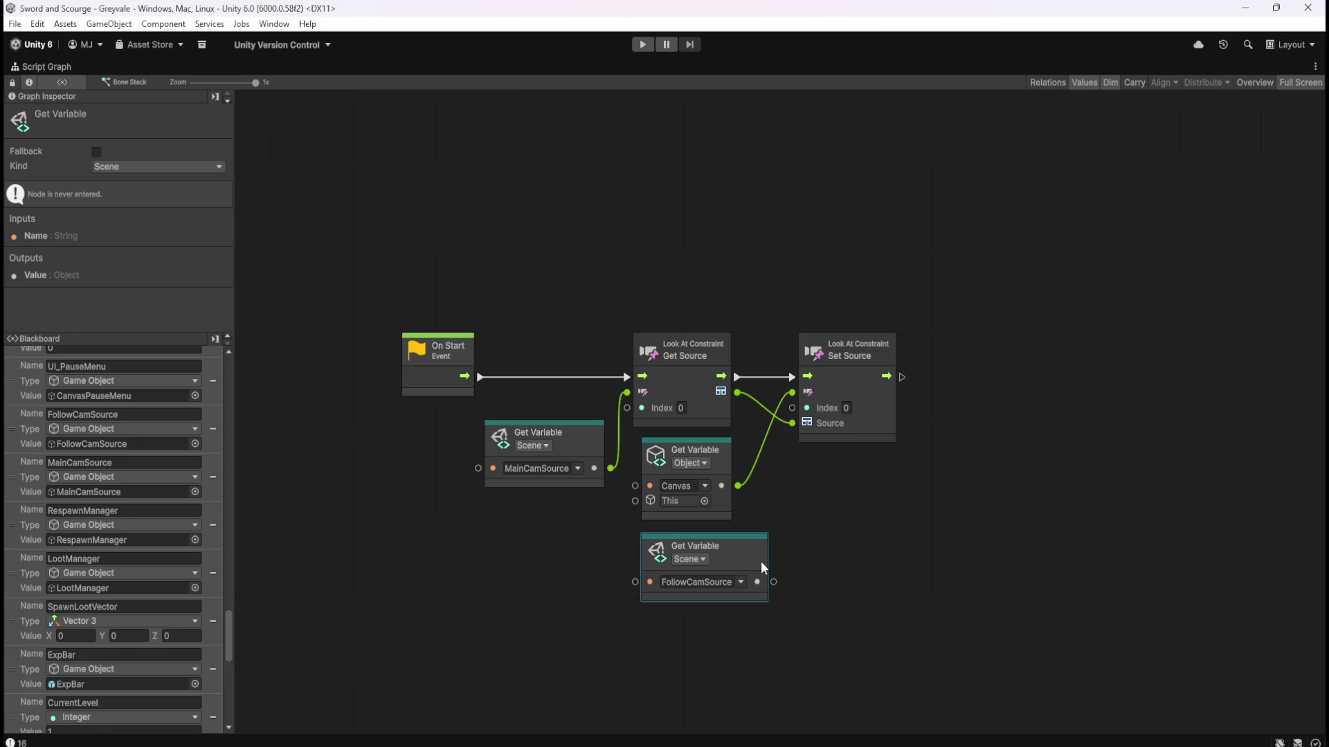
Wire FollowCamSource into Set Source's Source port, restore the docked layout, and exit the Bone Stack prefab.
drag(775, 584, 791, 393)
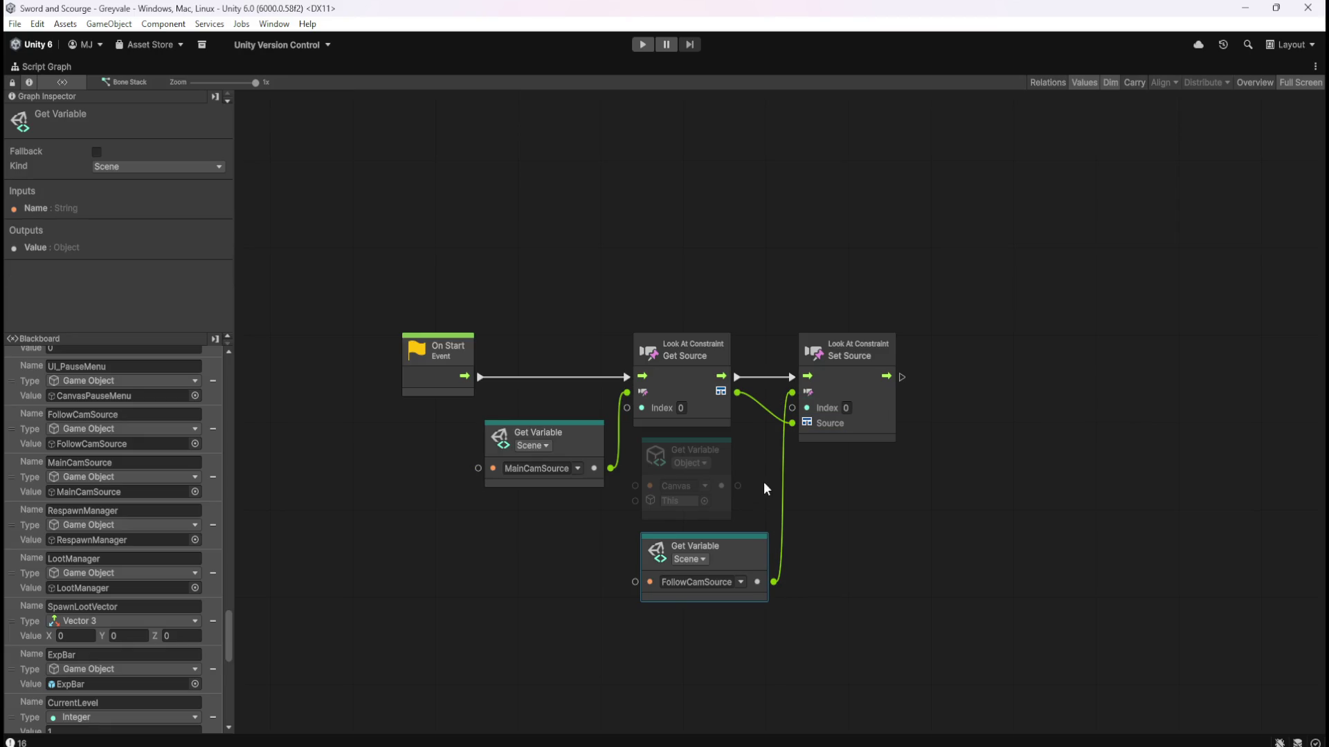
click(830, 489)
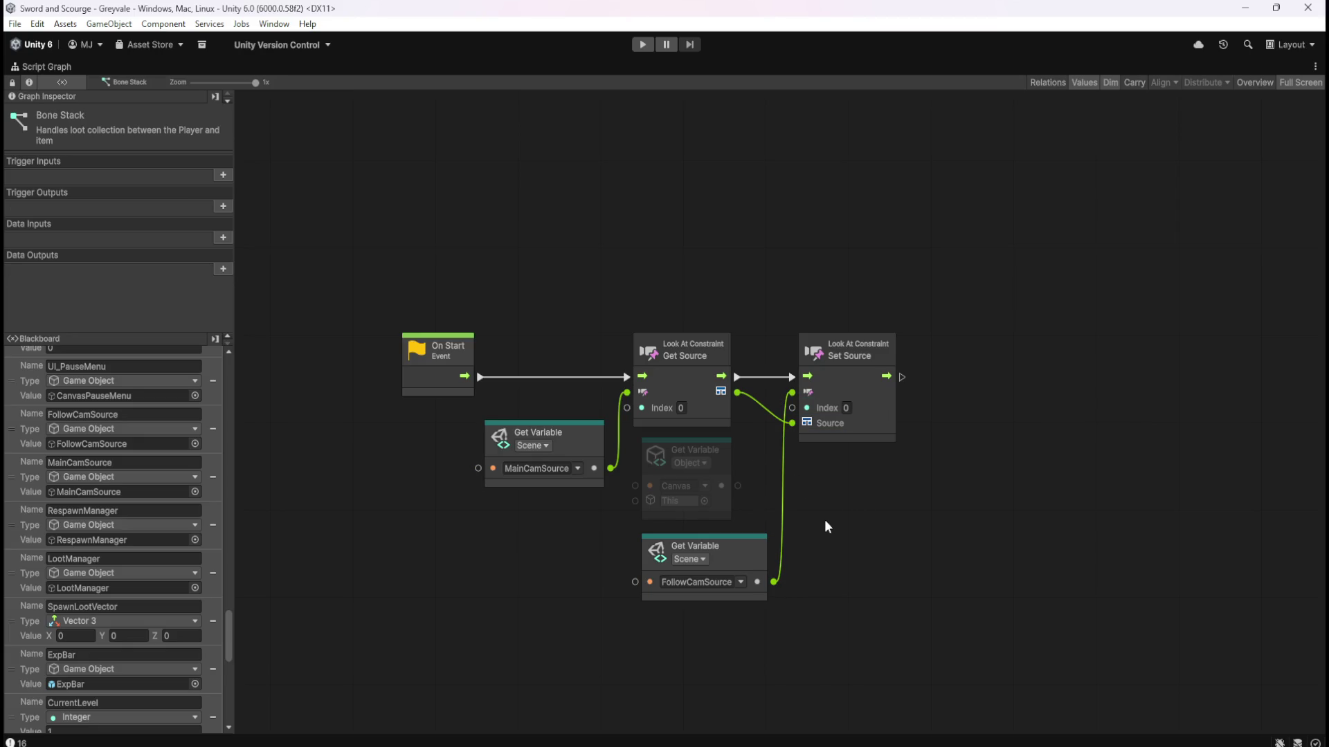
key(shift+space)
click(10, 99)
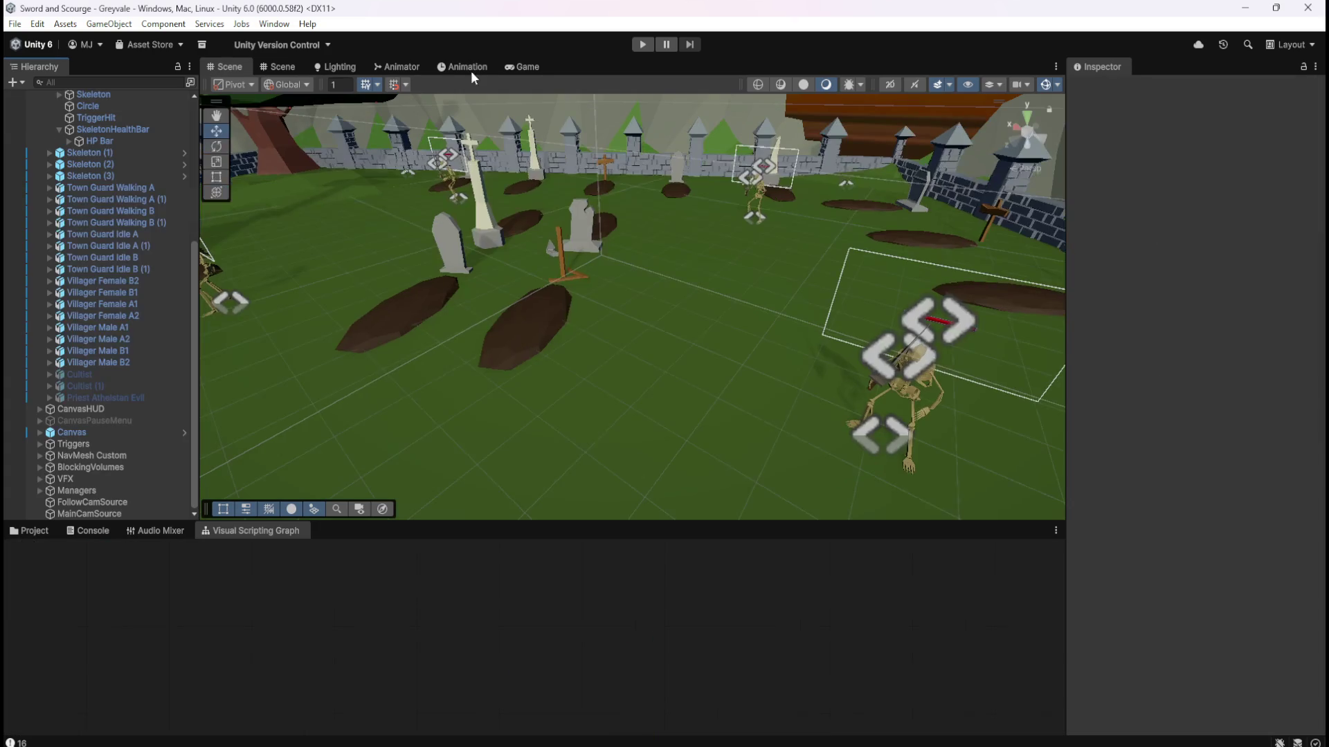
click(650, 45)
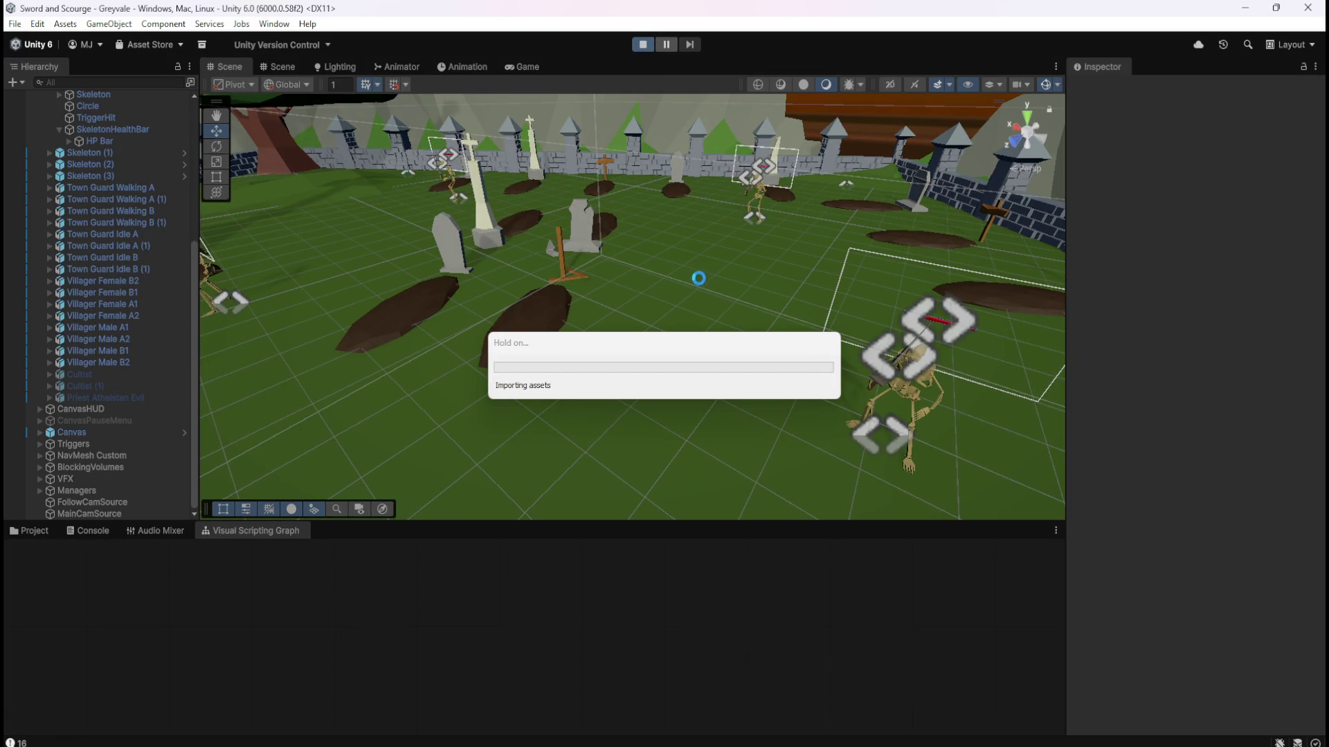
key(w)
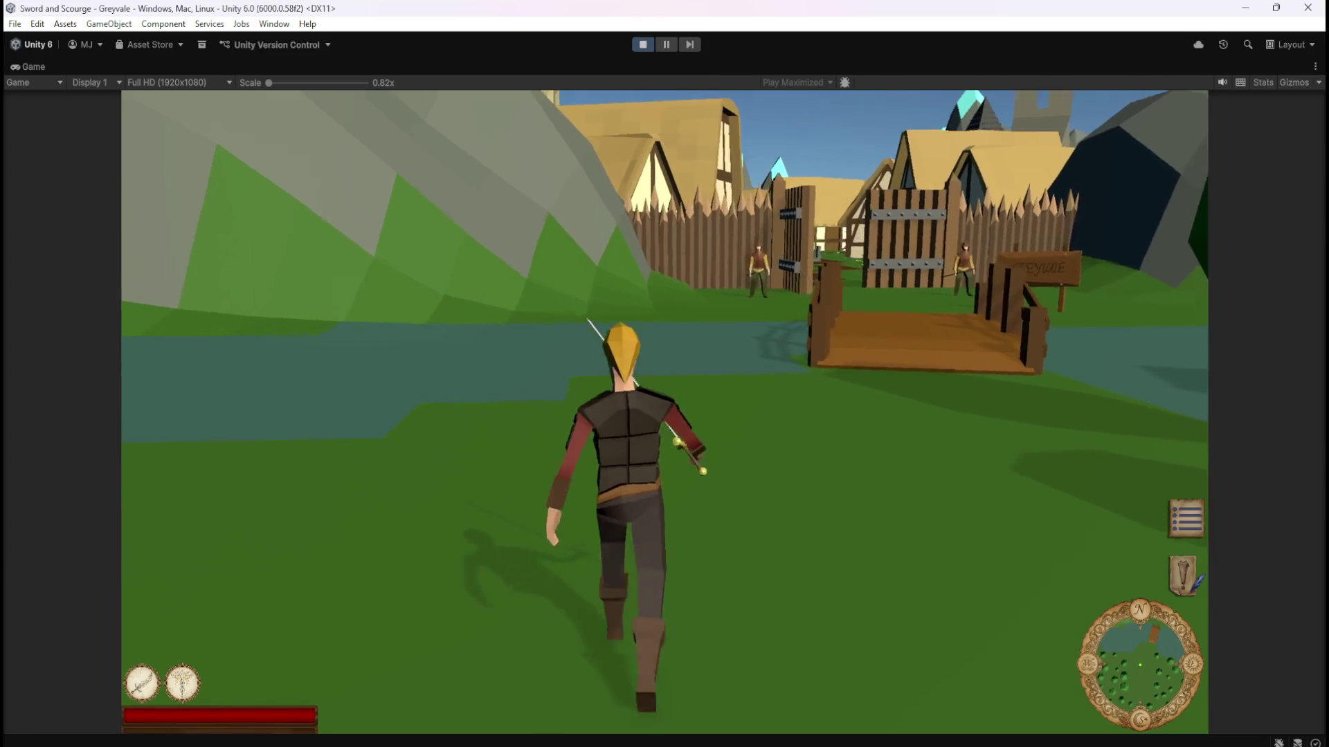
key(w)
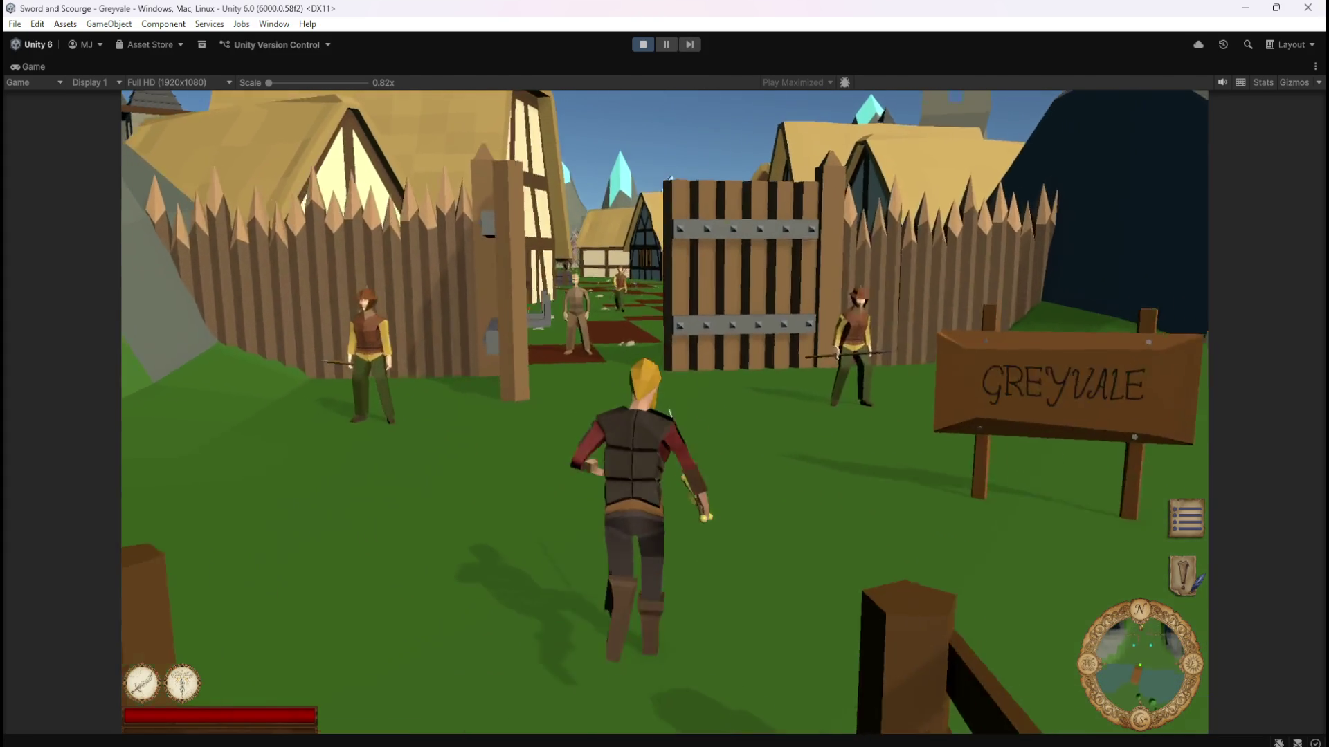
key(w)
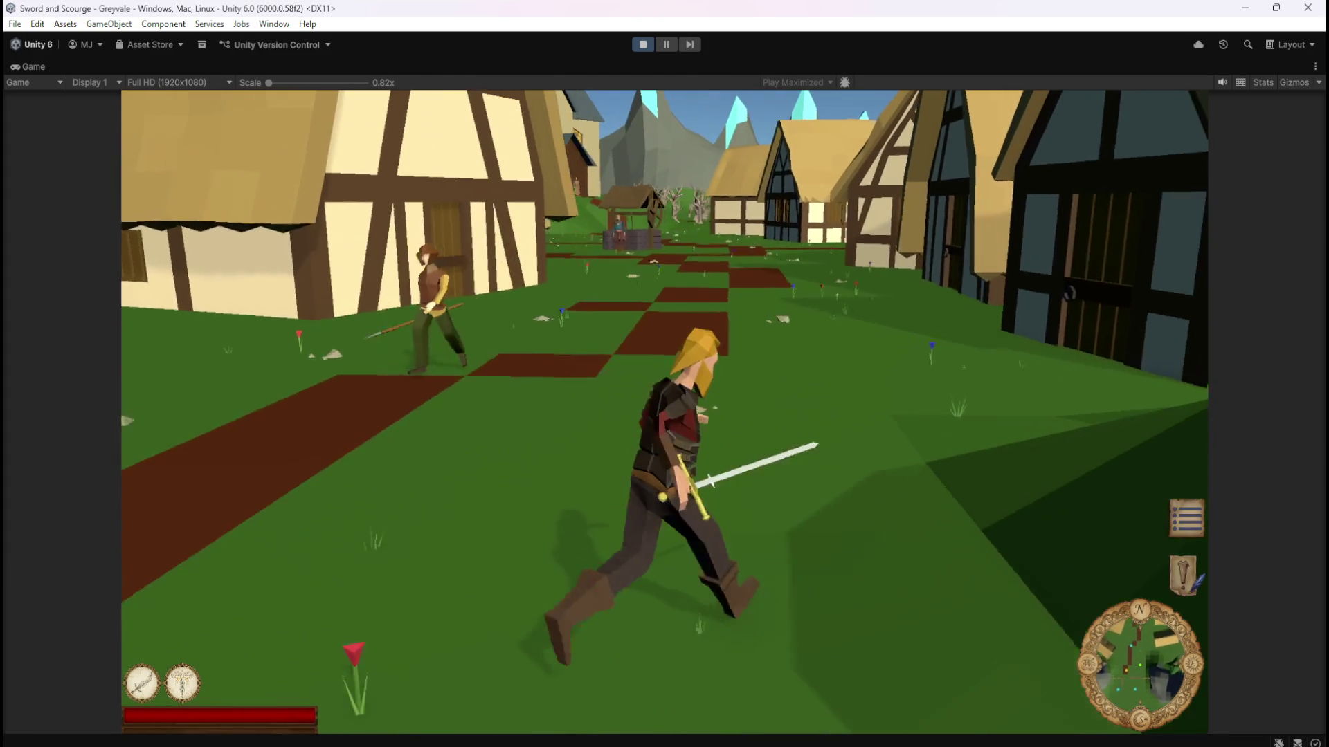
key(w)
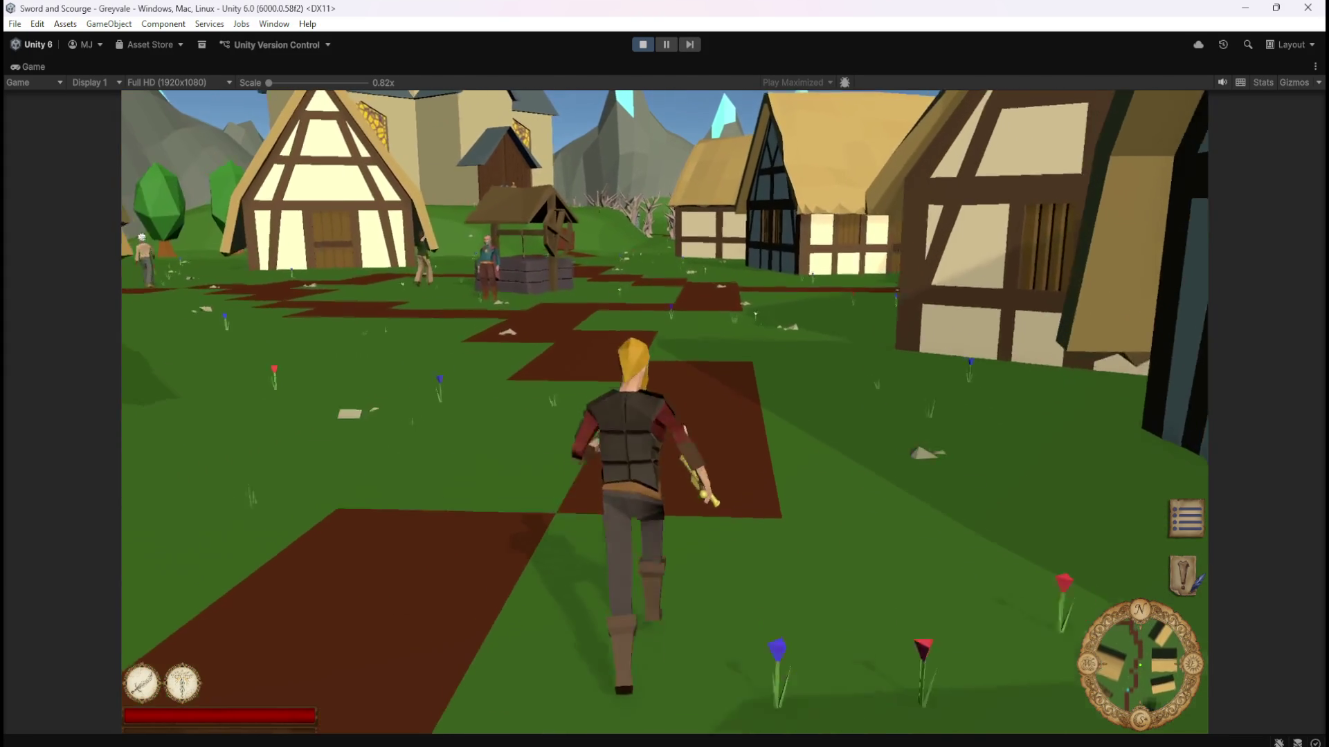
key(w)
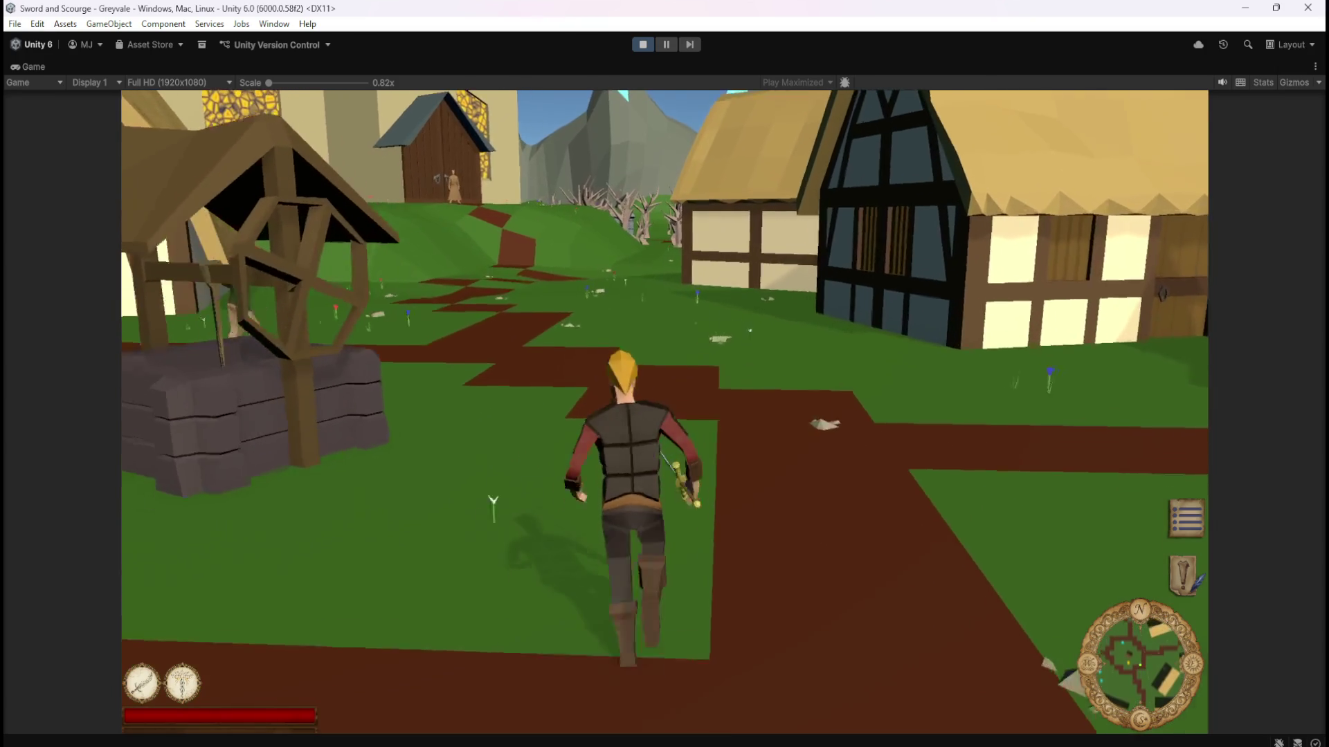
key(w)
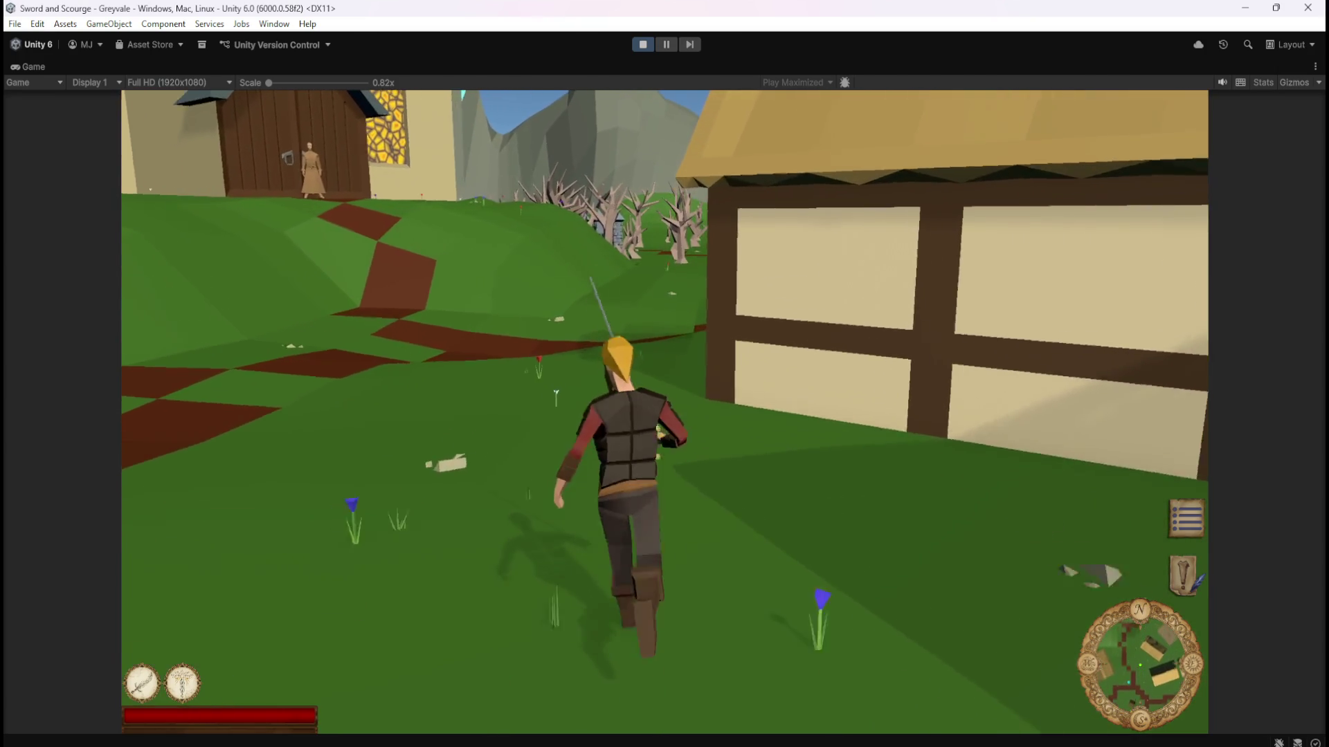
key(w)
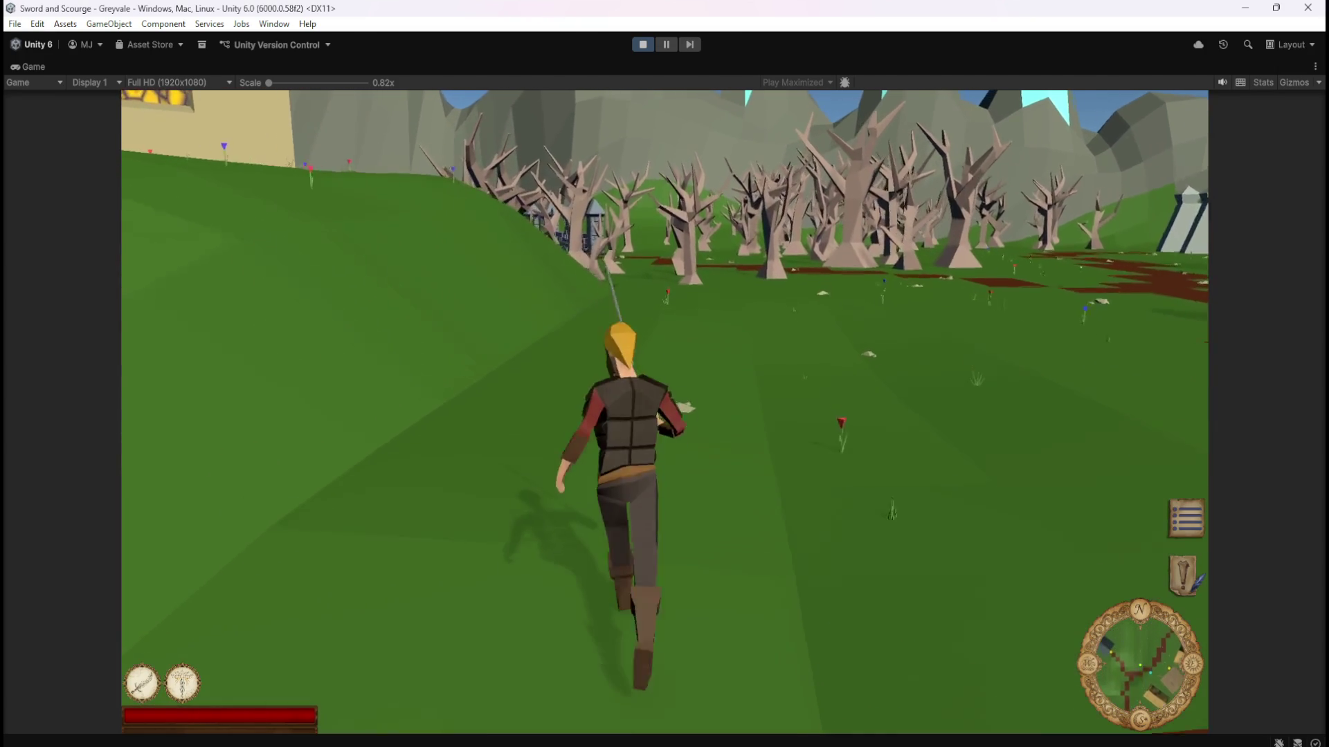
key(w)
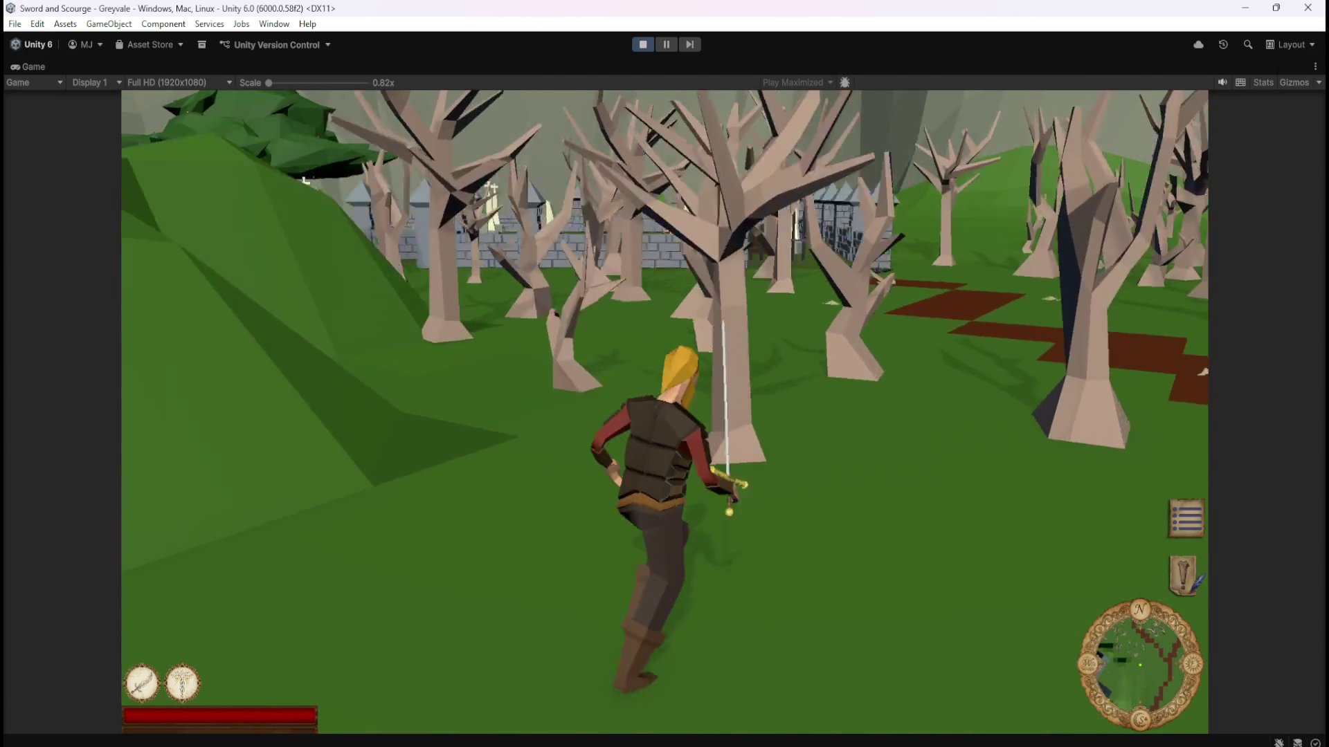
key(w)
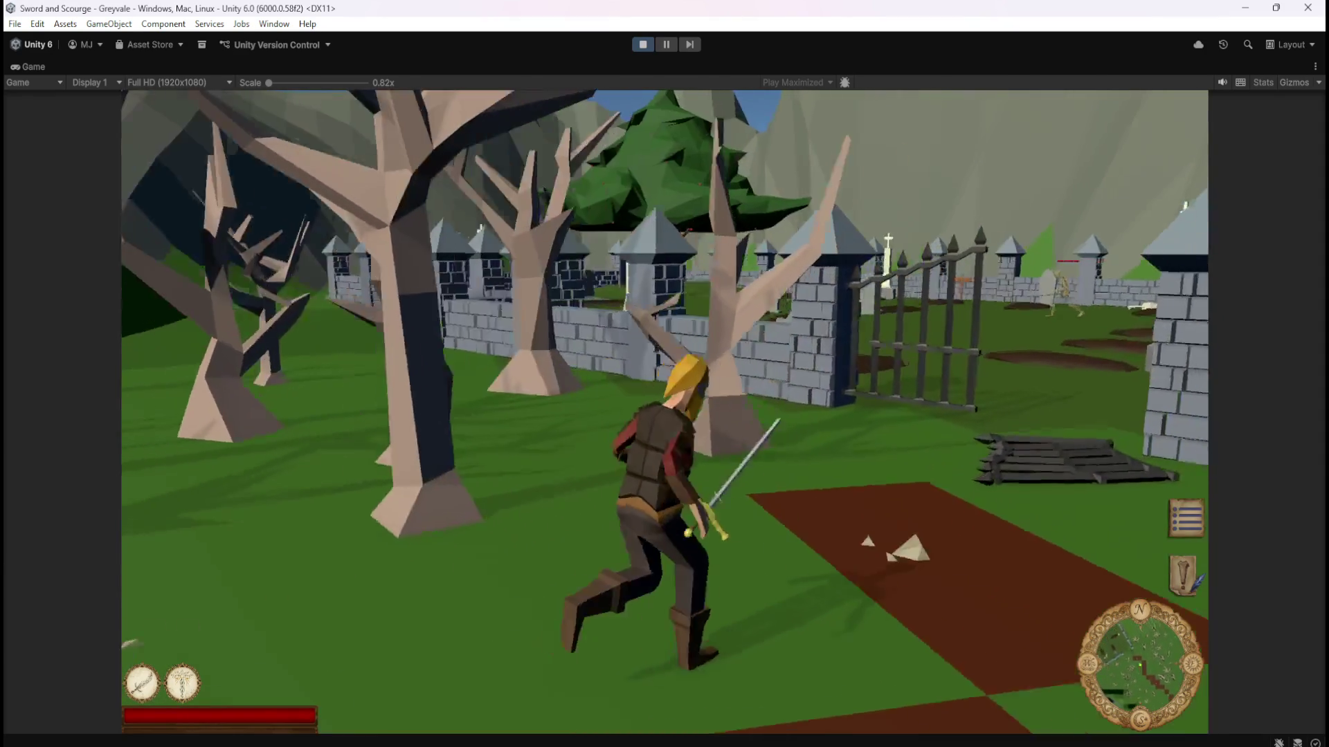
key(w)
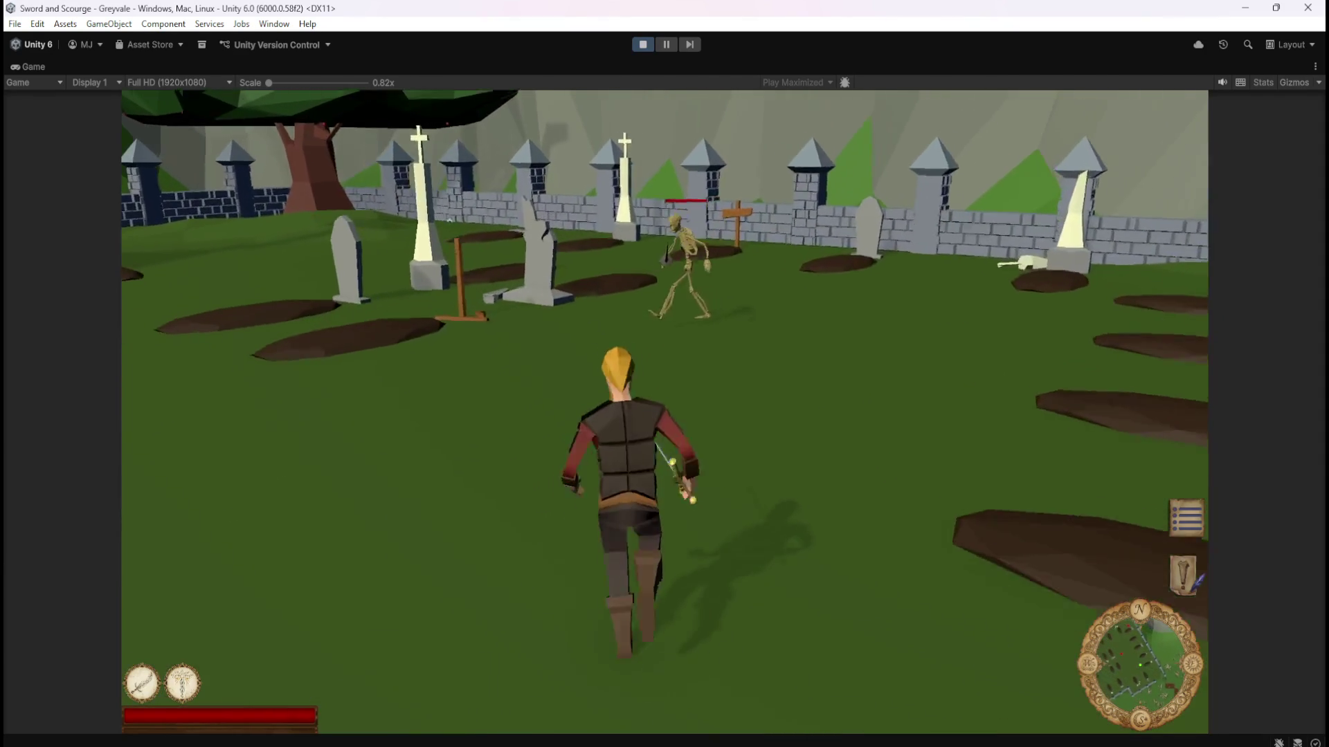
click(500, 122)
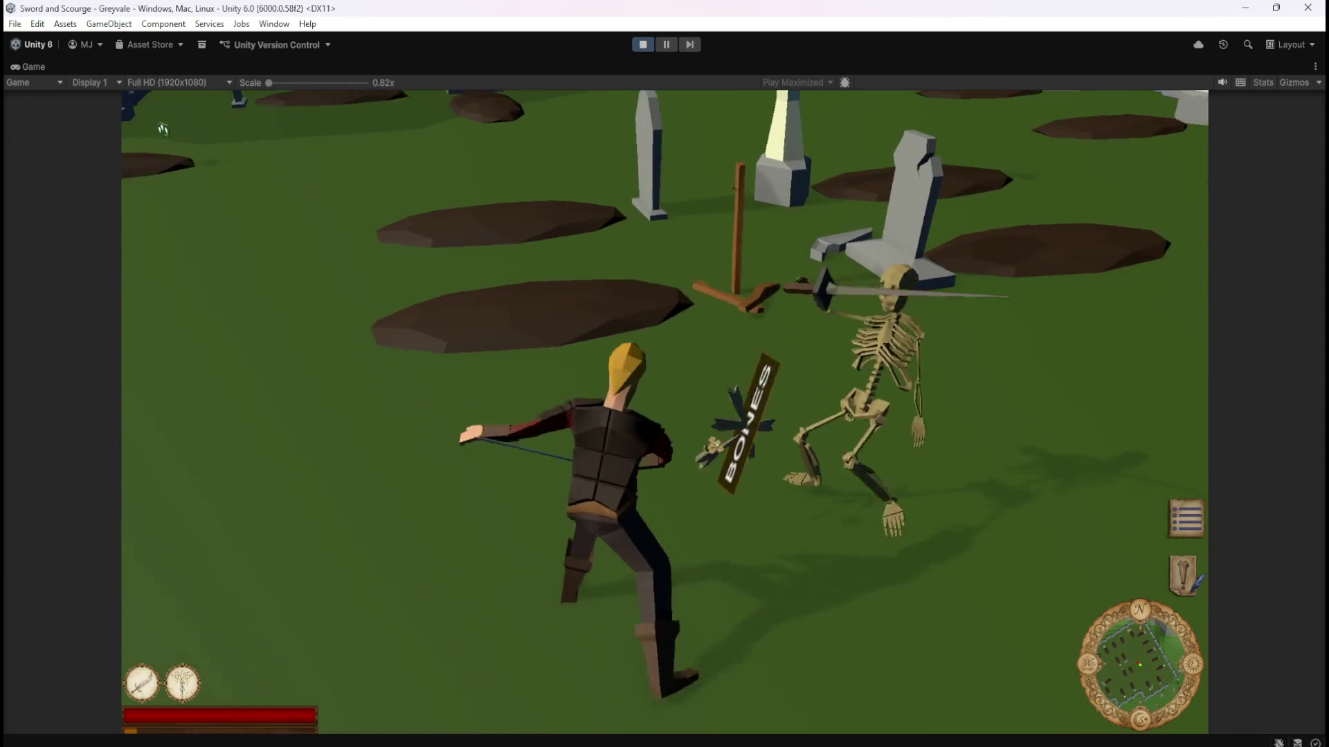
key(w)
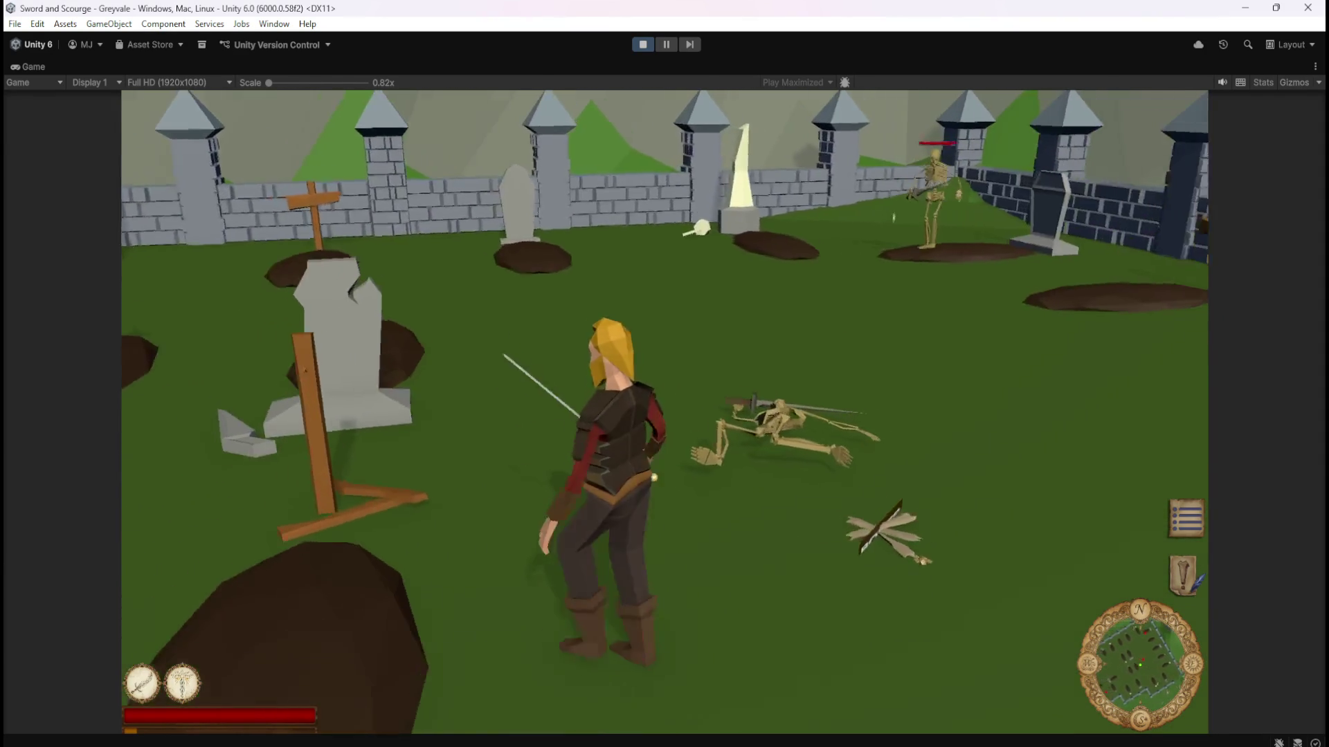
key(a)
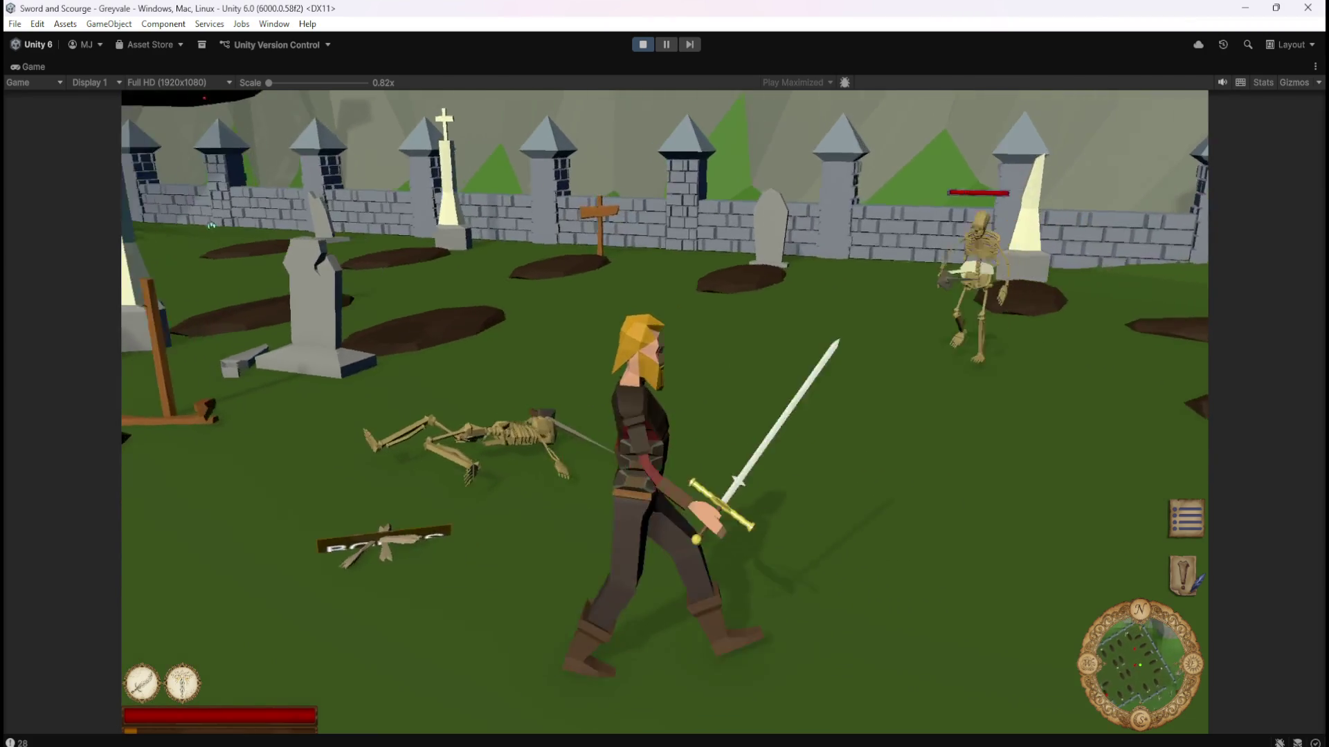
key(w)
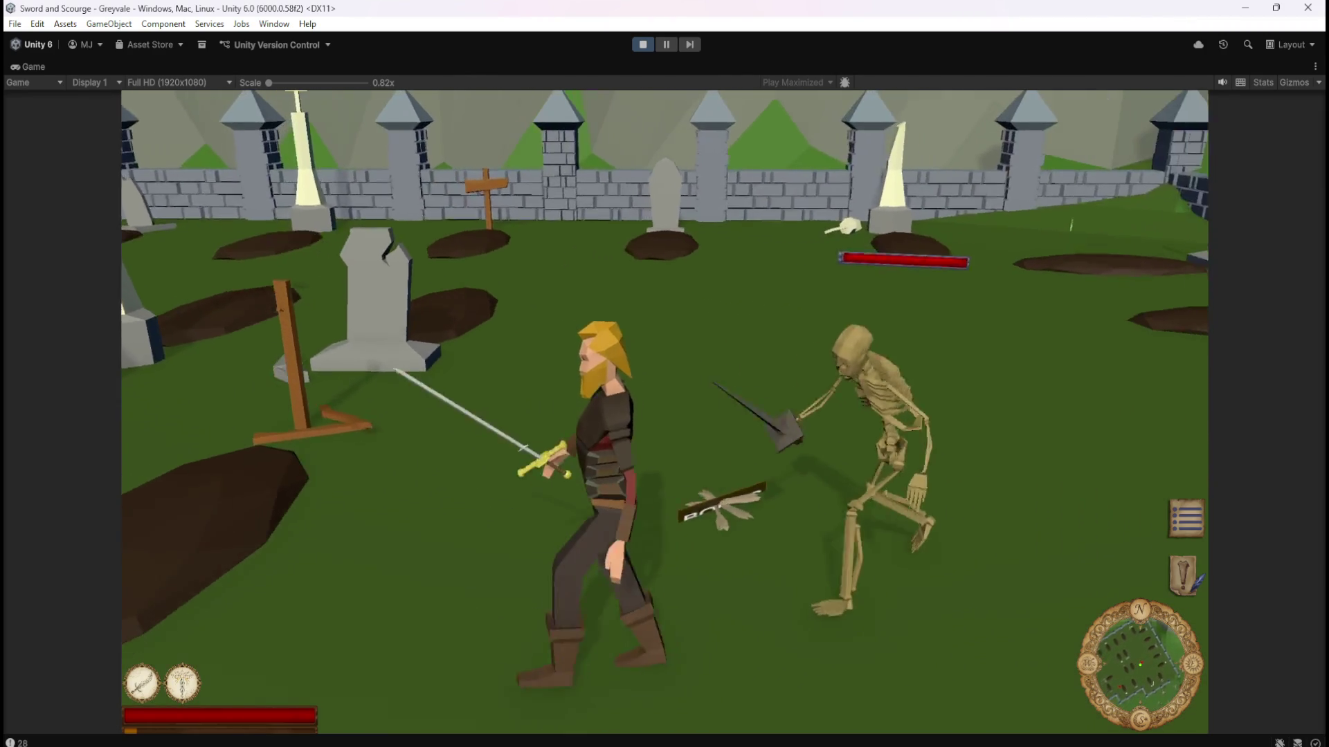
click(664, 411)
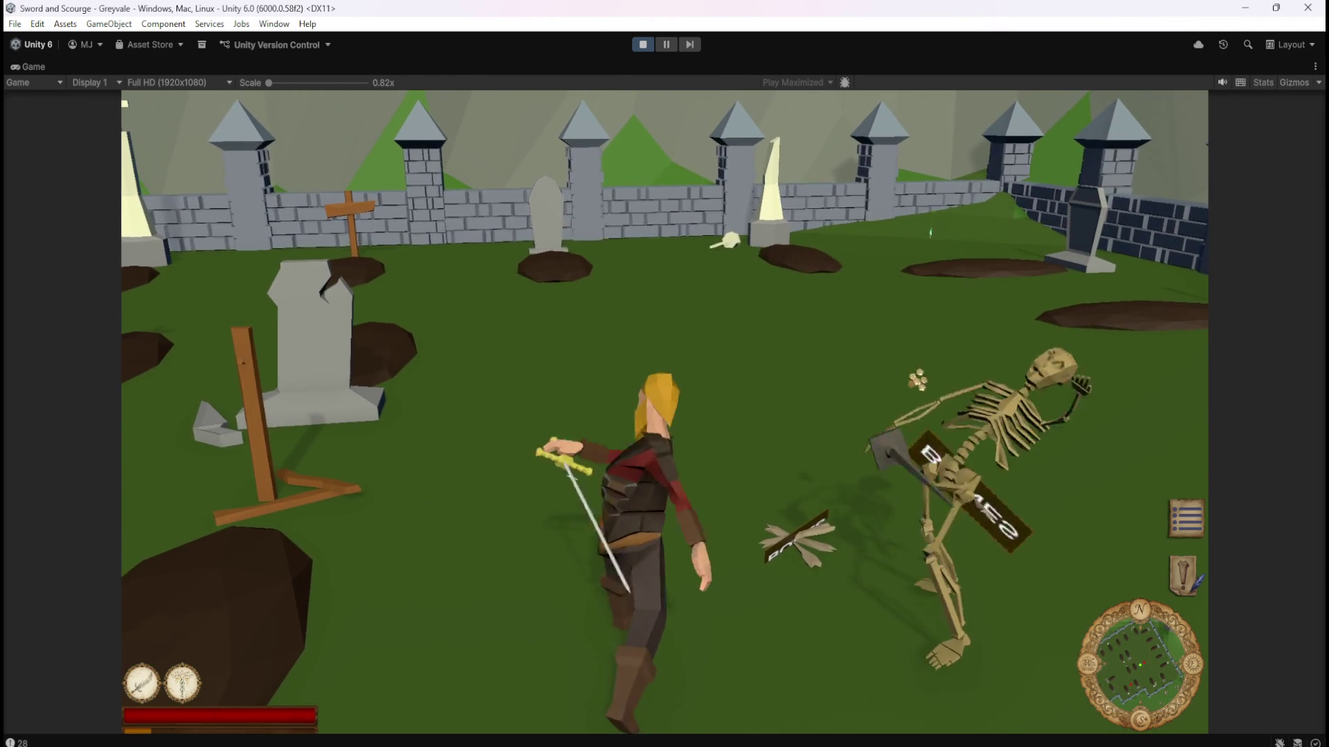
key(s)
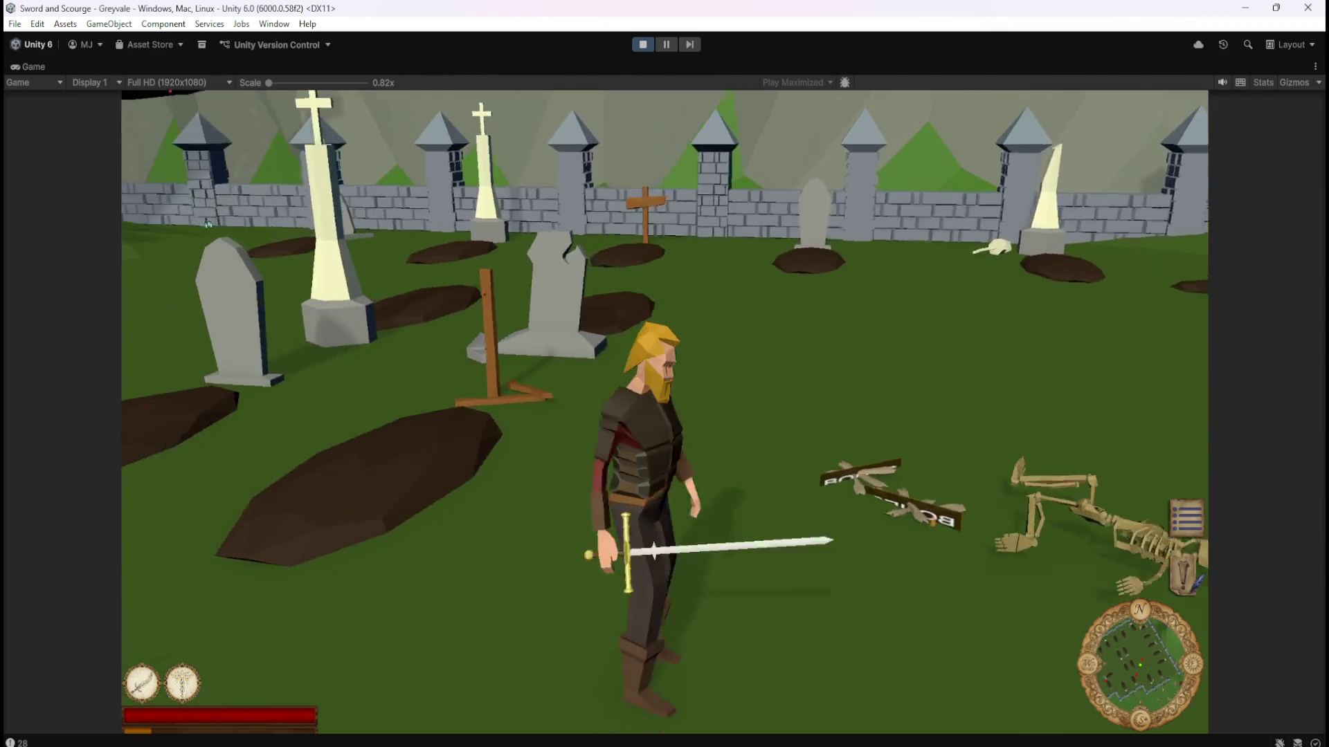
key(w)
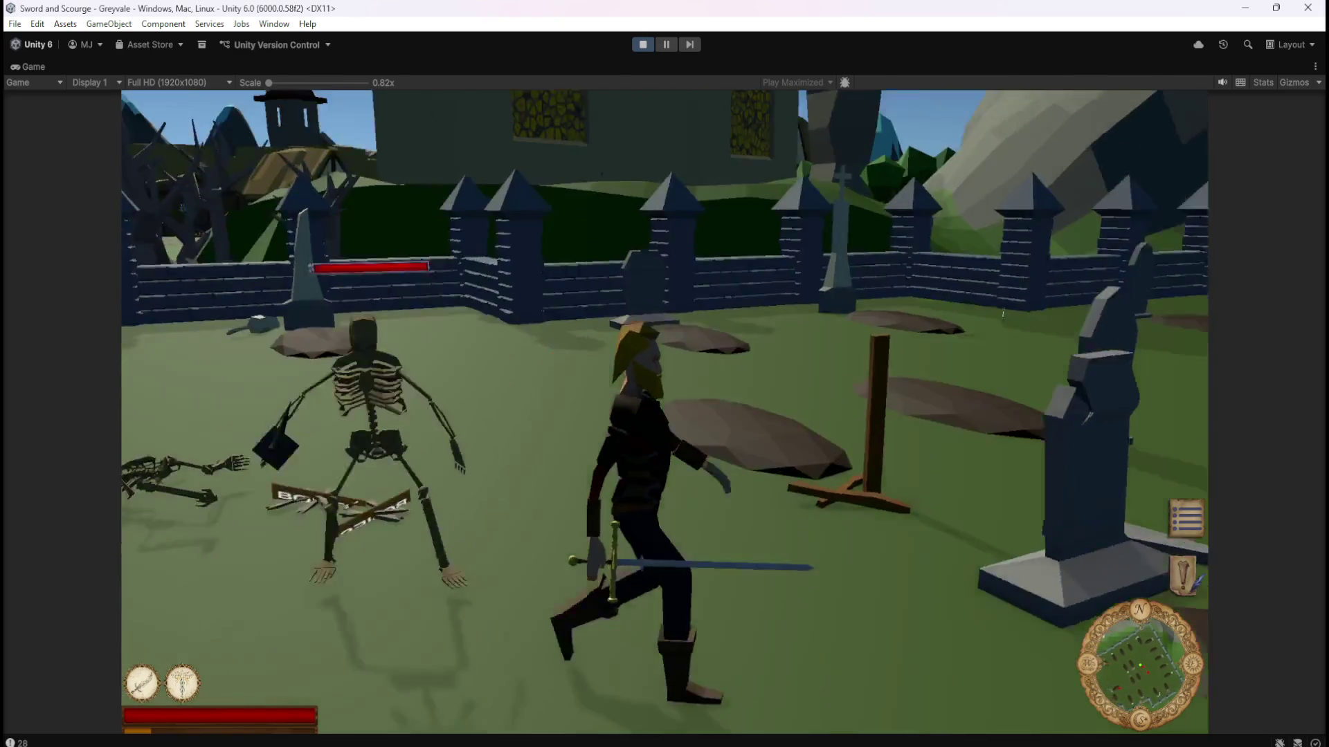
key(Escape)
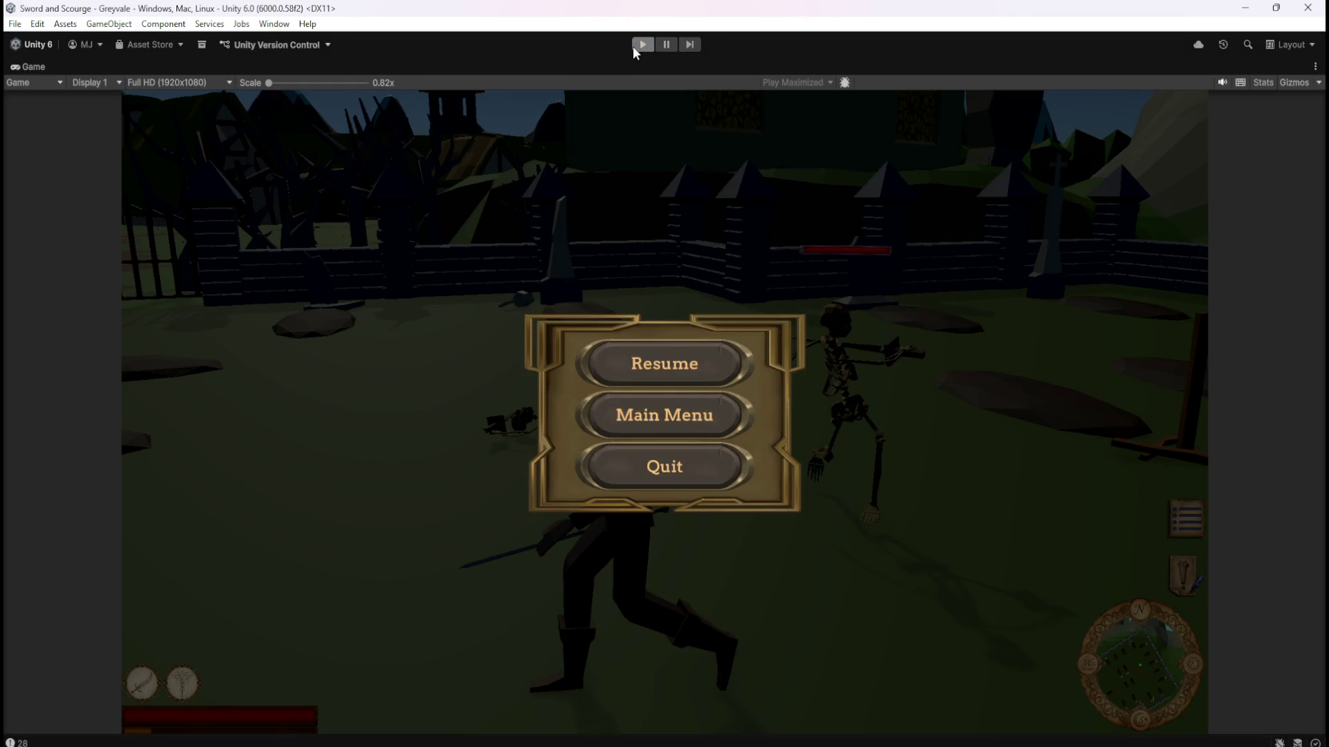
click(635, 45)
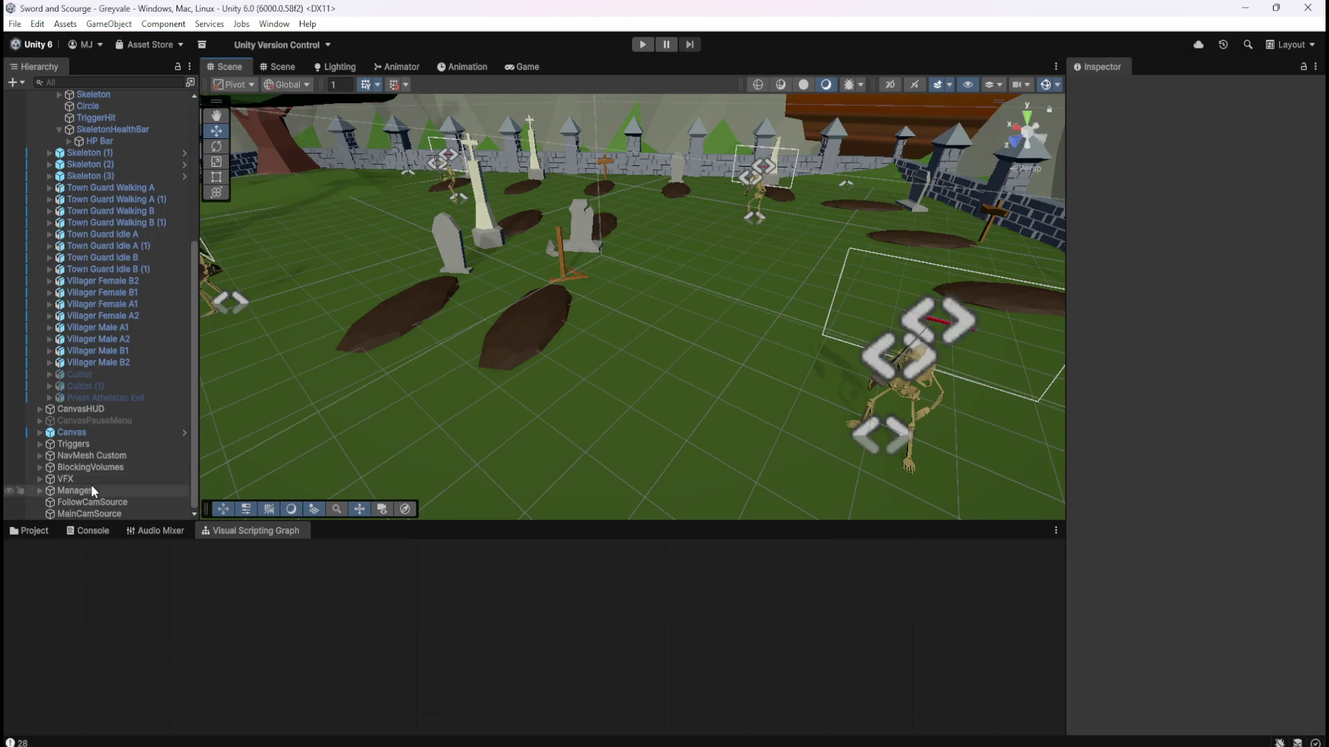
Open the Bone Stack prefab from Prefabs > Loot and show its Script Graph maximized.
click(180, 592)
double_click(181, 592)
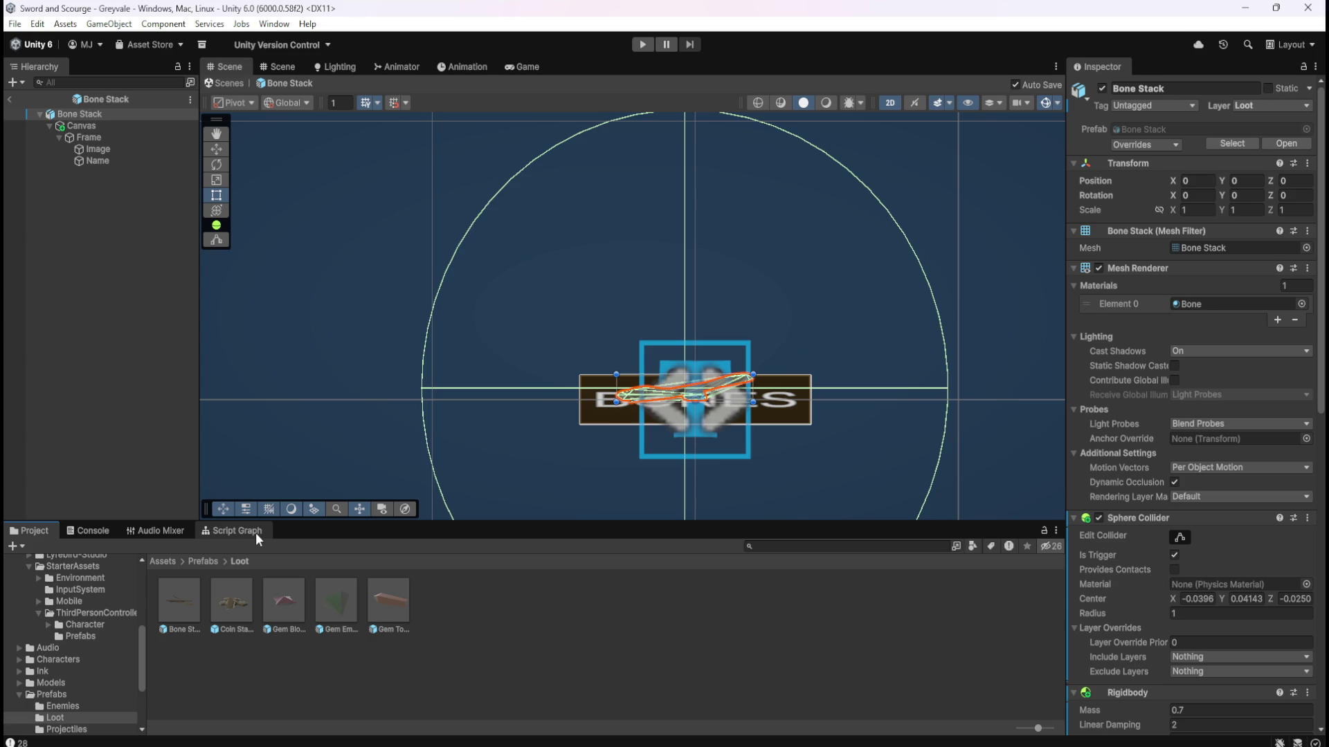
click(255, 533)
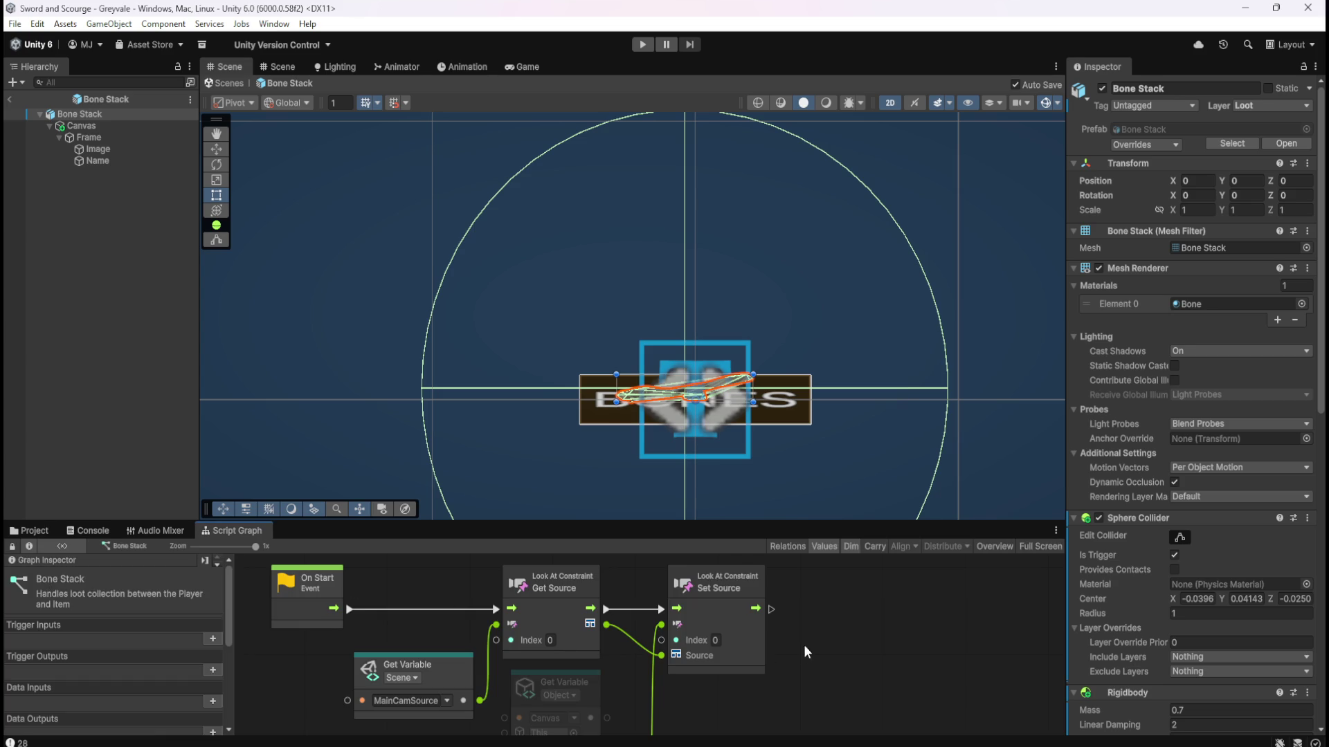
key(shift+space)
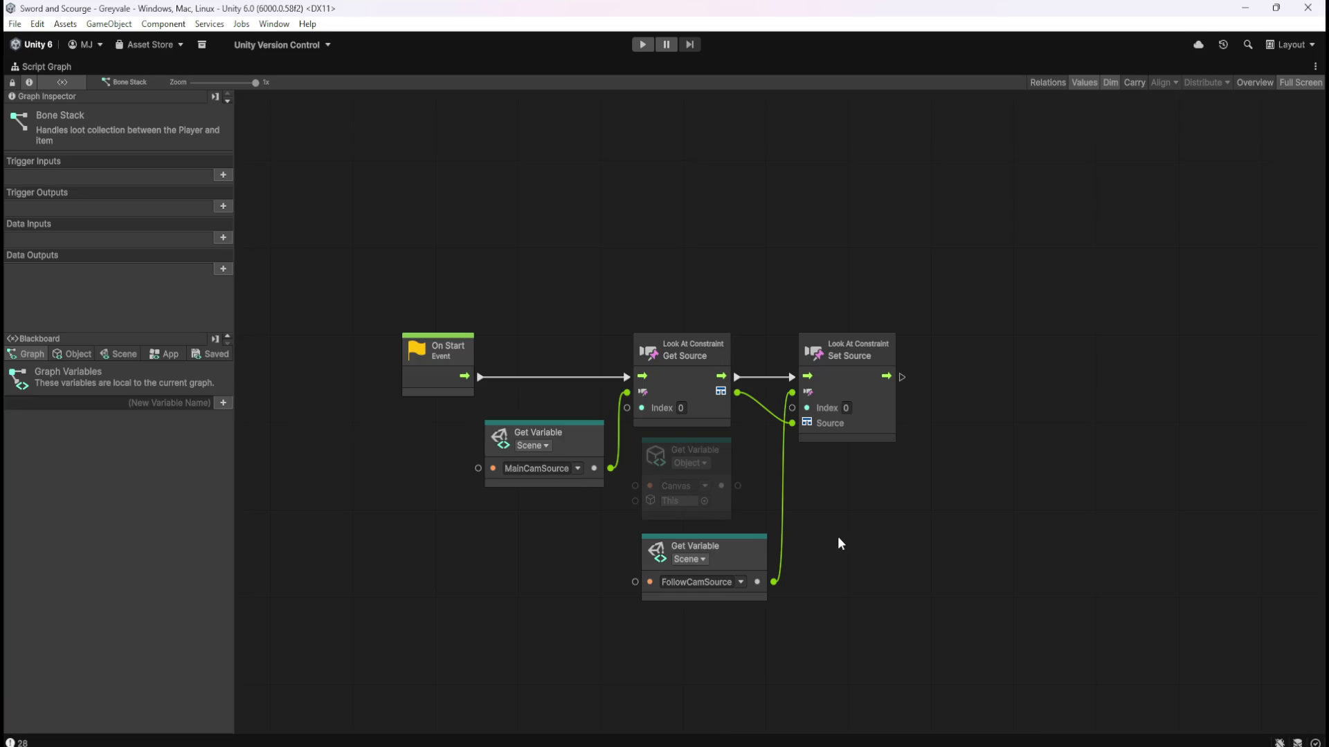
Disconnect FollowCamSource from Set Source and wire the Canvas object into Set Source's This input.
click(761, 592)
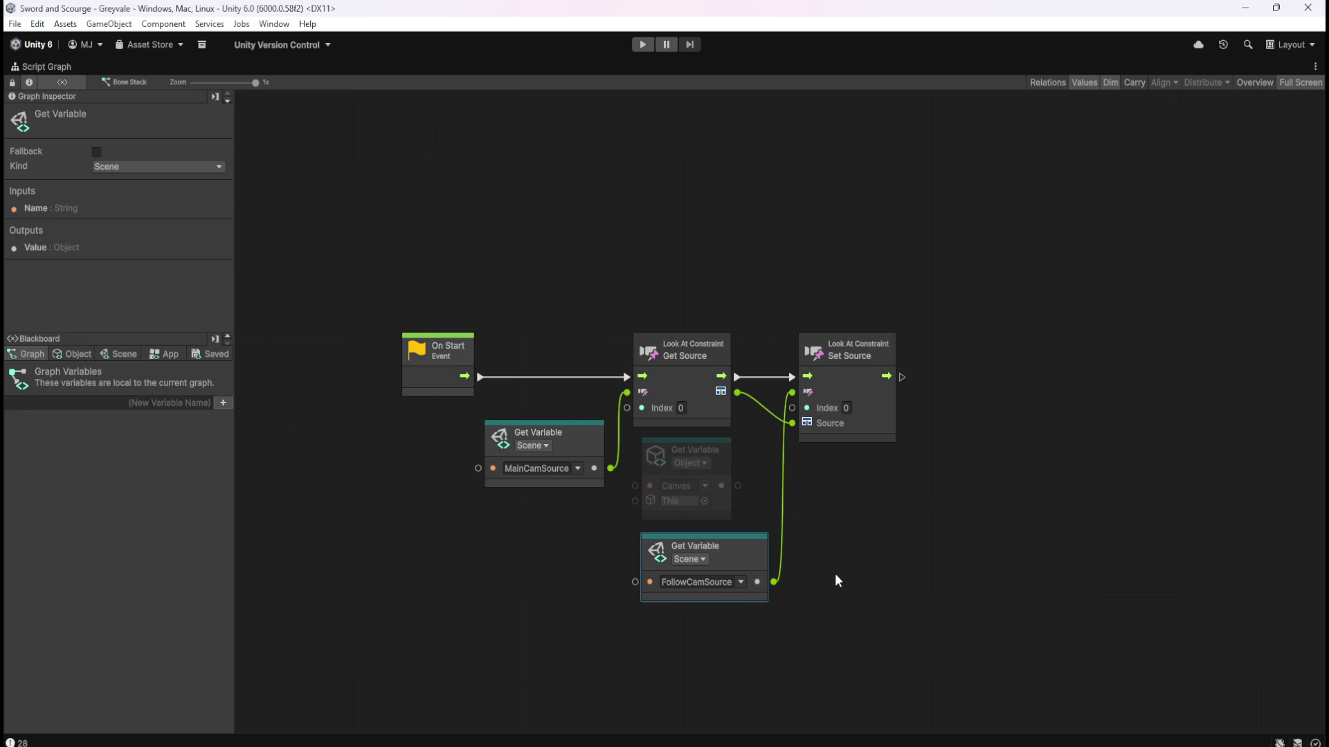
right_click(773, 582)
drag(737, 486, 753, 463)
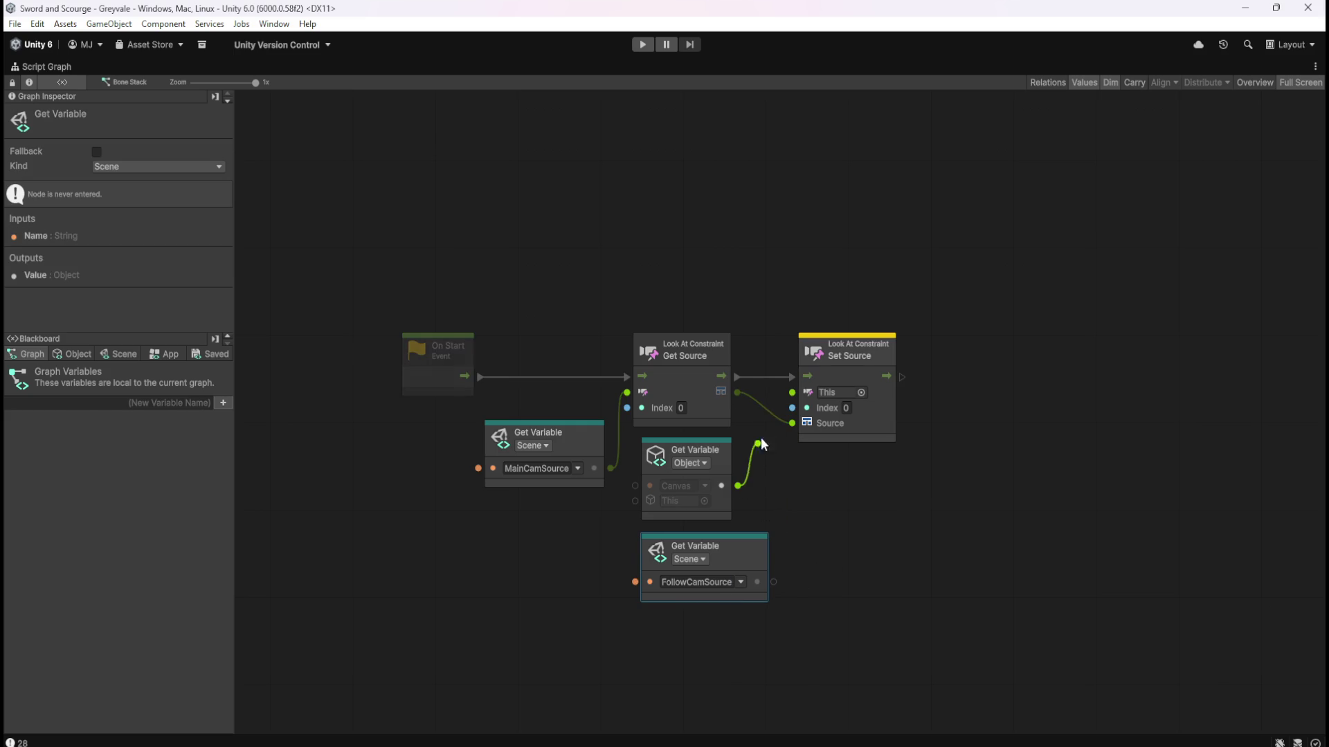
drag(792, 399, 791, 395)
drag(755, 558, 533, 539)
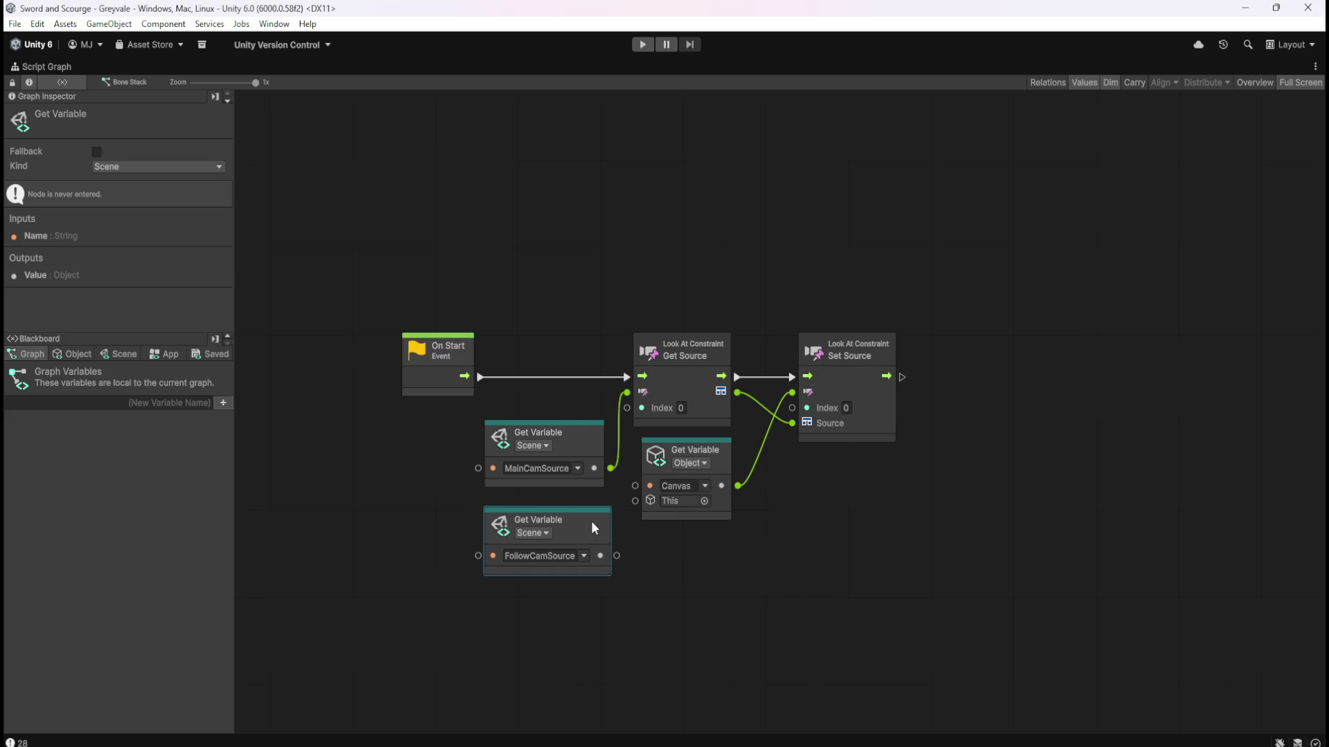
Replace MainCamSource with FollowCamSource on Get Source's This input, restore the layout, and enter Play mode.
right_click(626, 392)
drag(616, 547, 626, 392)
click(838, 572)
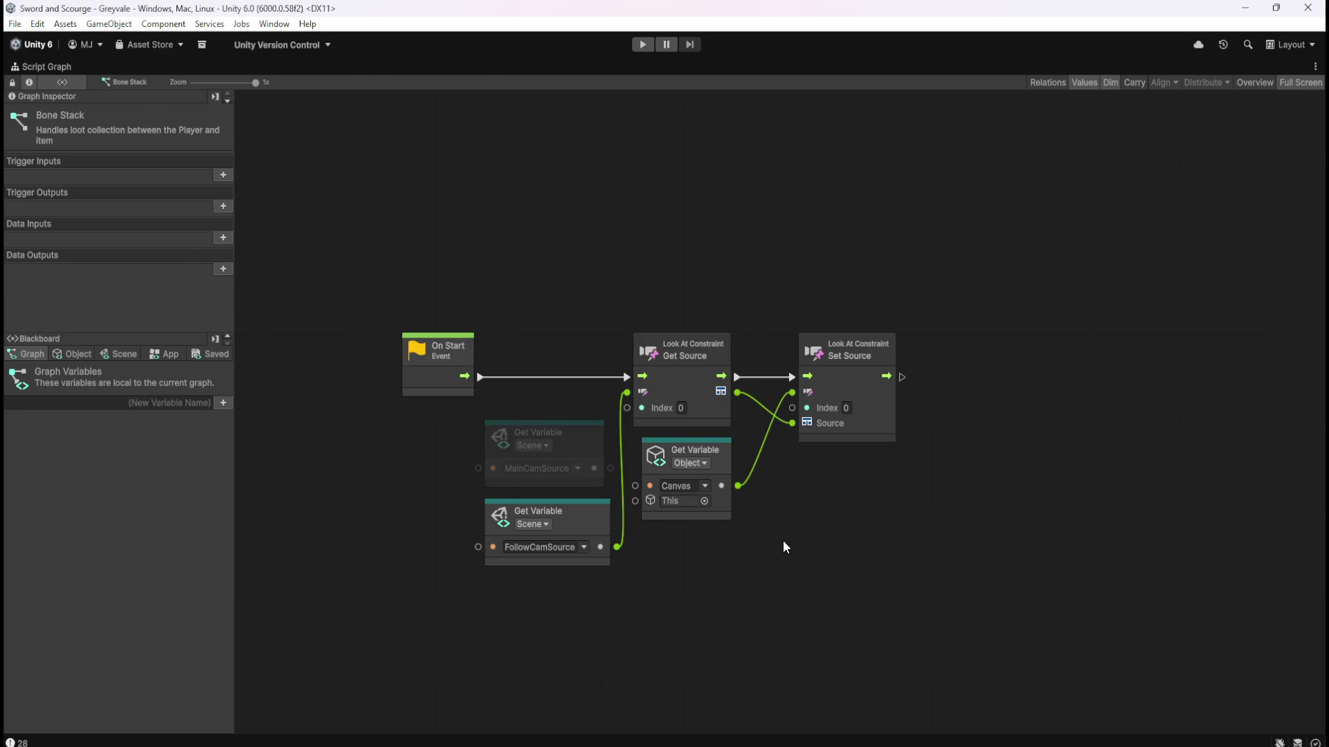
key(shift+space)
click(640, 45)
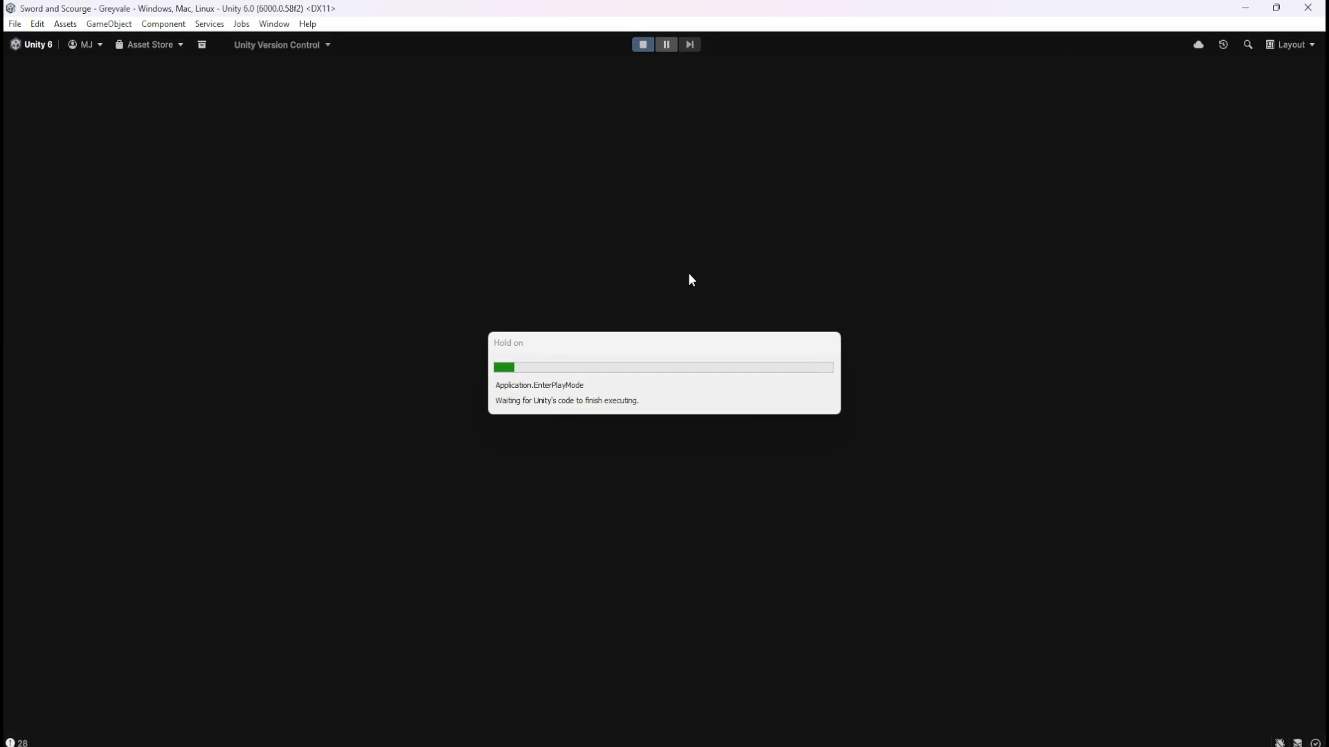
Run the hero across the bridge and through Greyvale village into the graveyard.
key(w)
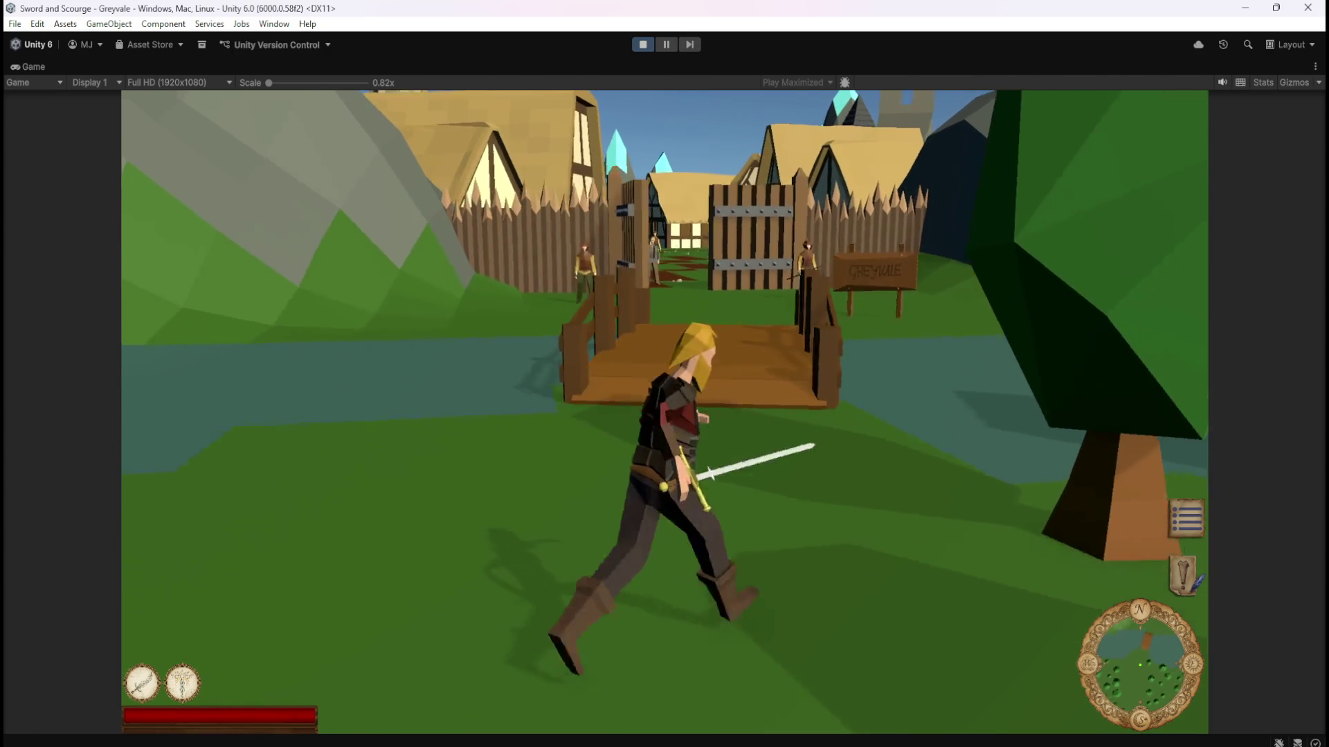
key(w)
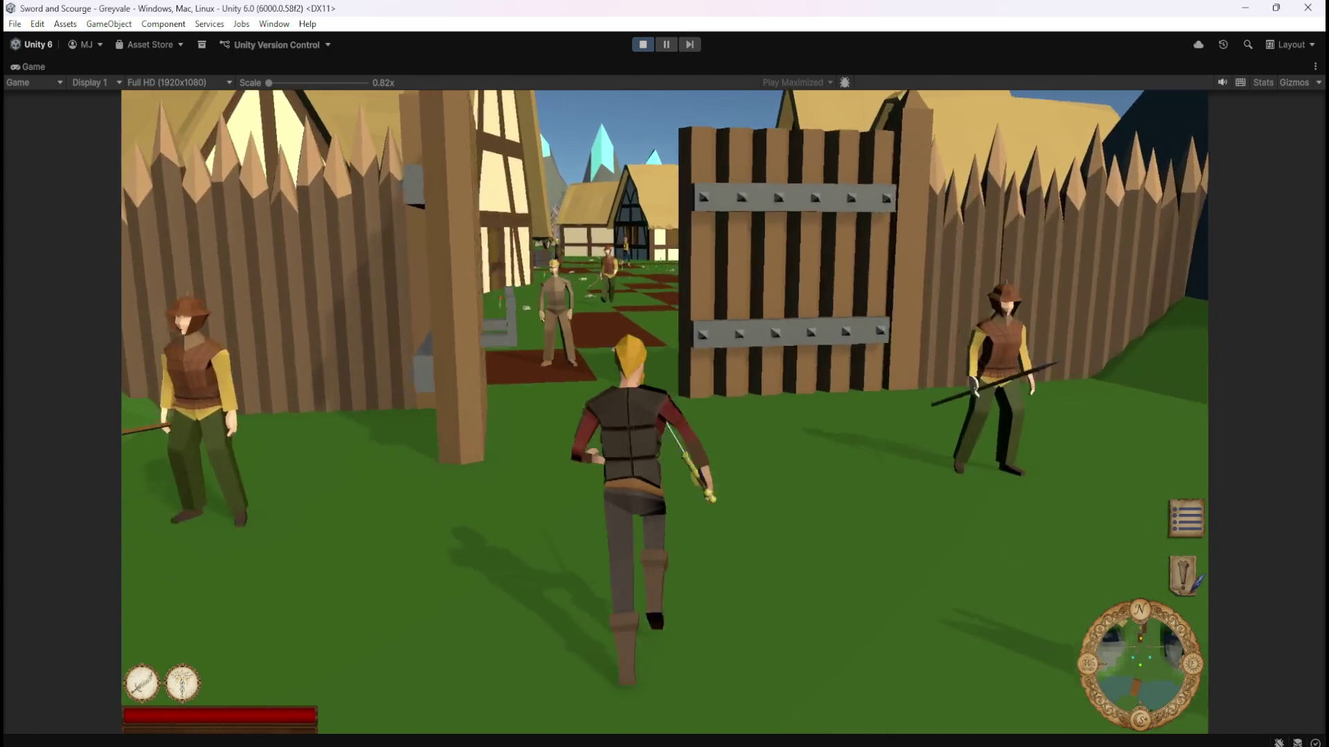
key(w)
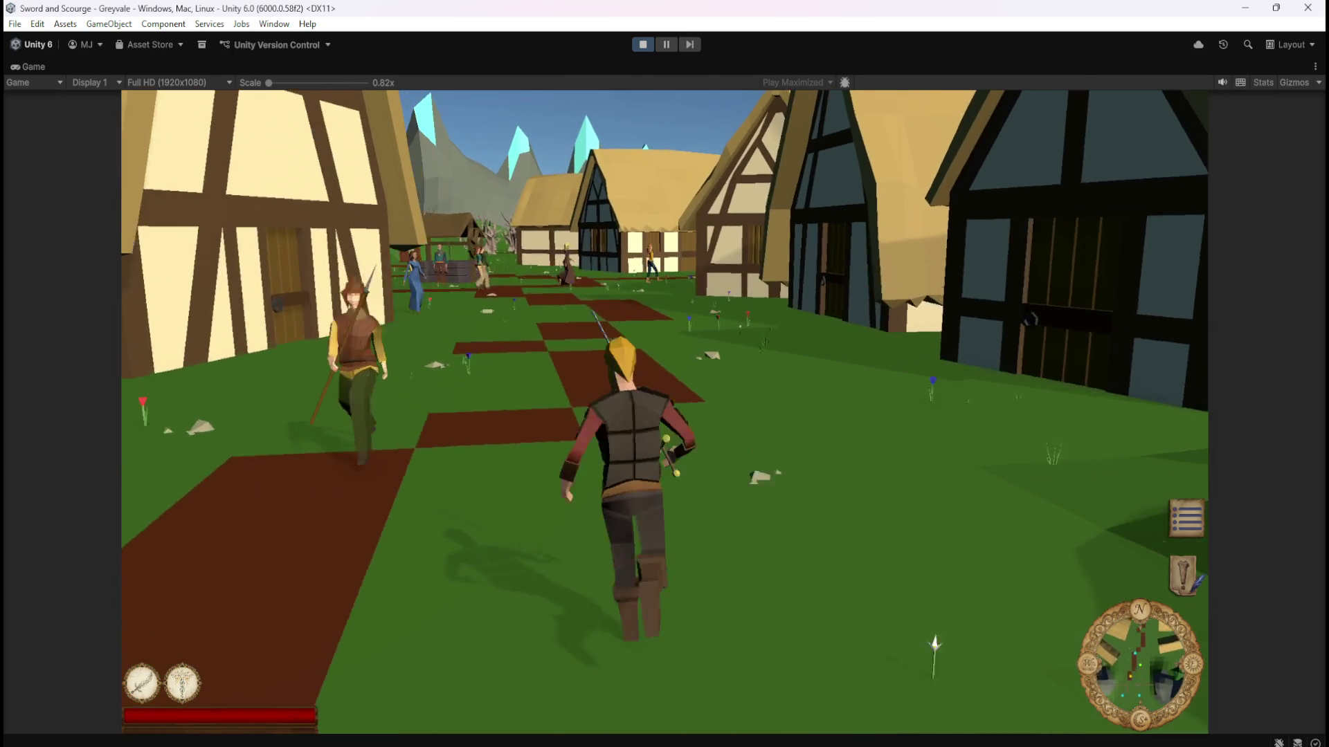
key(w)
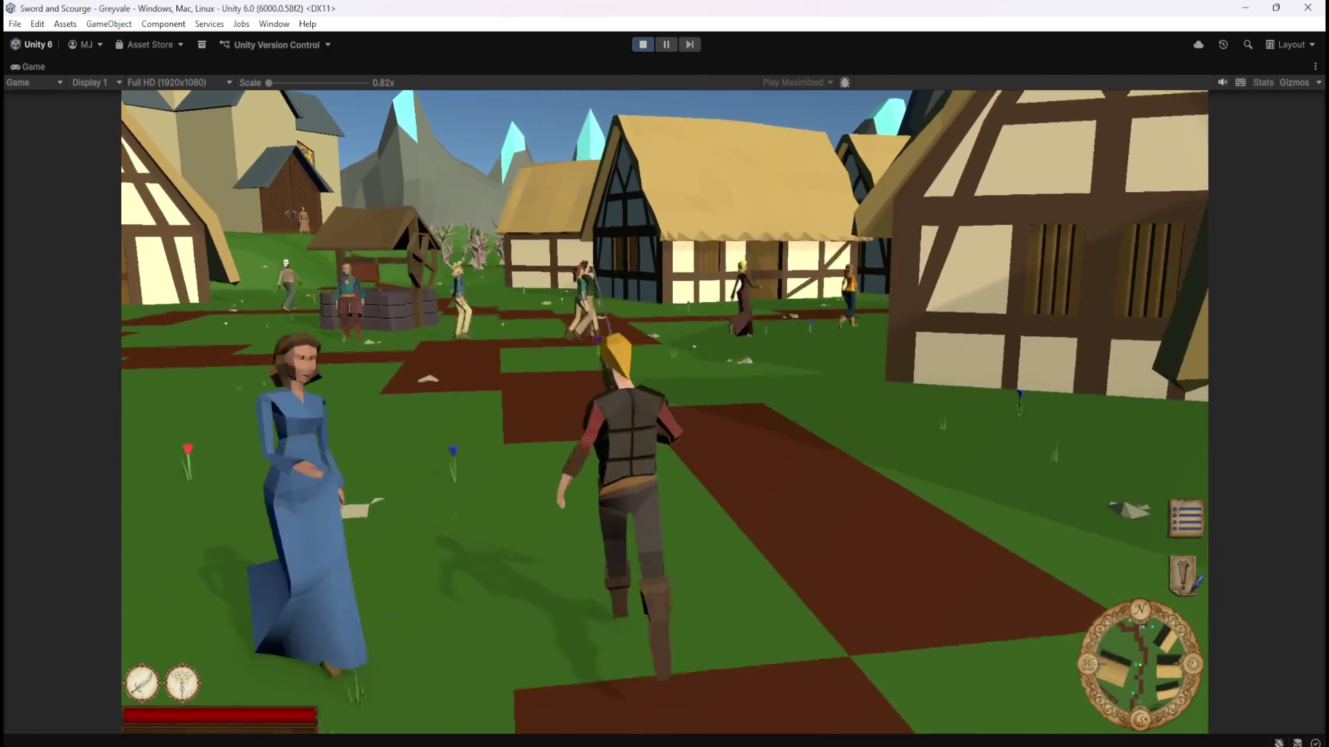
key(w)
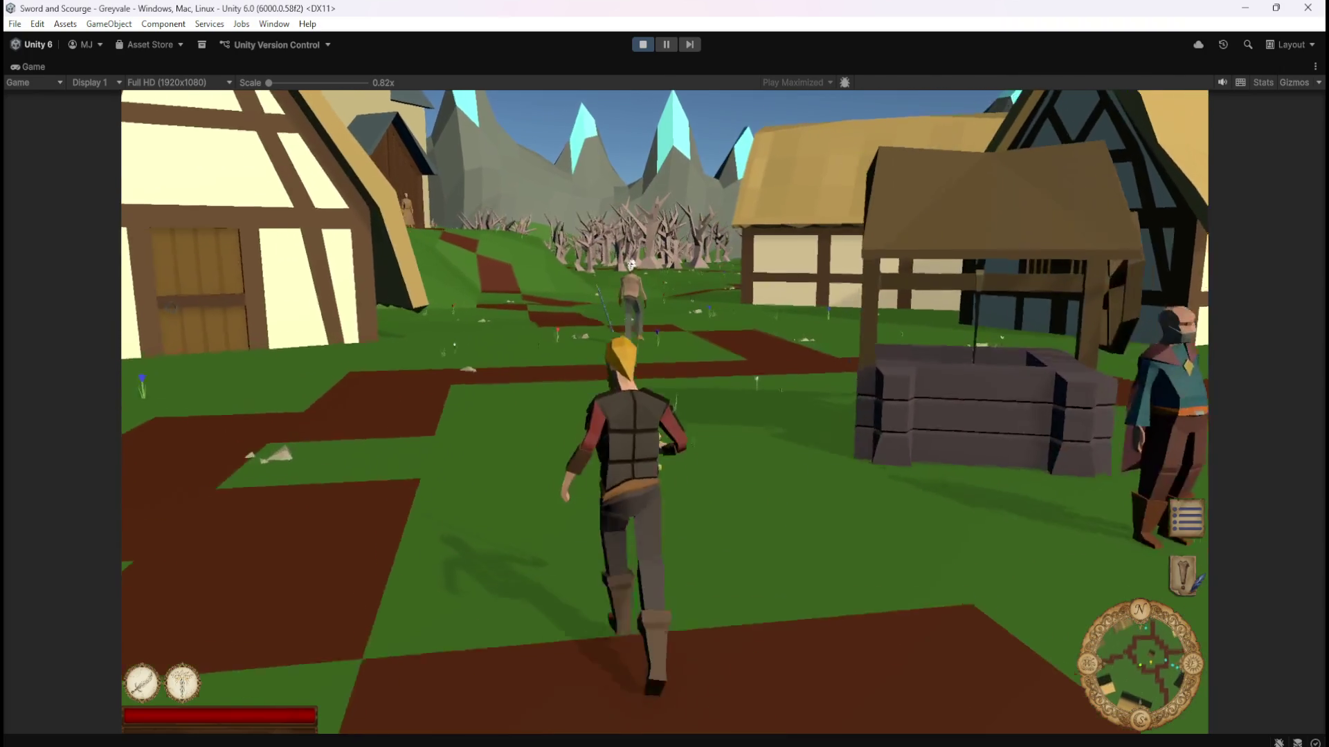
key(w)
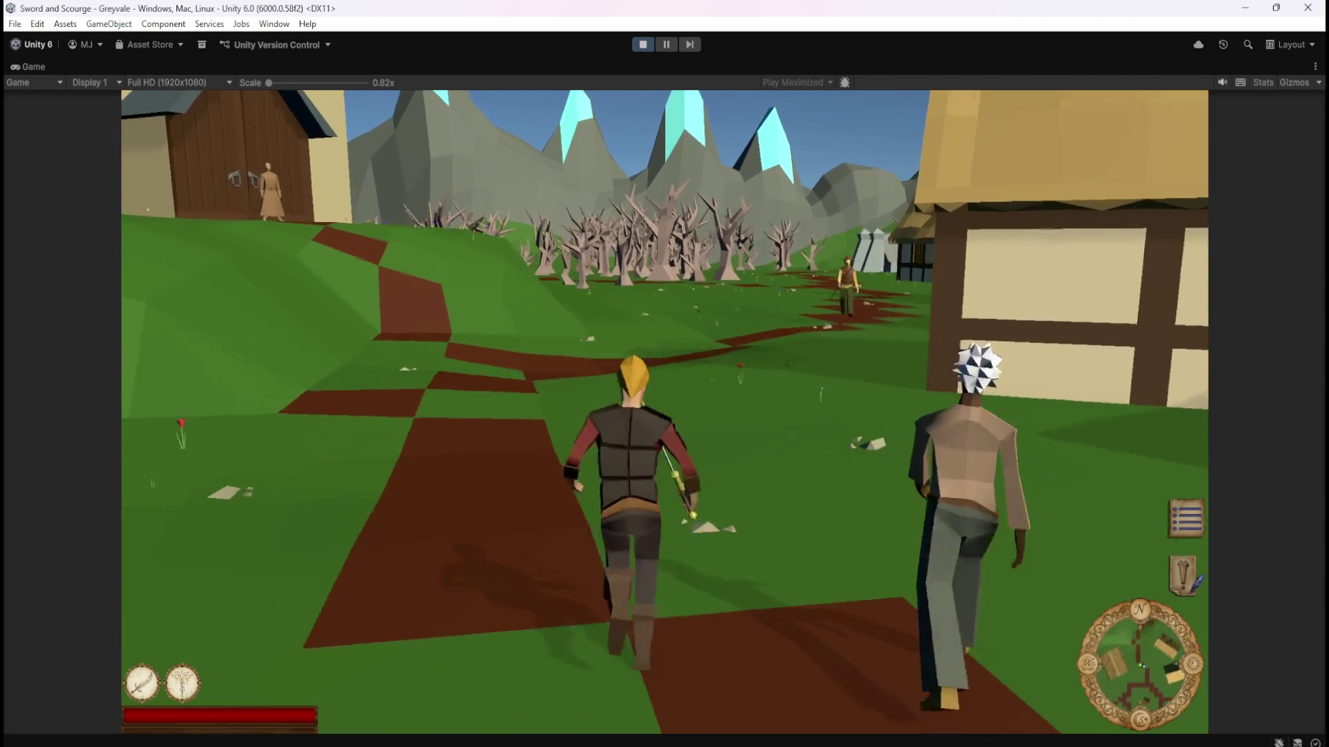
key(w)
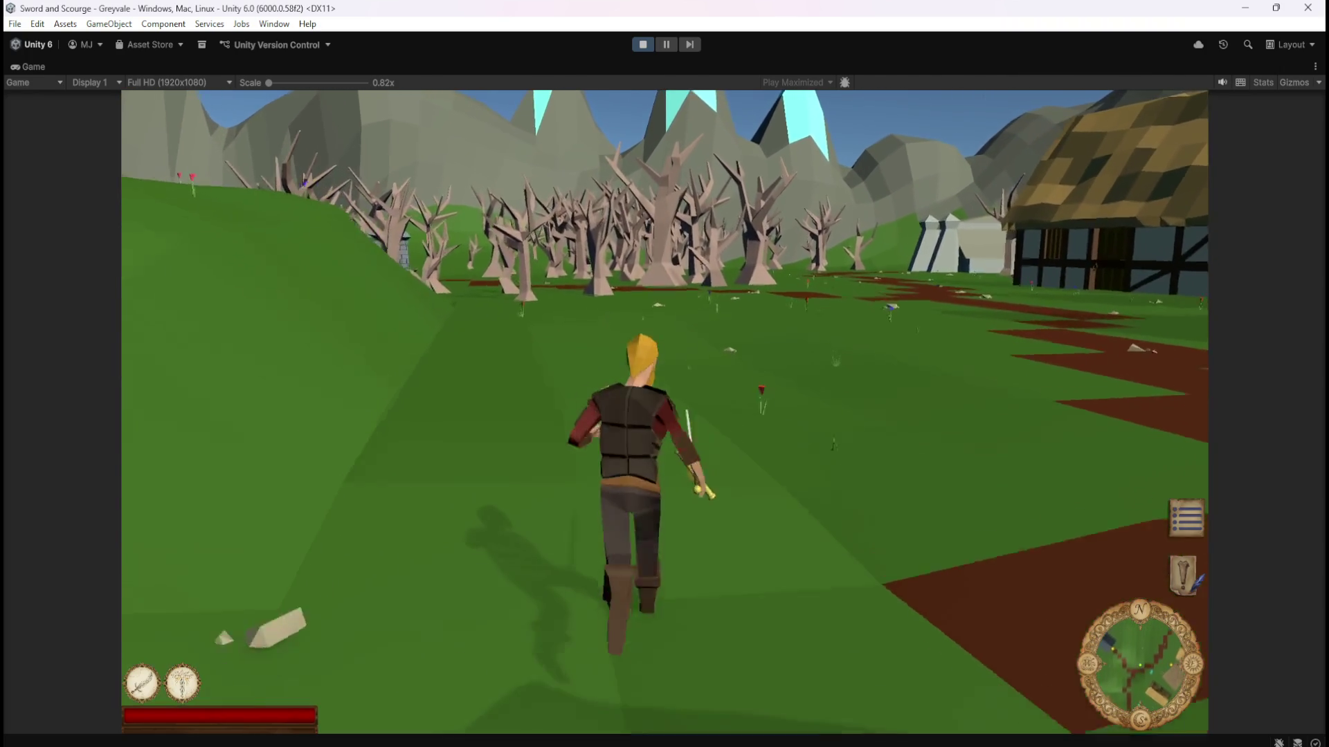
key(w)
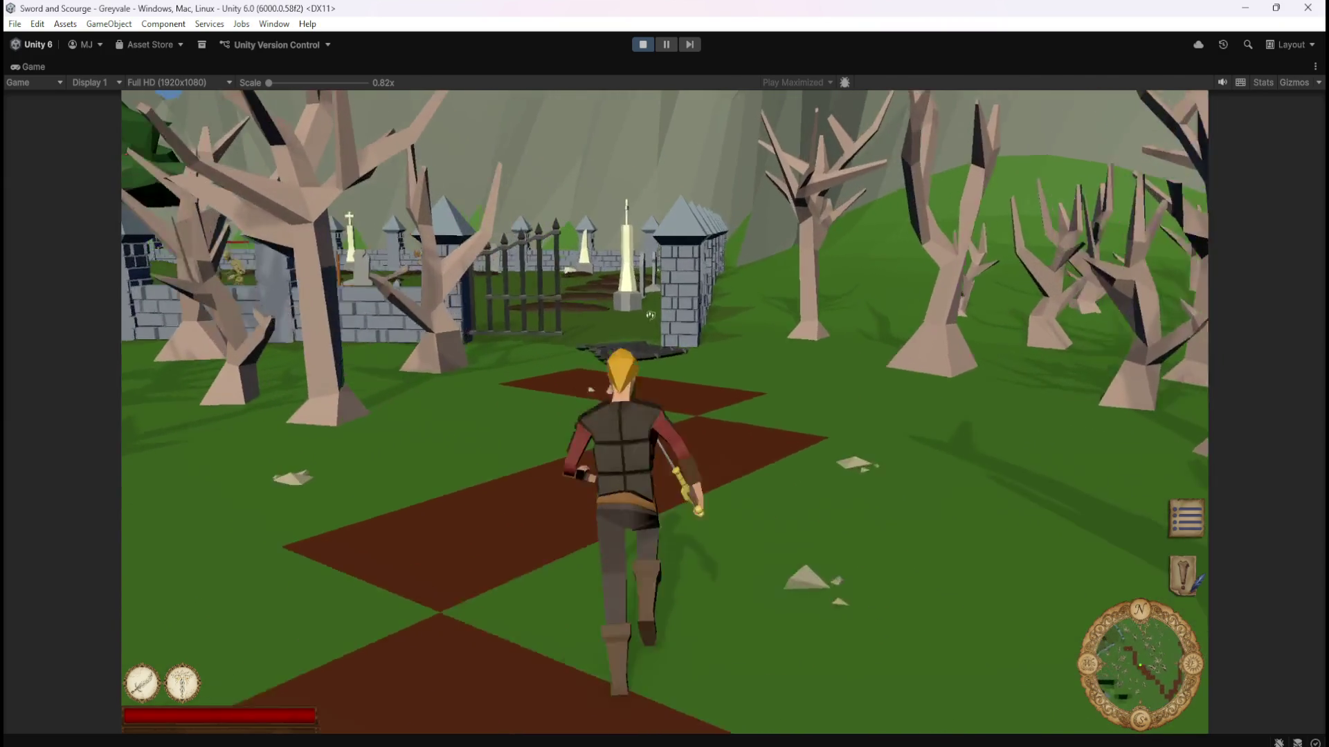
key(w)
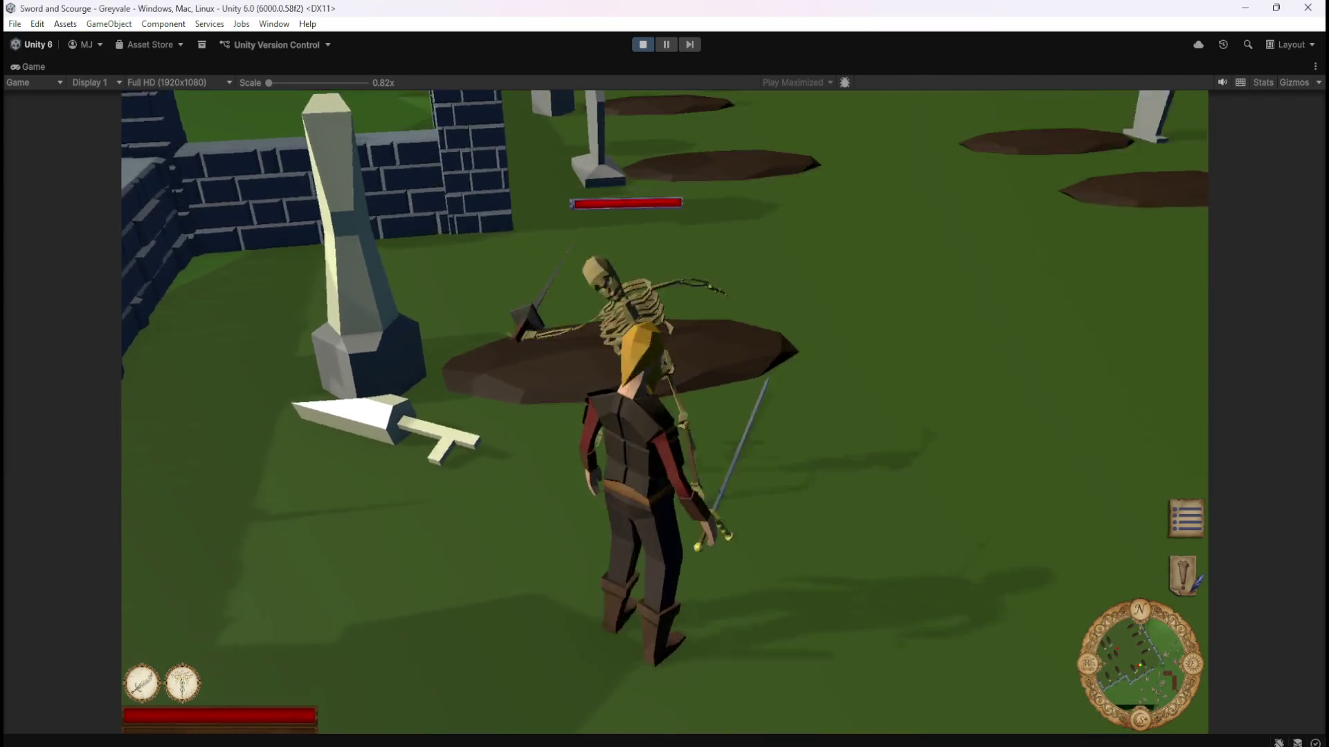
Kill the first skeleton and circle its dropped bones and sign to check which way the label faces.
key(w)
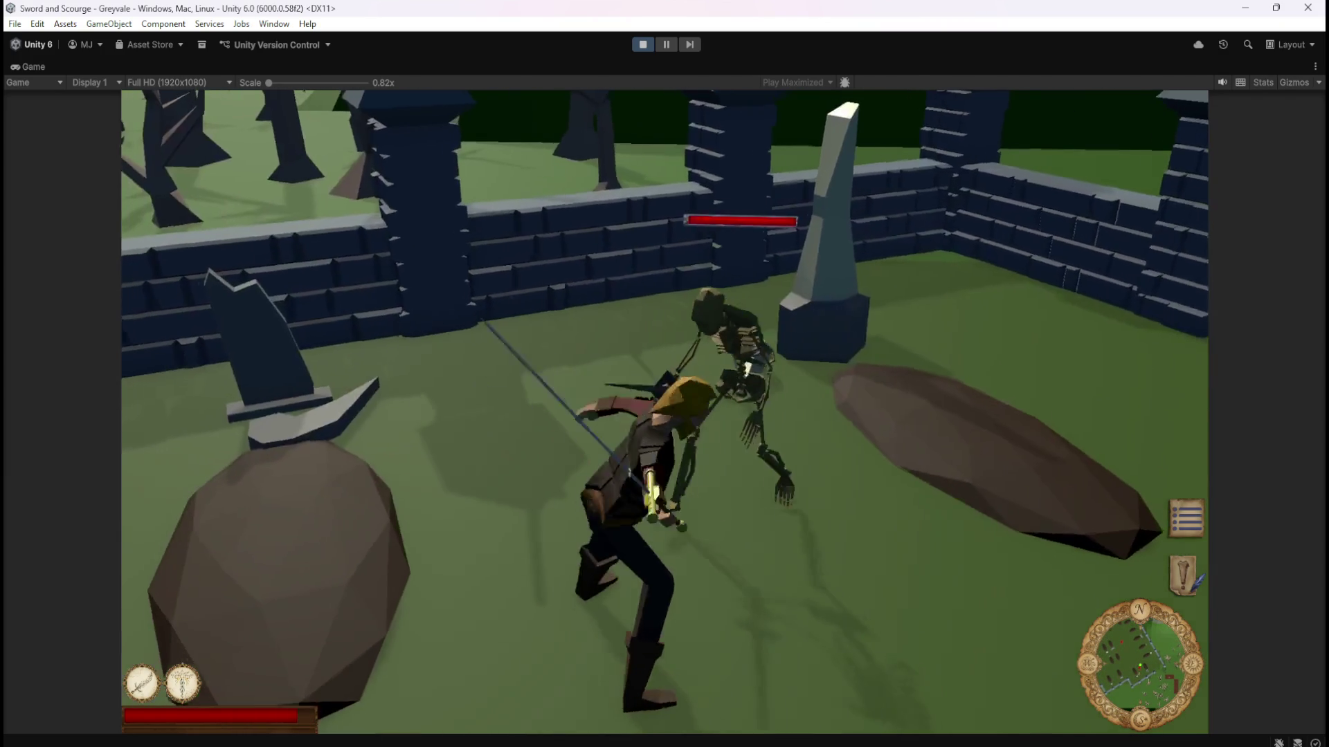
key(w)
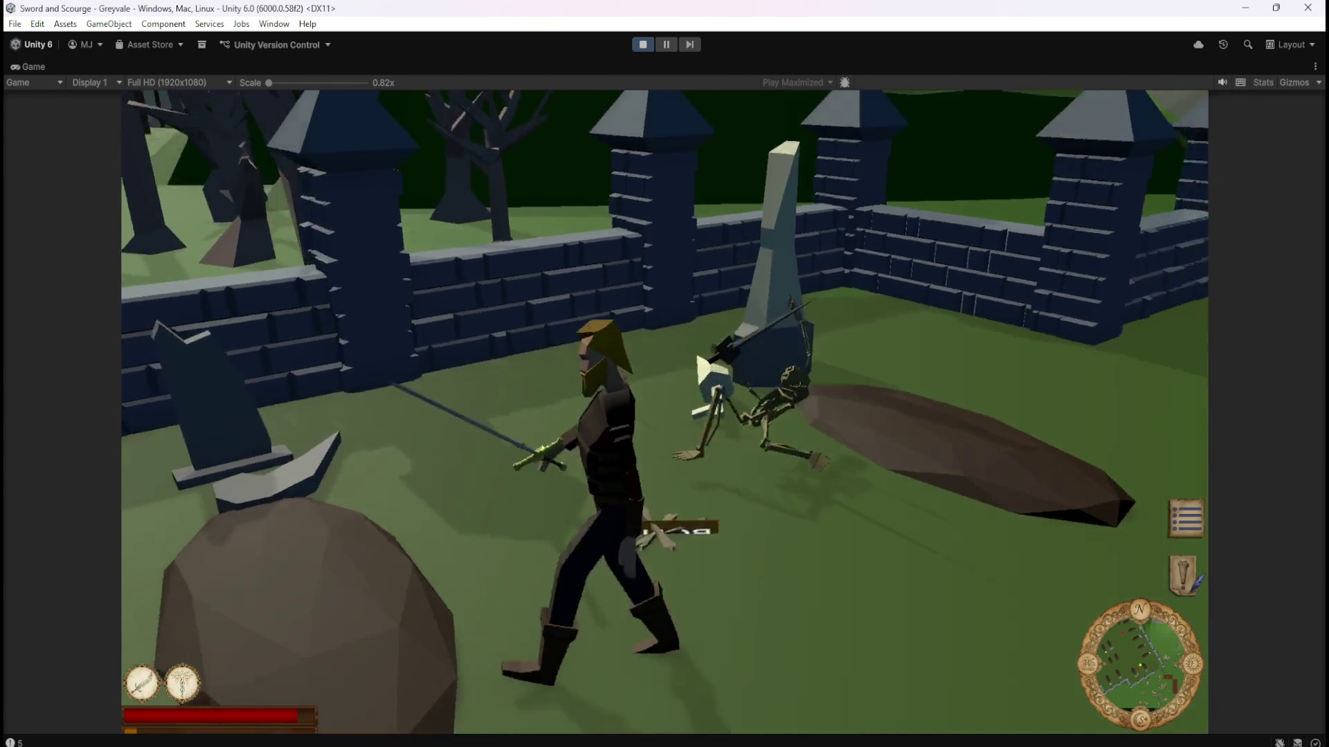
key(w)
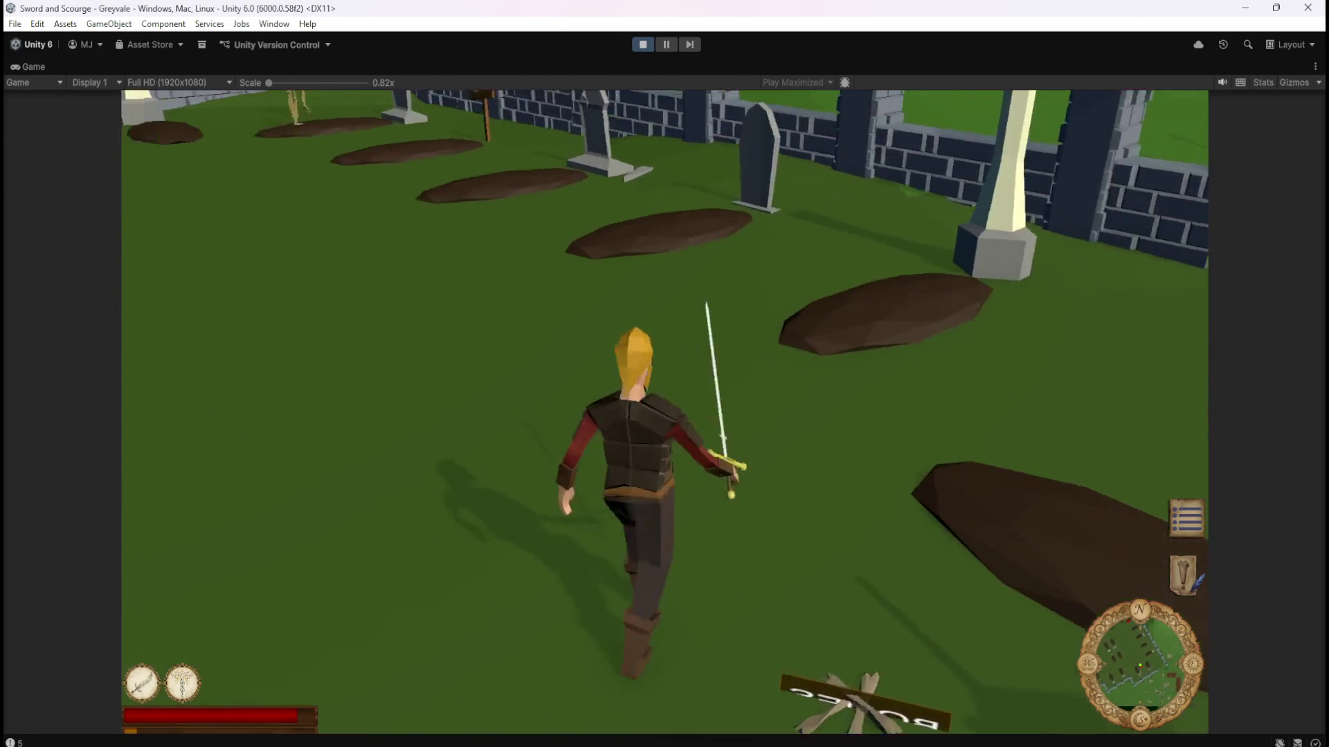
key(w)
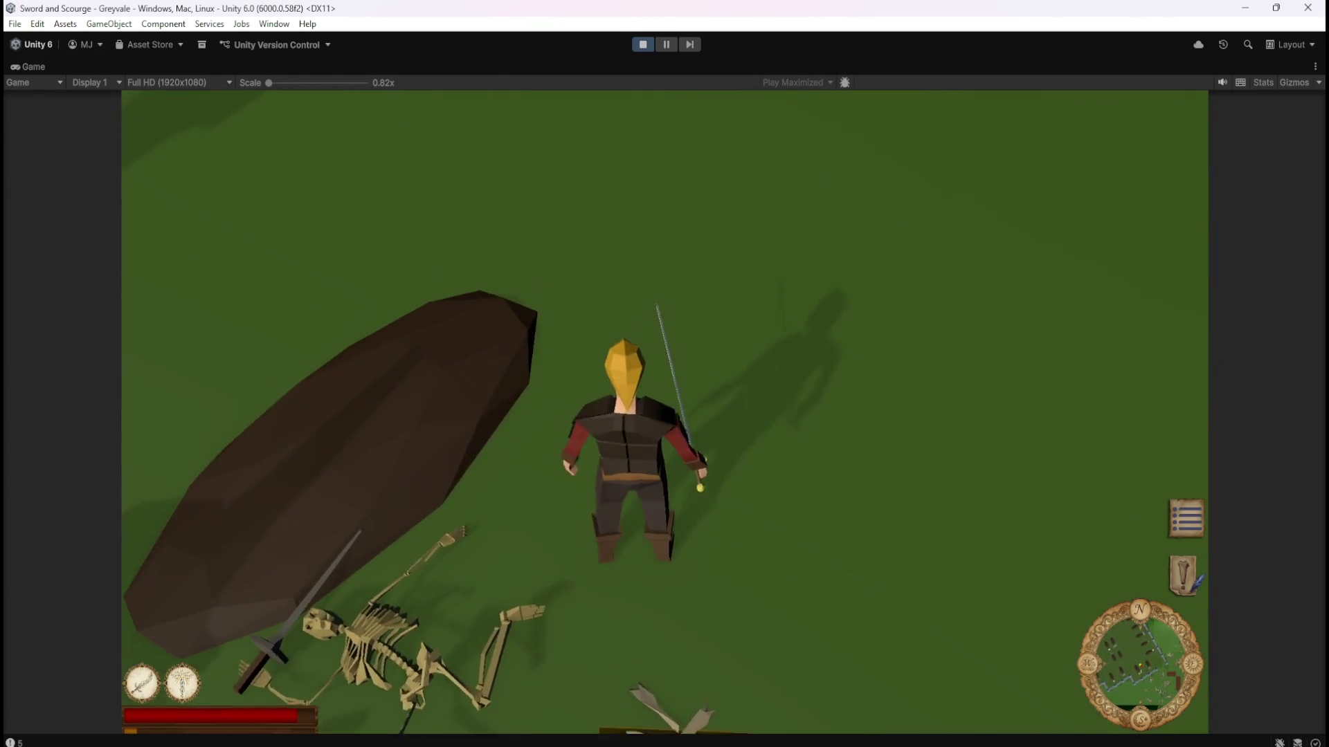
key(w)
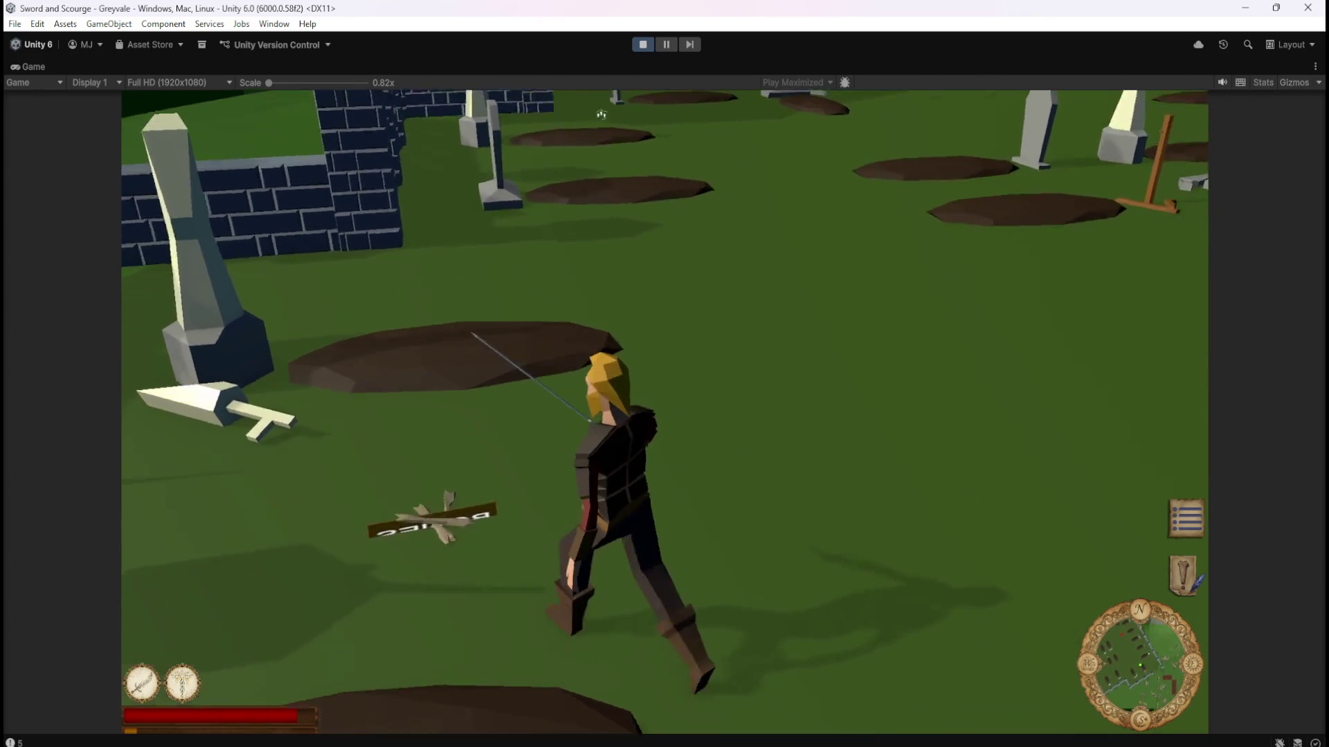
key(w)
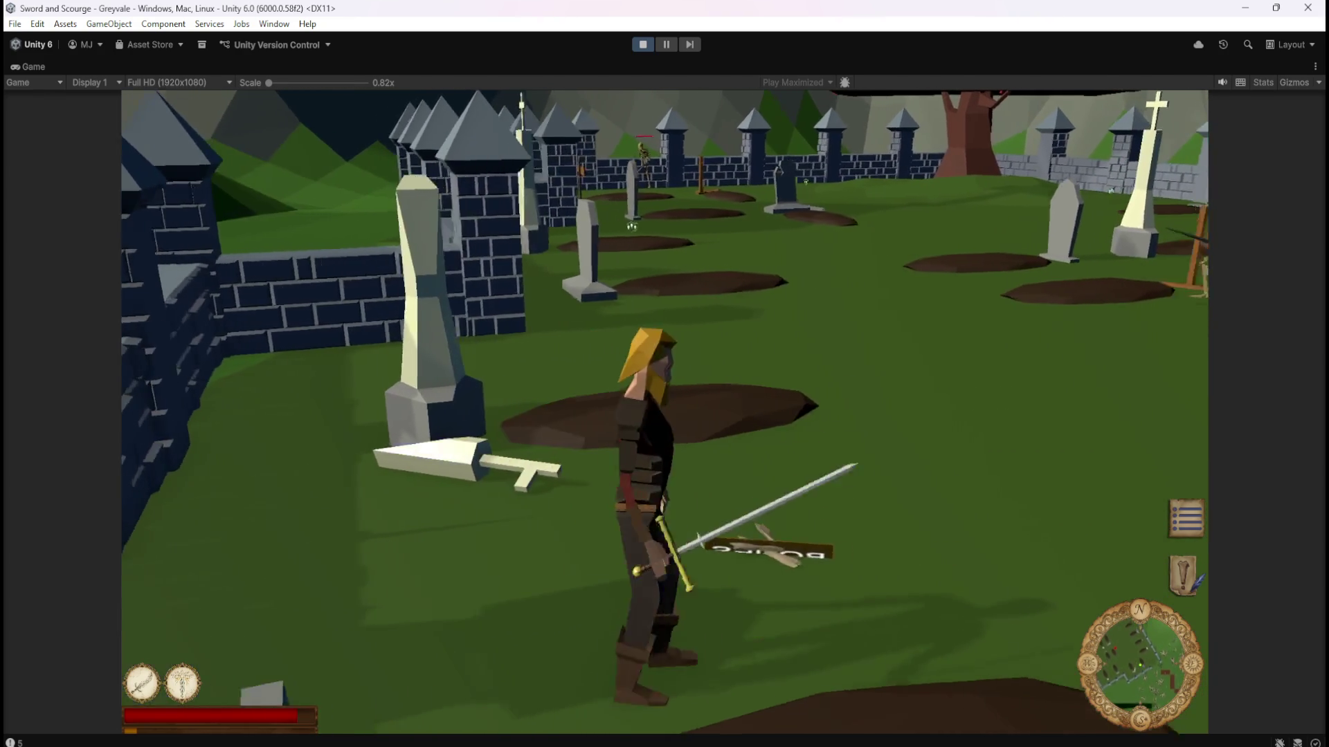
key(w)
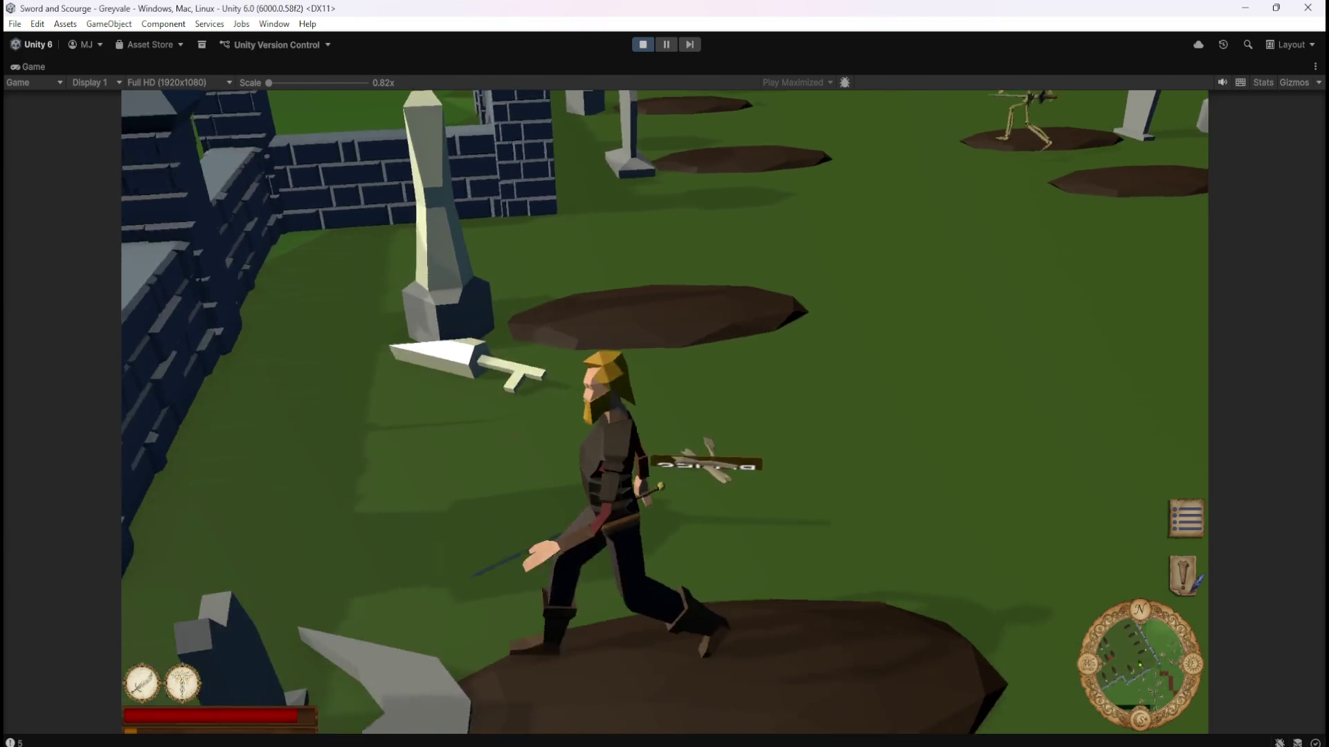
key(d)
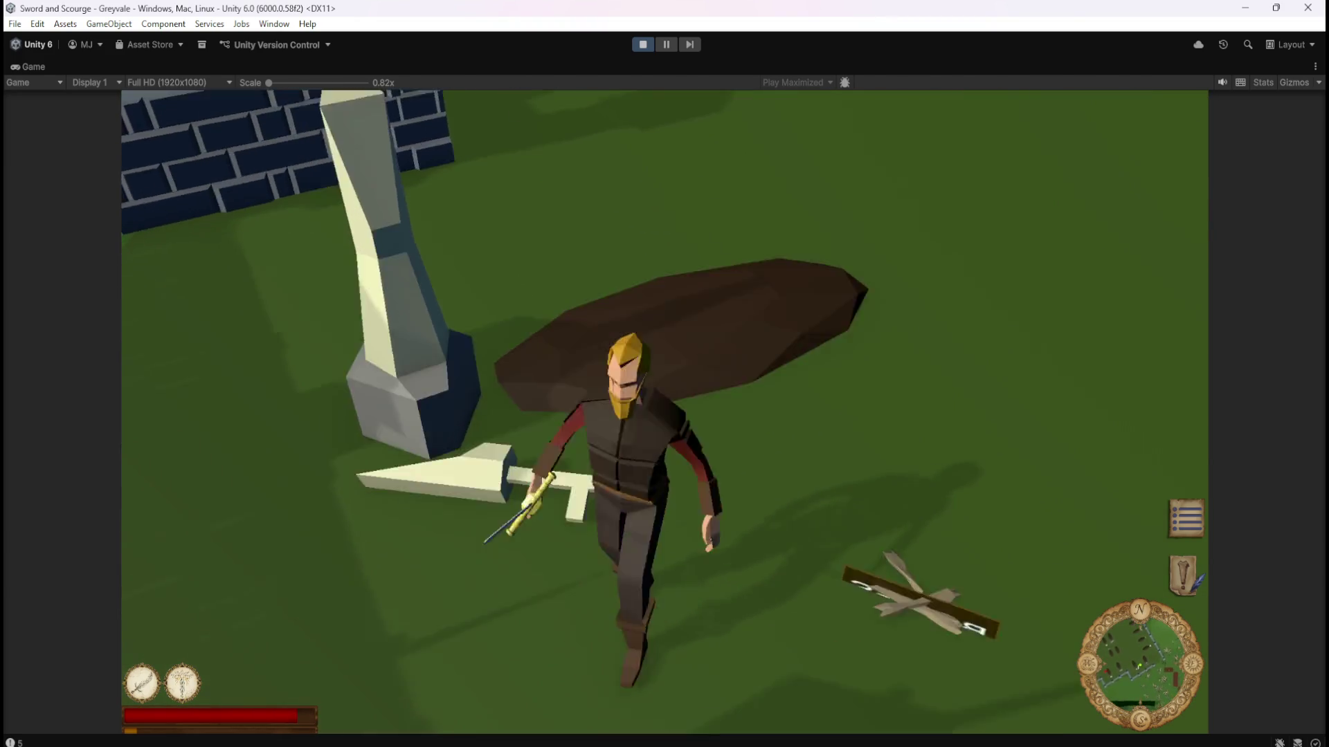
key(a)
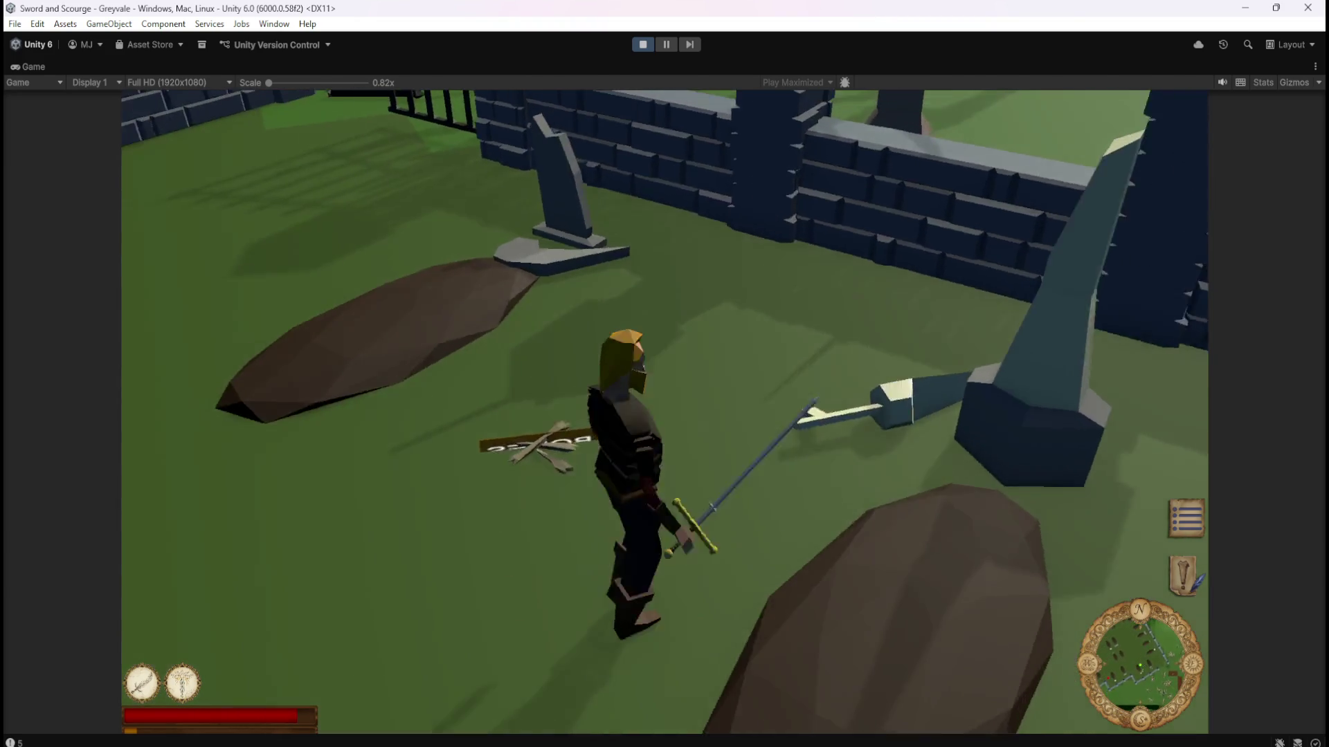
key(w)
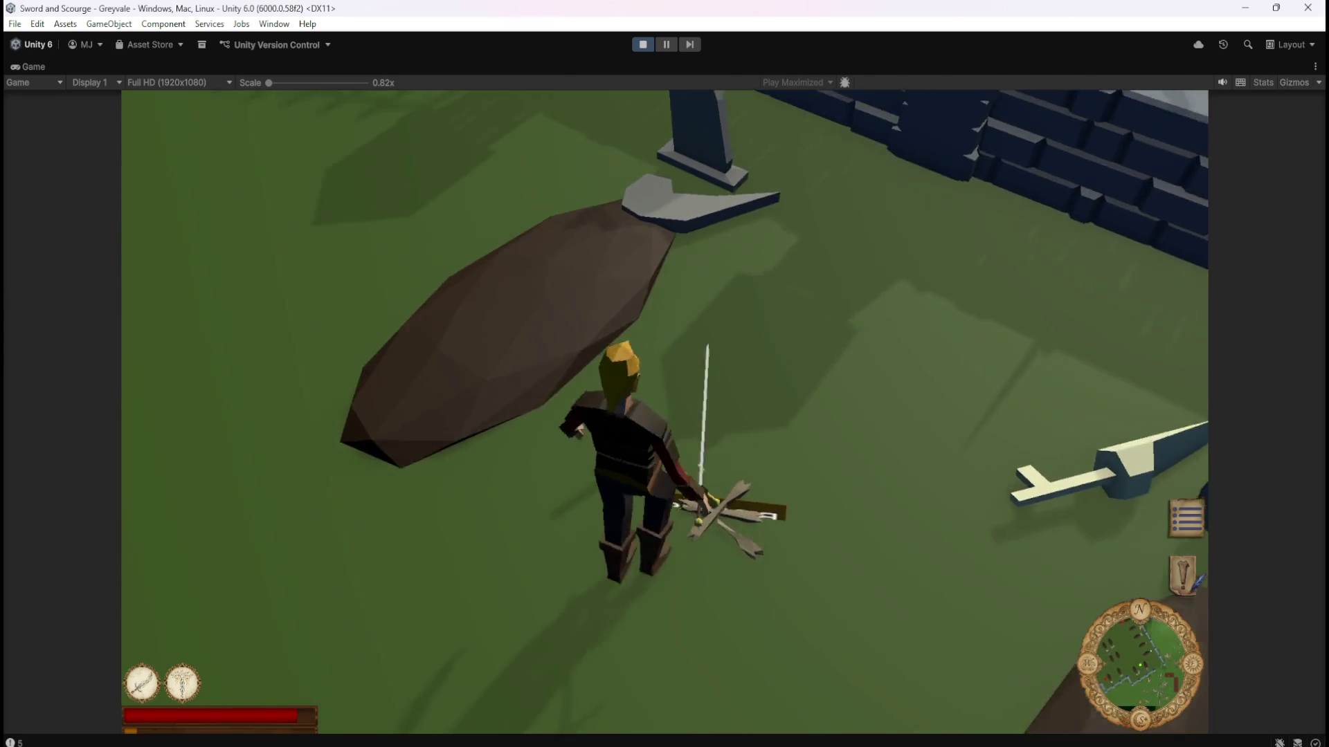
key(s)
key(w)
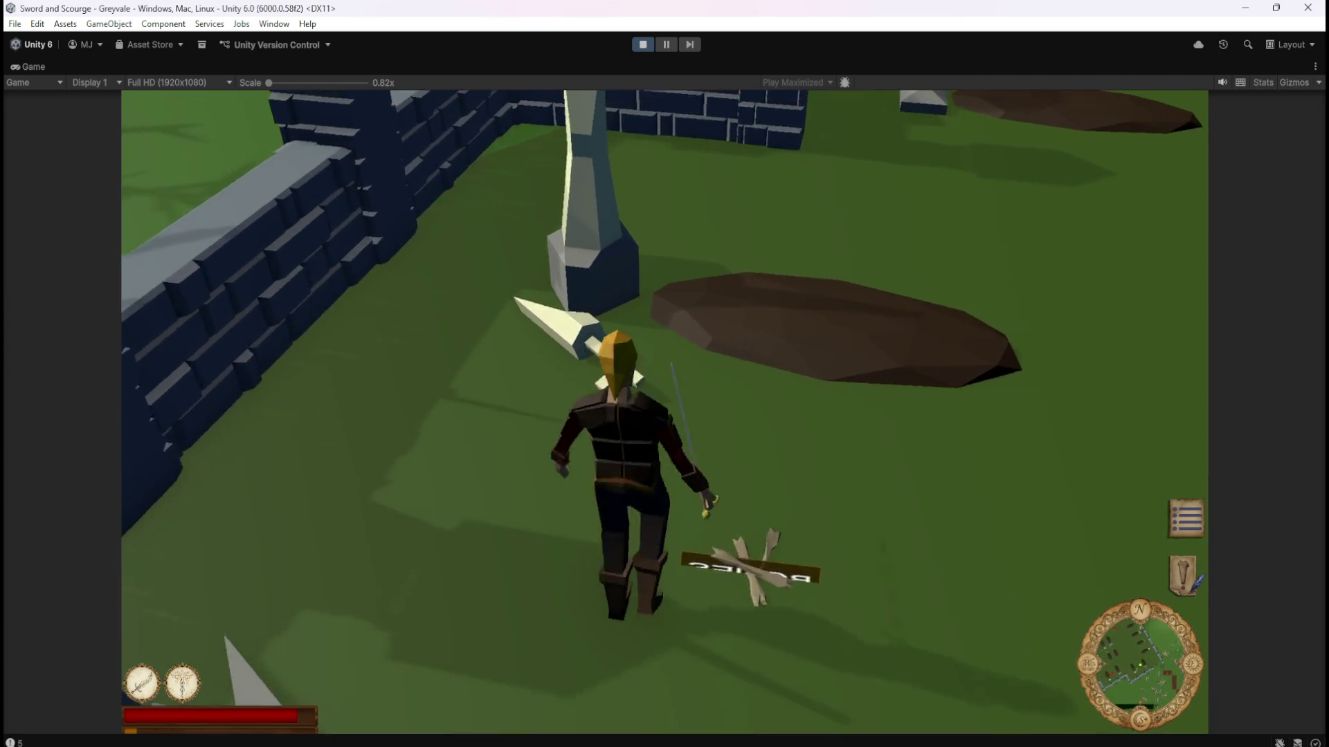
key(s)
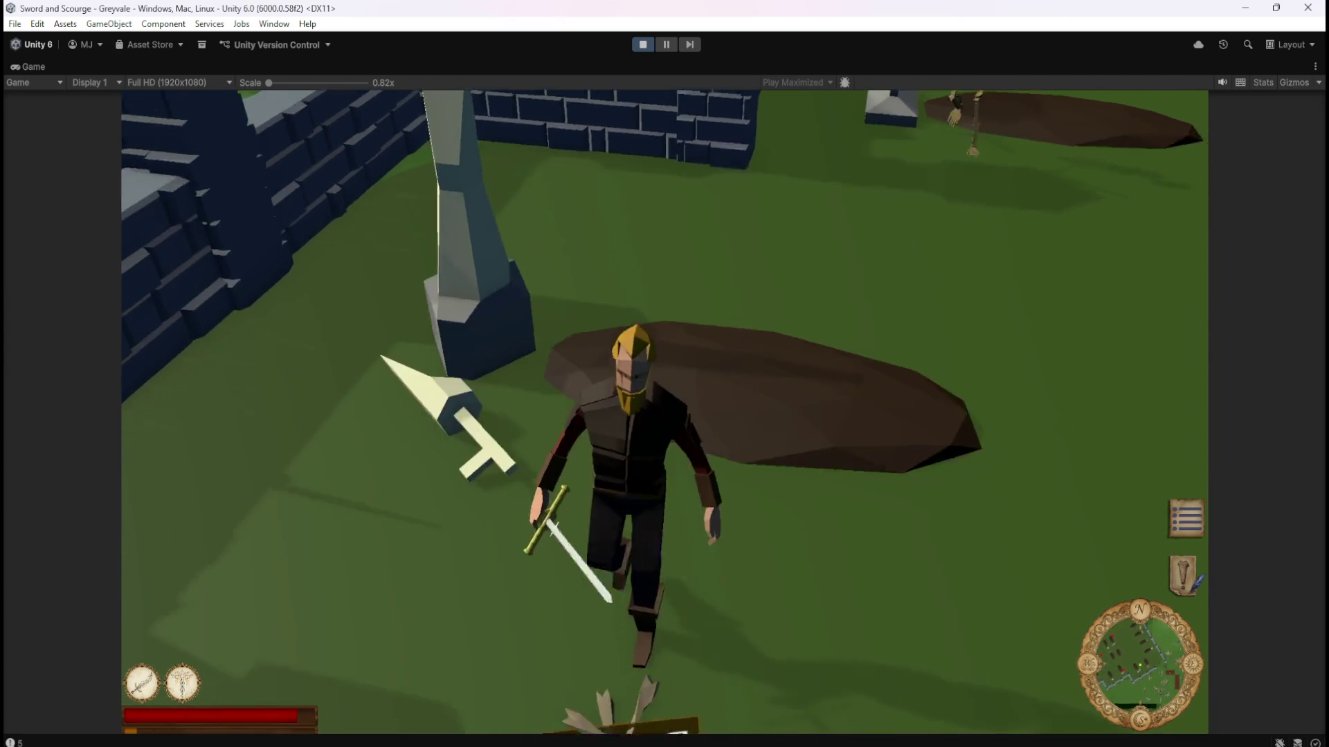
Defeat the second skeleton and walk around the two dropped signs.
key(w)
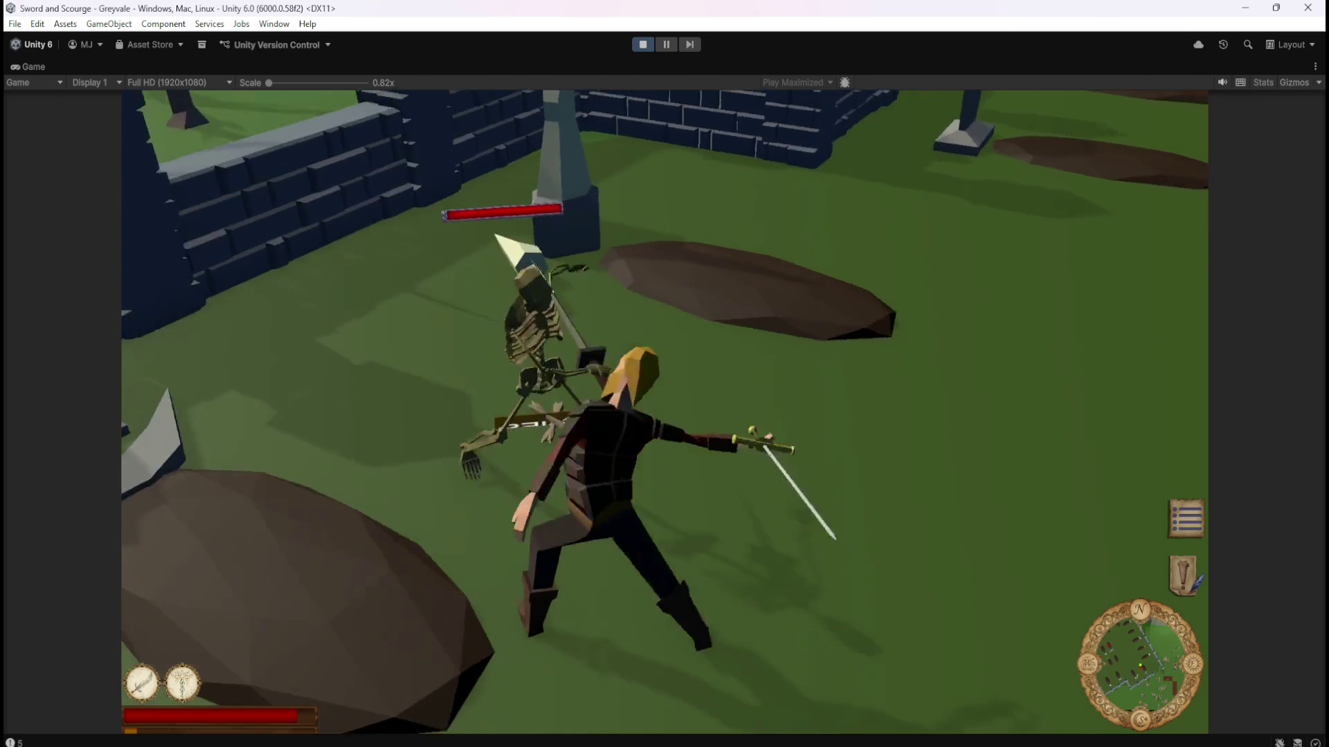
key(w)
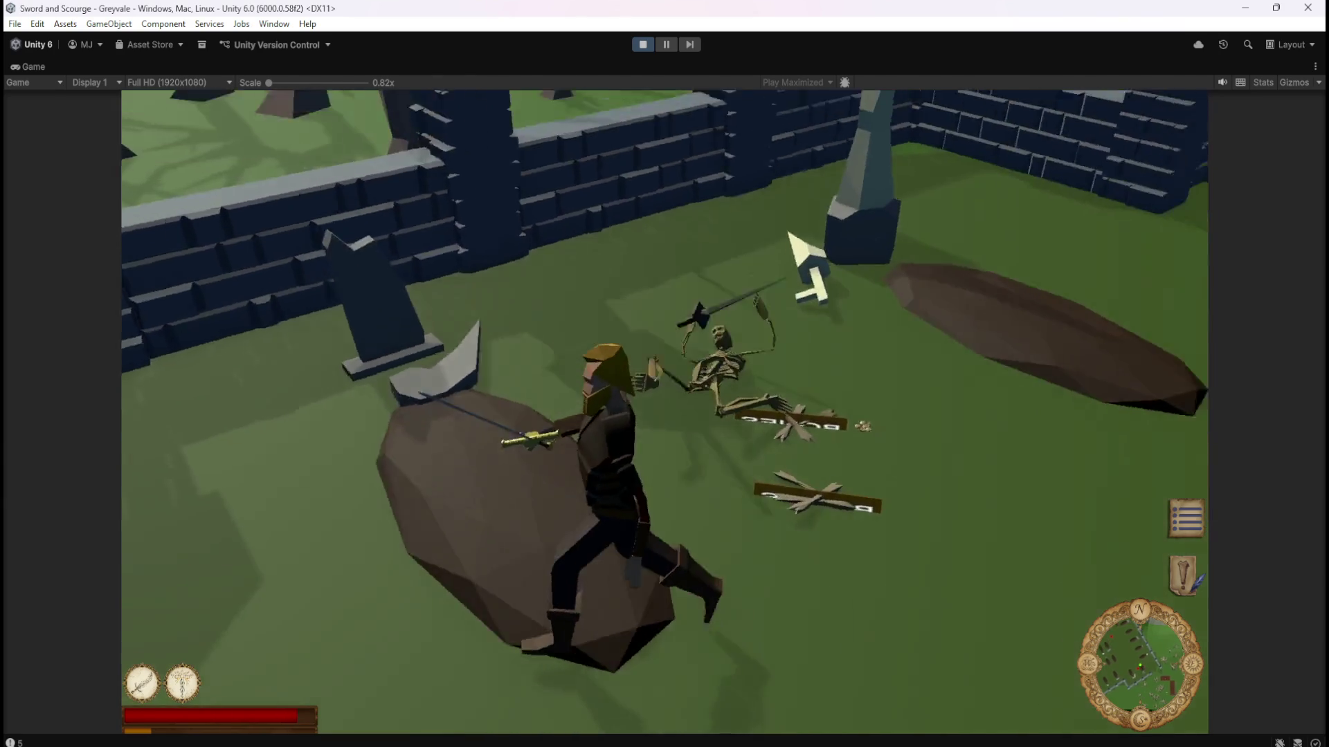
key(w)
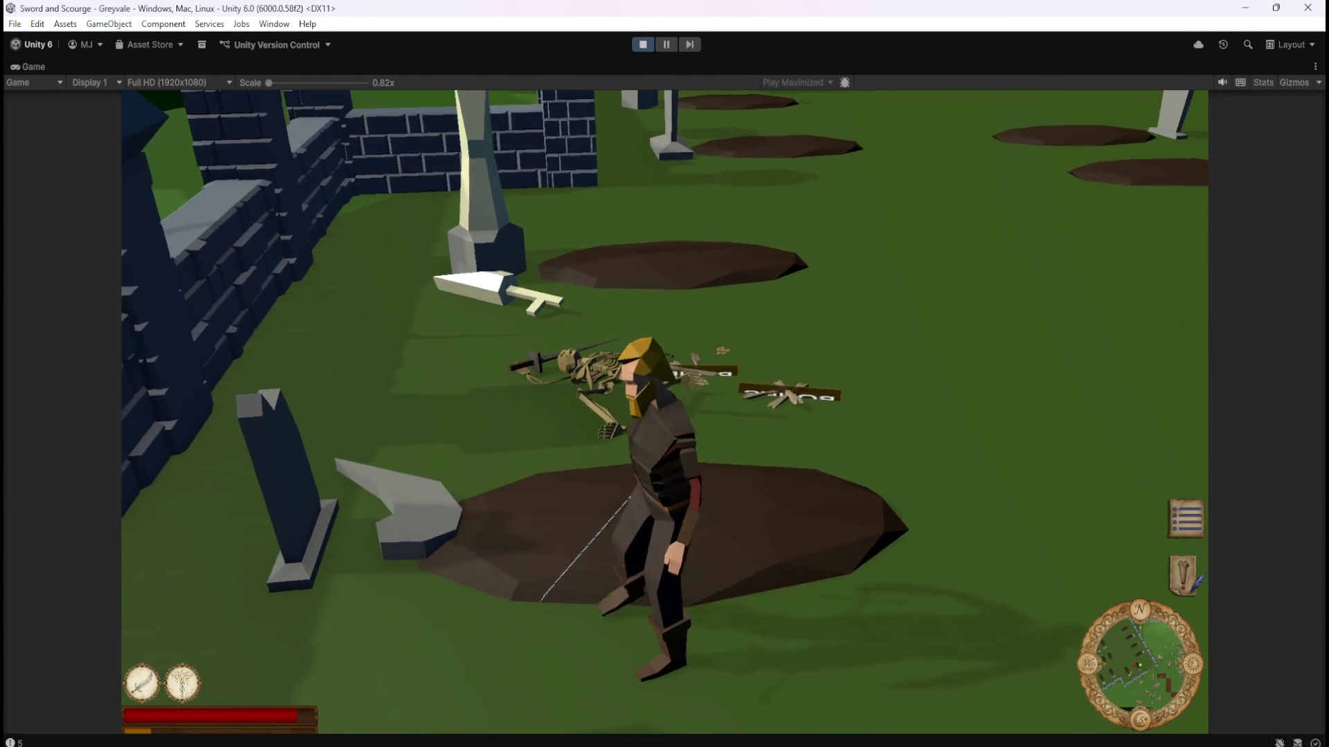
key(w)
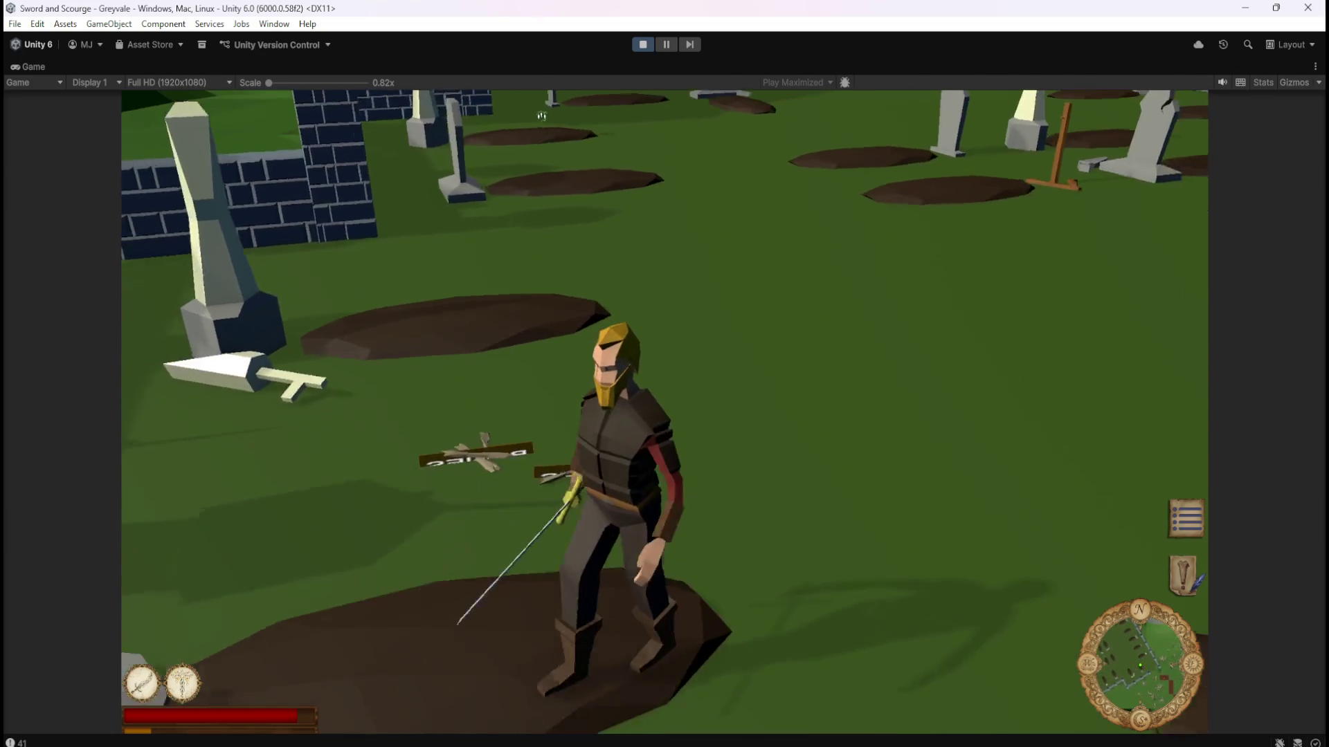
key(w)
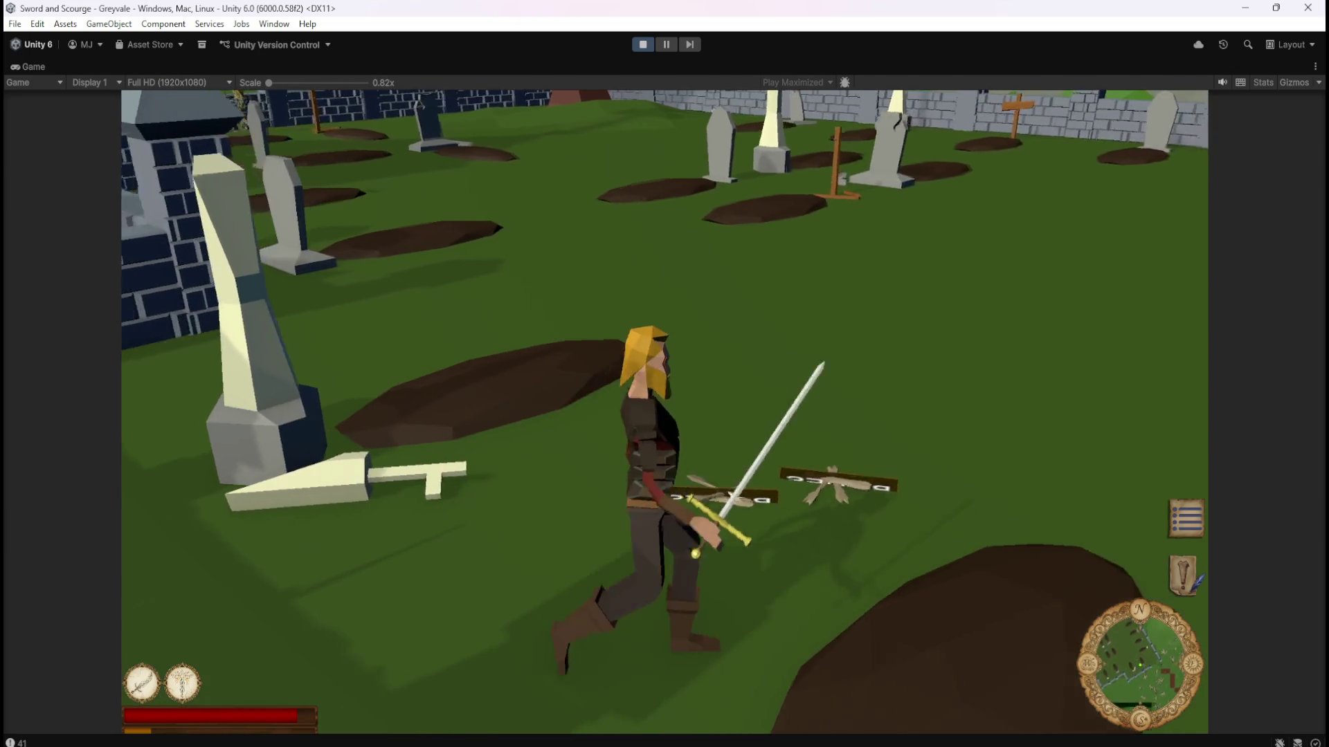
key(w)
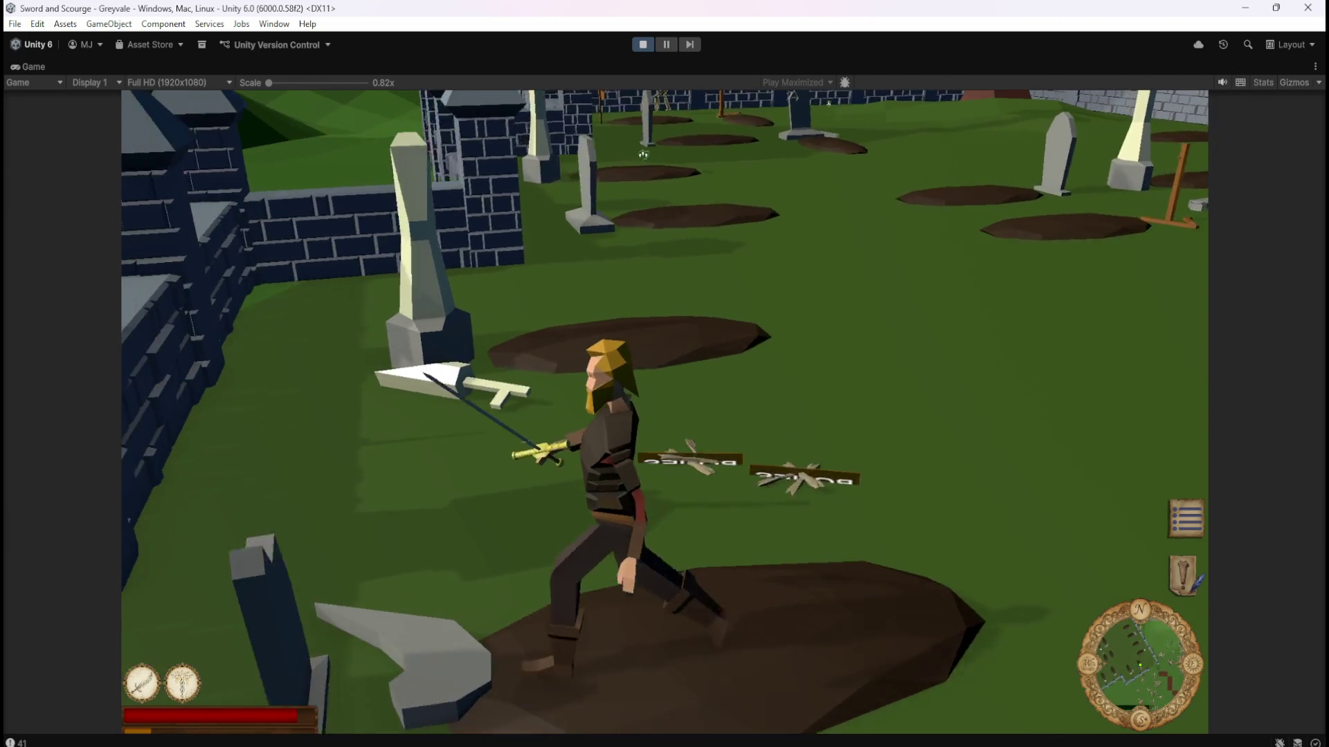
key(w)
key(w)
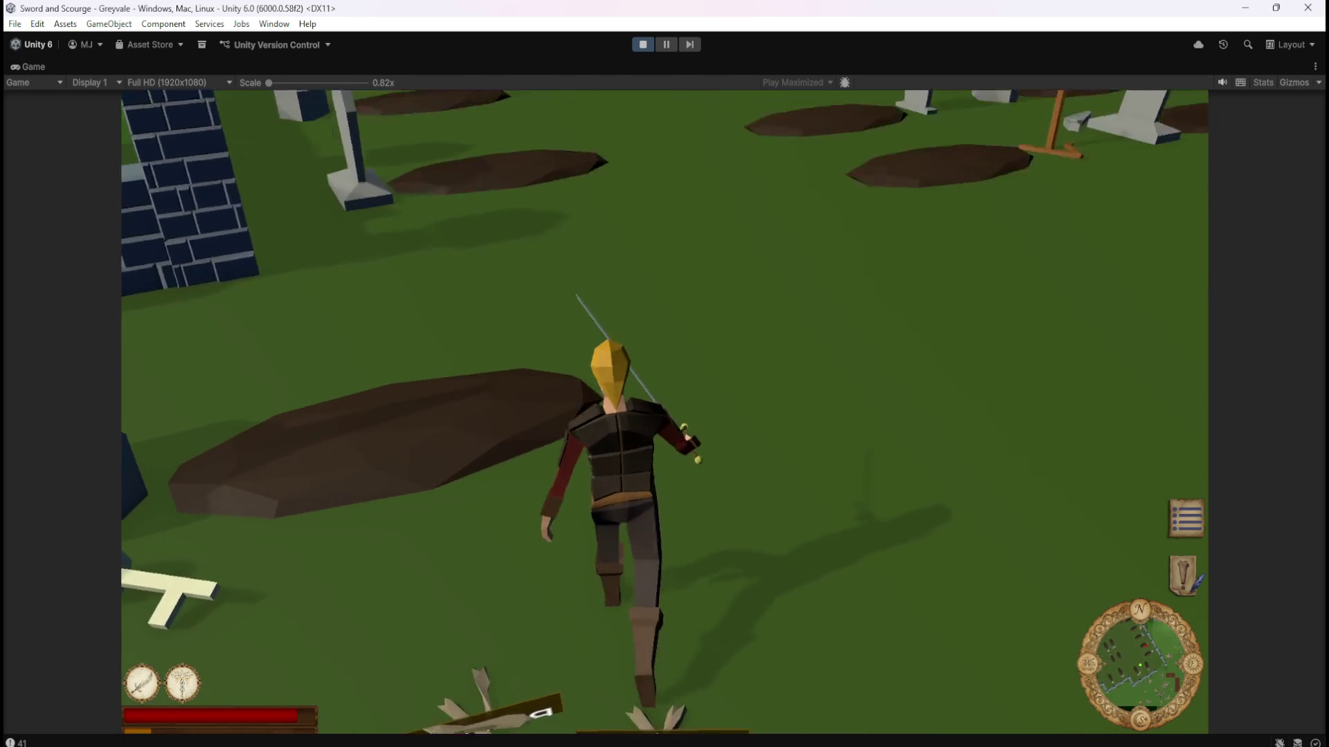
key(w)
key(w)
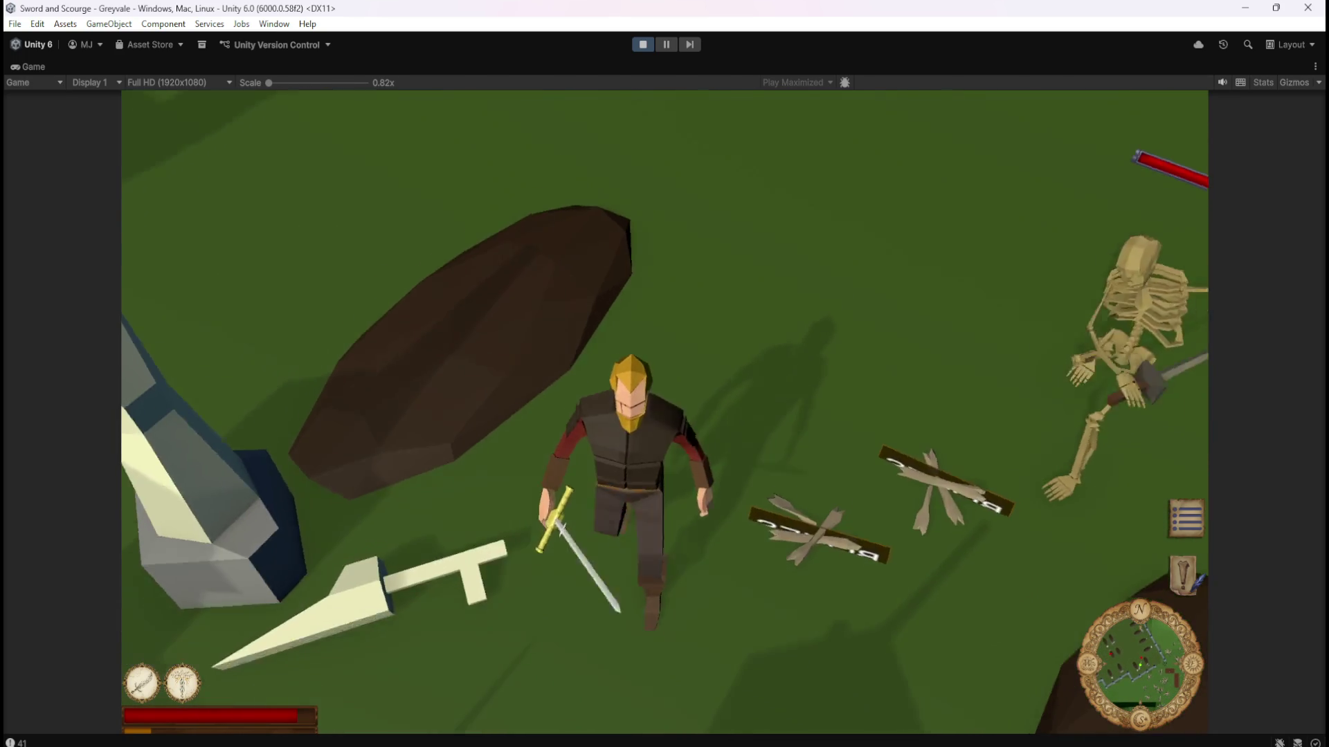
Attack another skeleton with the sword, then pause the game and stop Play mode.
key(w)
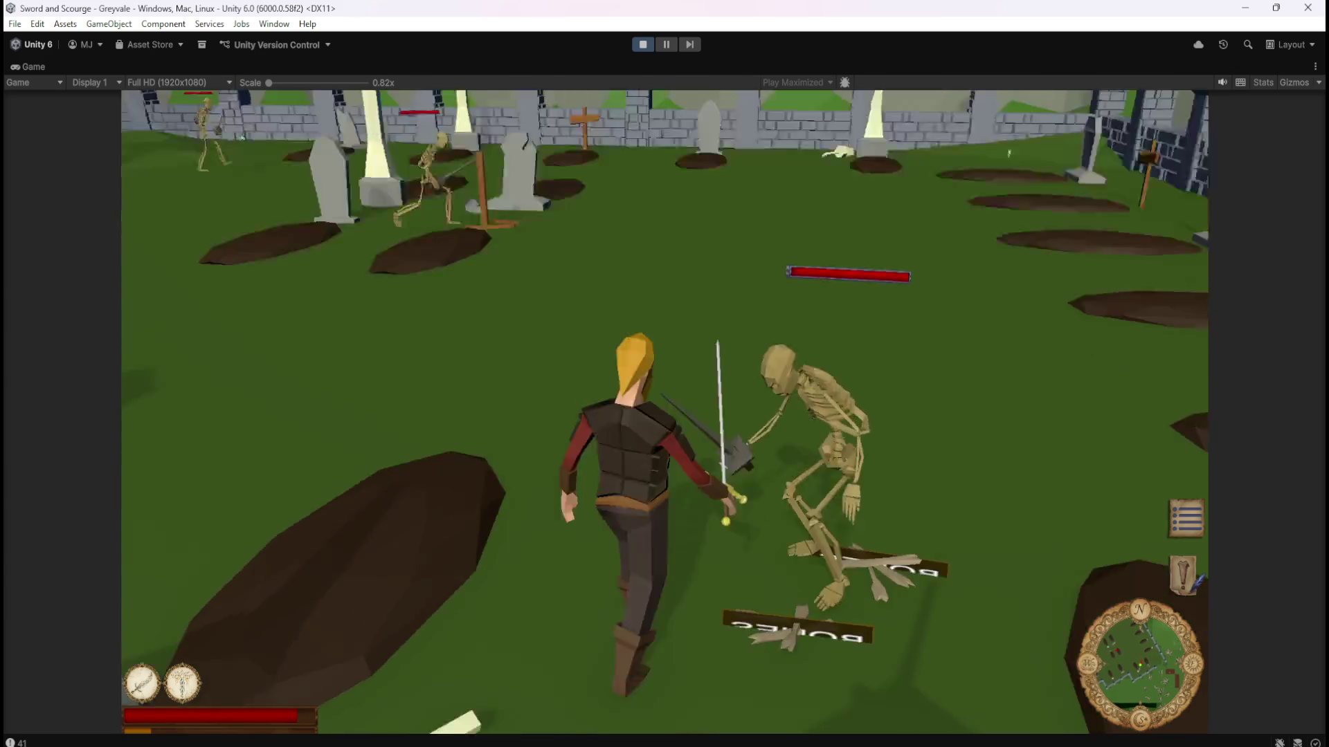
click(922, 669)
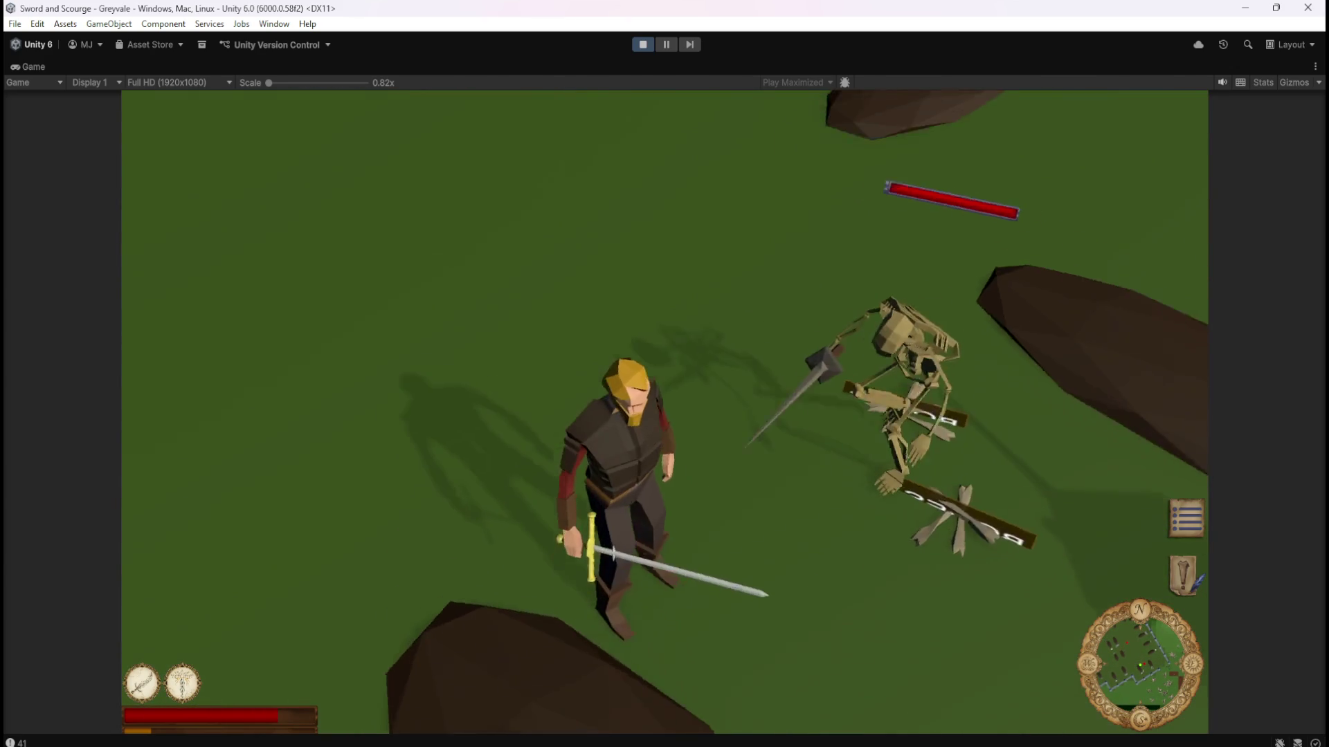
key(w)
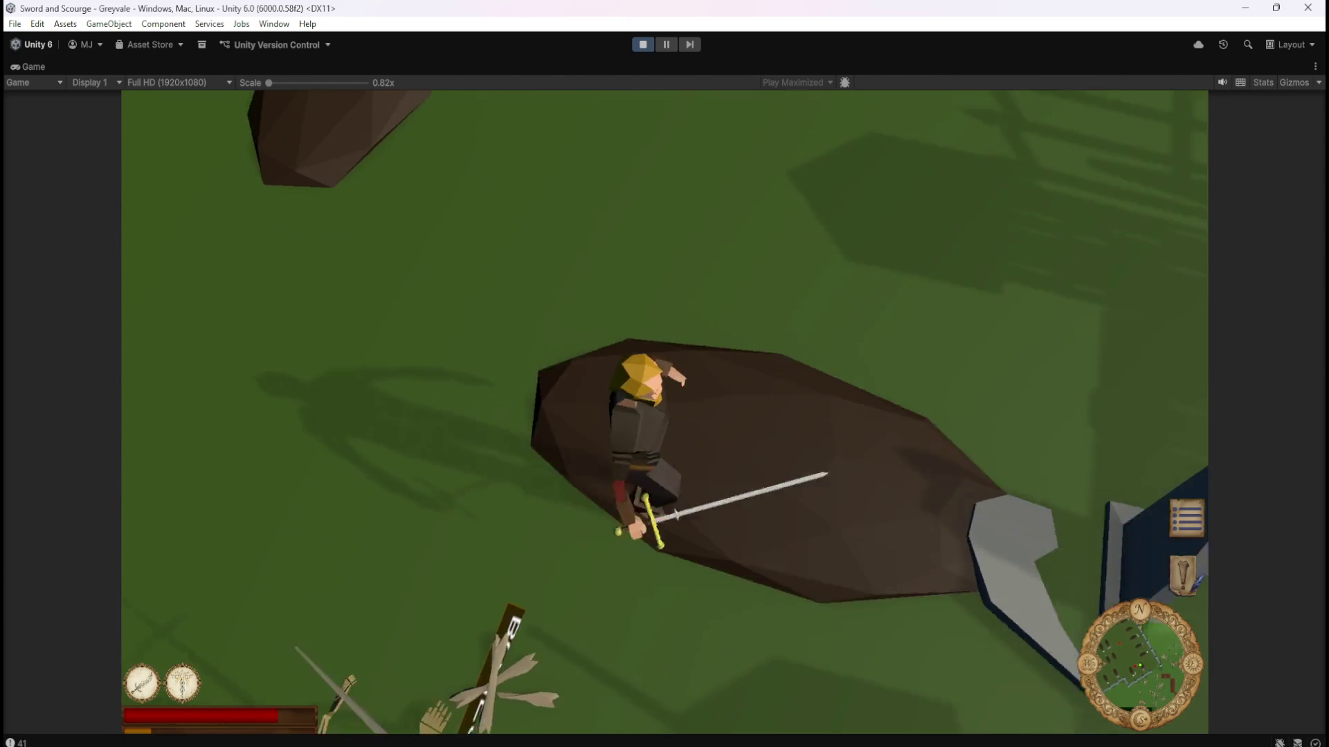
key(w)
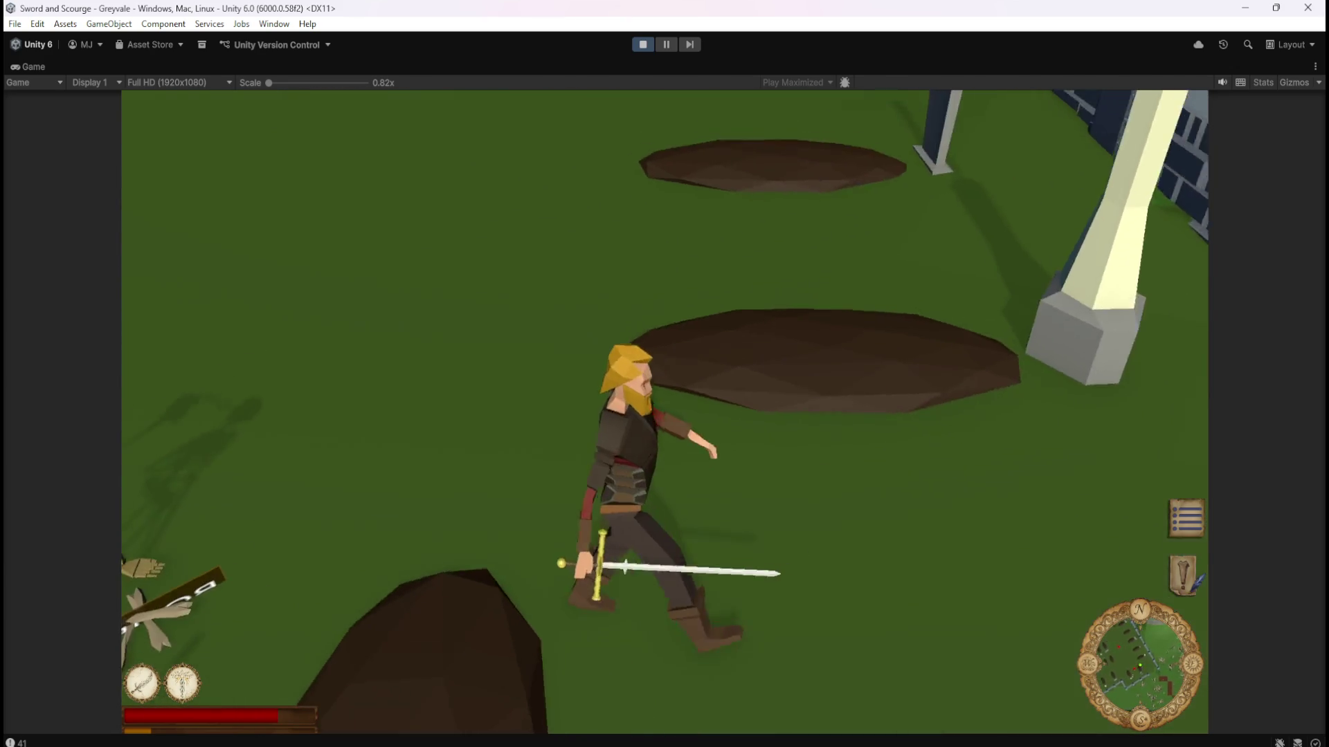
key(Escape)
click(643, 46)
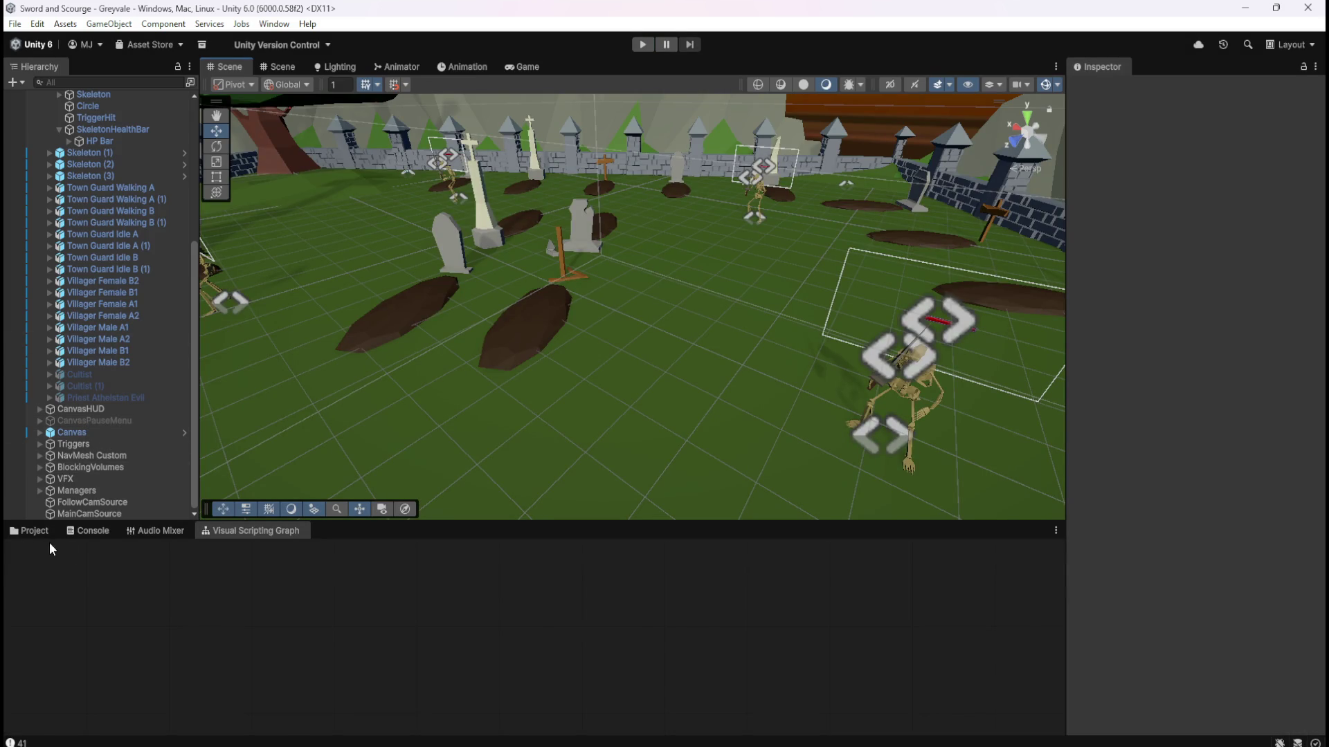
Open the Bone Stack prefab from the Project window and maximize its Script Graph.
click(34, 530)
double_click(184, 595)
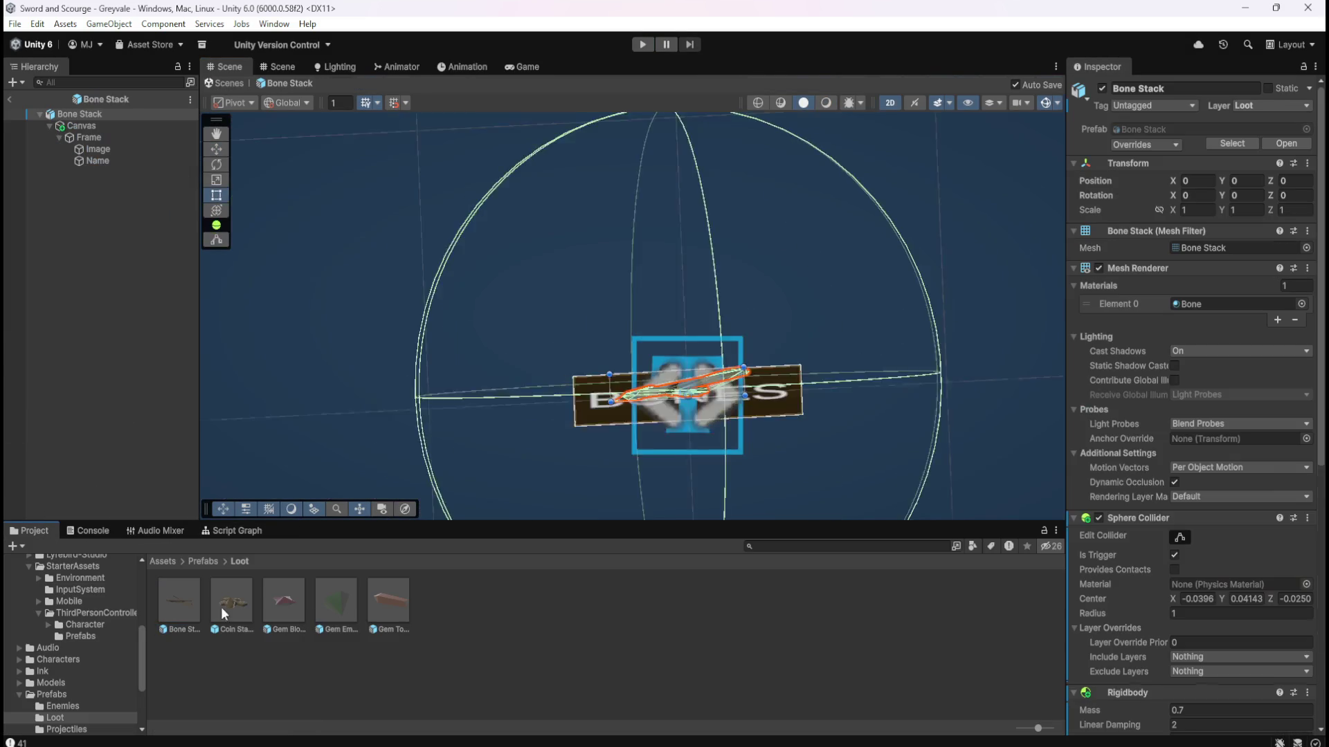
click(231, 533)
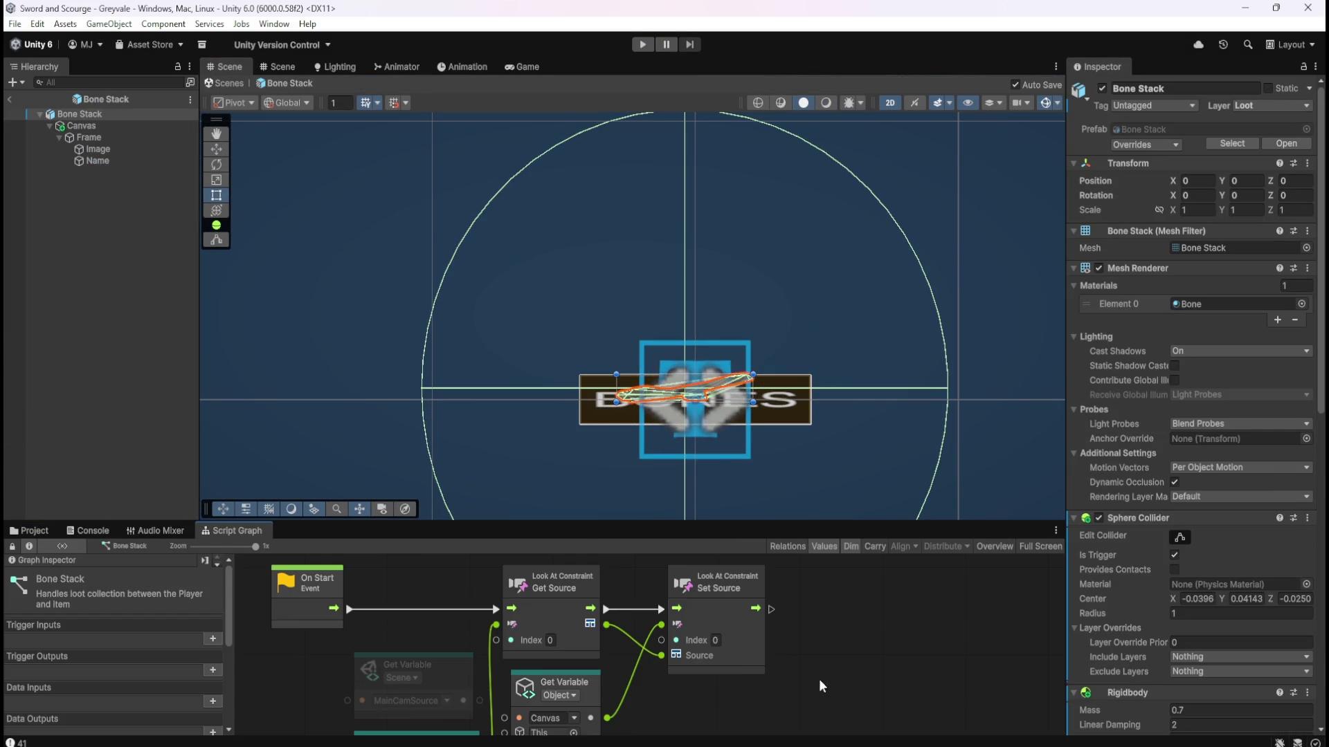
key(shift+space)
Wire MainCamSource into Get Source, delete the FollowCamSource node, and restore the graph window.
mouse_move(606, 468)
mouse_down()
mouse_move(608, 396)
mouse_move(627, 392)
mouse_up()
click(553, 537)
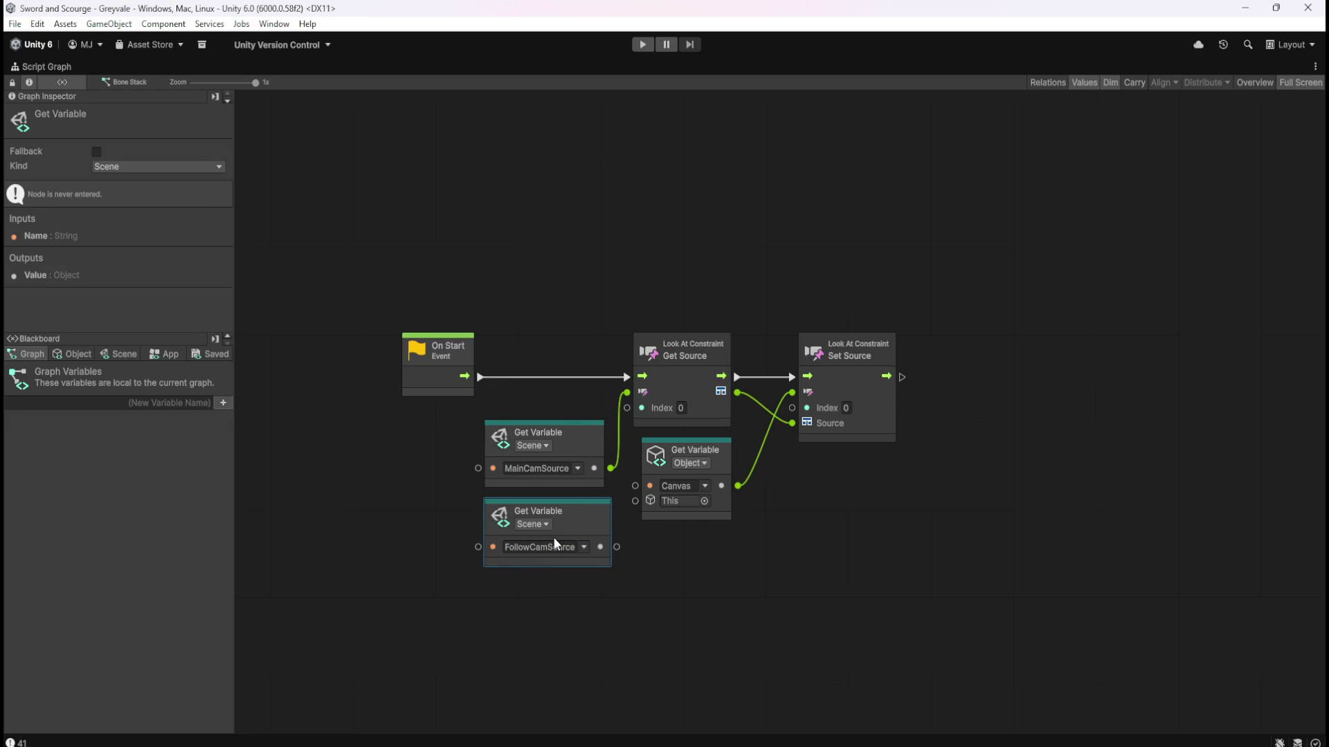
key(Delete)
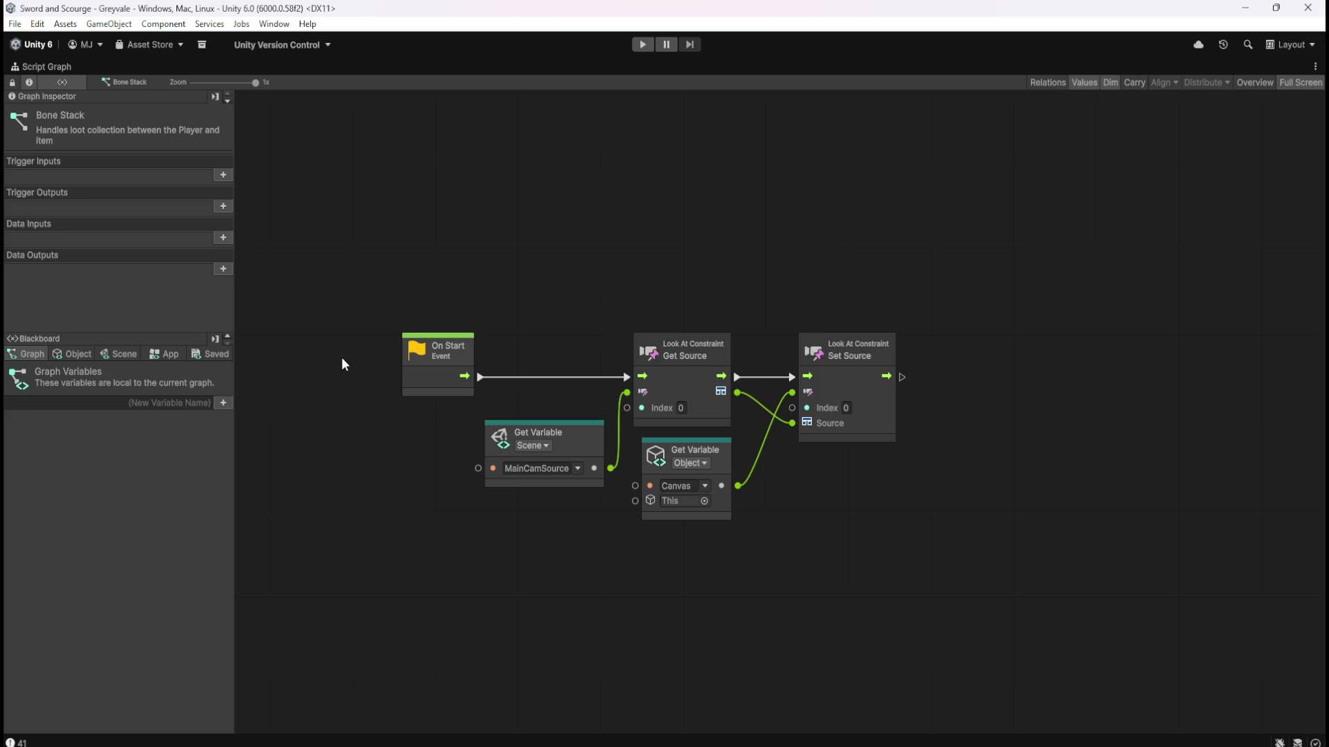
key(shift+space)
click(94, 125)
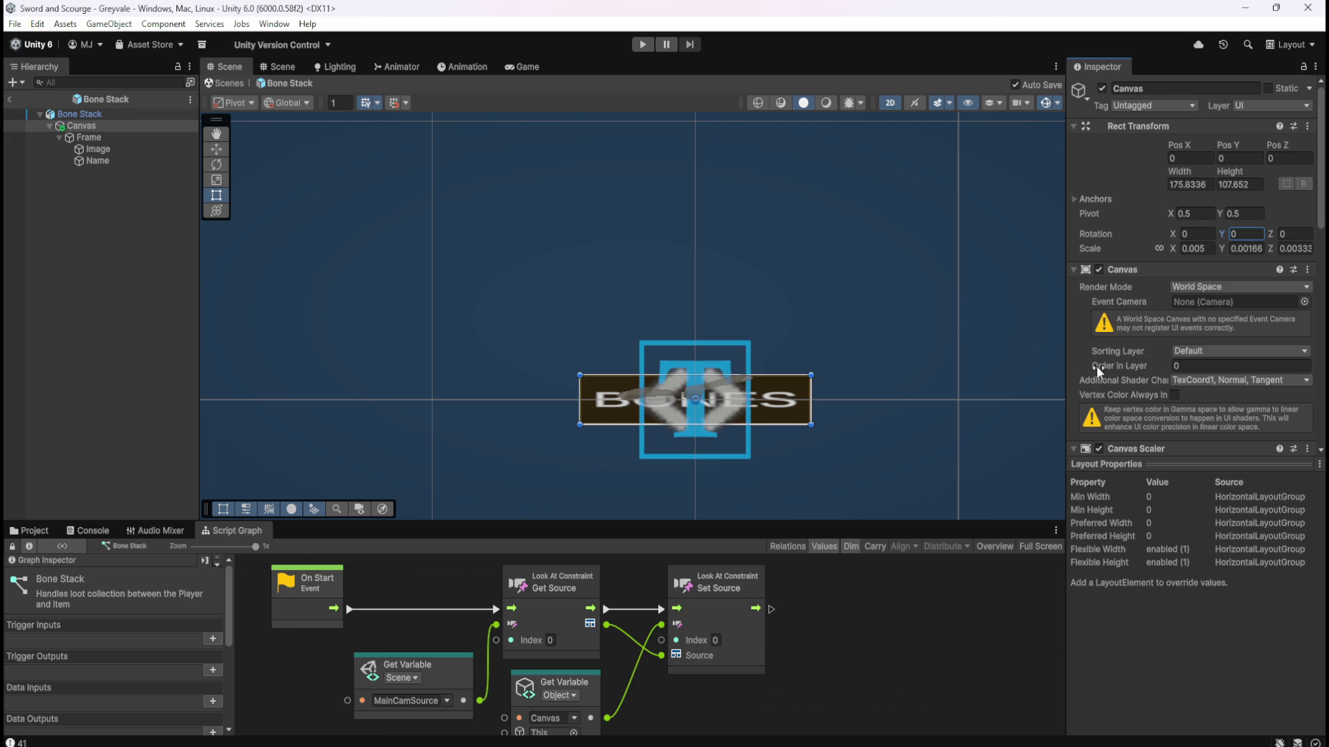
Review the Canvas's Canvas Scaler, Look At Constraint and Horizontal Layout Group settings, then select Name.
scroll(1099, 368, down, 5)
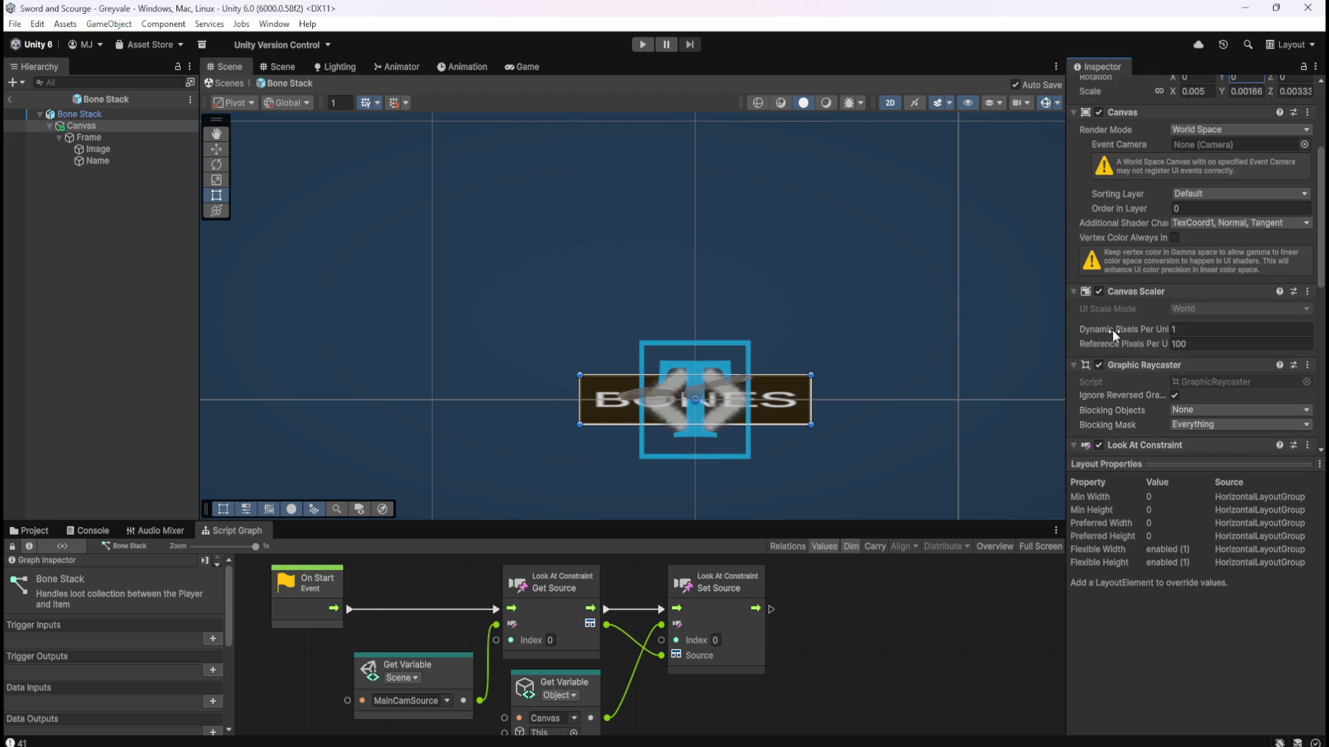
scroll(1123, 325, down, 6)
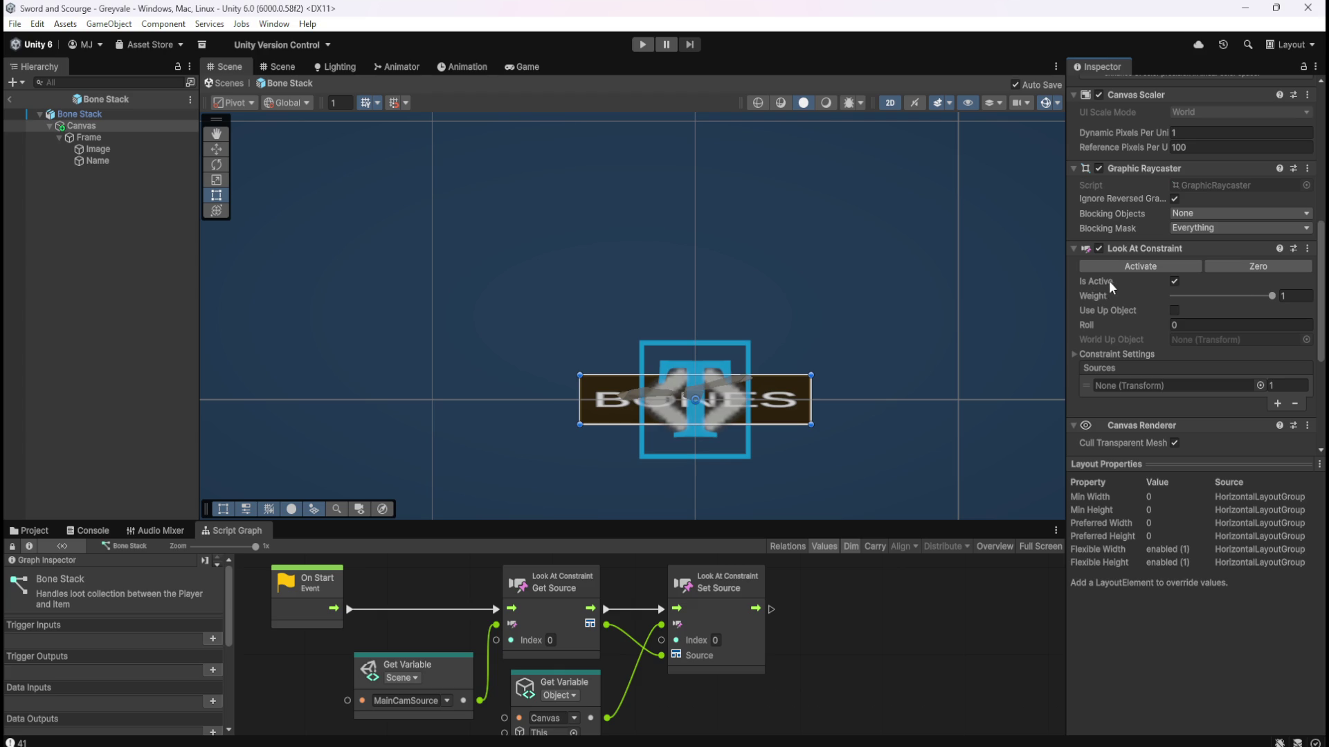
scroll(1116, 313, down, 5)
scroll(1129, 353, down, 2)
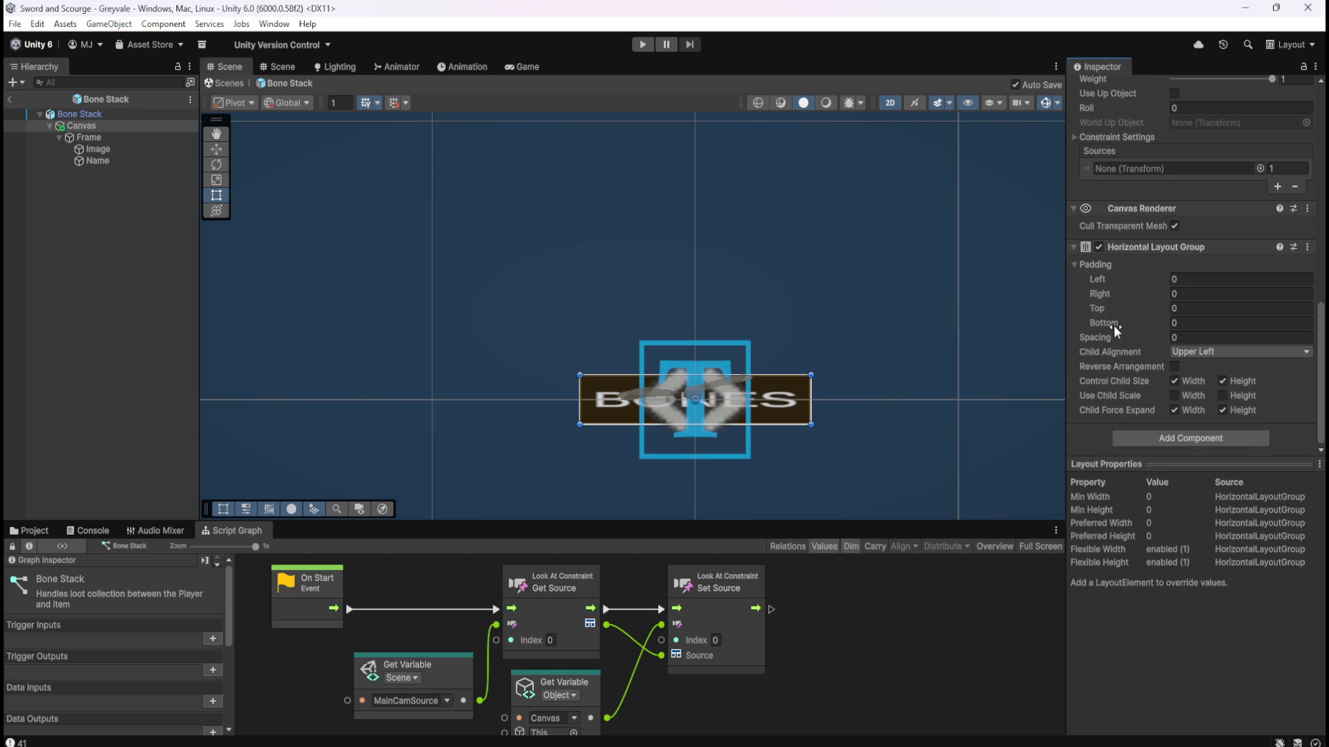
scroll(1107, 369, up, 5)
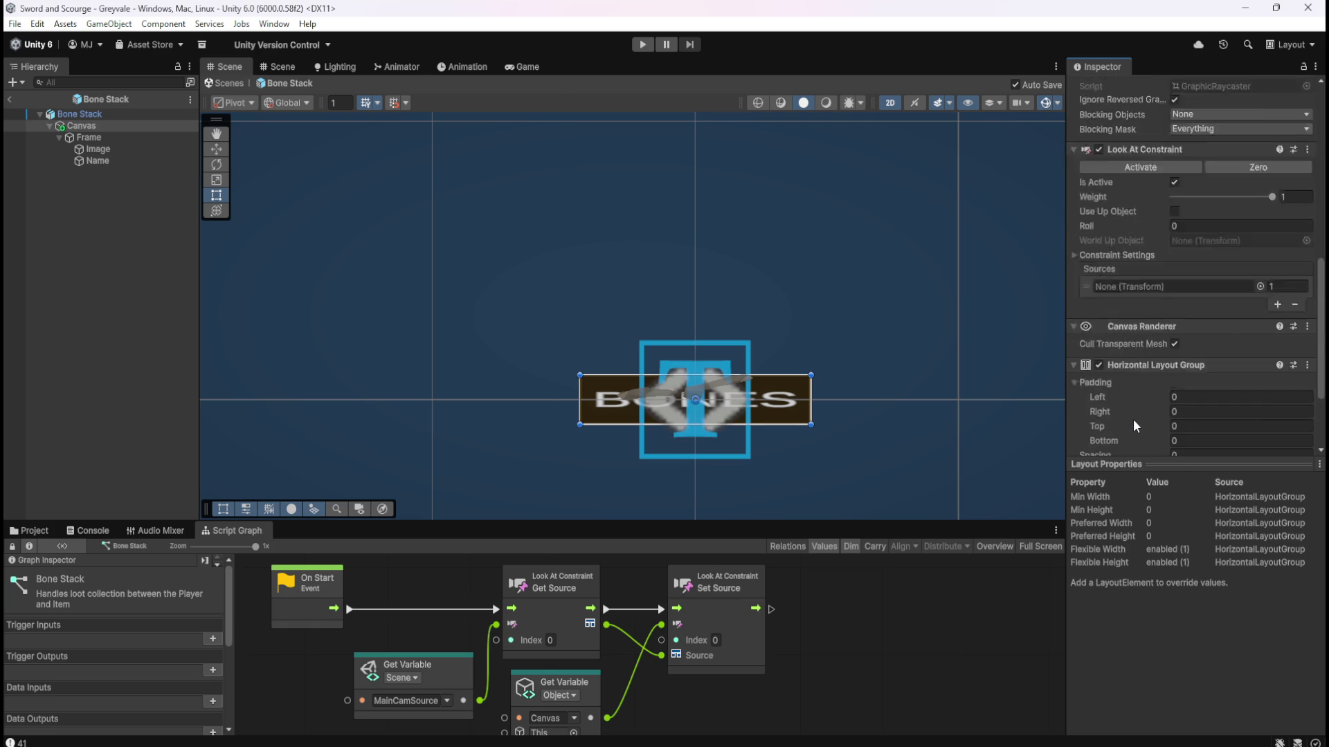
click(113, 158)
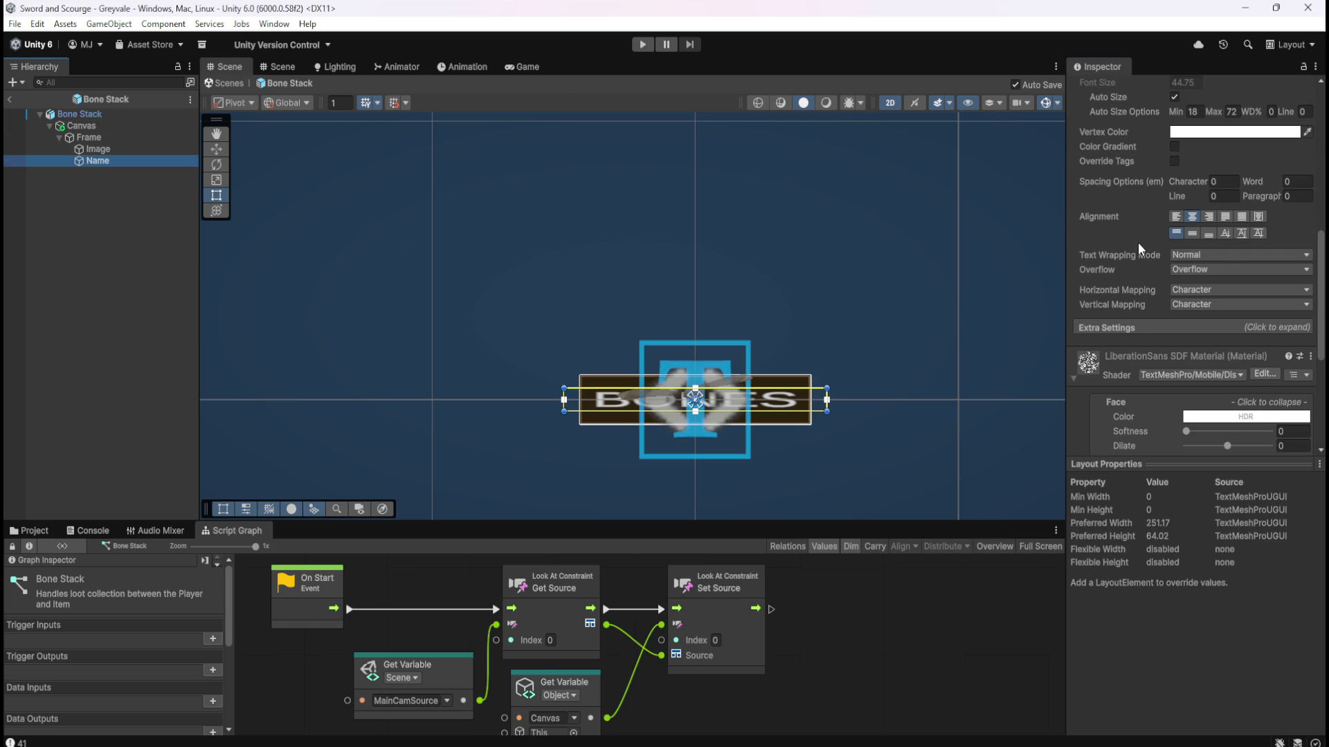
Set the Name text's Rect Transform Rotation Y to 180.
scroll(1138, 242, up, 6)
scroll(1140, 331, up, 4)
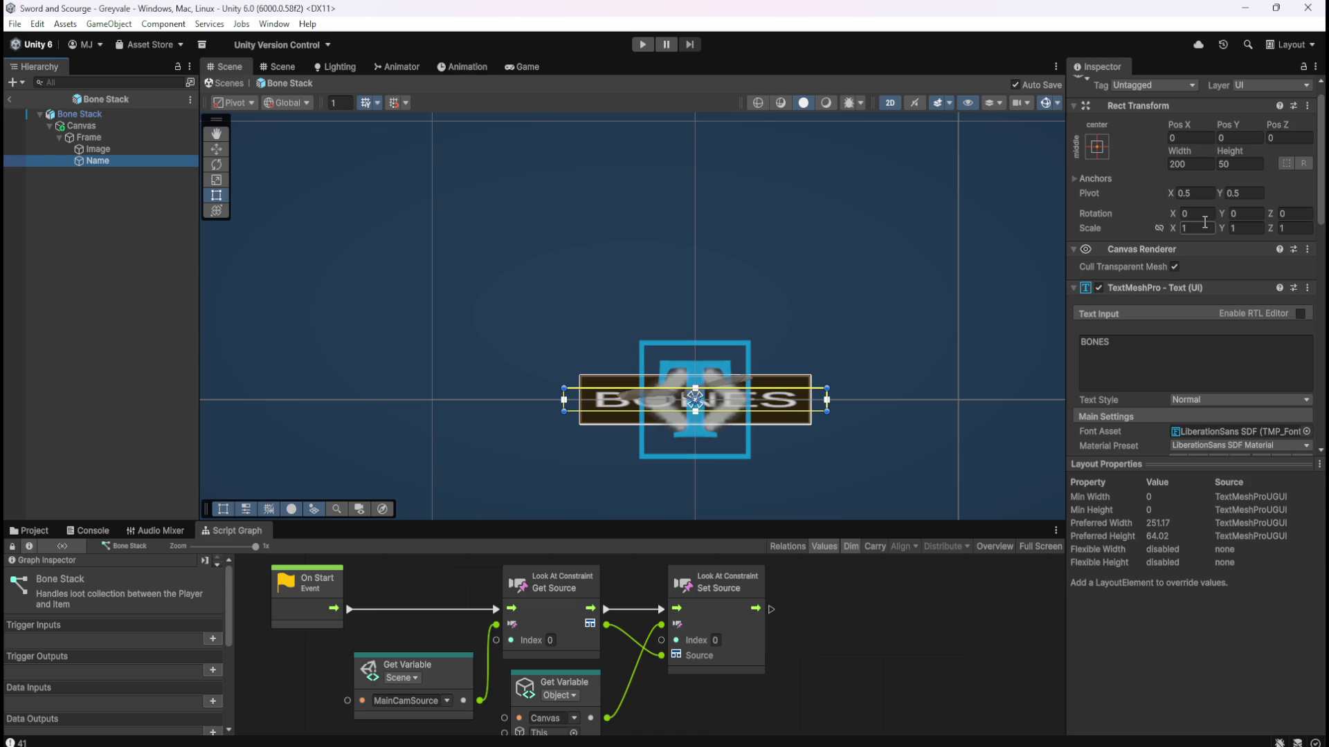
click(1243, 213)
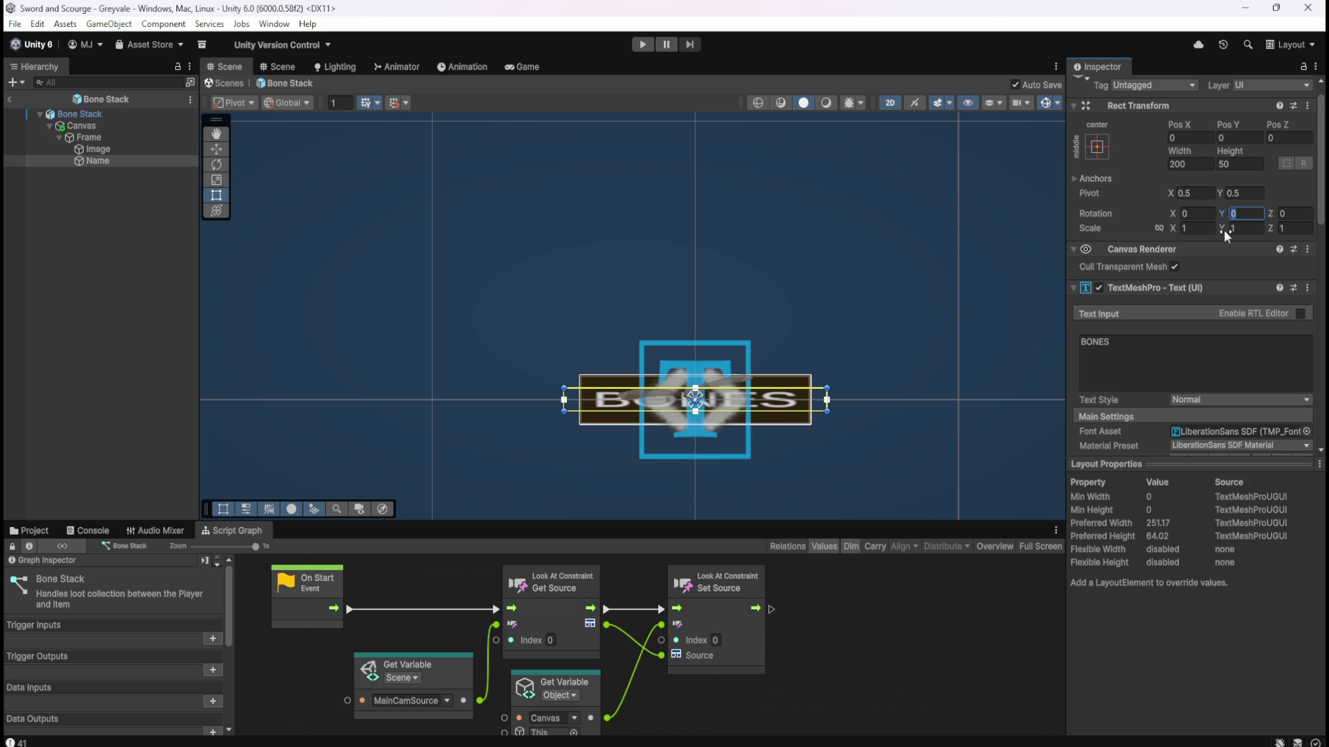
text(180)
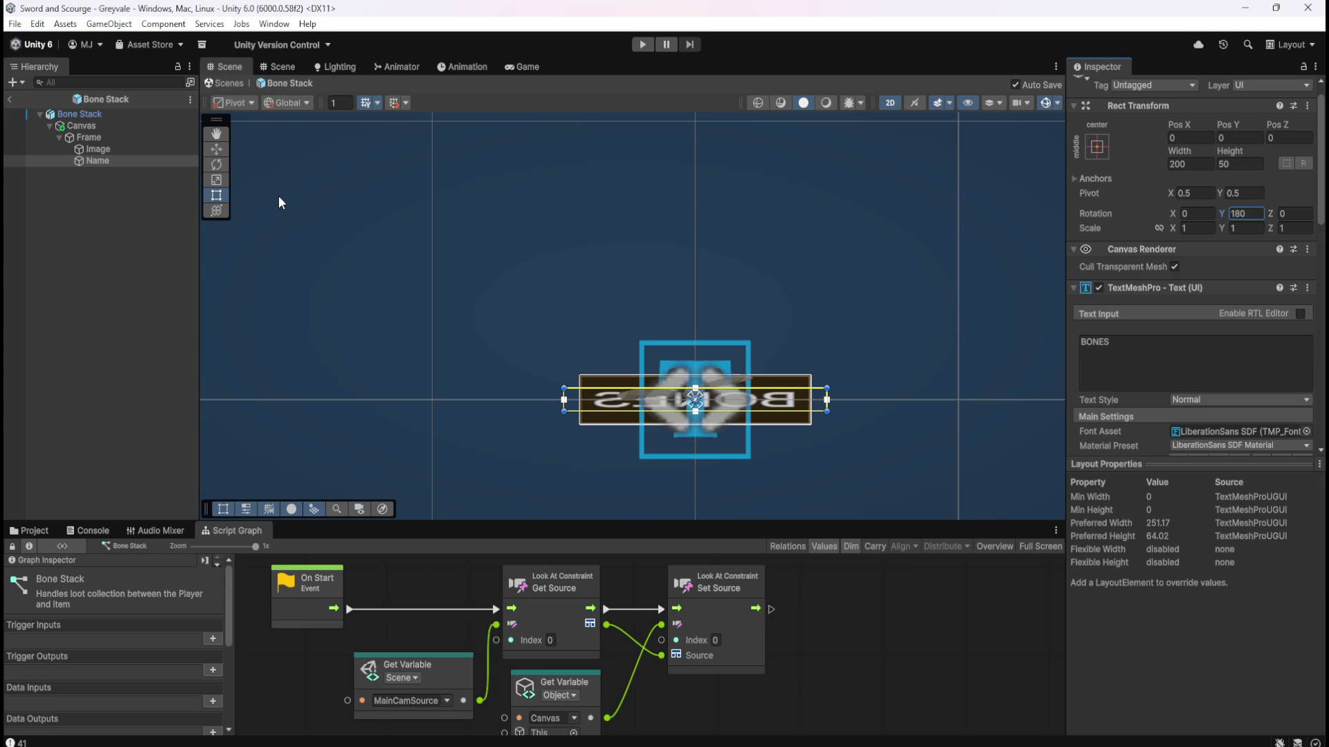
click(144, 150)
click(139, 160)
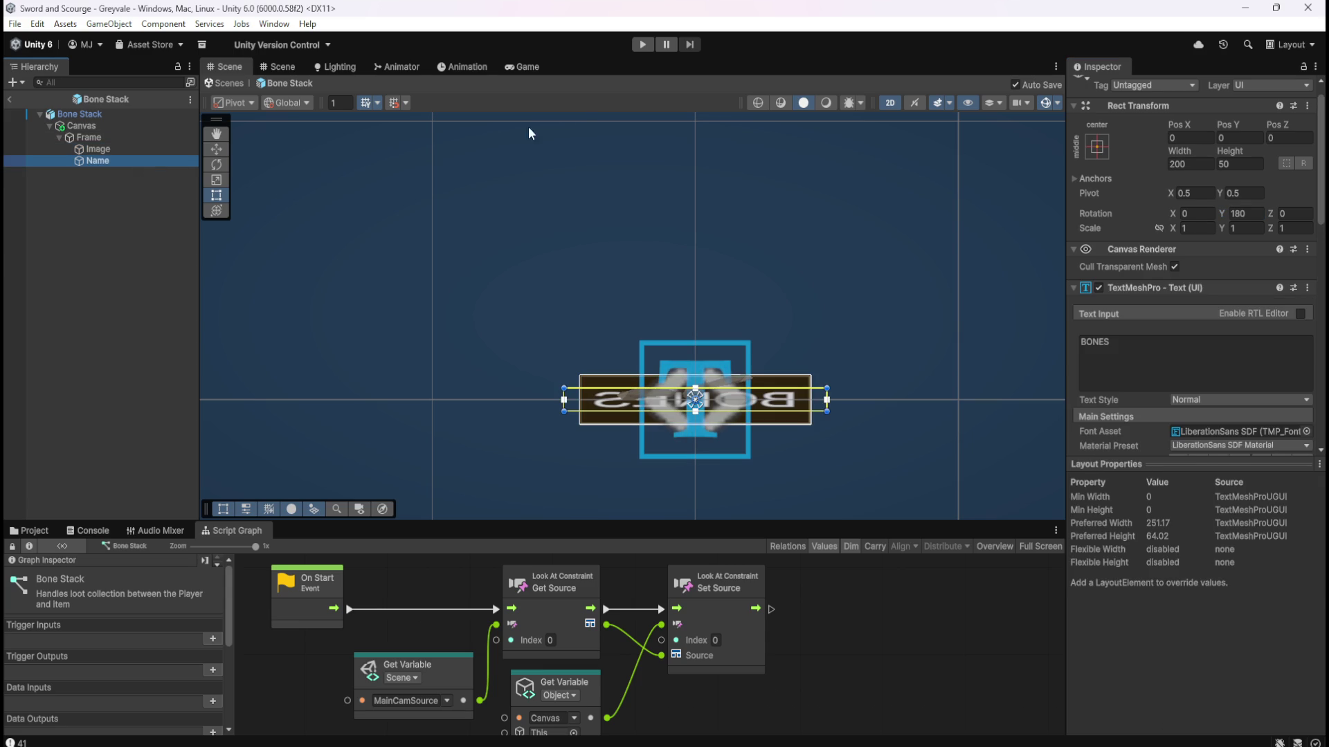
Check the flipped label in 3D view, exit the prefab, and start Play mode with Ctrl+P.
click(893, 108)
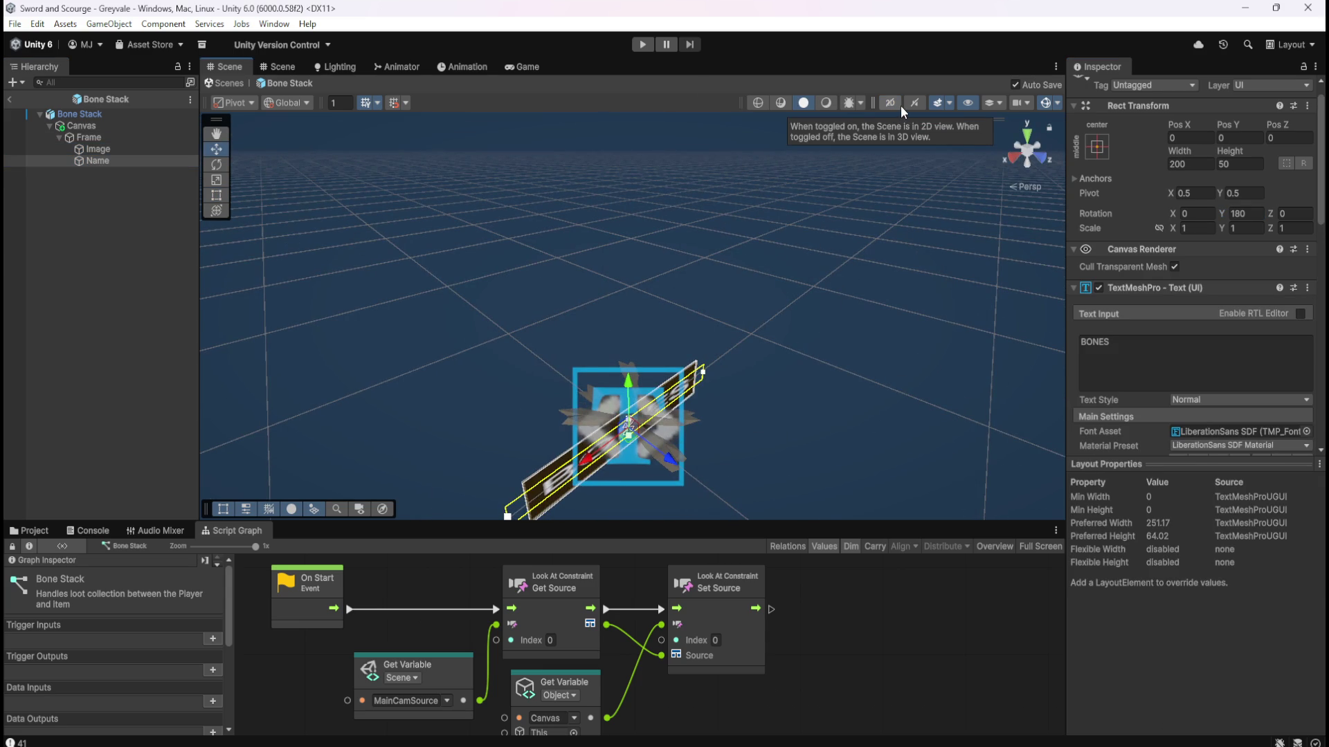
click(900, 105)
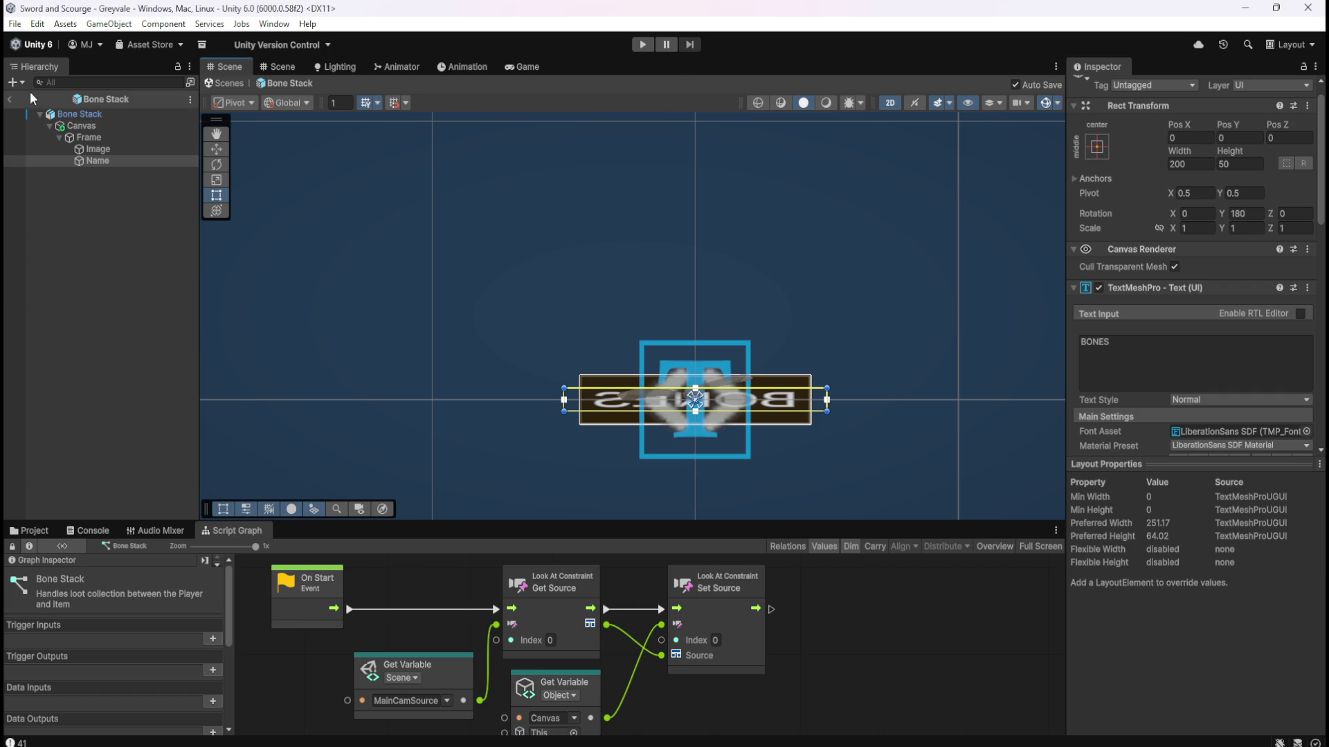
click(97, 149)
click(98, 161)
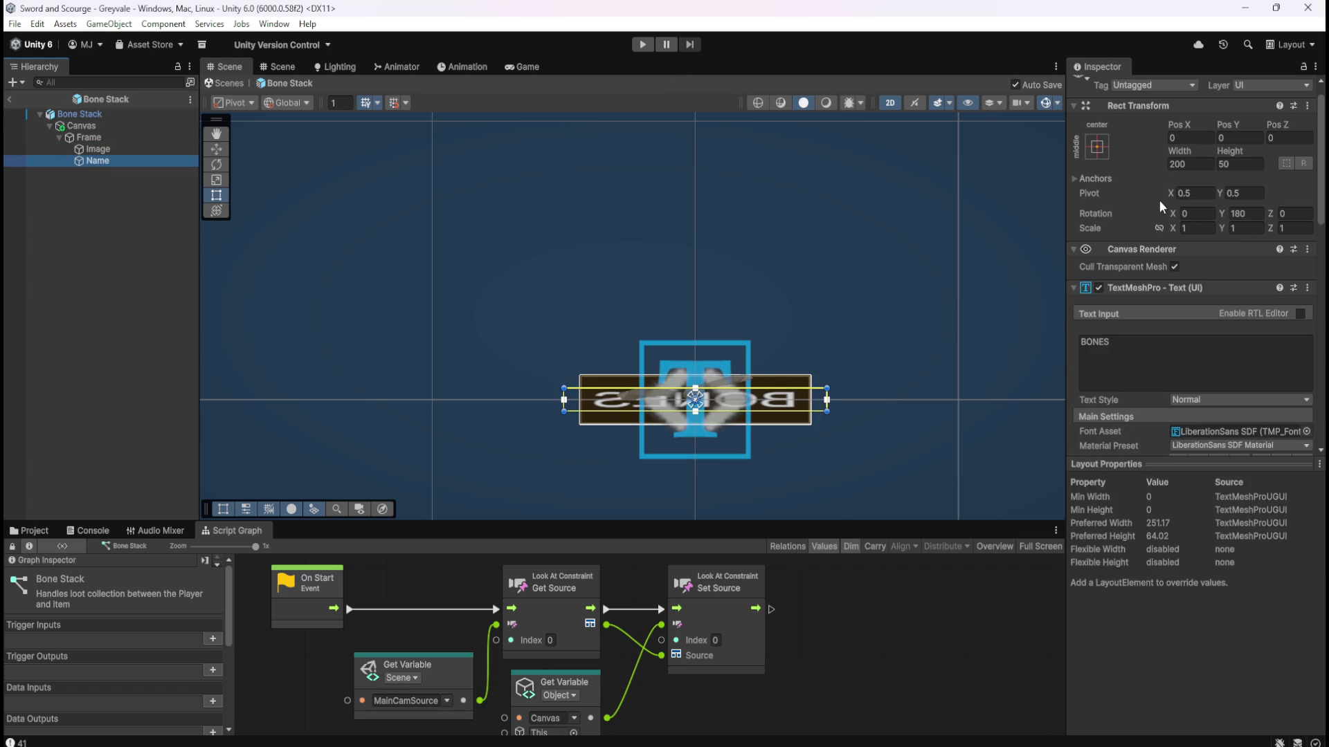
click(10, 99)
key(ctrl+p)
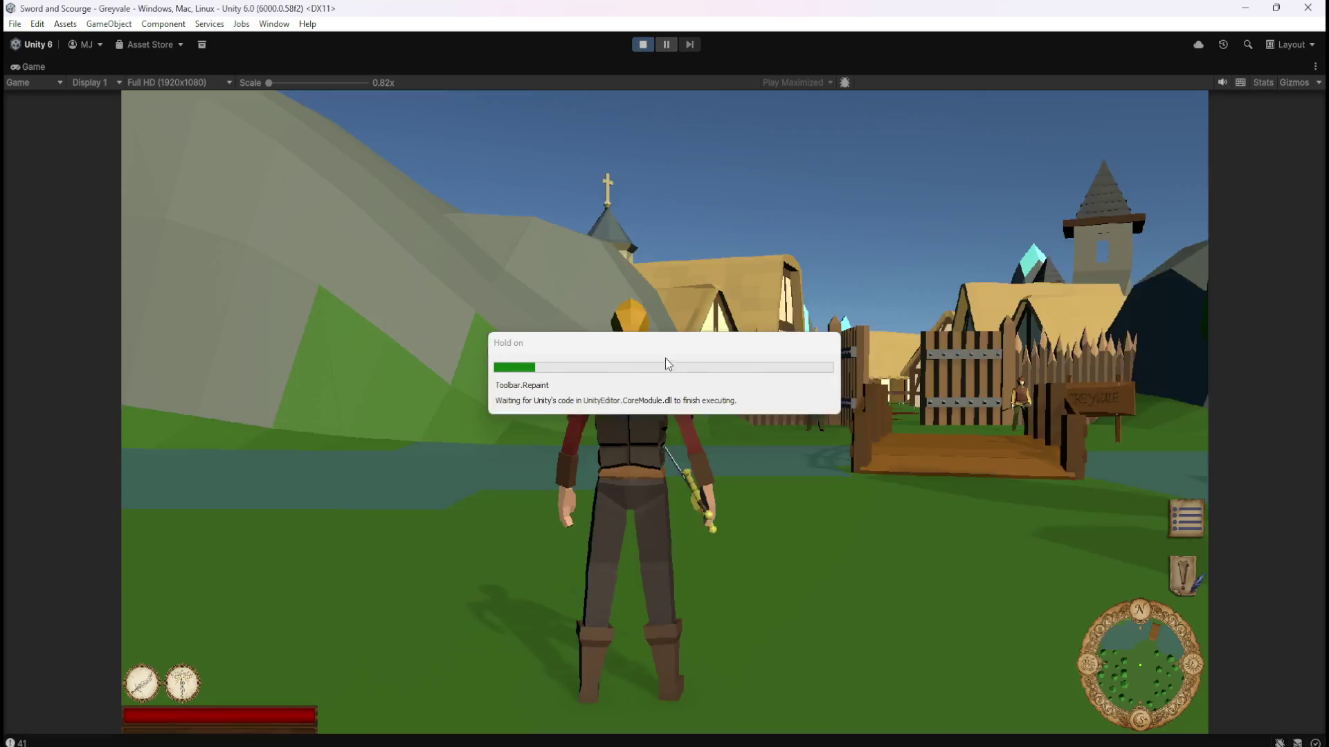
Run the hero from the bridge through Greyvale and the trees to the graveyard gate.
key(w)
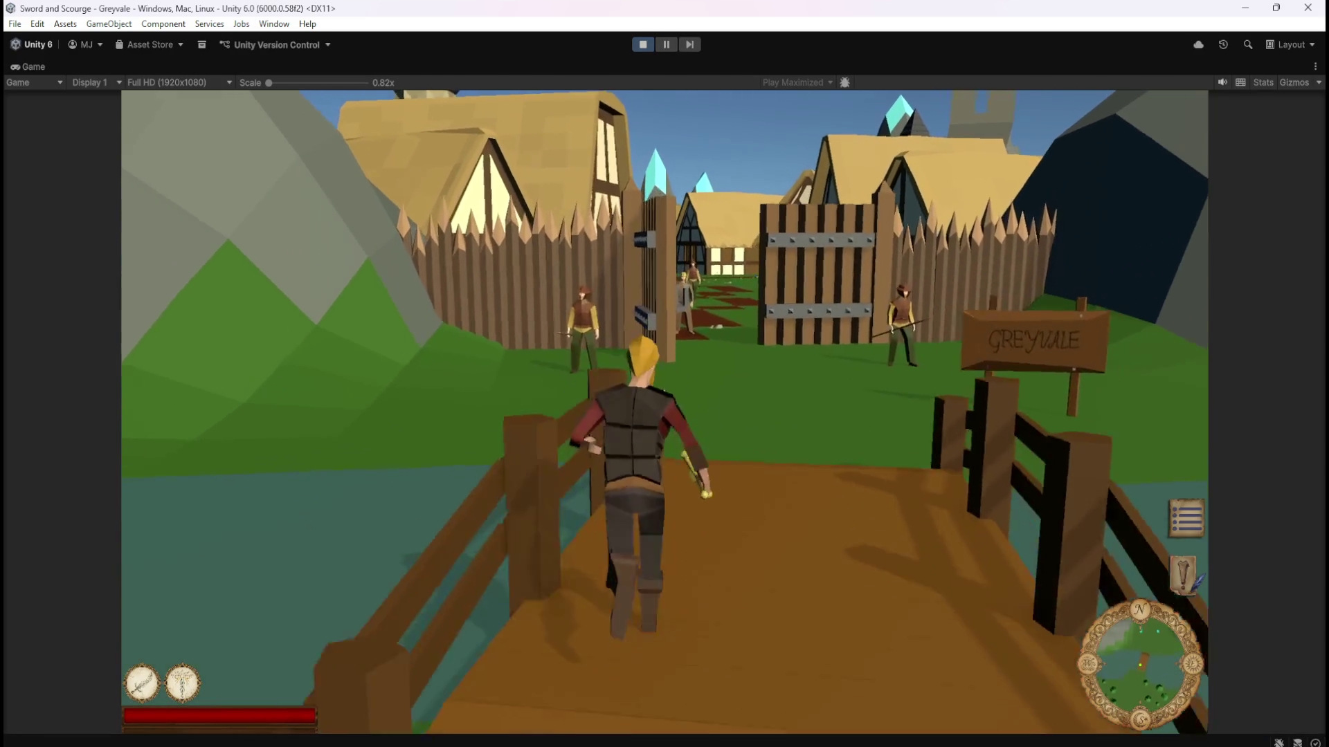
key(w)
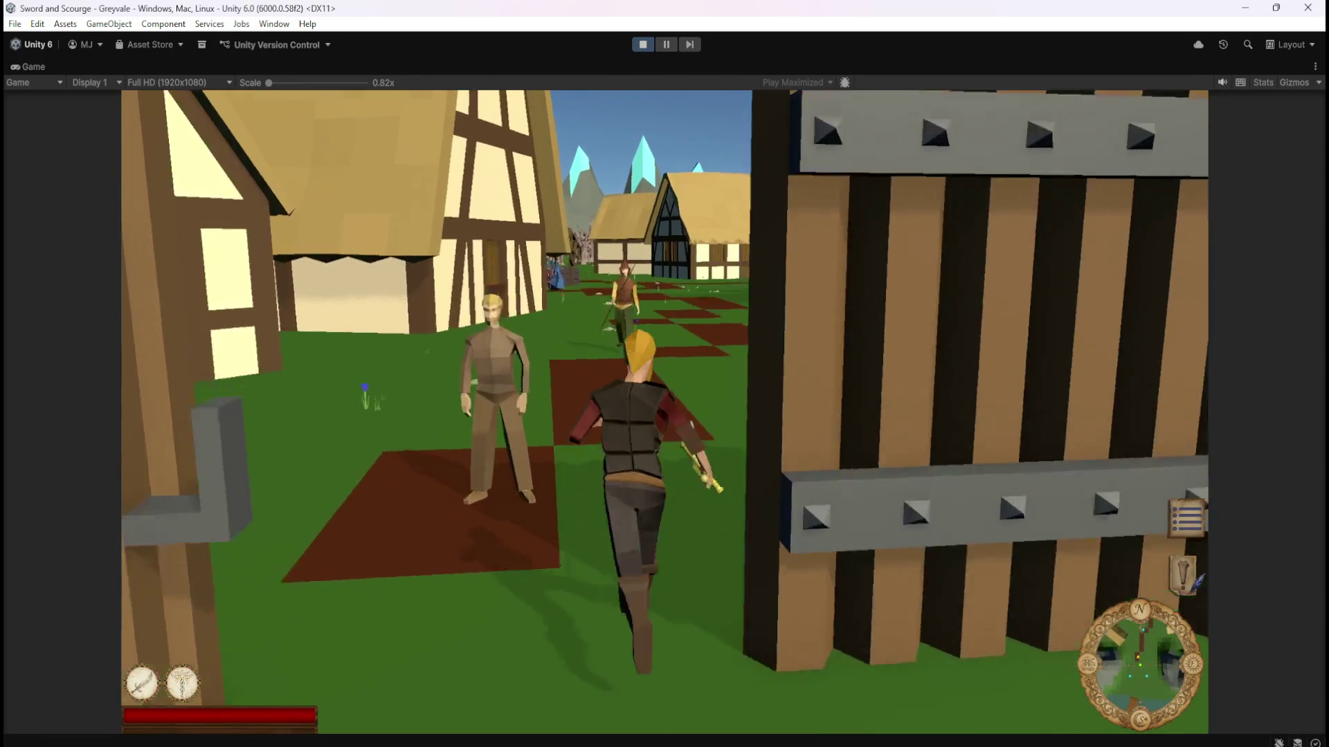
key(w)
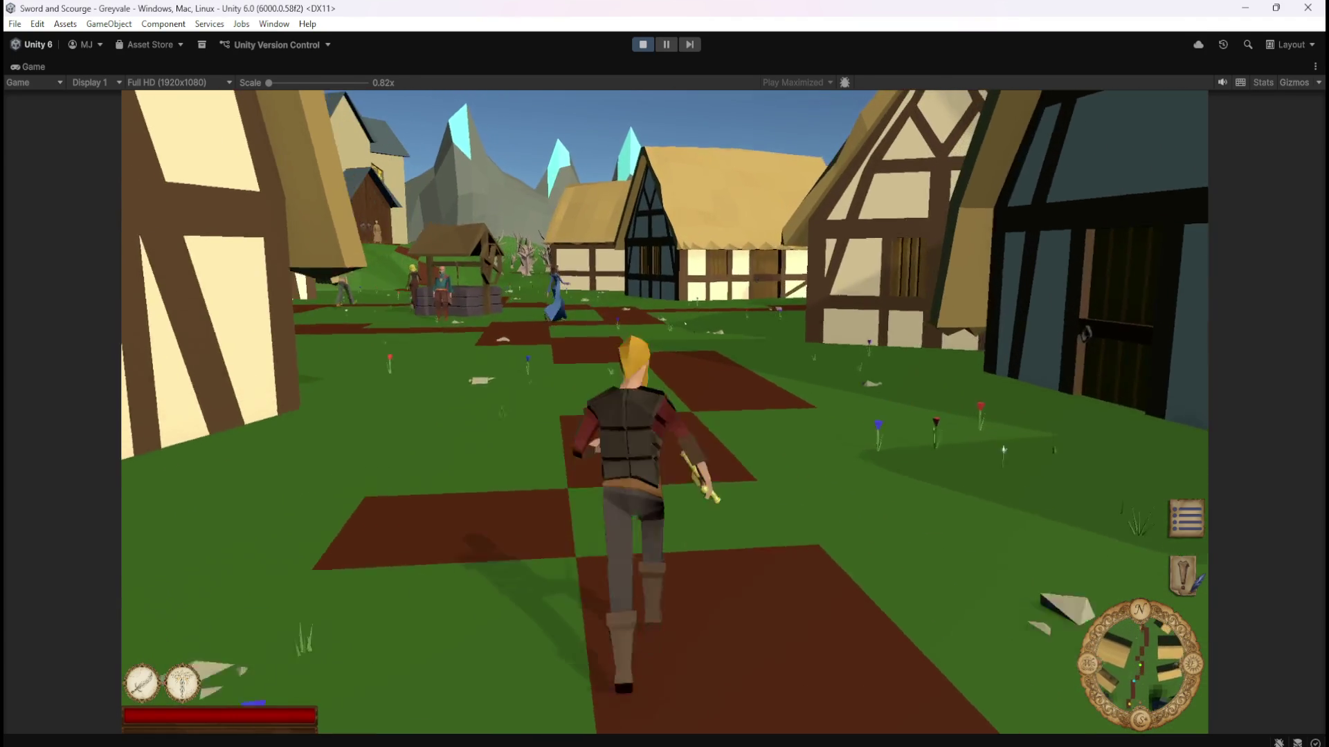
key(w)
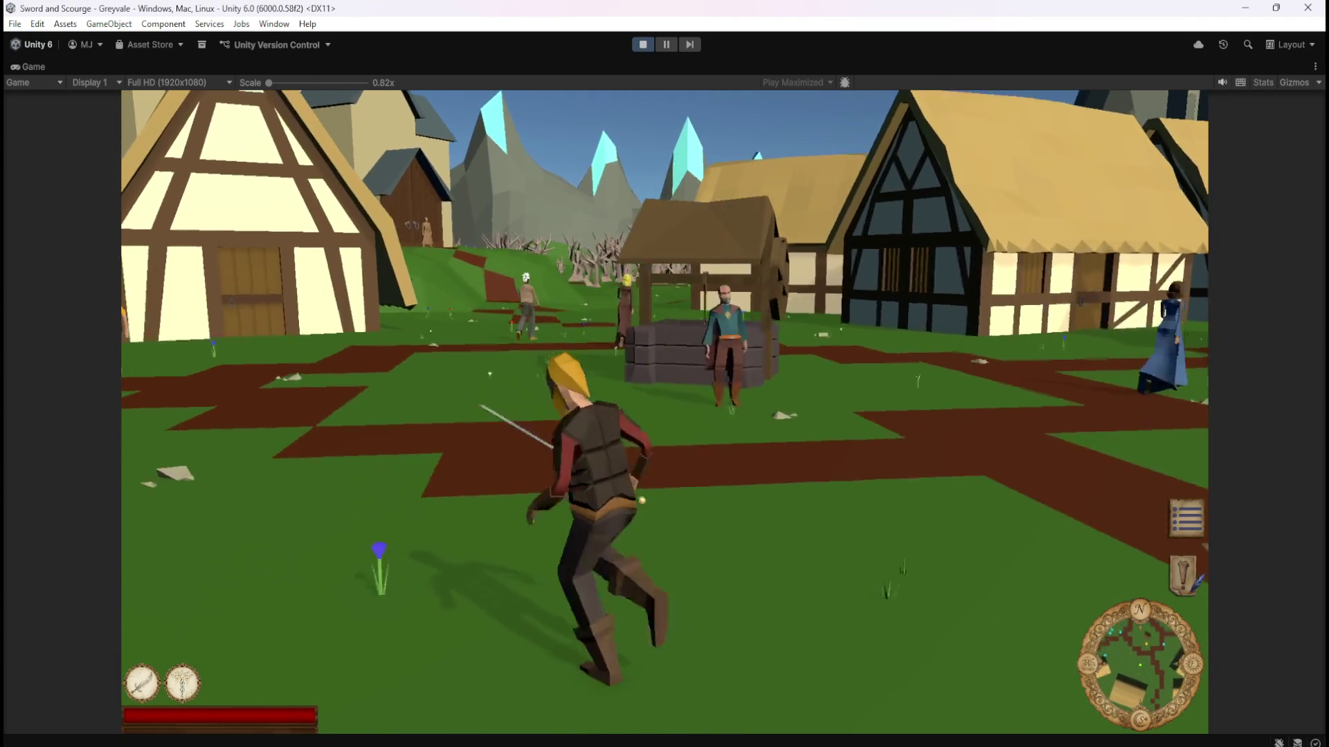
key(w)
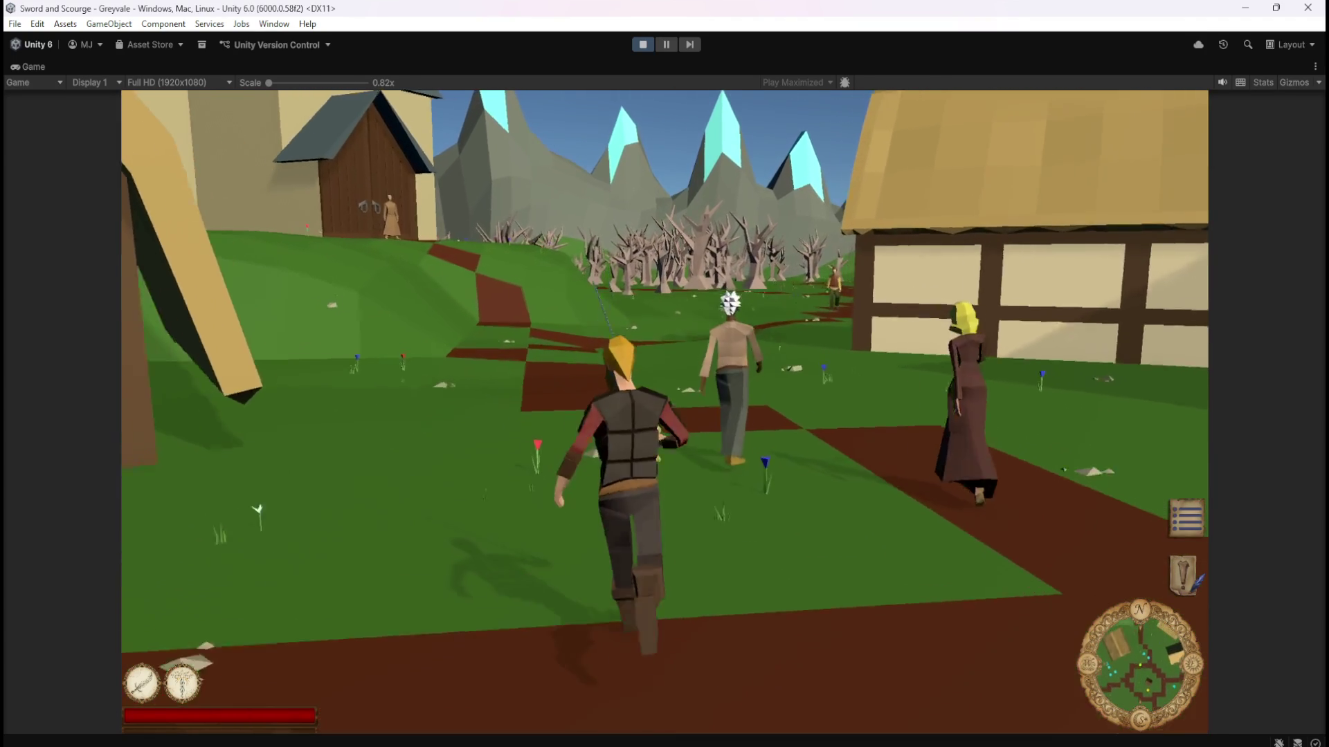
key(w)
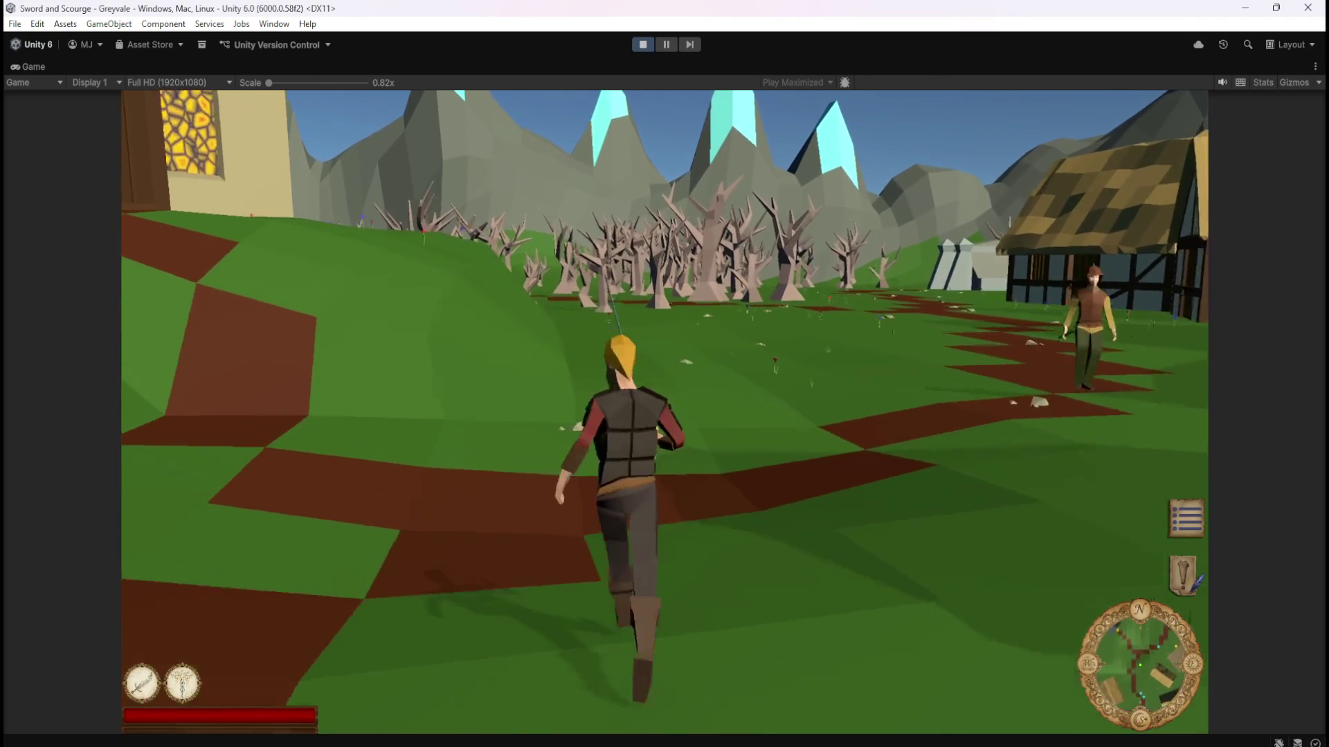
key(w)
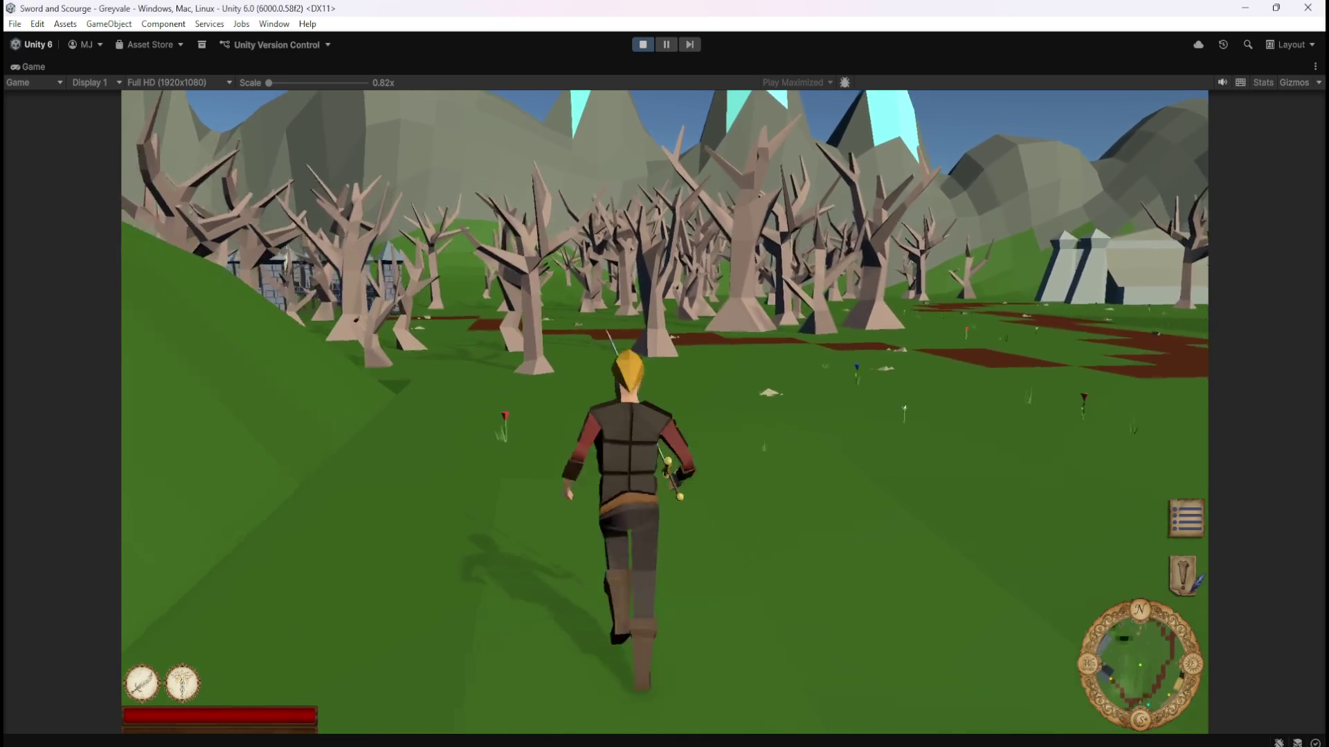
key(w)
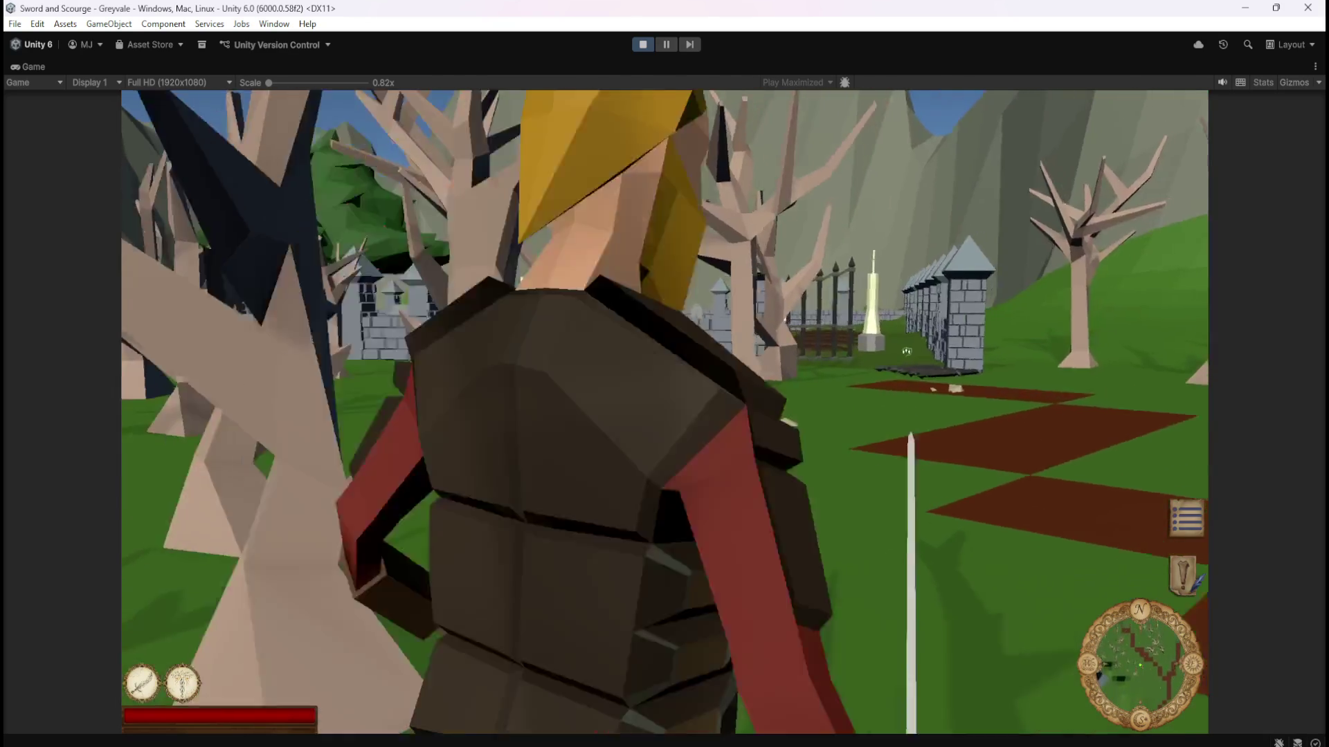
key(w)
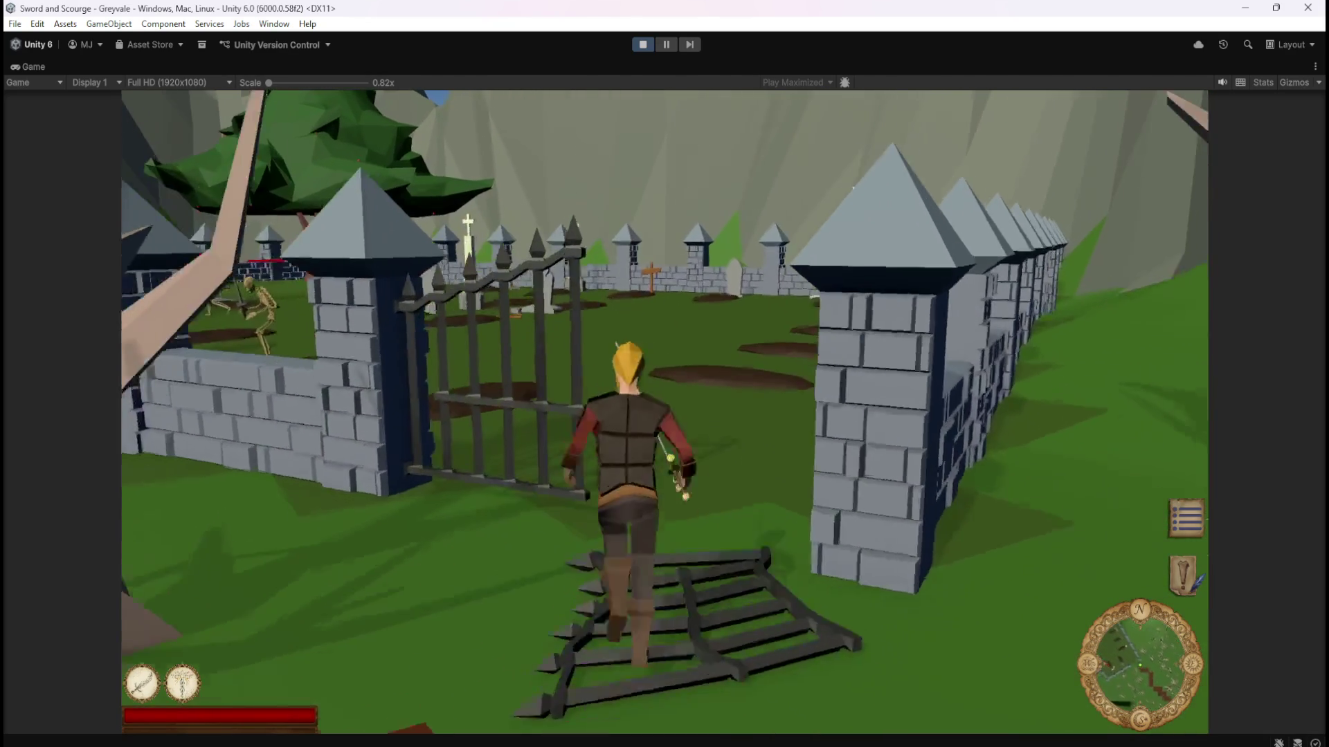
Kill the skeleton, walk around the dropped BONES label, then pause and stop Play mode.
key(w)
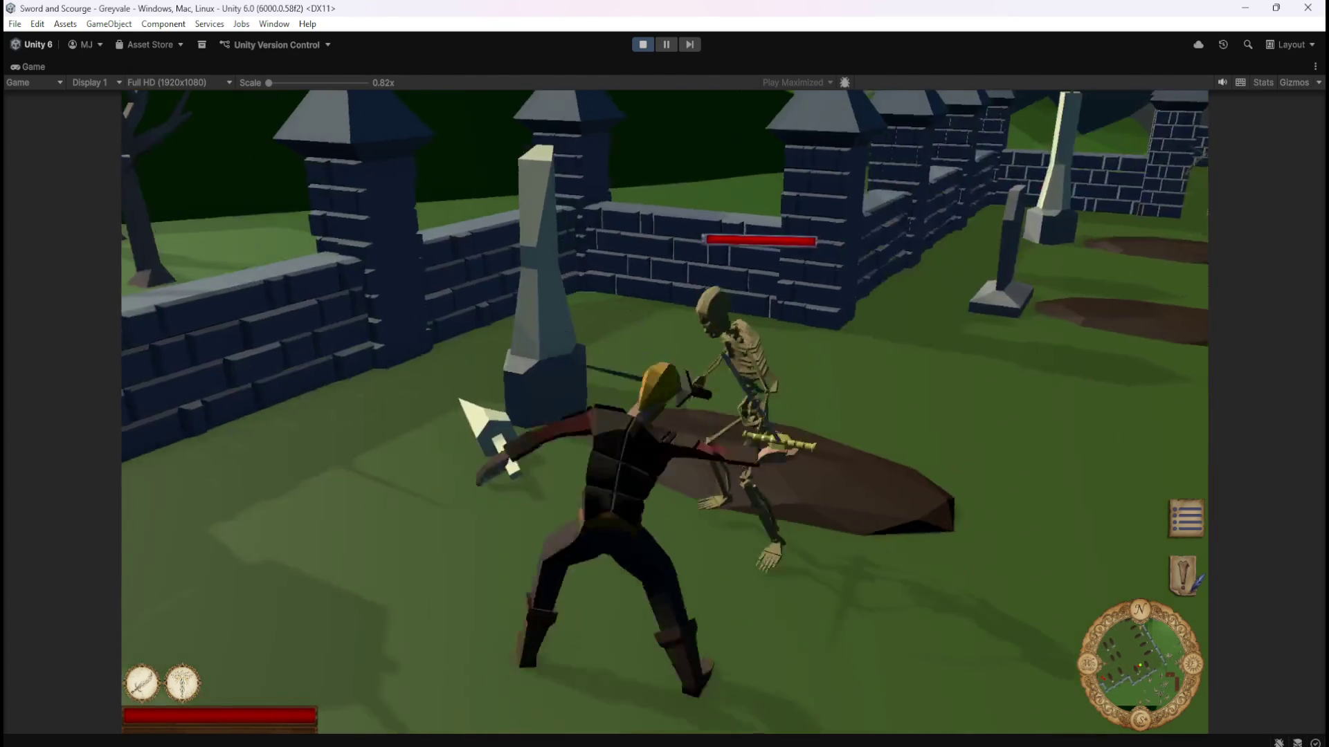
key(w)
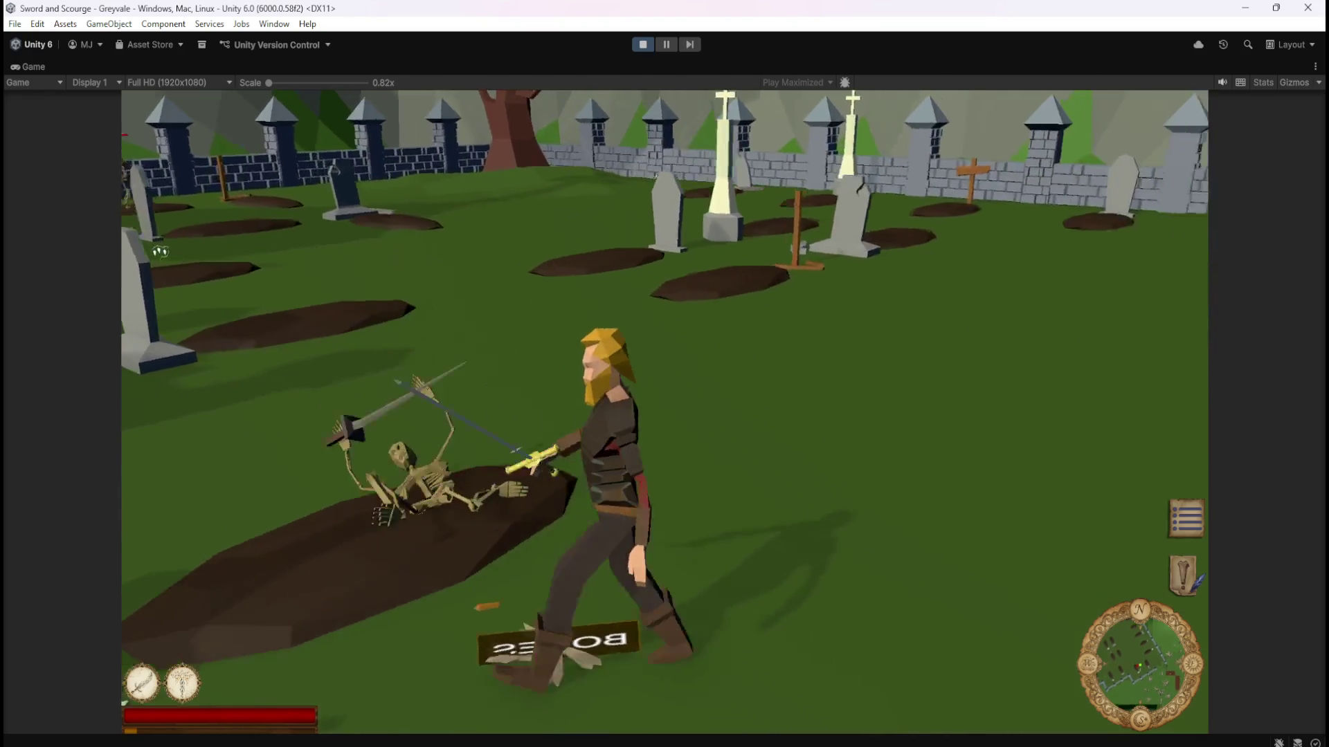
key(w)
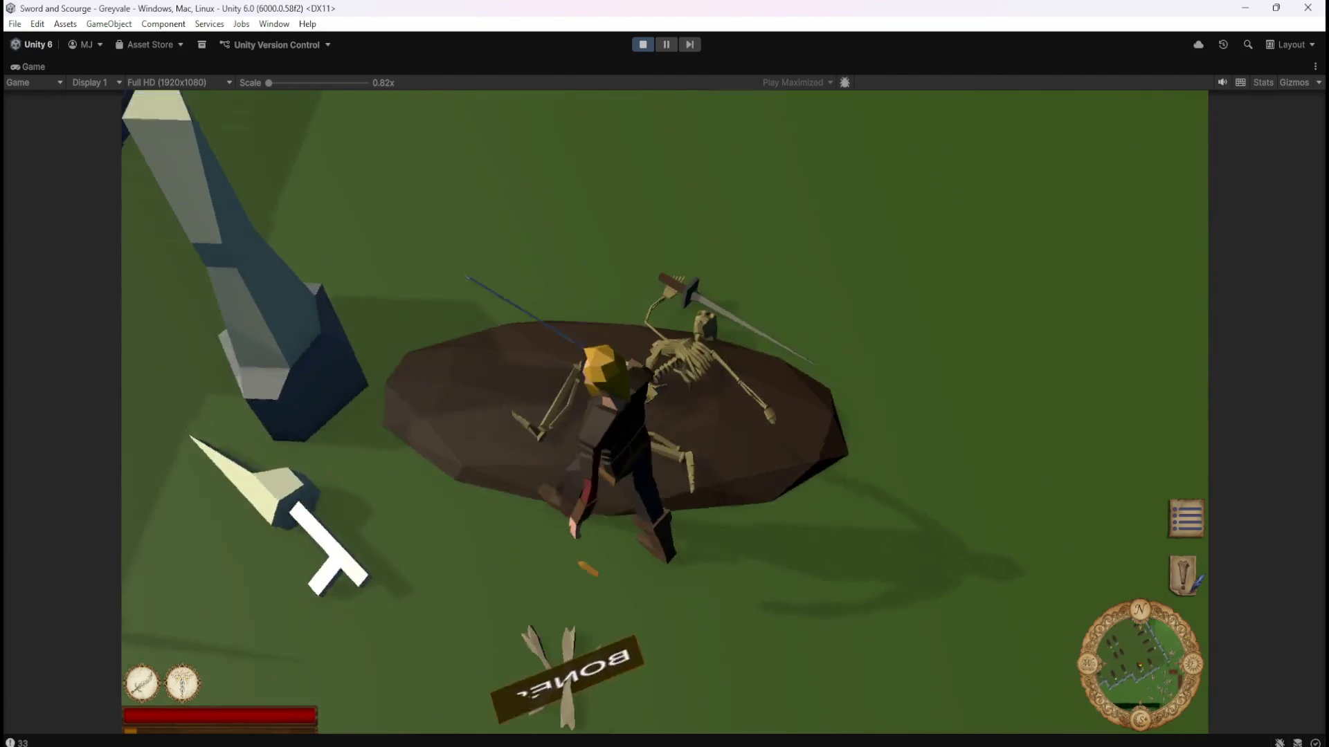
key(w)
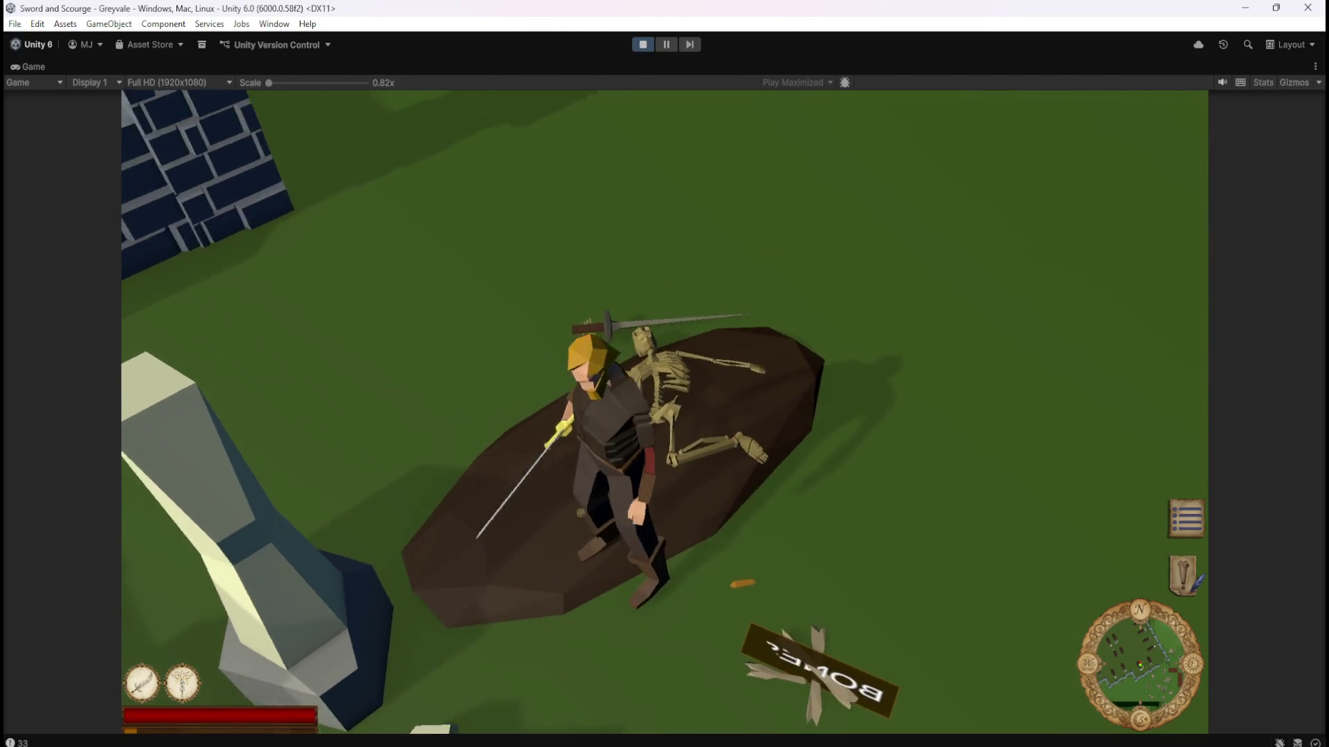
key(w)
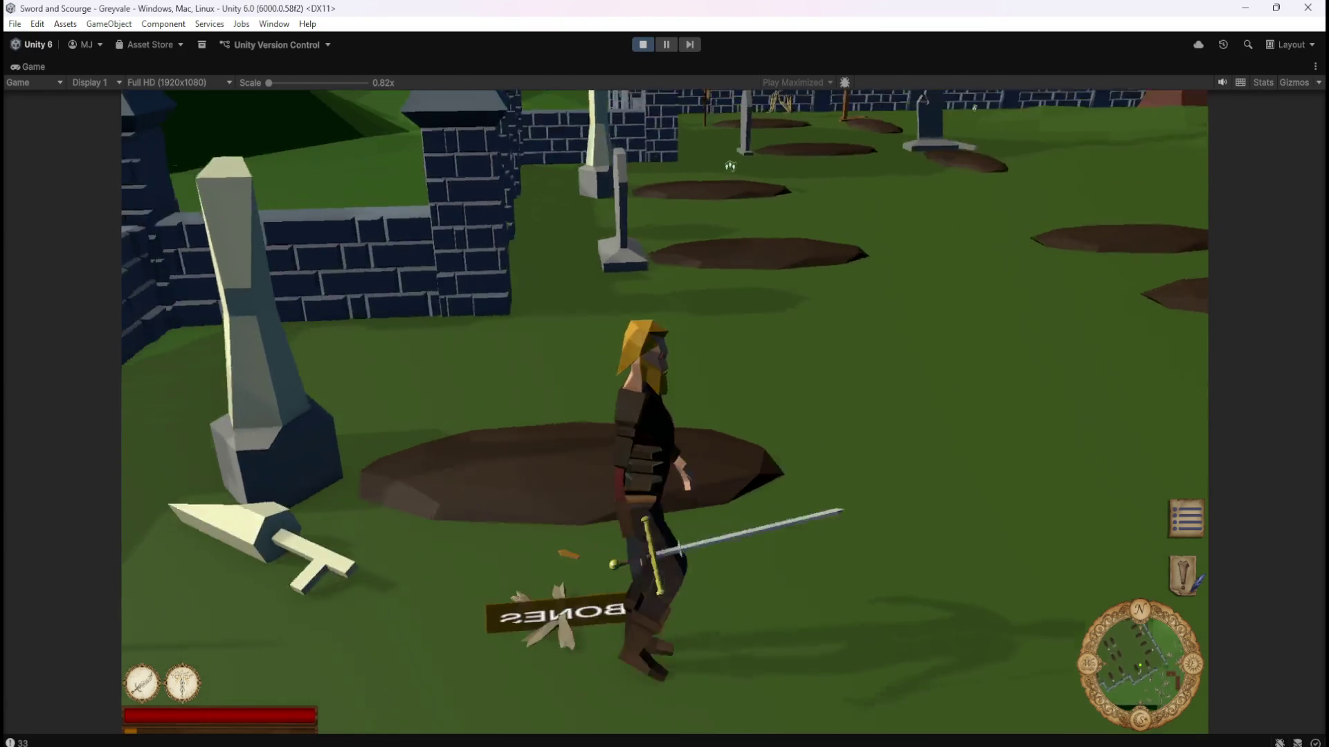
key(w)
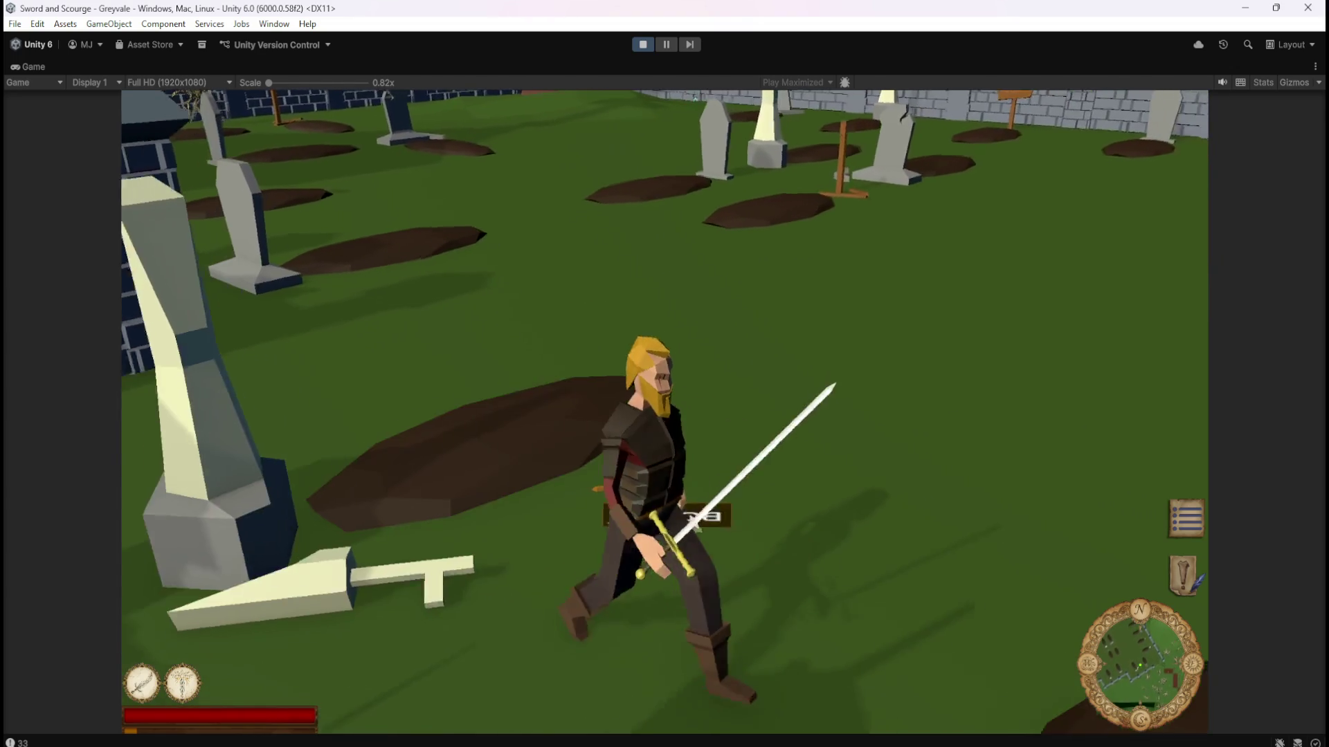
key(Escape)
click(642, 45)
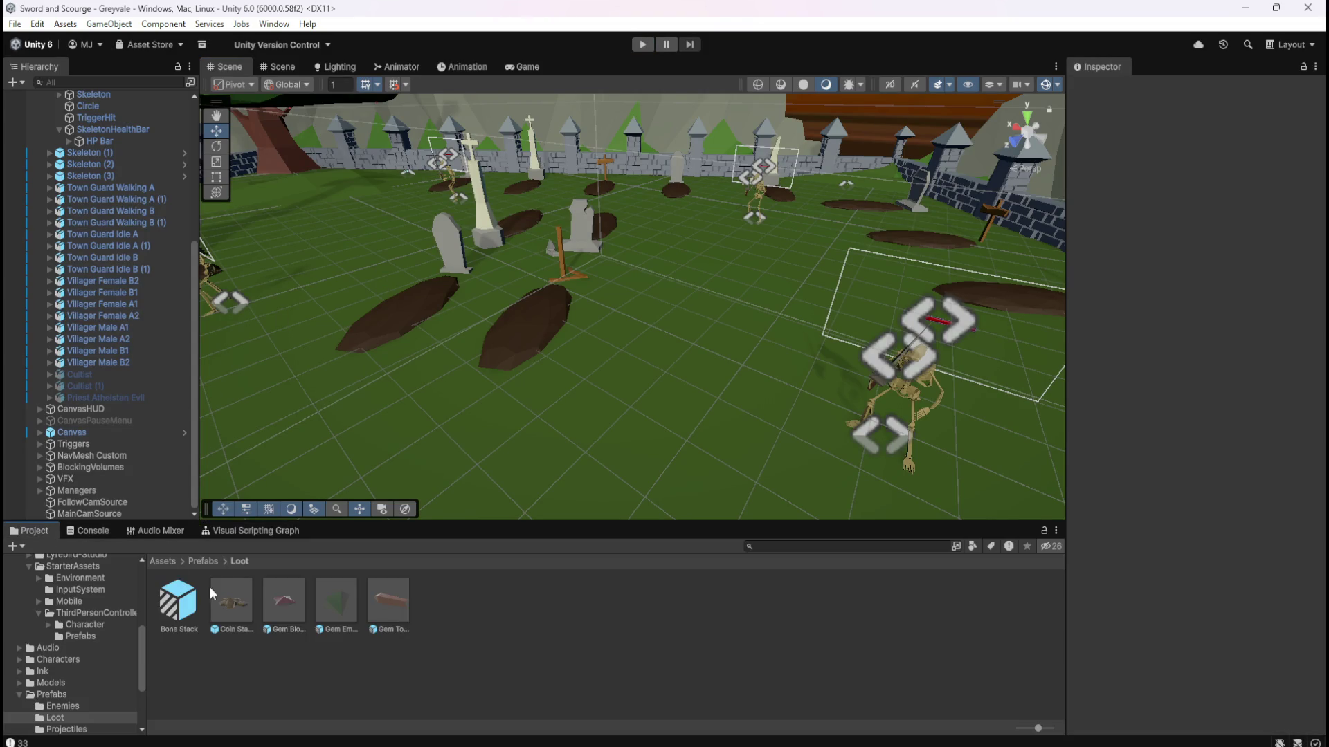
Open Bone Stack and reset the Name text's Rotation Y from 180 to 0.
double_click(173, 608)
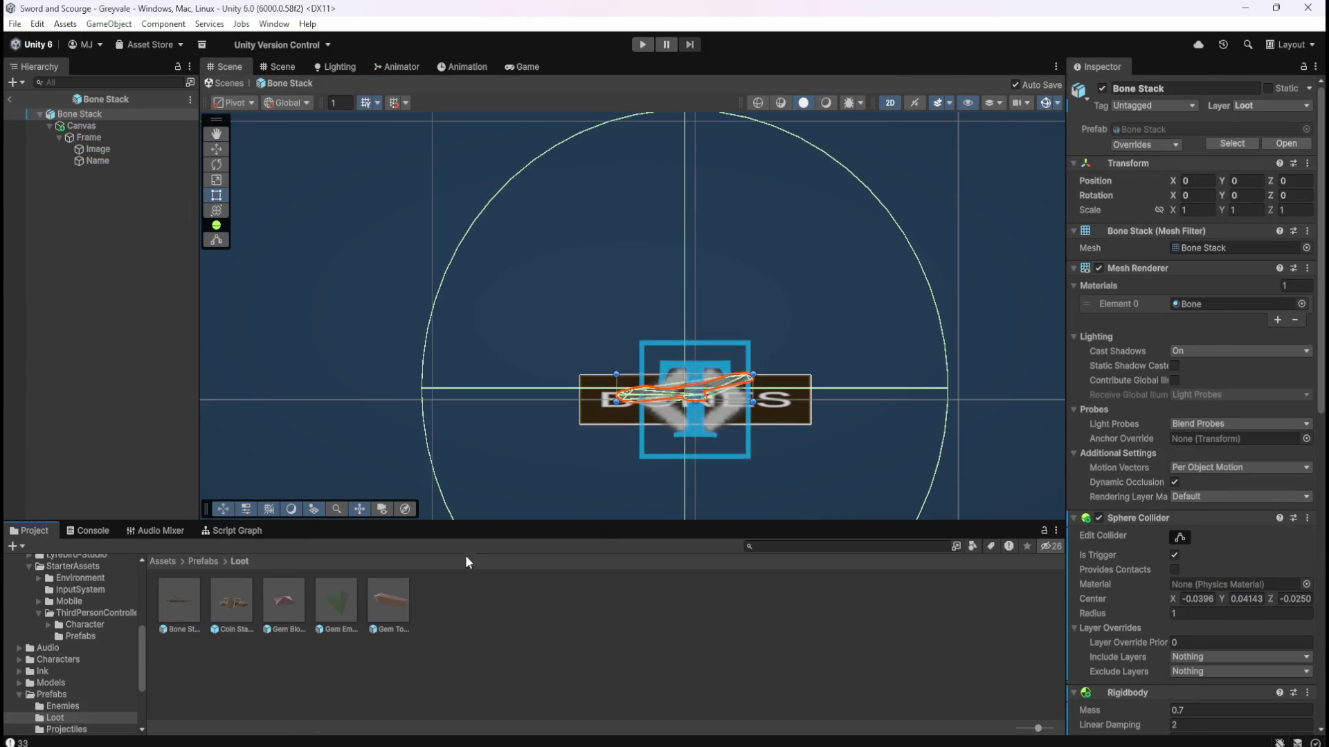
click(87, 161)
click(1246, 234)
text(18)
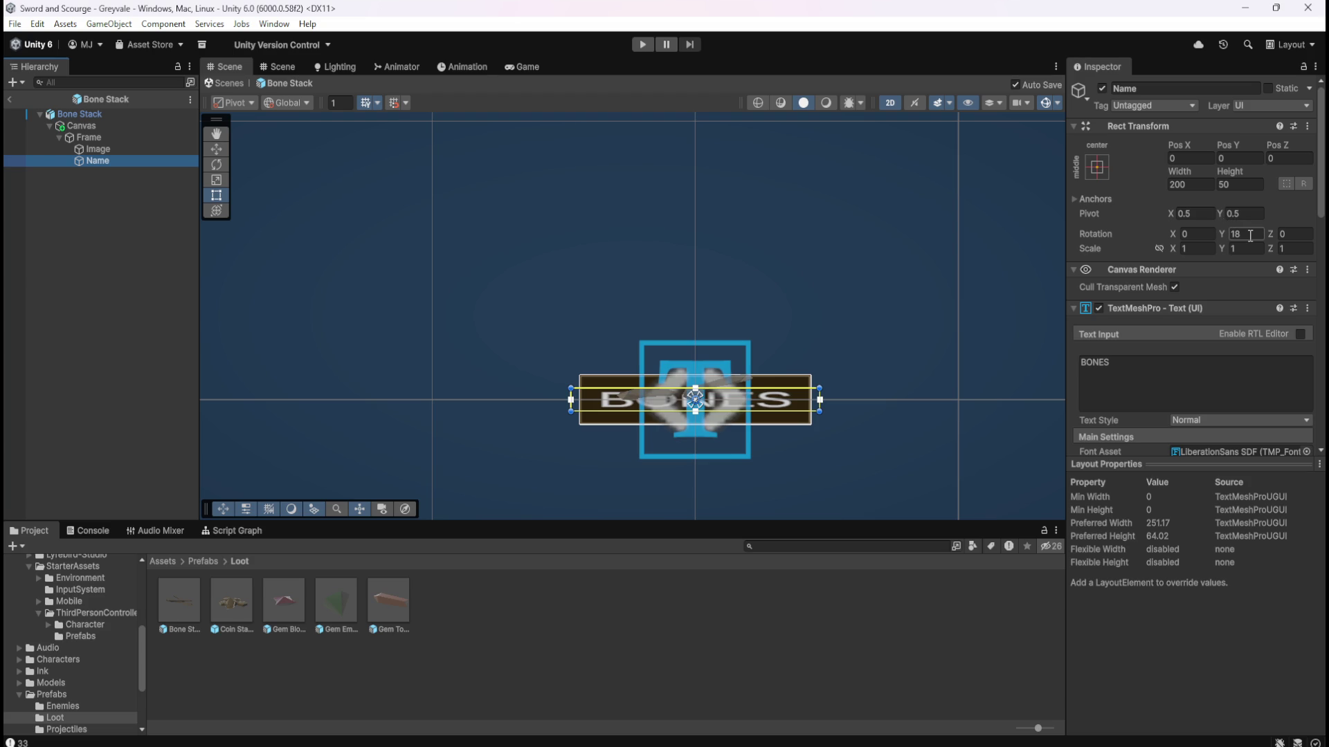
click(1251, 236)
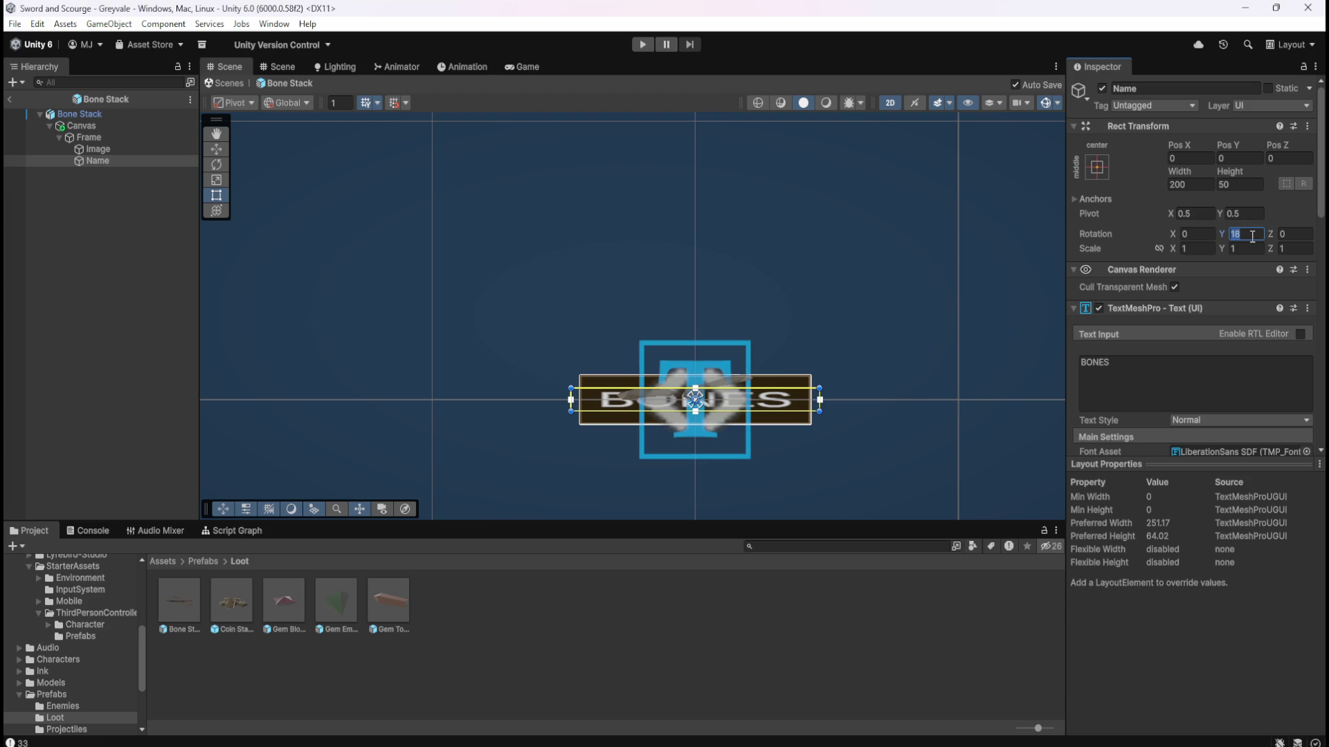
text(0)
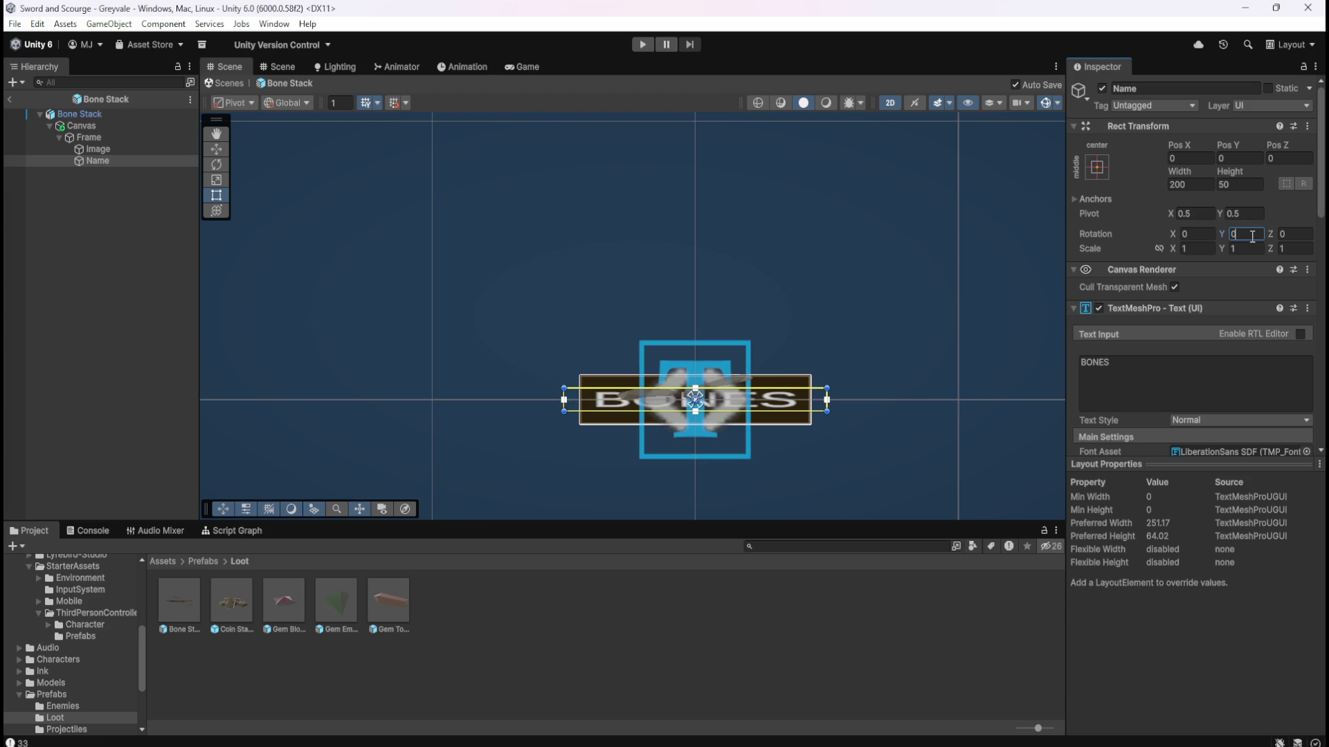
click(129, 127)
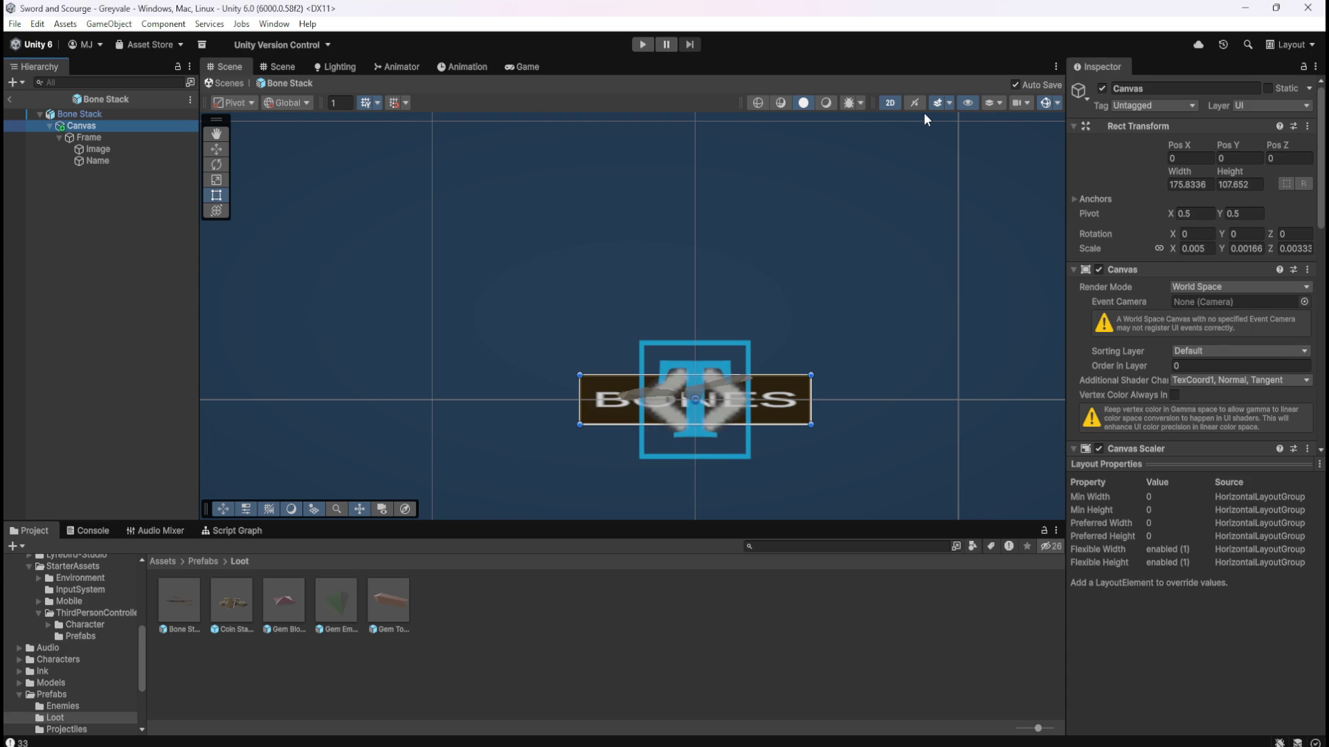
Switch the prefab Scene view to 3D and frame the label's Canvas.
click(890, 104)
mouse_move(786, 394)
mouse_down()
mouse_move(795, 293)
mouse_move(812, 278)
mouse_move(738, 291)
mouse_move(783, 282)
mouse_up()
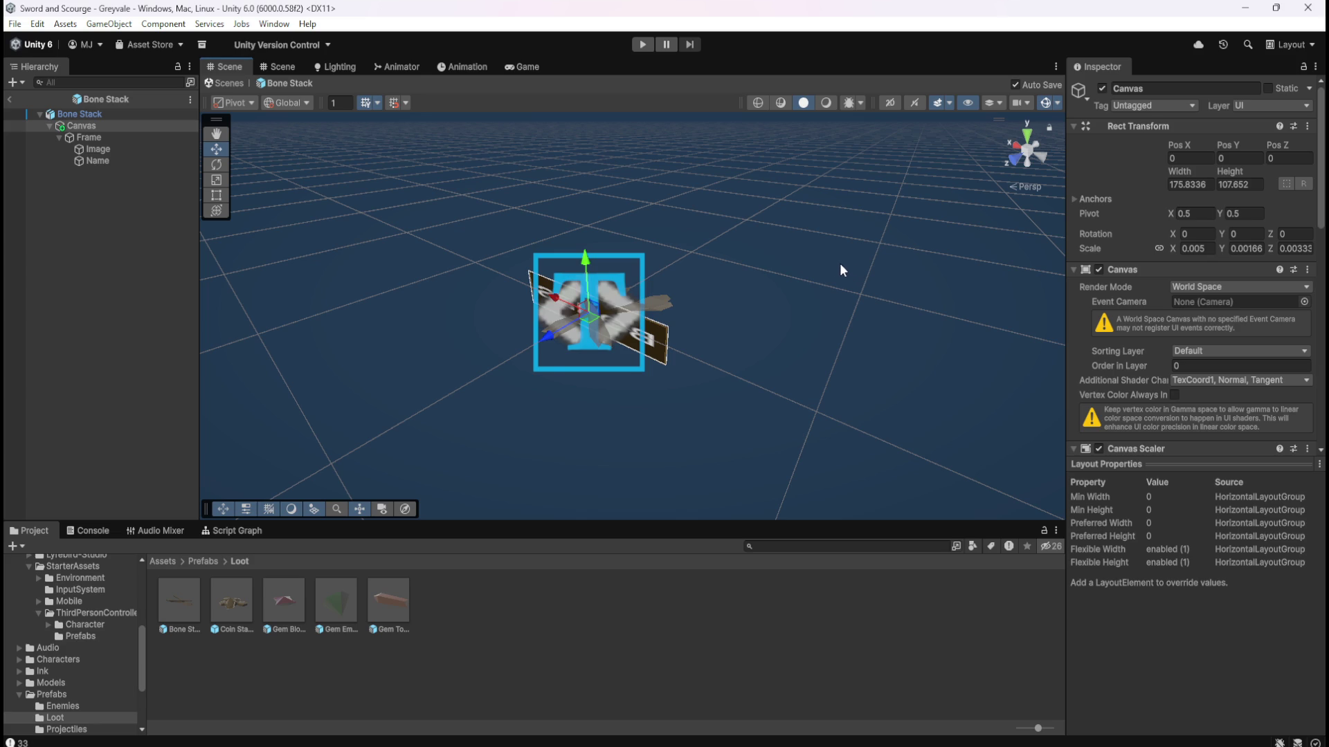
mouse_move(757, 273)
mouse_down()
mouse_move(778, 261)
mouse_move(689, 276)
mouse_move(788, 302)
mouse_move(775, 296)
mouse_up()
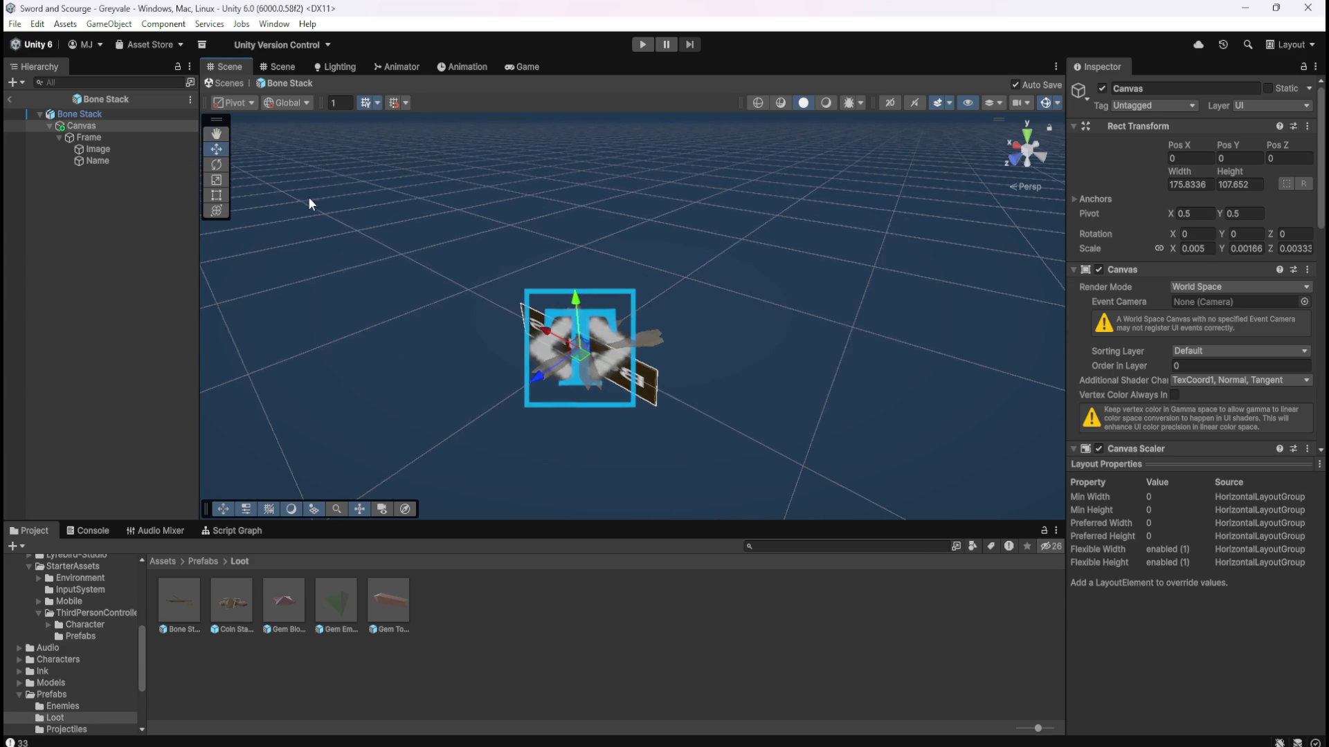
click(118, 140)
click(123, 127)
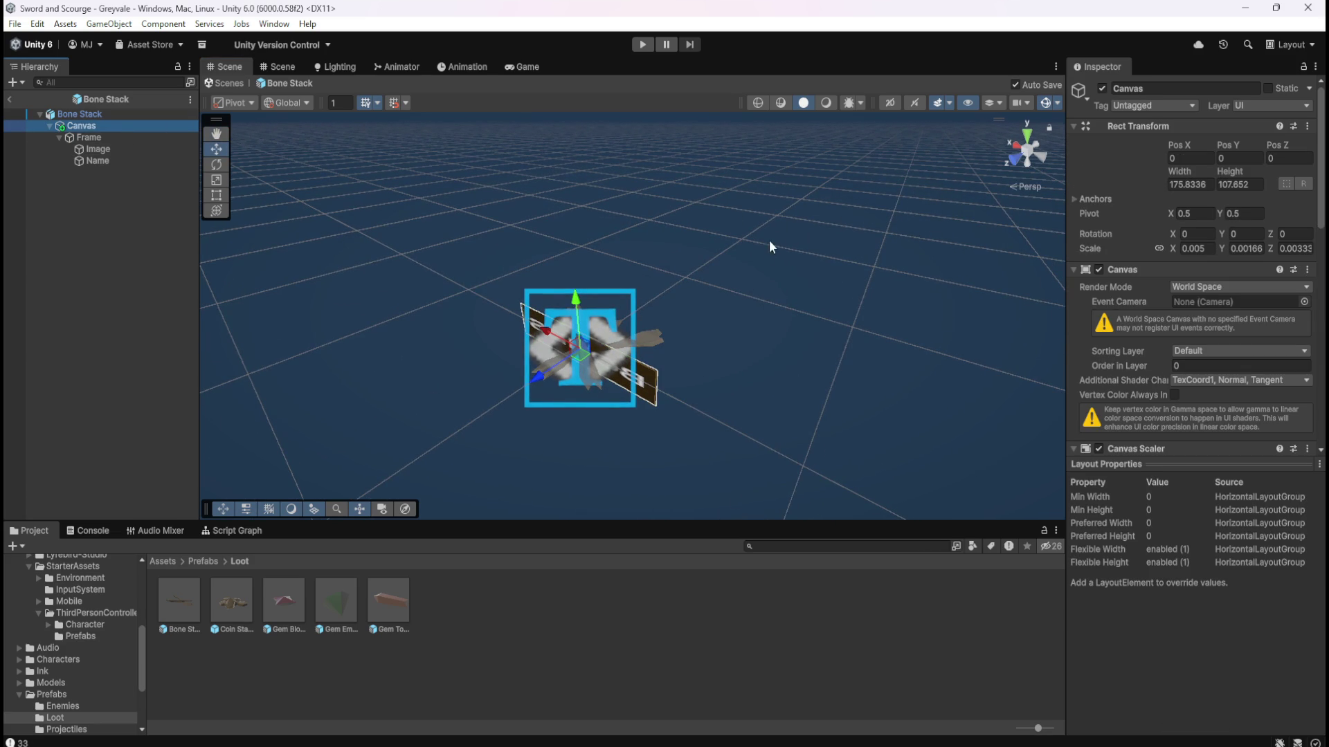
Rotate the label Canvas with the Rotate tool, then exit the prefab to the graveyard scene.
click(219, 165)
mouse_move(608, 375)
mouse_down()
mouse_move(600, 387)
mouse_move(508, 388)
mouse_move(384, 277)
mouse_move(375, 230)
mouse_move(355, 279)
mouse_move(384, 276)
mouse_up()
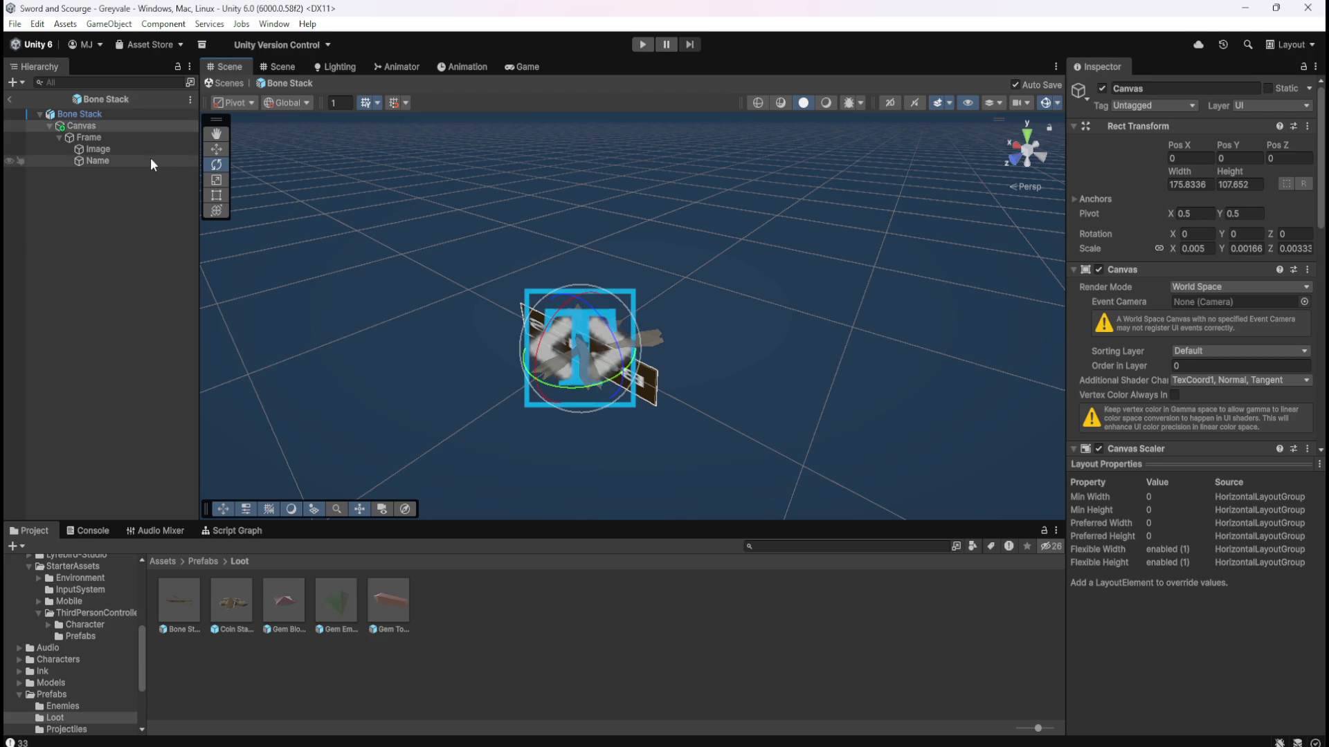
click(155, 137)
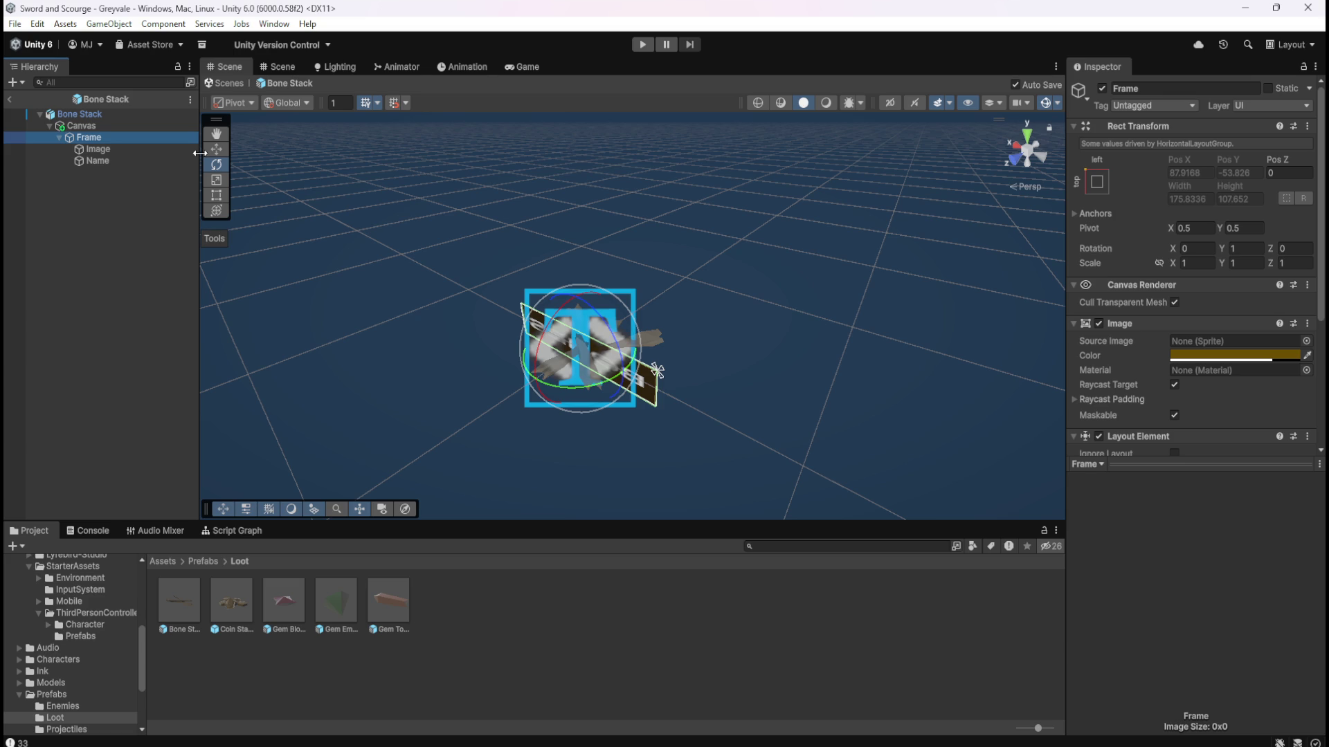
mouse_move(715, 233)
mouse_down()
mouse_move(528, 258)
mouse_move(482, 280)
mouse_up()
mouse_move(701, 261)
mouse_down()
mouse_move(900, 249)
mouse_move(424, 237)
mouse_move(652, 251)
mouse_up()
mouse_move(534, 251)
mouse_down()
mouse_move(1095, 266)
mouse_move(727, 255)
mouse_move(492, 222)
mouse_up()
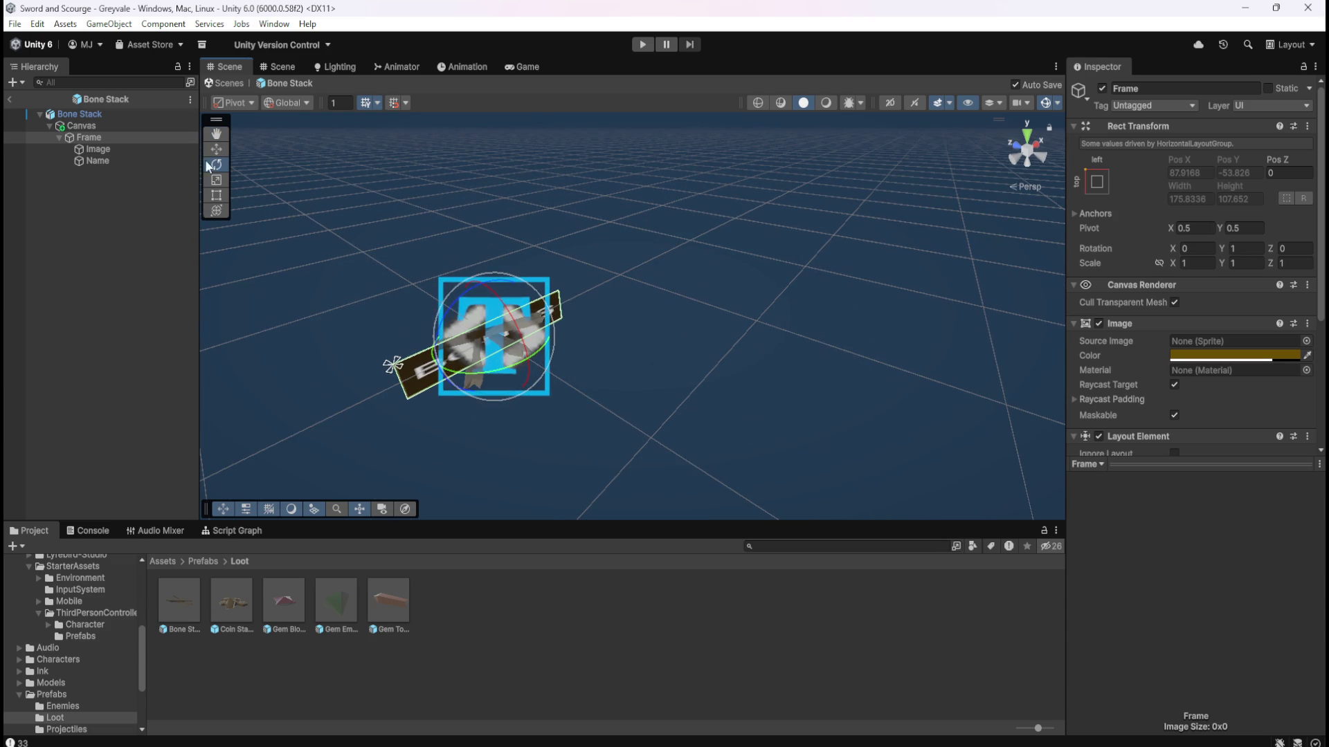
click(10, 99)
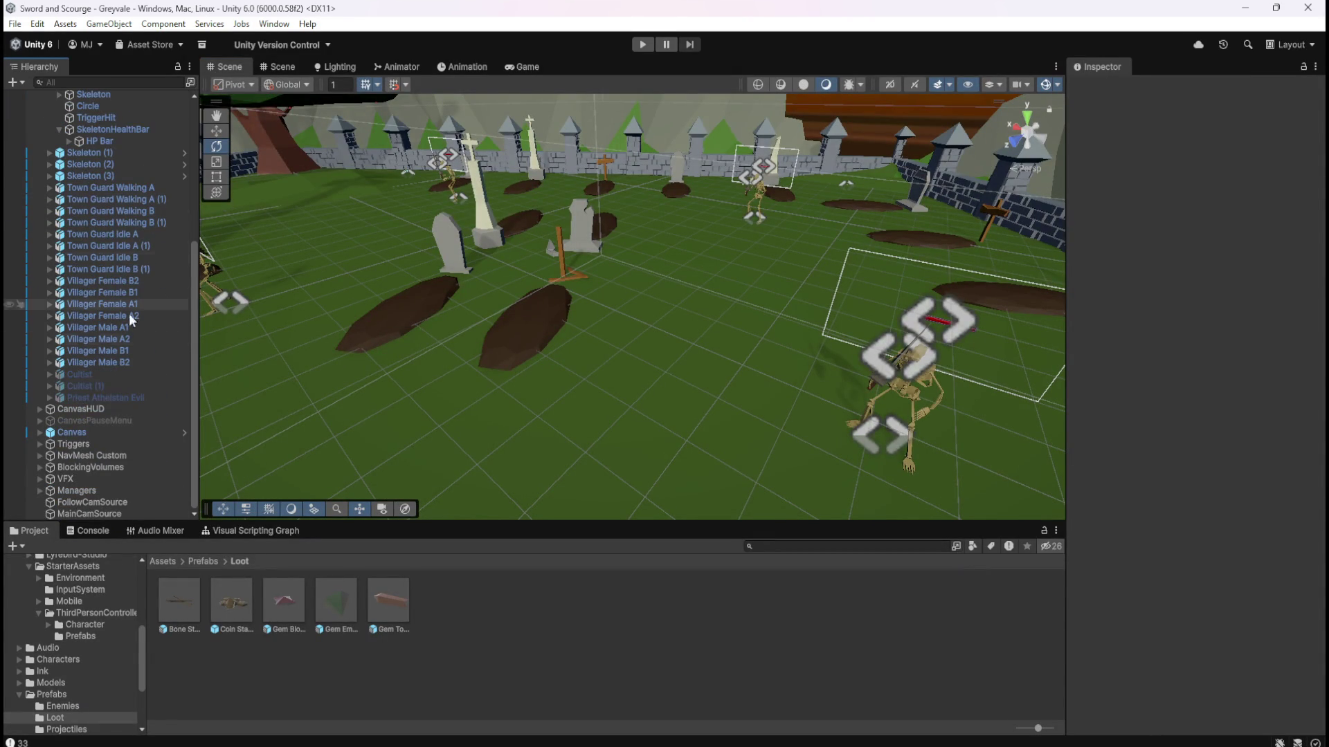
Frame CanvasHUD, flip the Scene view to 2D and back to 3D, and reopen the Bone Stack prefab.
click(55, 410)
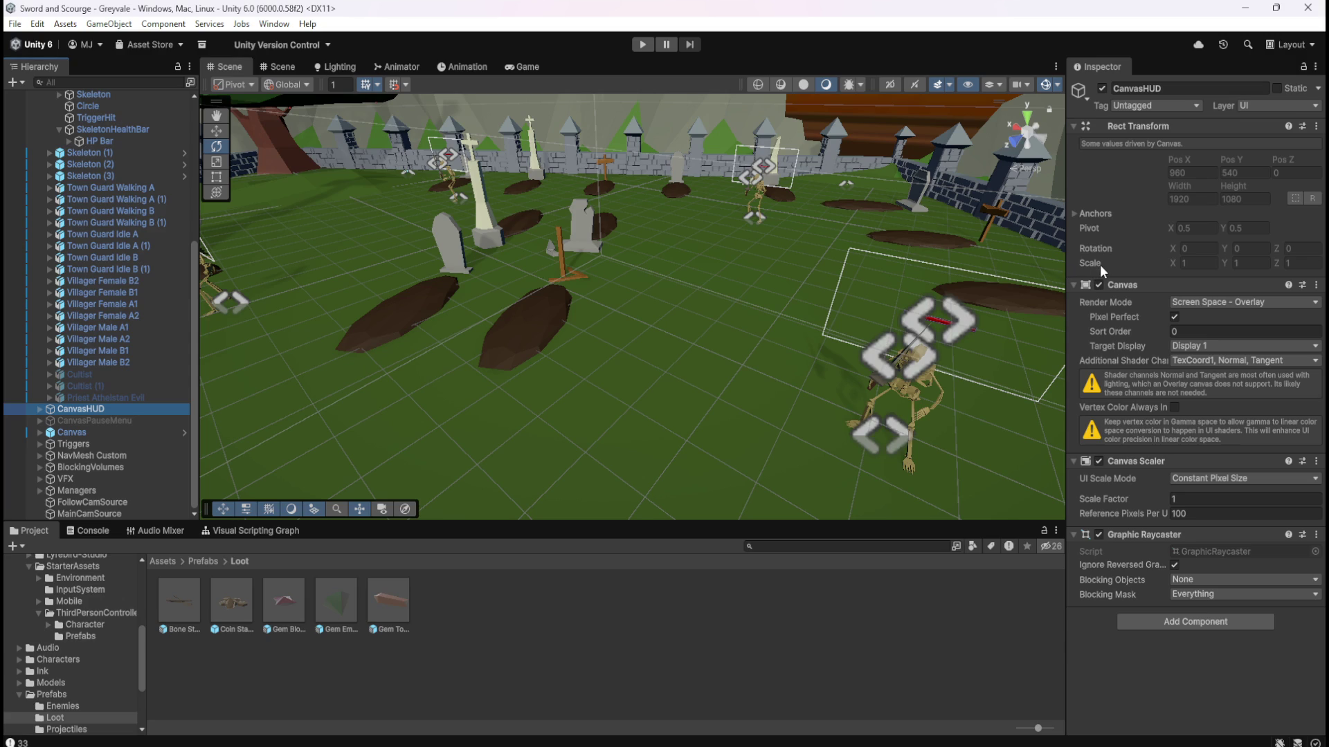
key(f)
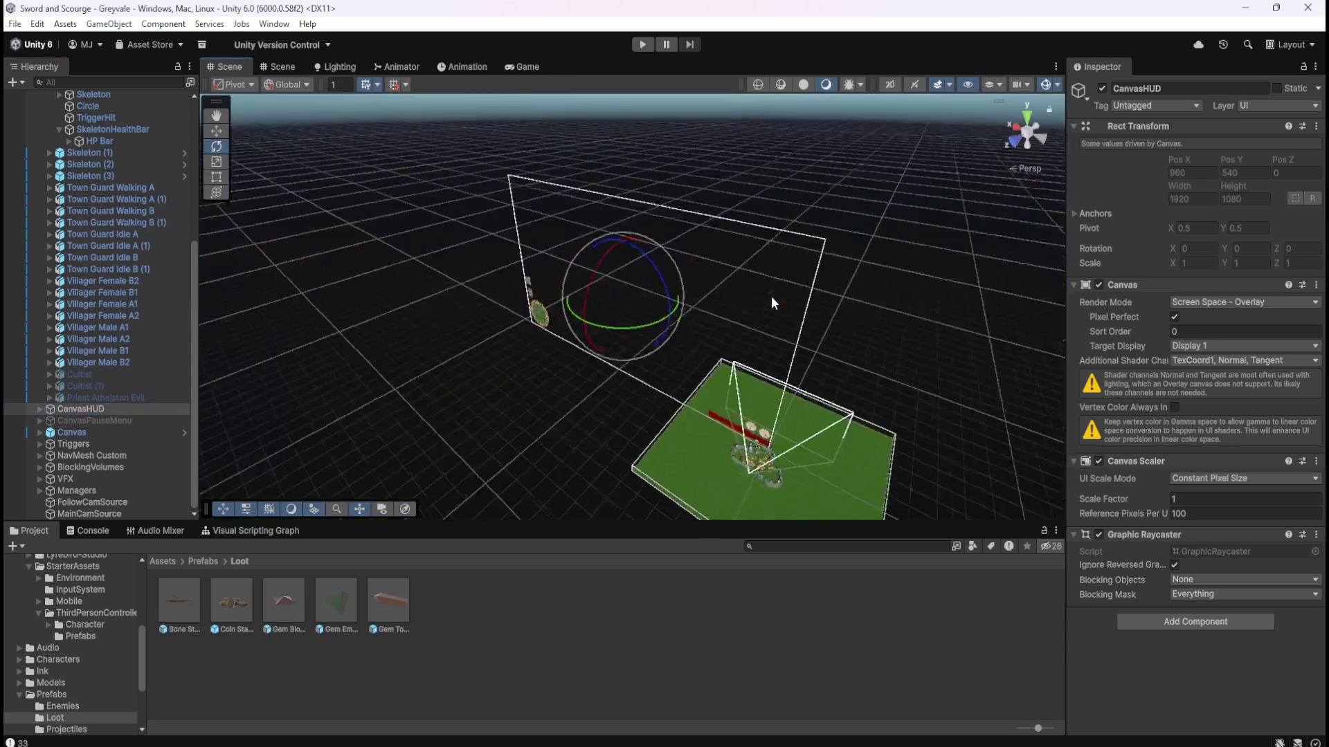
click(890, 85)
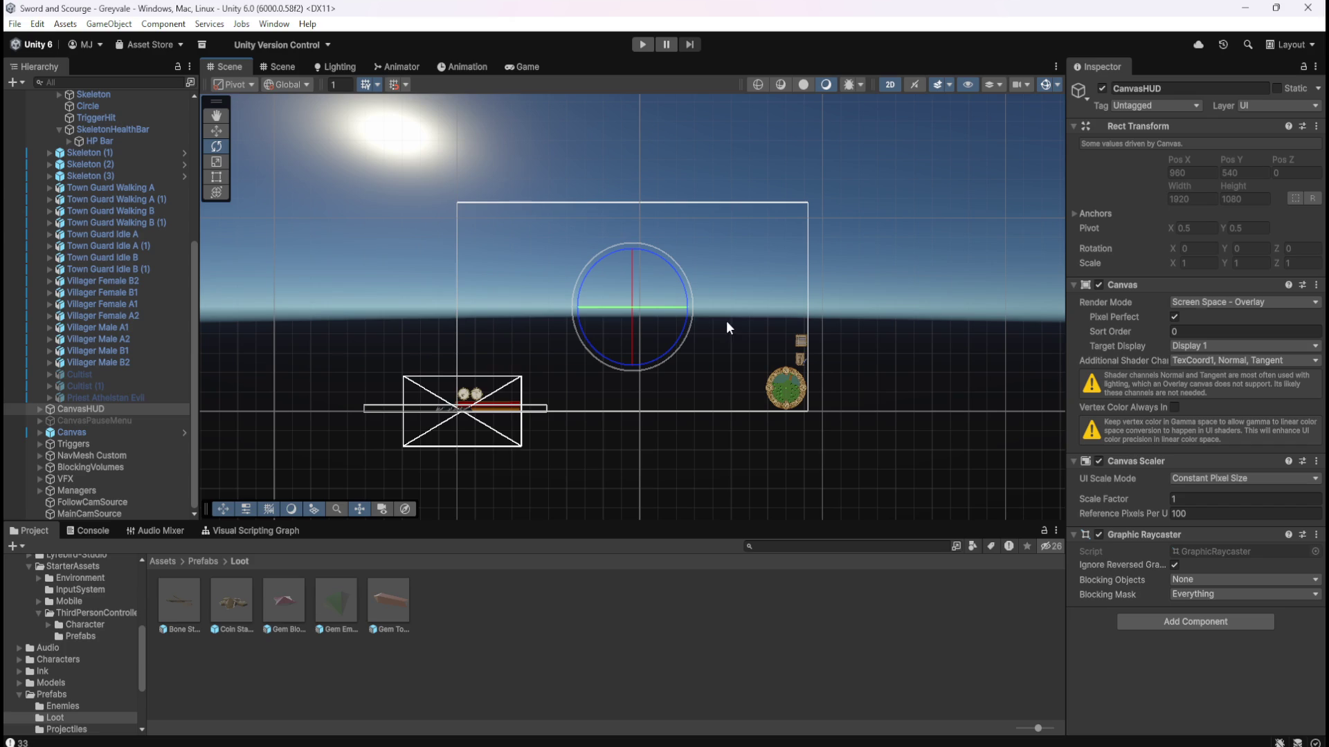
click(888, 85)
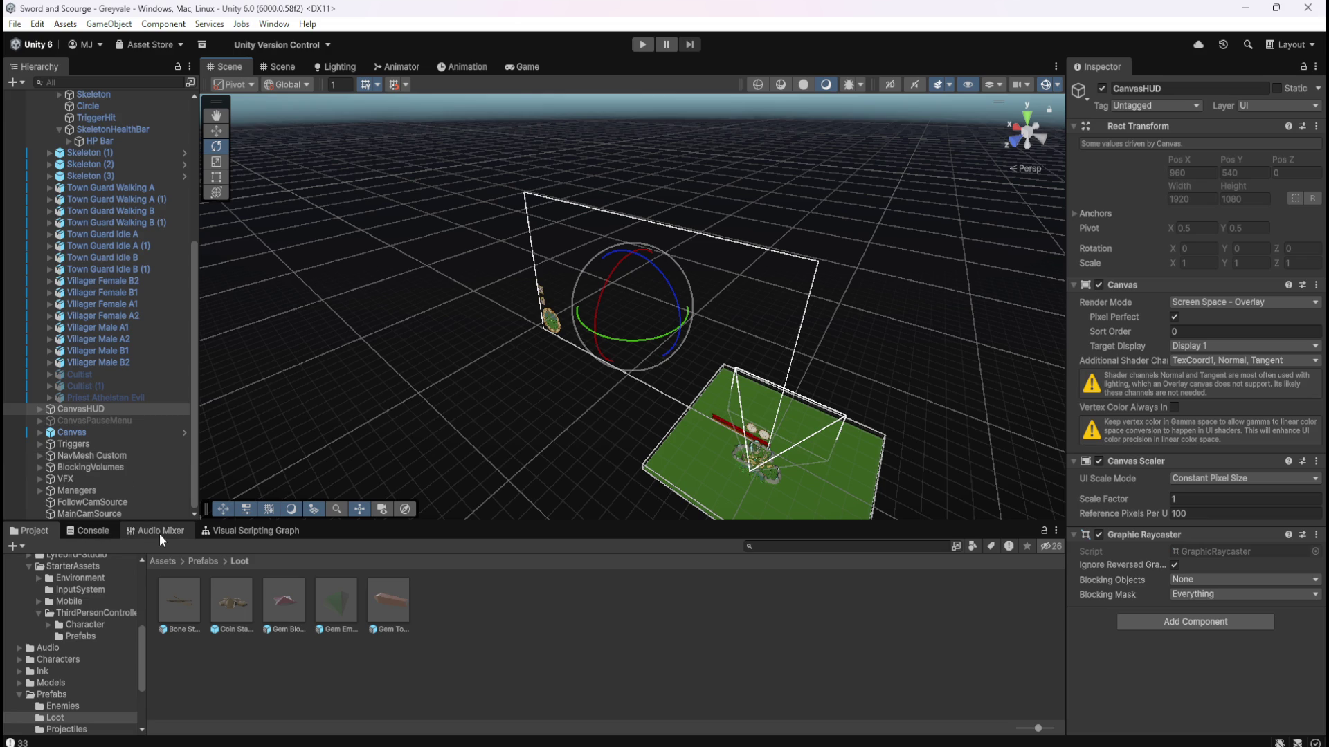
double_click(180, 599)
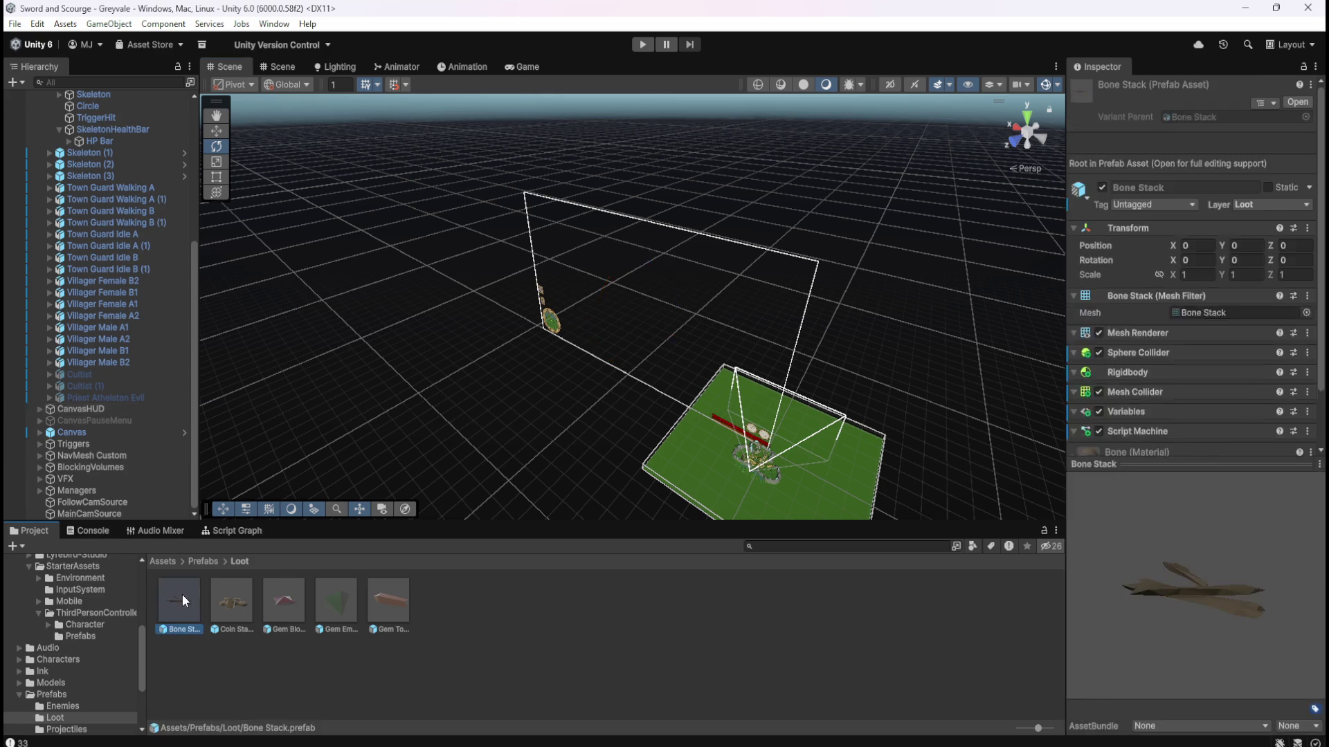
Set the Canvas's Look At Constraint rotation offset Y to 180, then leave the prefab.
click(109, 126)
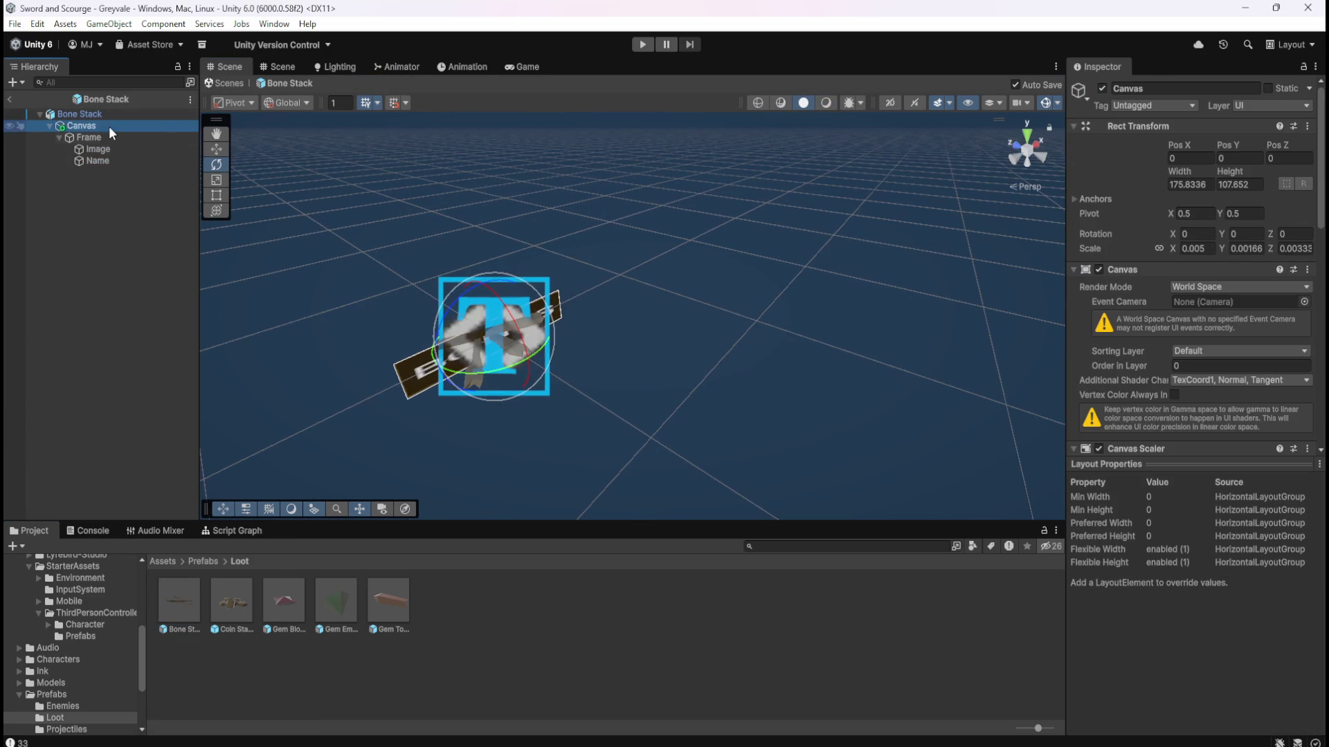
scroll(1146, 351, down, 8)
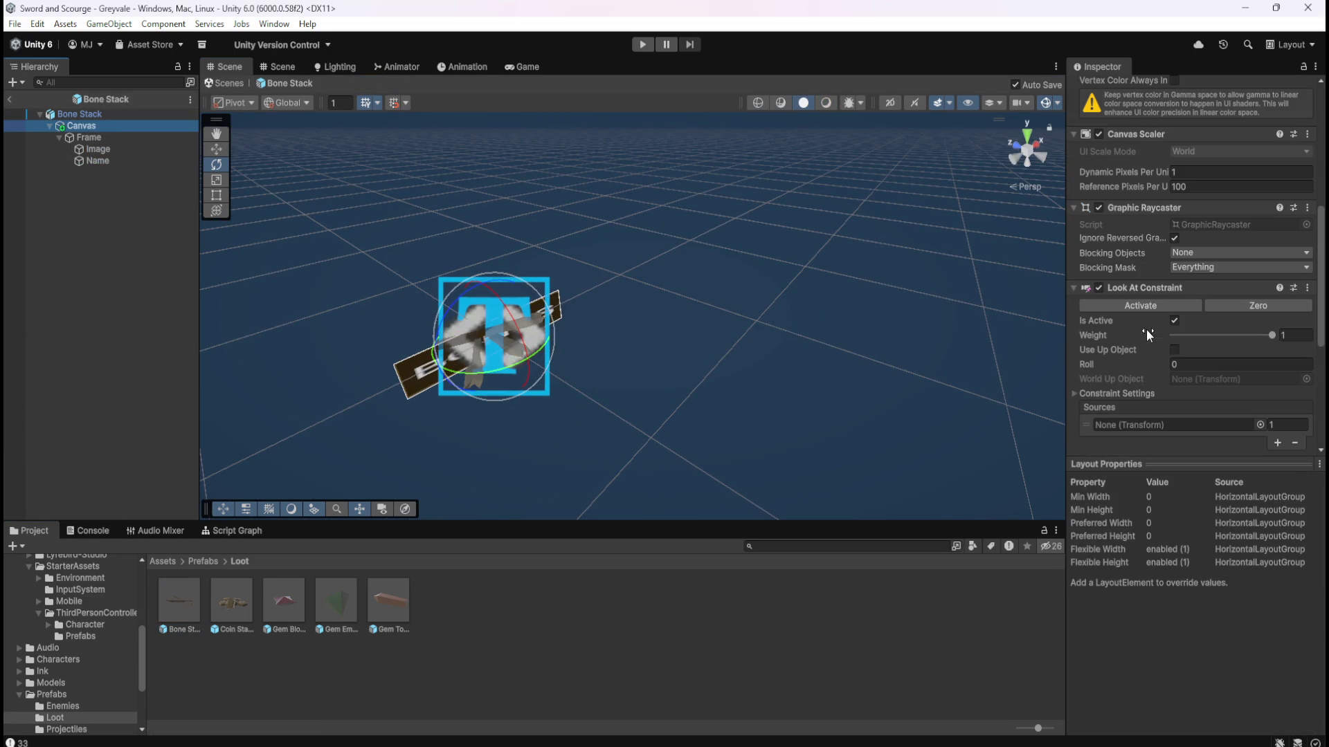
scroll(1128, 342, down, 1)
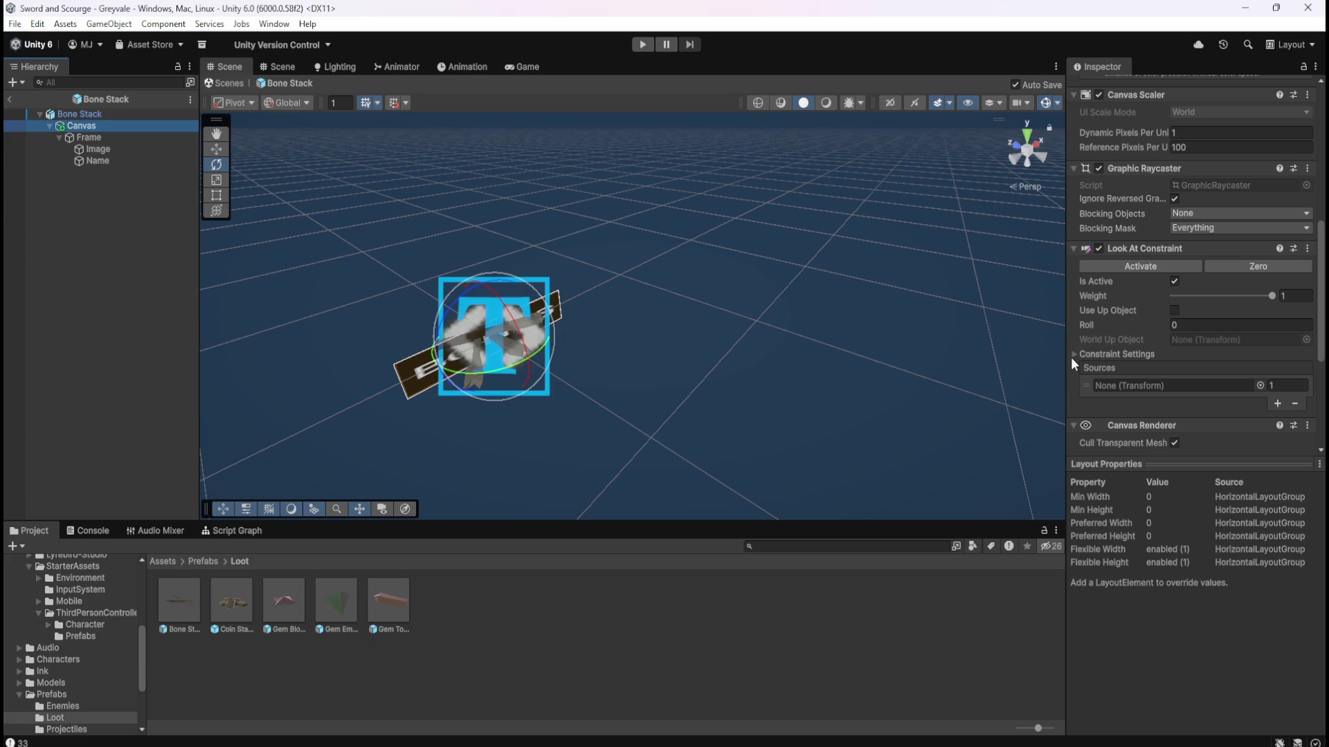
click(1074, 354)
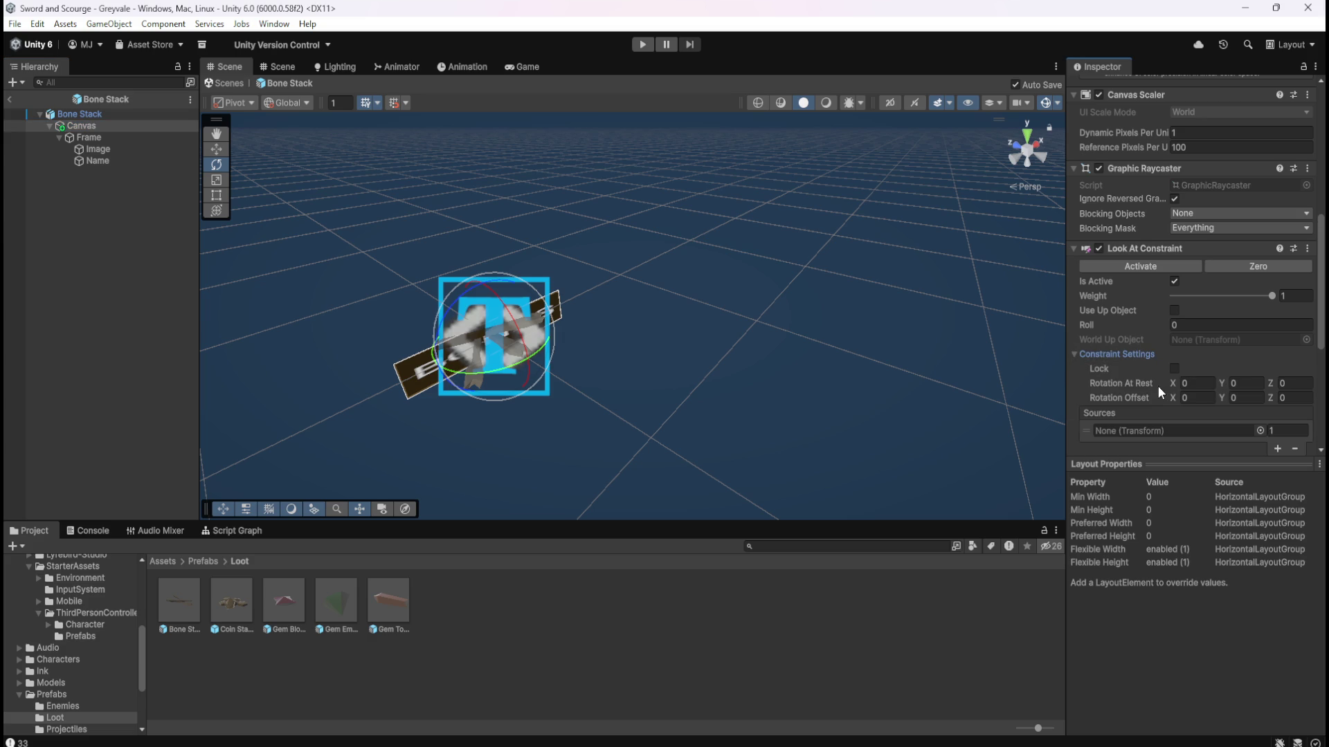
click(1245, 400)
click(1249, 400)
text(180)
click(10, 100)
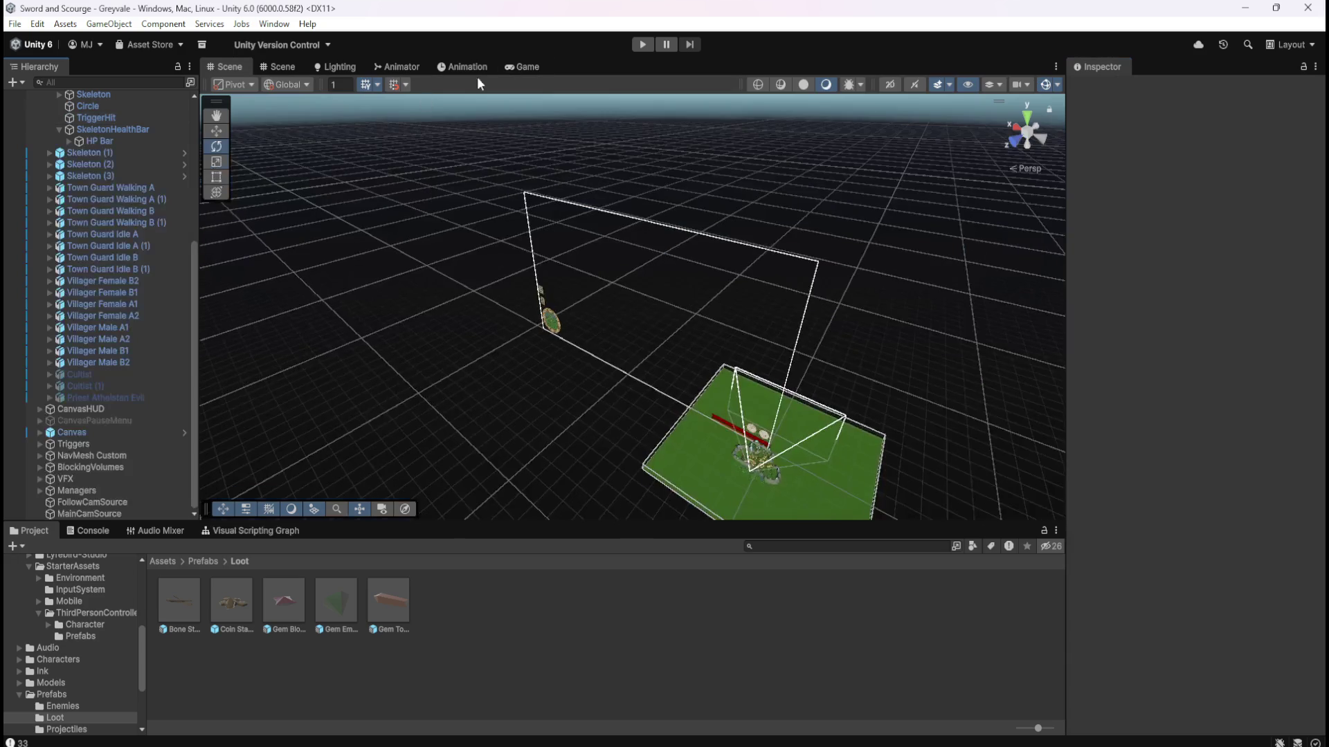
Frame Skeleton (1) and orbit the view around the graveyard.
double_click(106, 152)
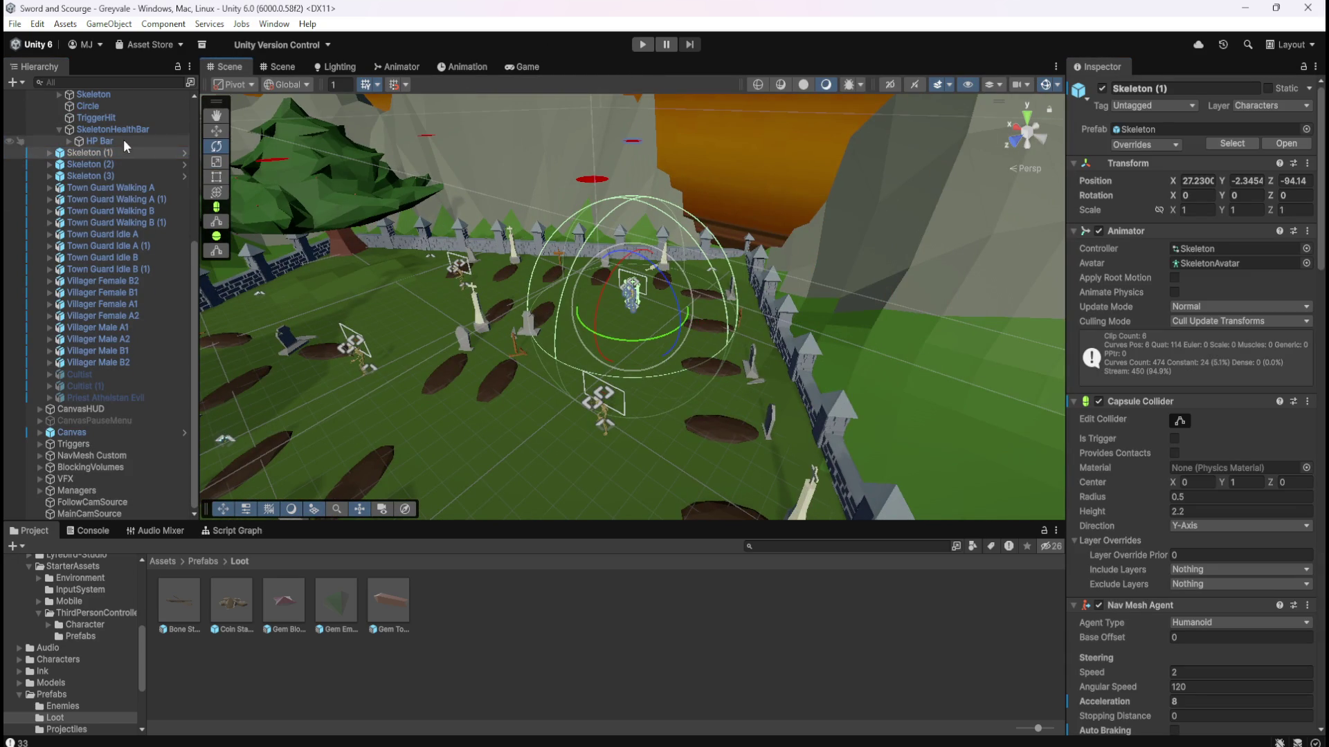
scroll(119, 142, up, 2)
drag(537, 277, 737, 209)
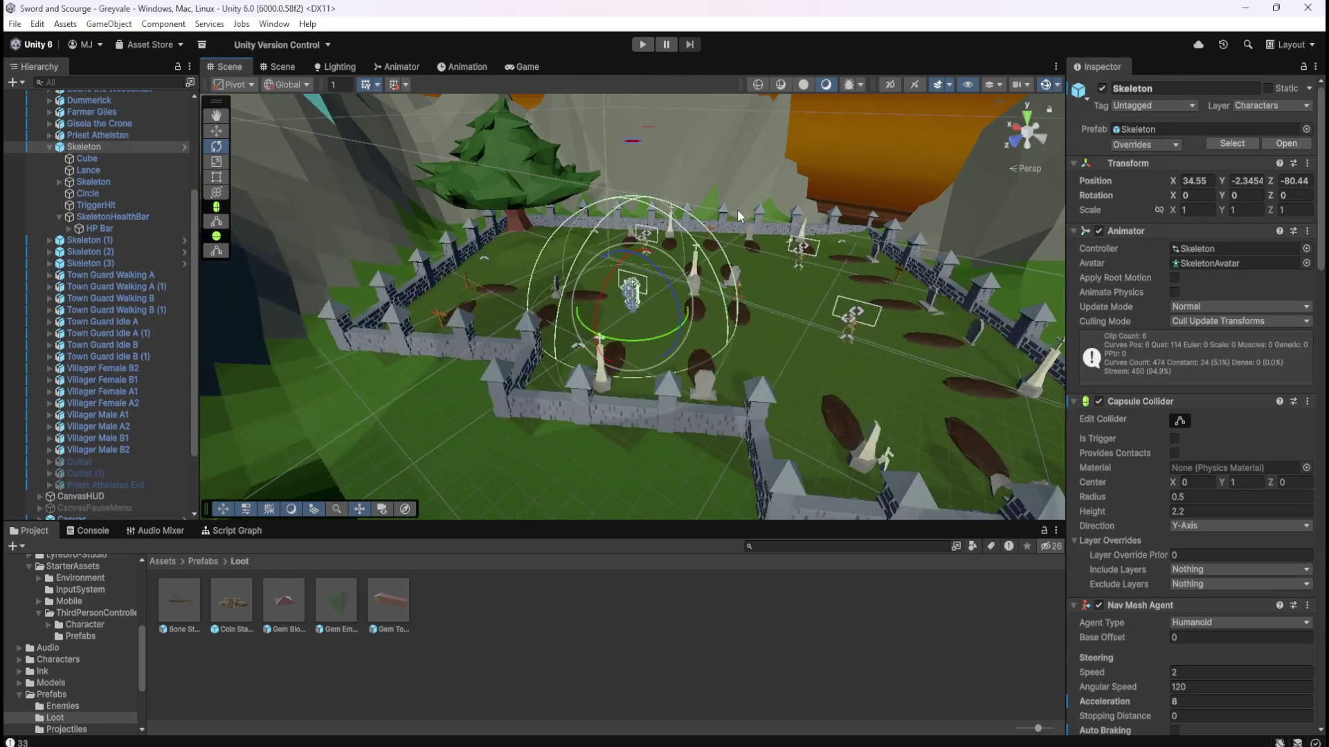
Playtest by running to the graveyard, where BONES labels appear mirrored, then stop play mode.
click(643, 45)
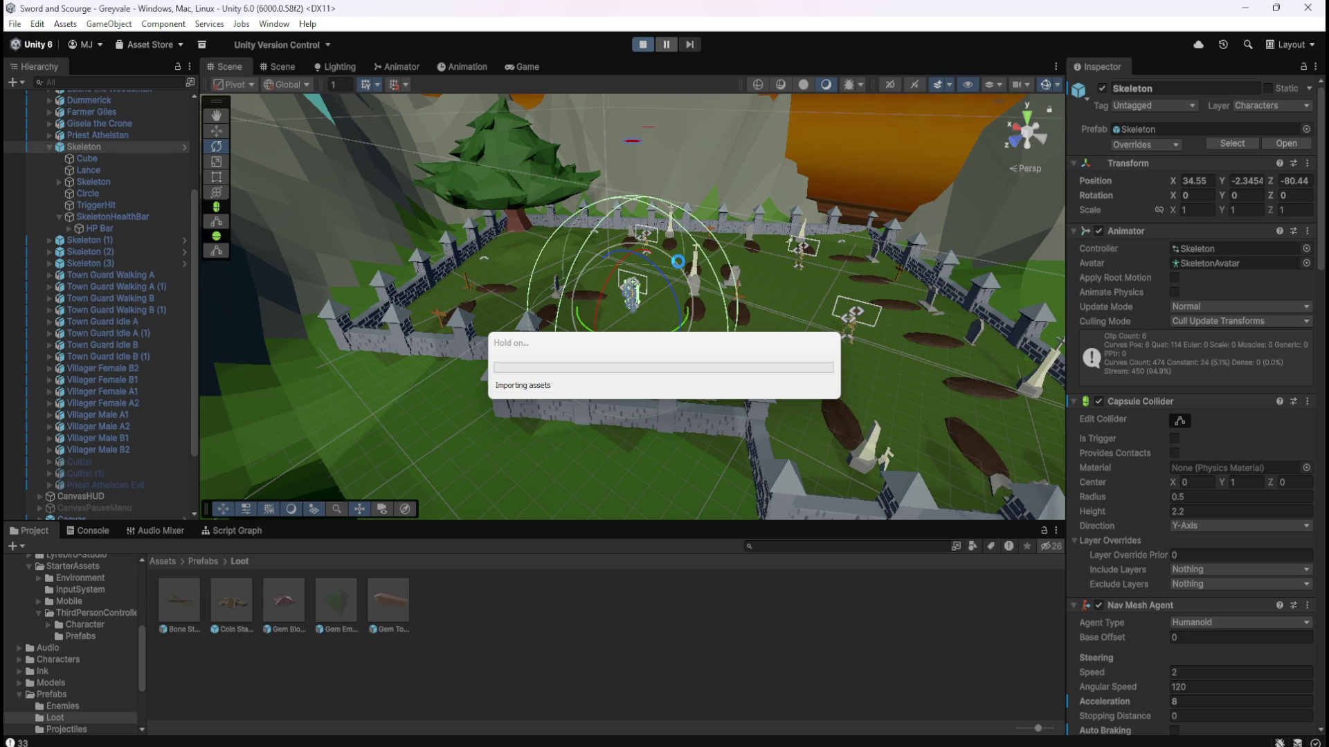
key(w)
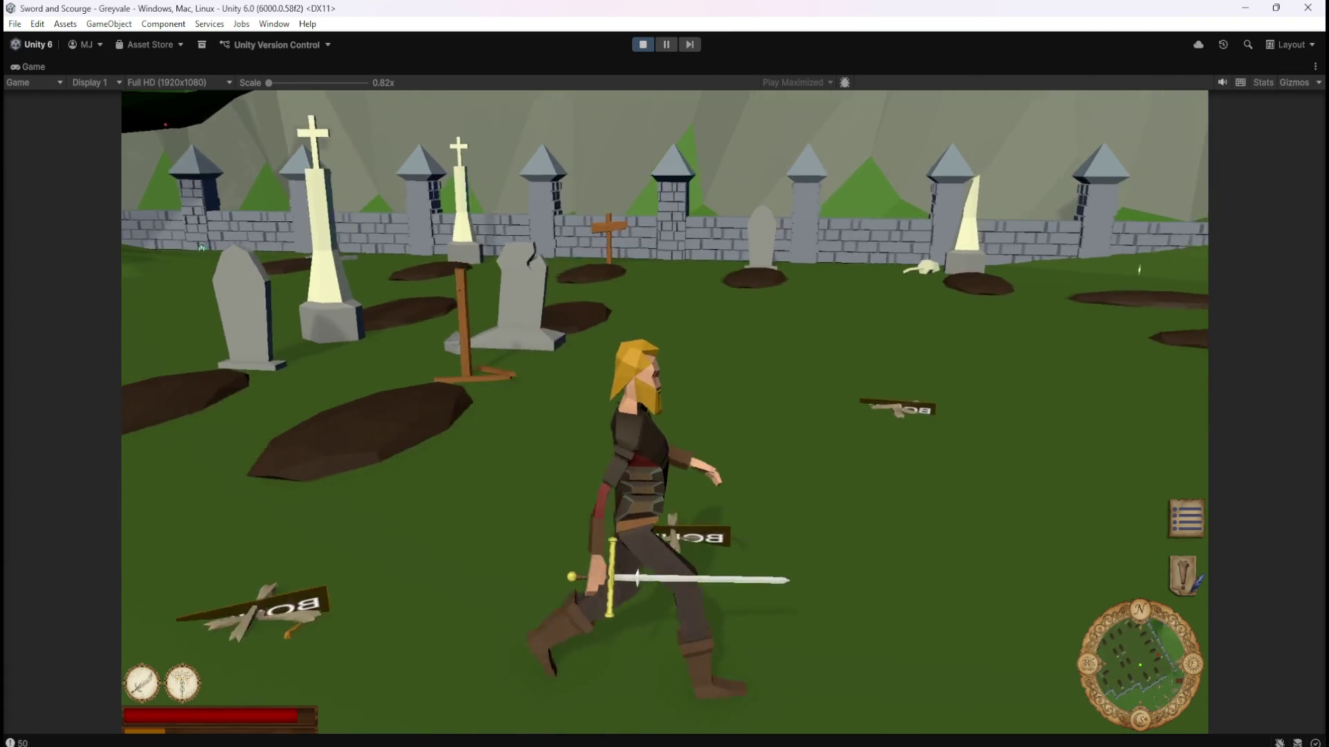
key(Escape)
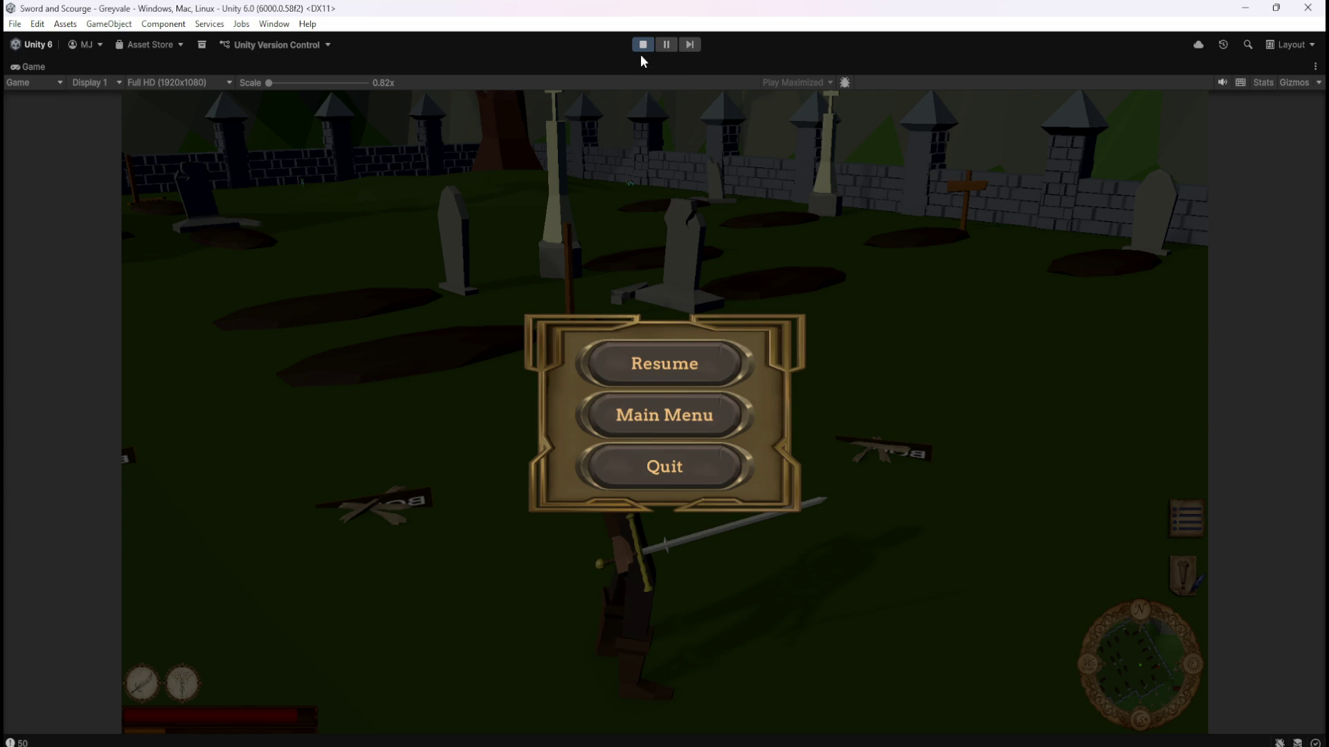
click(643, 44)
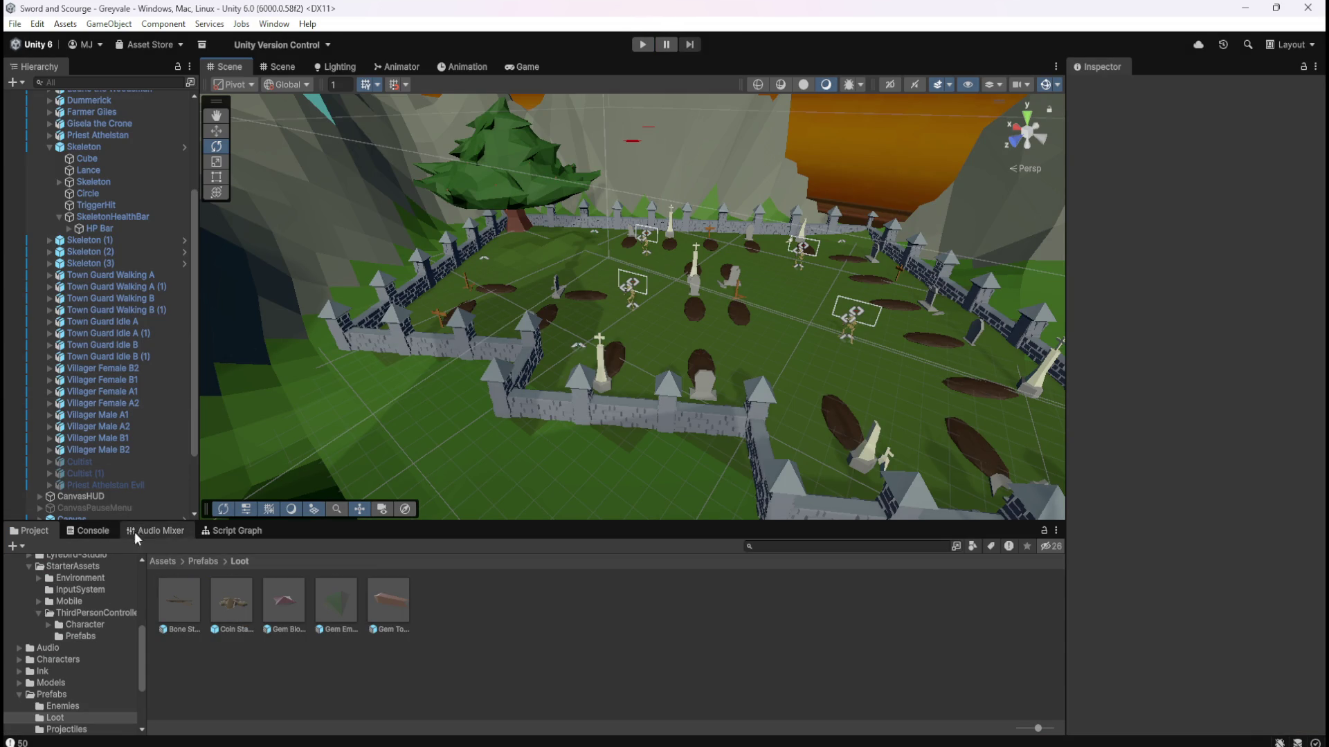
In Bone Stack, re-enter 180 as the Canvas Look At Constraint's Y rotation offset, then exit prefab mode.
double_click(185, 606)
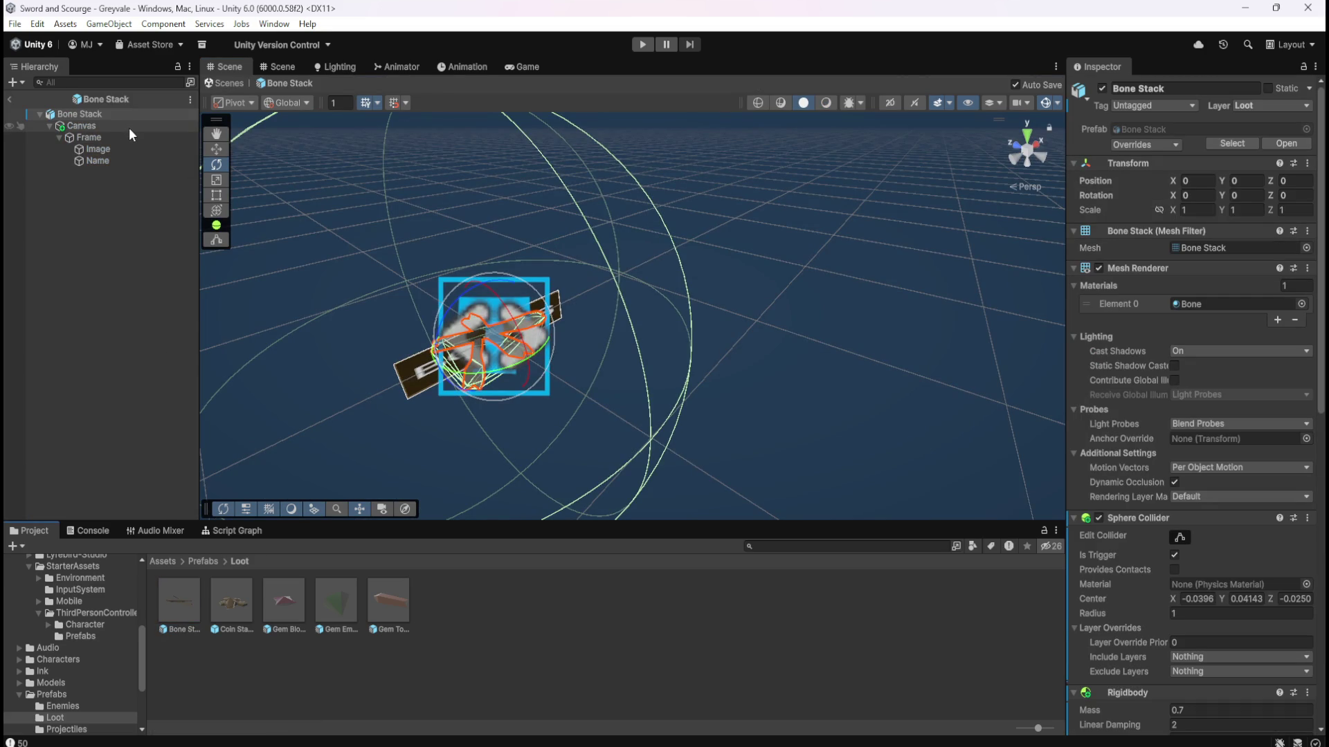
click(130, 128)
scroll(1156, 419, down, 8)
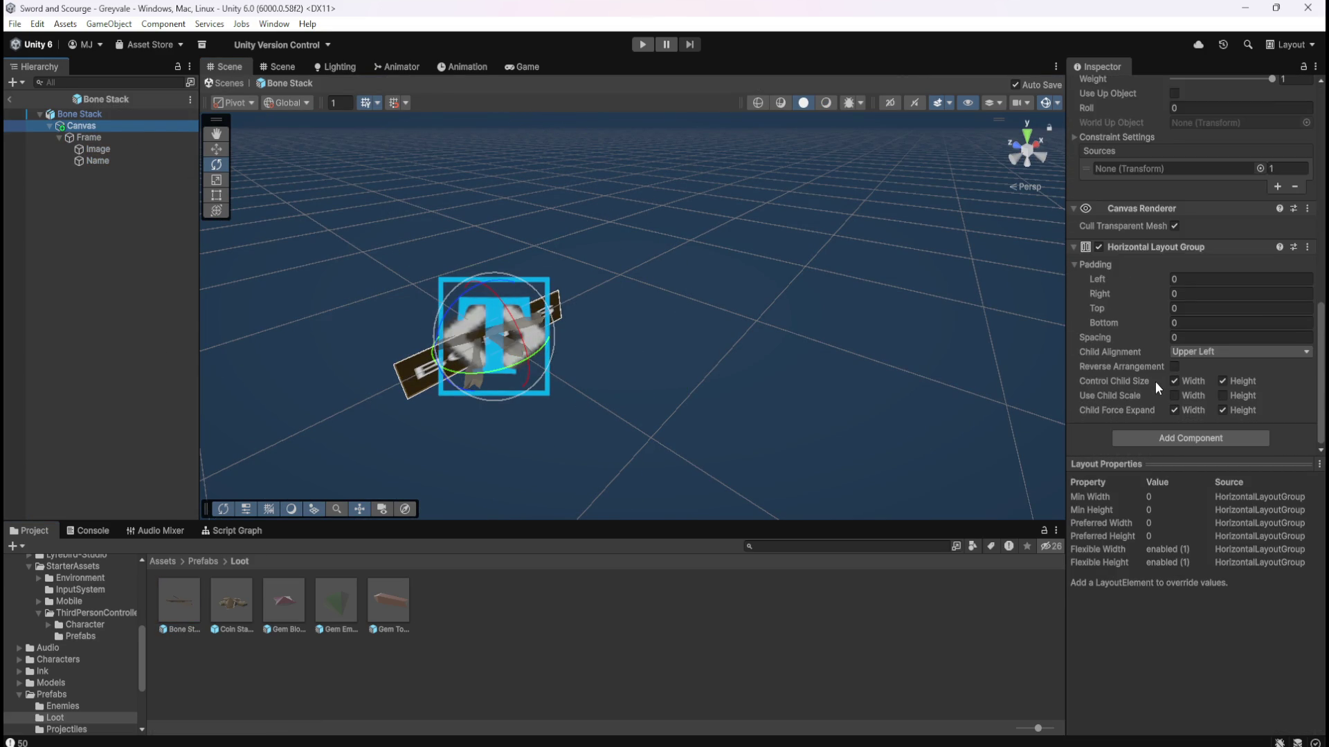
scroll(1153, 382, up, 5)
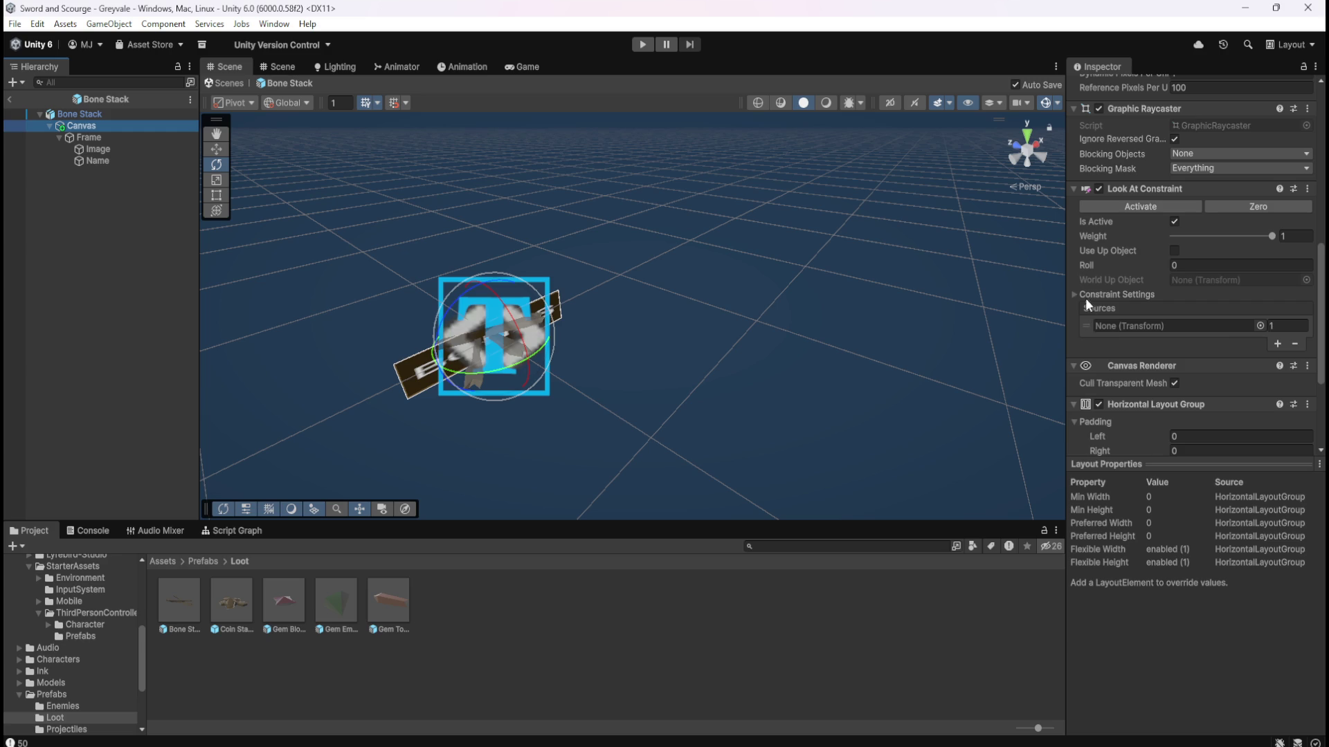
click(1081, 296)
click(1243, 337)
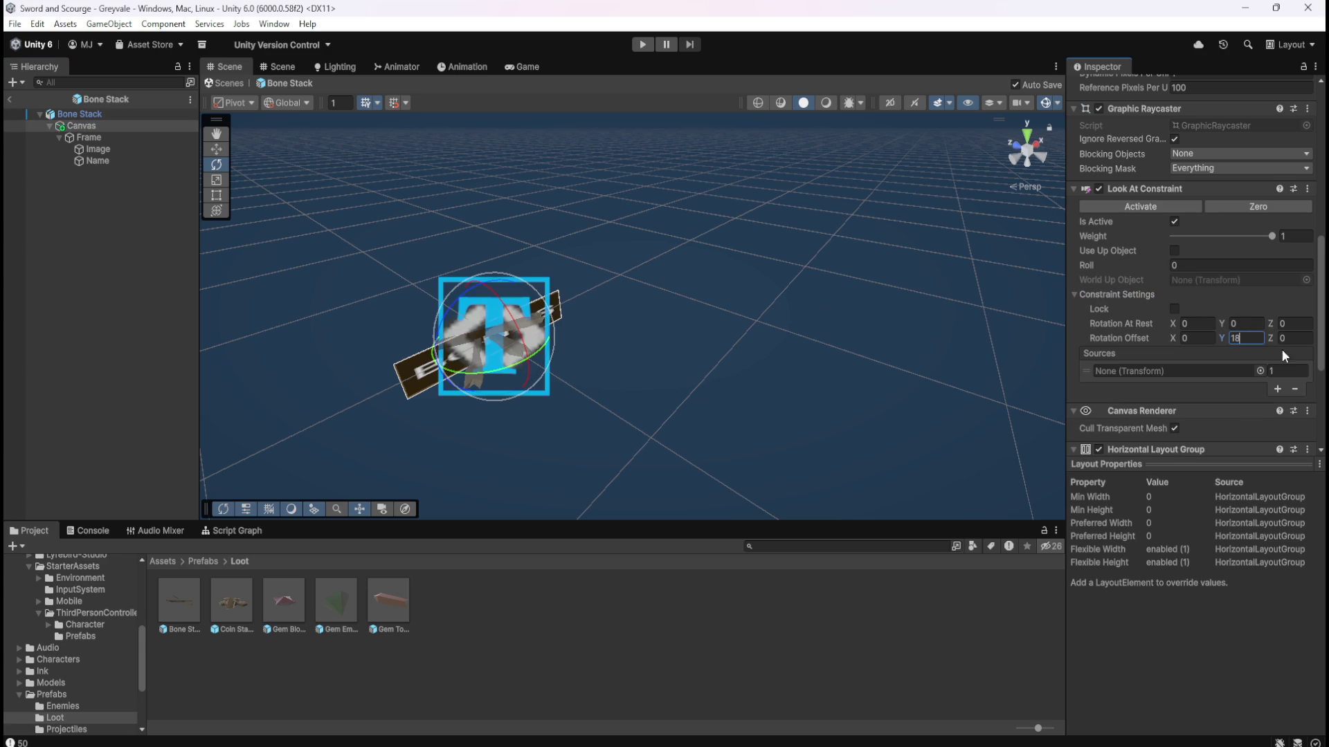
text(0)
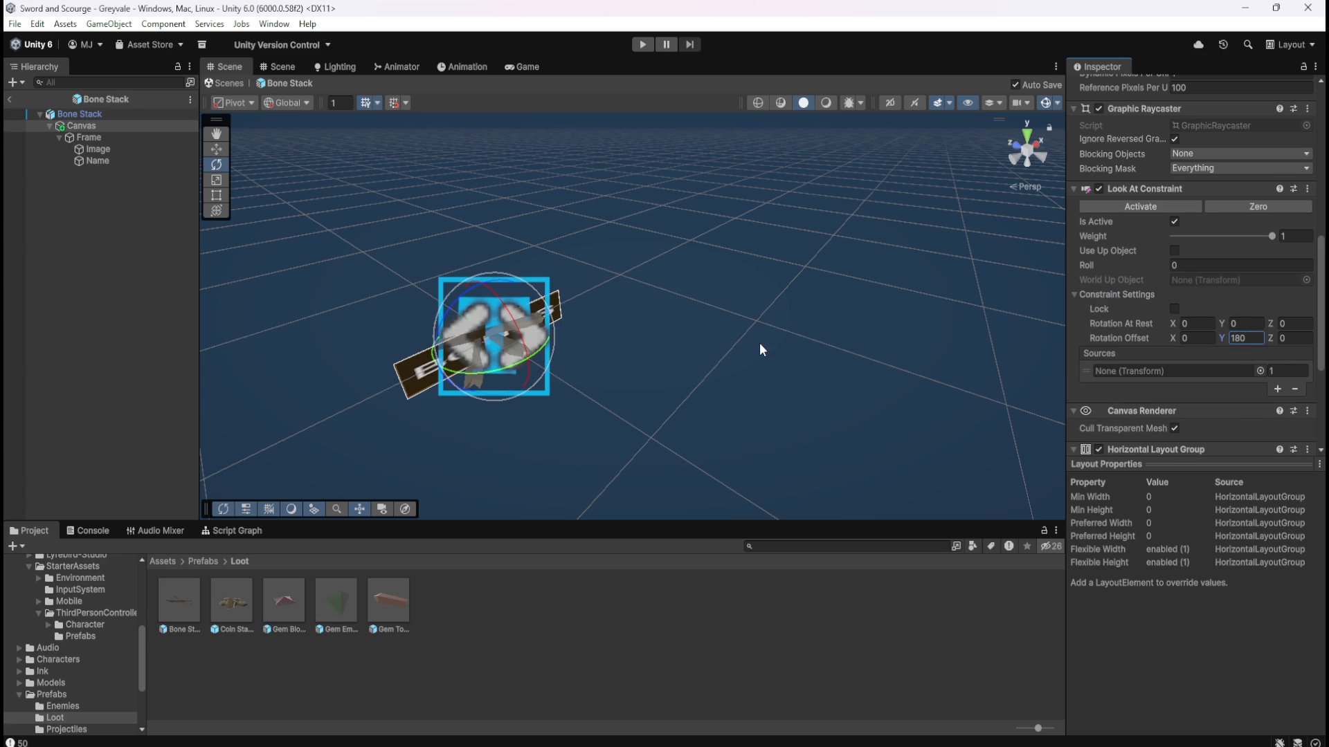
click(8, 100)
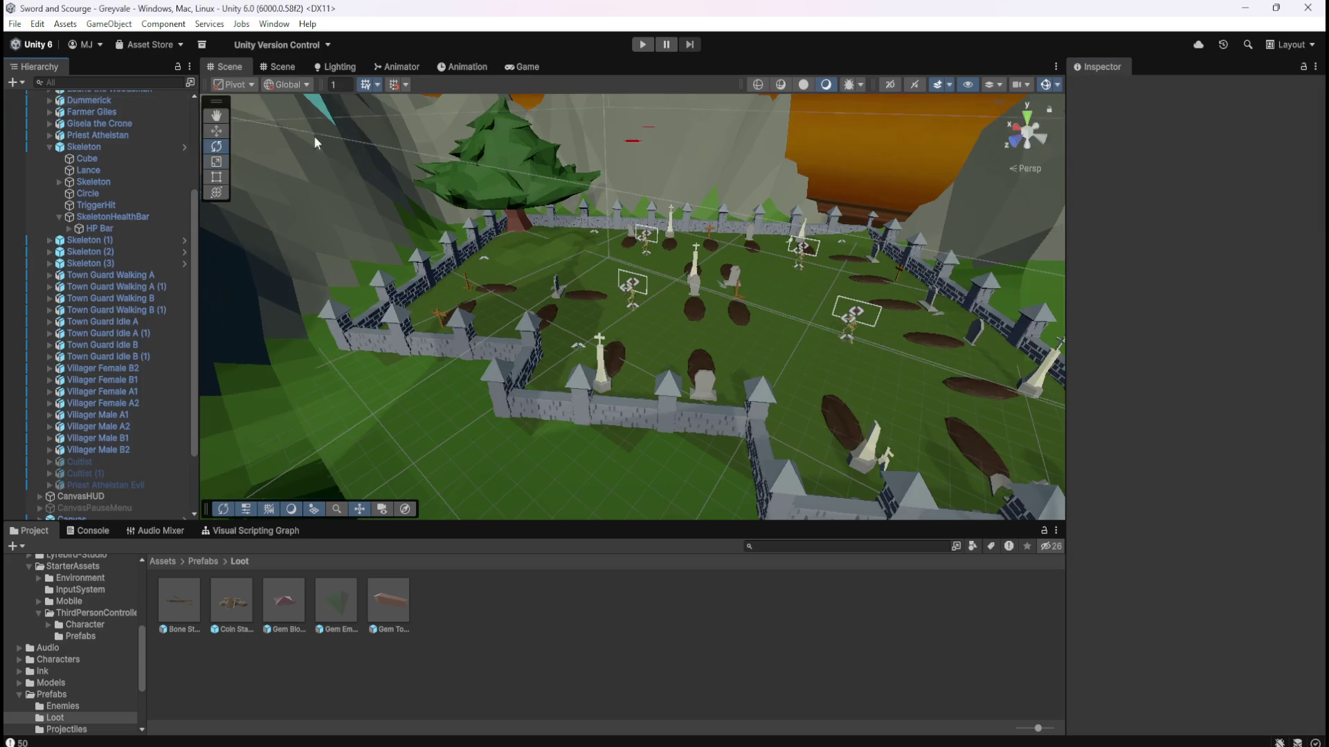
Start play mode and run the hero through the village to the graveyard gate.
click(638, 43)
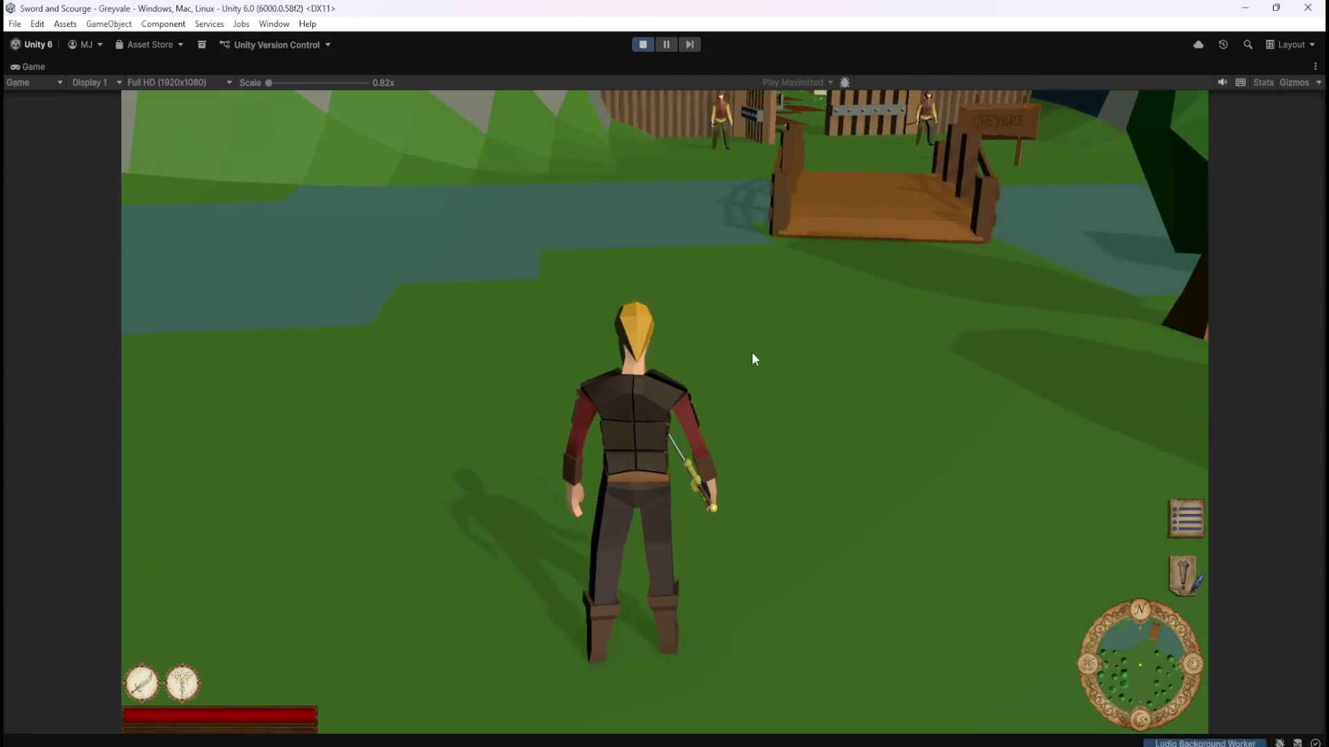
click(753, 359)
key(w)
key(w)
key(w)
key(w)
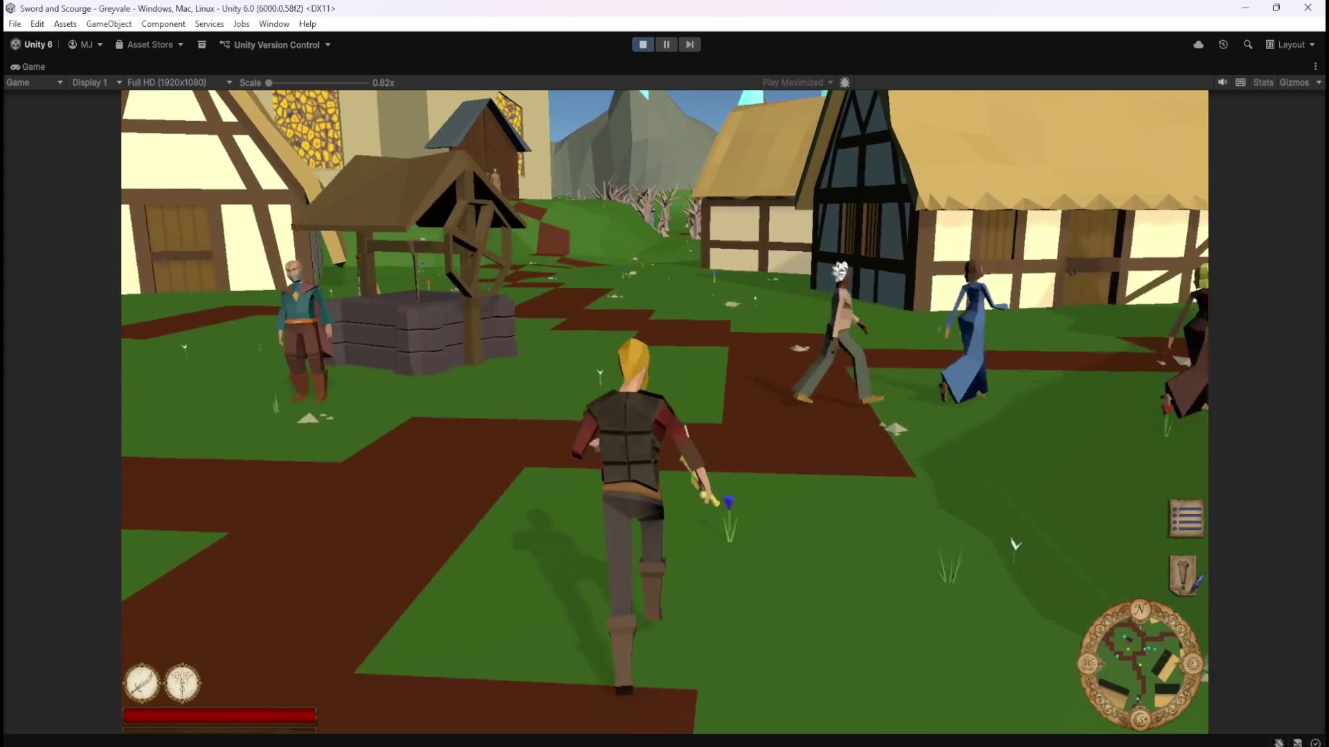
key(w)
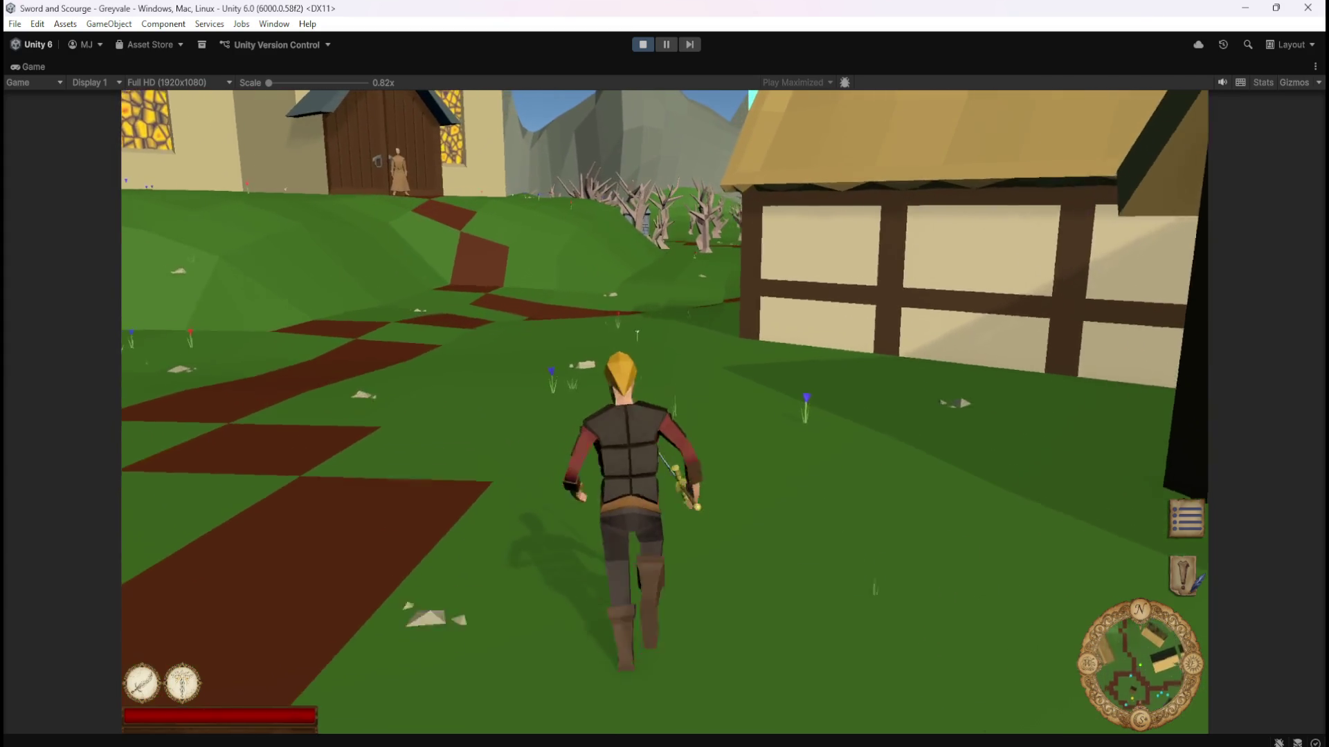
key(w)
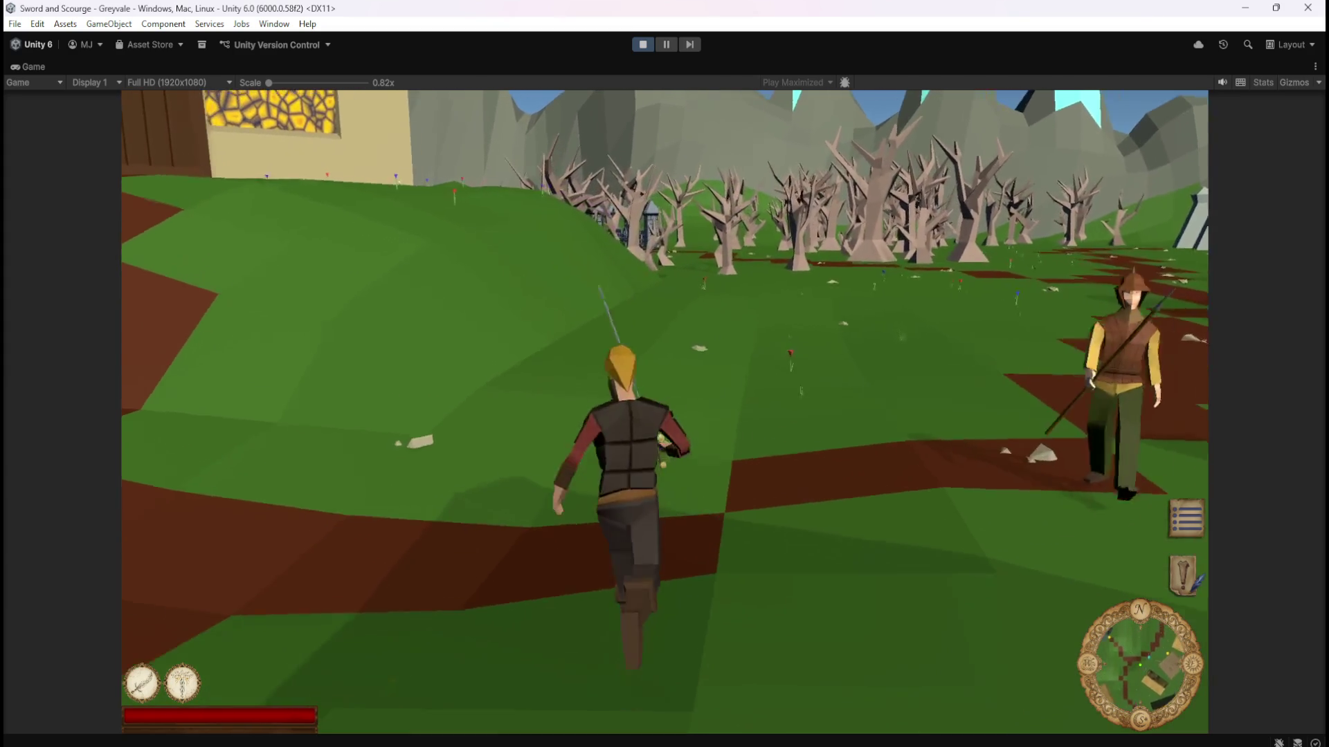
key(w)
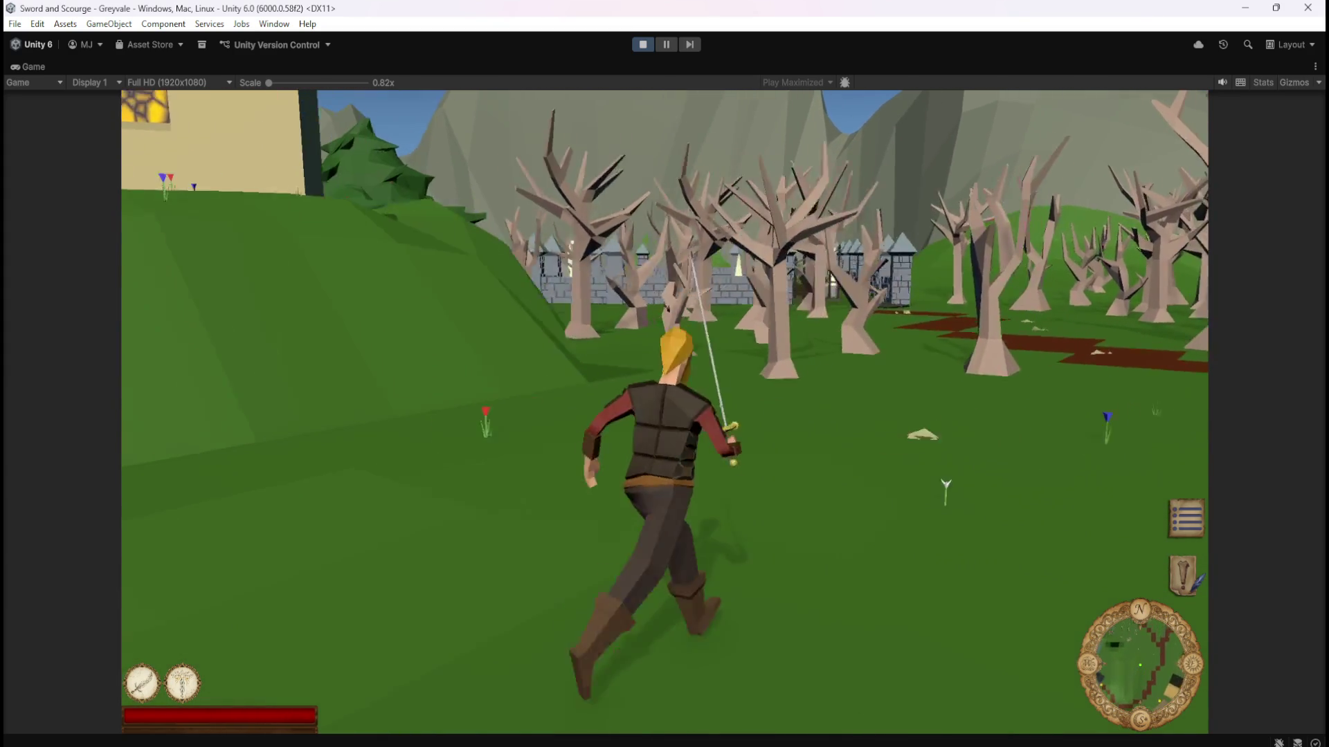
key(w)
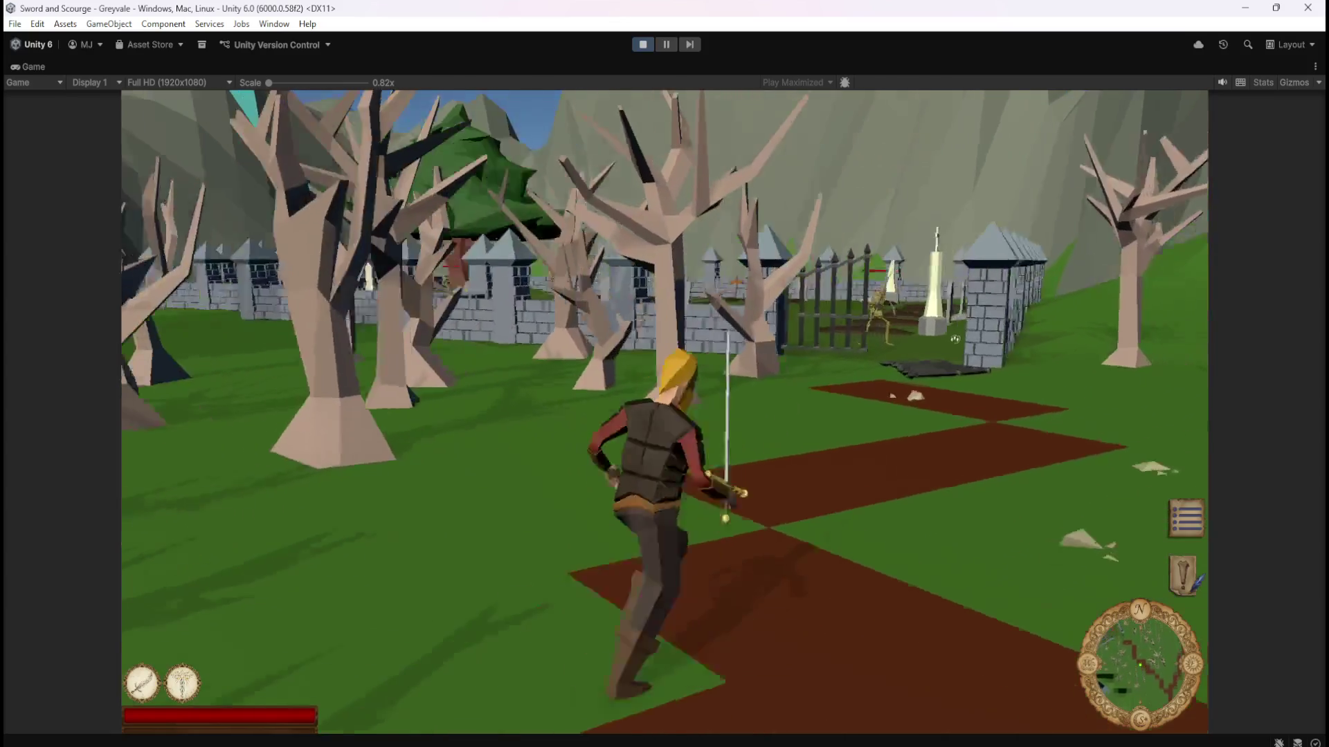
Fight the graveyard skeletons until they drop bone piles, turning the camera around the fight.
key(w)
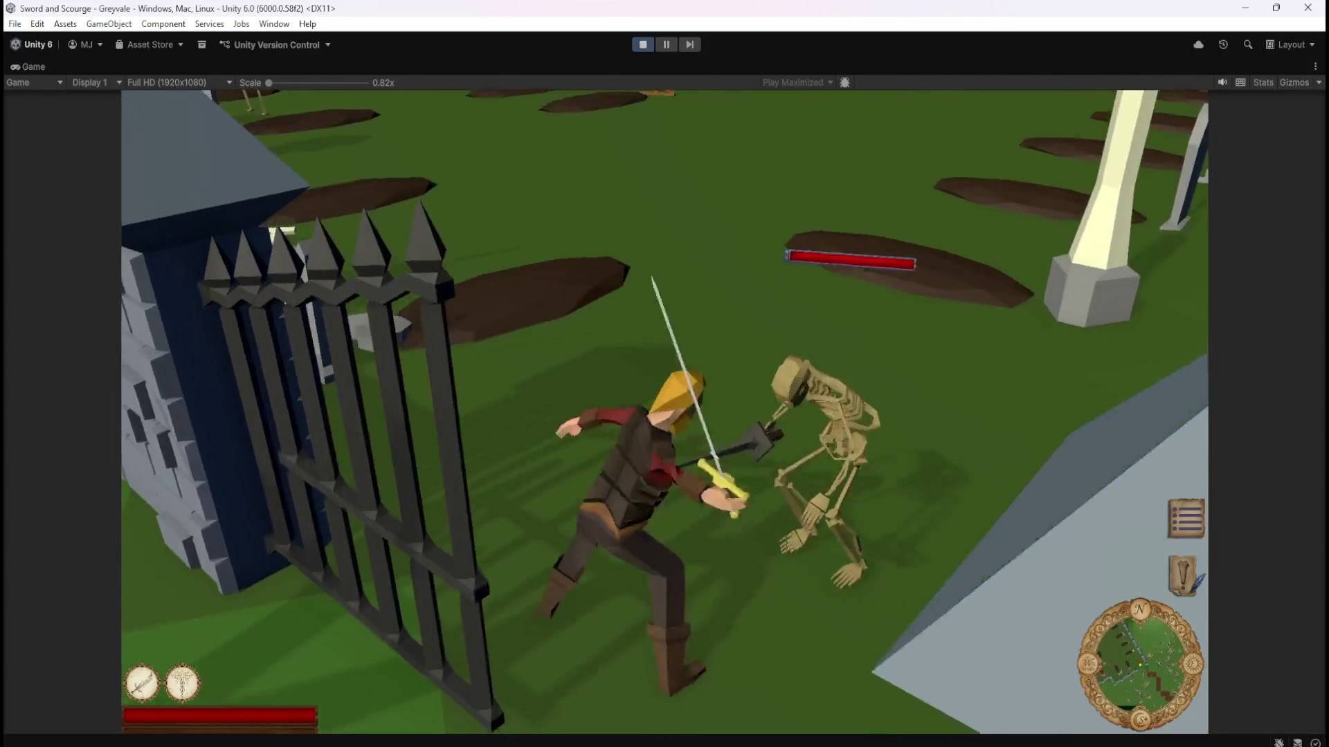
key(Right)
key(Right)
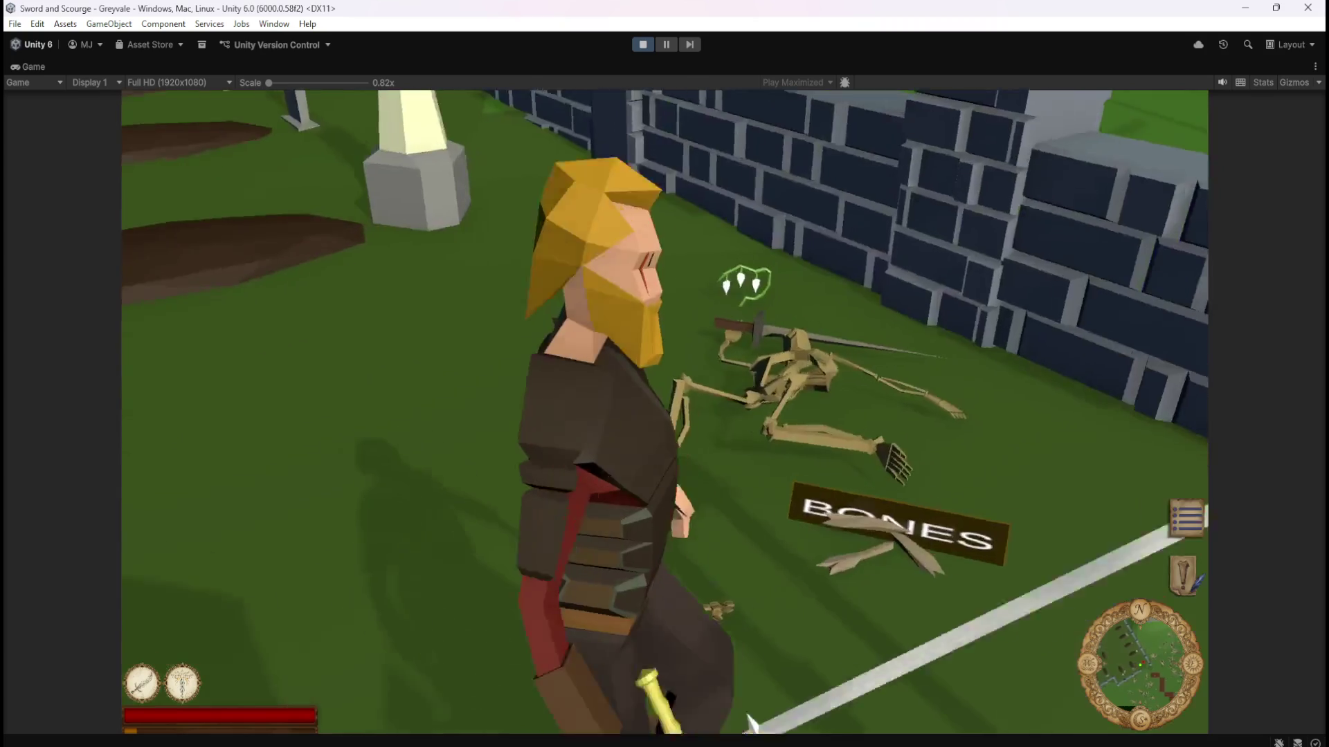
key(Right)
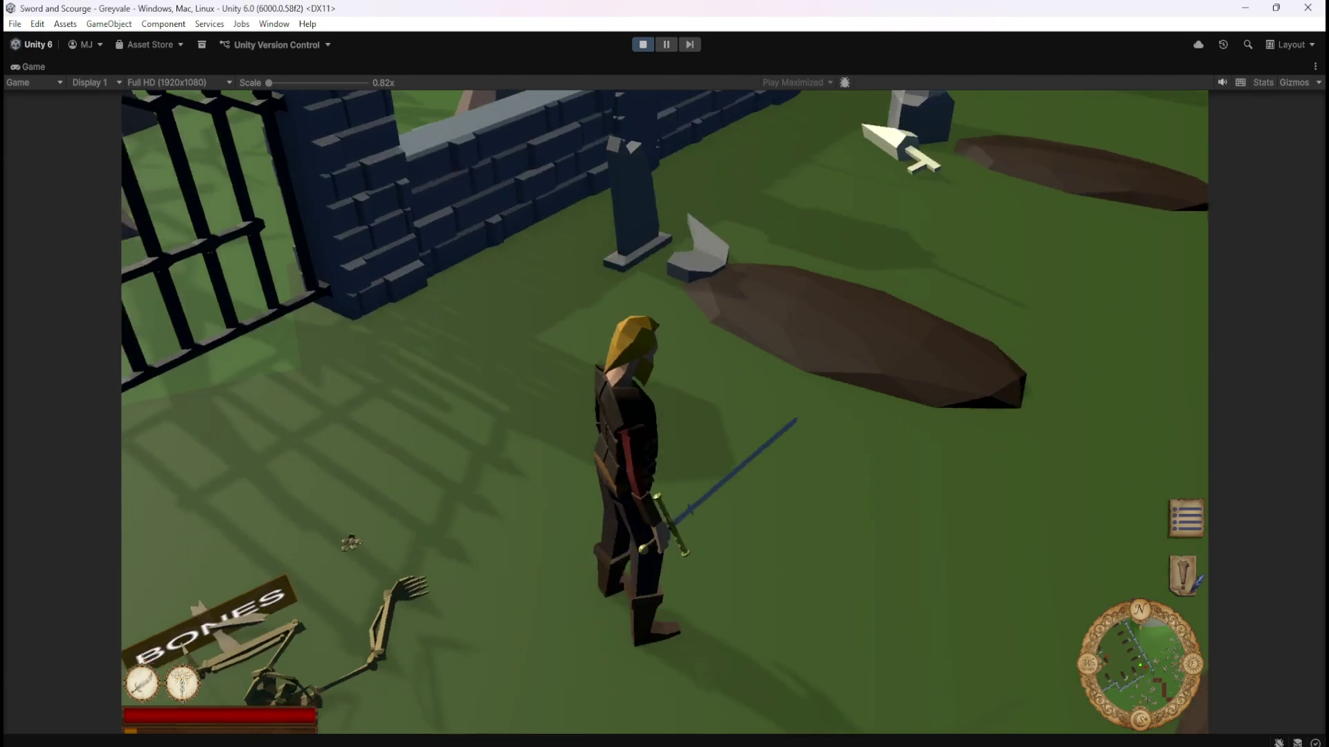
key(Right)
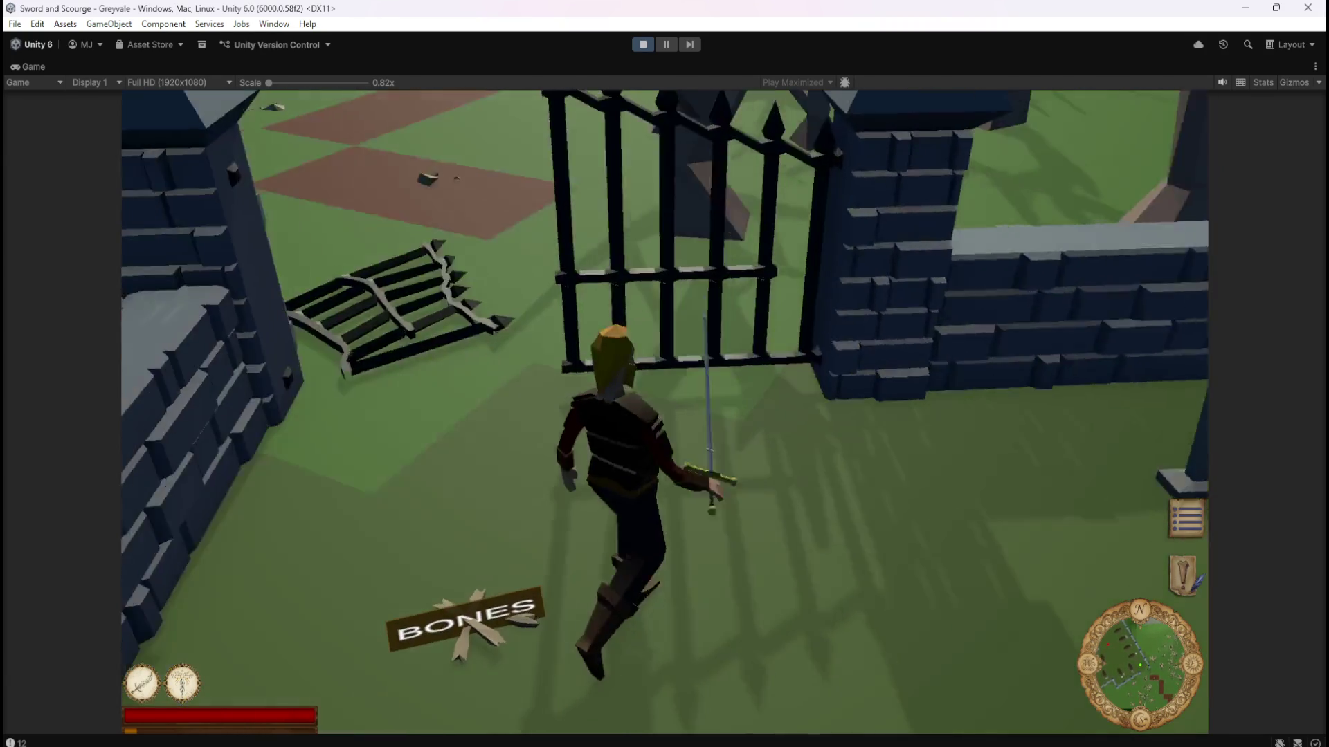
key(Right)
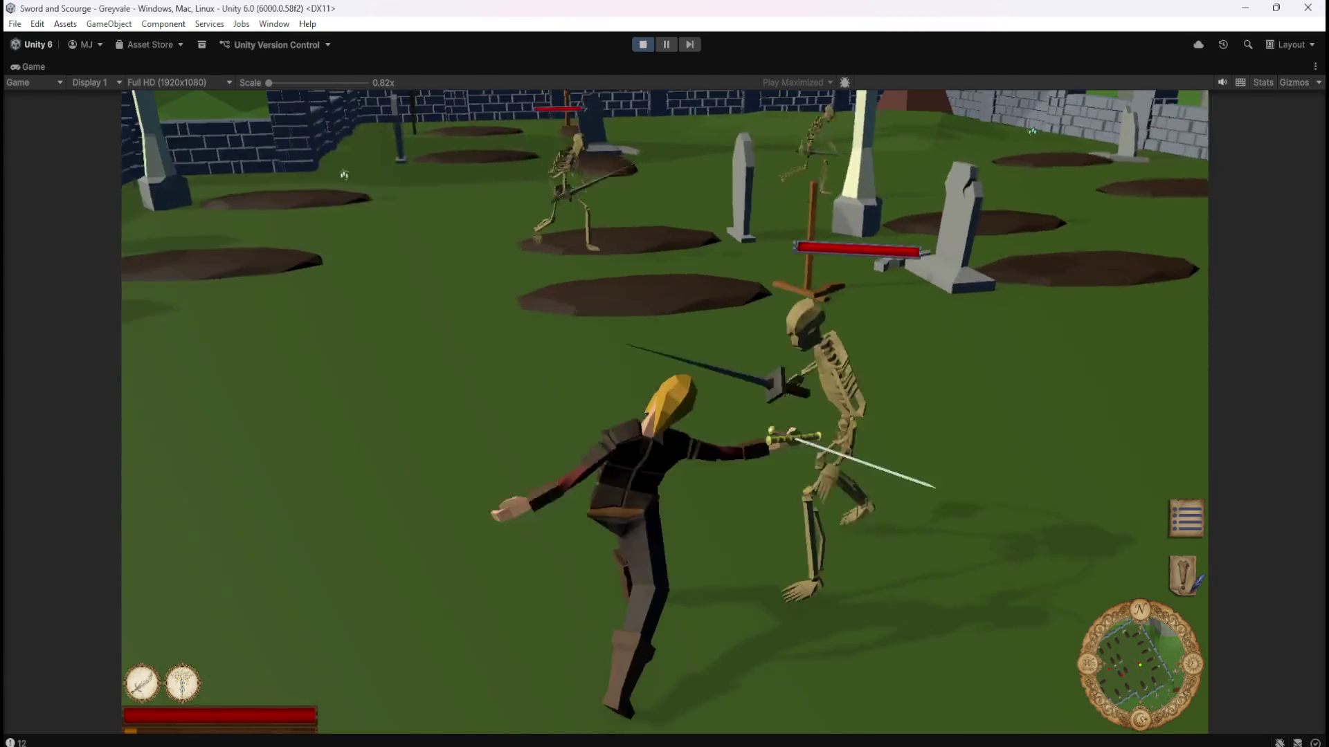
key(Right)
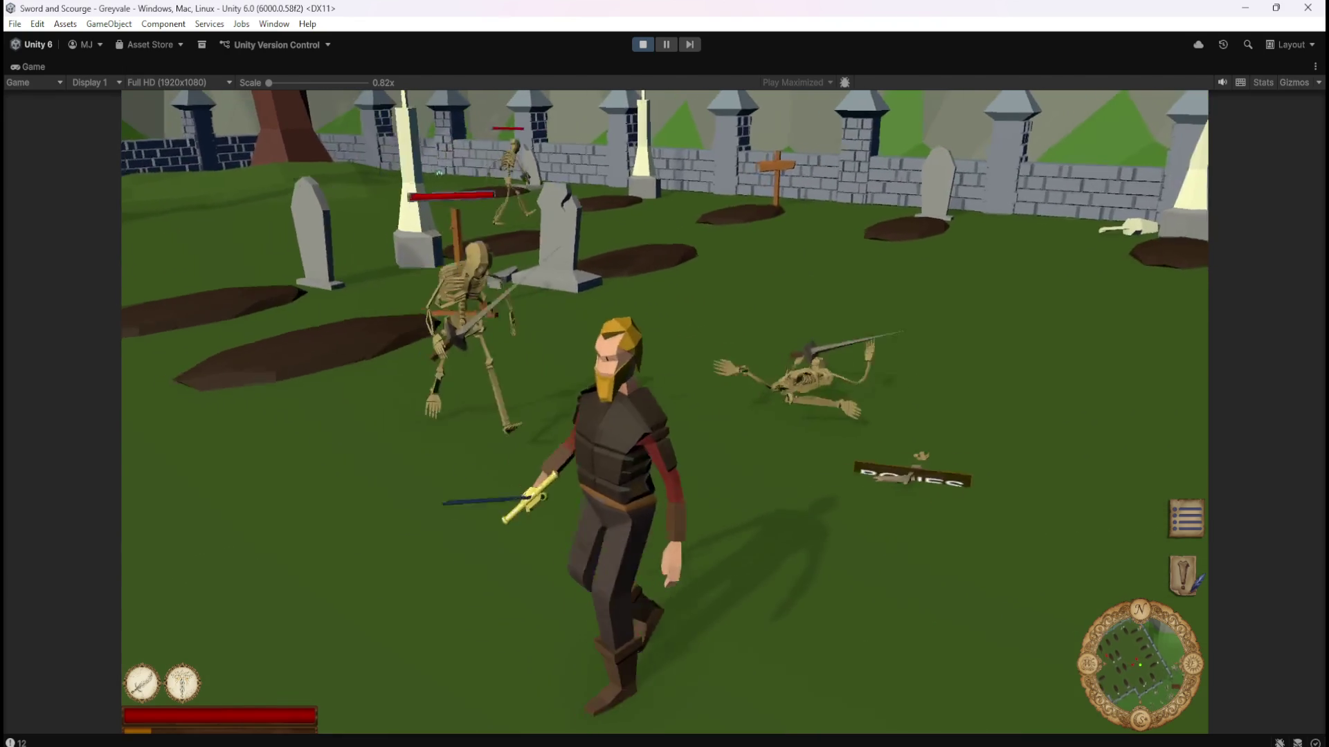
key(Right)
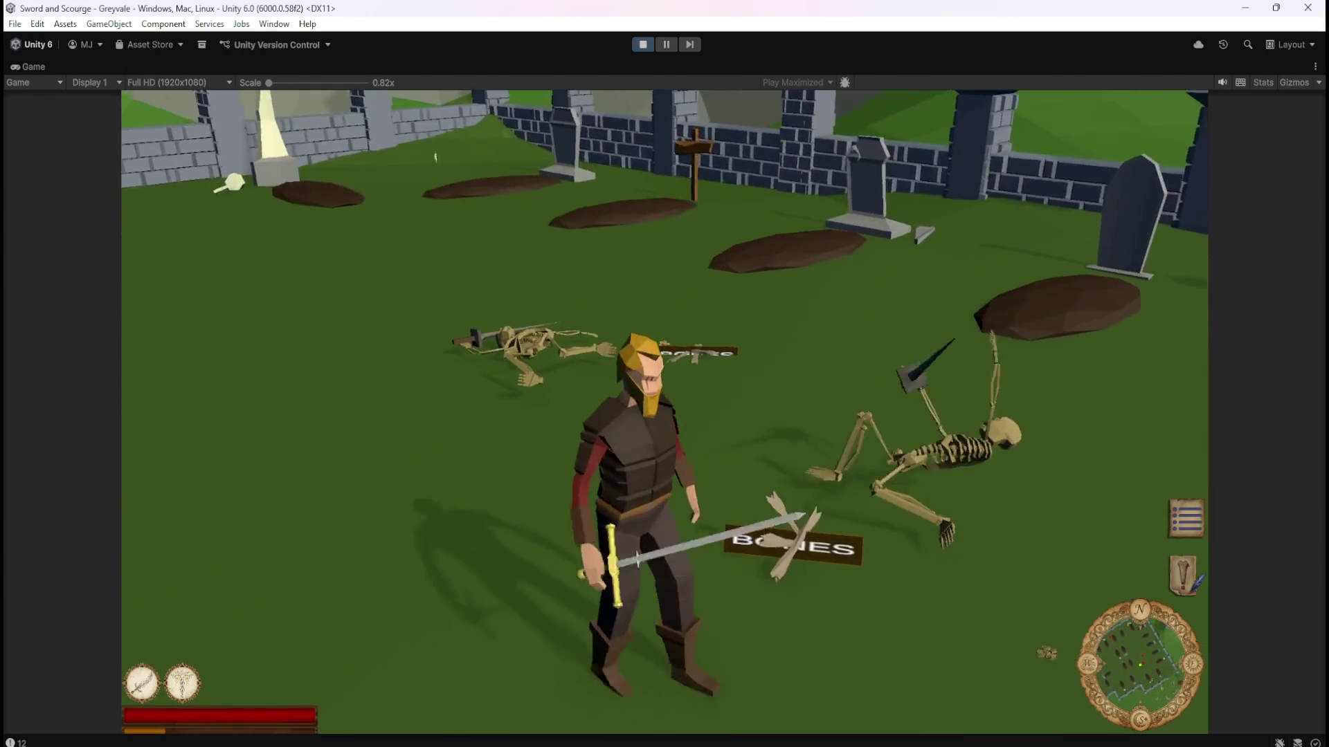
key(Left)
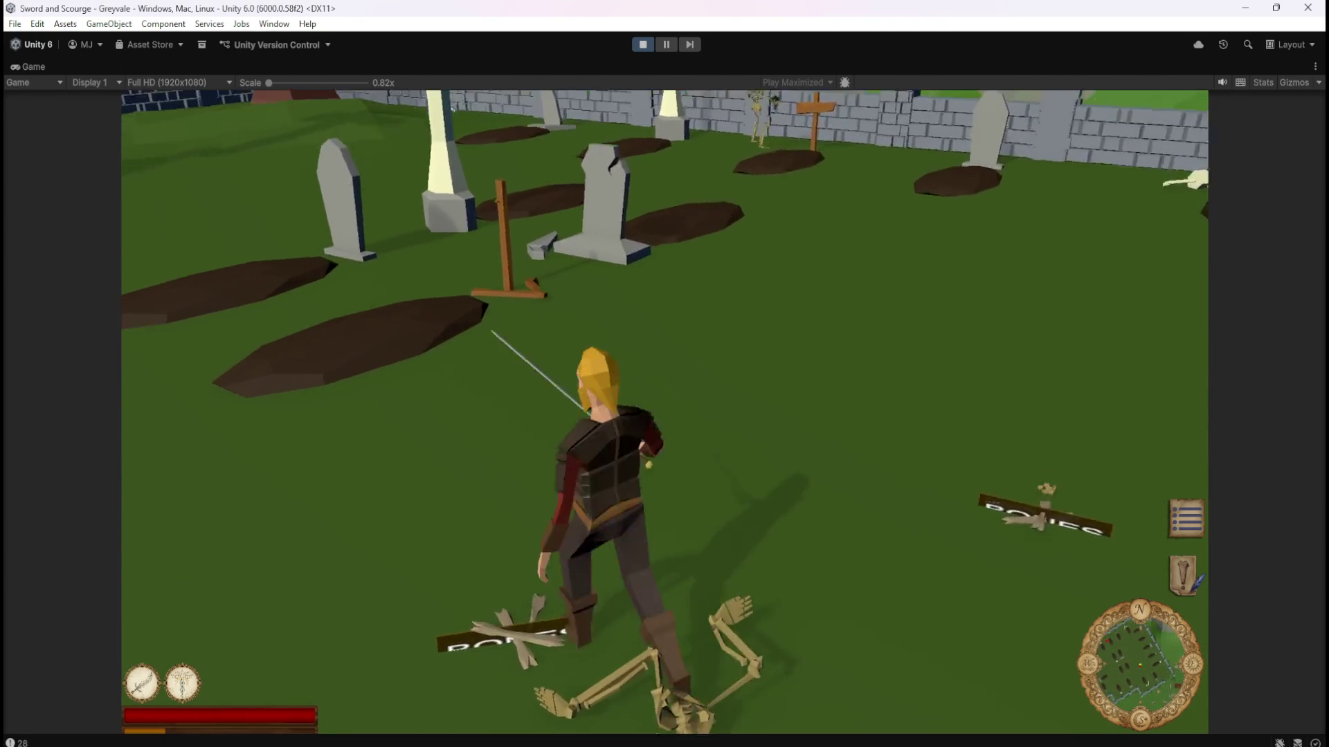
key(Right)
key(Left)
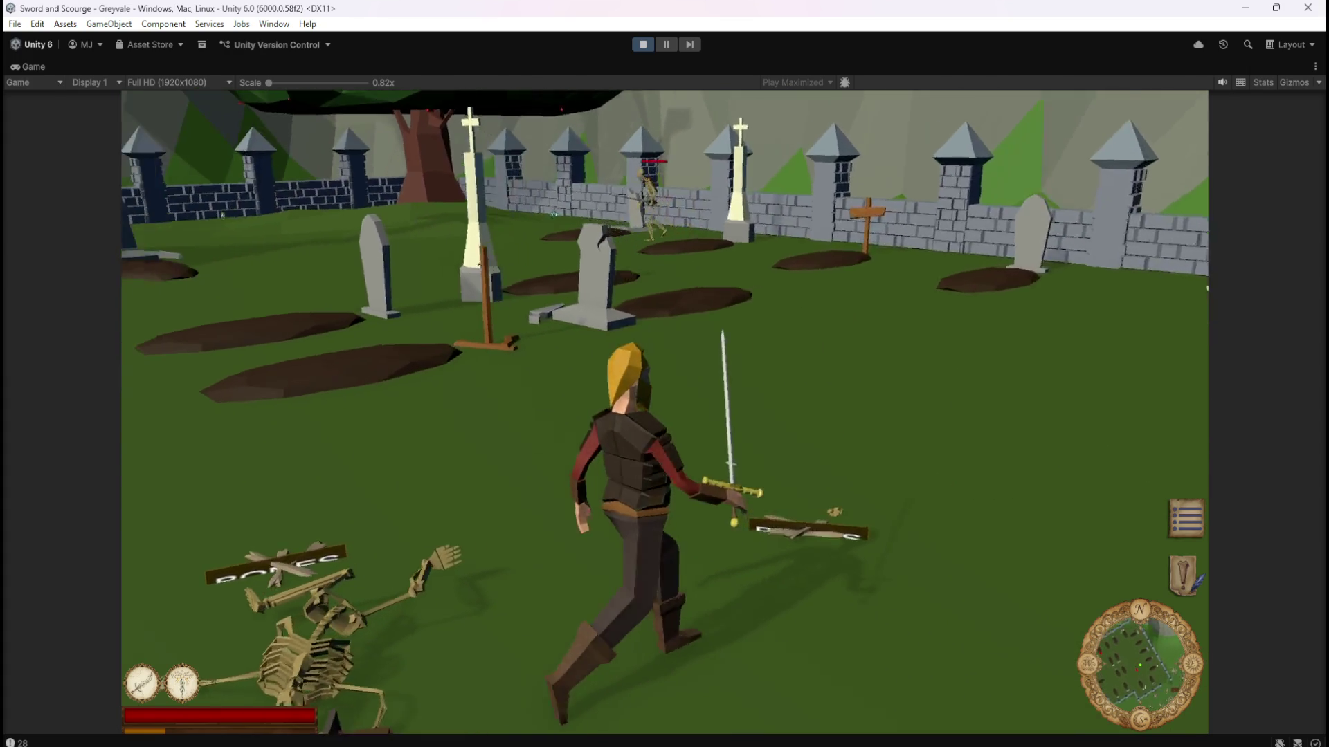
key(Left)
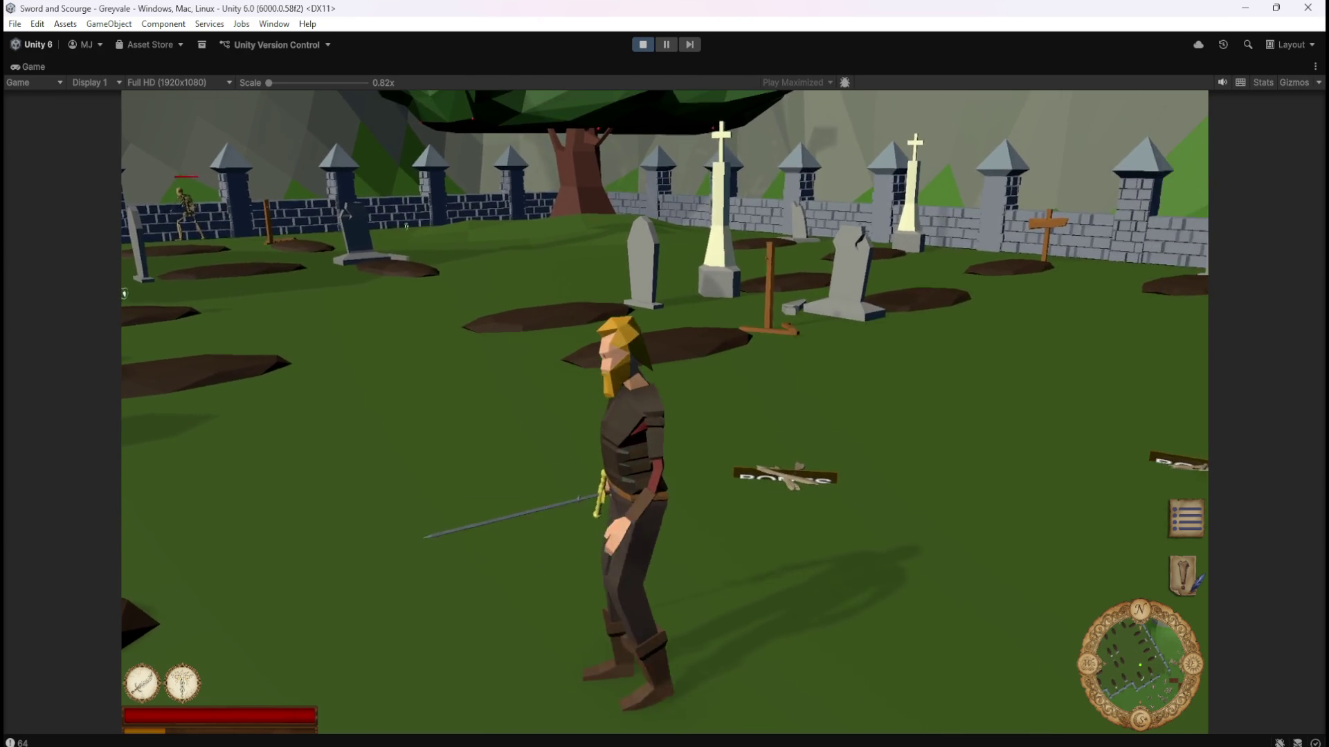
Look over the flat-lying BONES labels, strike another skeleton, then pause and stop play mode.
key(a)
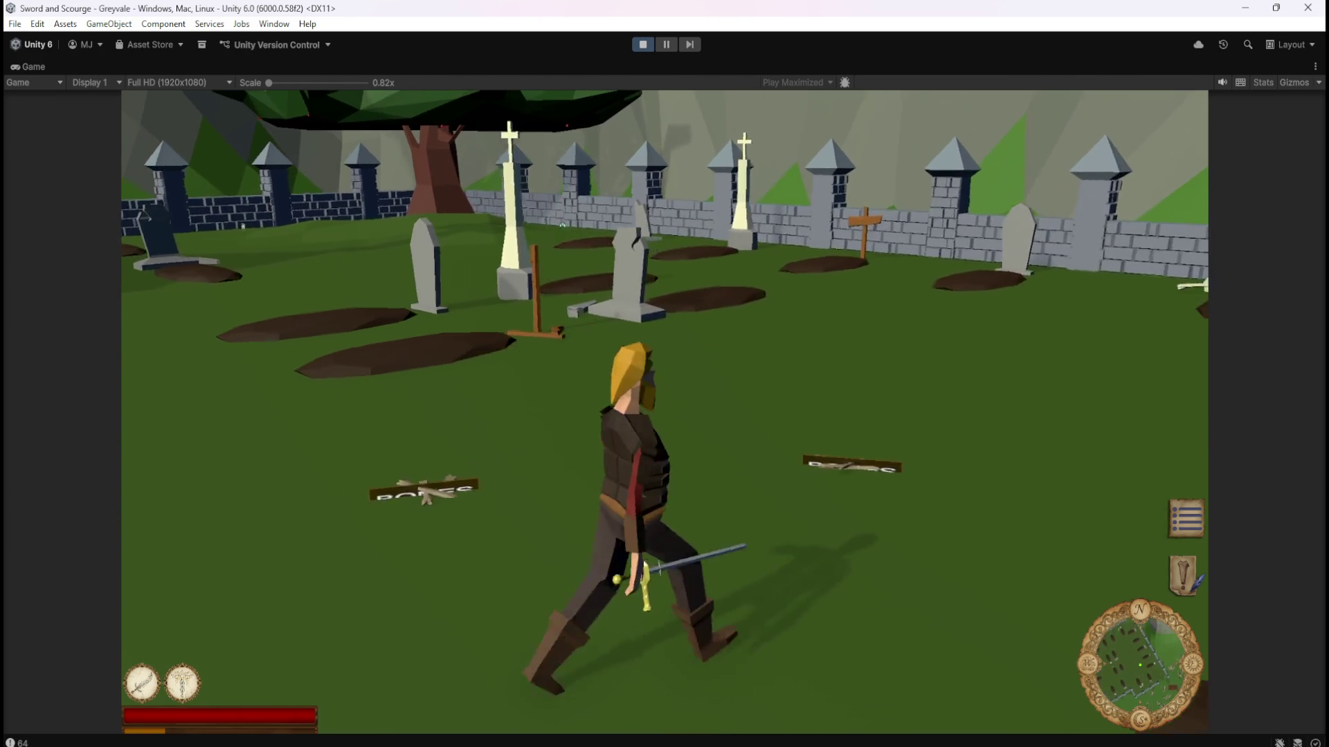
key(w)
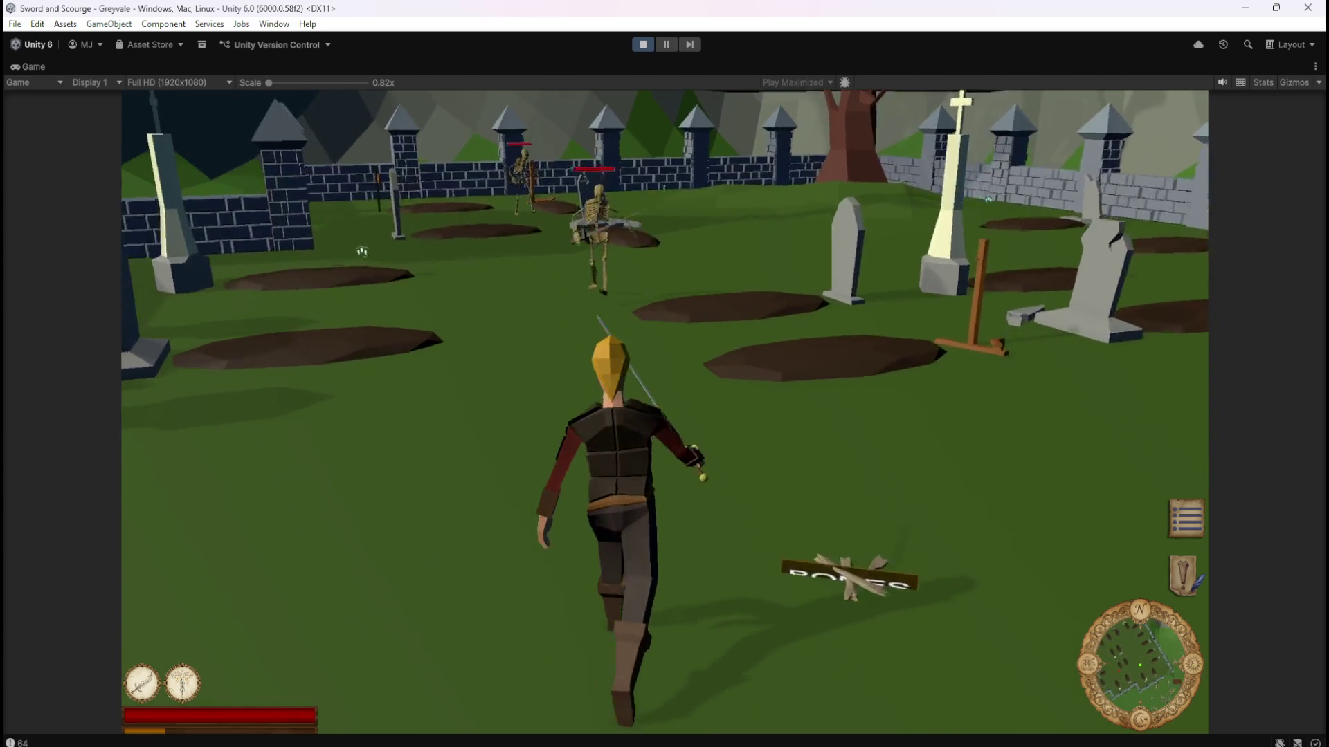
click(394, 216)
click(910, 188)
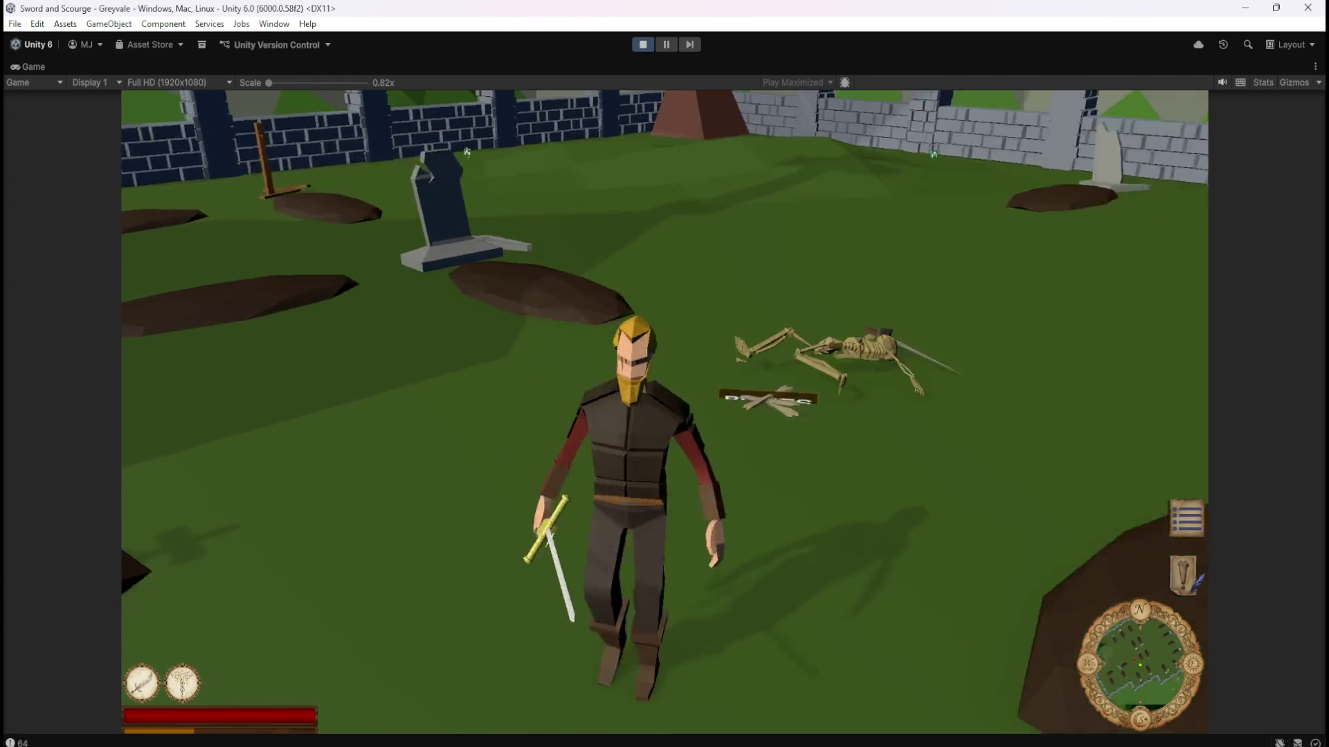
click(485, 151)
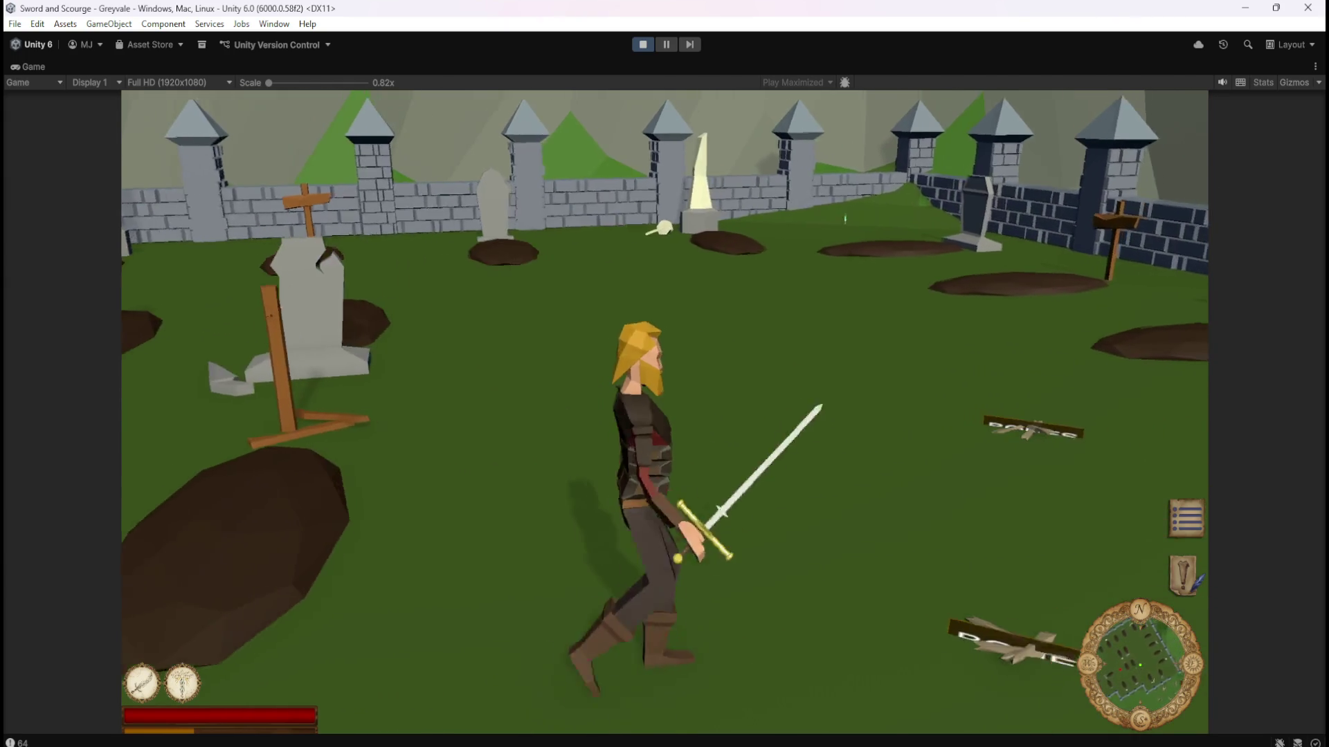
key(Escape)
click(637, 47)
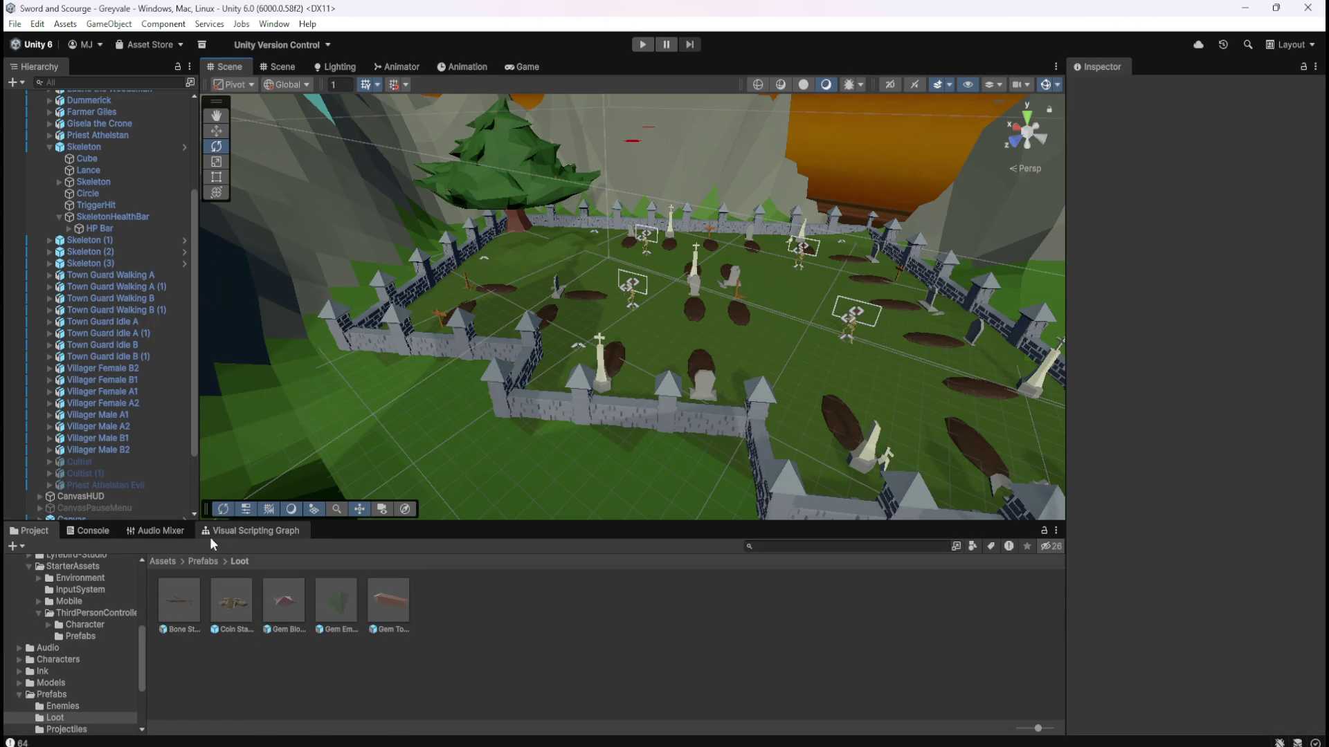
In Bone Stack, check the Frame and Canvas positions of the raised label, then exit prefab mode.
double_click(184, 592)
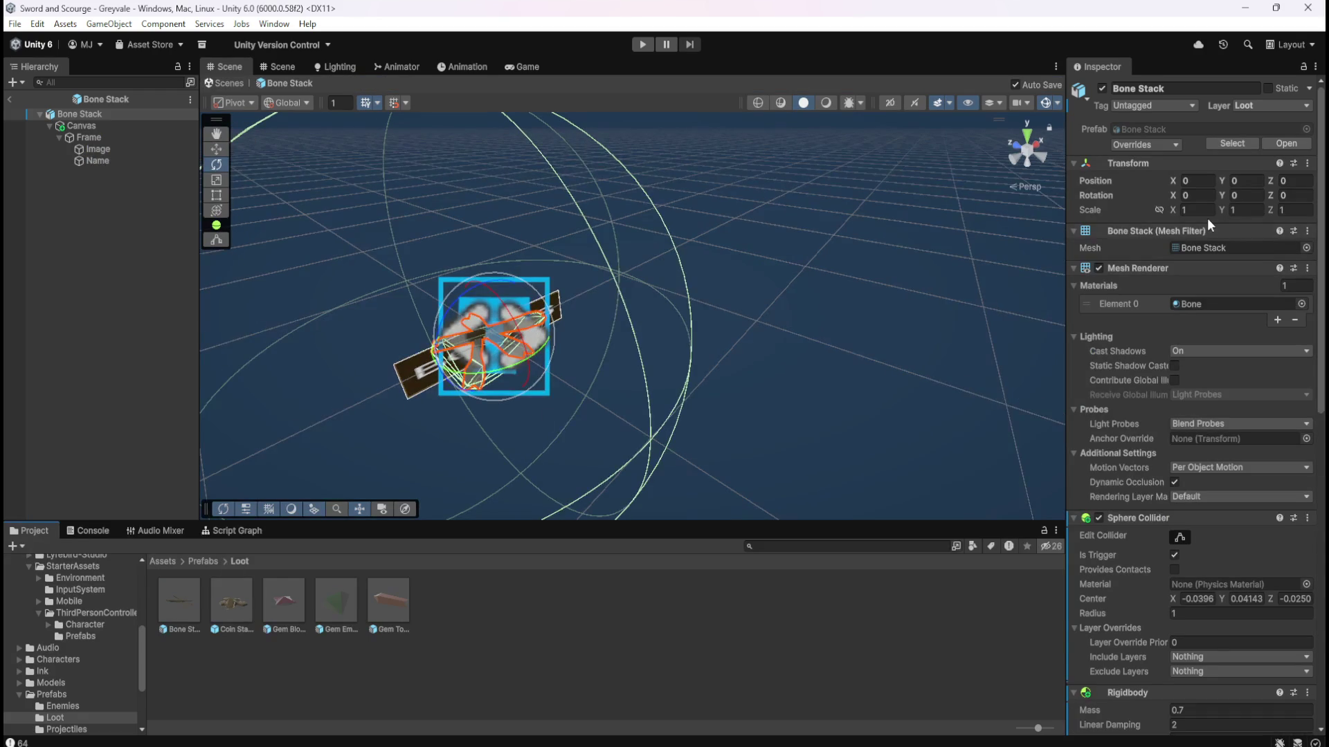
click(127, 137)
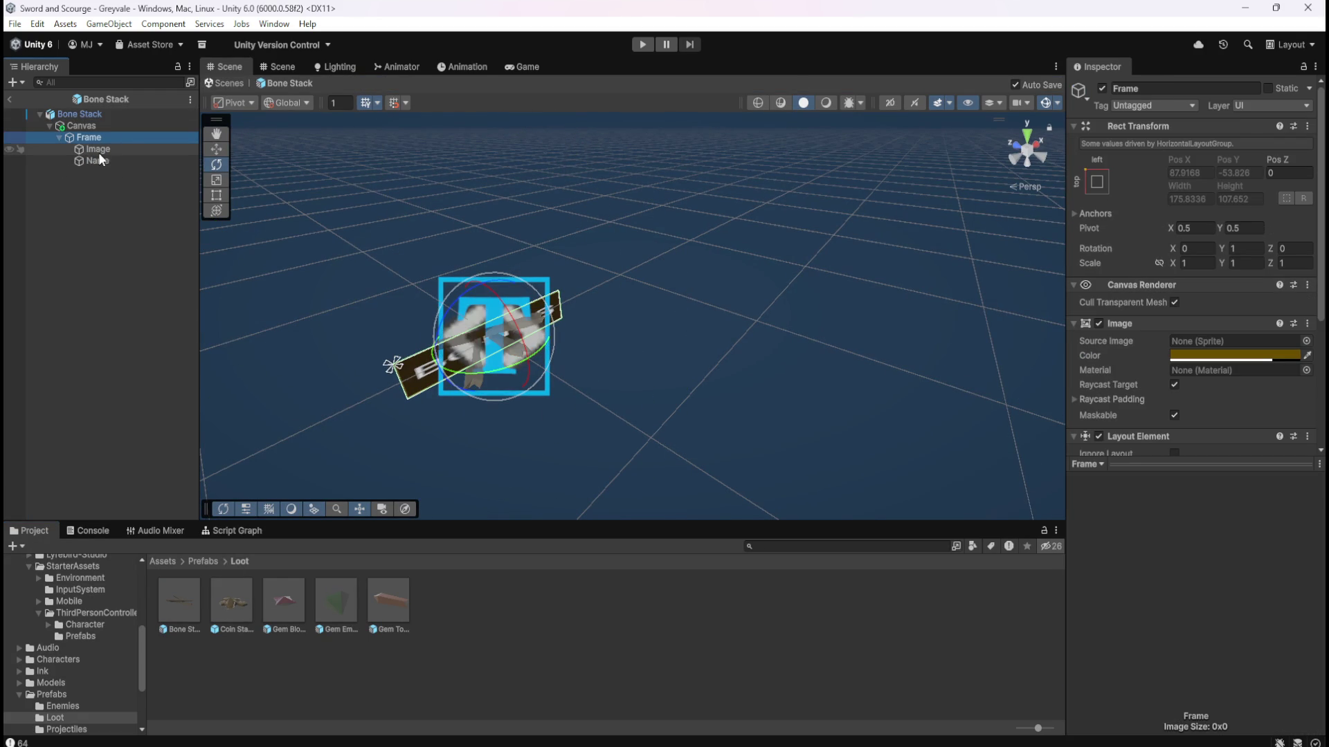
click(115, 127)
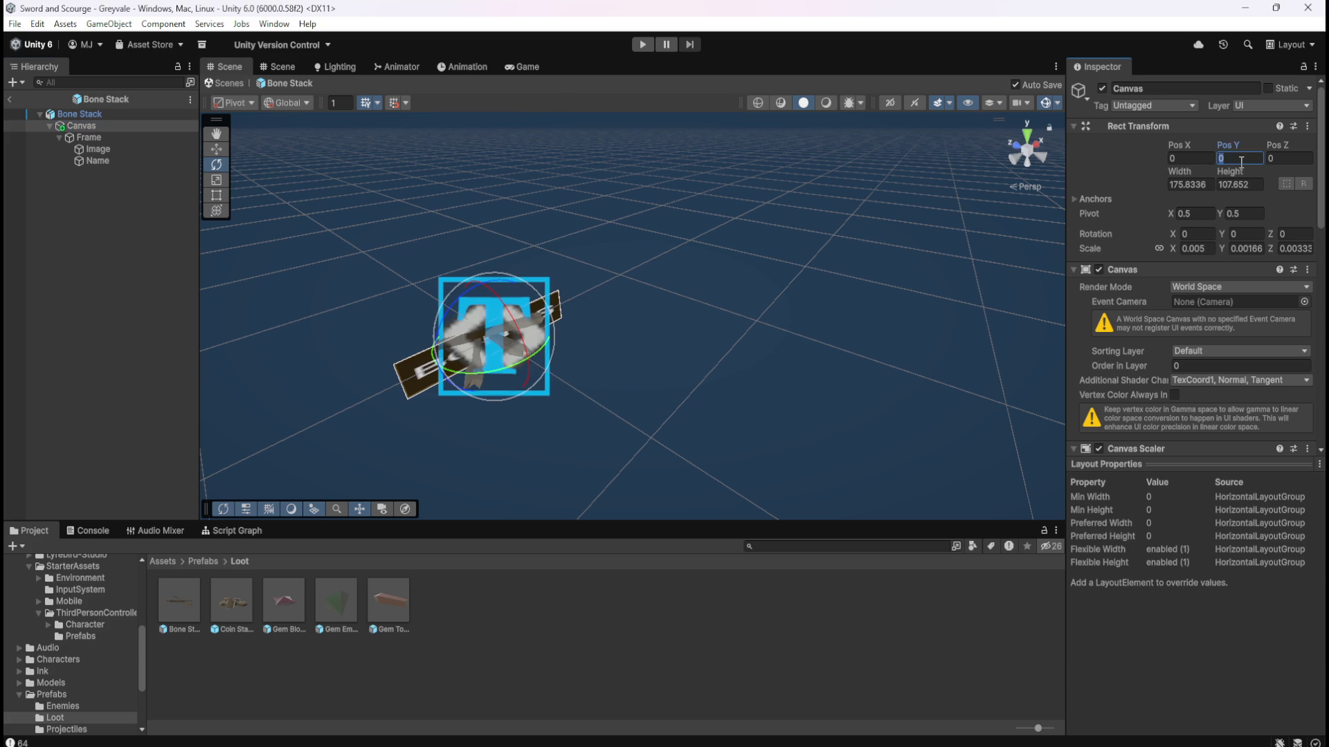
click(123, 284)
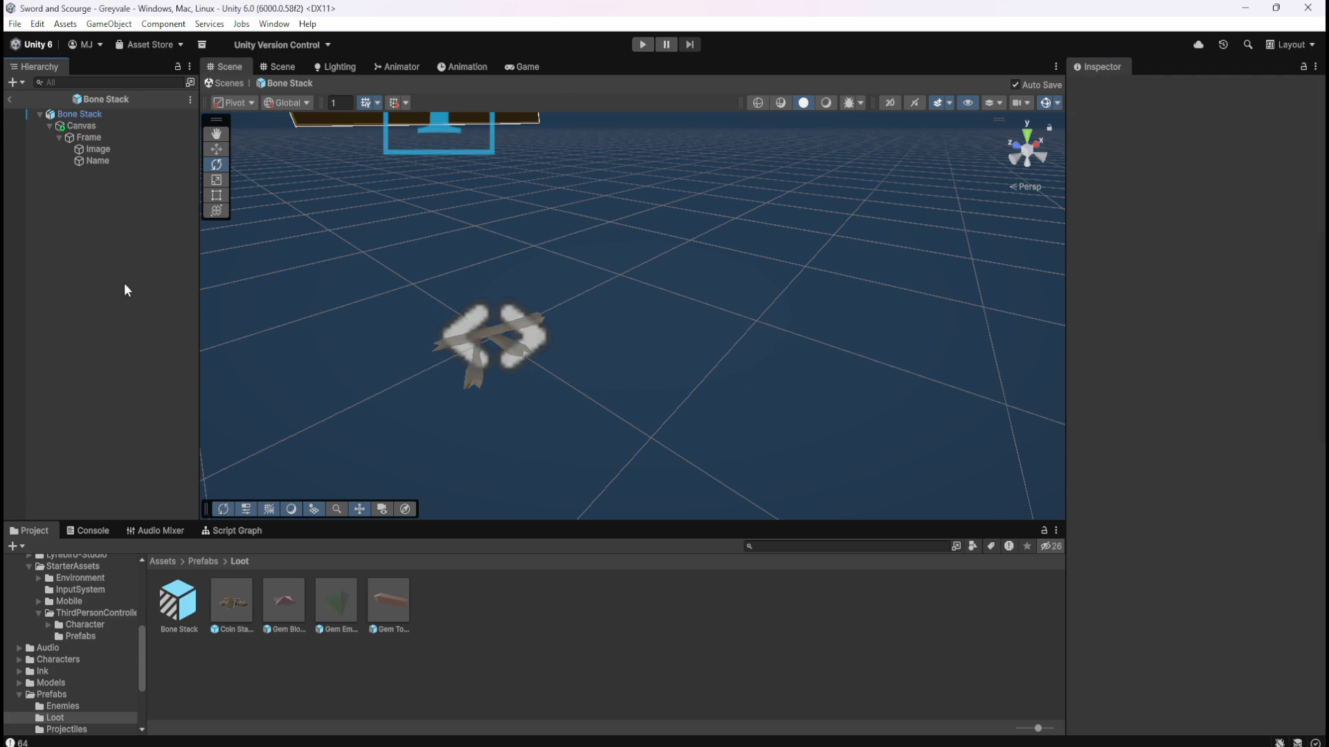
scroll(479, 281, up, 3)
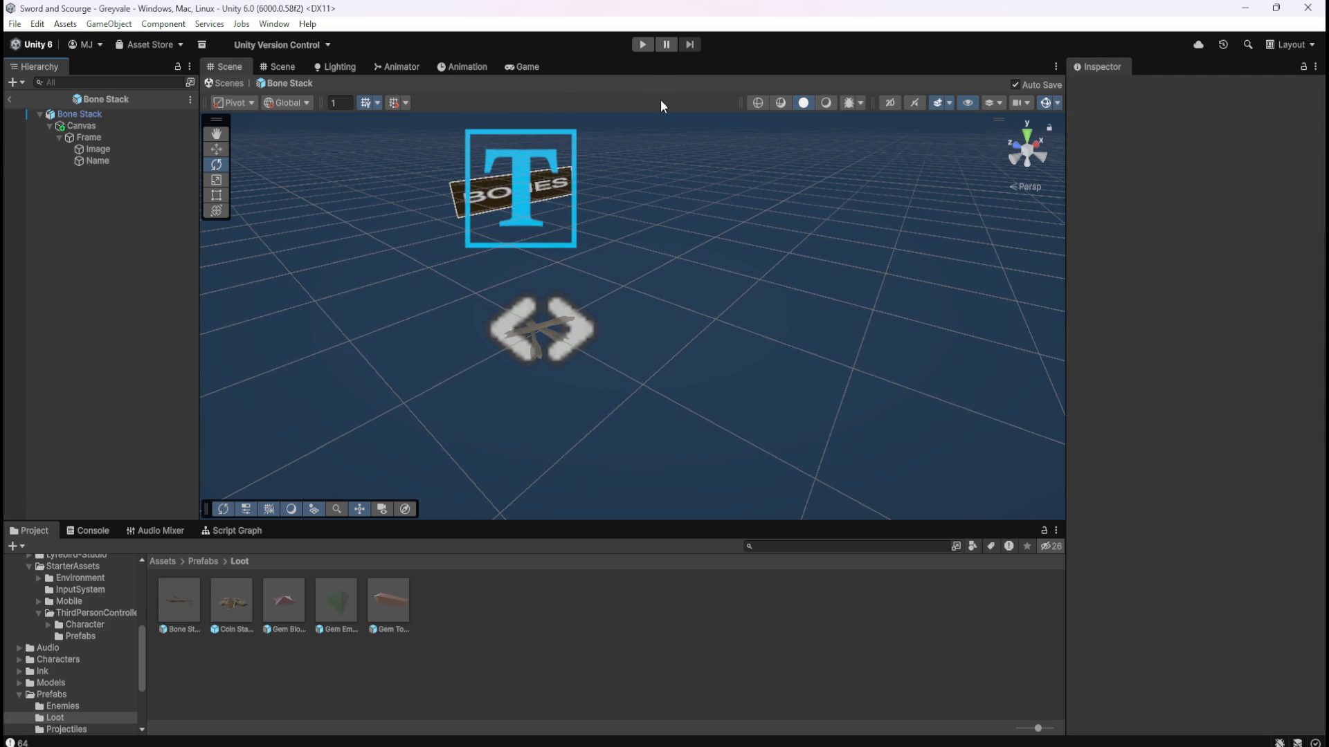
click(14, 101)
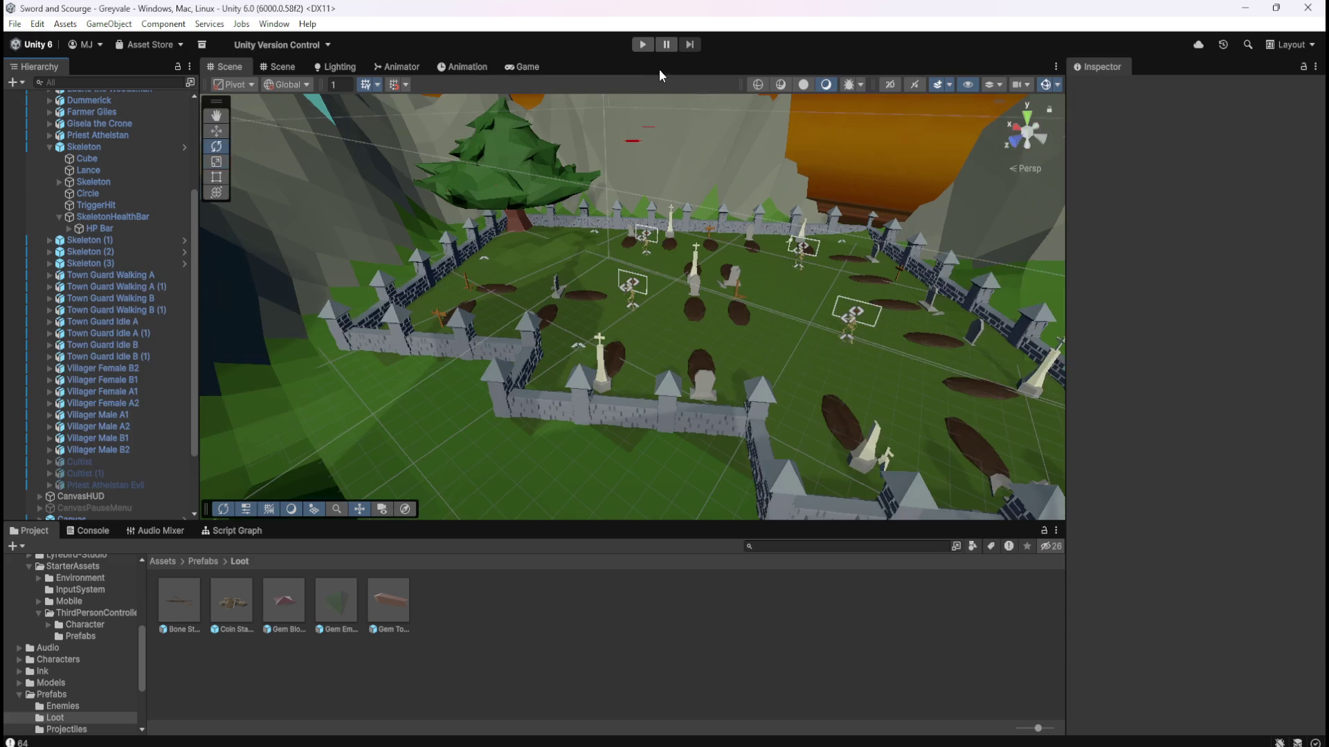
Start play mode and run the hero through Greyvale gate, past the well and forest into the graveyard.
click(644, 45)
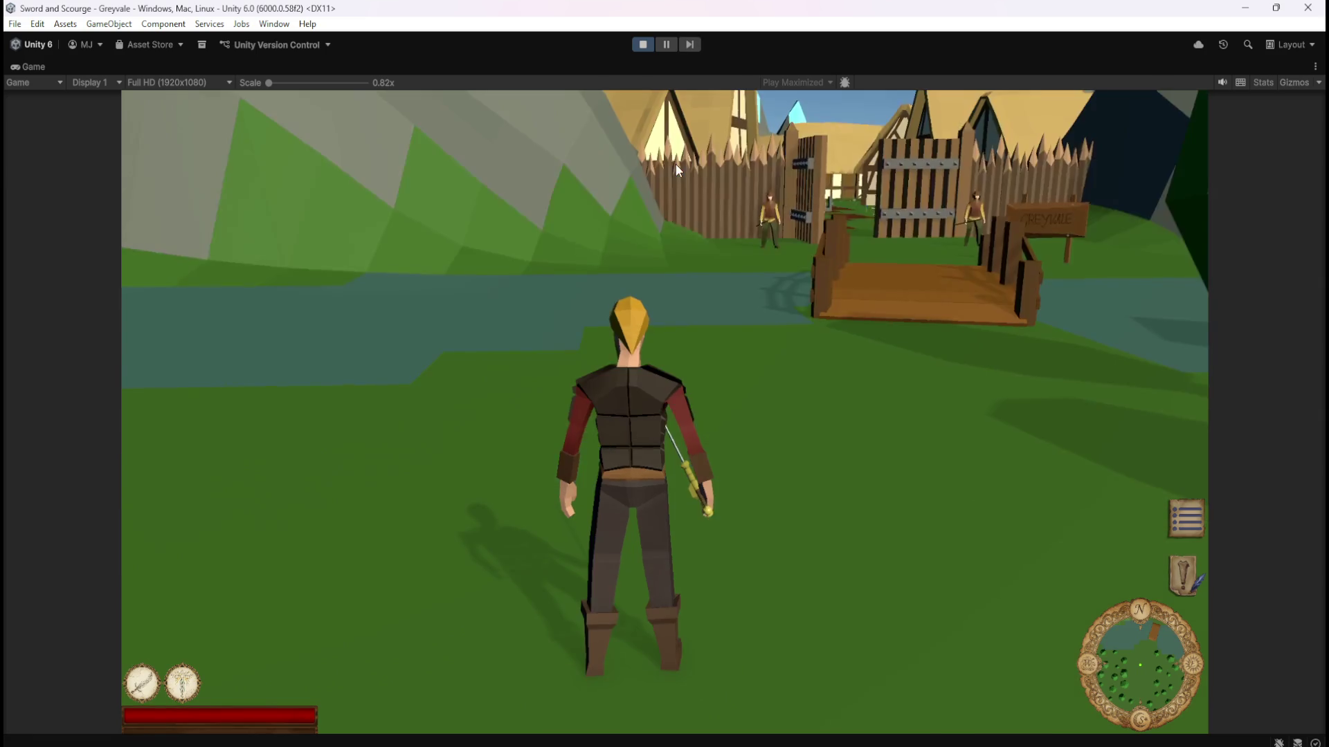
key(w)
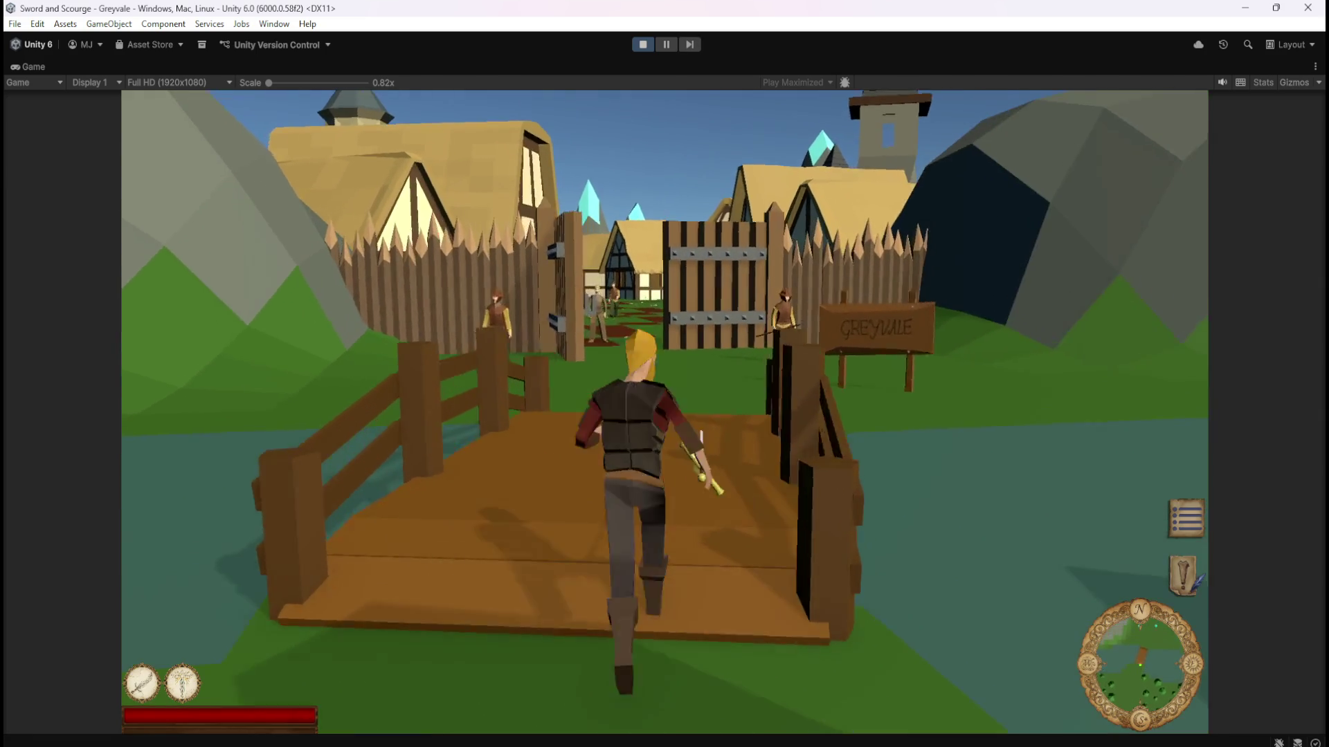
key(w)
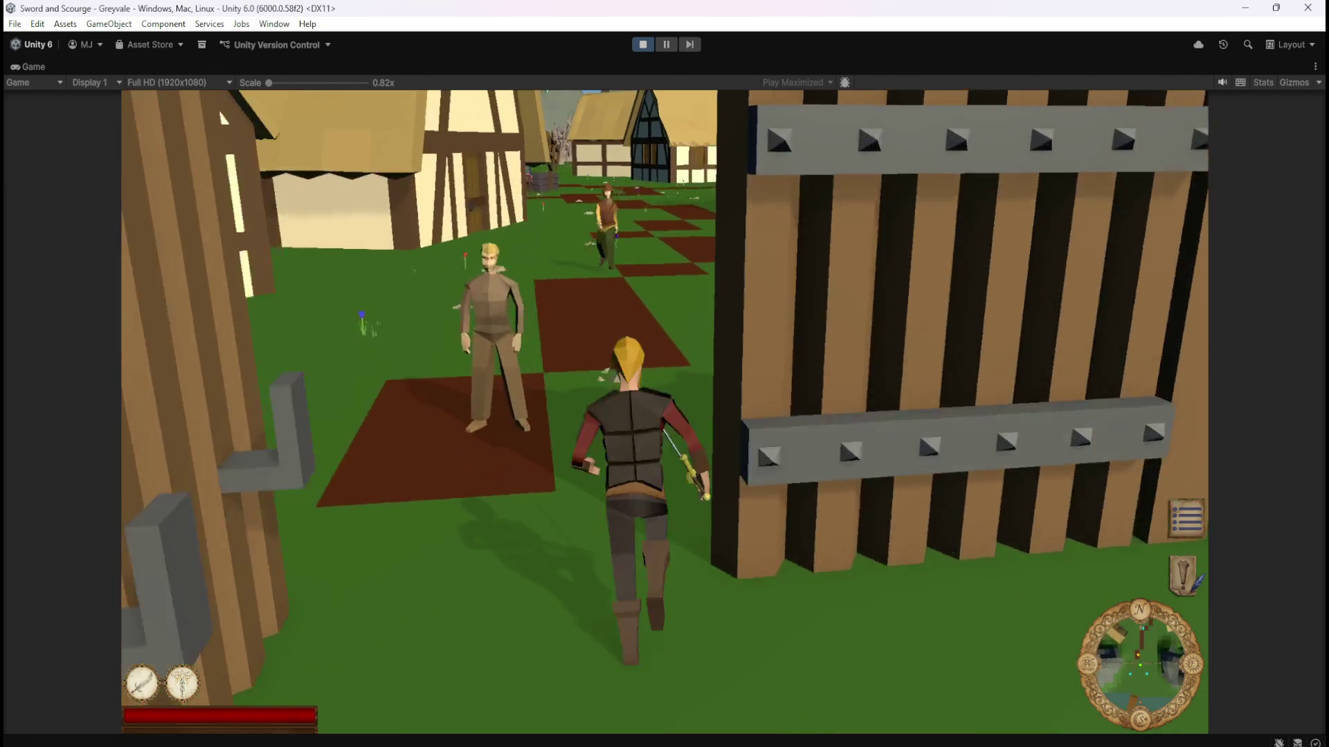
key(w)
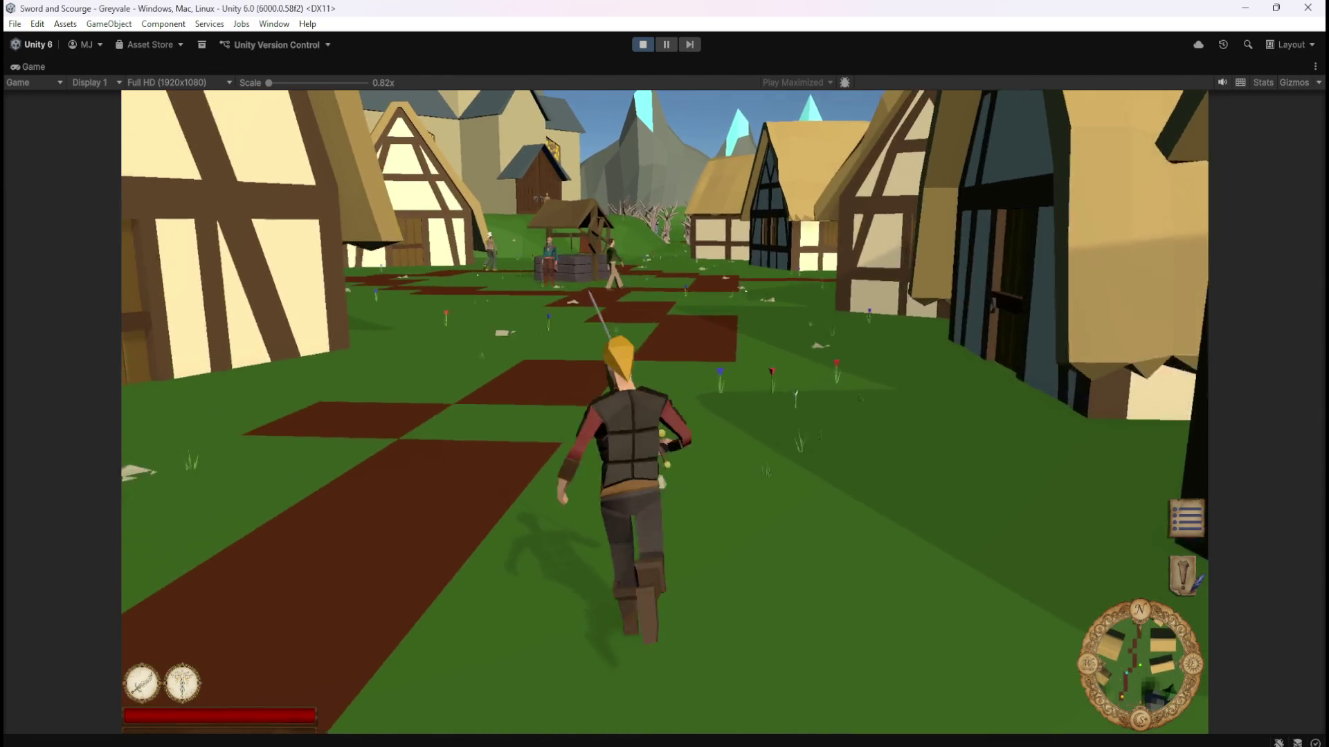
key(w)
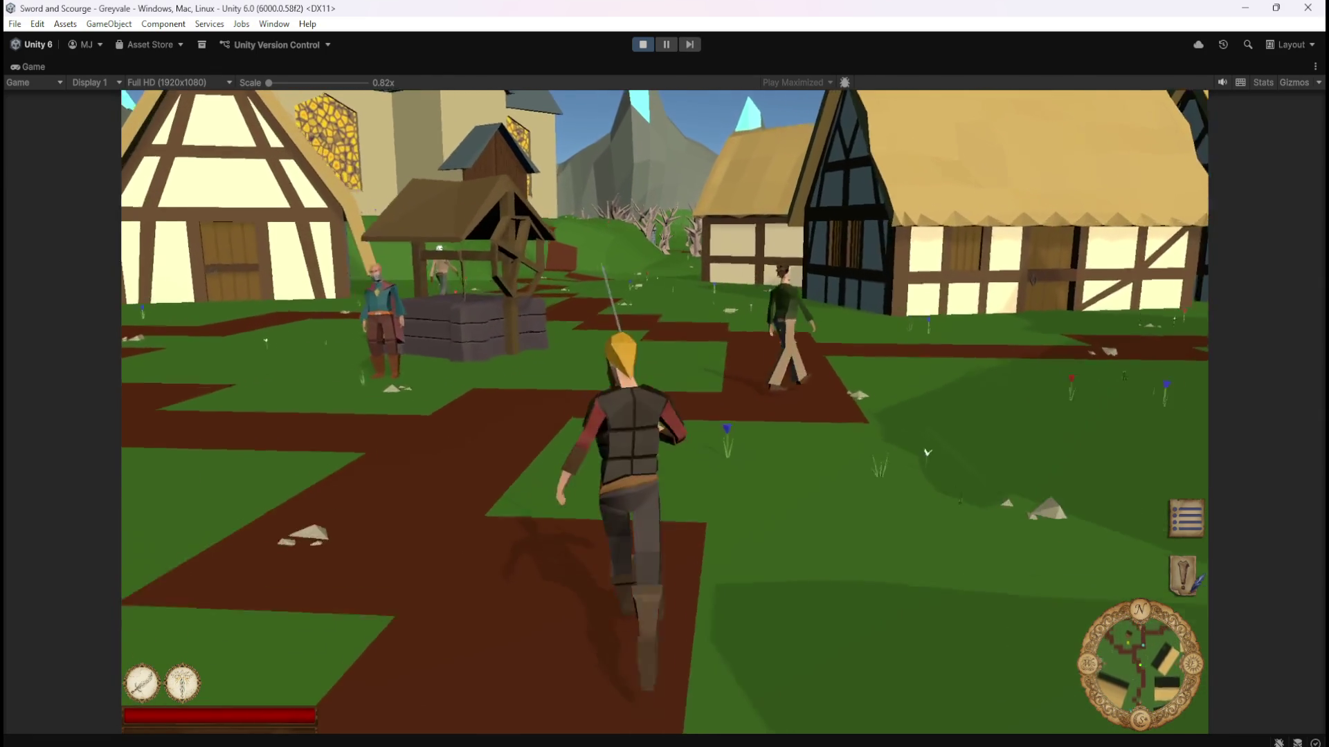
key(w)
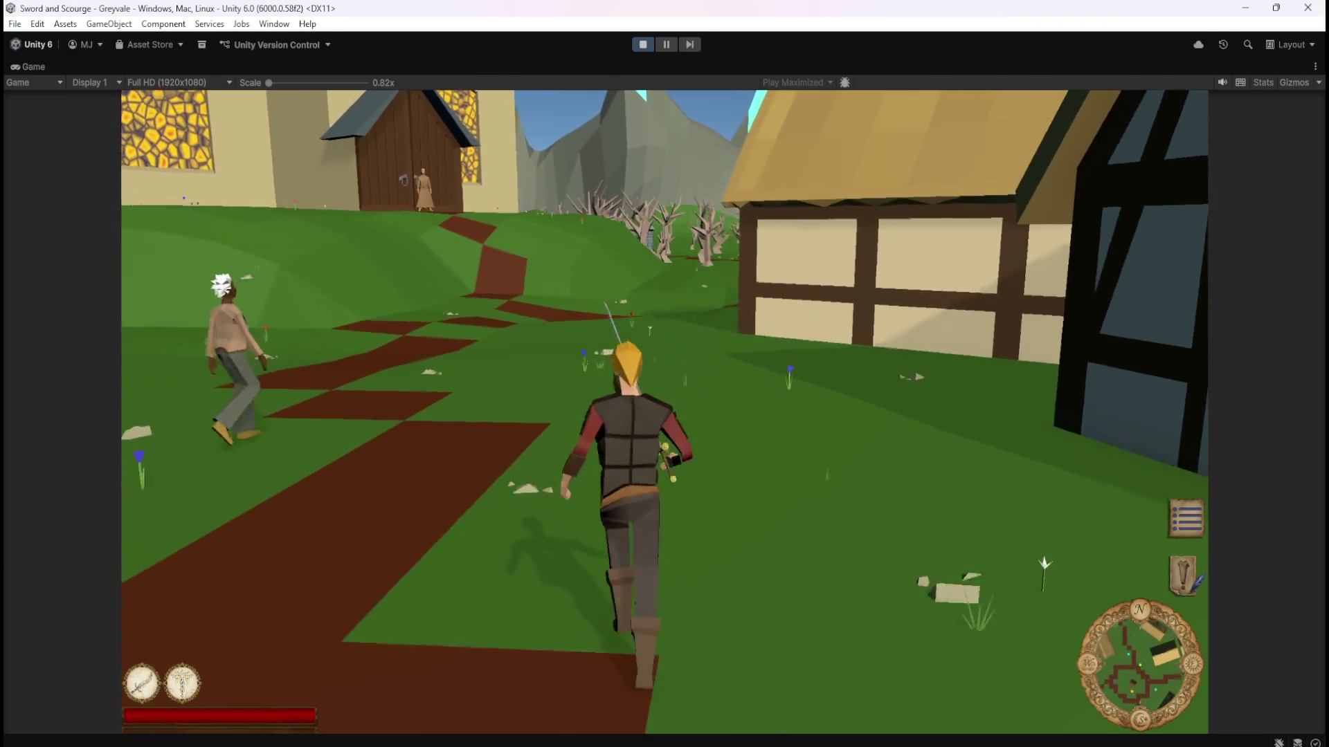
key(w)
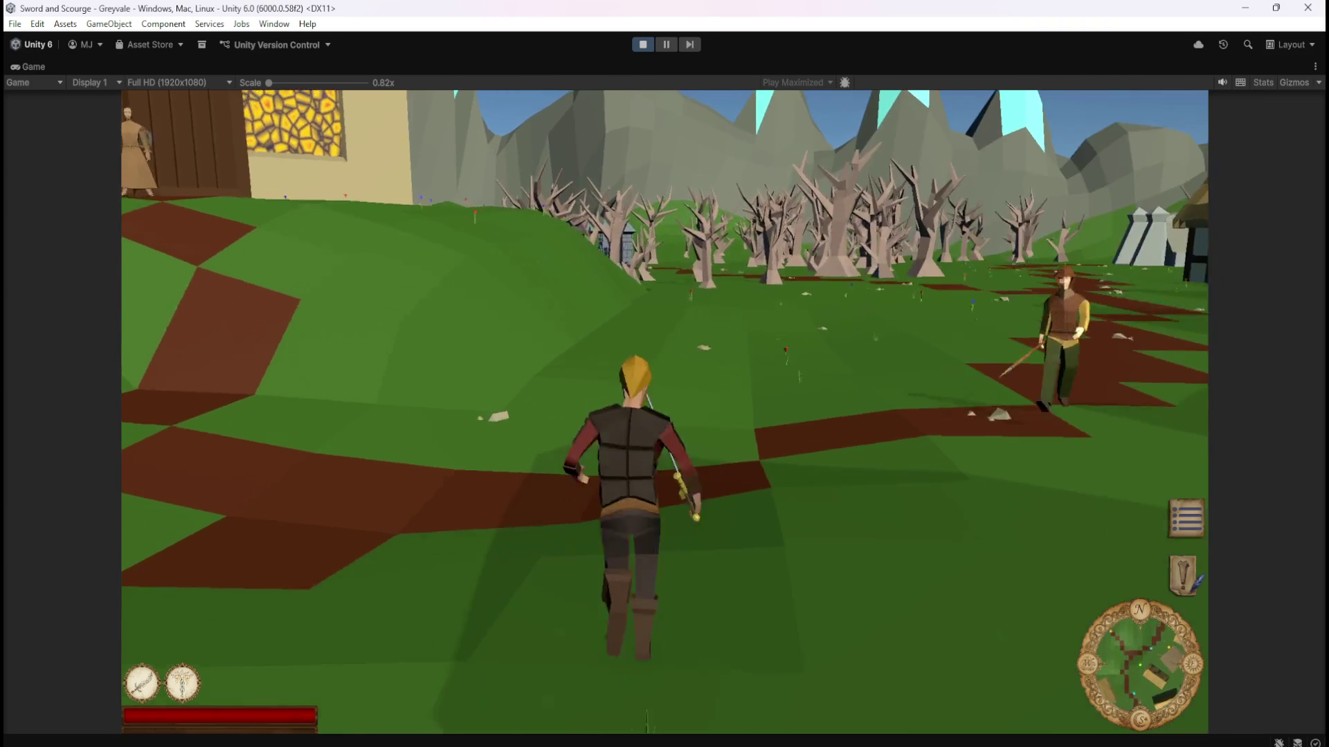
key(w)
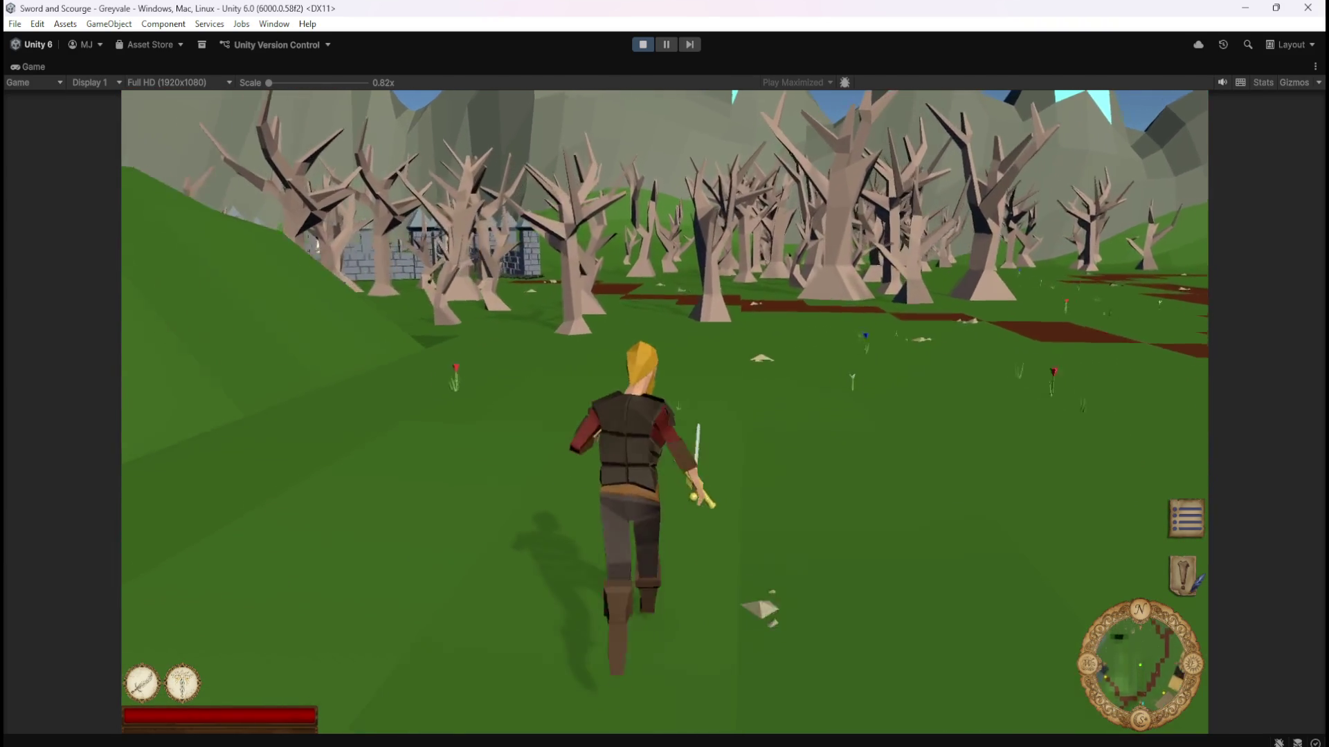
key(w)
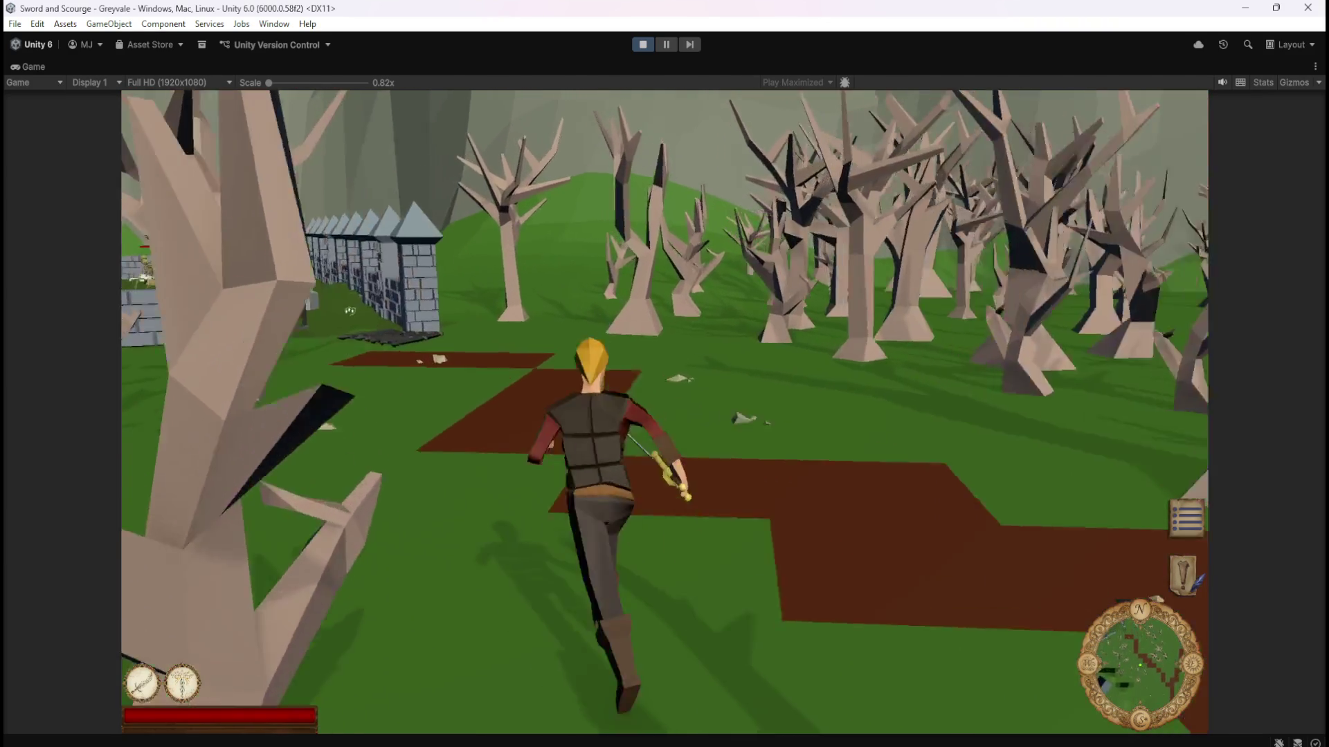
key(w)
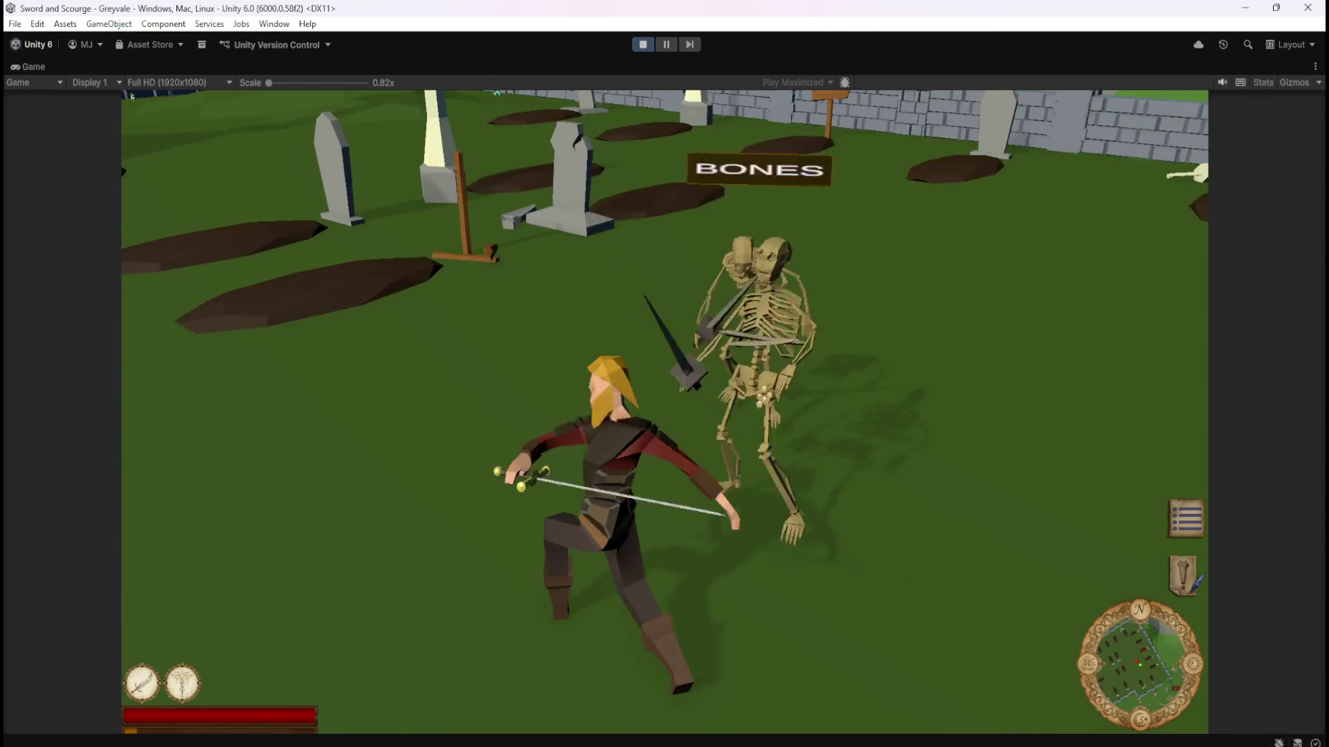
Attack the first skeletons, then walk deeper into the graveyard circling the BONES labels.
key(w)
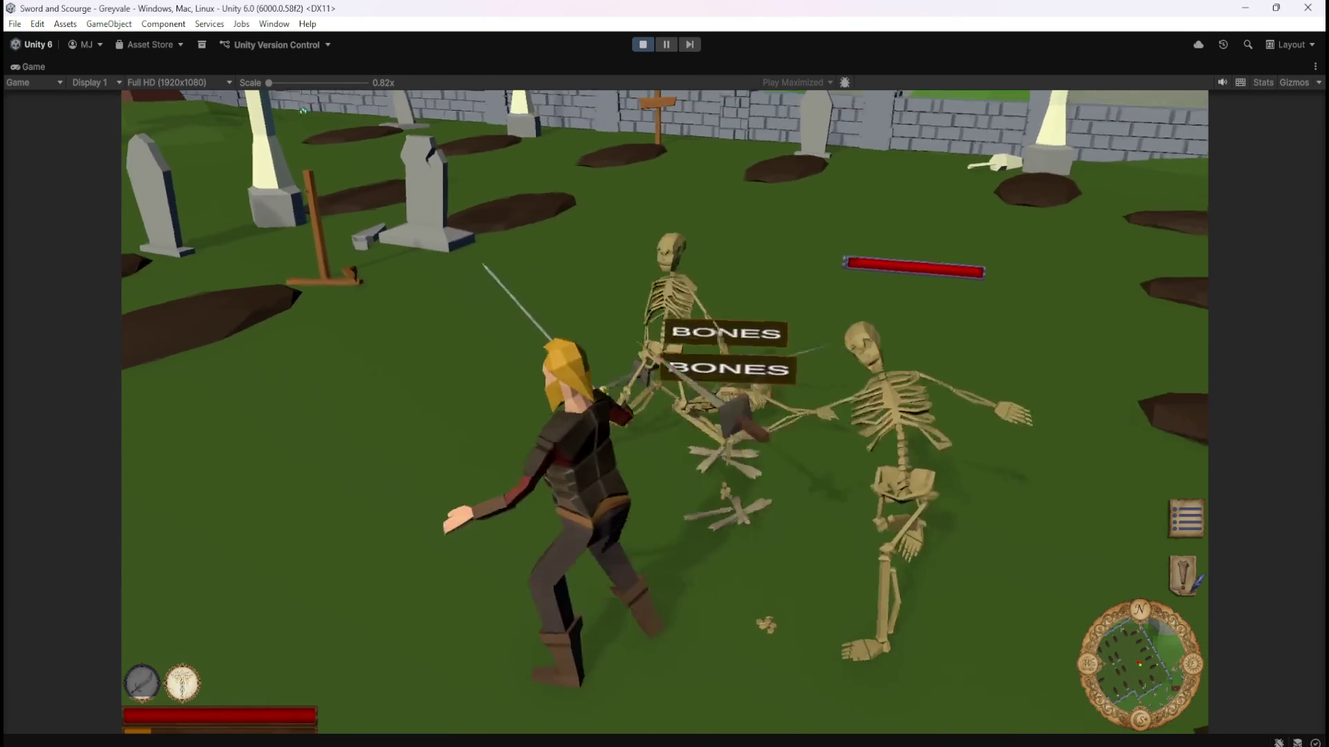
key(w)
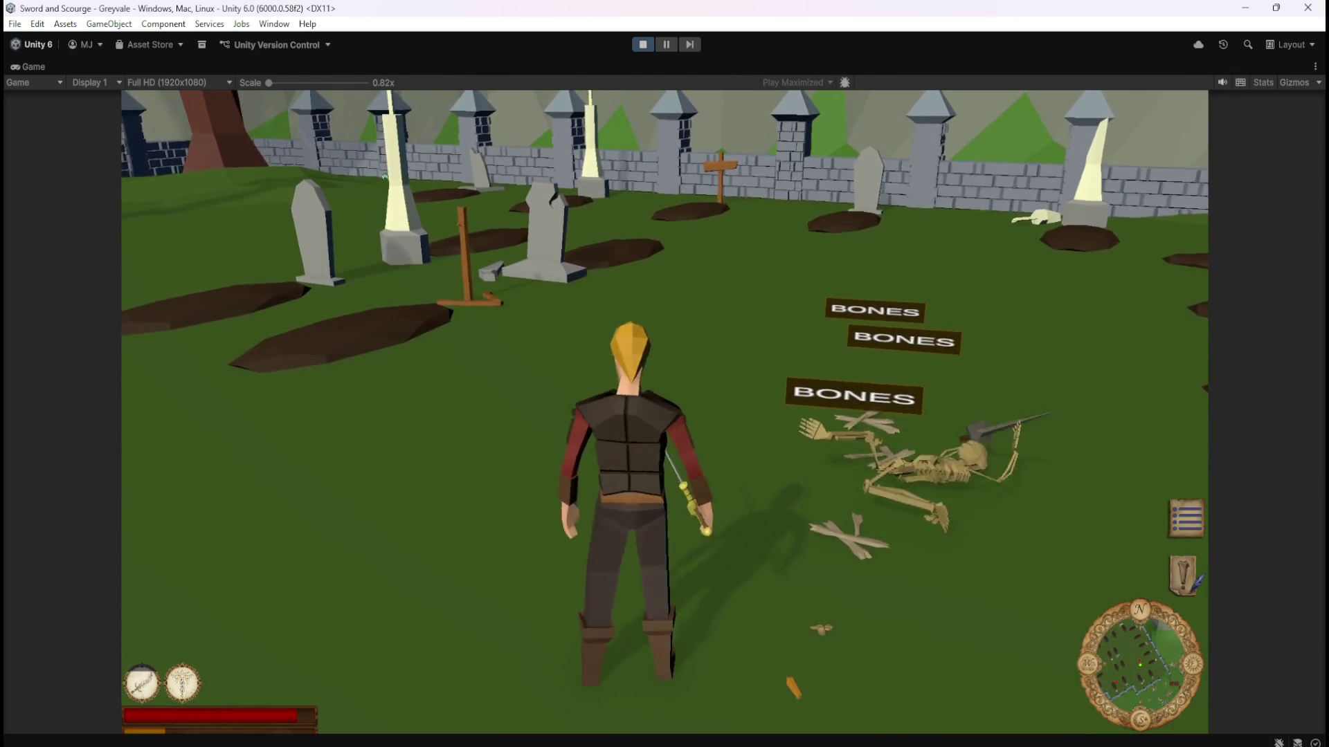
key(w)
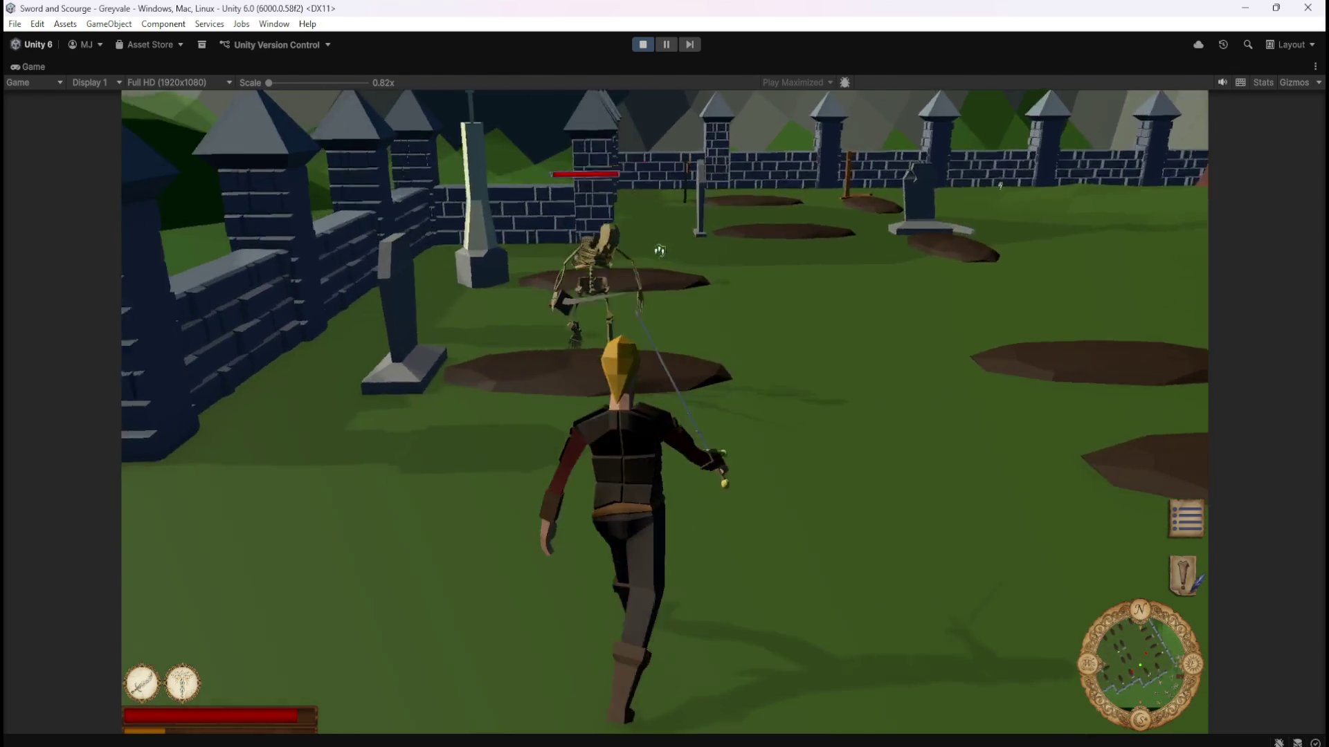
key(w)
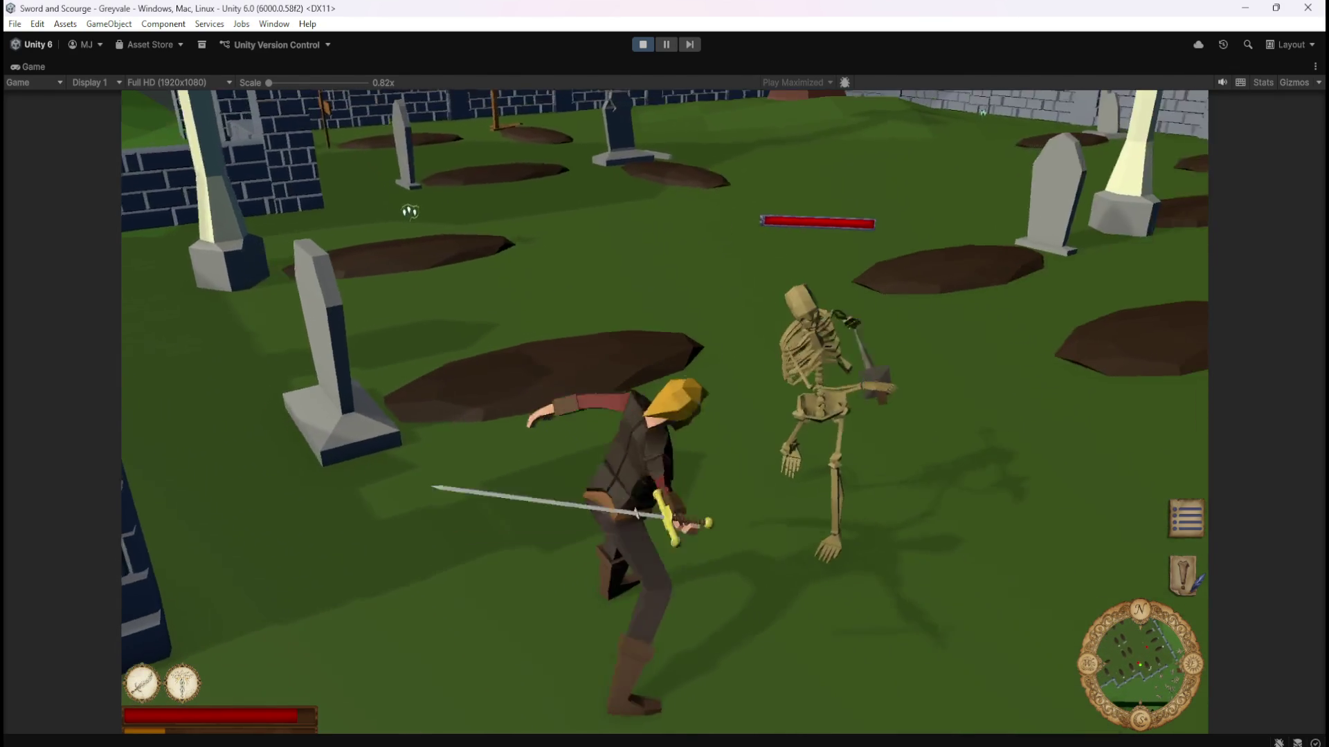
key(w)
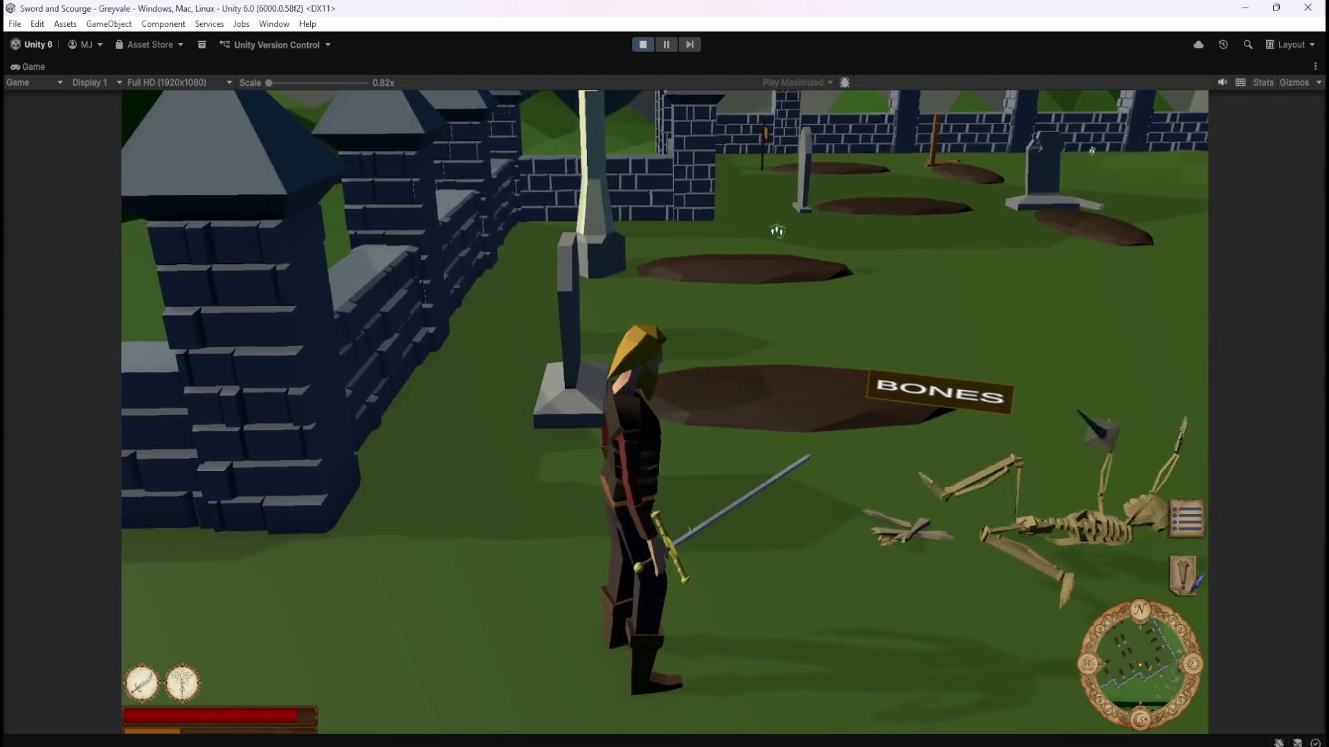
key(w)
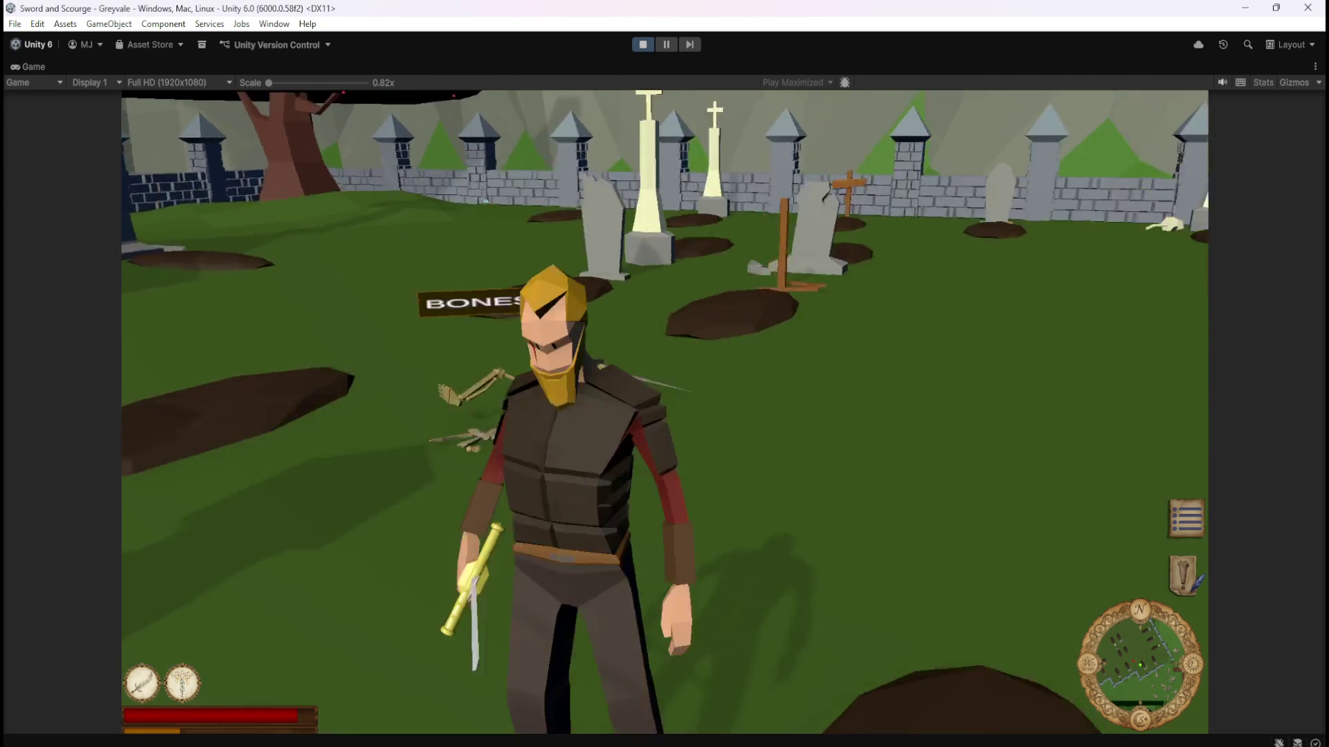
key(w)
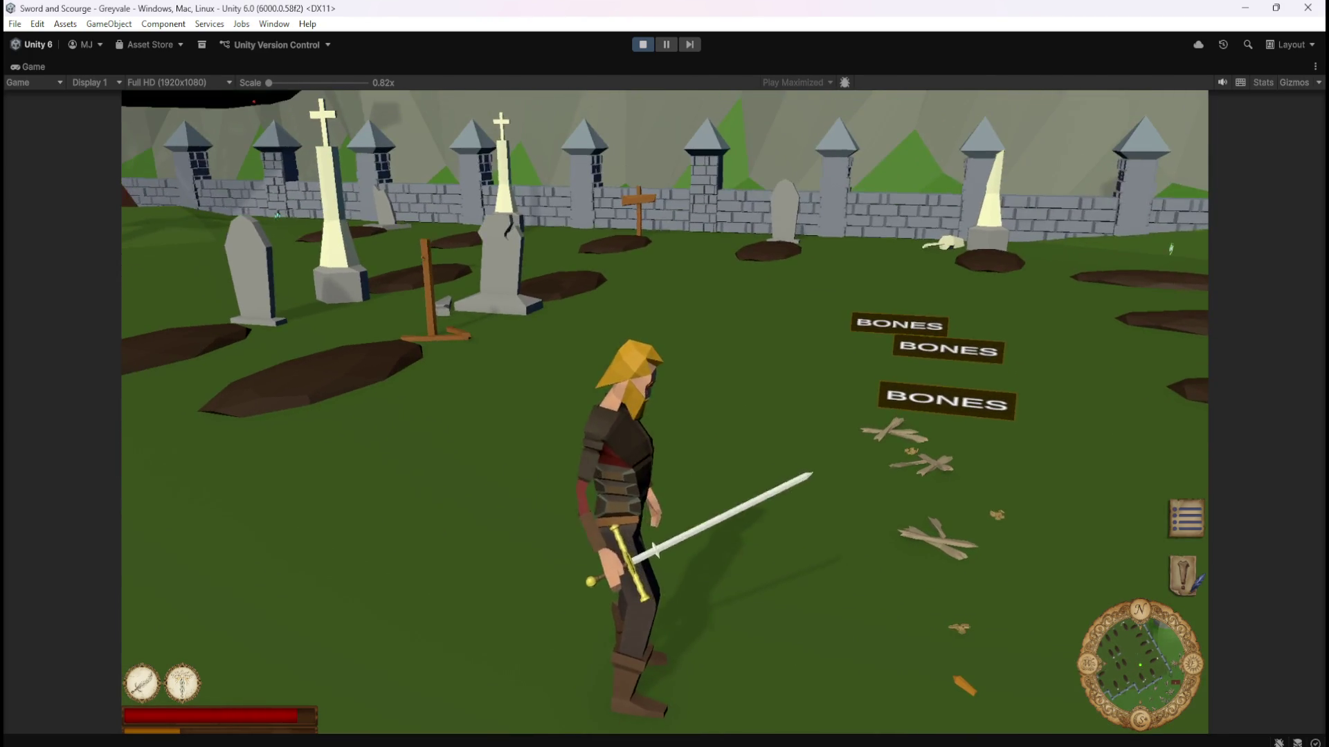
key(w)
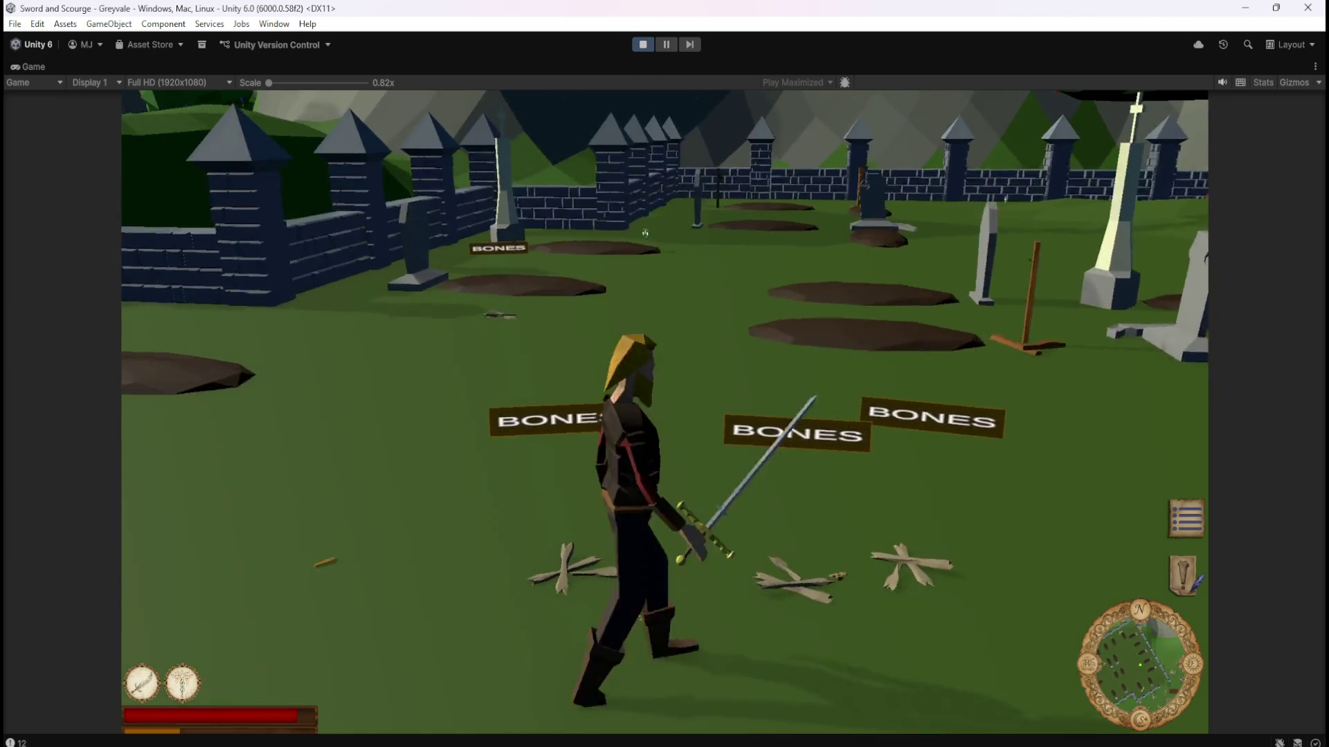
Walk left past the BONES-labelled bone piles and cut down the skeleton ahead.
key(a)
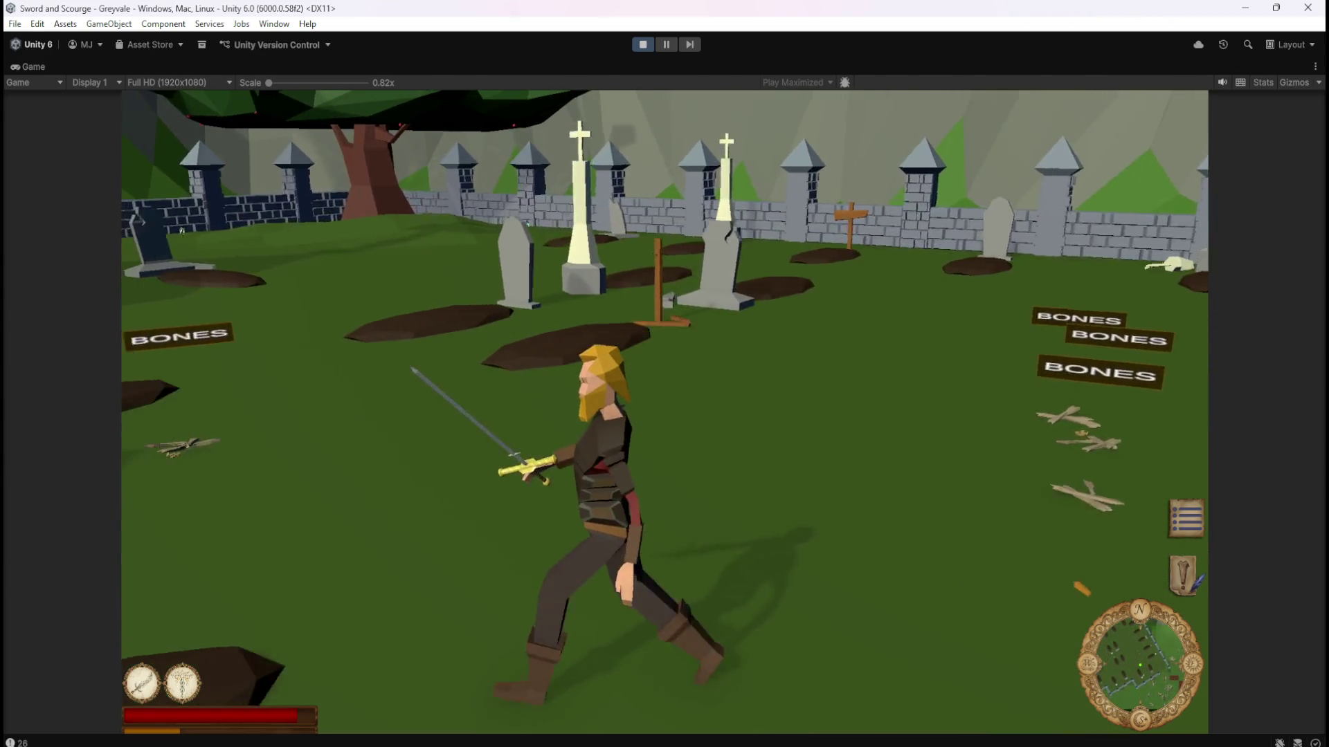
key(w)
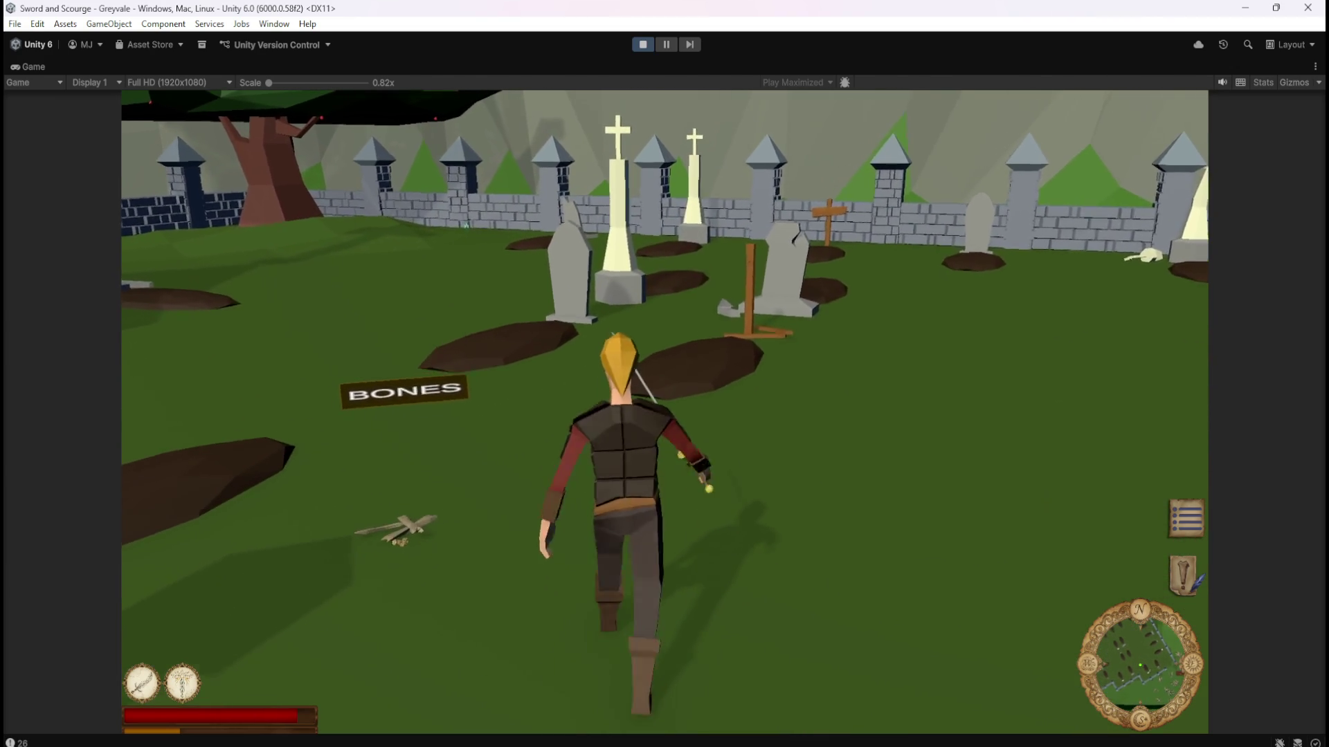
key(a)
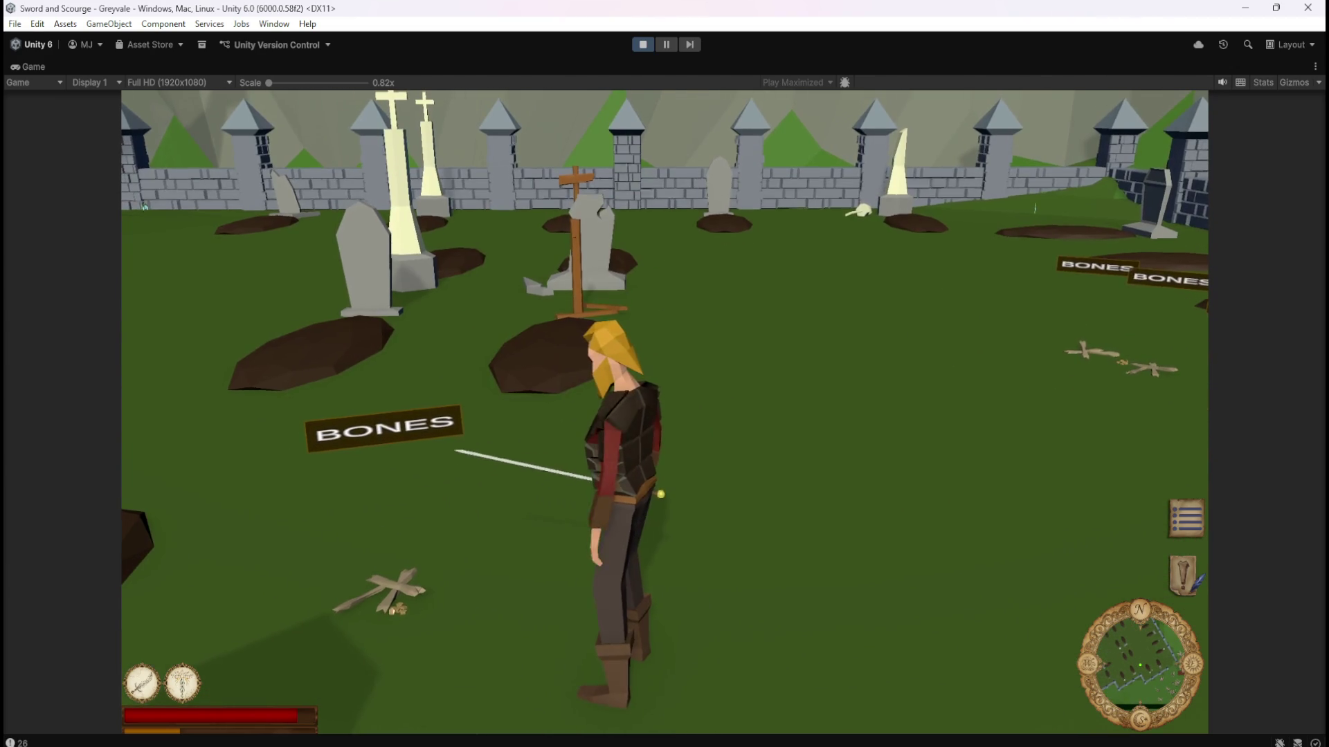
key(w)
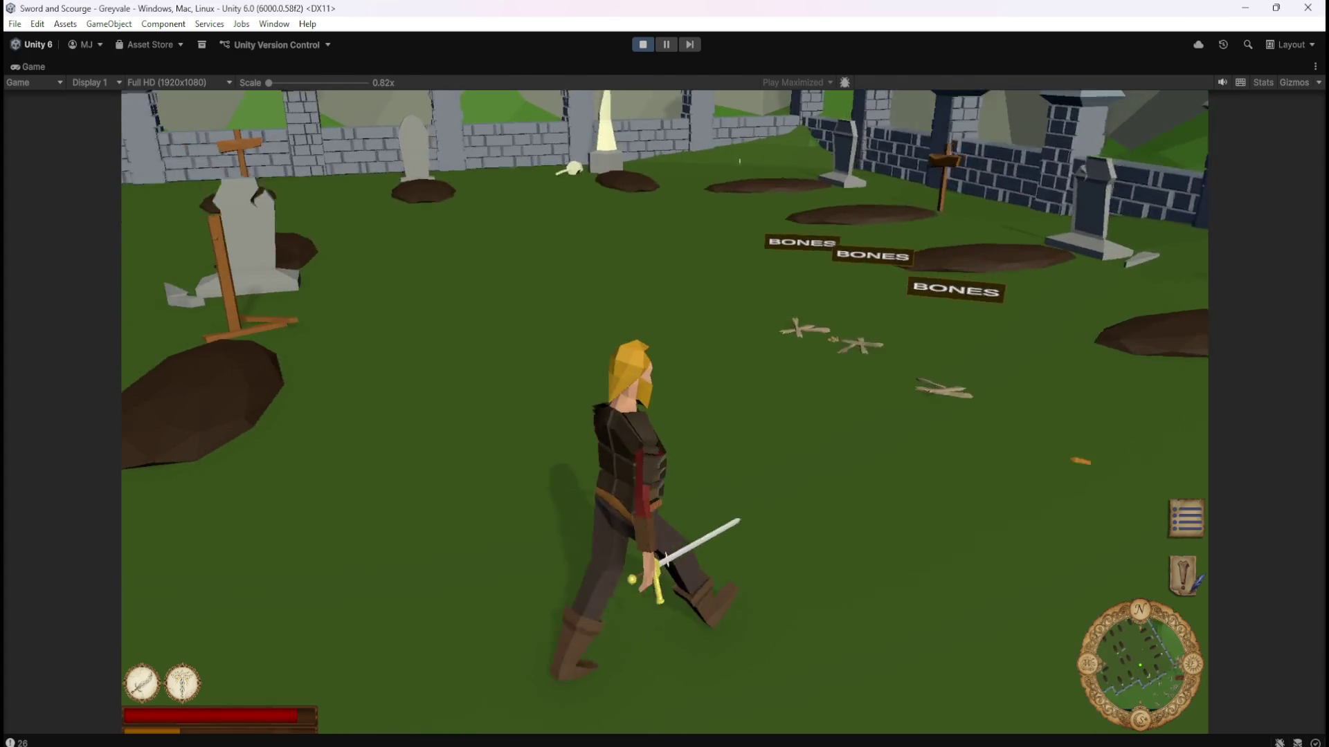
key(a)
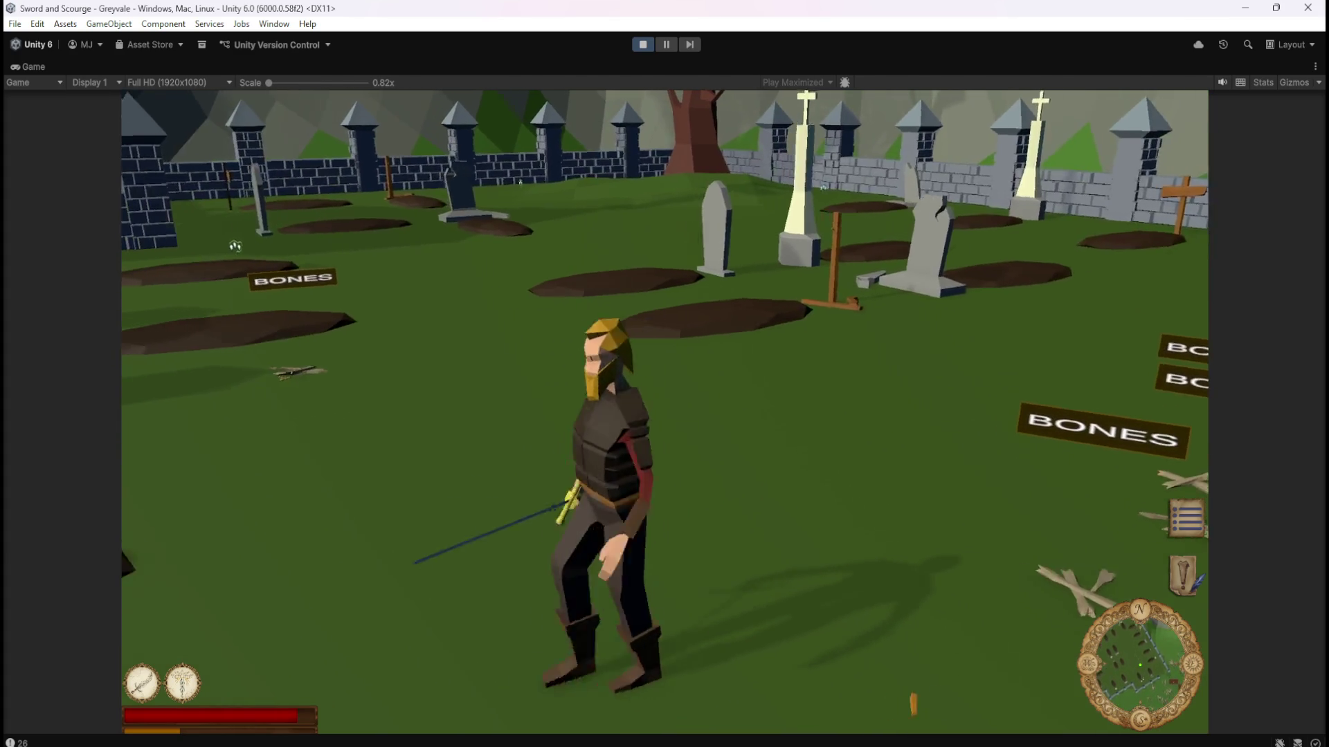
key(a)
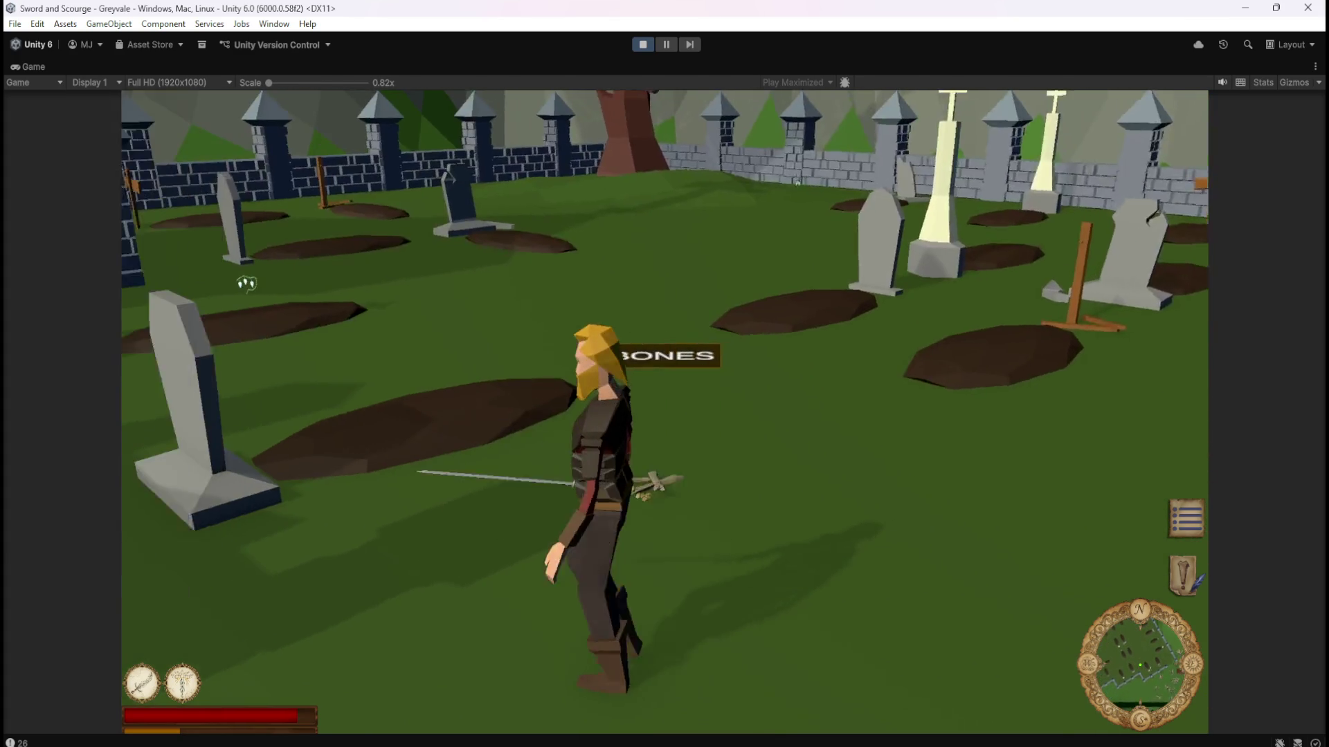
key(w)
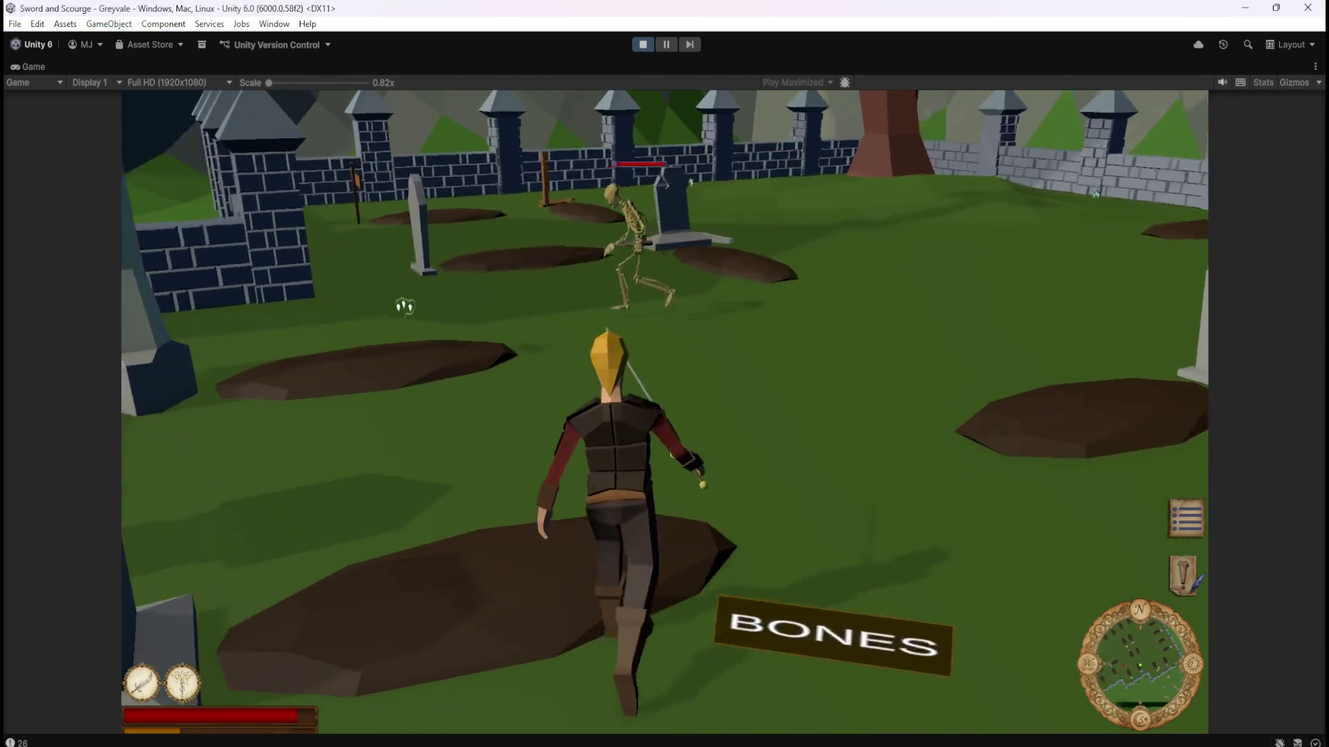
click(412, 332)
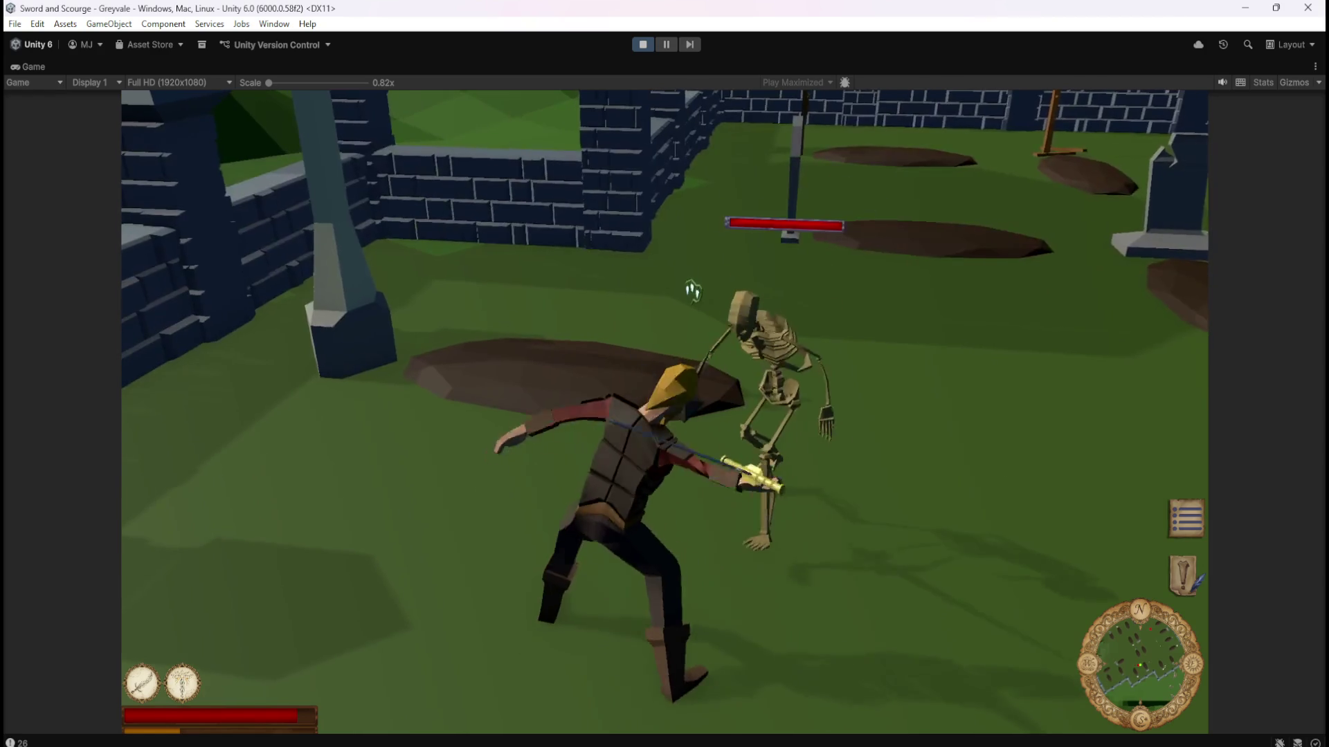
click(761, 306)
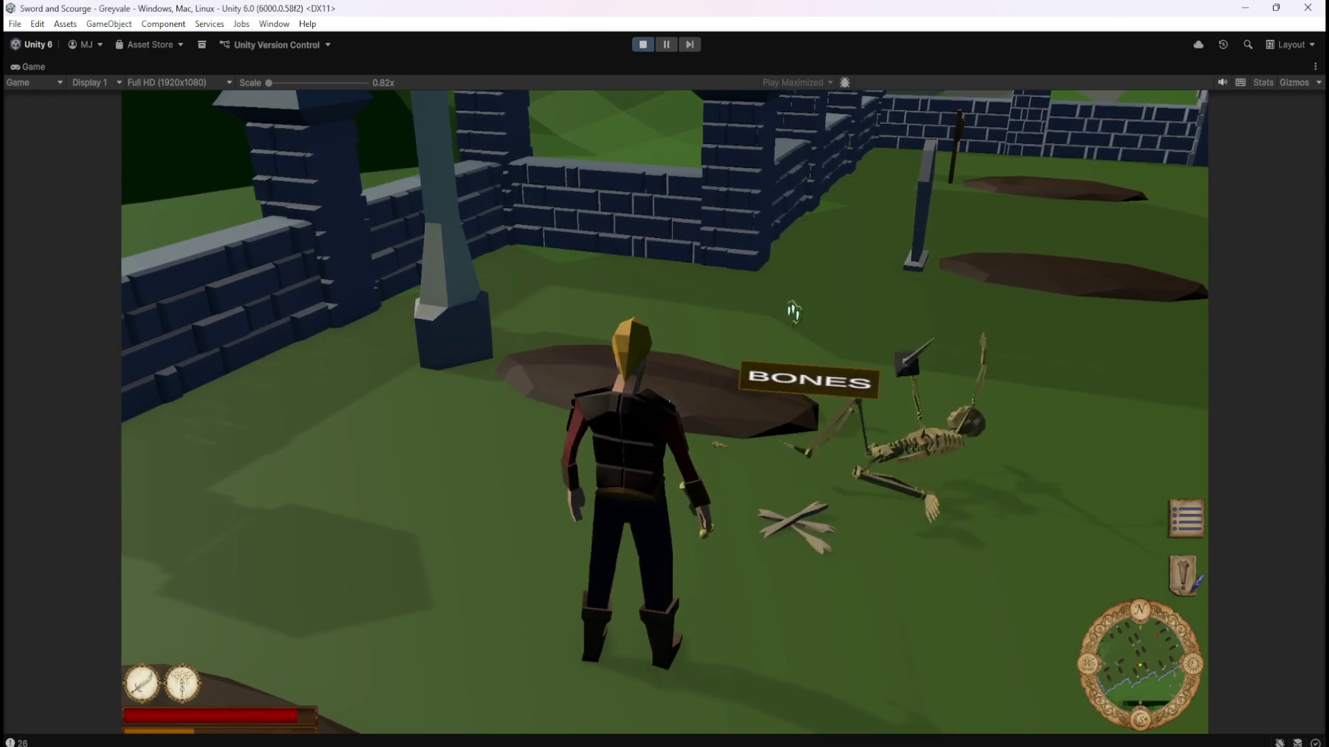
Charge the two skeletons, finish one off, then attack a distant skeleton.
key(w)
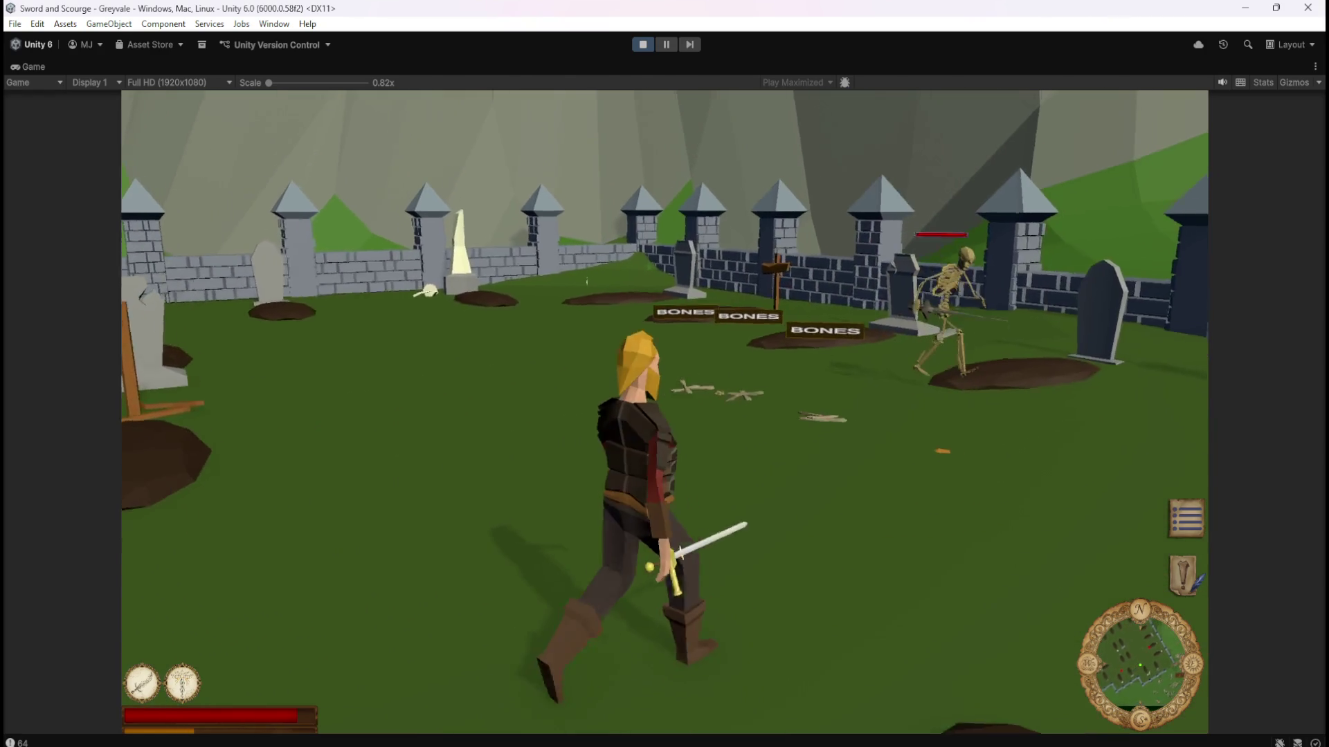
key(w)
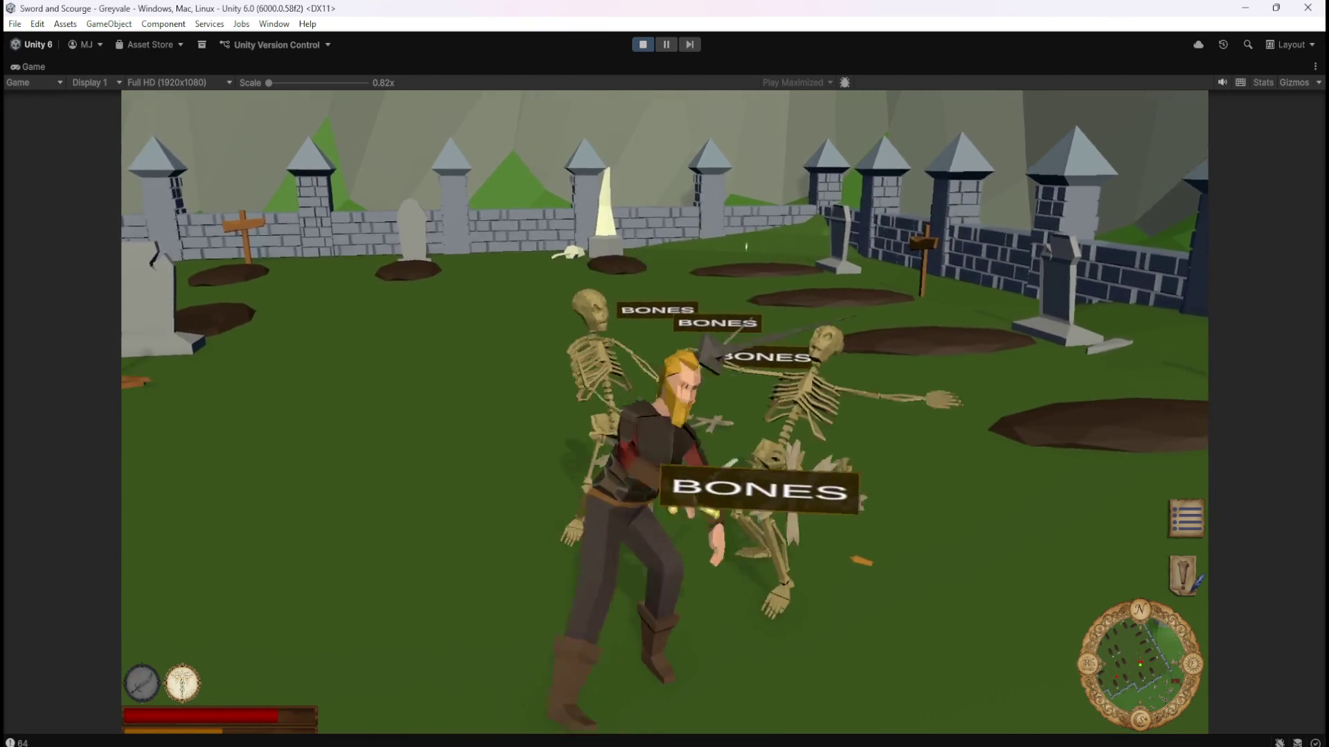
click(664, 411)
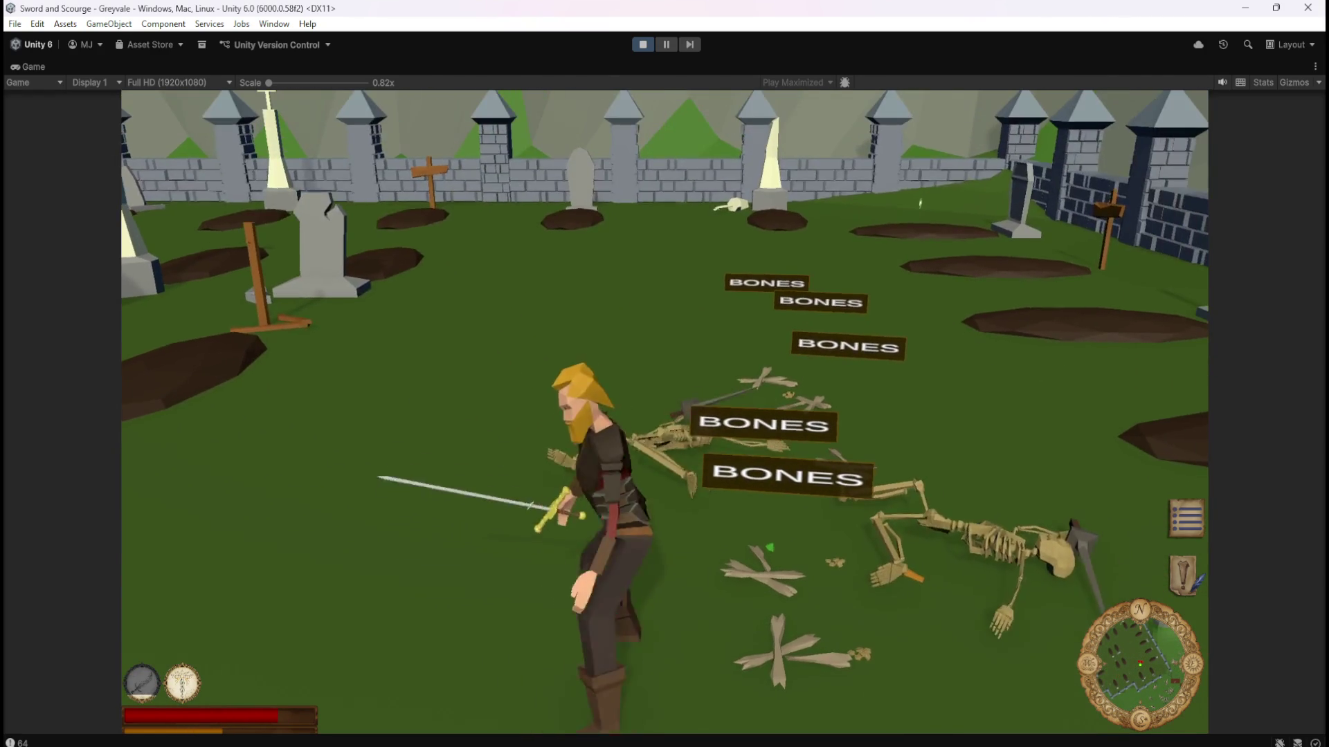
key(a)
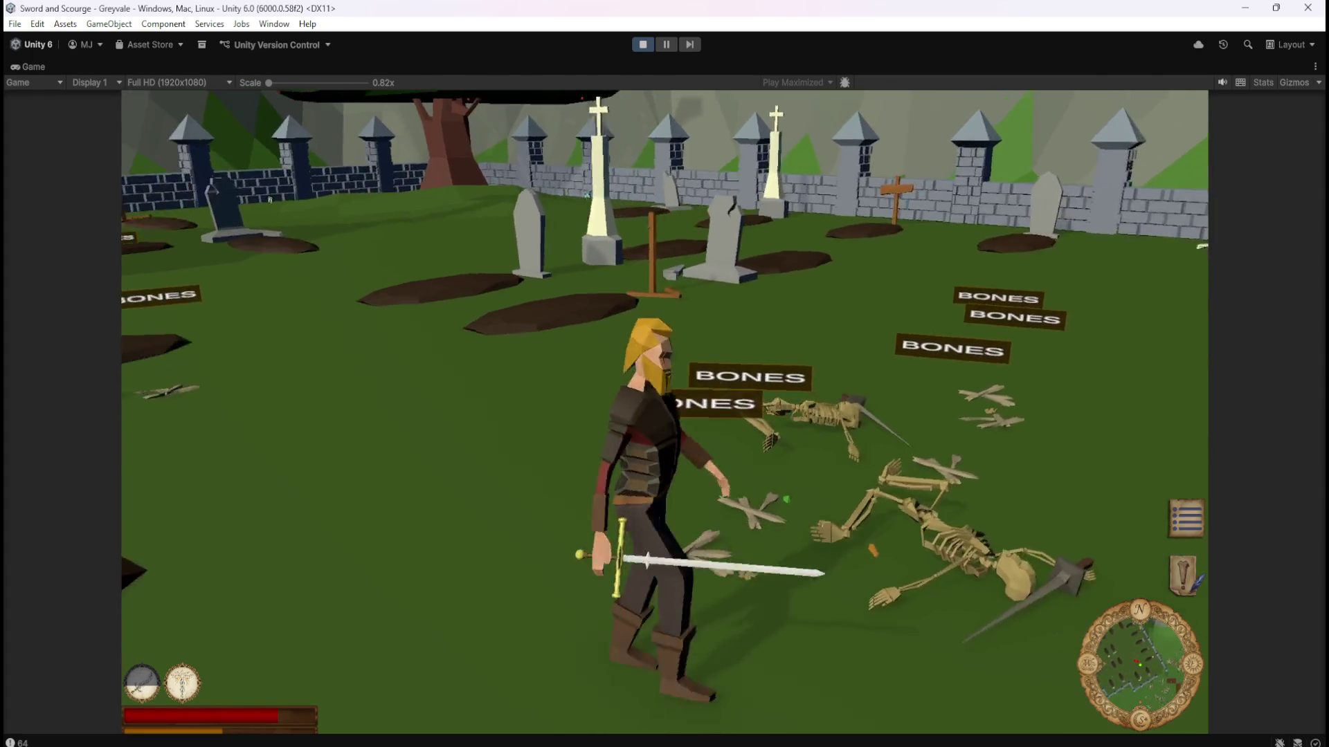
key(a)
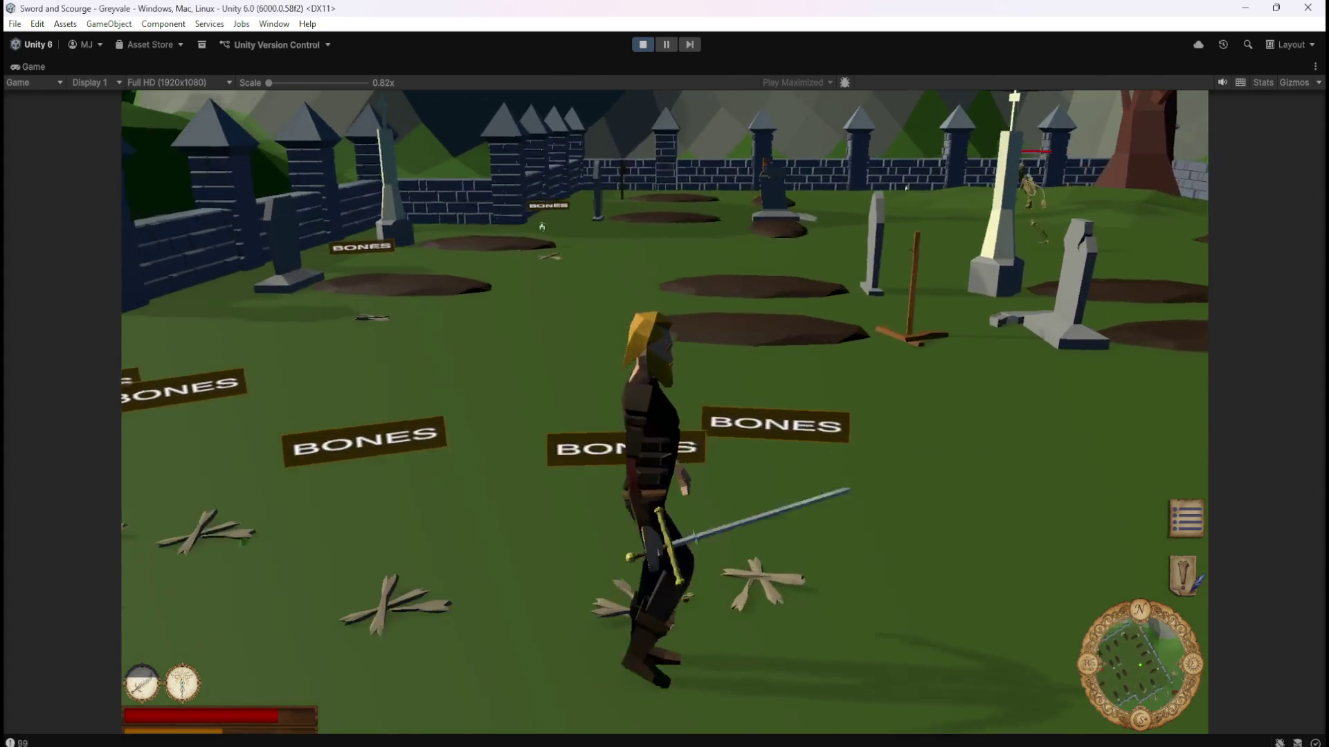
key(w)
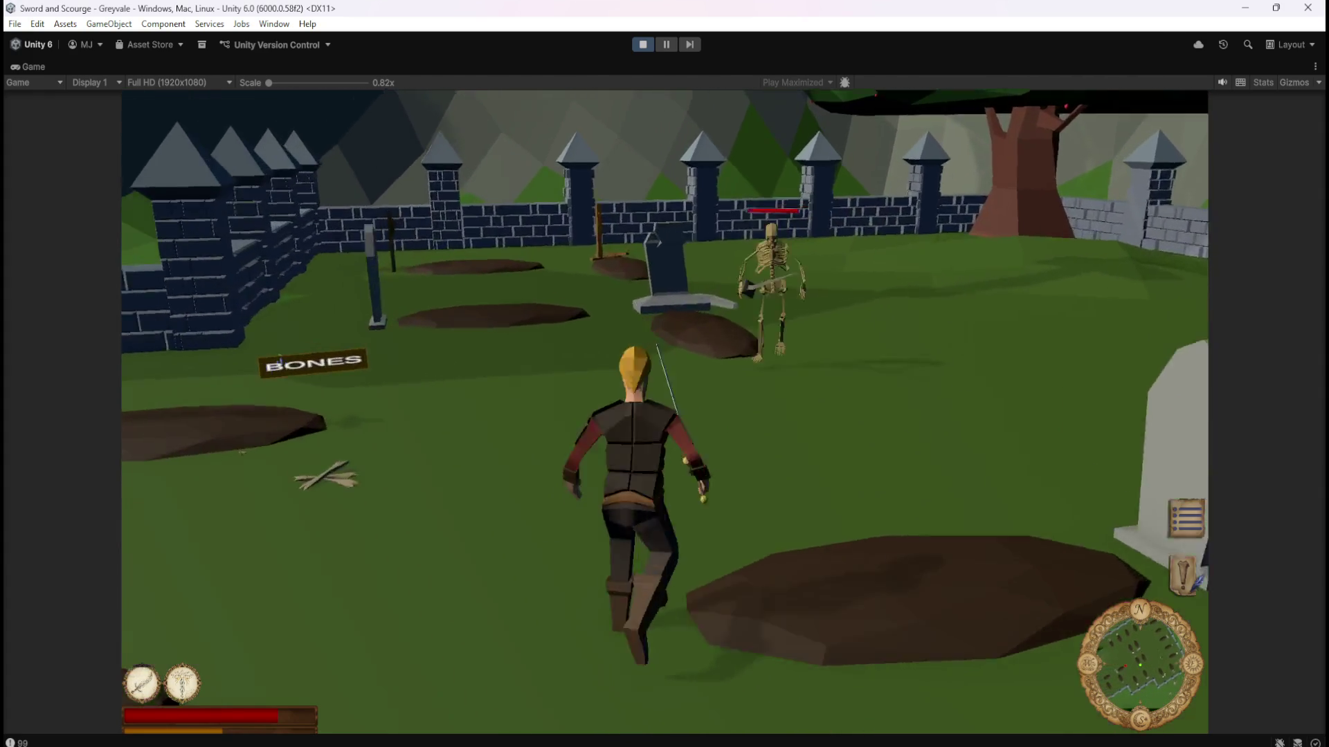
click(1138, 210)
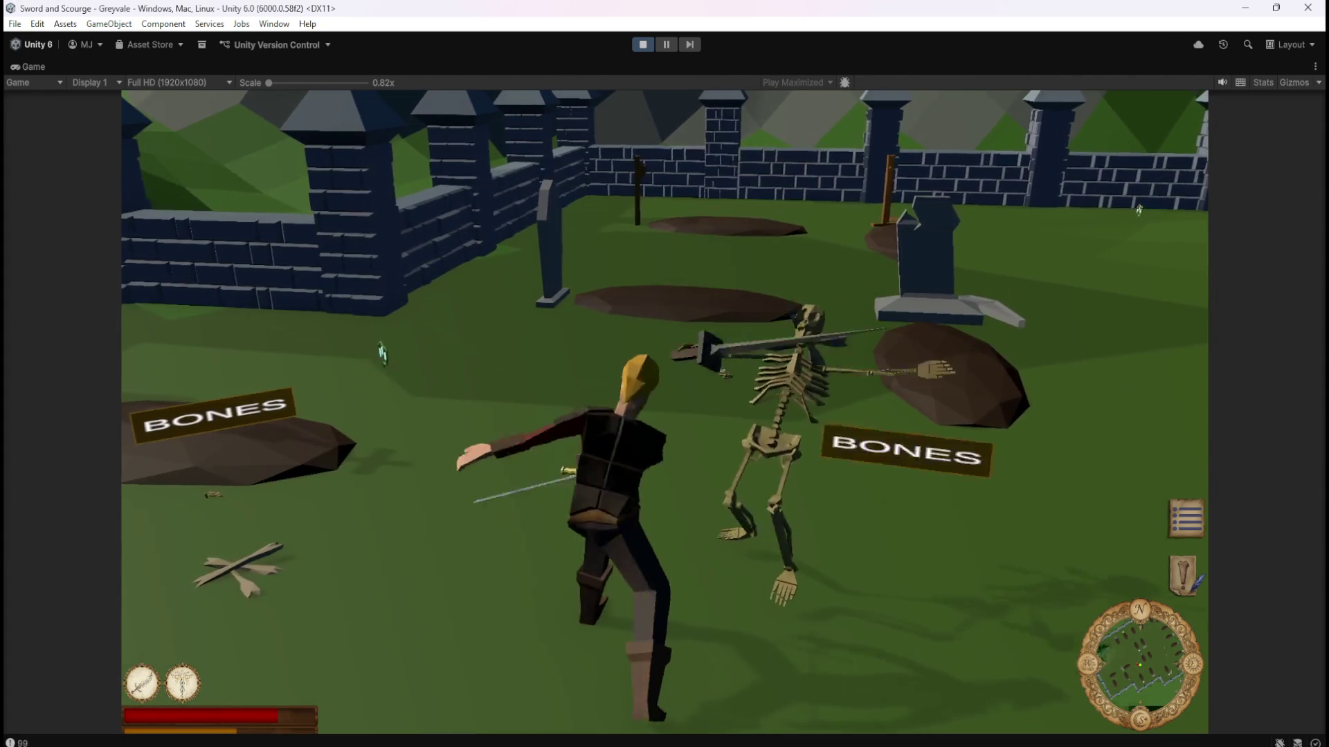
Walk back and forth past the BONES labels to view them from the camera side.
key(s)
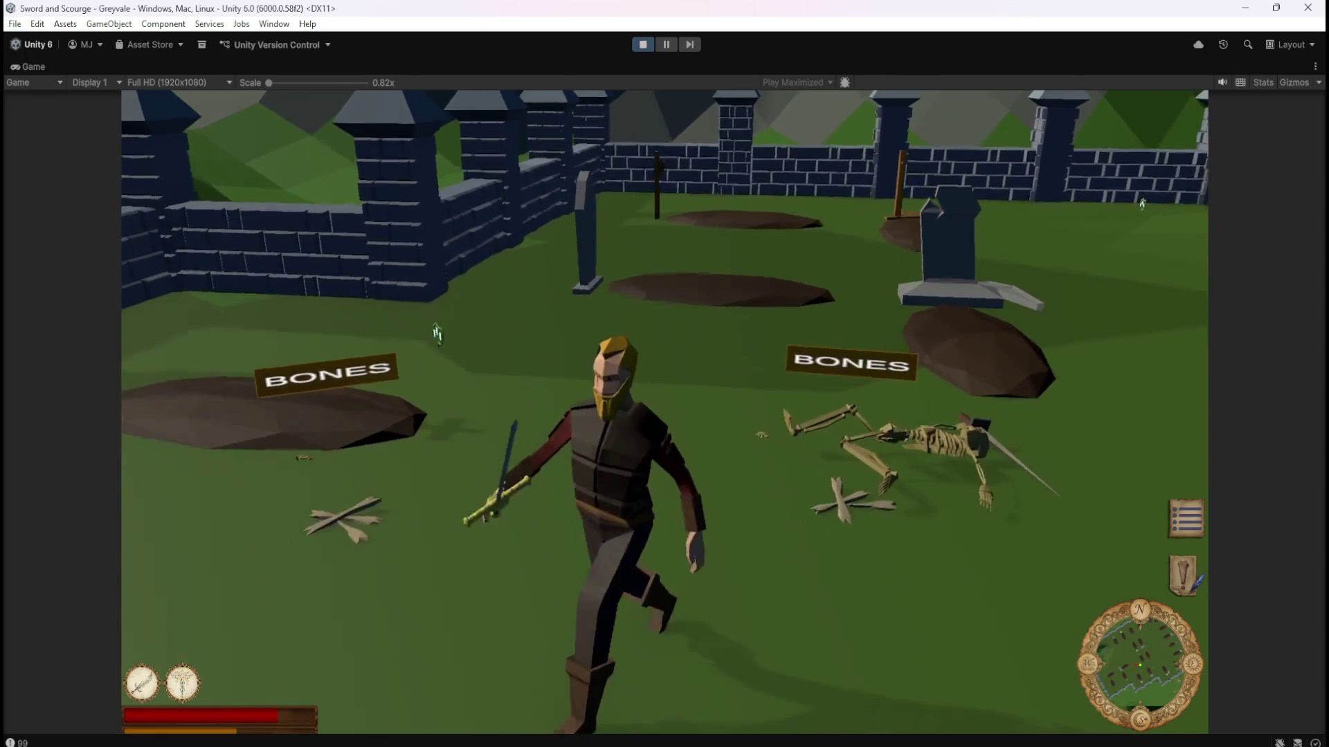
key(s)
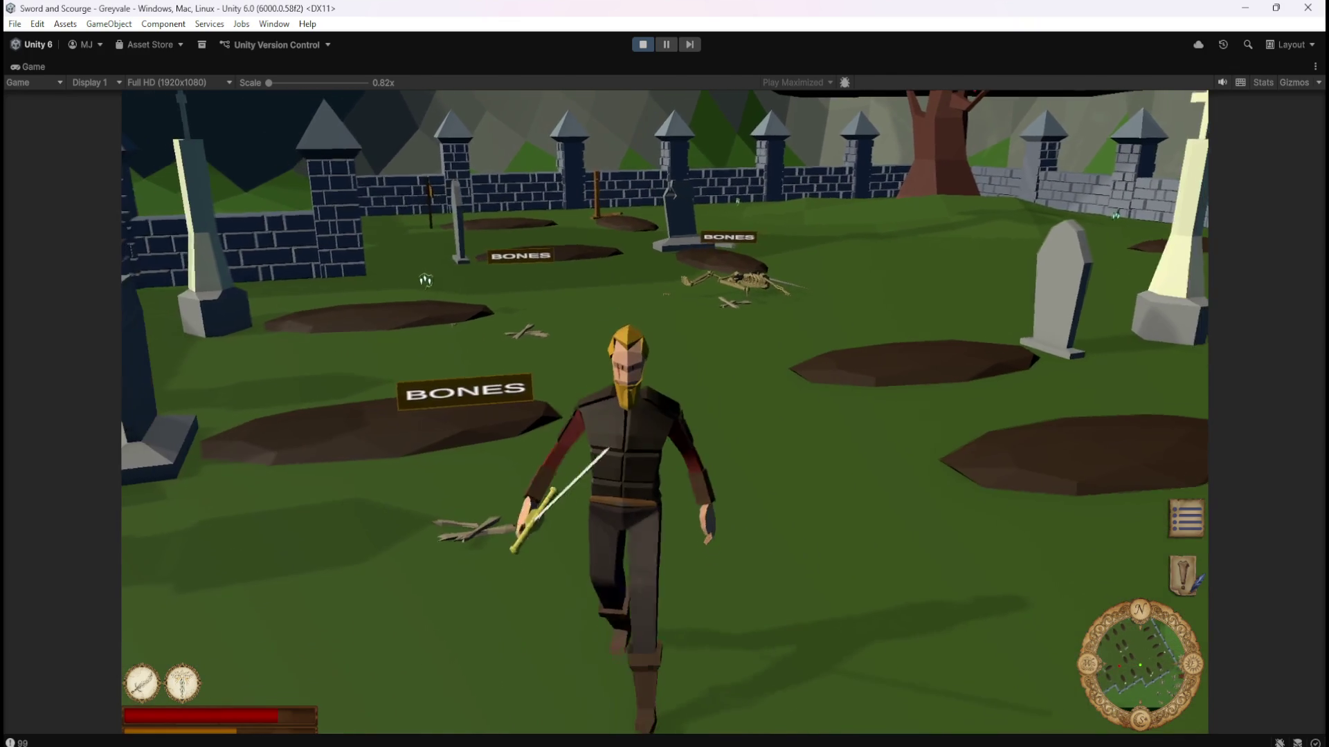
key(d)
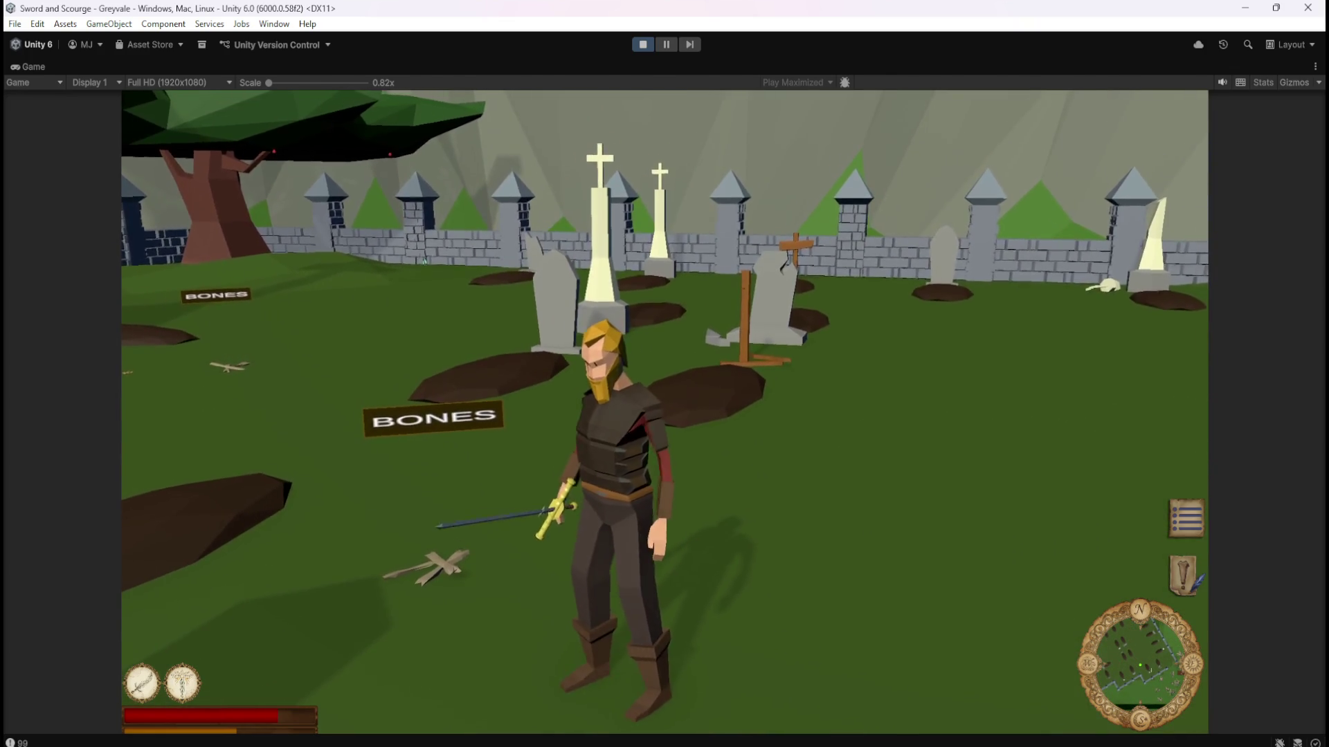
key(w)
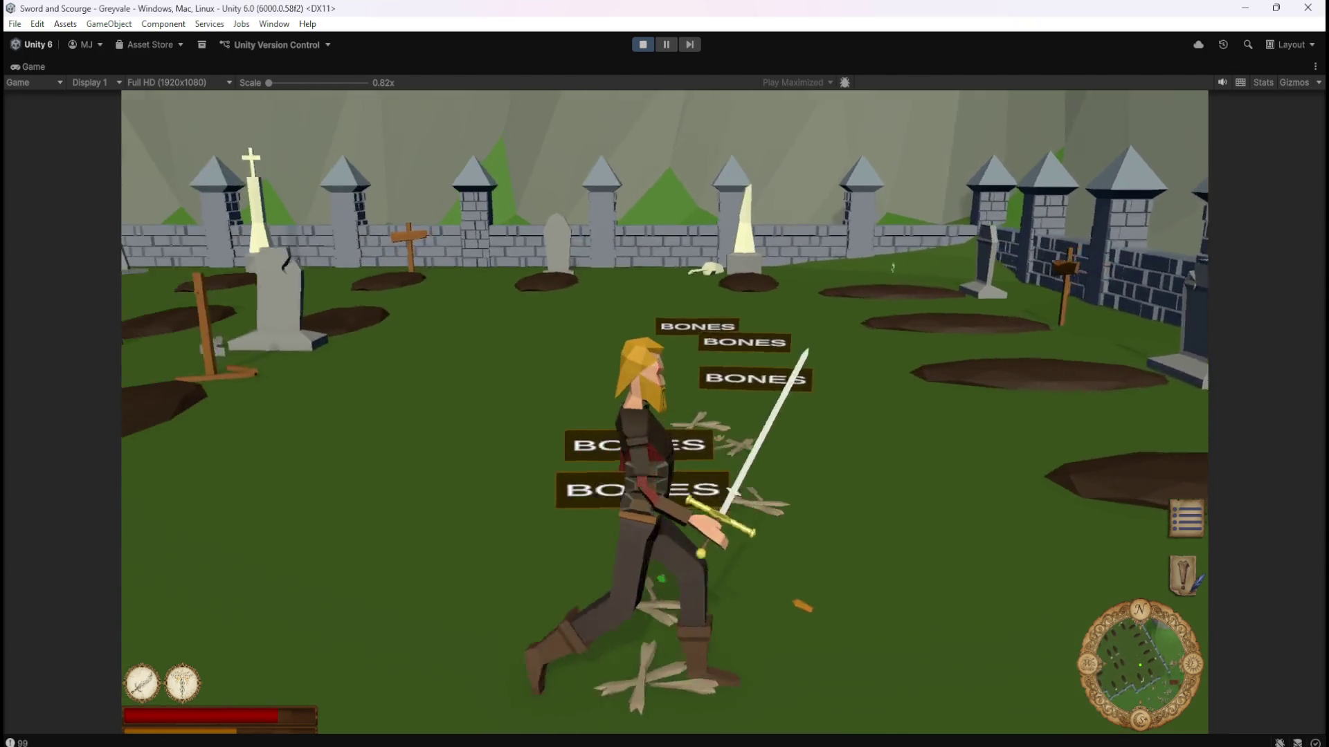
key(s)
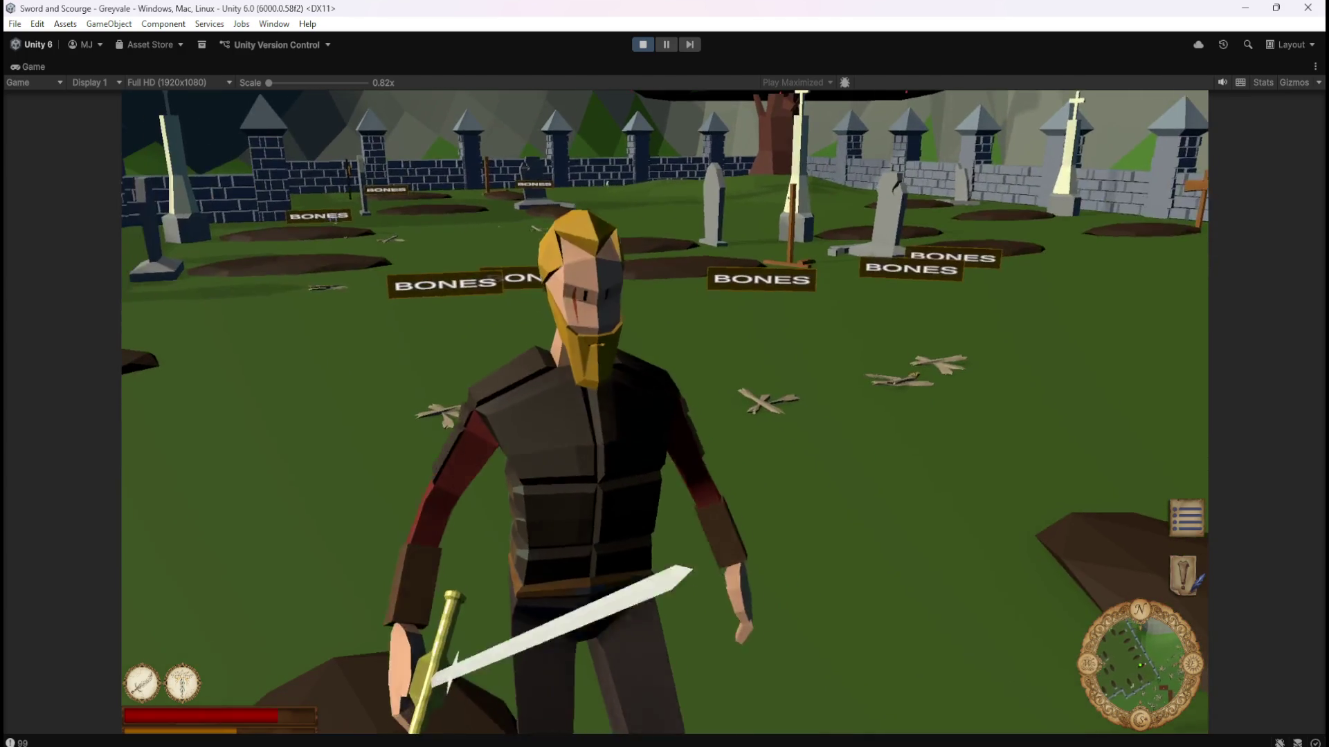
key(w)
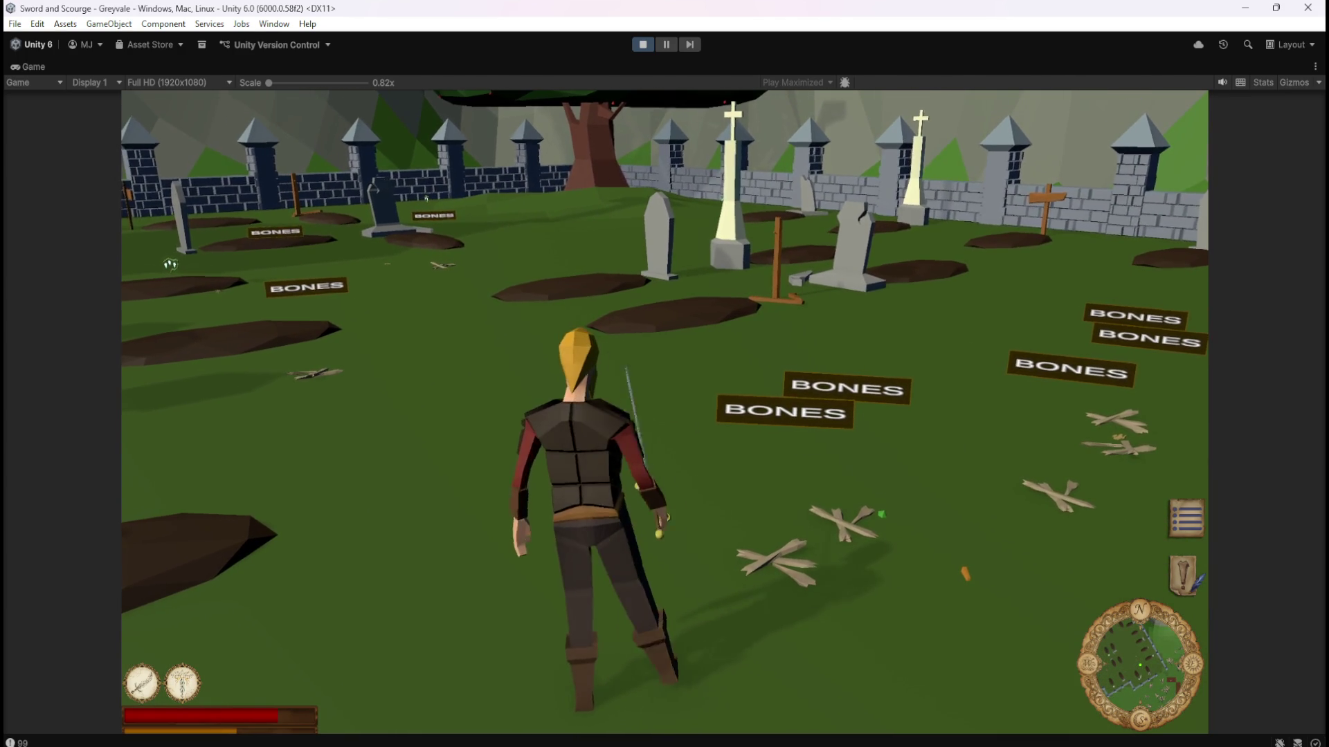
Defeat the skeleton near the tree and walk around its new bone pile.
key(a)
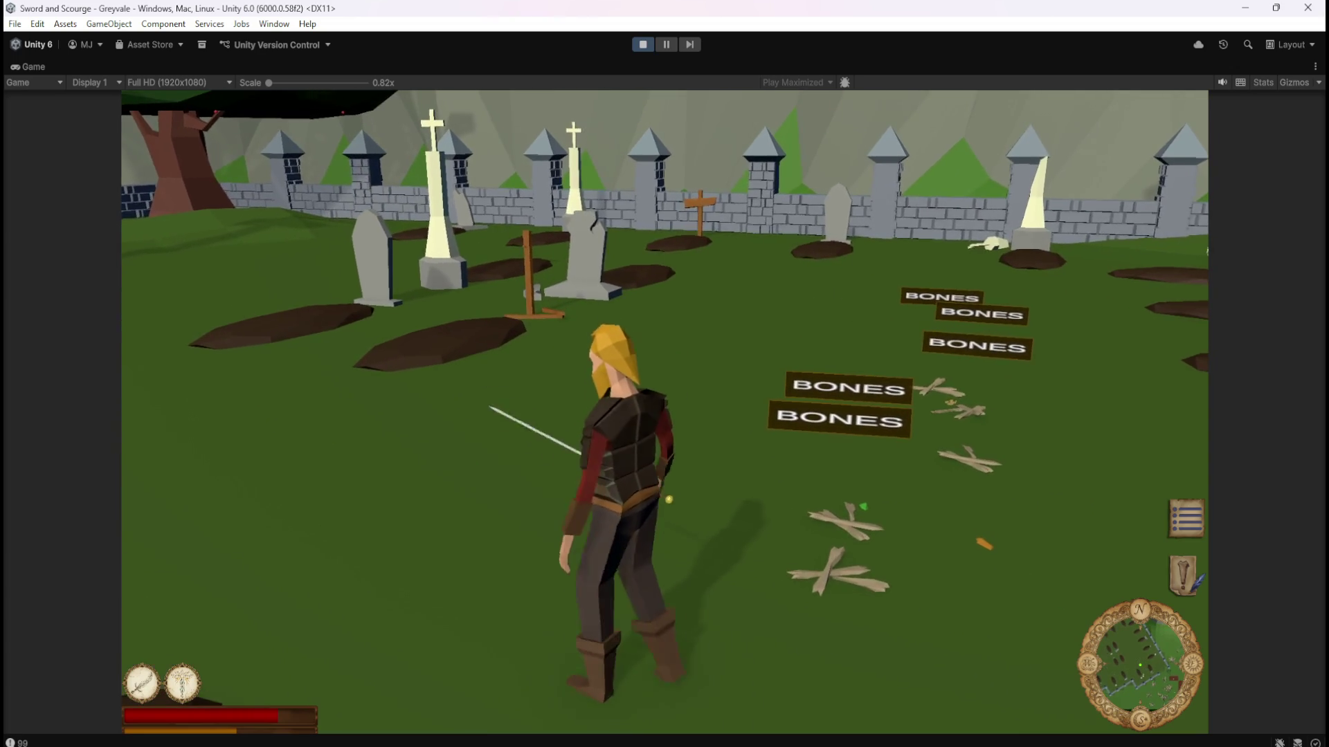
key(a)
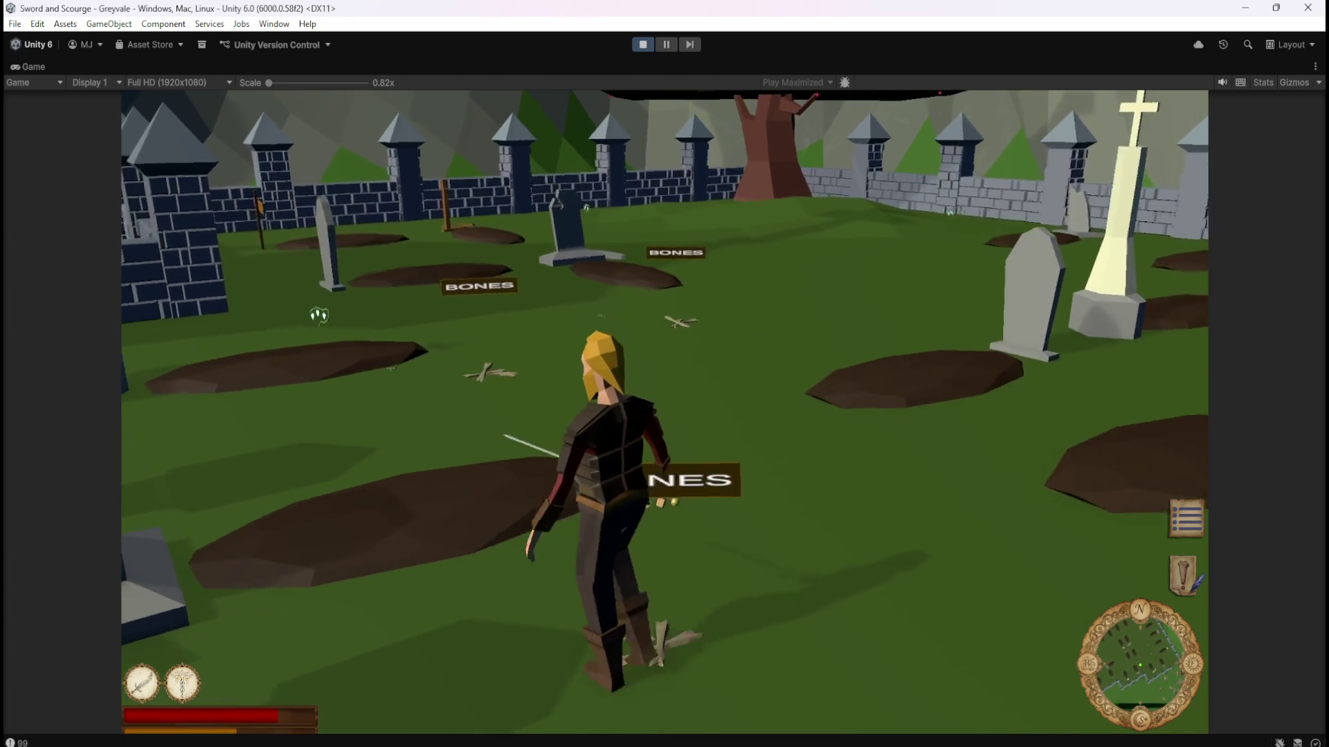
key(w)
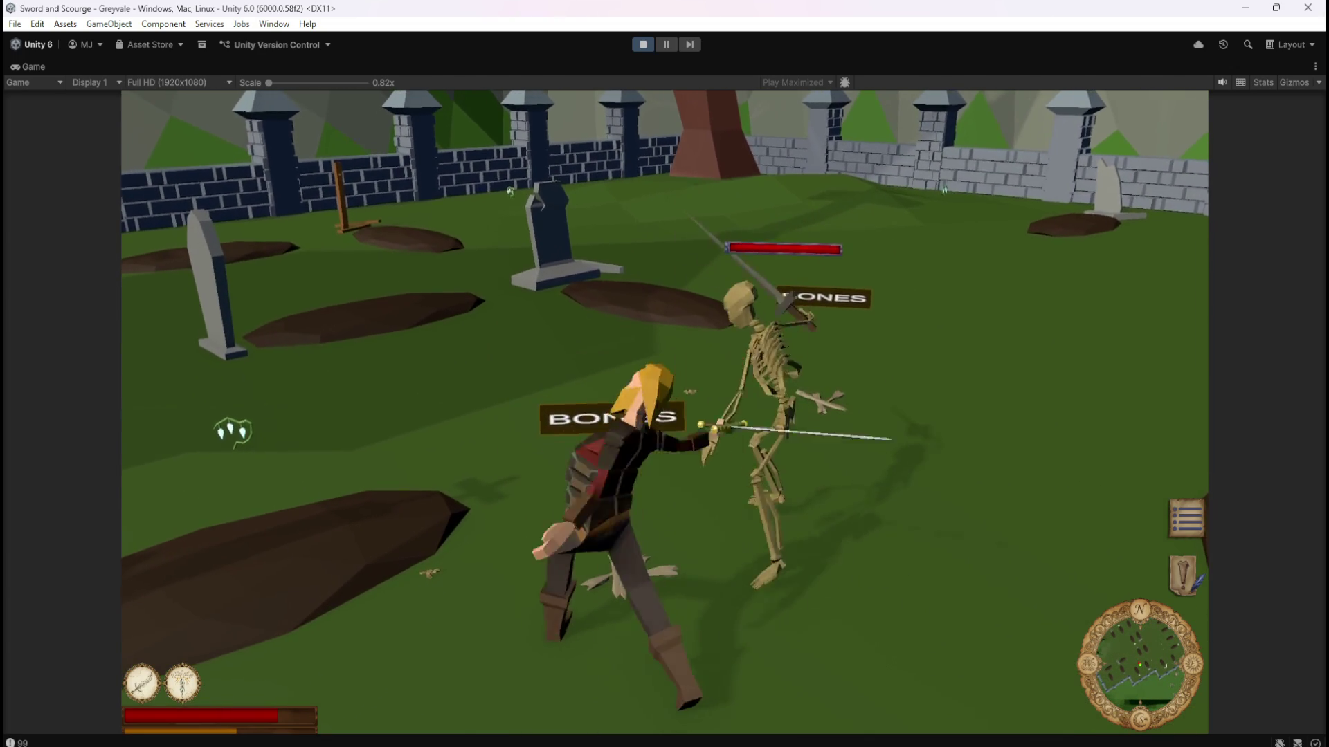
key(a)
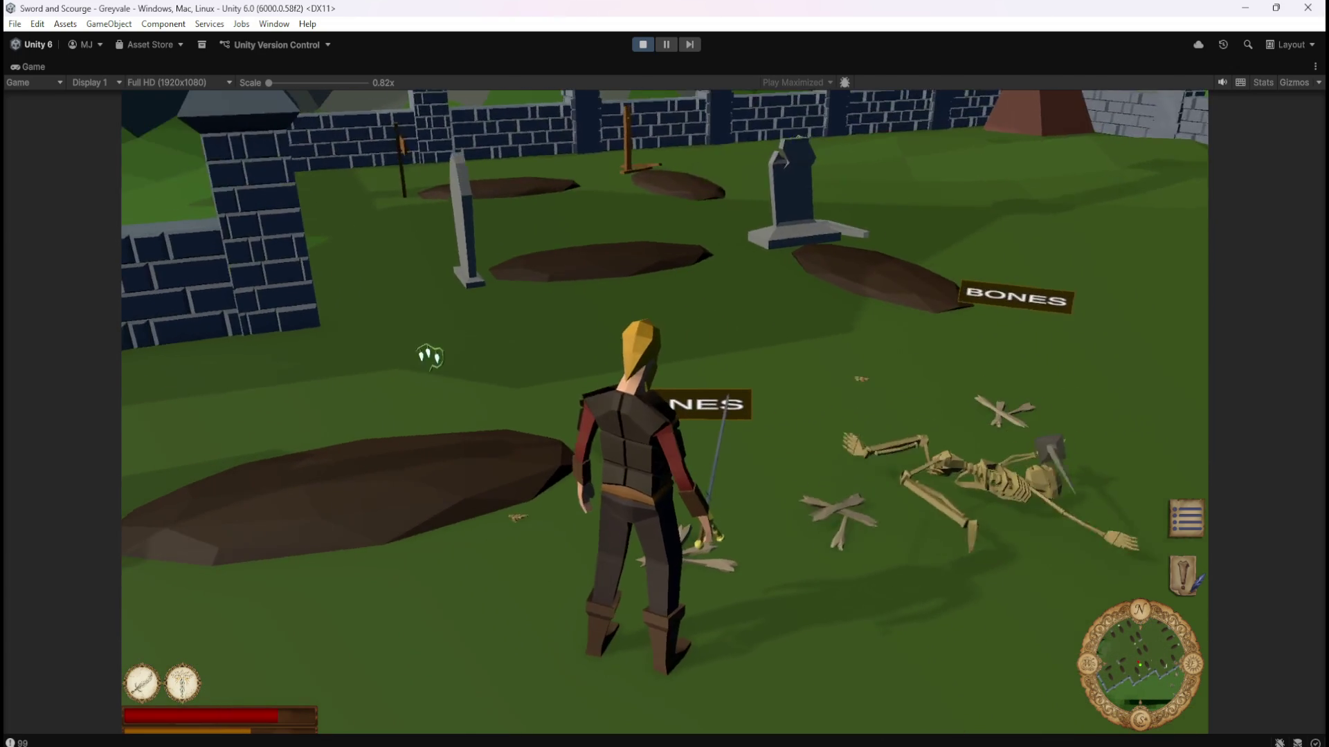
key(s)
key(d)
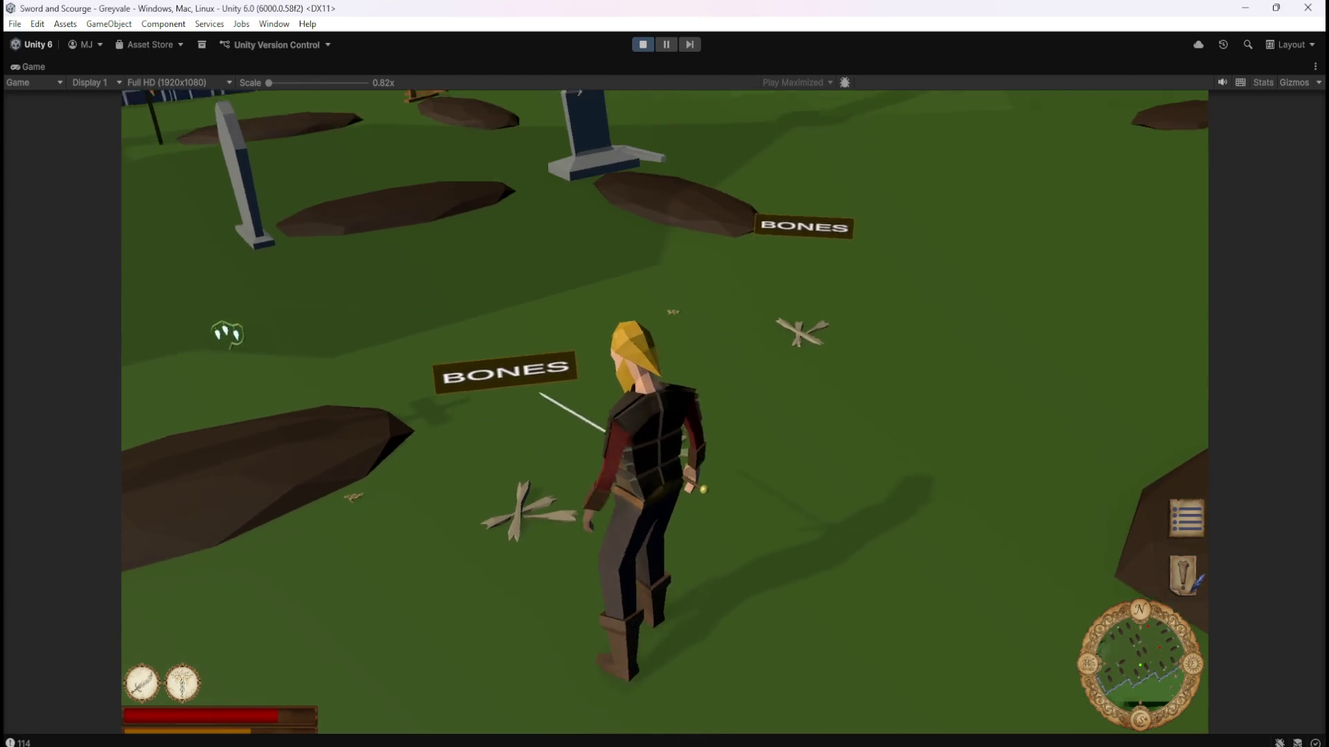
key(s)
key(w)
Draw the sword, strike the skeleton by the fence, and walk past the BONES sign by the wall.
key(1)
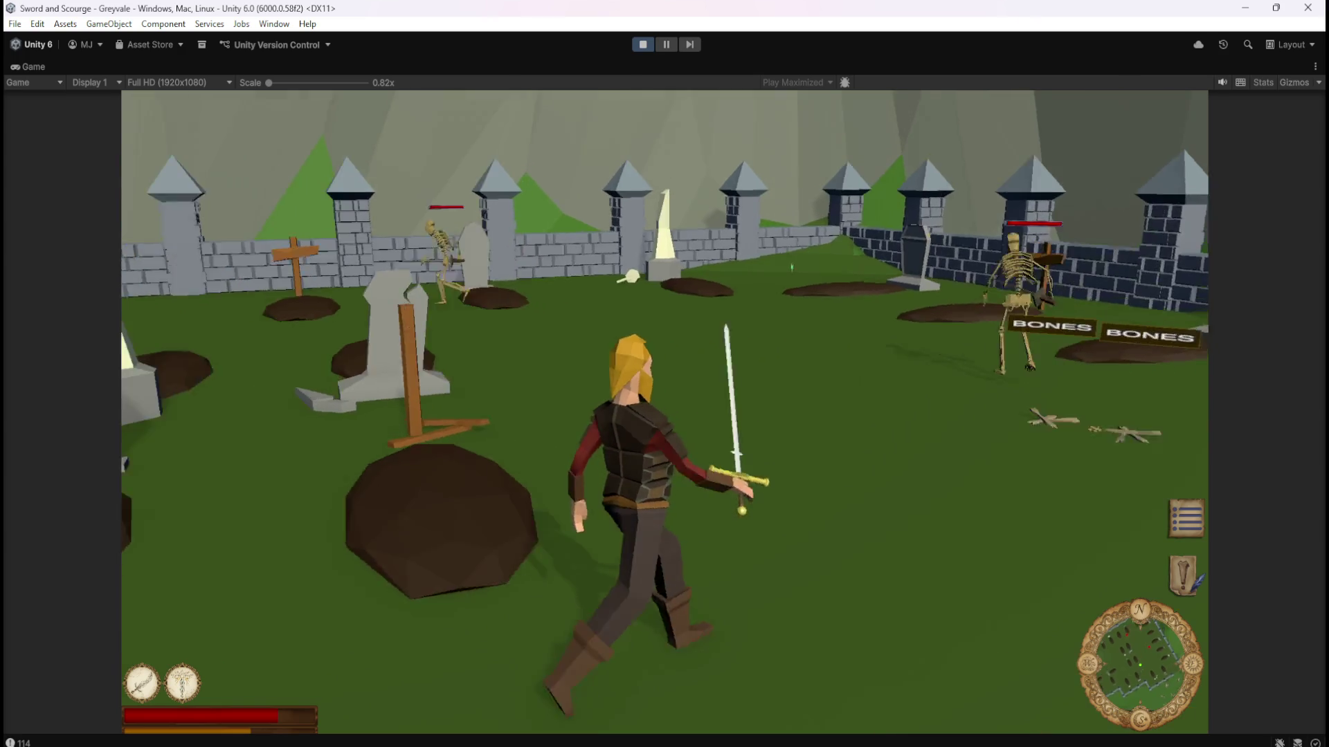
key(space)
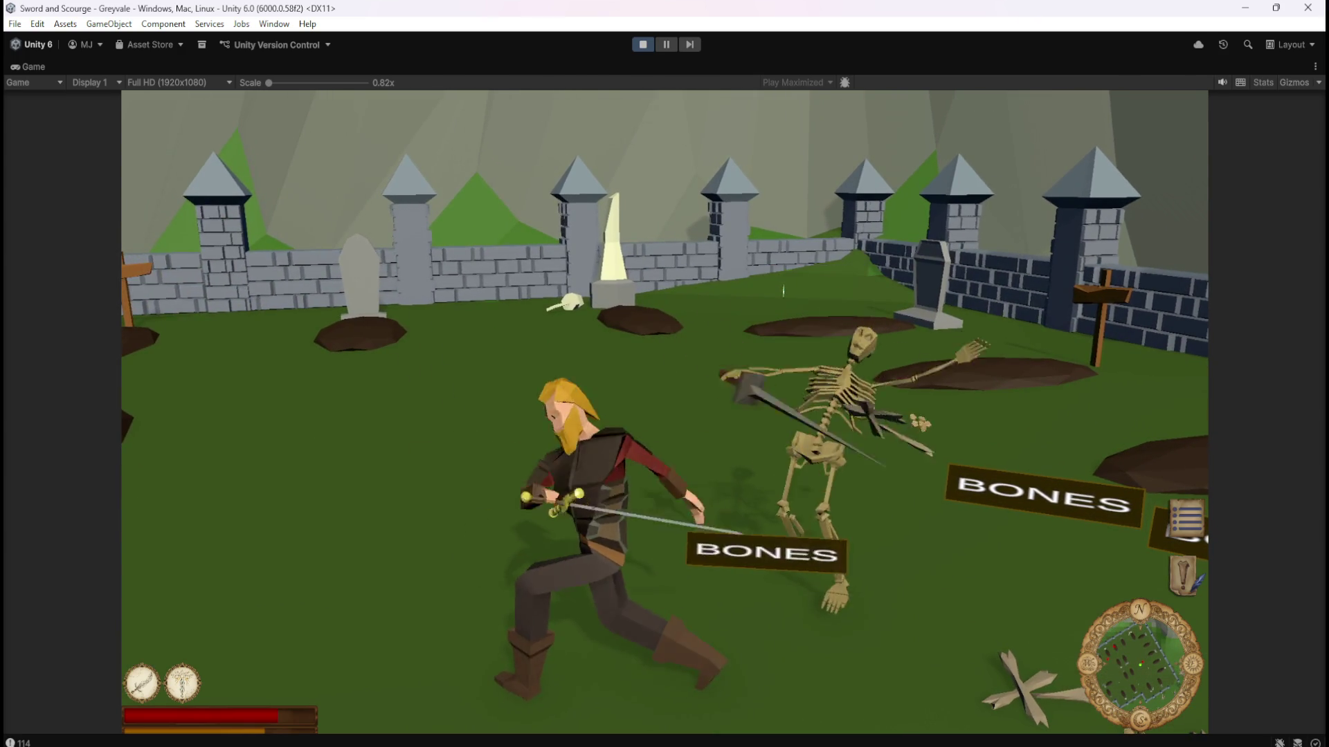
key(w)
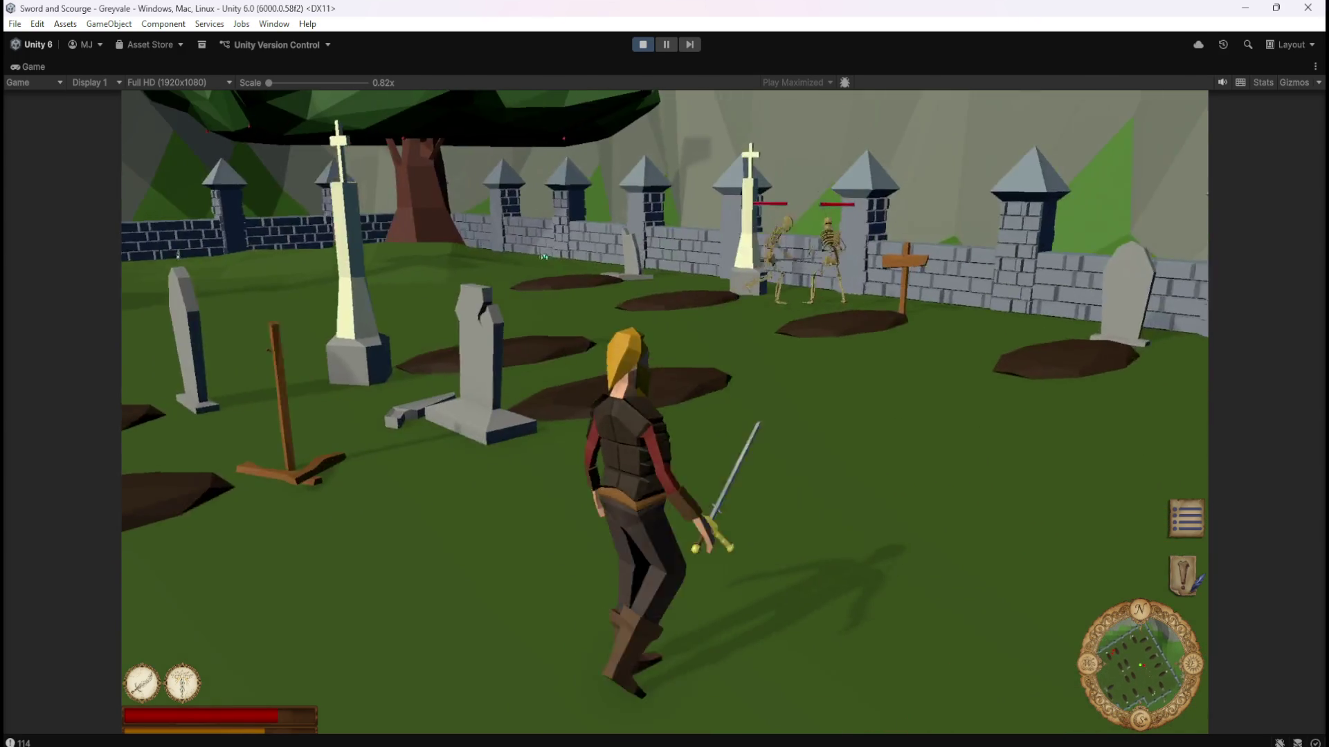
key(w)
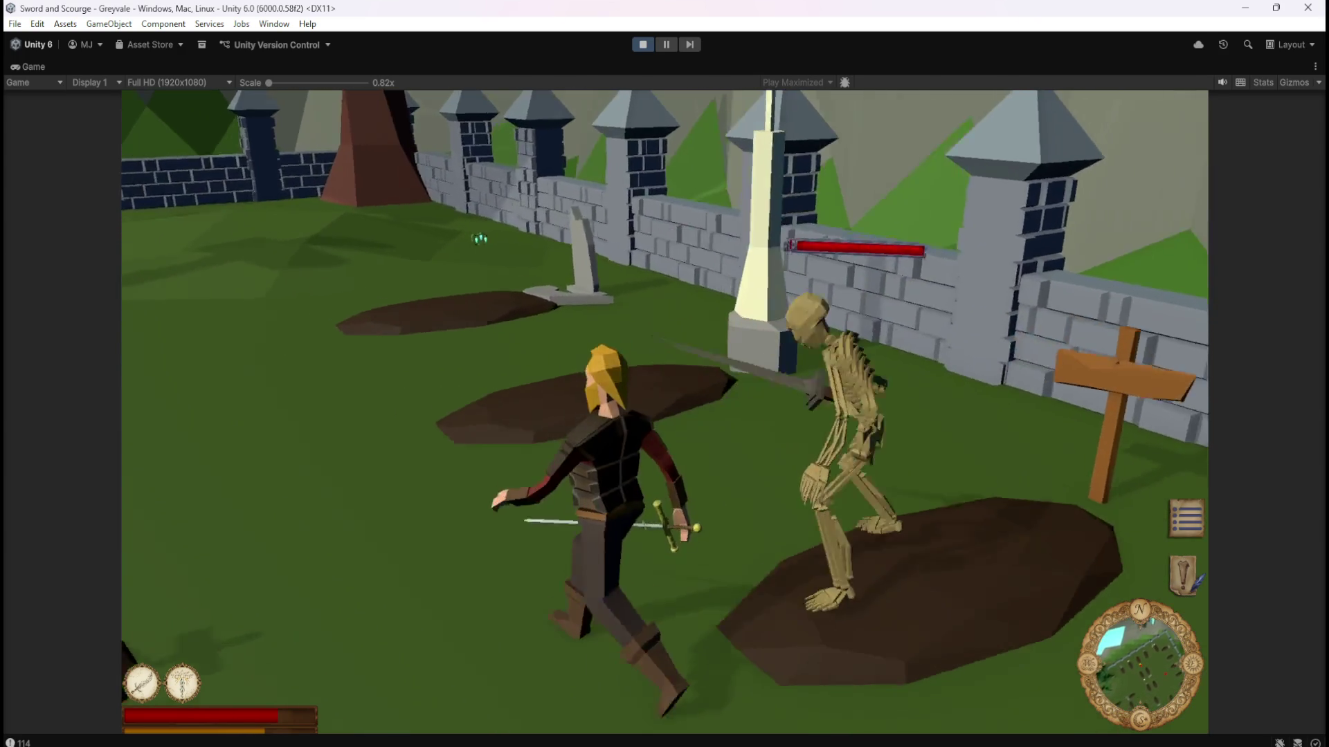
key(space)
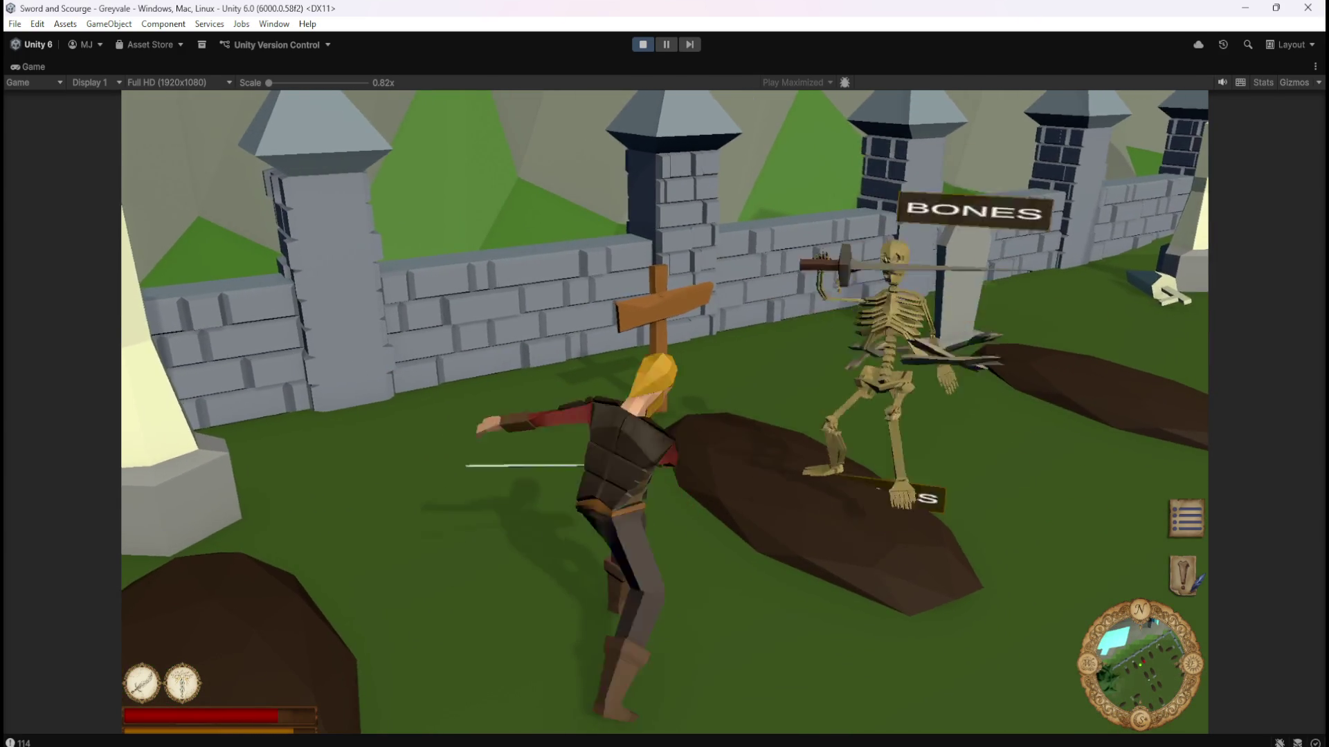
key(s)
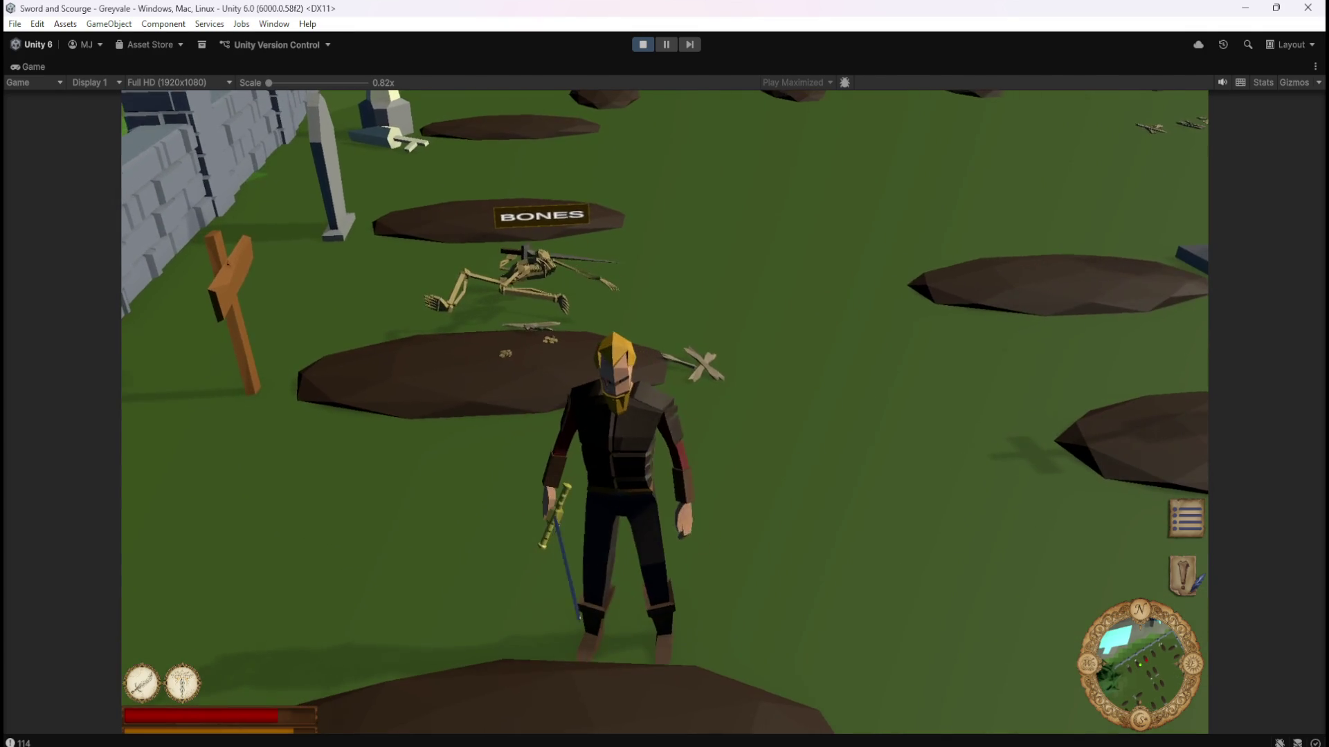
key(w)
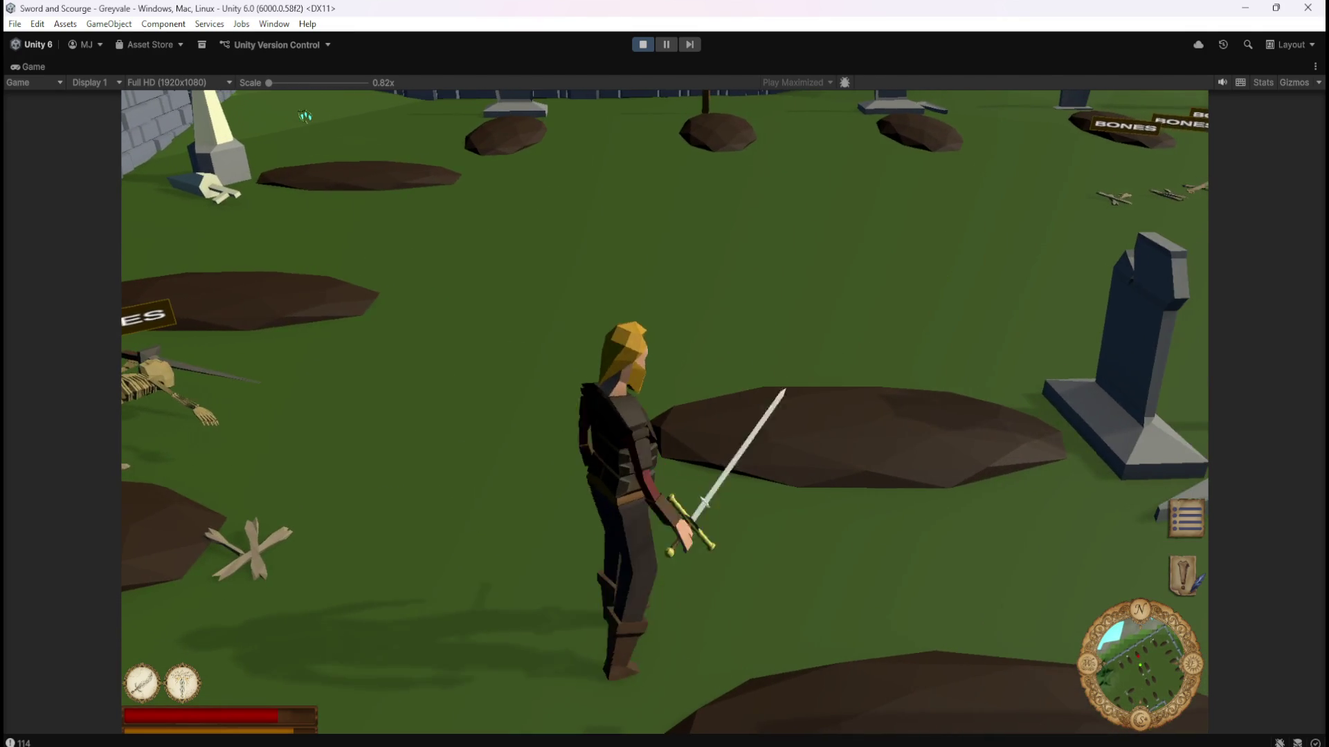
key(w)
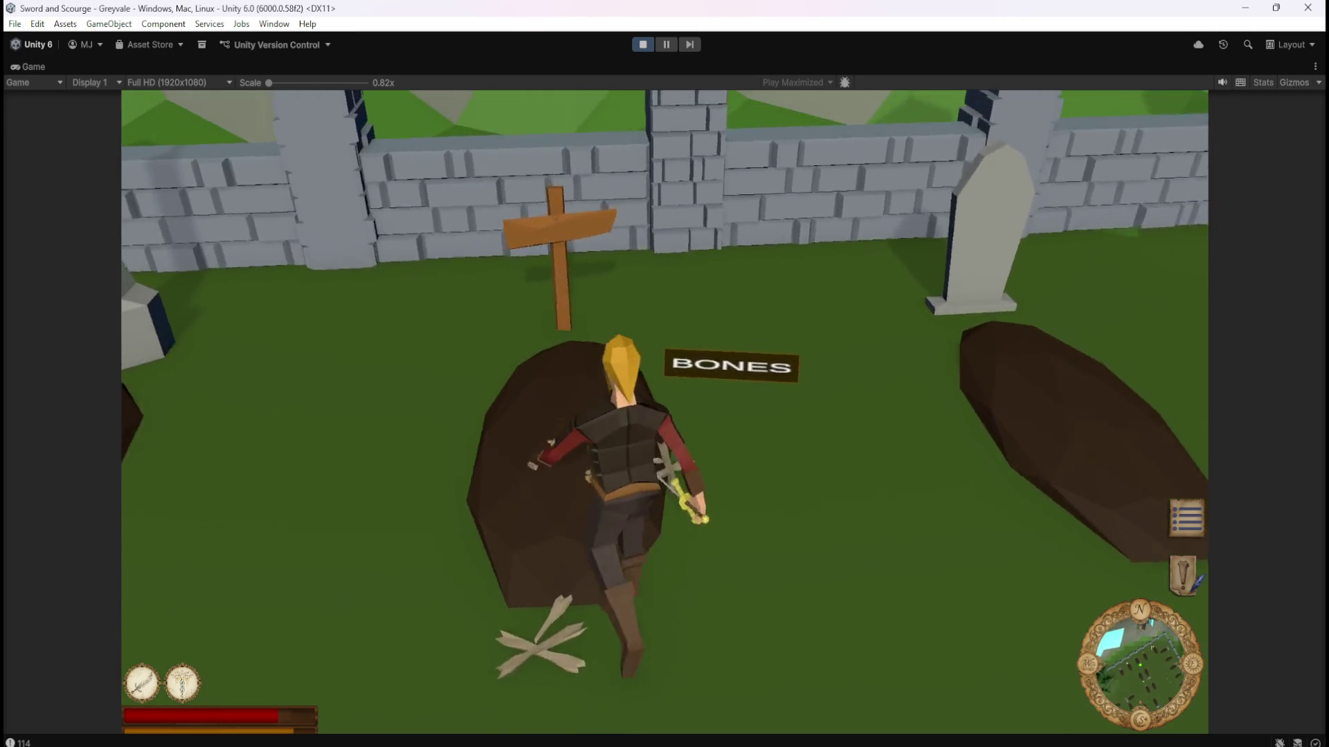
key(s)
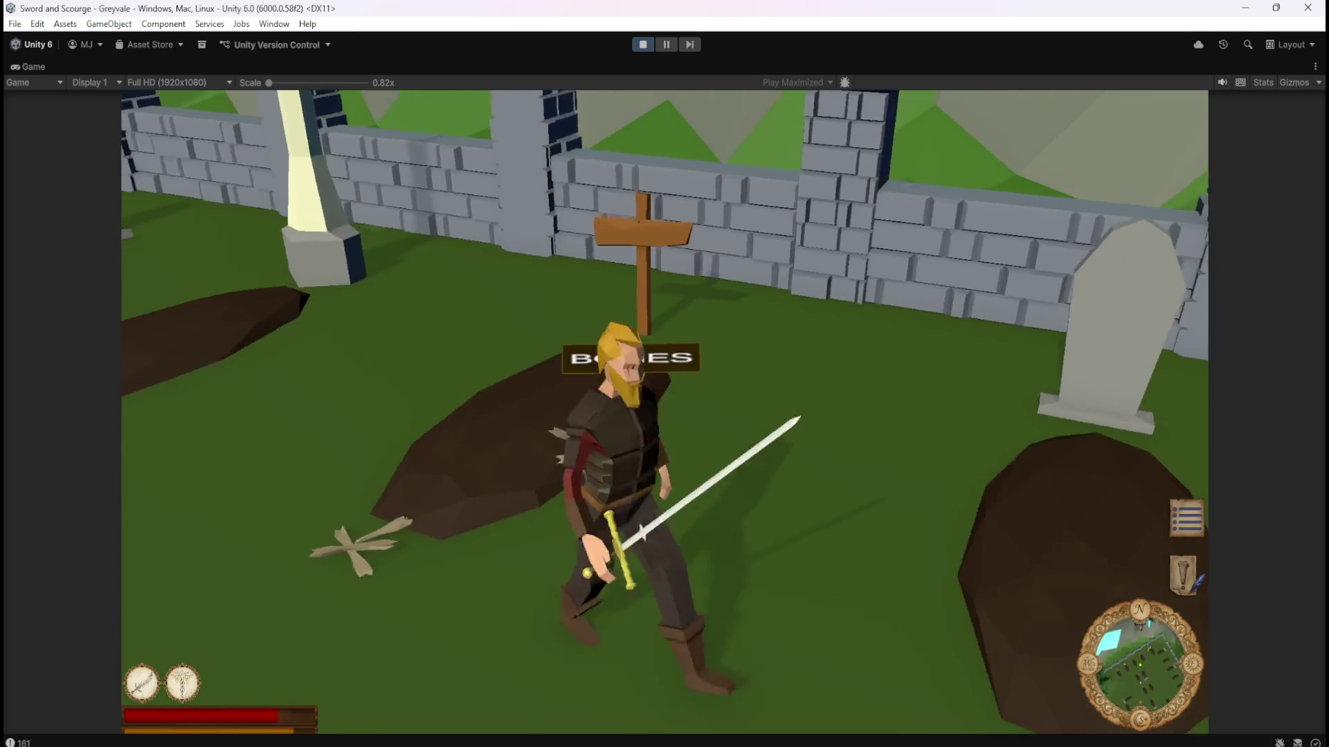
key(a)
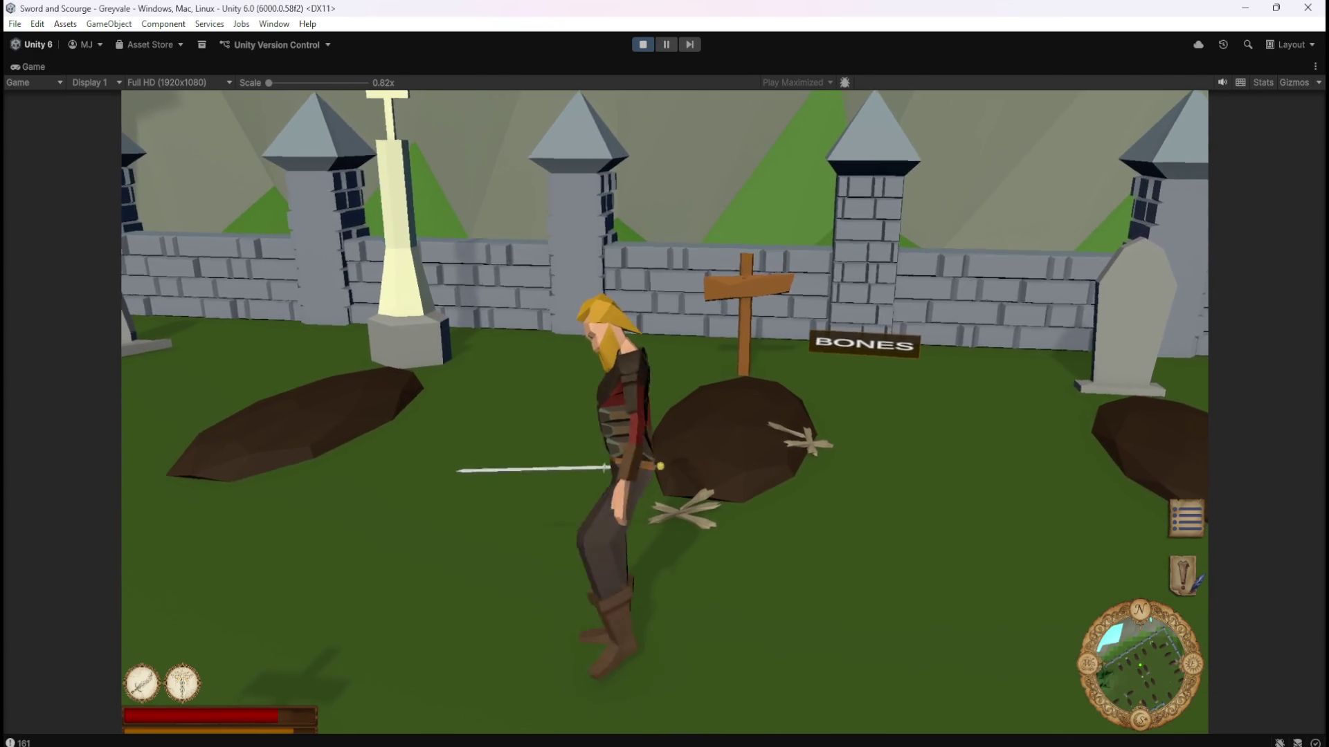
Walk around the cemetery toward the far wall for wider views of the BONES labels.
key(s)
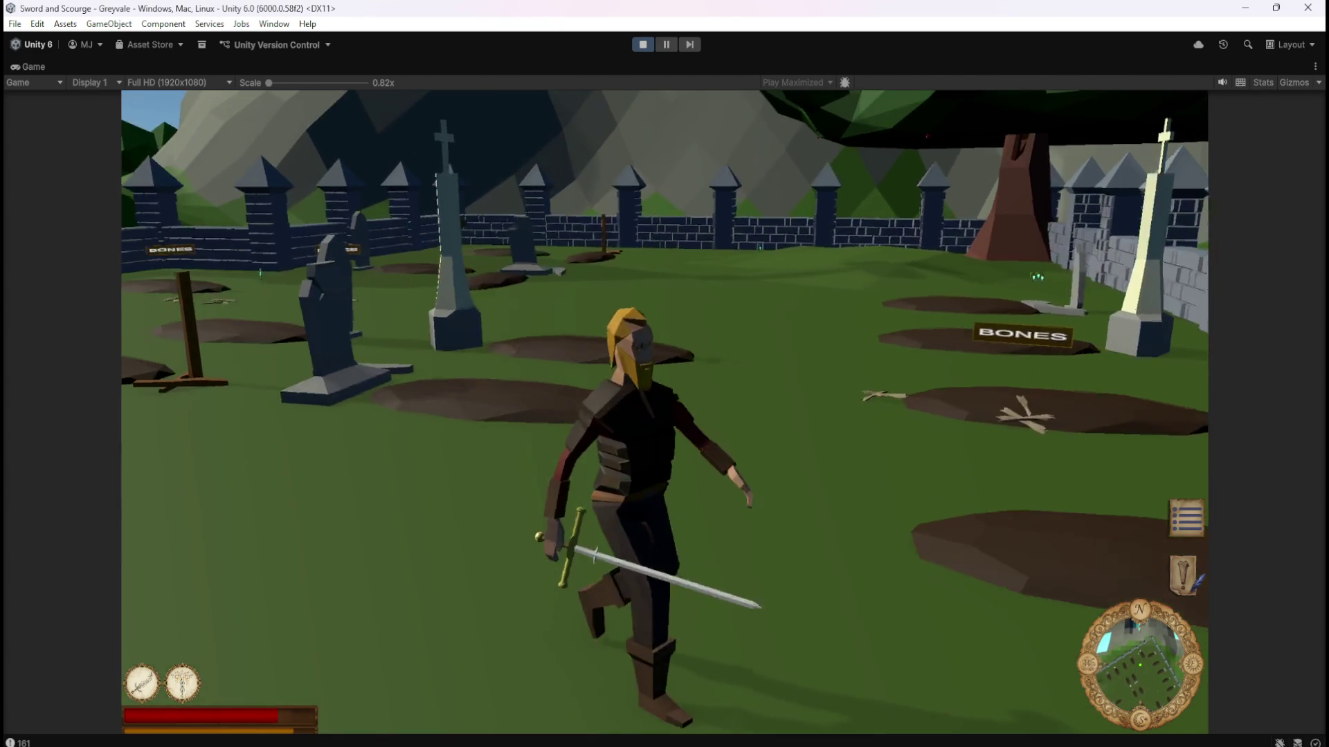
key(s)
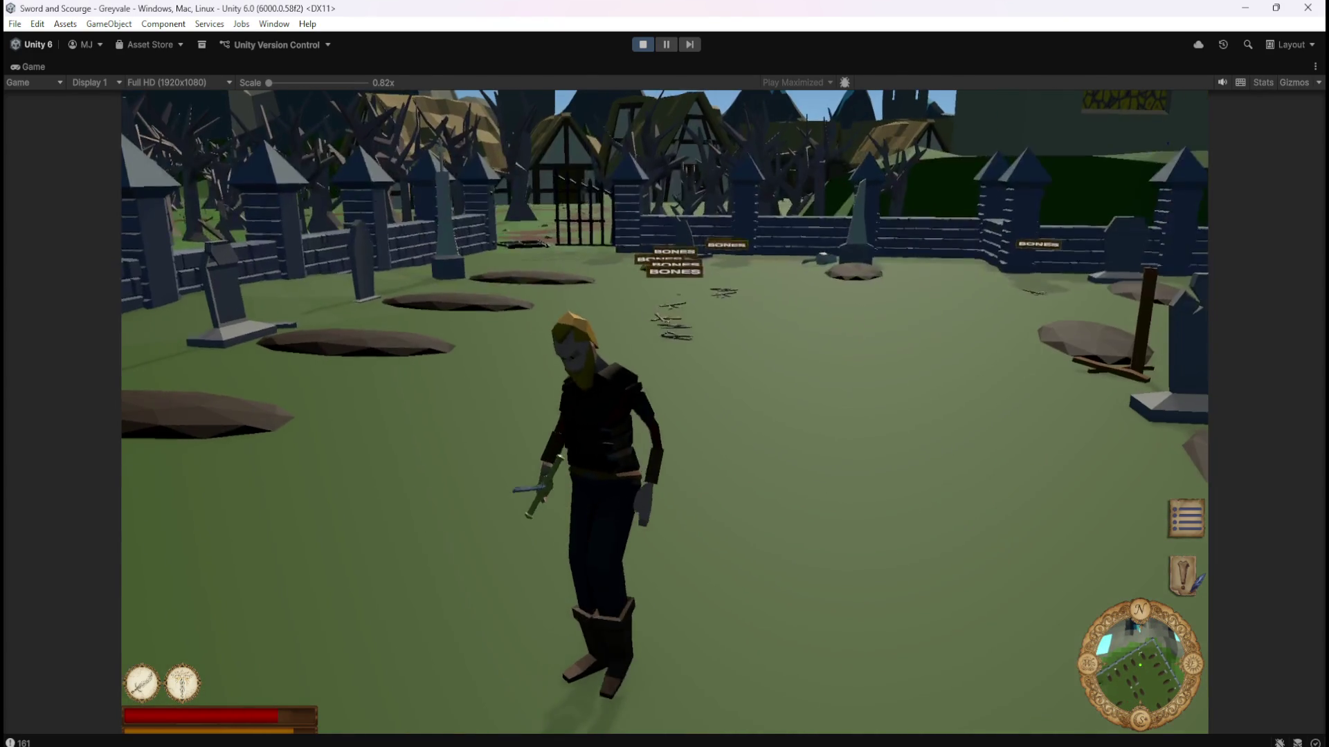
key(a)
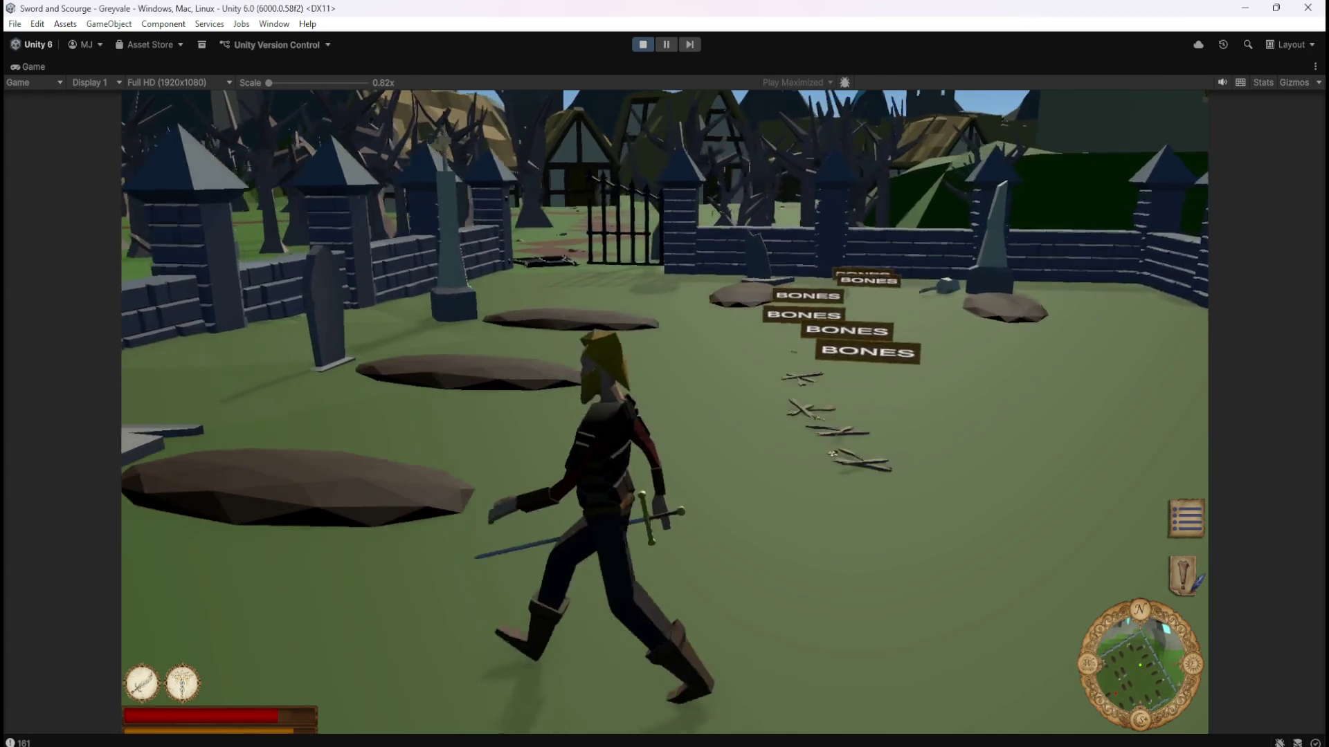
key(w)
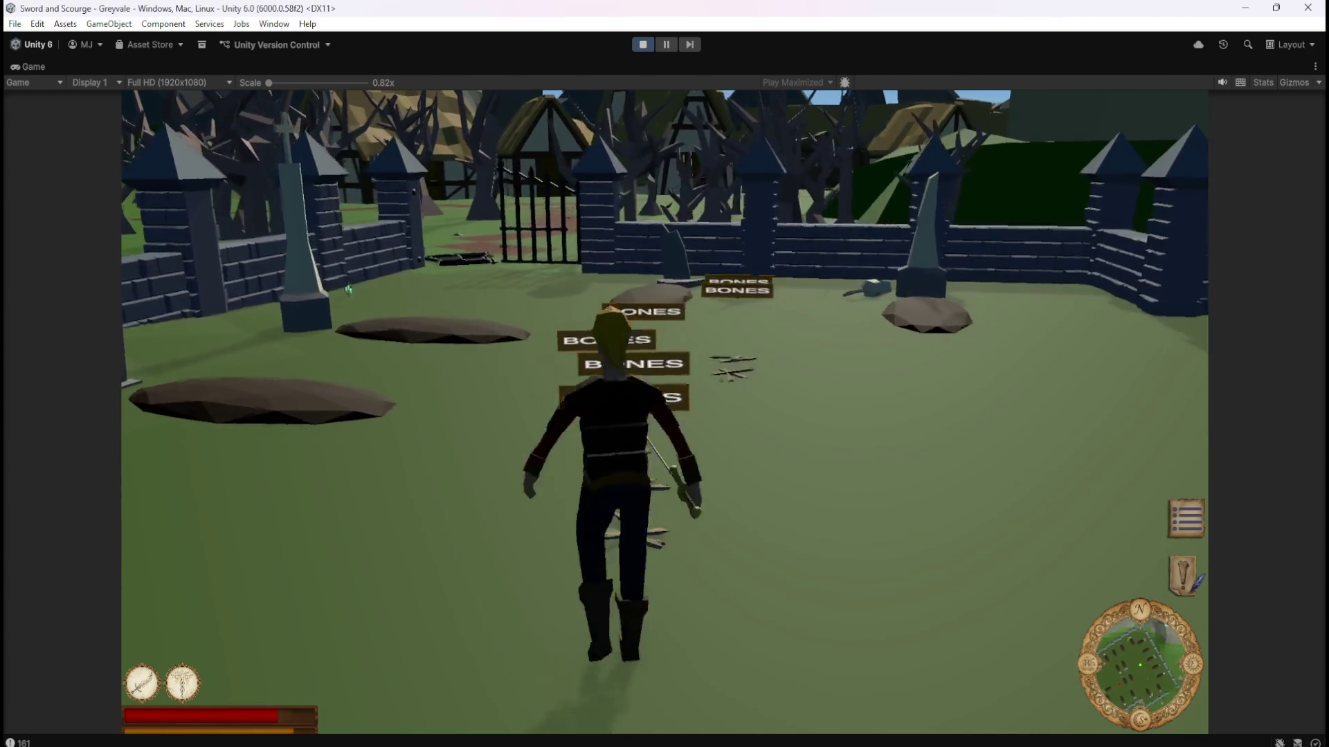
key(w)
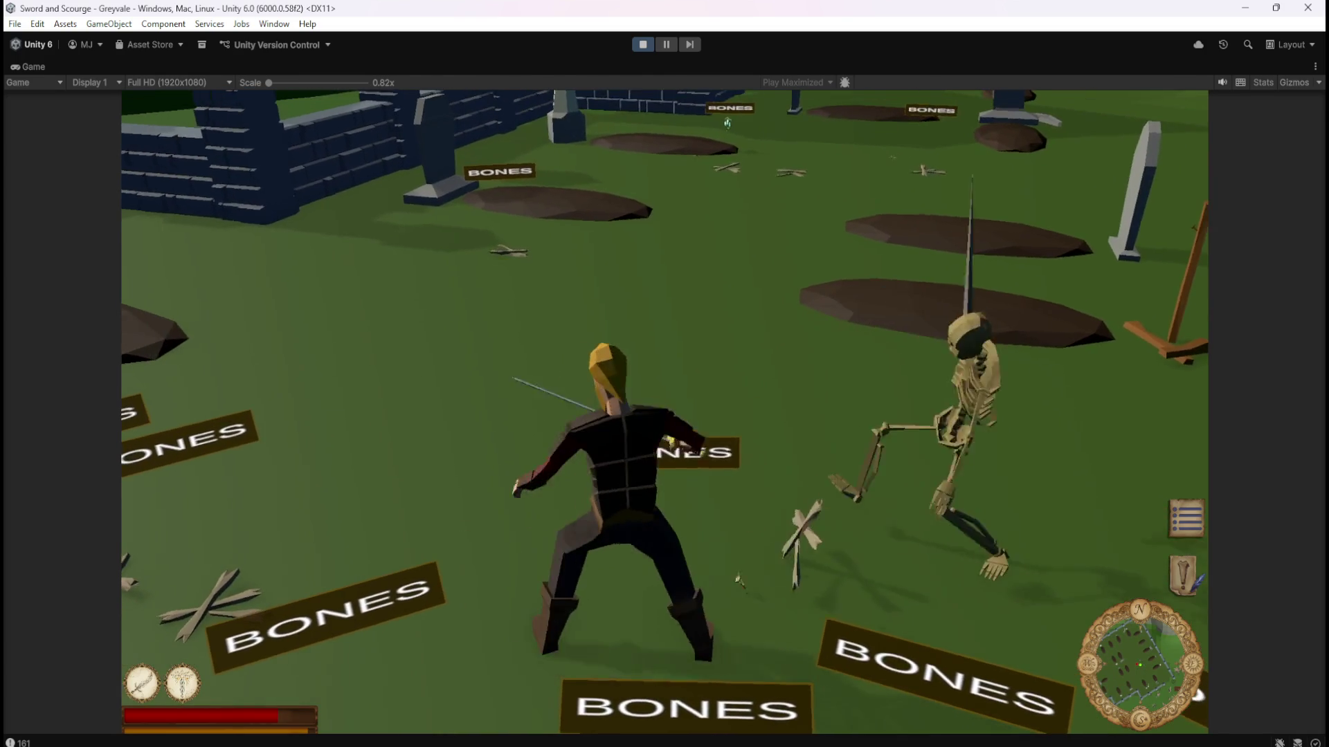
key(s)
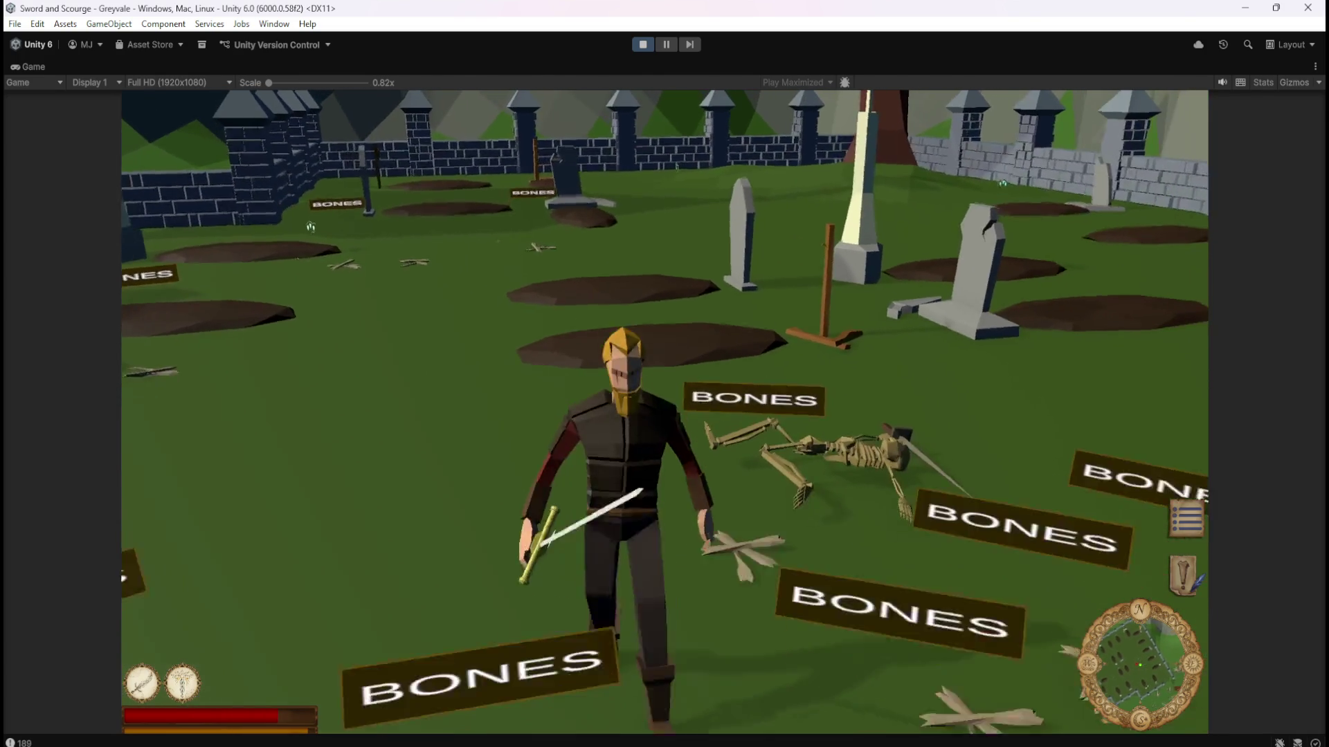
key(a)
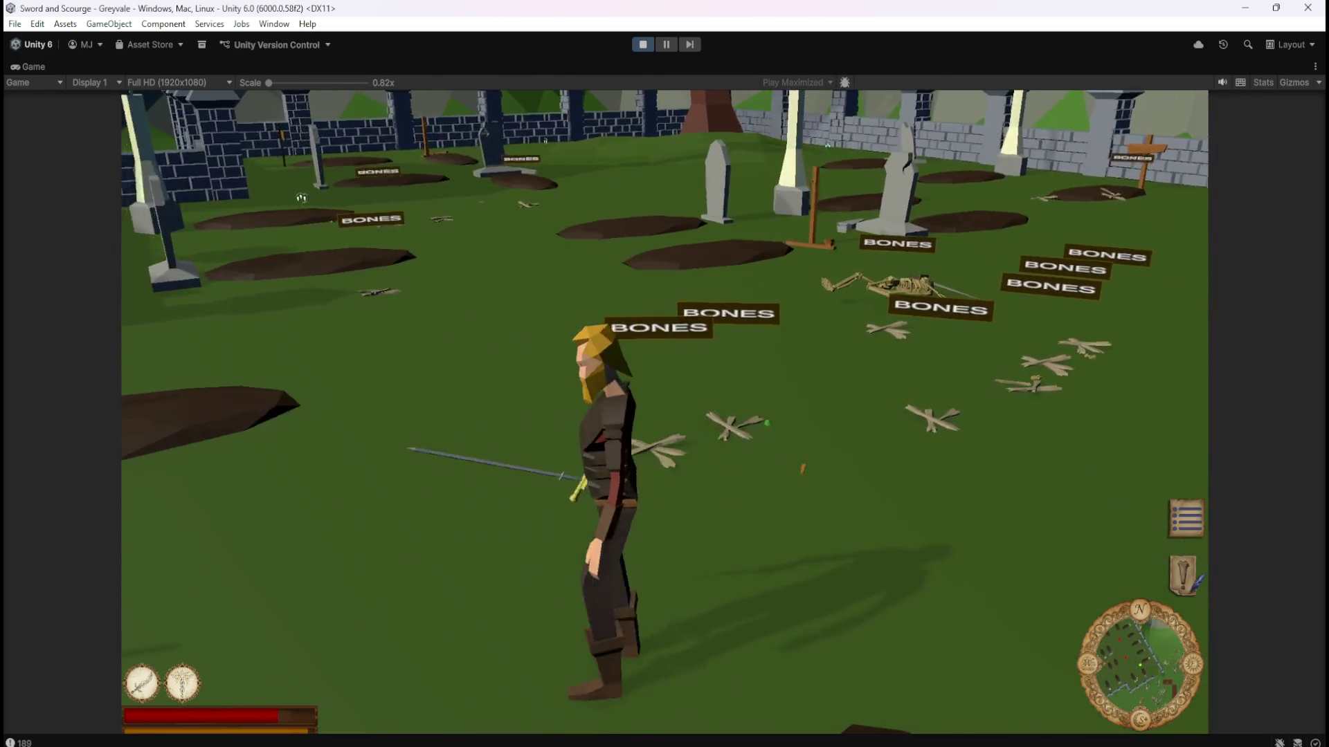
key(s)
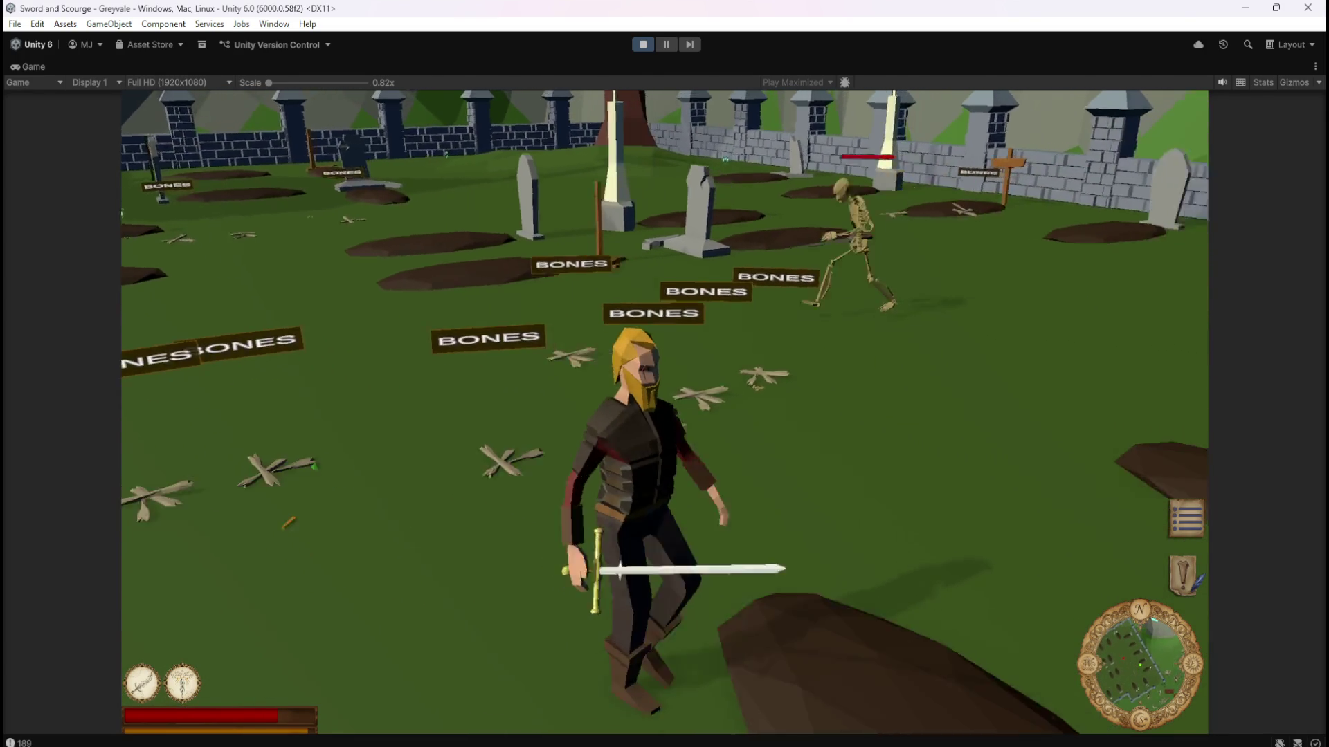
Circle and attack one skeleton, retreat, then strike another skeleton in the graveyard.
key(w)
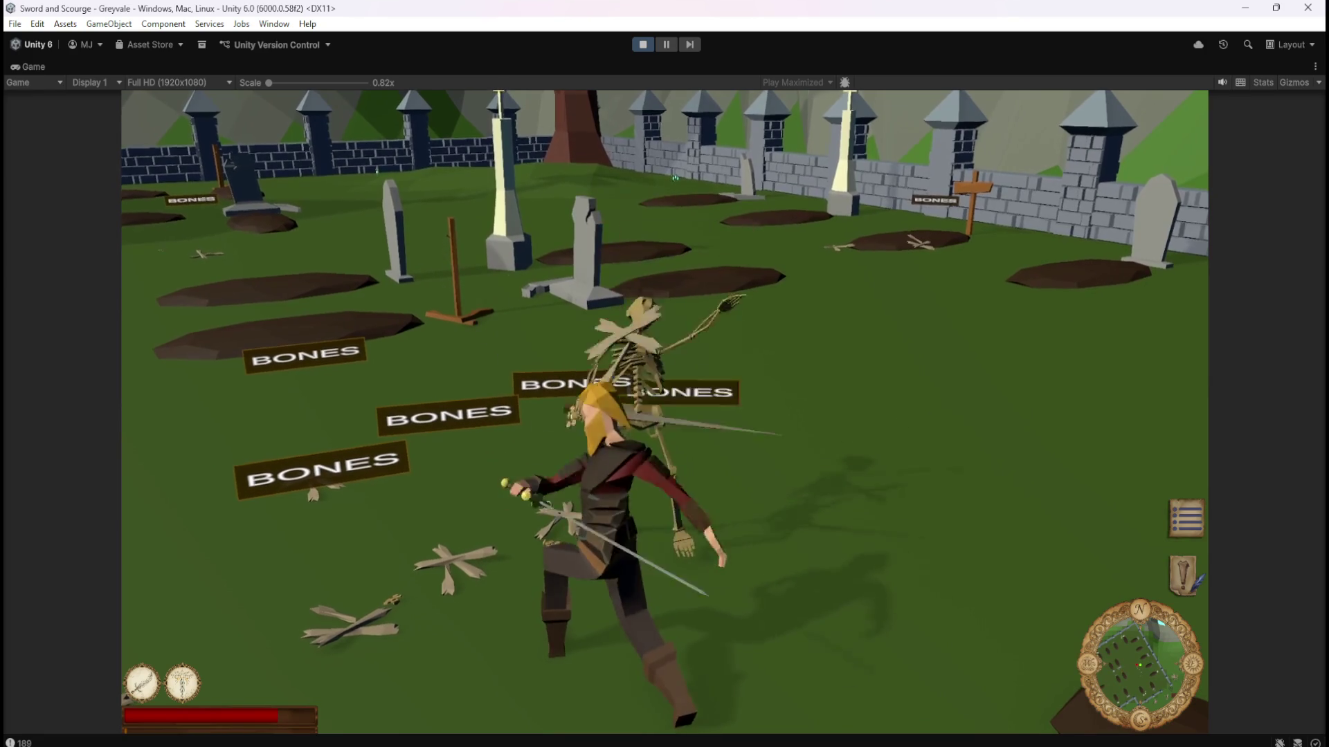
key(d)
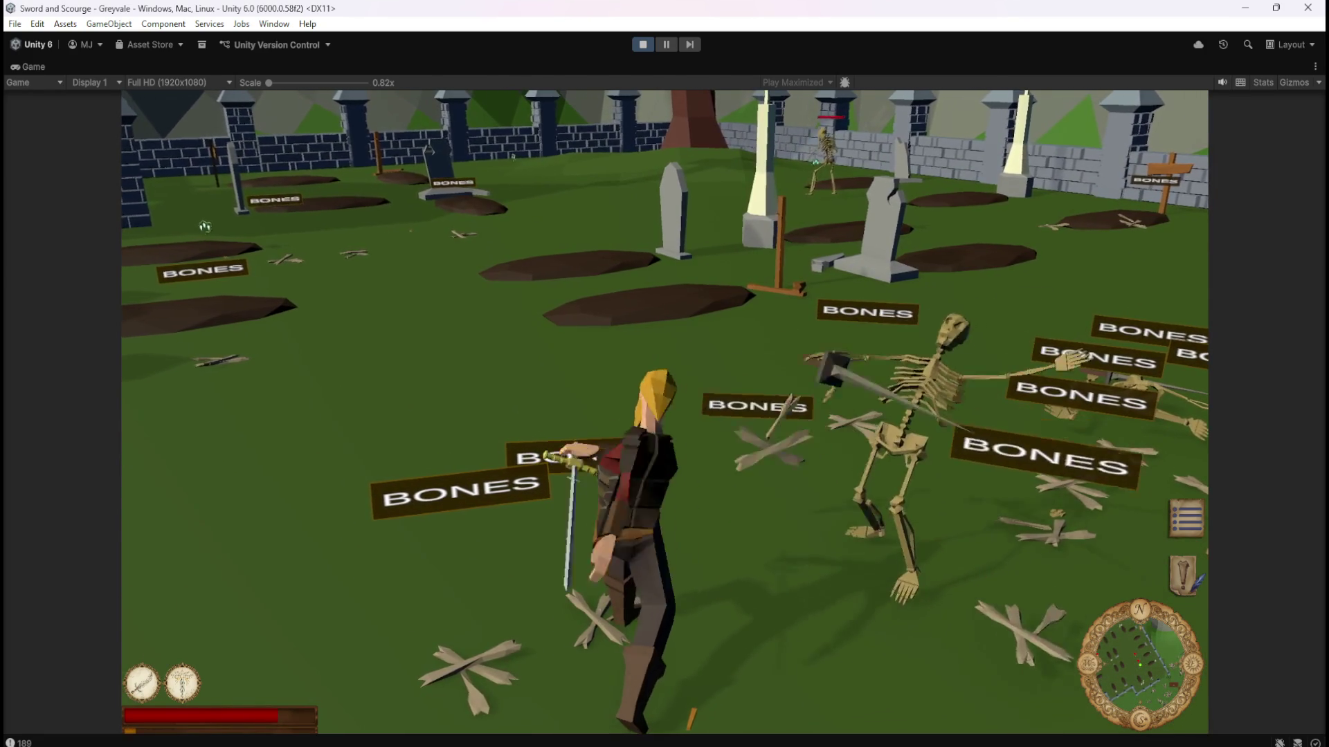
key(s)
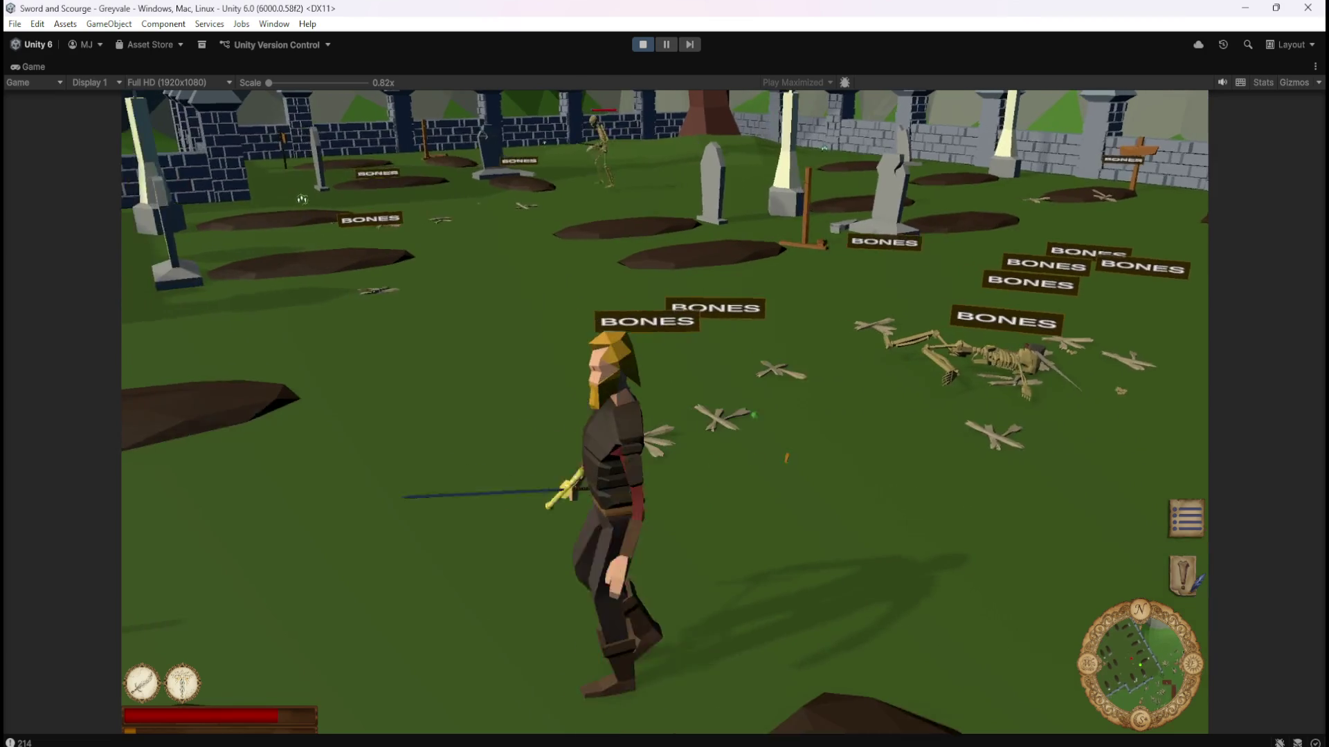
key(d)
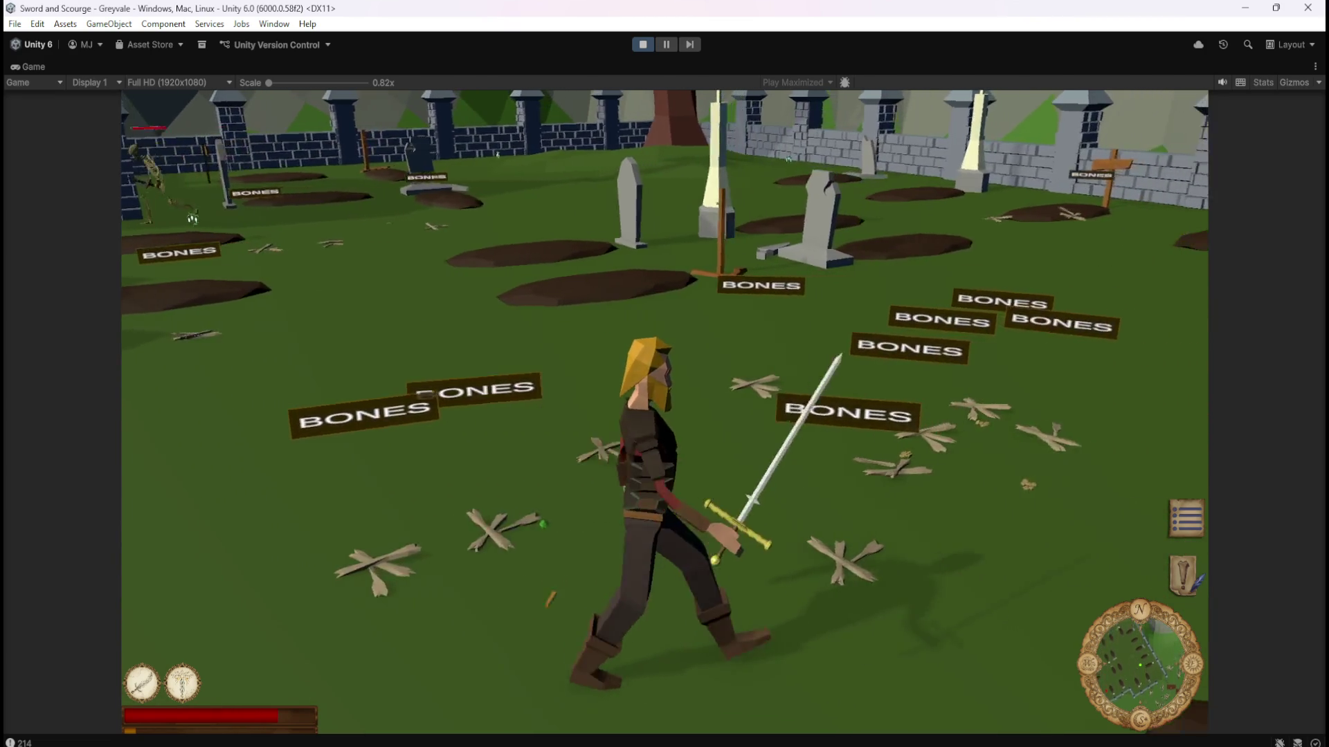
key(a)
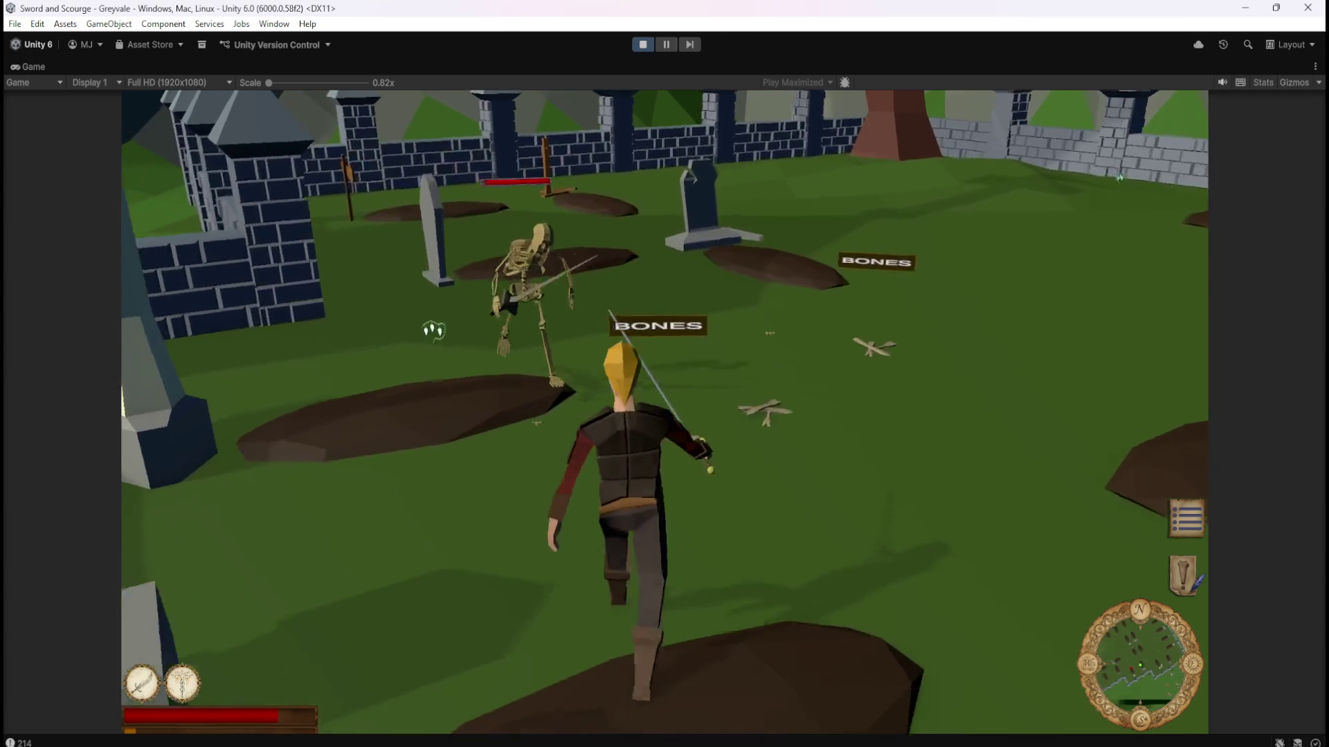
click(433, 339)
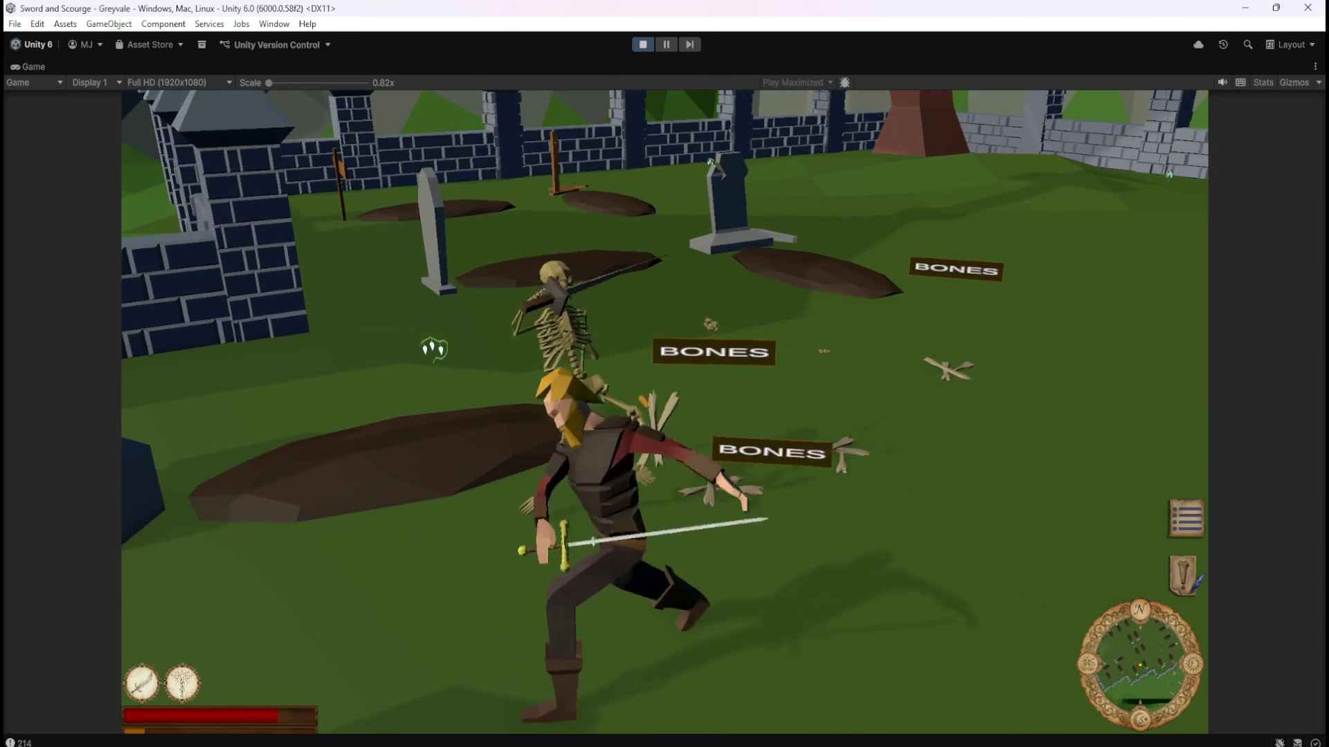
Walk past the cluster of BONES-labelled bone piles, then pause and stop play mode.
key(s)
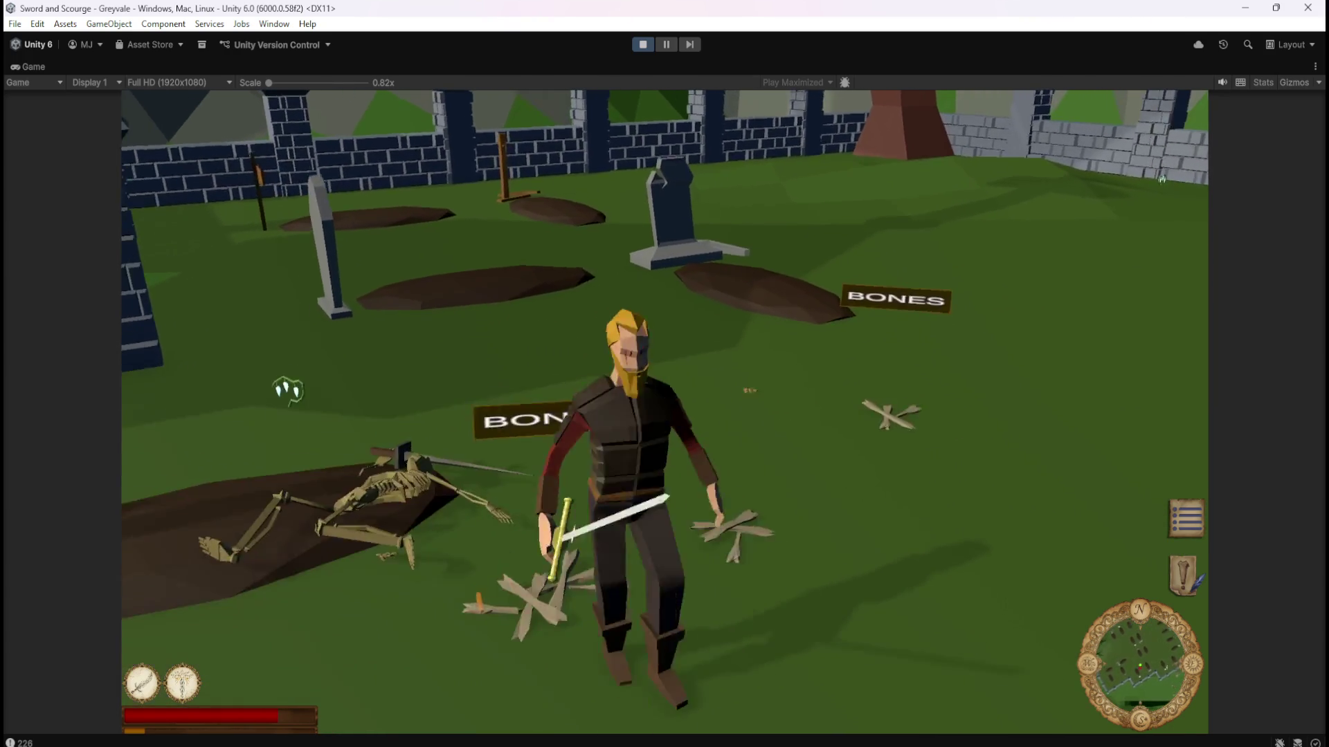
key(Right)
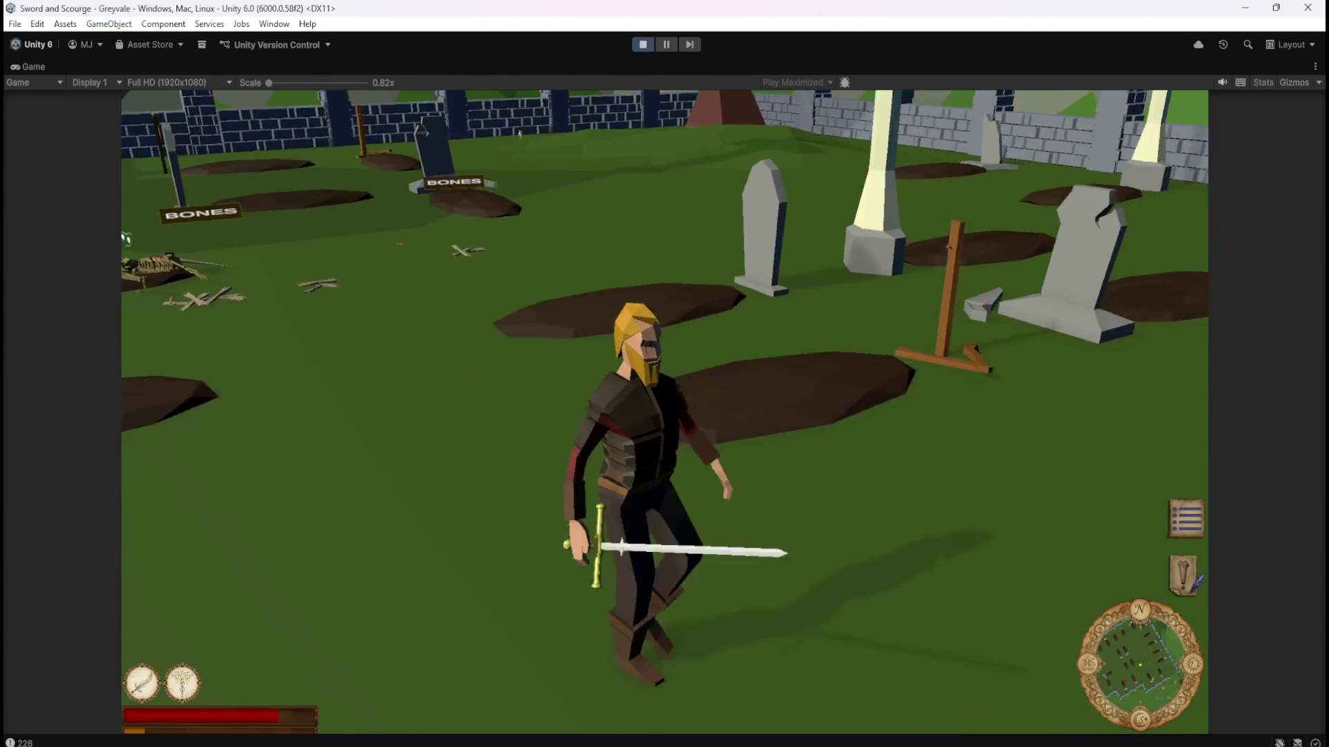
key(Left)
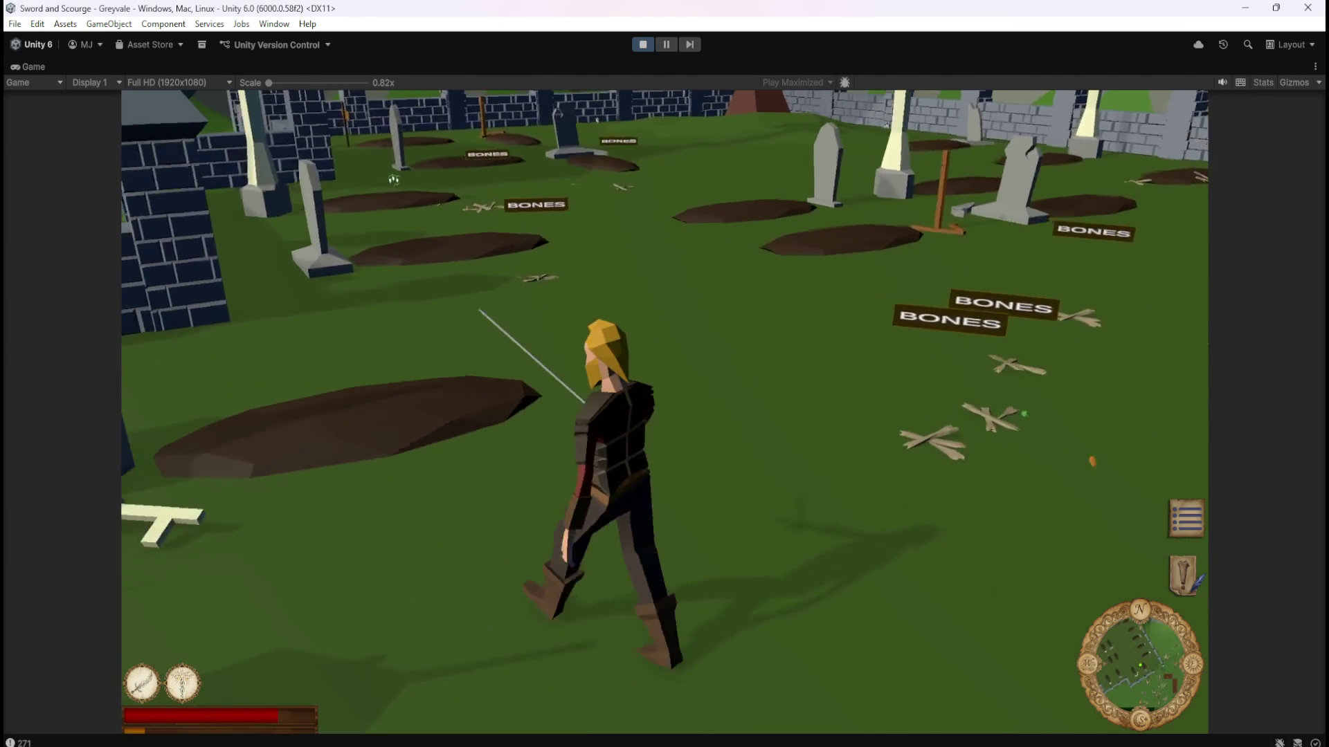
key(Escape)
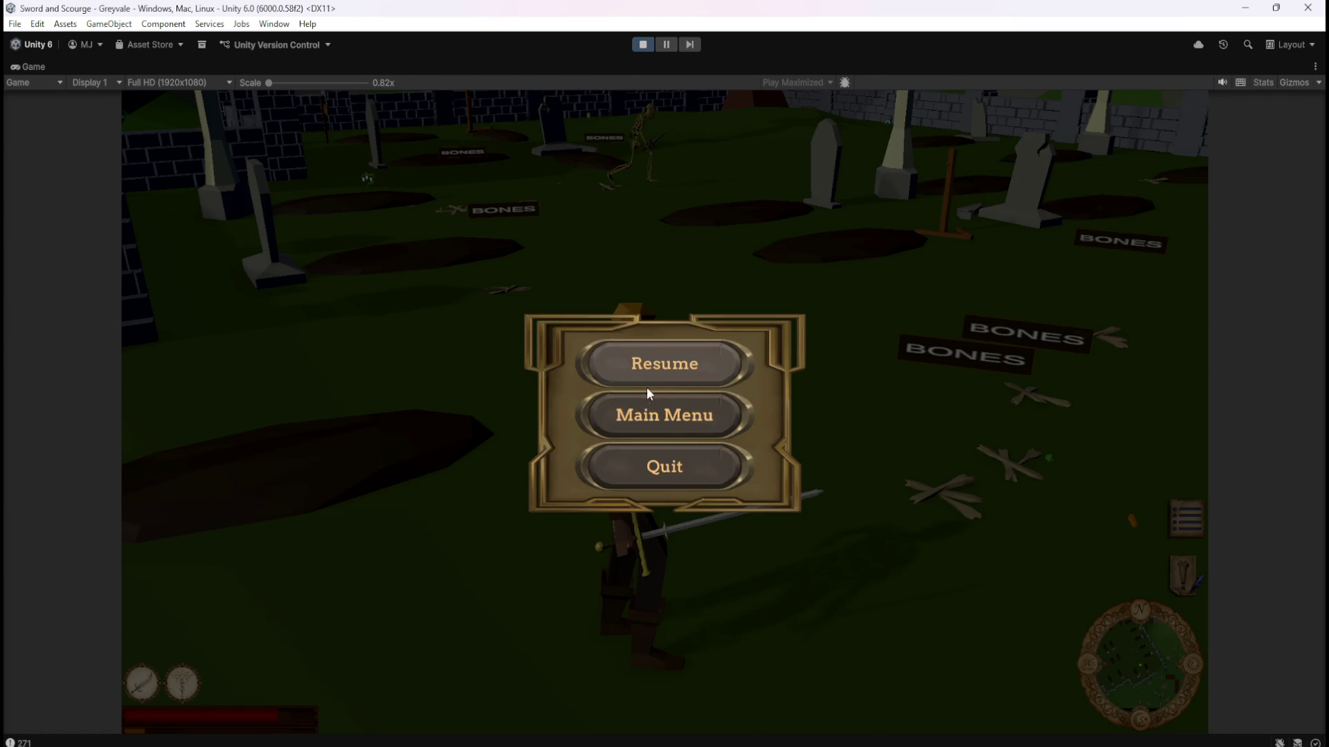
click(642, 44)
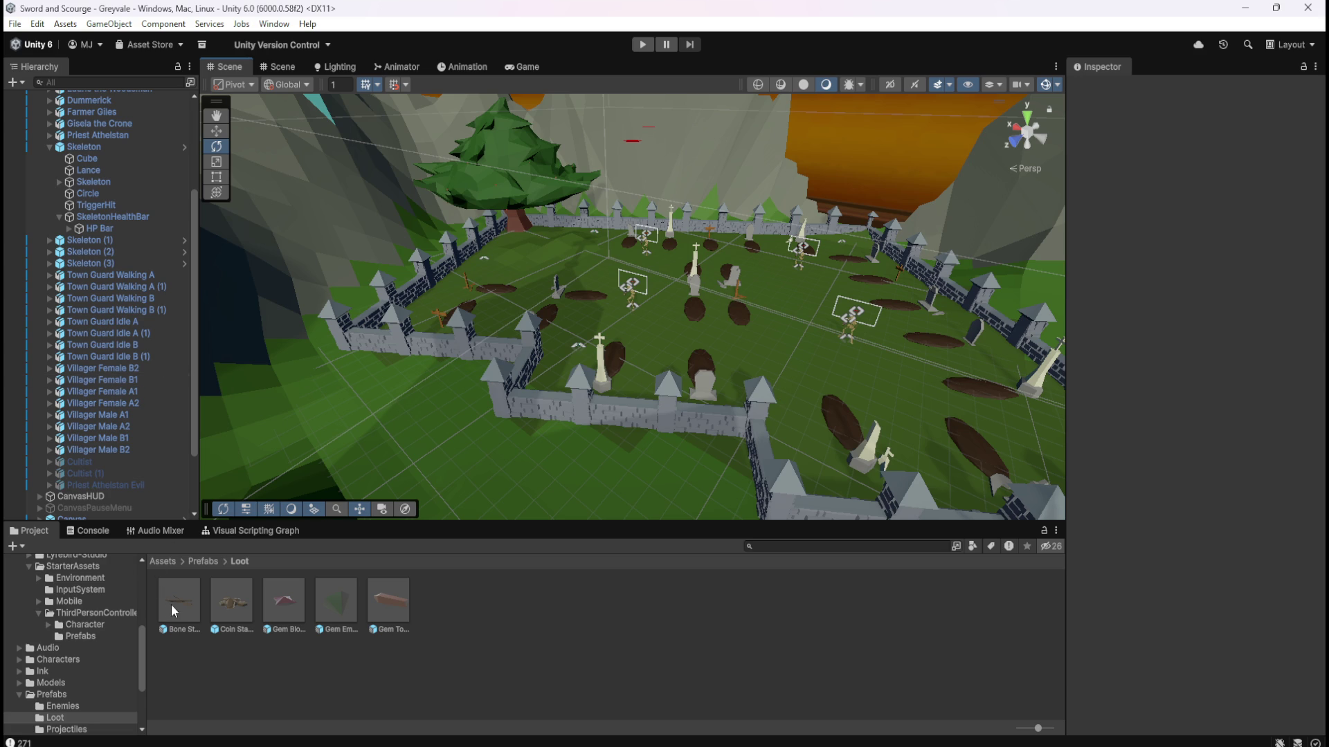
Open the LootManager's script graph from the Managers group and maximize it.
scroll(128, 472, down, 3)
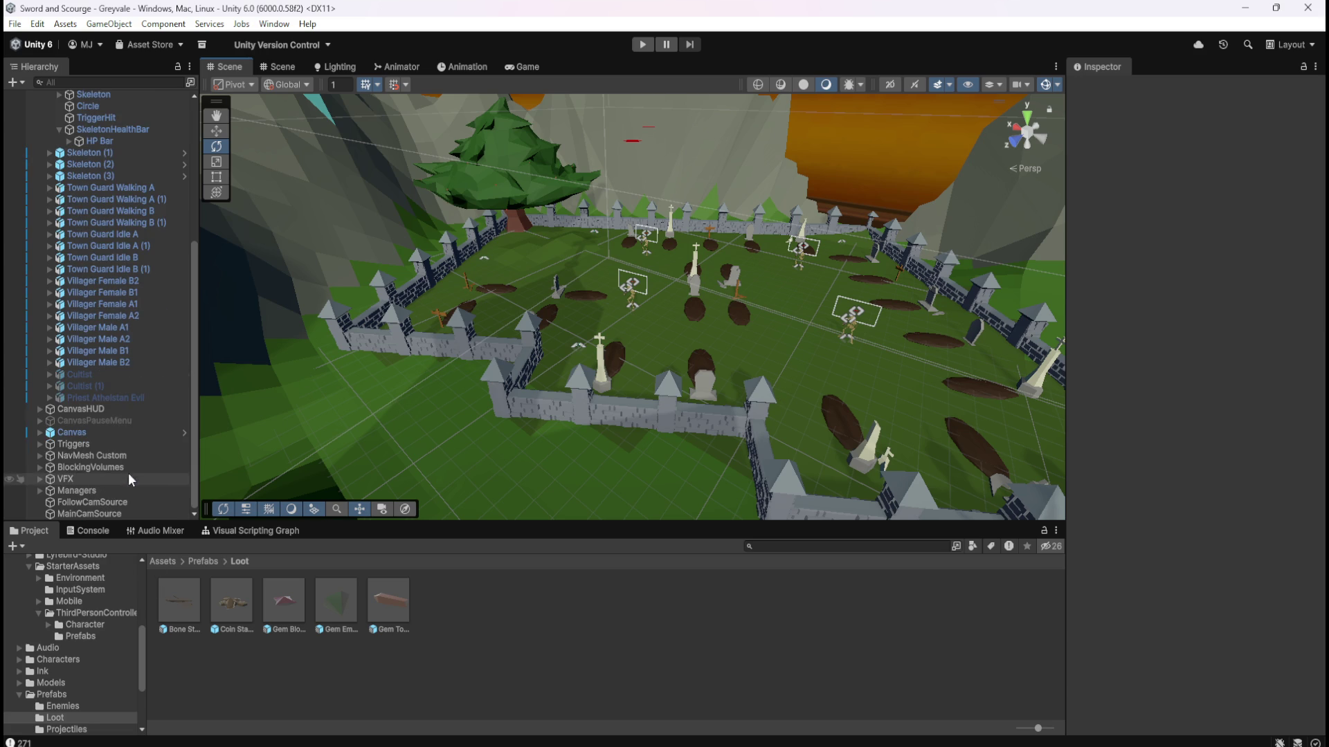
click(41, 491)
click(79, 489)
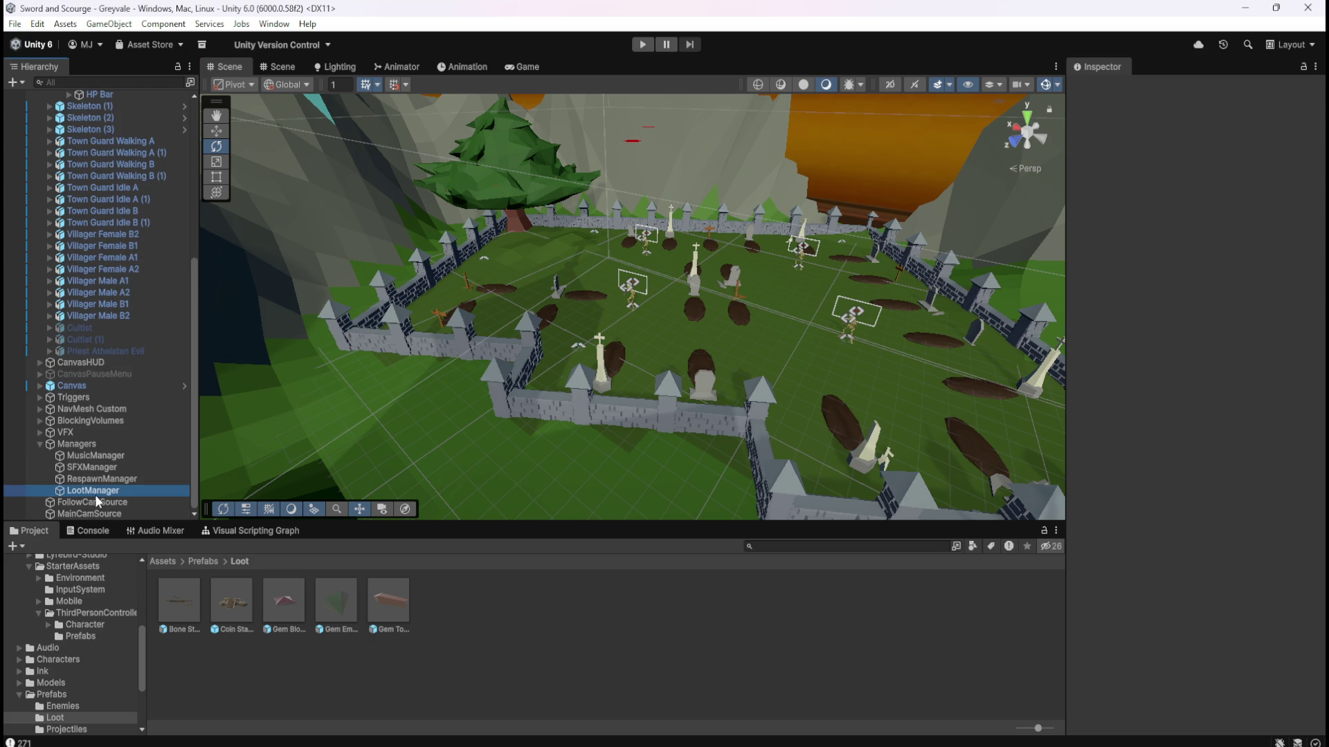
click(227, 531)
key(shift+space)
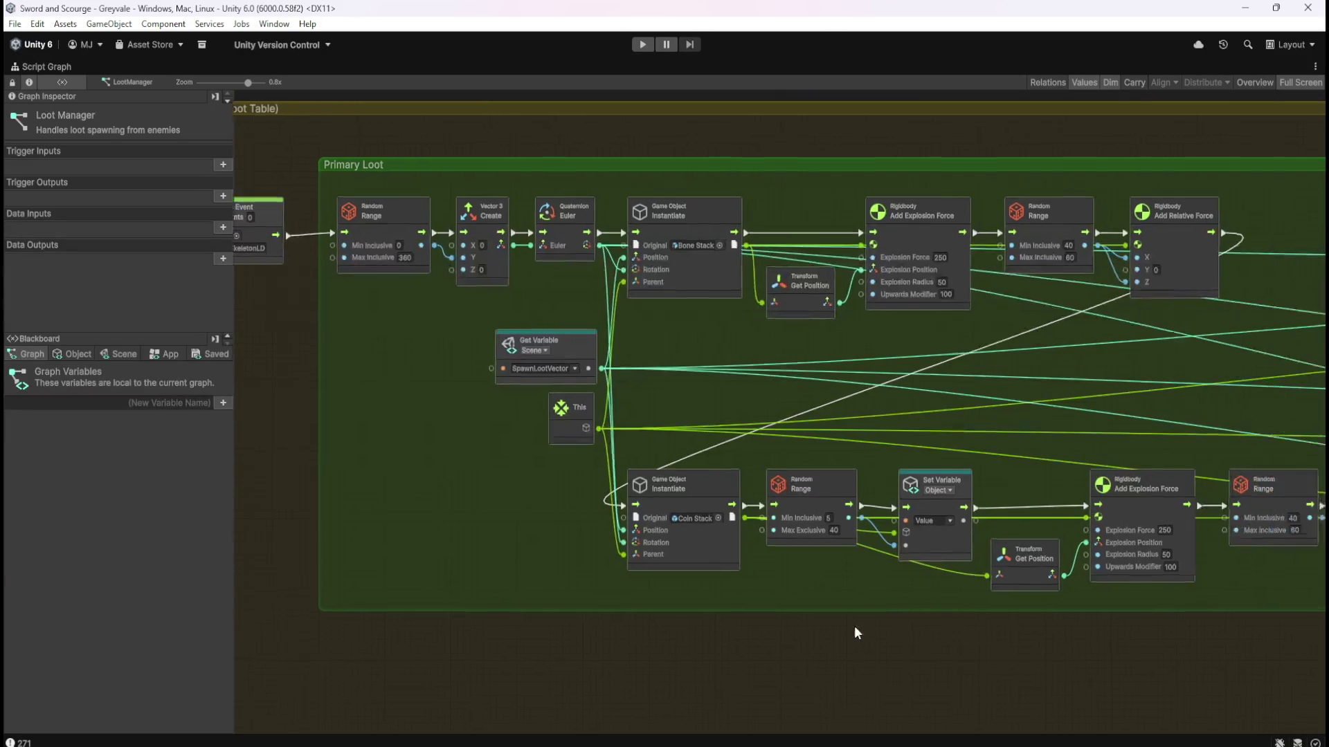
Pan from the GREYVALE Skeleton loot table to the Rare Loot gem spawning and explosion force nodes.
mouse_move(658, 634)
mouse_down()
mouse_move(772, 680)
mouse_move(821, 650)
mouse_up()
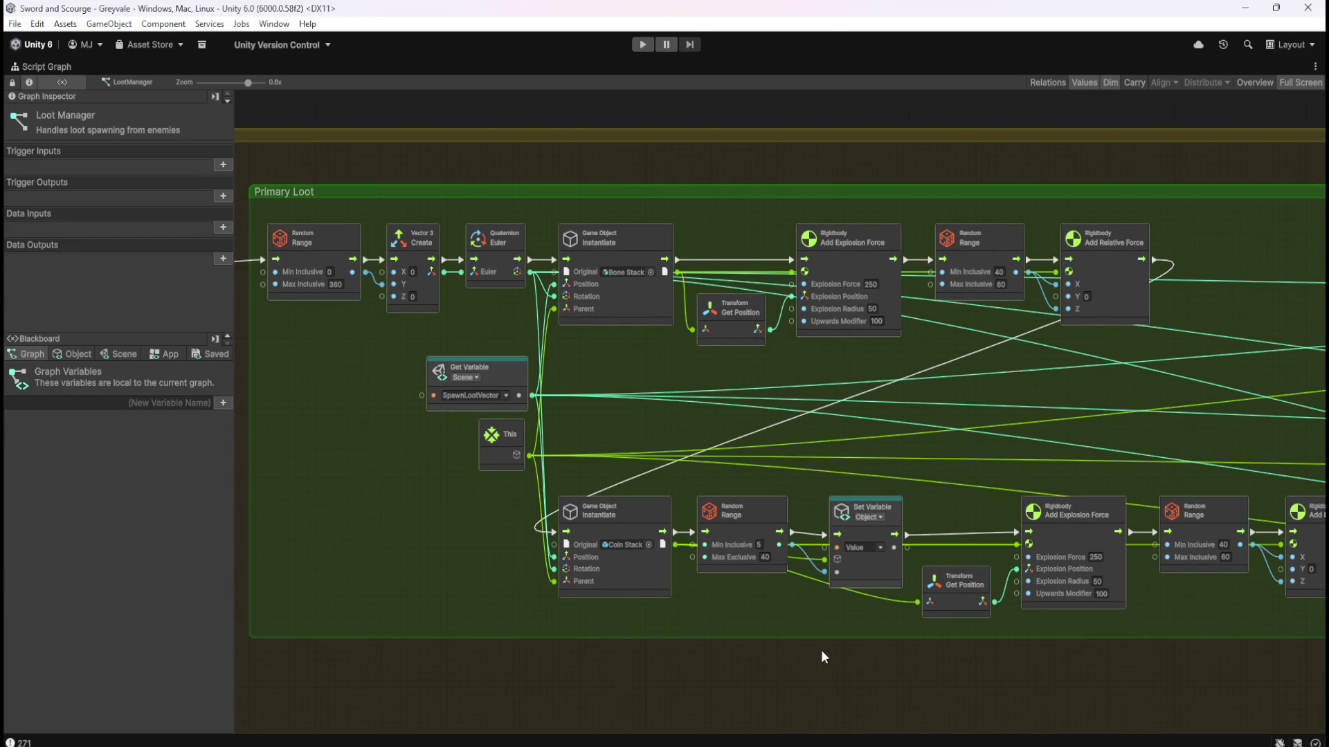
mouse_move(476, 529)
mouse_down()
mouse_move(455, 559)
mouse_move(500, 583)
mouse_move(617, 592)
mouse_up()
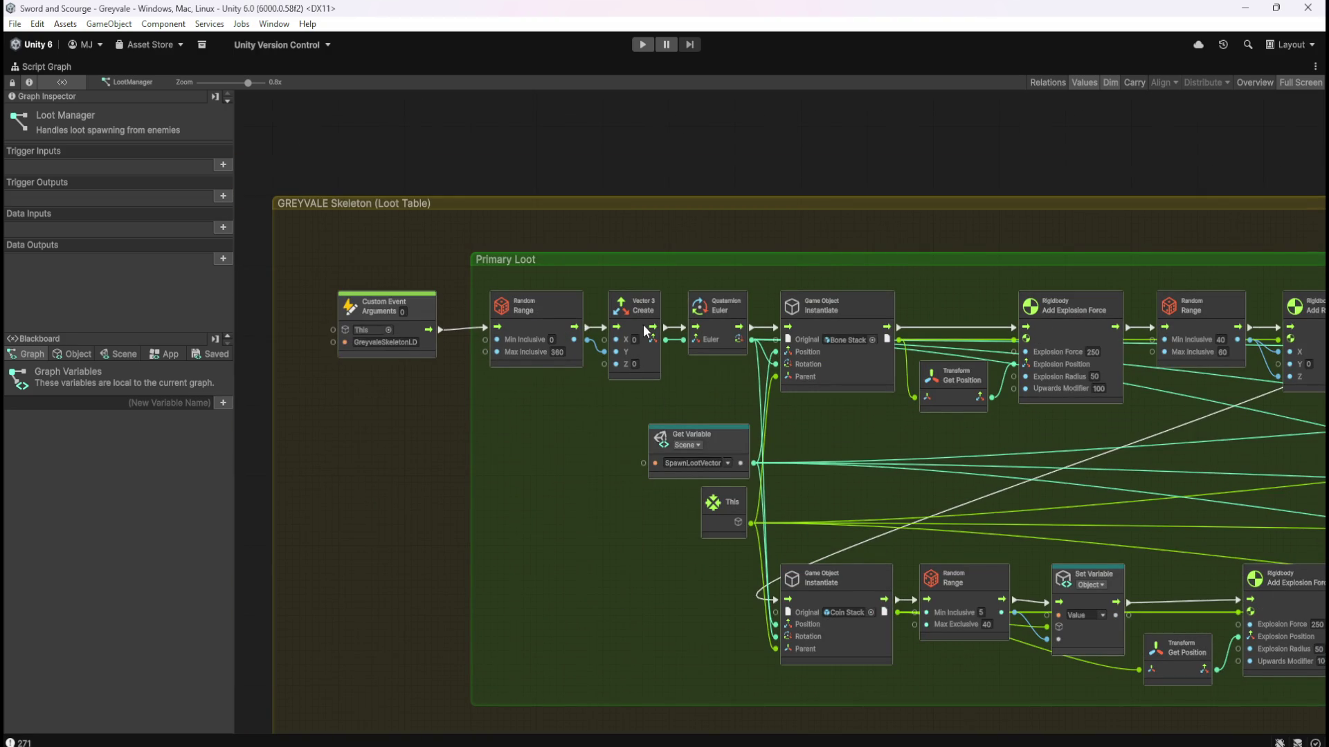
drag(719, 396, 597, 364)
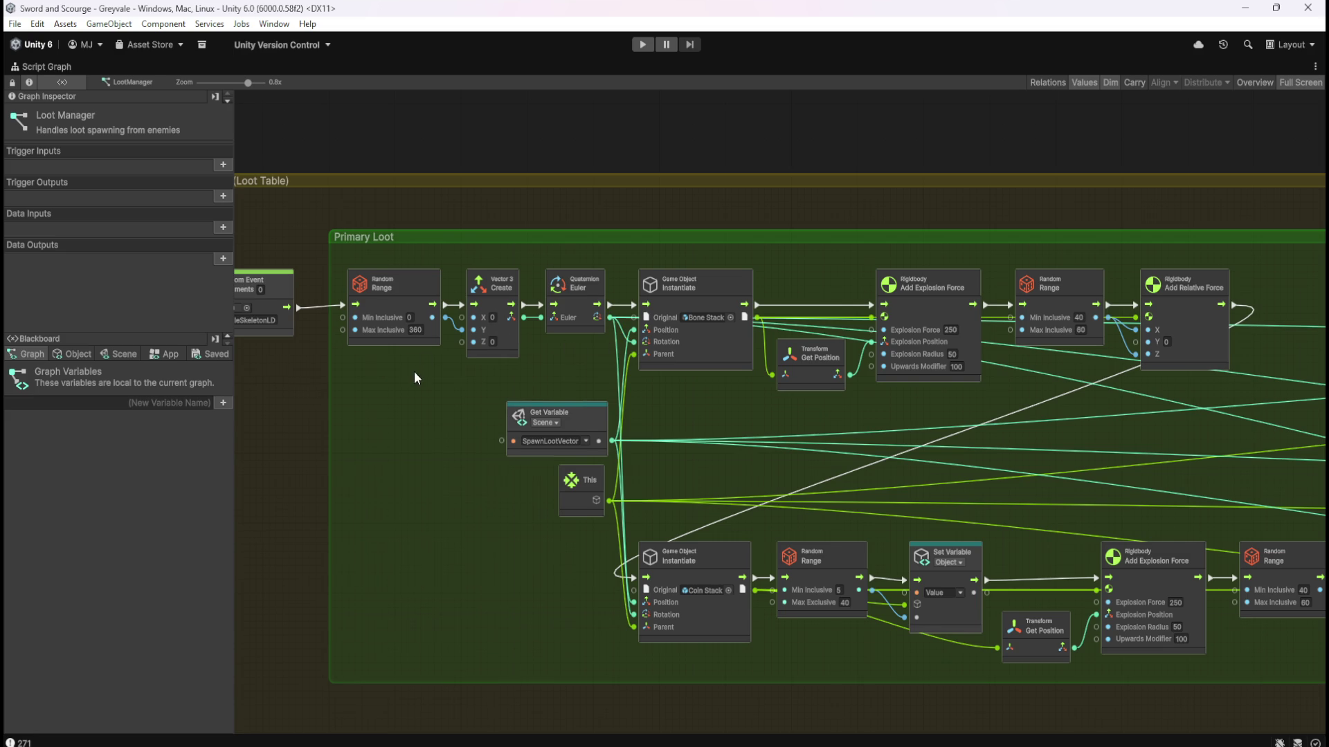
drag(414, 372, 549, 386)
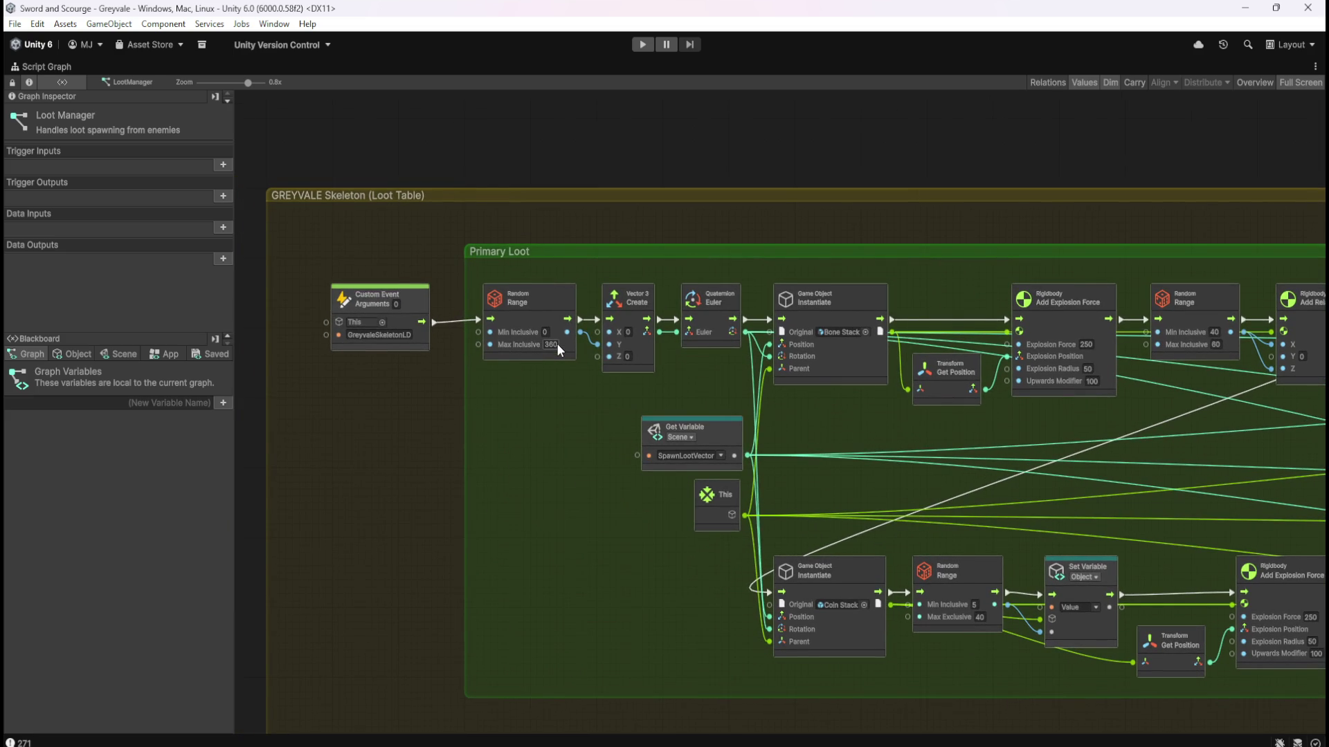
drag(856, 420, 619, 399)
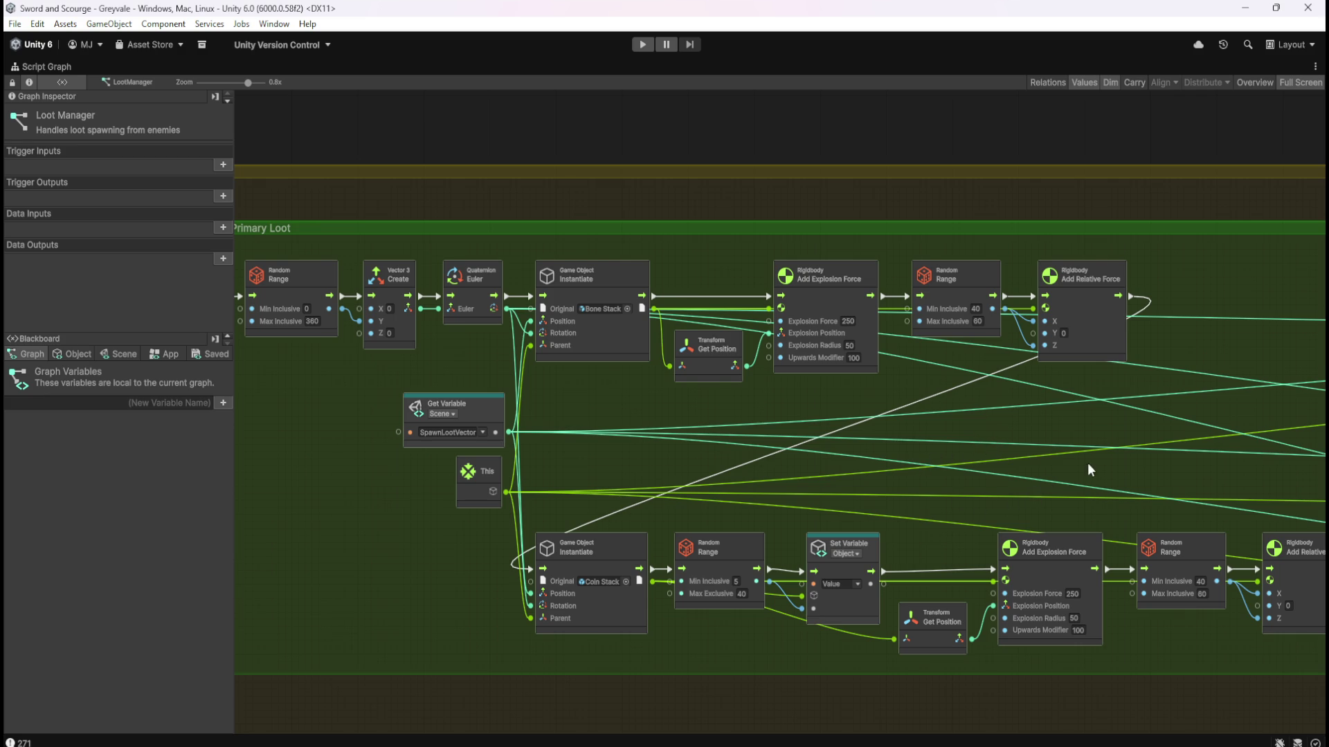
drag(1087, 464, 559, 387)
drag(1115, 417, 592, 396)
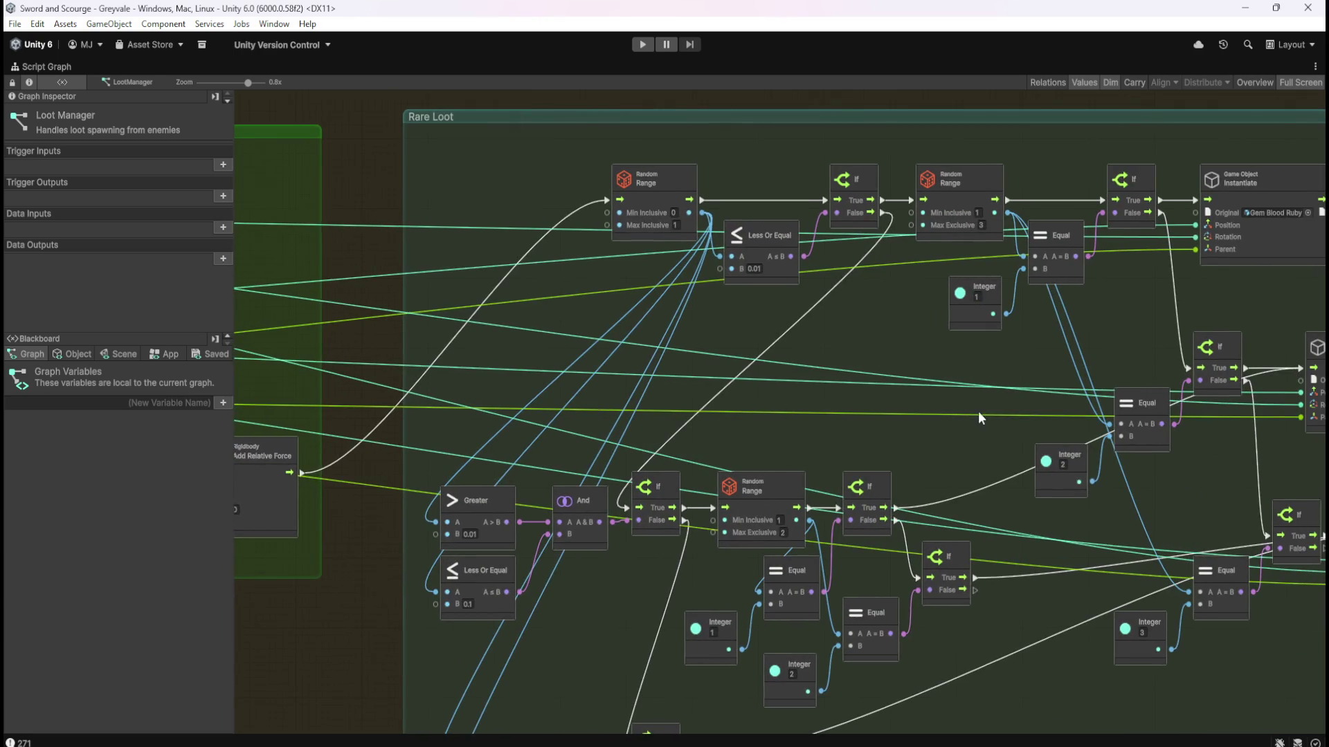
drag(978, 411, 510, 410)
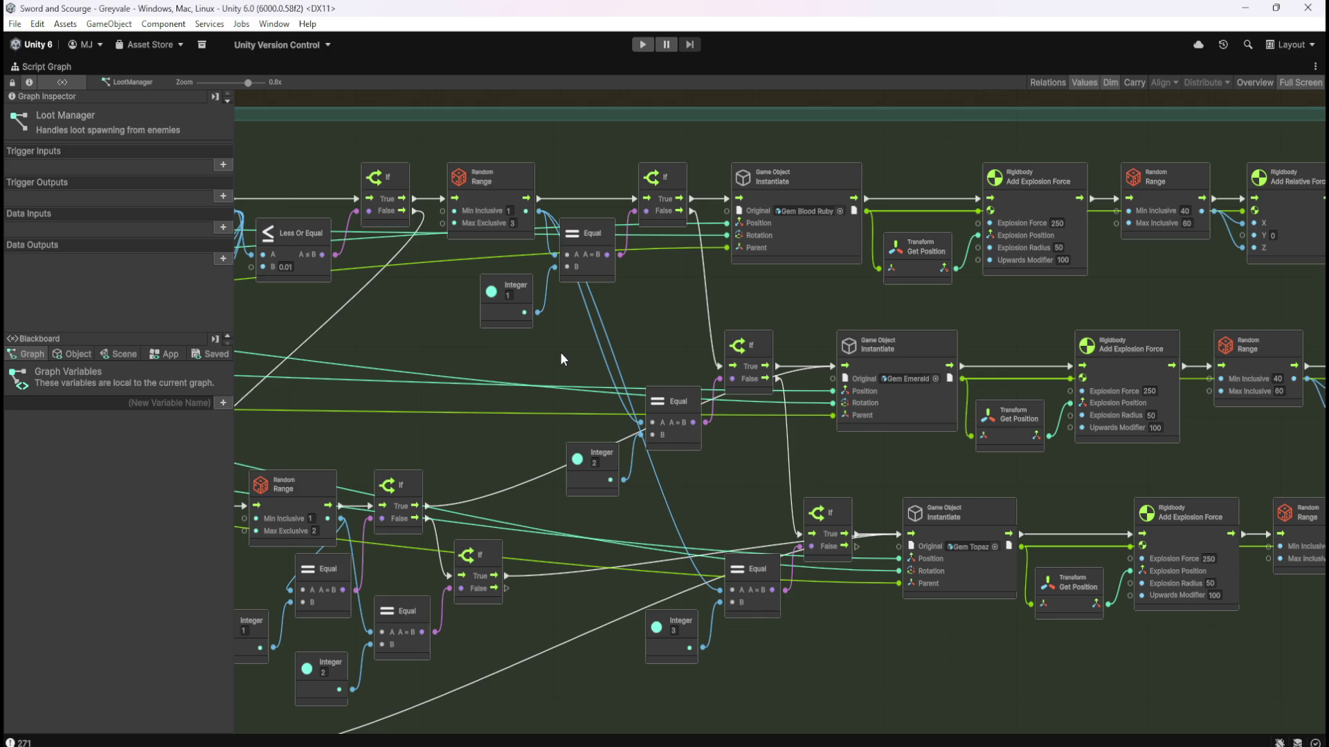
Restore the normal layout and open the Bone Stack prefab from the project files, selecting its Canvas.
key(shift+space)
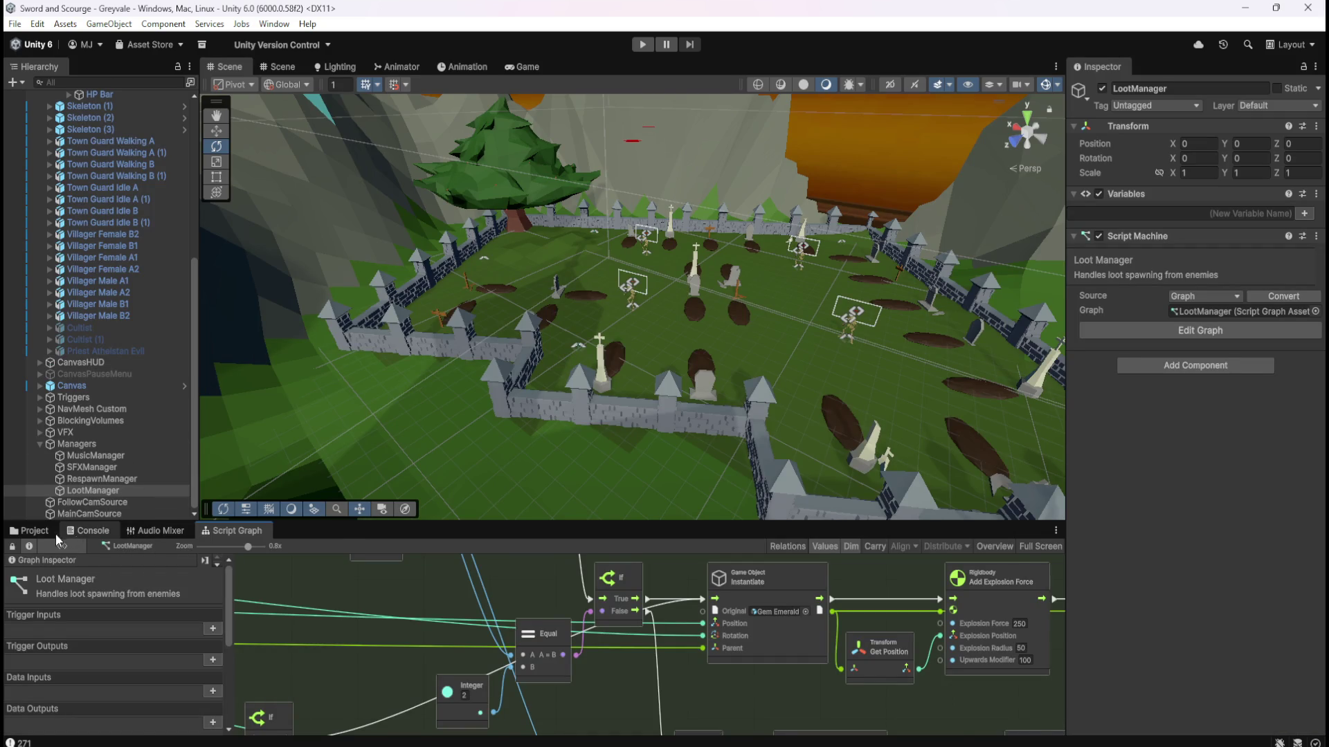
key(ctrl+5)
double_click(177, 592)
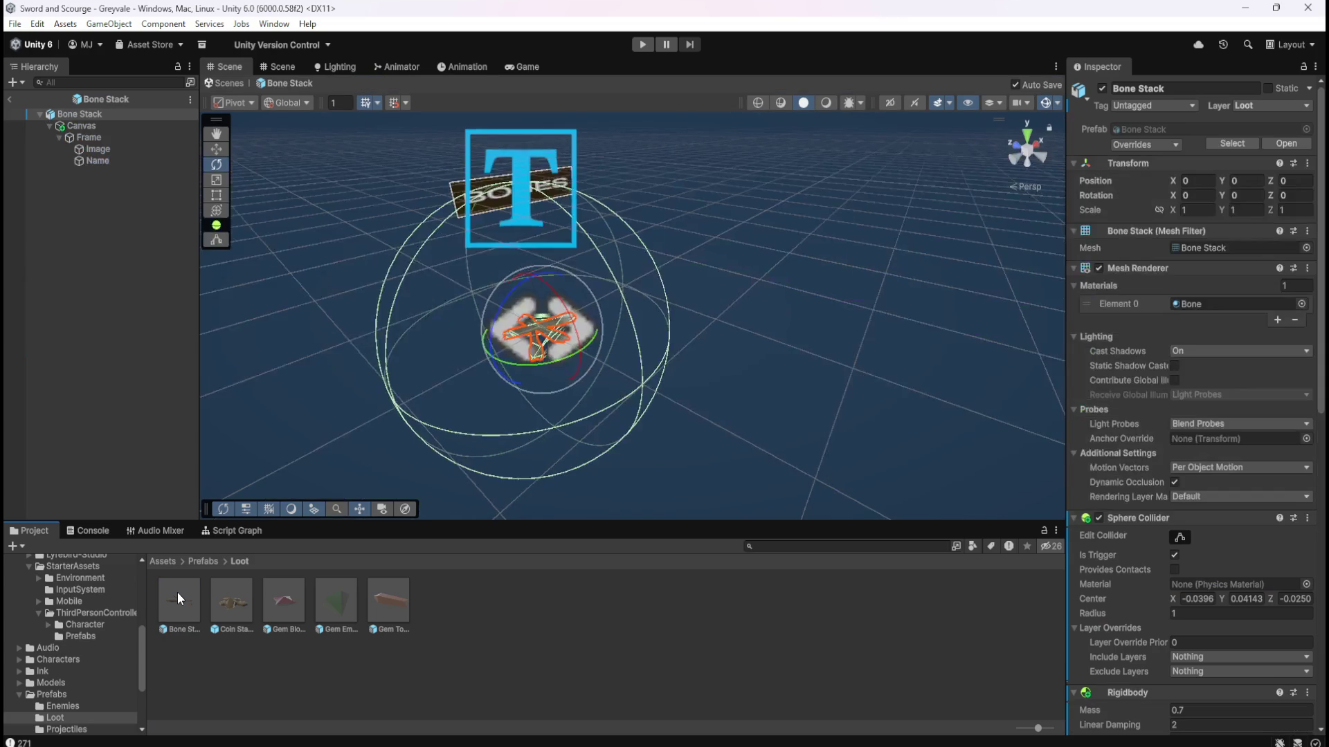
click(86, 126)
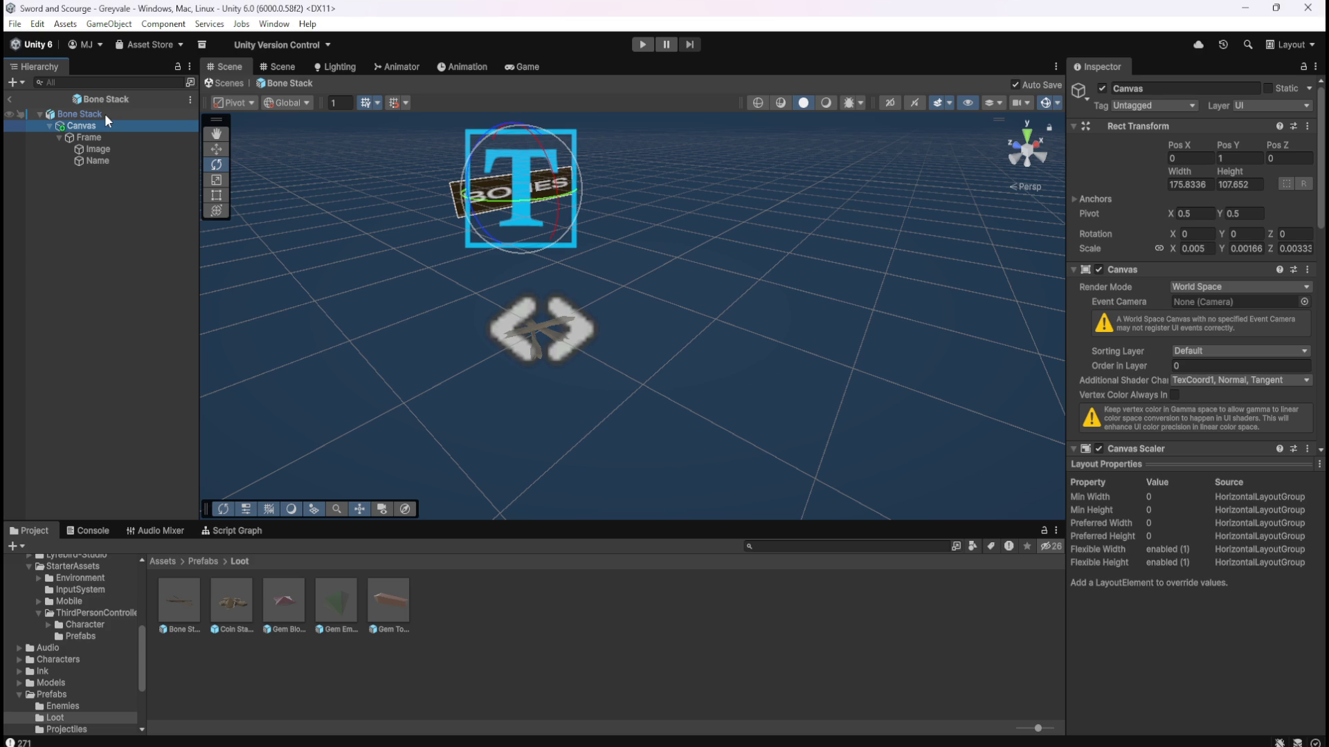
Compare the Bone Stack root and its Canvas by selecting each in turn.
click(105, 114)
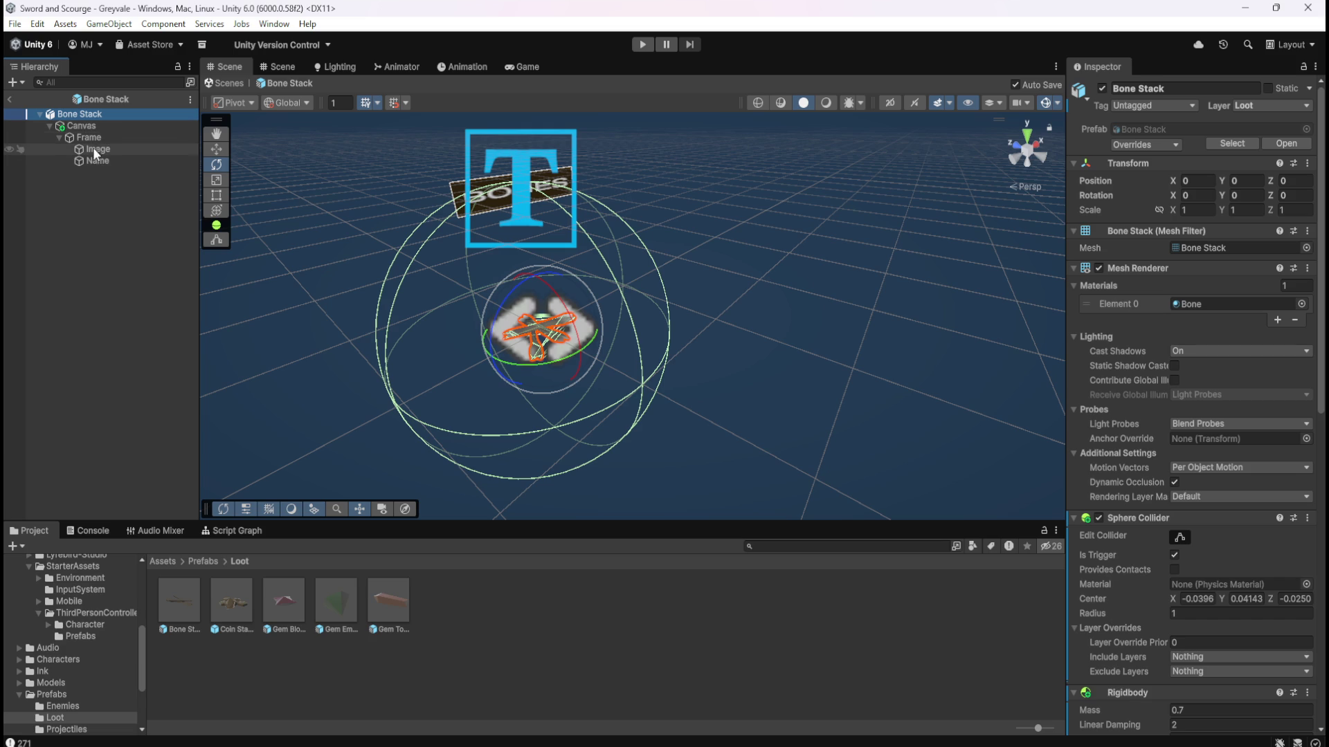
click(103, 125)
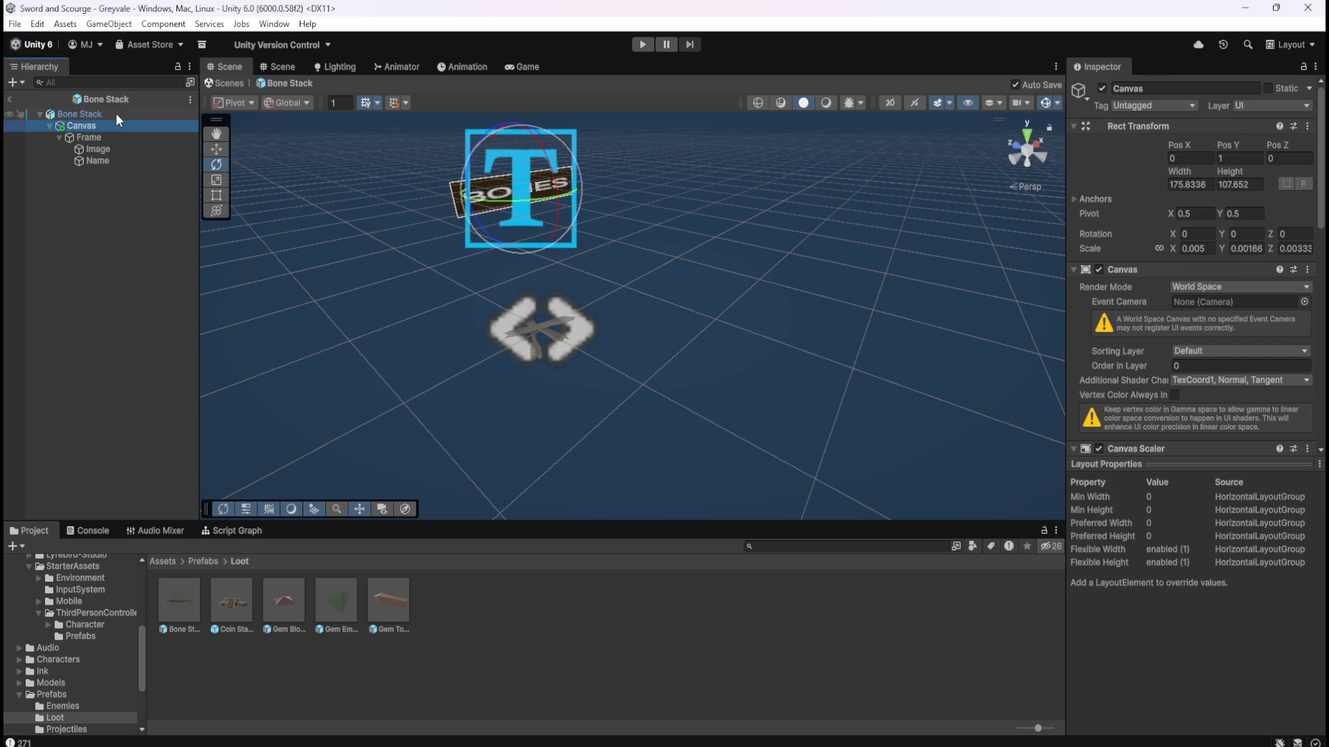
click(115, 114)
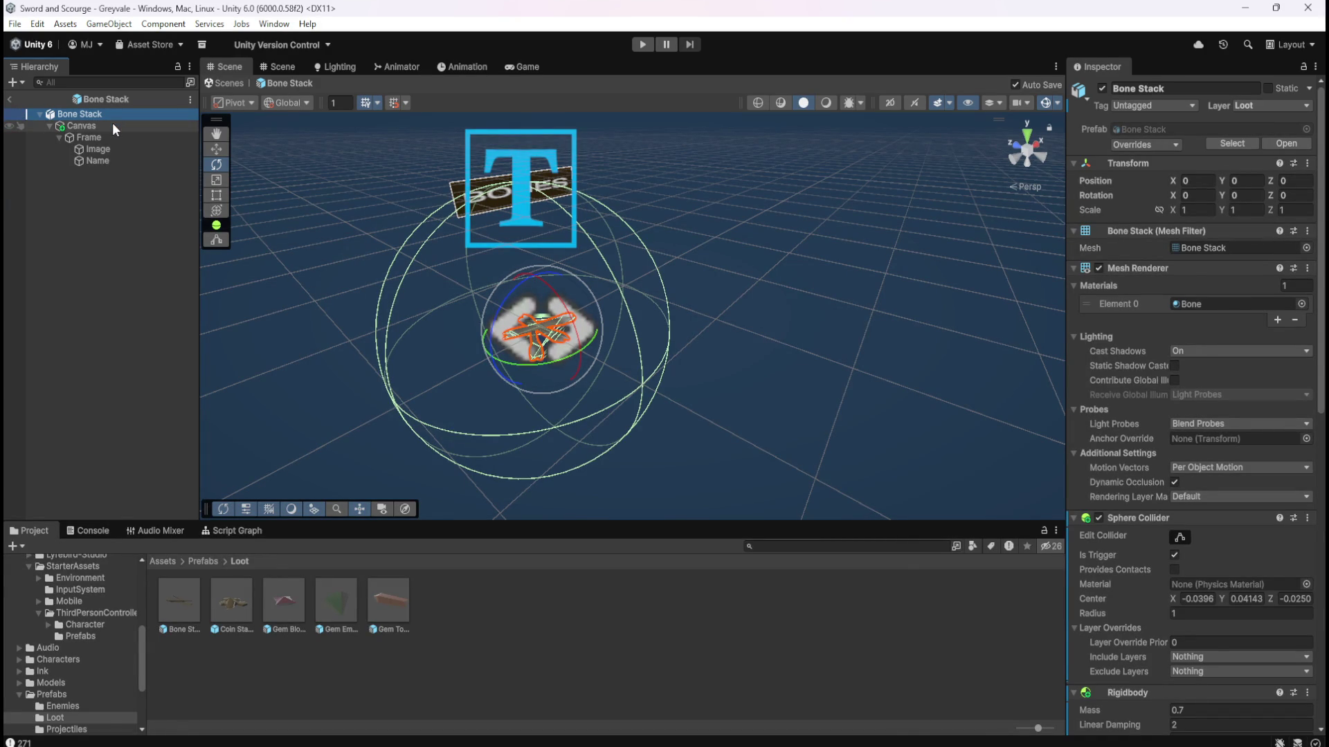
click(112, 126)
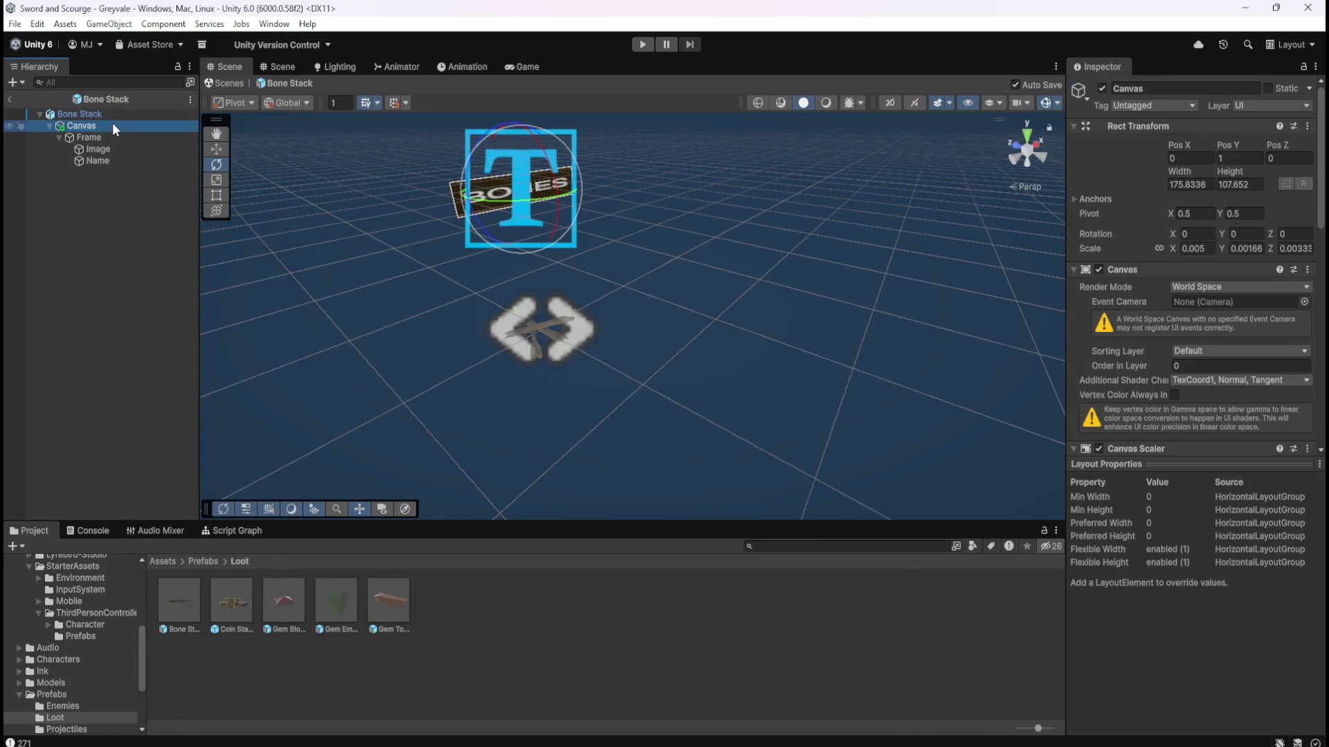
click(118, 116)
click(119, 123)
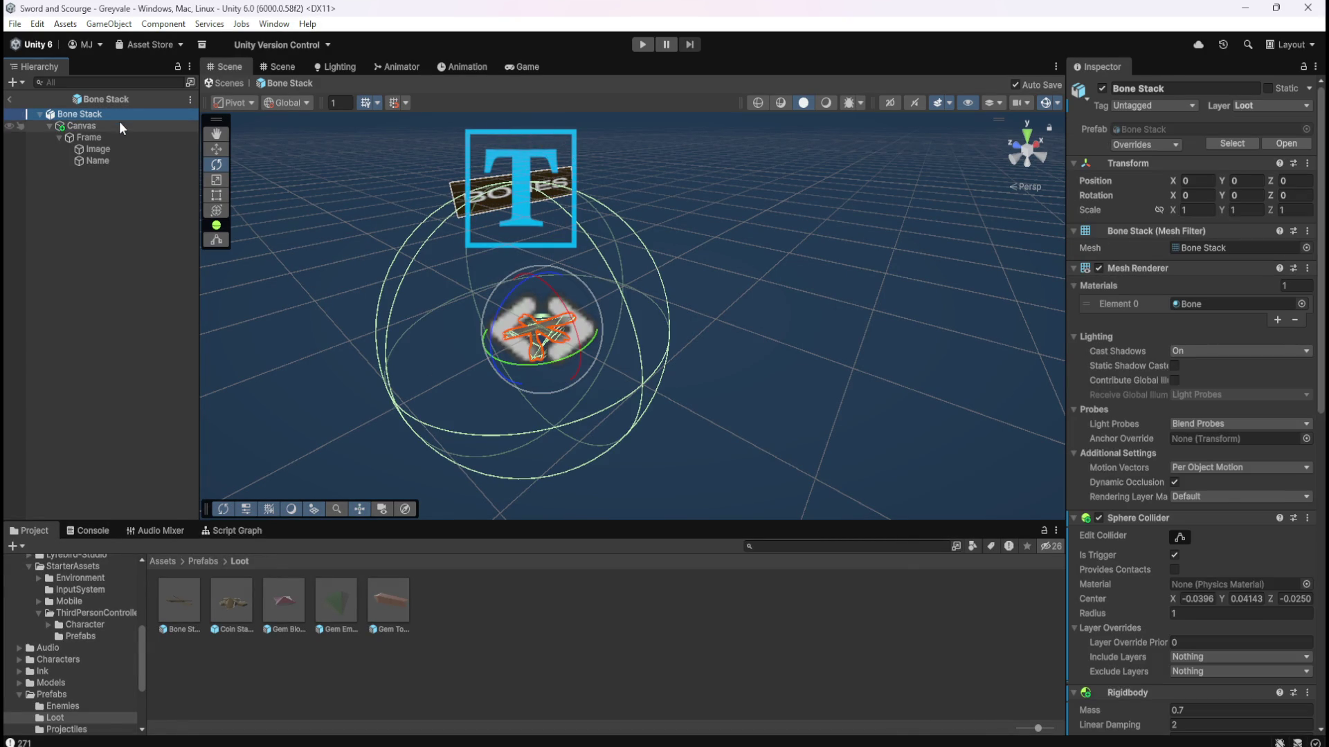
Set the Canvas Rect Transform Pos Y to 0.5.
click(1243, 159)
text(.5)
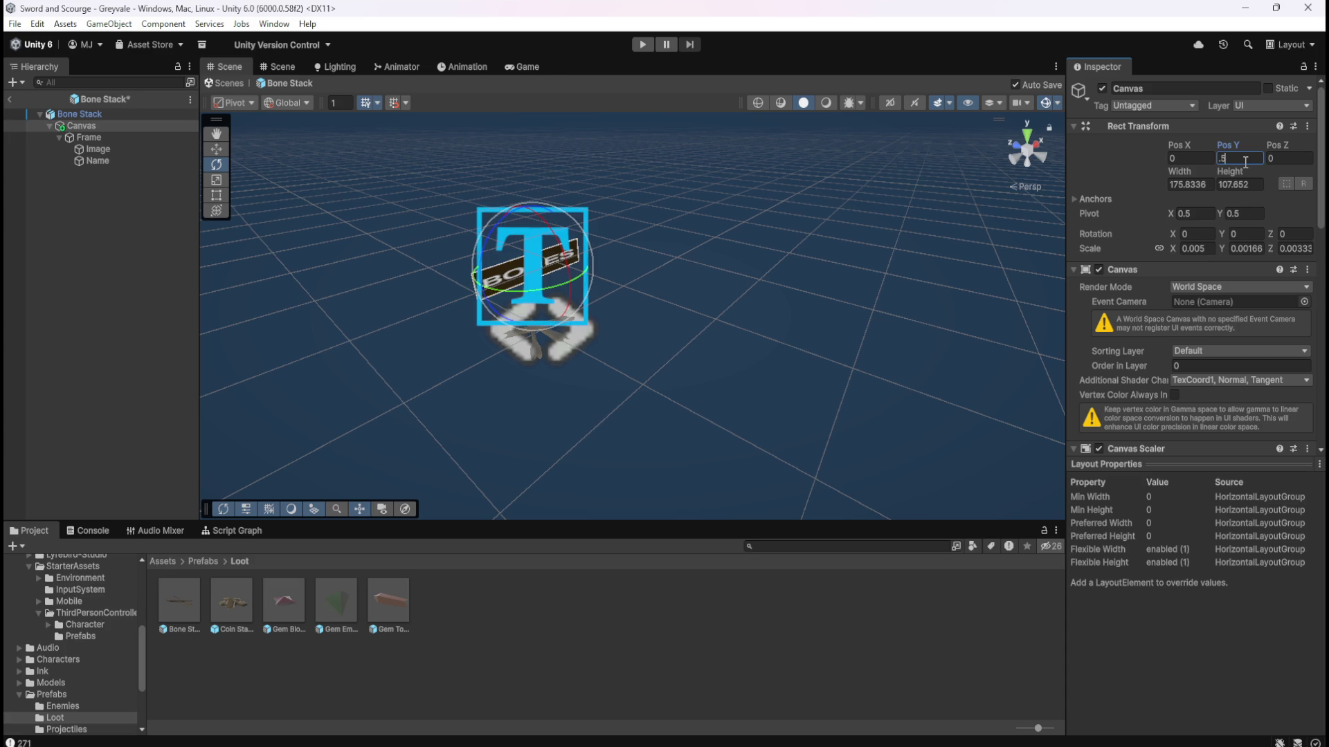
click(130, 219)
mouse_move(585, 279)
mouse_down()
mouse_move(577, 188)
mouse_move(620, 314)
mouse_up()
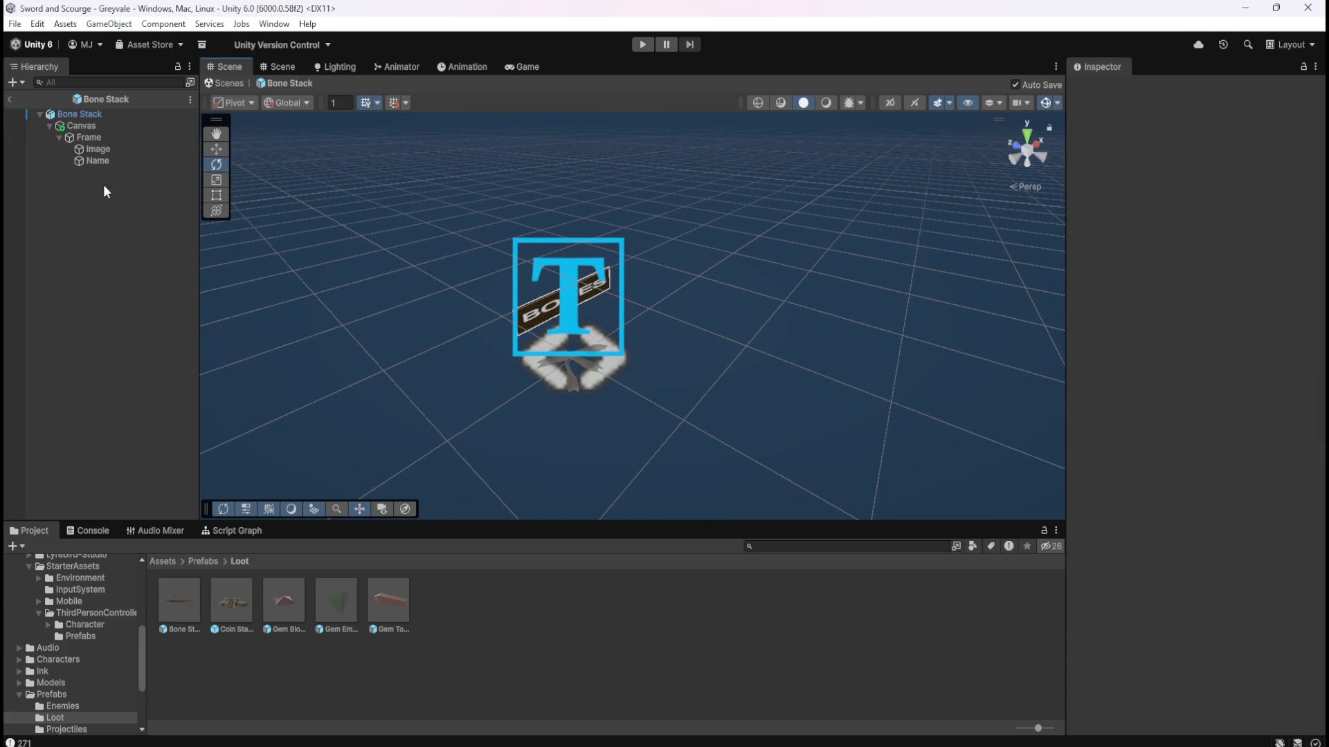
Review the Canvas's Look At Constraint settings in the Inspector.
click(114, 125)
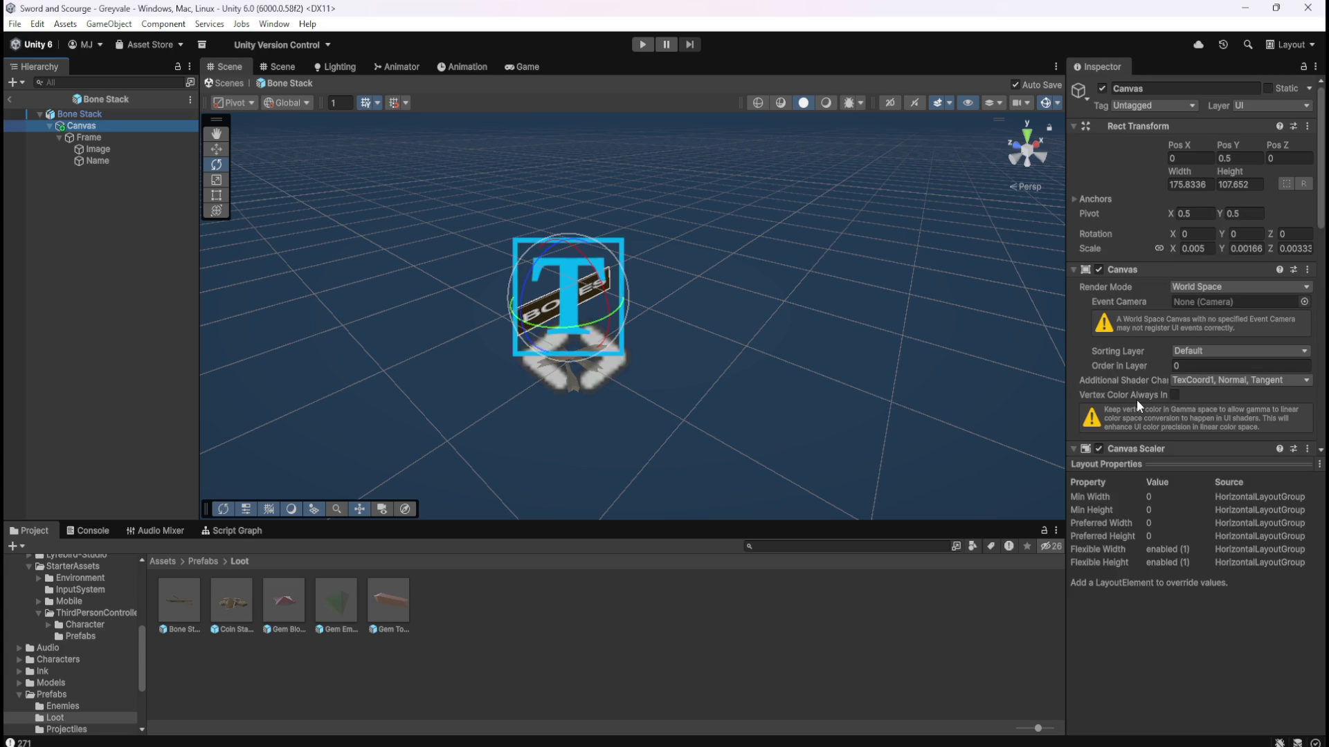
scroll(1149, 364, down, 10)
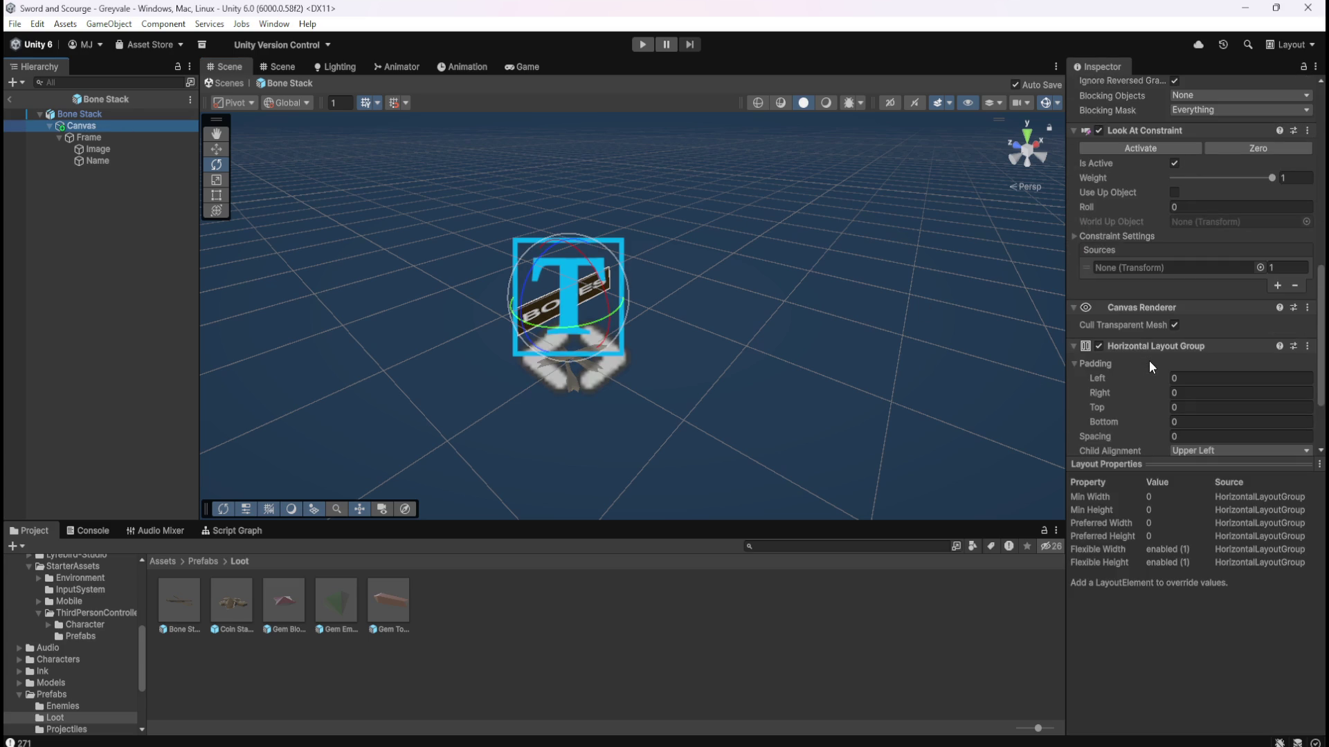
click(1073, 236)
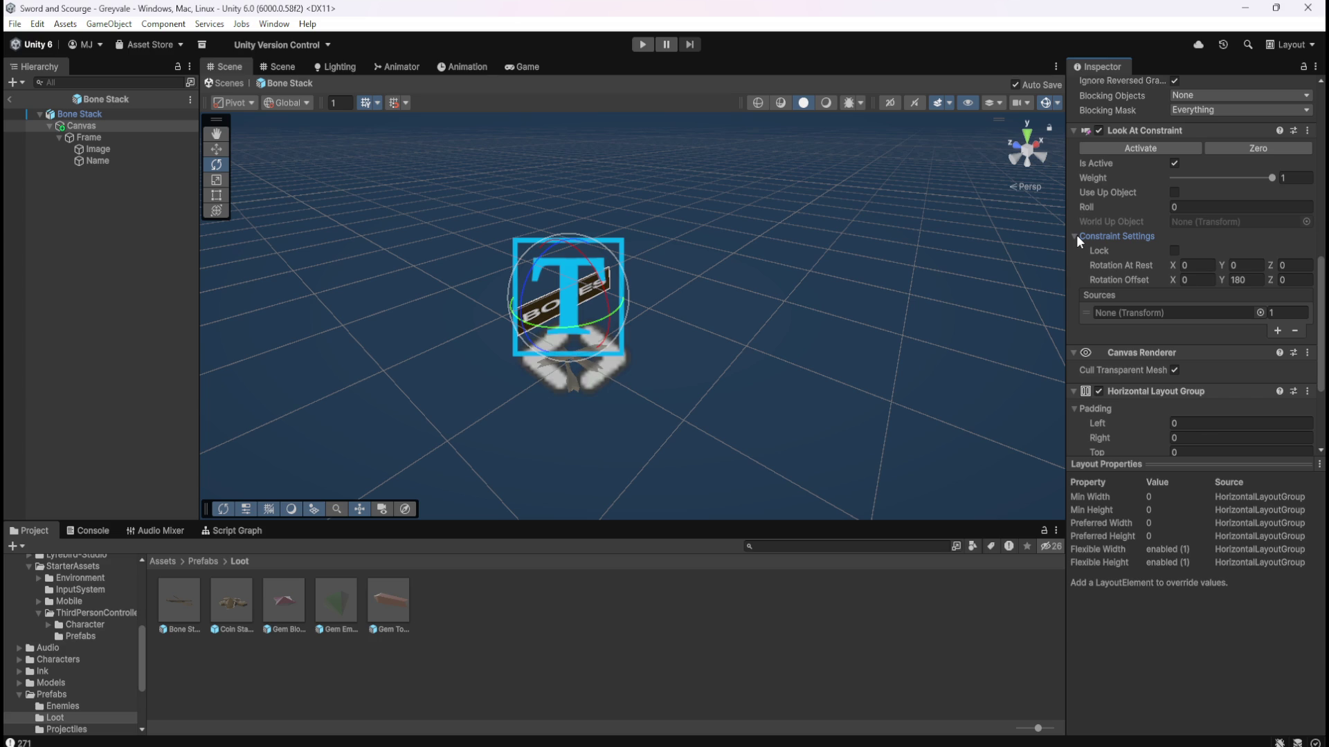
click(1077, 235)
click(1076, 235)
click(1077, 234)
mouse_move(362, 260)
mouse_down()
mouse_move(251, 234)
mouse_move(429, 245)
mouse_move(668, 232)
mouse_move(429, 277)
mouse_up()
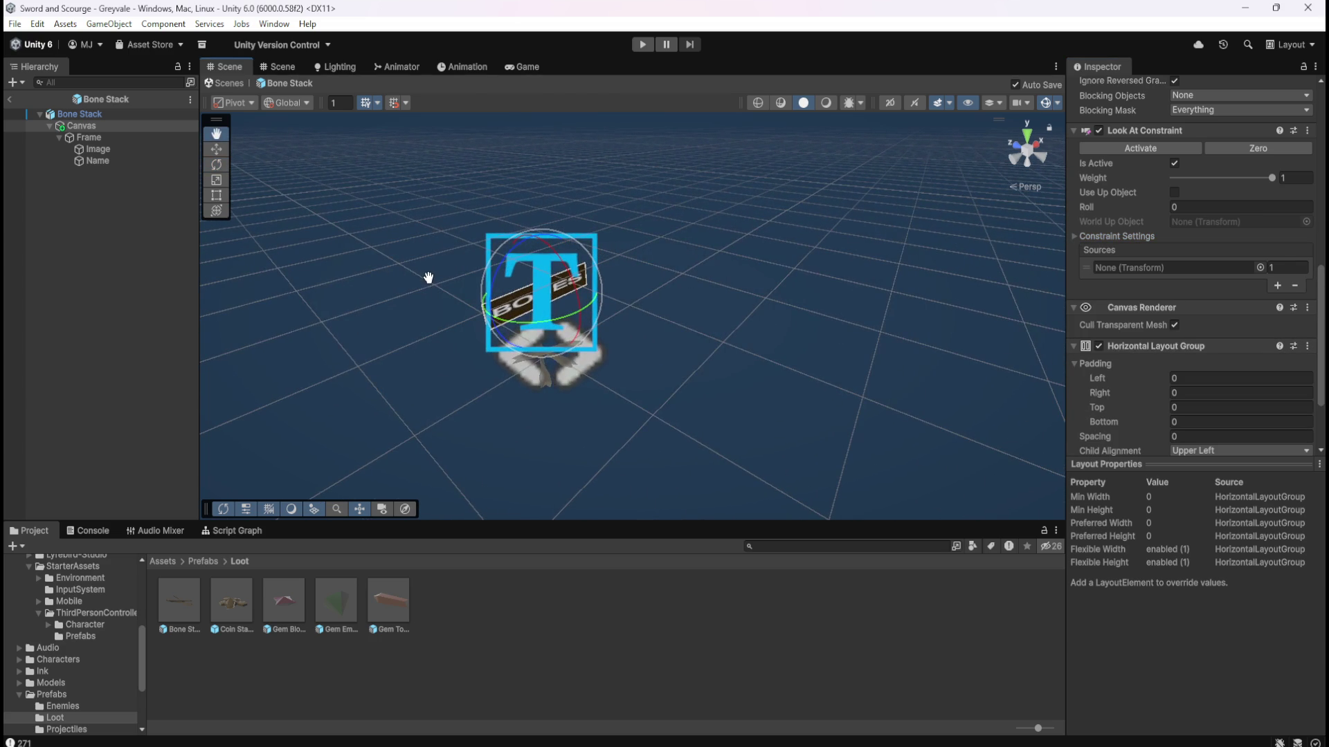
key(e)
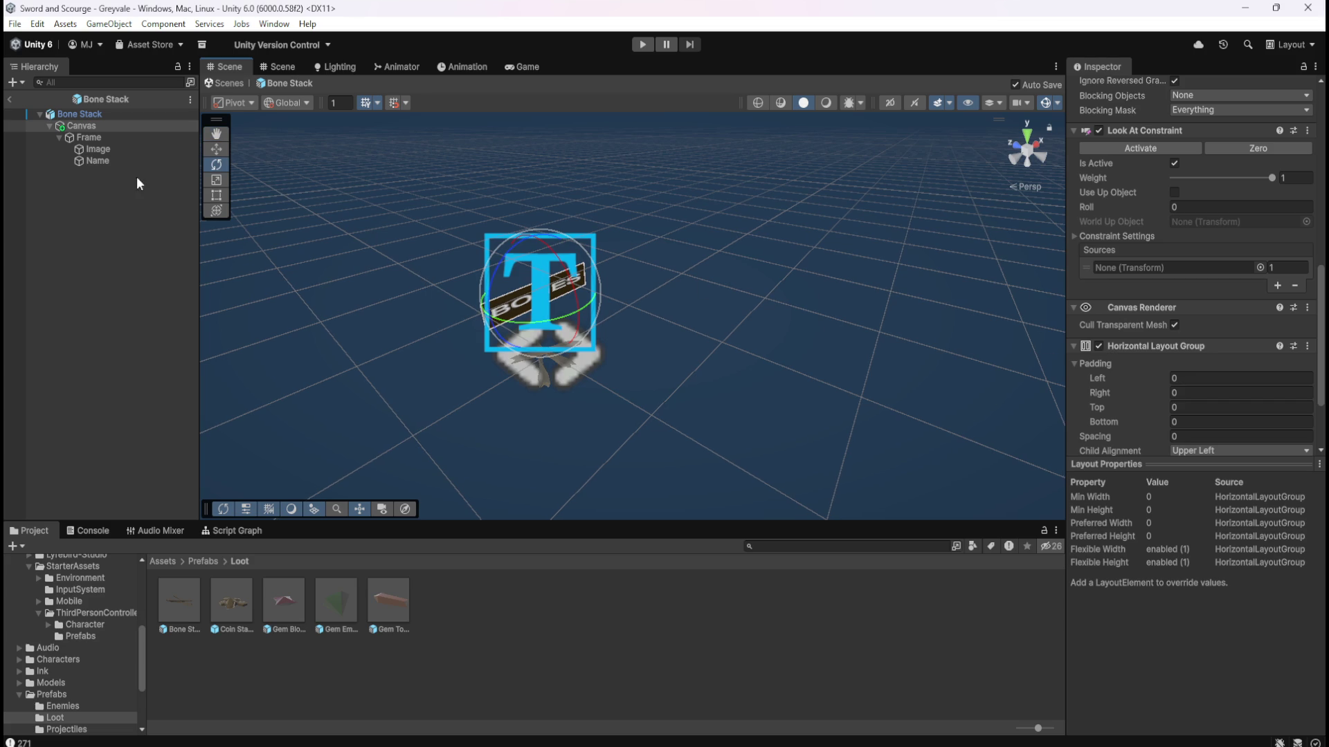
scroll(1110, 355, up, 1)
scroll(1119, 360, up, 6)
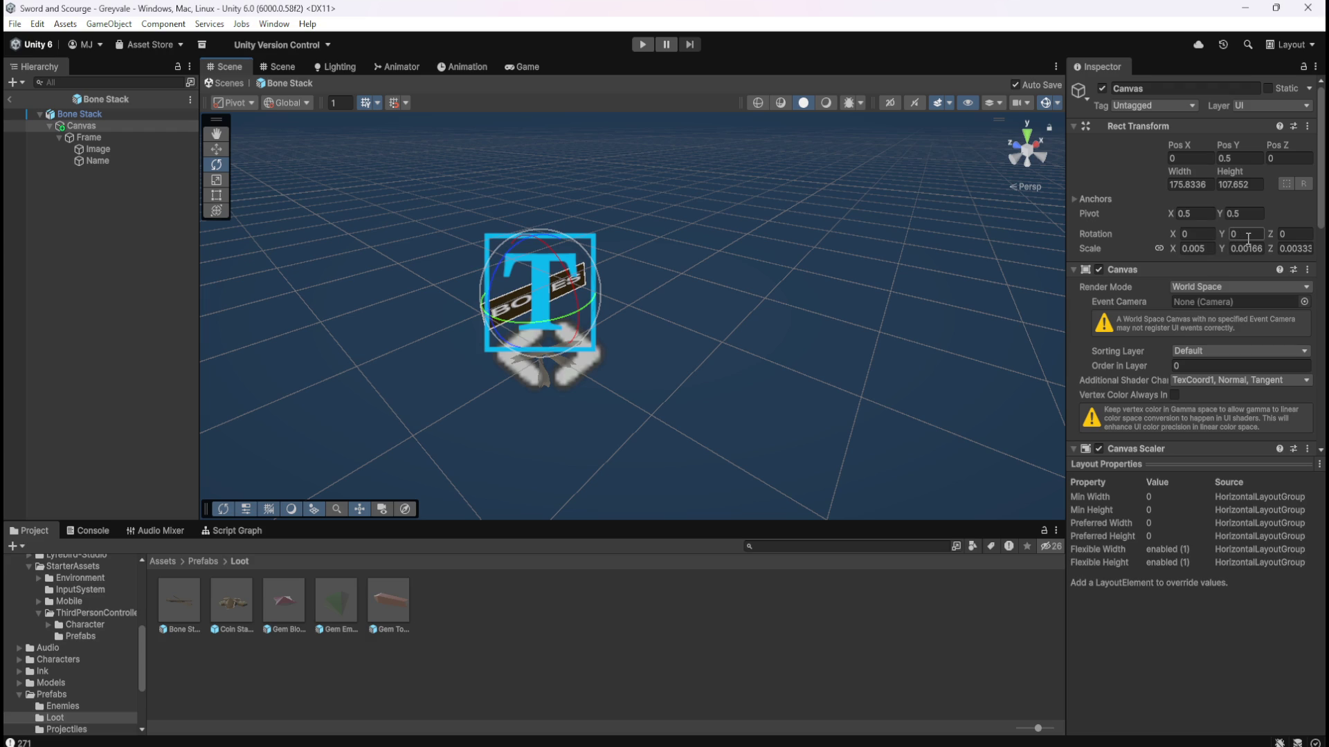
click(104, 136)
click(101, 147)
click(103, 159)
click(107, 152)
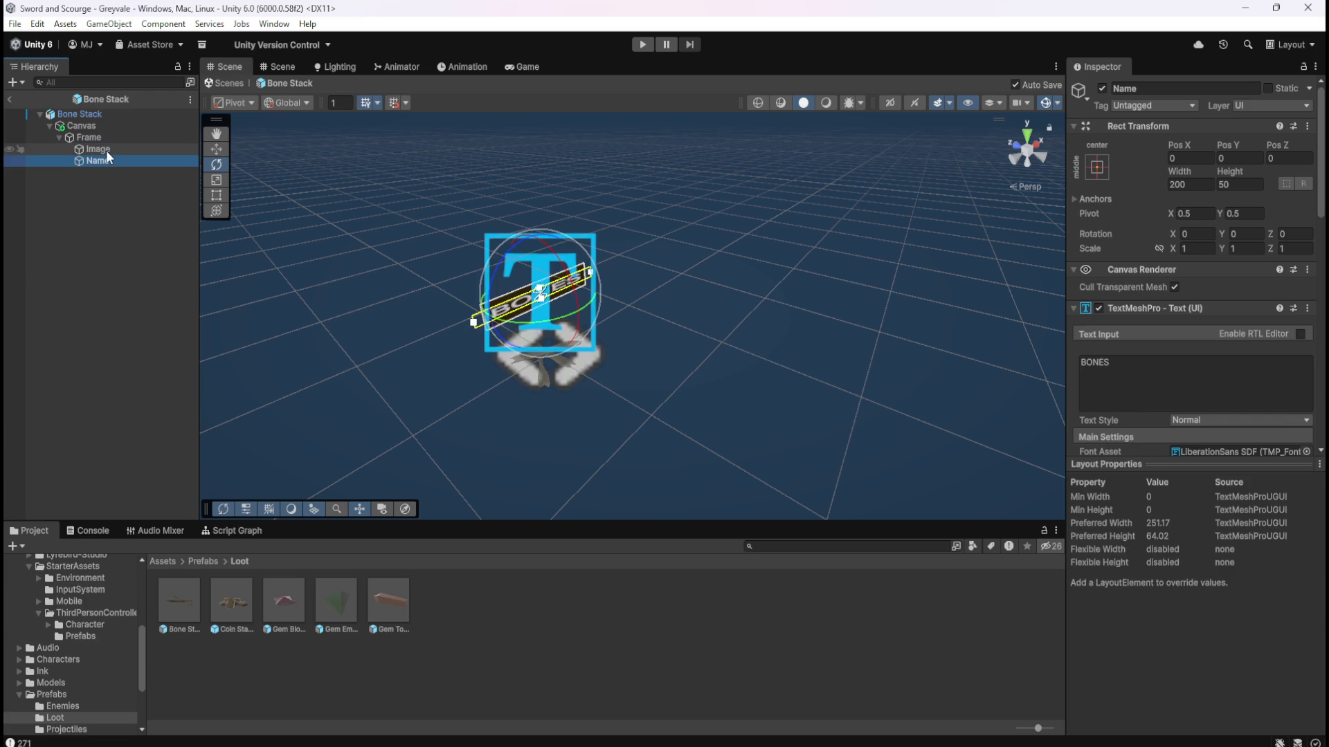
click(102, 158)
click(106, 151)
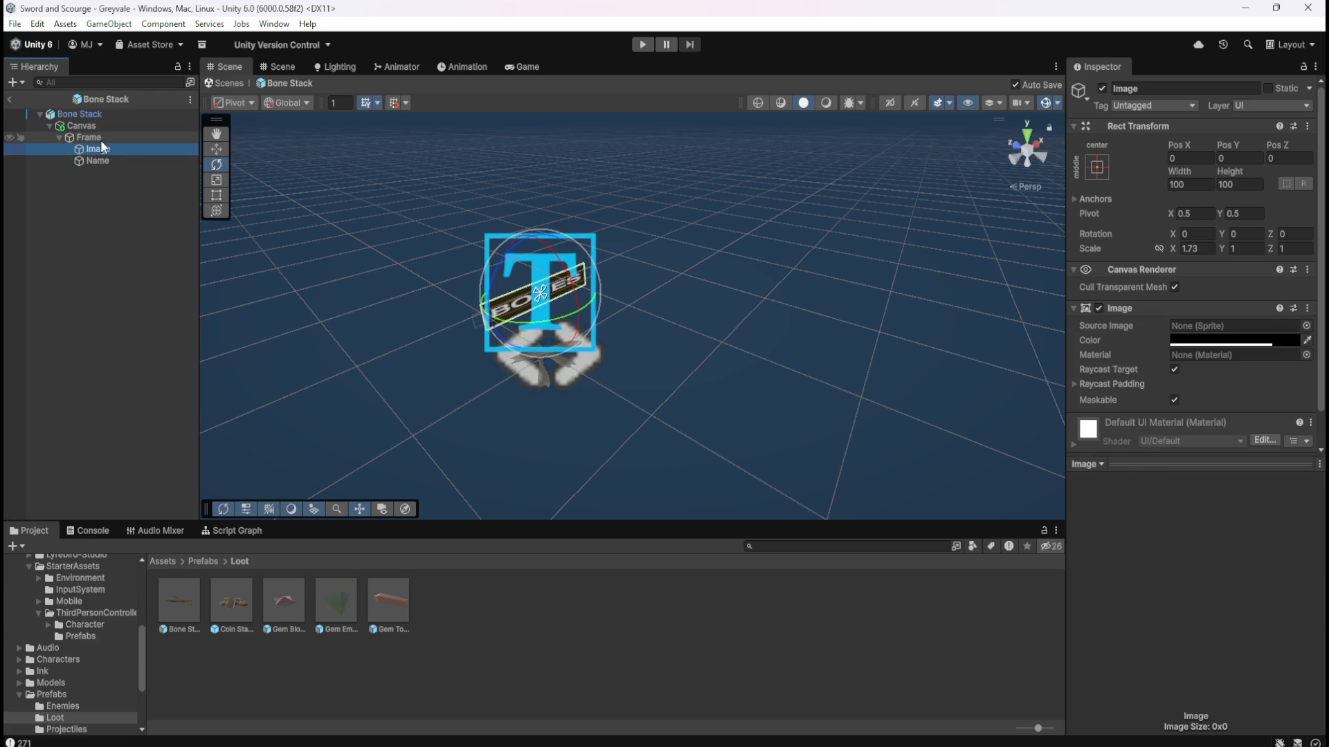
mouse_move(1175, 247)
mouse_down()
mouse_move(1234, 239)
mouse_move(1153, 251)
mouse_move(1198, 244)
mouse_up()
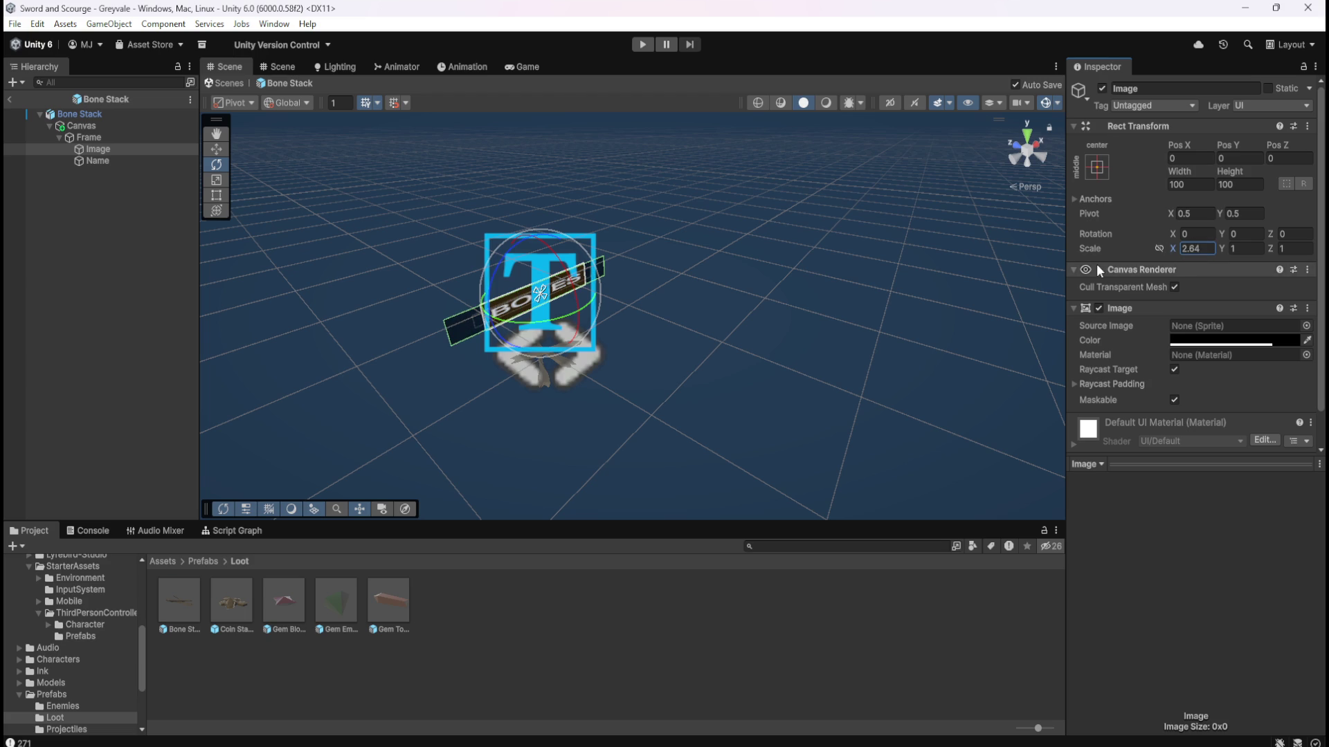
key(ctrl+z)
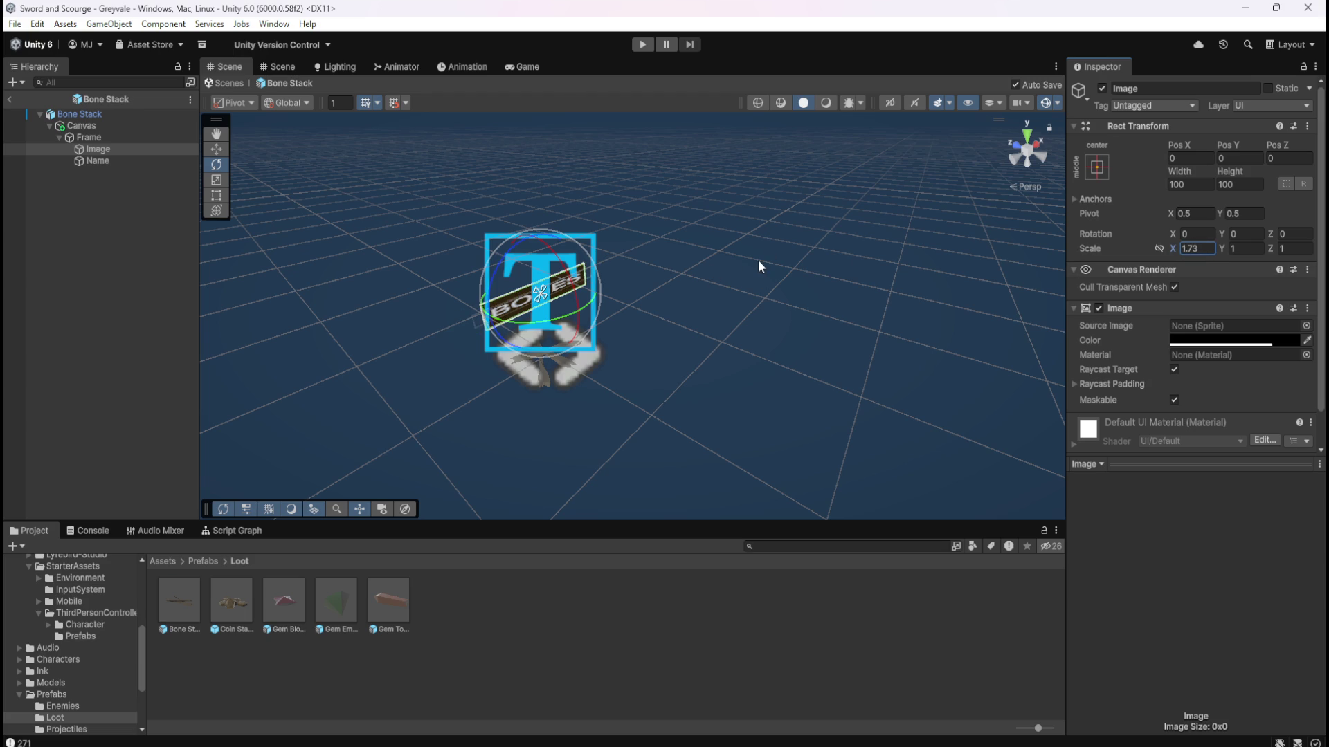
mouse_move(608, 302)
mouse_down()
mouse_move(574, 333)
mouse_move(606, 337)
mouse_up()
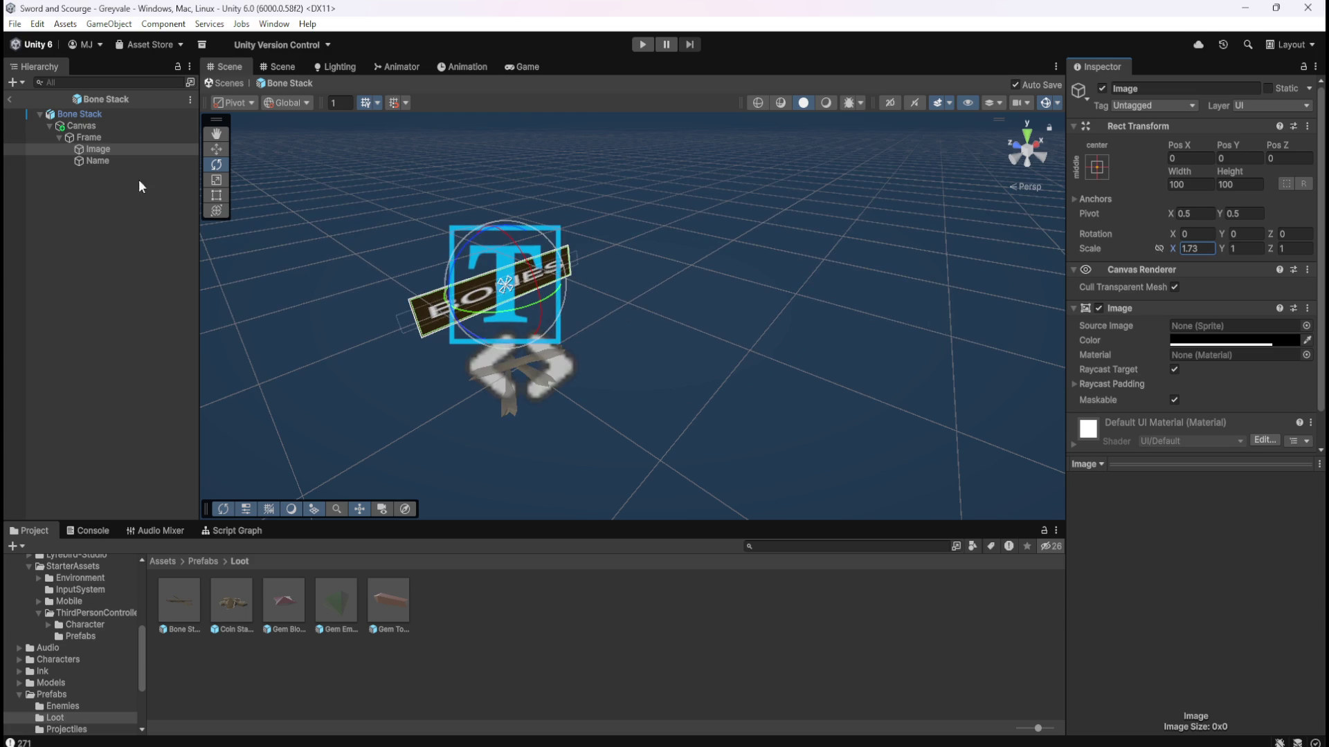
click(58, 136)
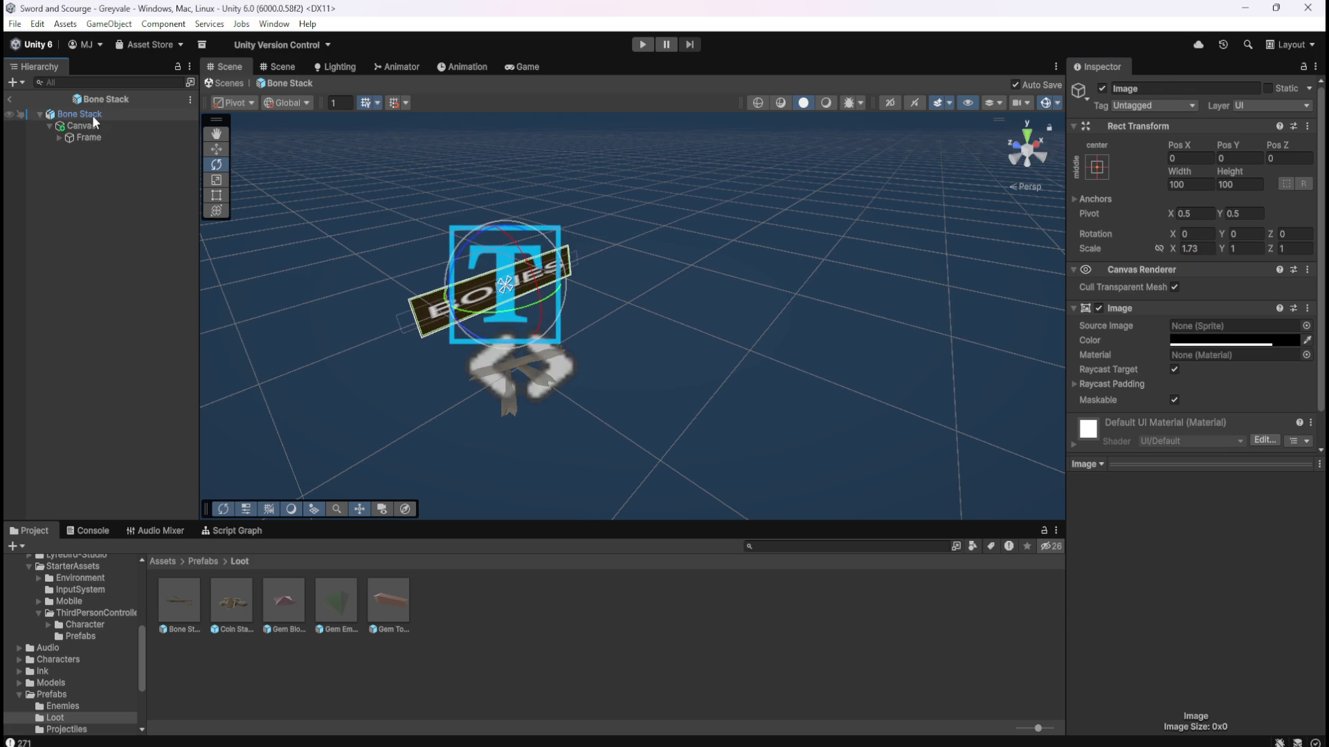
Inspect the Bone Stack root, then its World Space Canvas at 0.005 scale, focusing Rotation X.
click(93, 115)
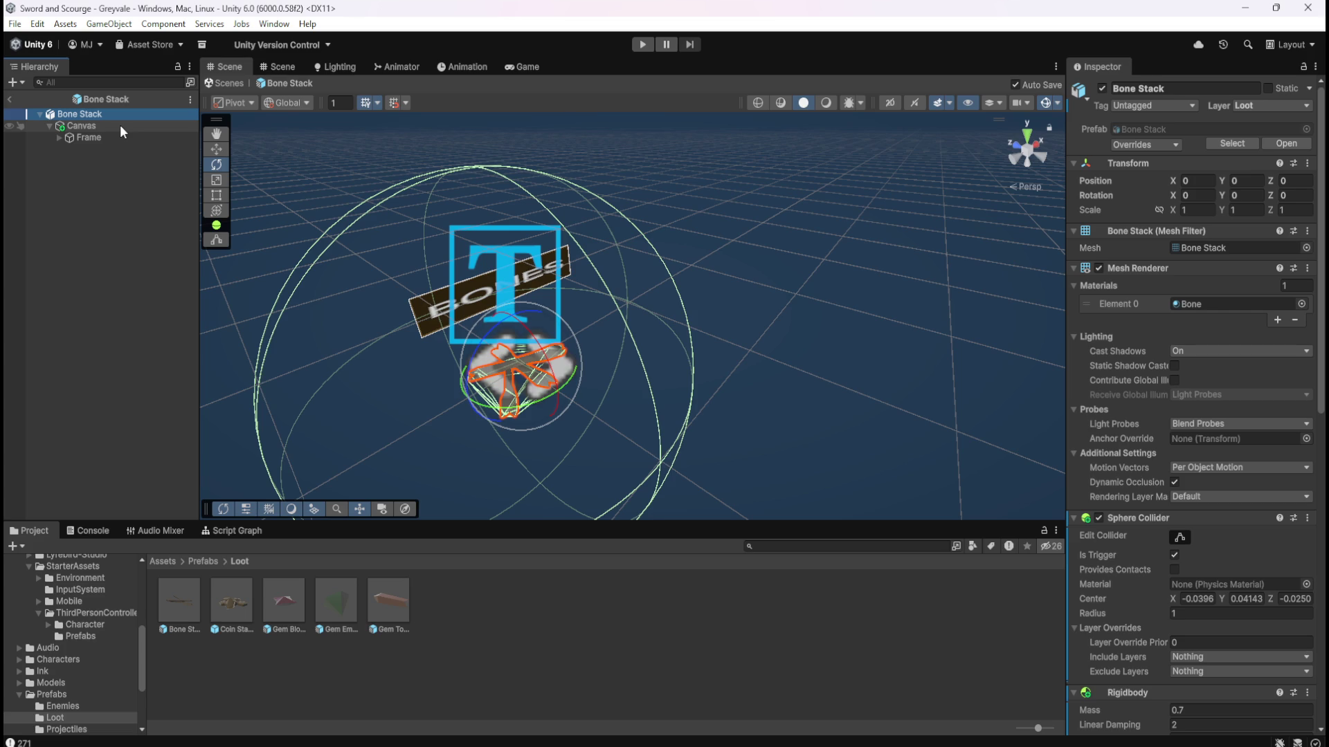
click(121, 128)
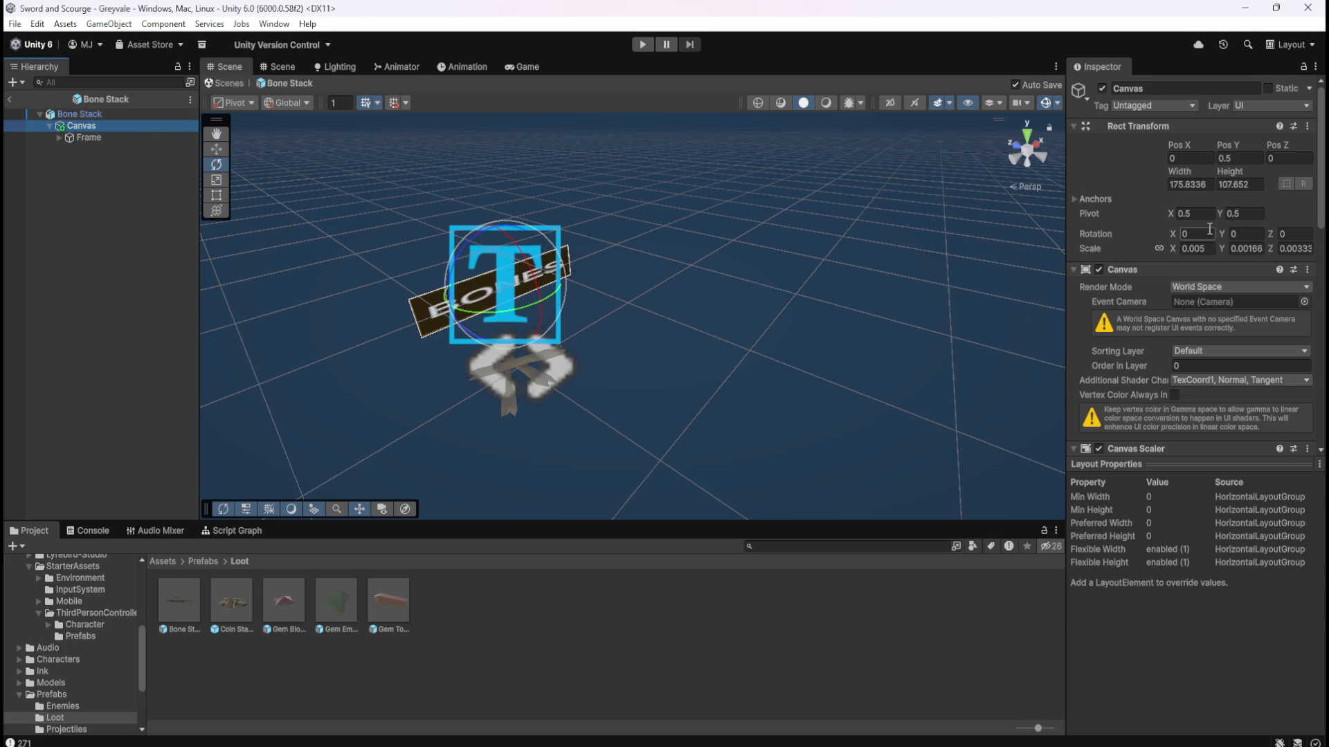
click(1170, 233)
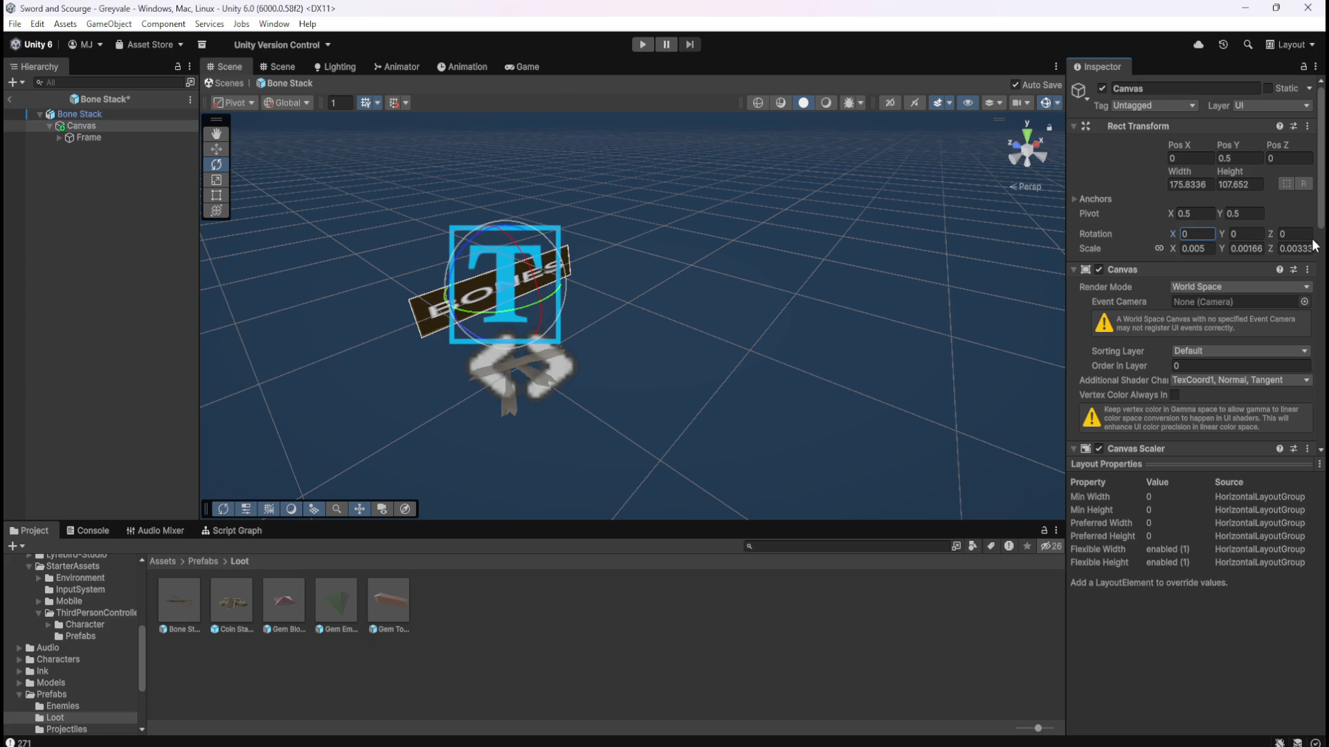
click(145, 114)
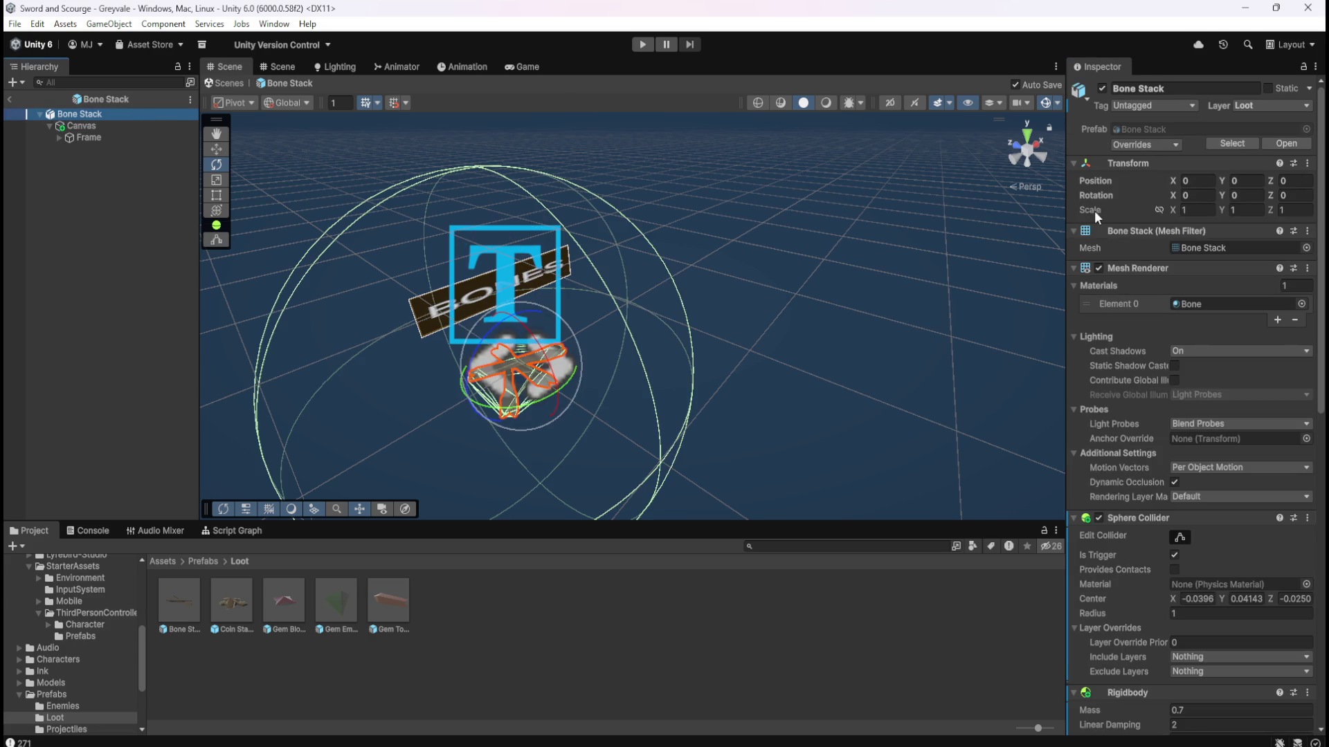
mouse_move(1184, 196)
mouse_down()
mouse_move(1218, 197)
mouse_move(424, 225)
mouse_move(999, 260)
mouse_move(941, 248)
mouse_up()
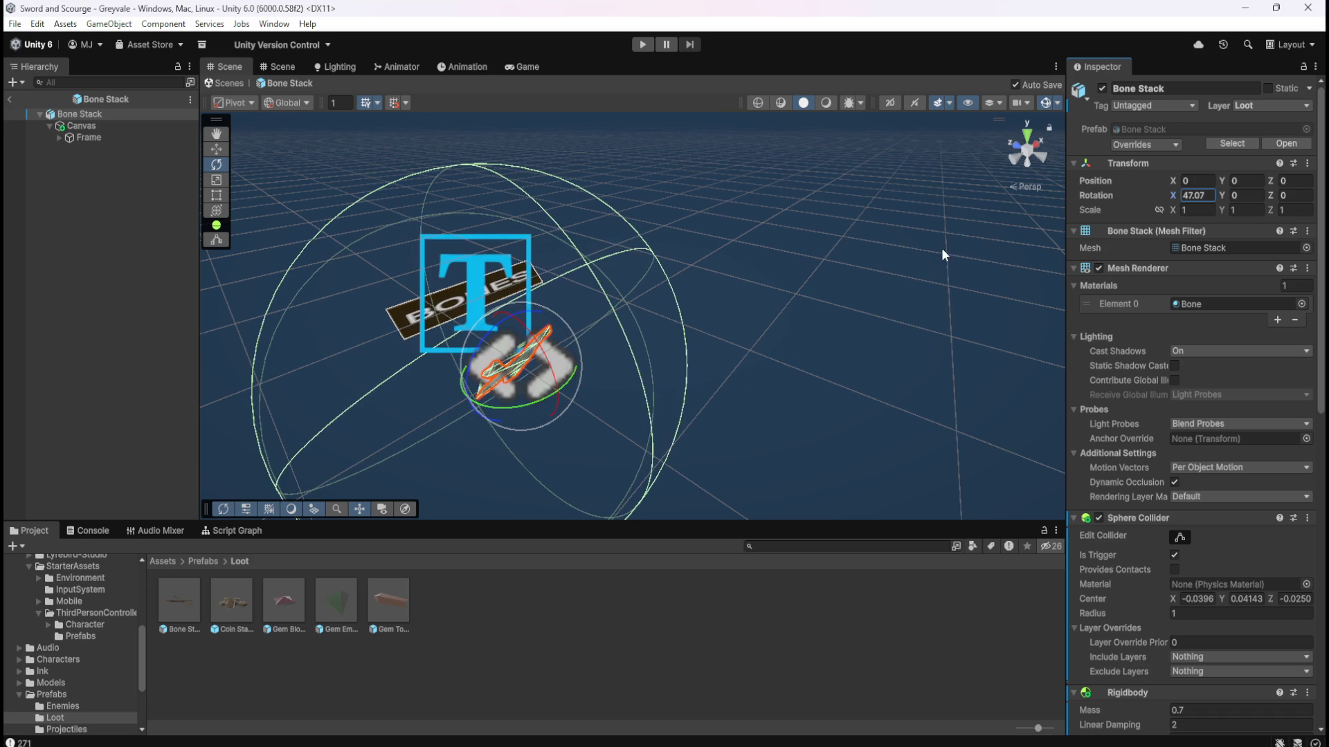
key(ctrl+z)
mouse_move(1272, 196)
mouse_down()
mouse_move(1319, 202)
mouse_move(317, 224)
mouse_up()
mouse_move(575, 227)
mouse_down()
mouse_move(1039, 229)
mouse_move(441, 277)
mouse_move(1011, 263)
mouse_move(837, 260)
mouse_up()
key(ctrl+z)
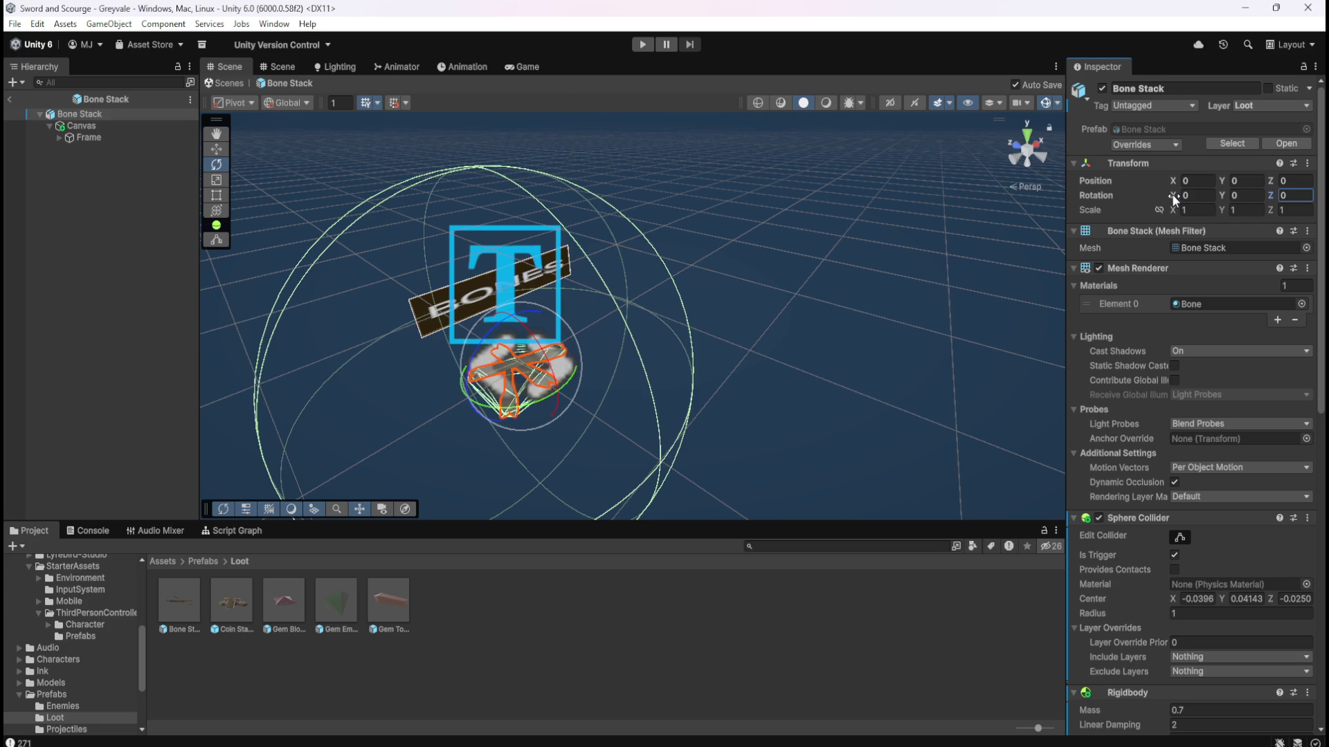
click(60, 112)
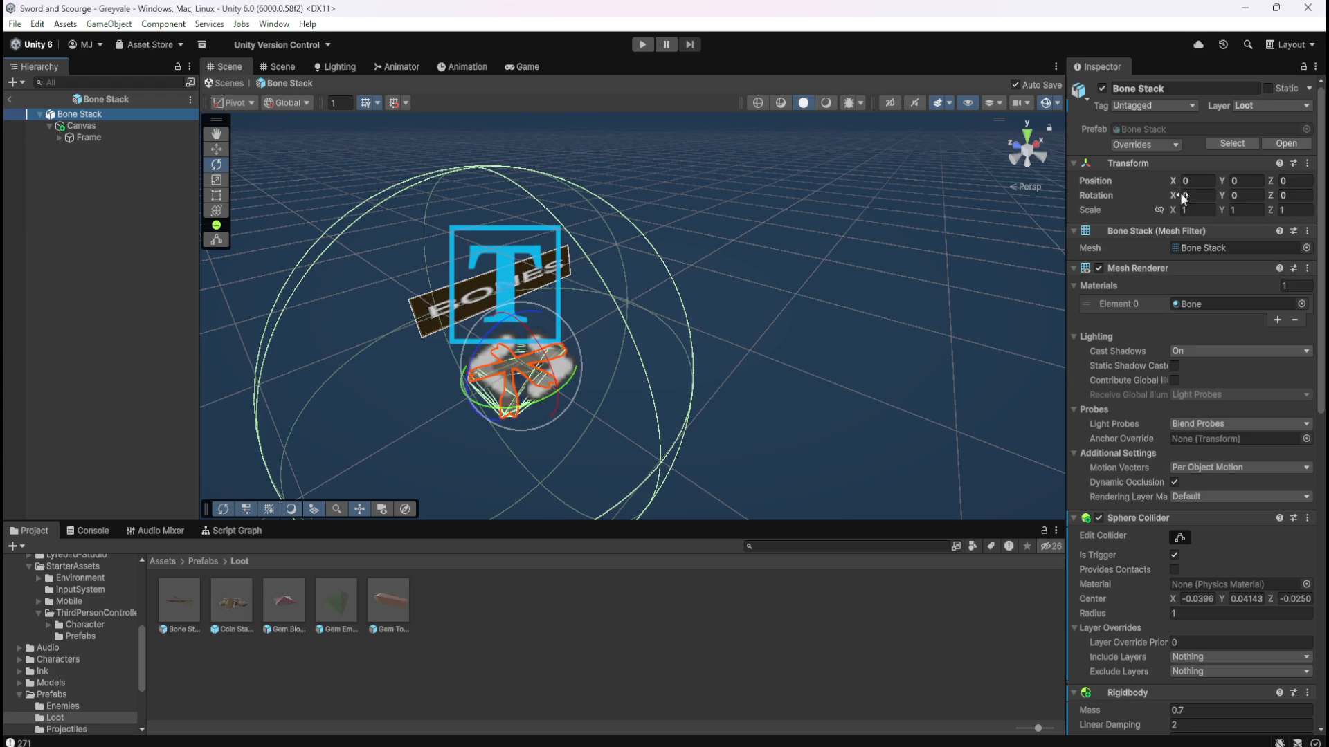
click(111, 127)
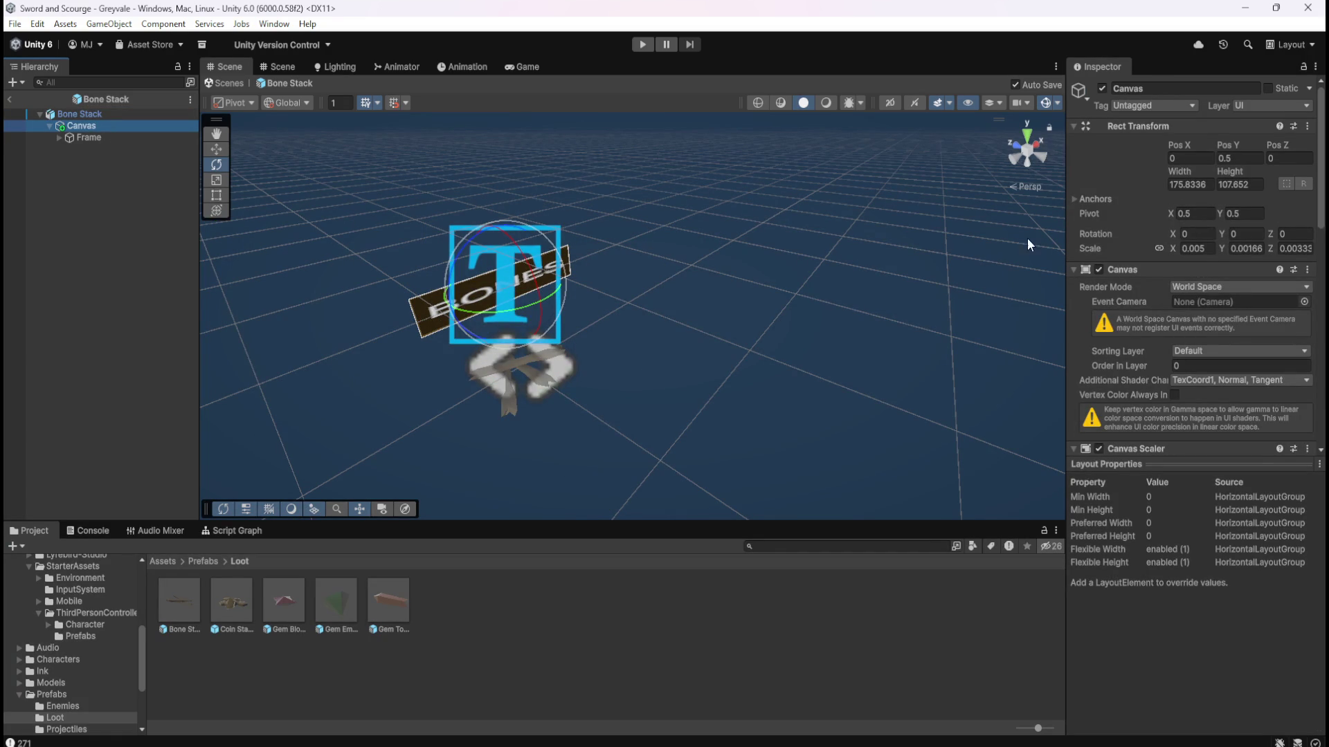
Glance at the Frame object, then return to the Canvas and scroll to its Look At Constraint.
click(1208, 234)
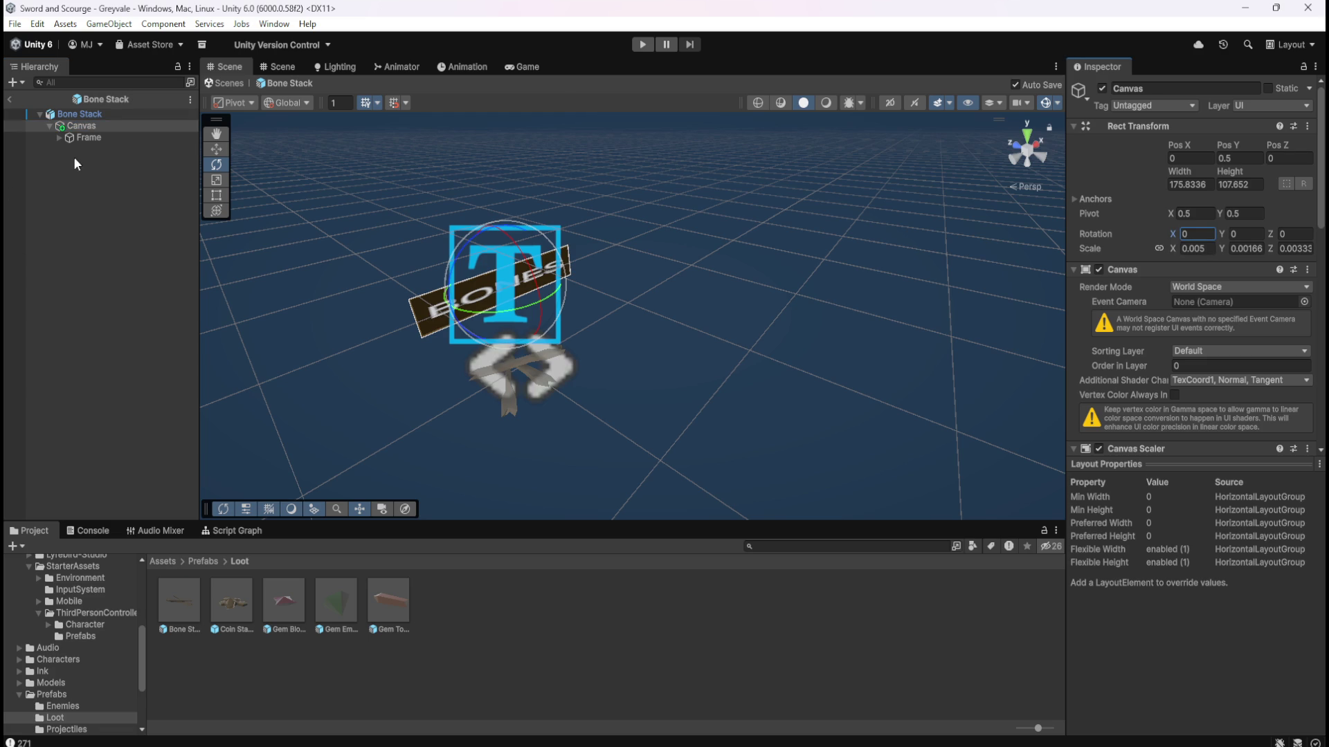
click(93, 140)
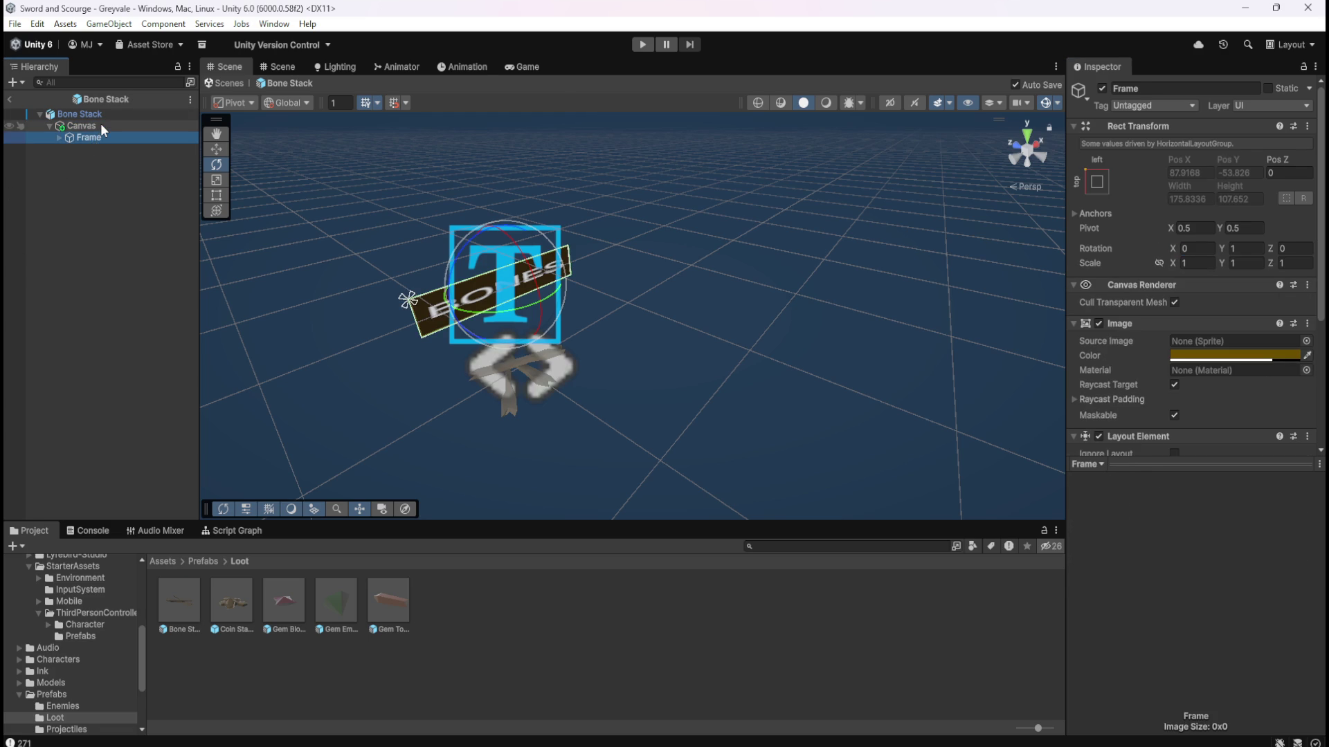
click(101, 127)
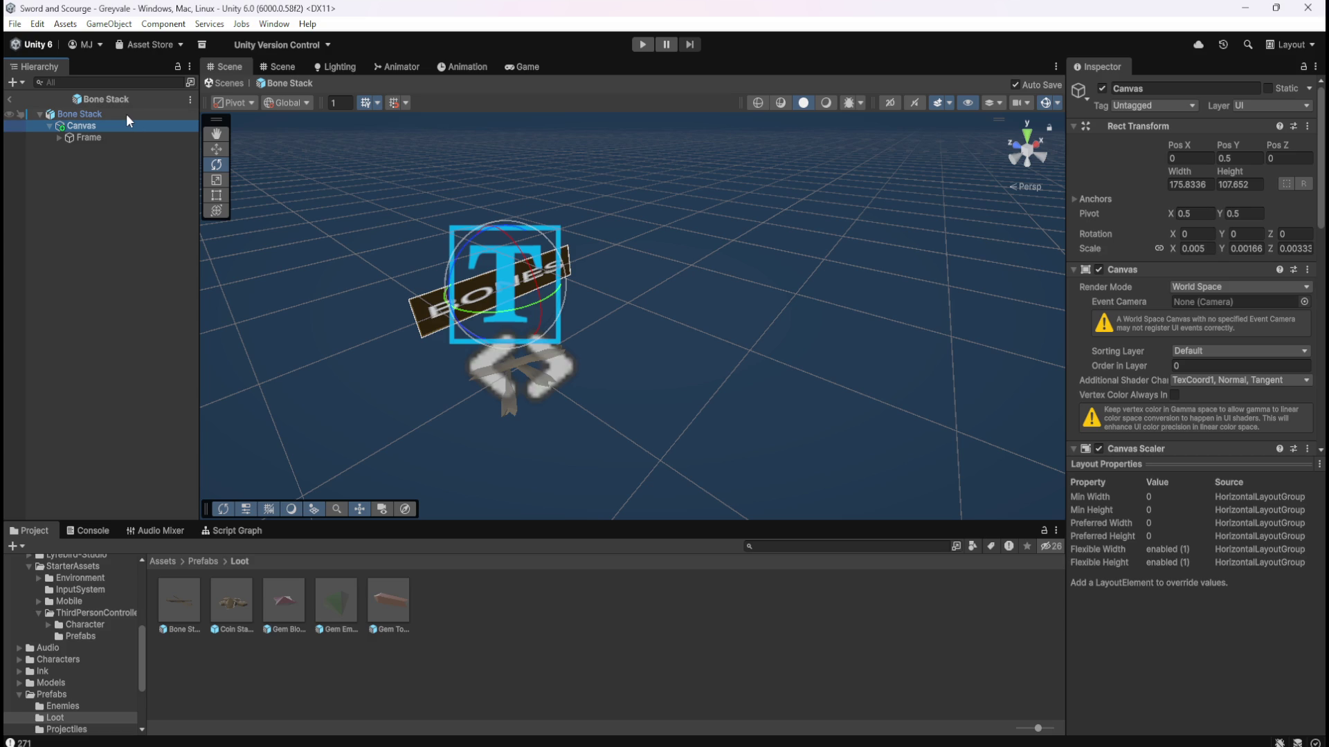
scroll(1111, 327, down, 3)
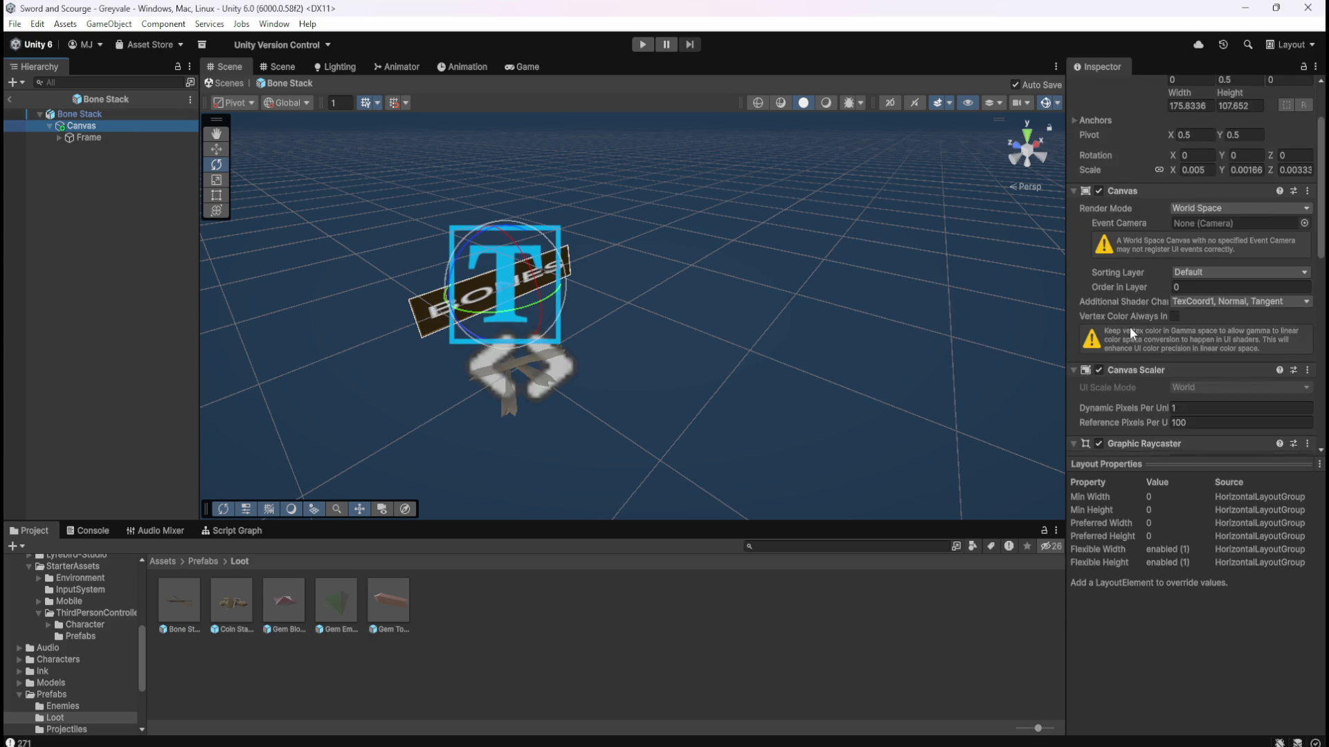
scroll(1123, 318, down, 1)
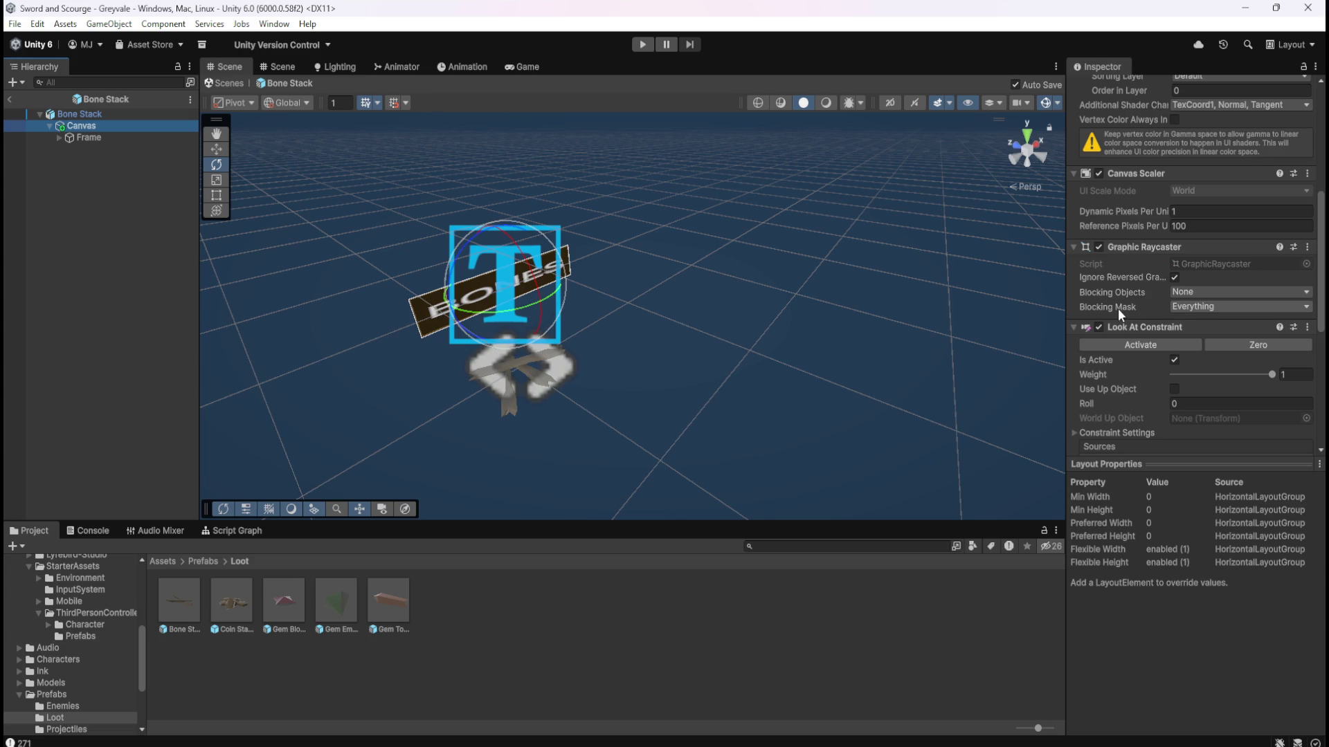
scroll(1122, 310, down, 1)
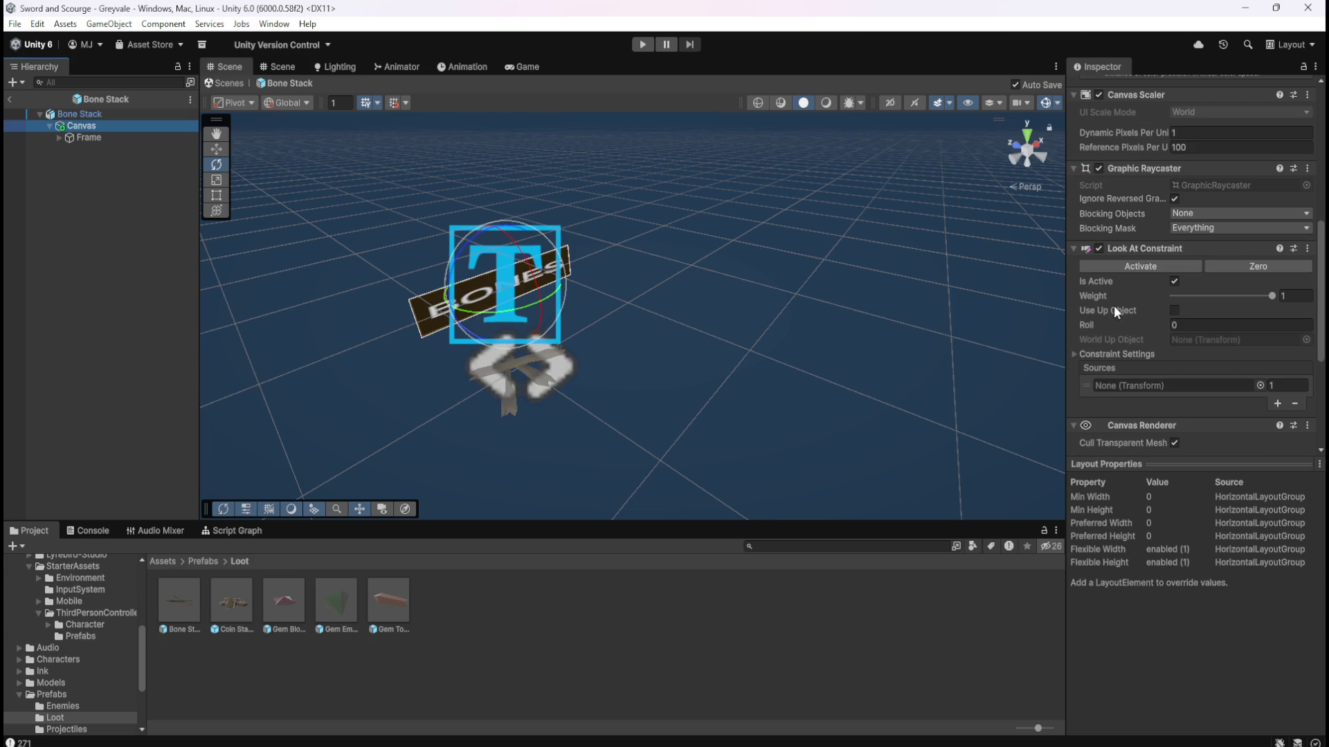
Expand Constraint Settings, showing the 180 Y offset and empty source, and bring up the script graph.
click(1077, 355)
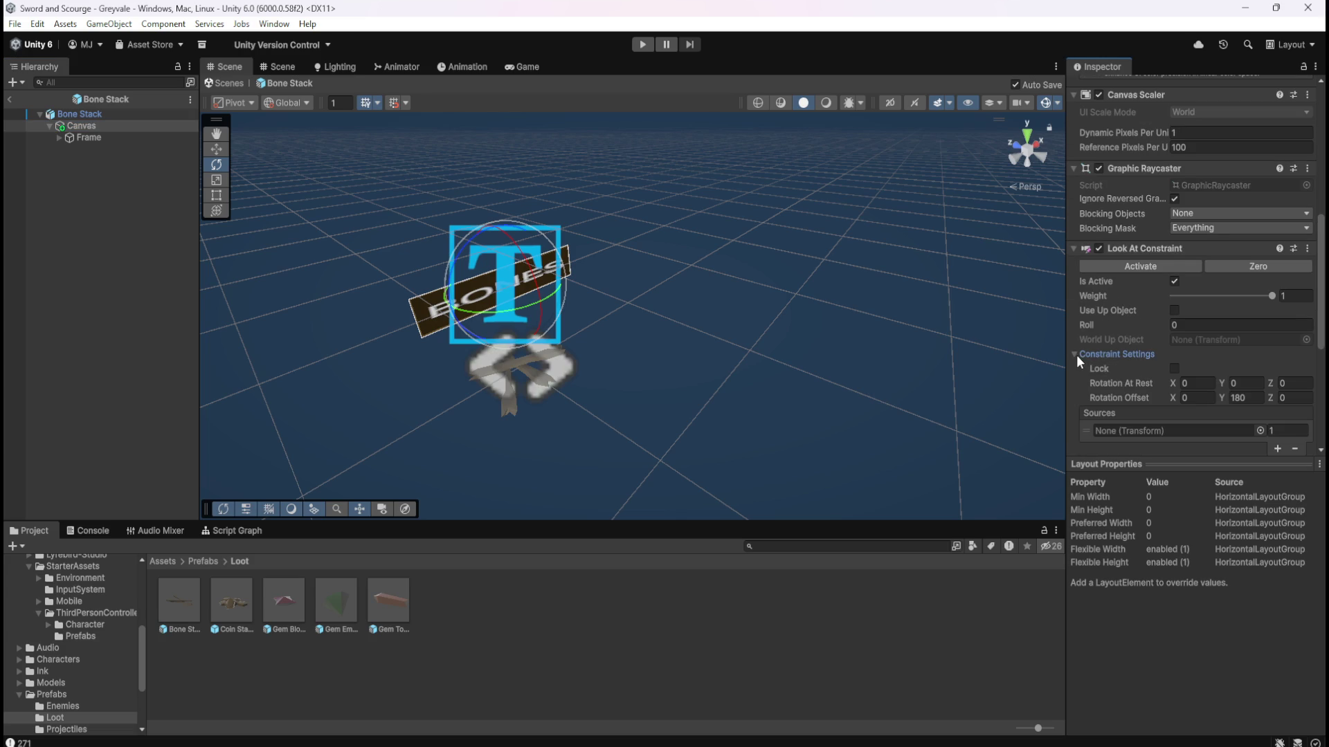
mouse_move(1116, 383)
scroll(1147, 415, down, 2)
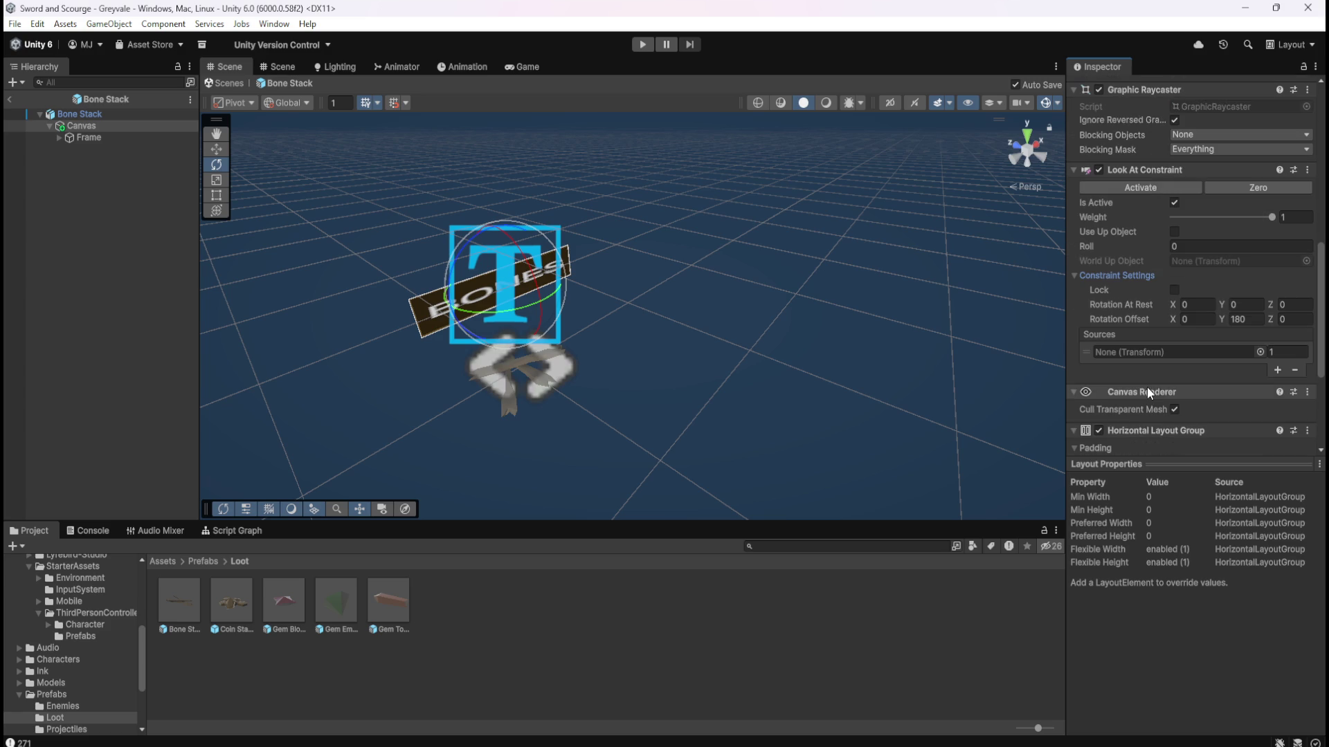
scroll(1141, 363, down, 1)
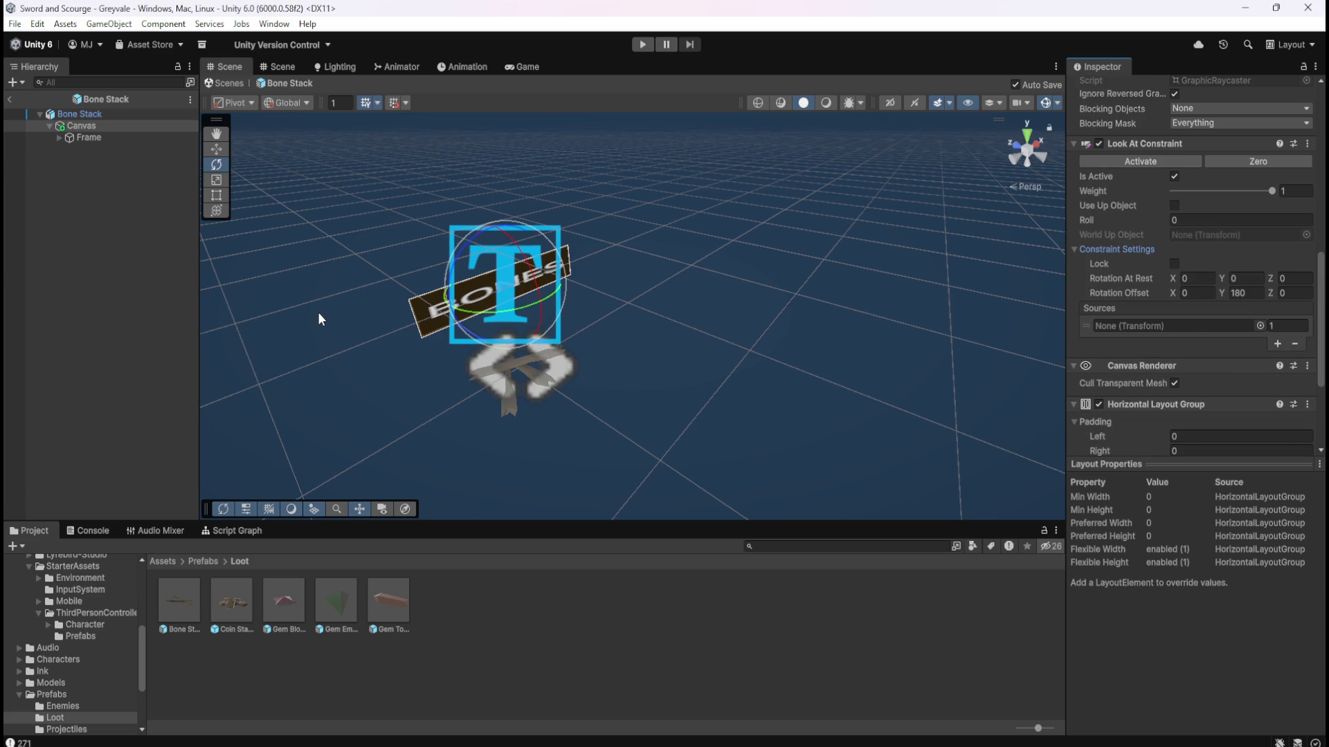
click(211, 529)
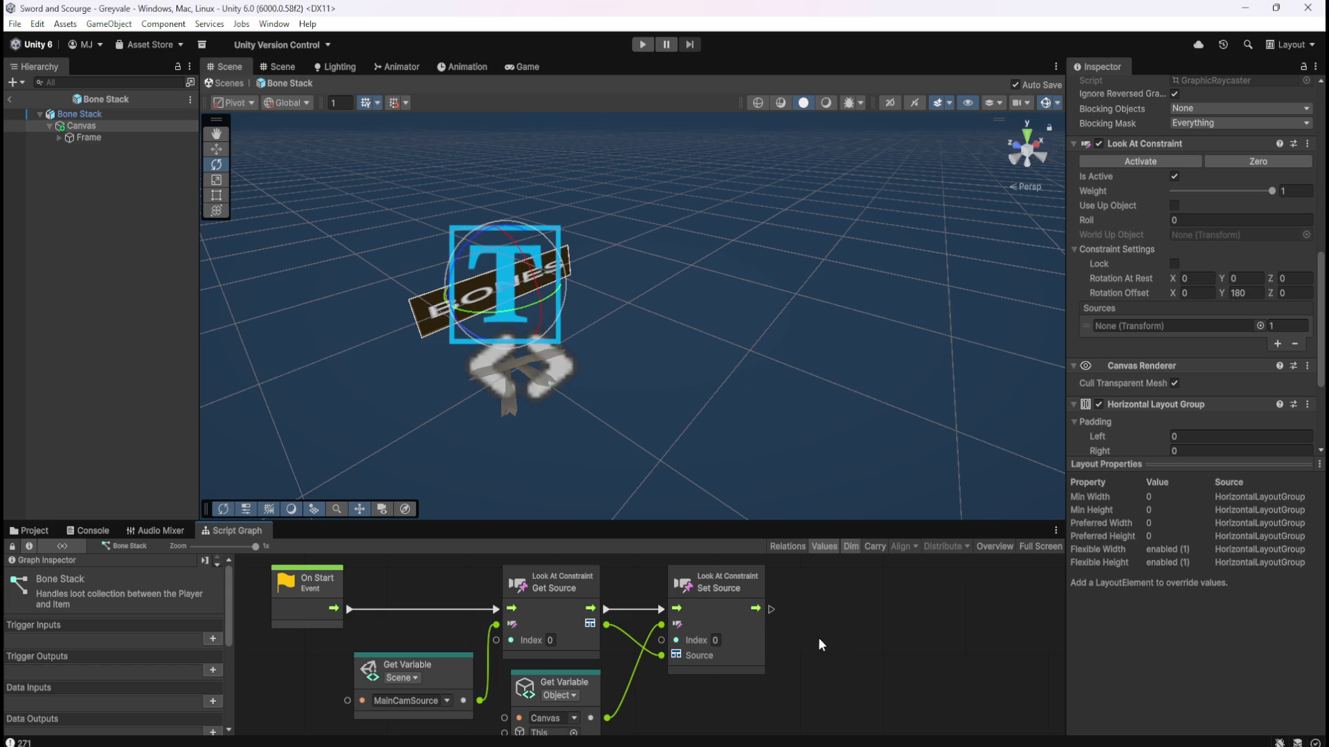
Maximize the Bone Stack script graph showing the On Start nodes that set the Look At source.
click(105, 115)
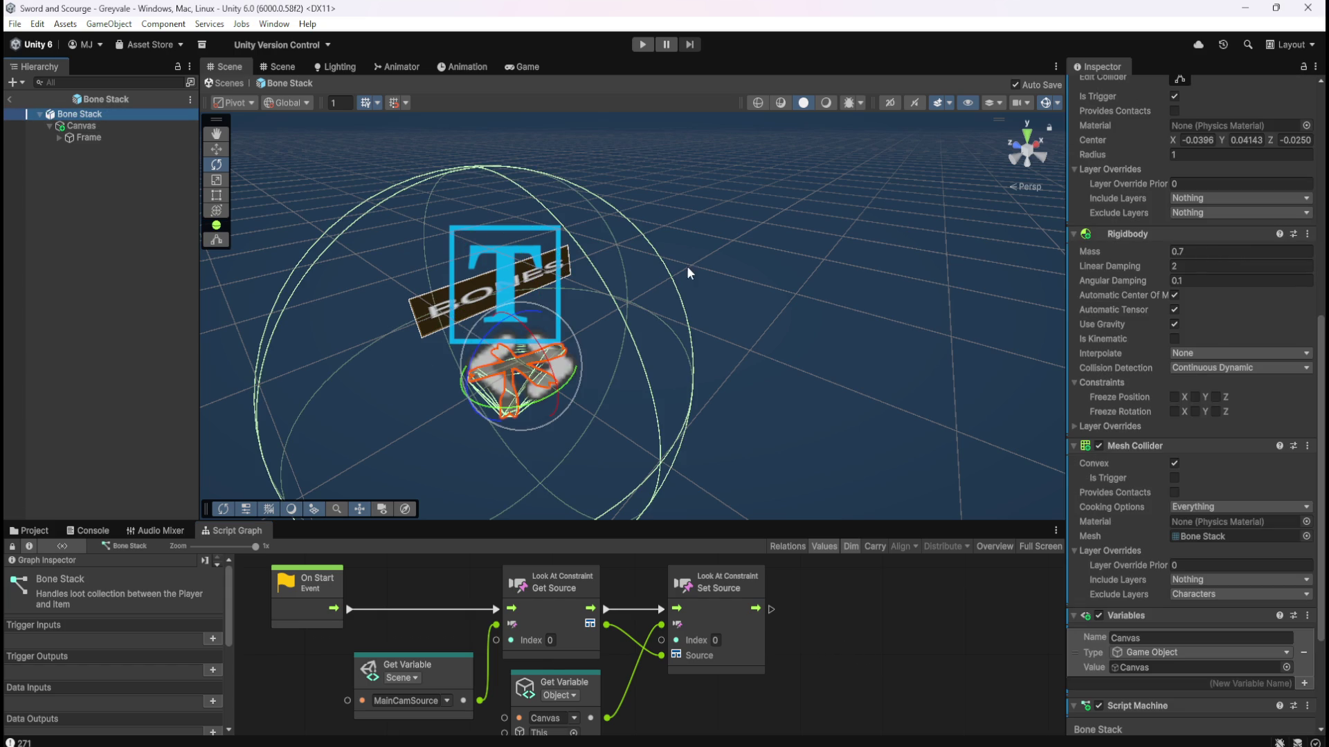
scroll(1131, 425, up, 8)
scroll(1128, 444, up, 5)
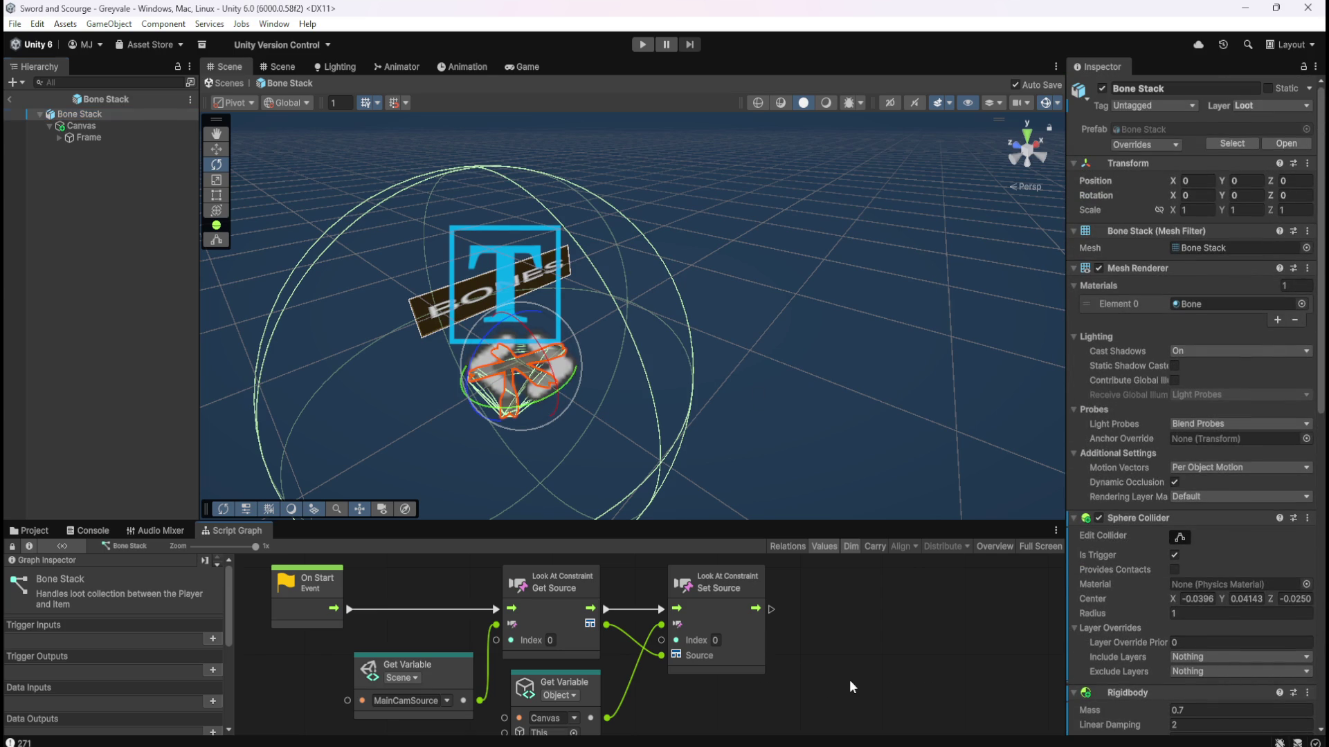
scroll(745, 679, down, 3)
key(shift+space)
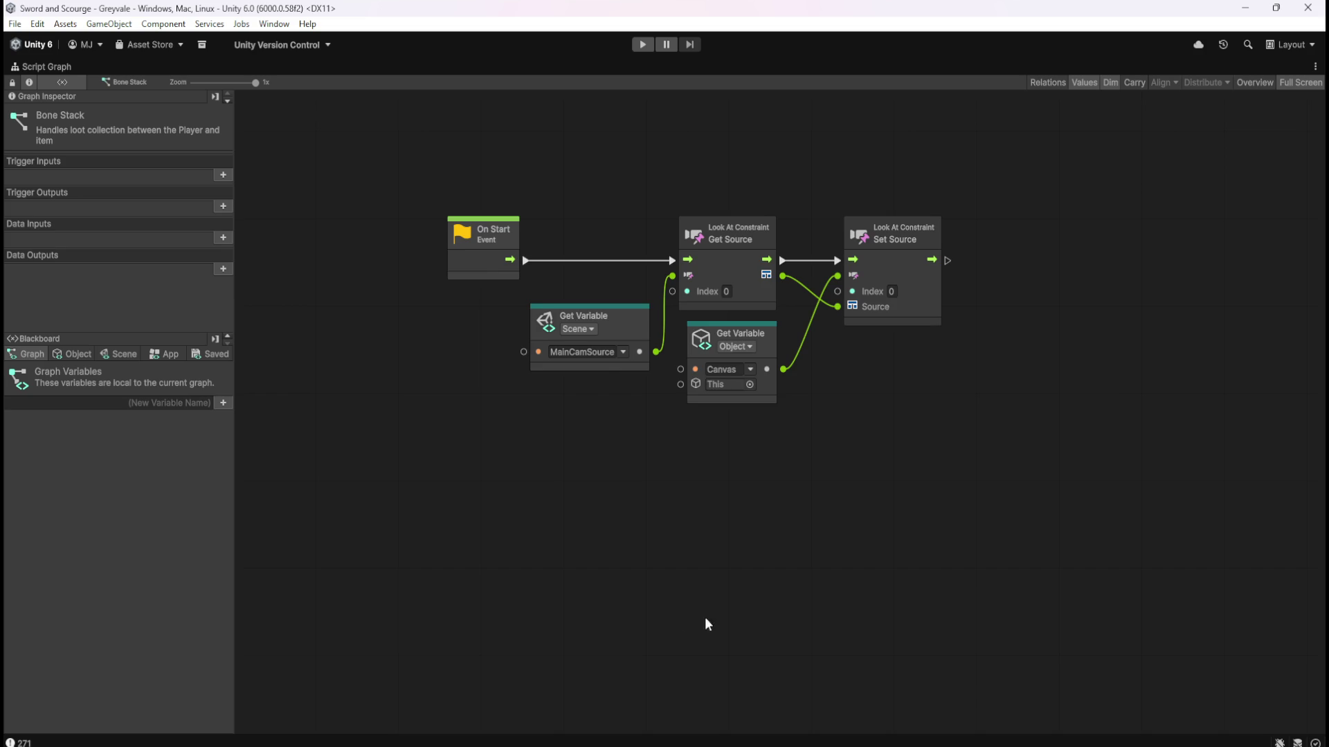
right_click(468, 570)
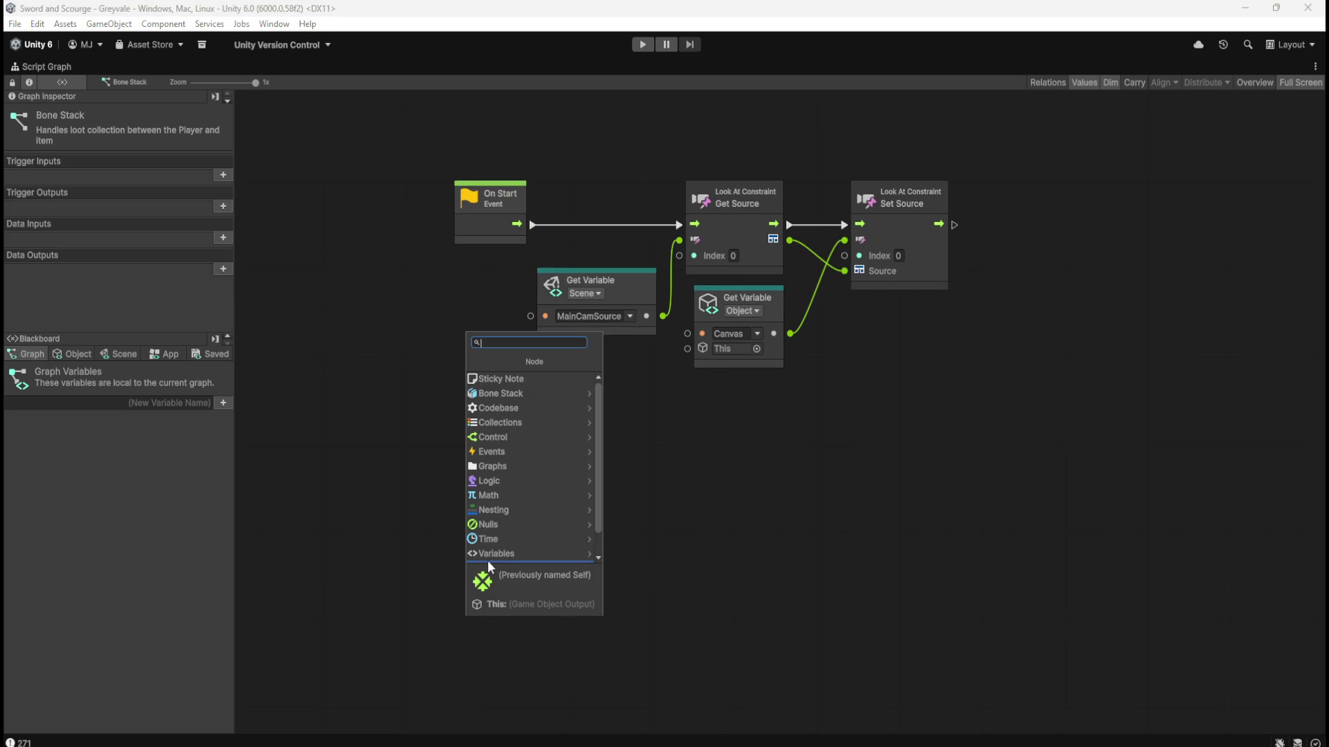
Add an On Update event node to the graph using the 'lupdate' search.
text(lupdate)
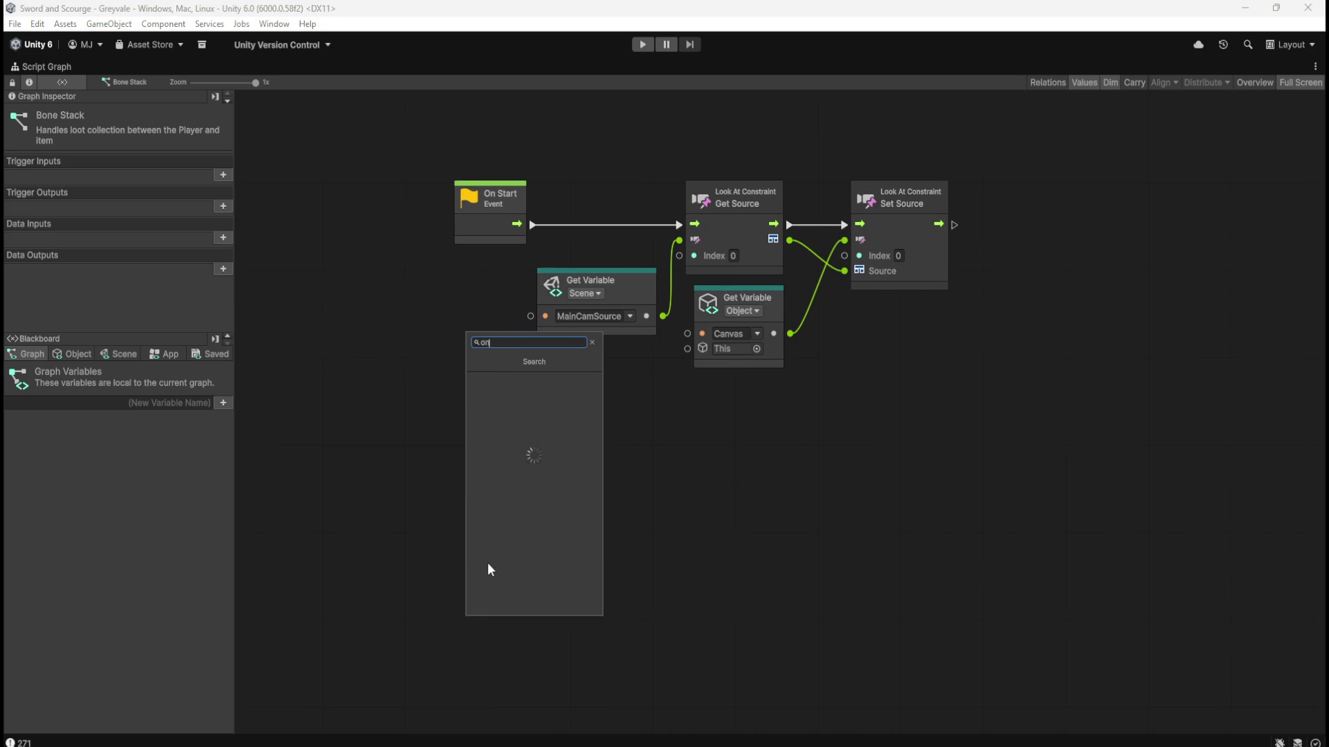
key(Return)
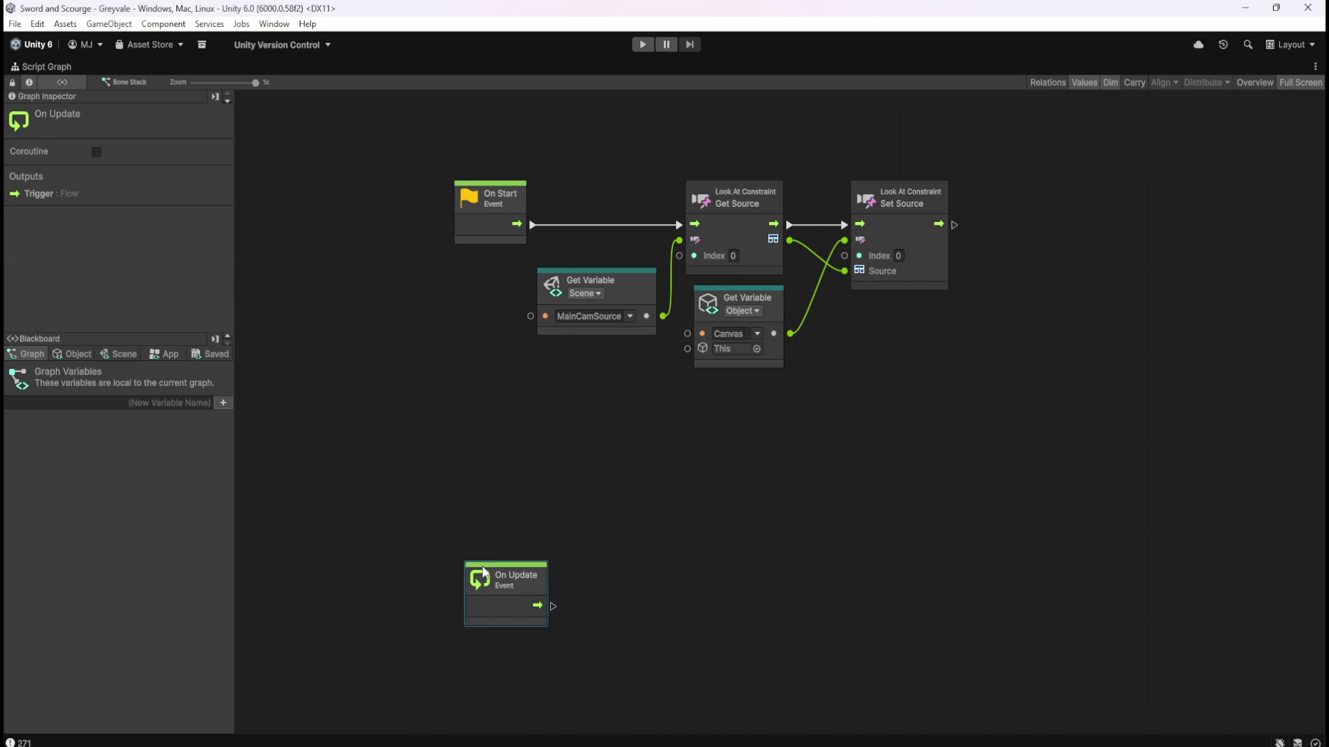
drag(493, 605, 450, 580)
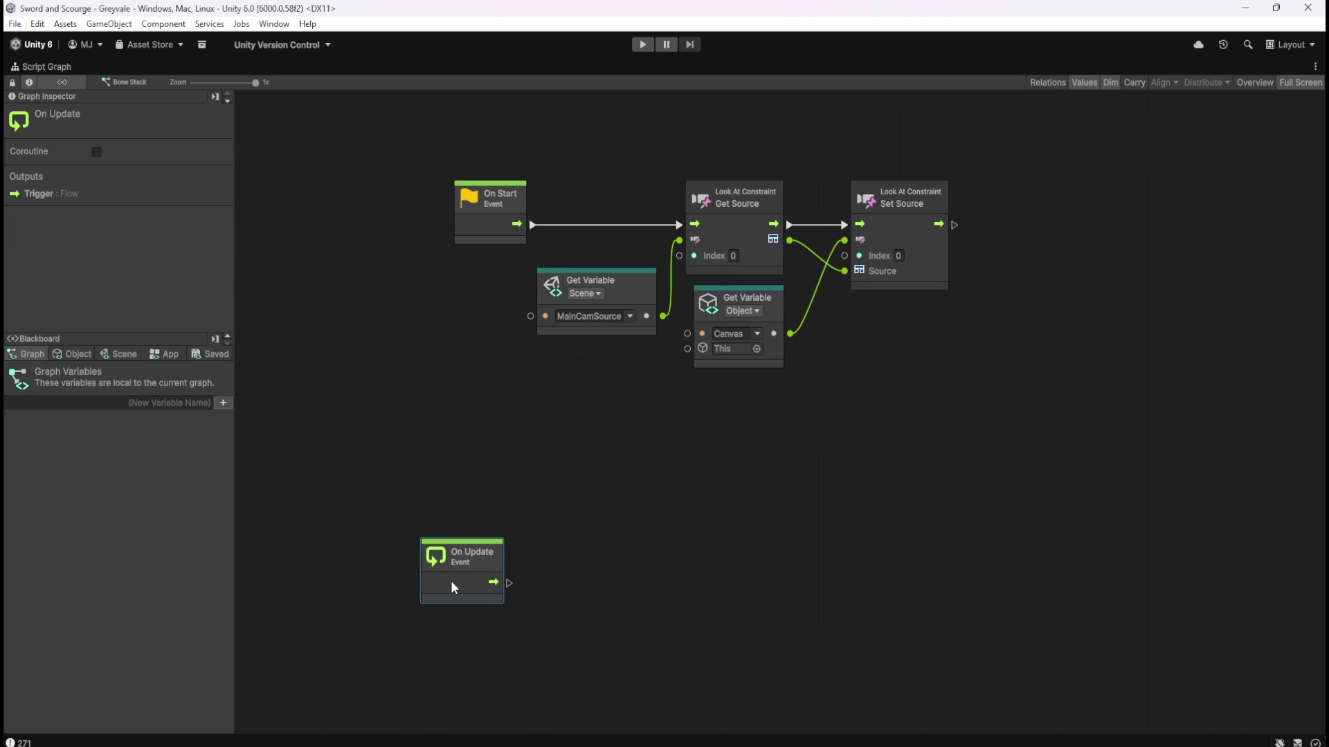
click(587, 587)
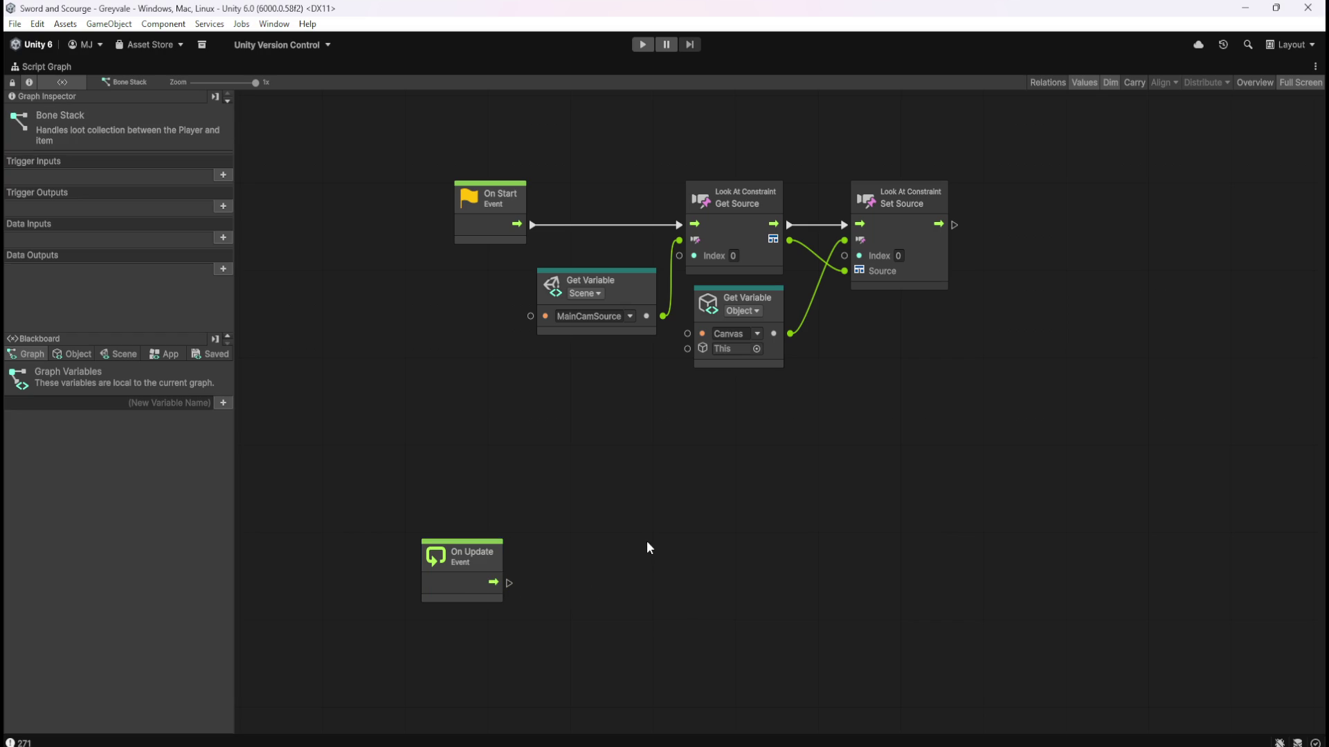
Add a Transform Get Rotation node and place it beneath On Update.
right_click(580, 597)
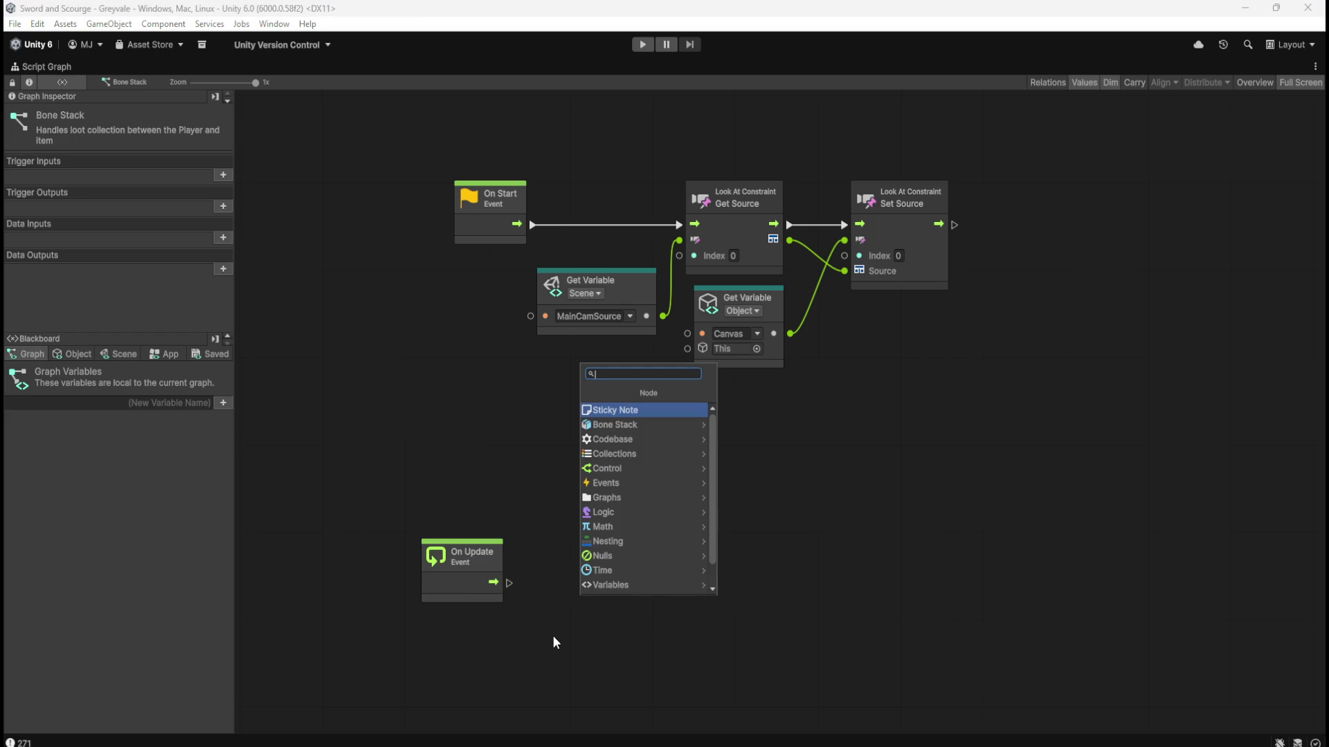
text(gett)
key(BackSpace)
text(p)
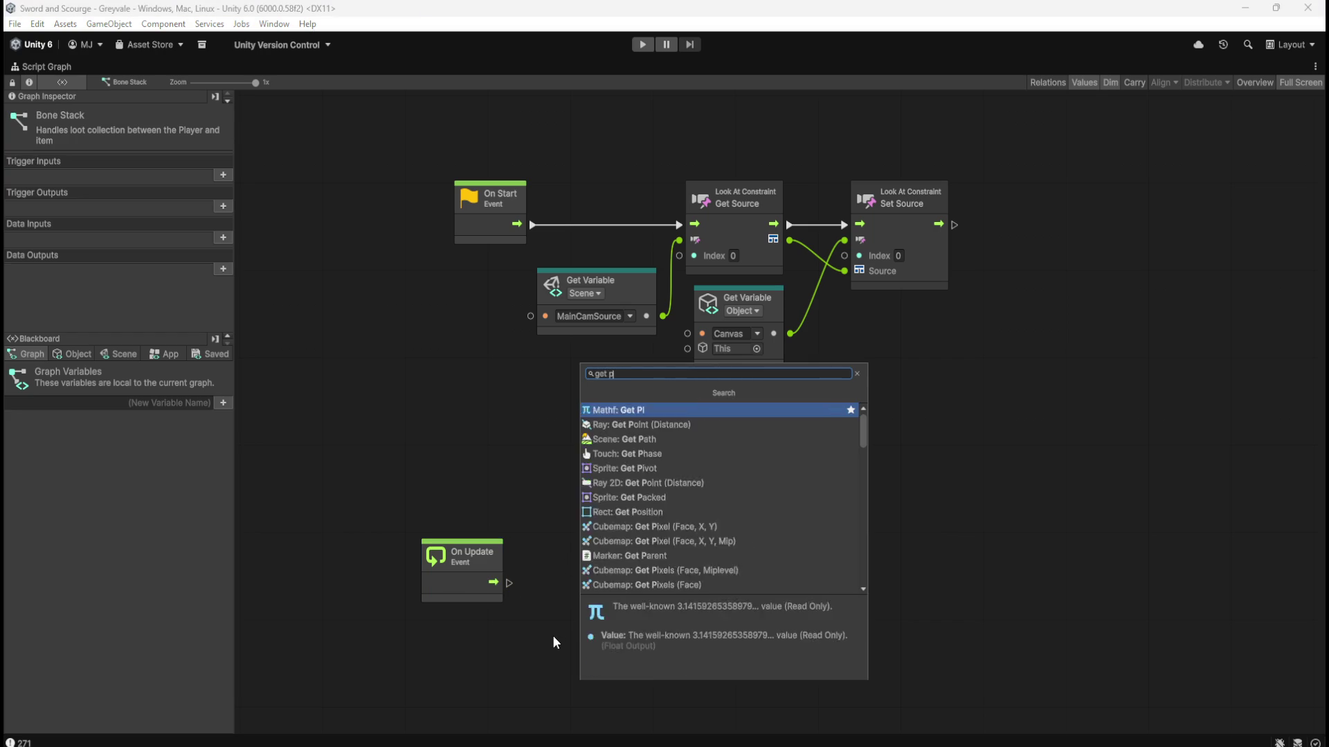
key(BackSpace)
text(transfo)
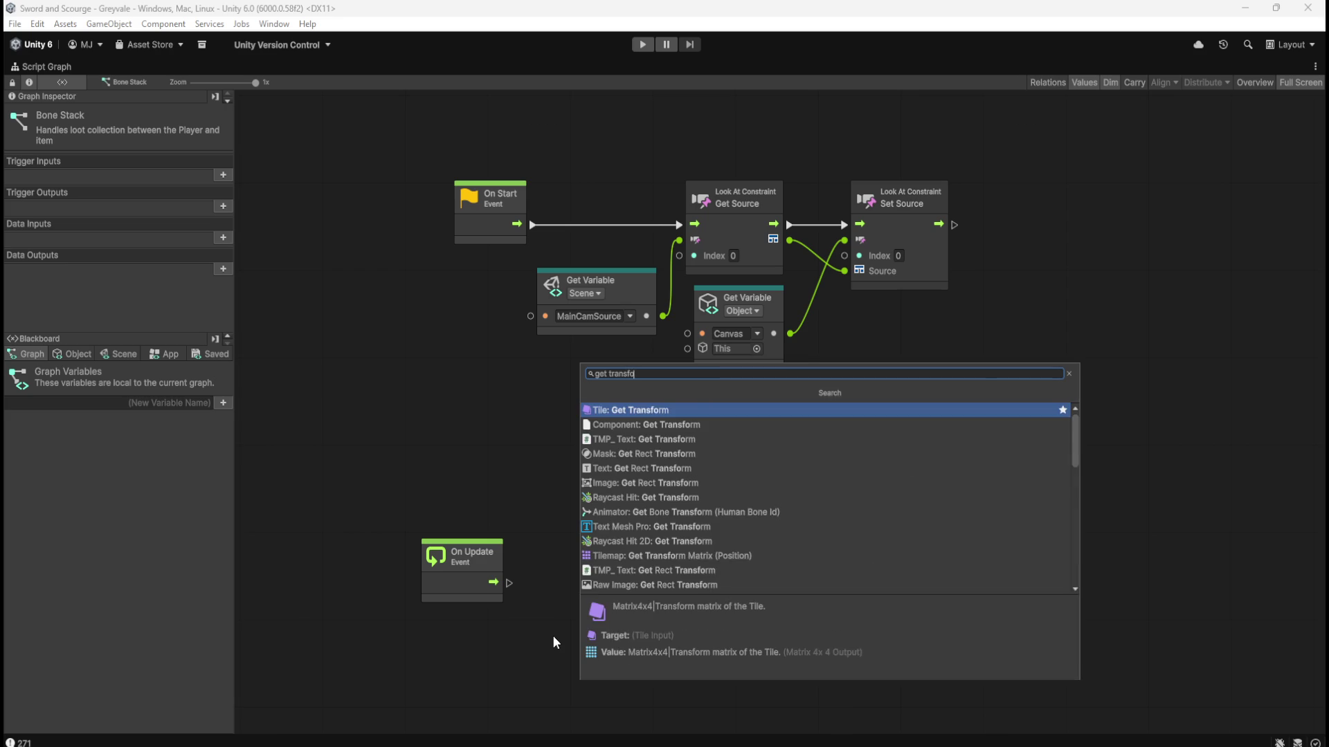
text(rm)
key(ctrl+a)
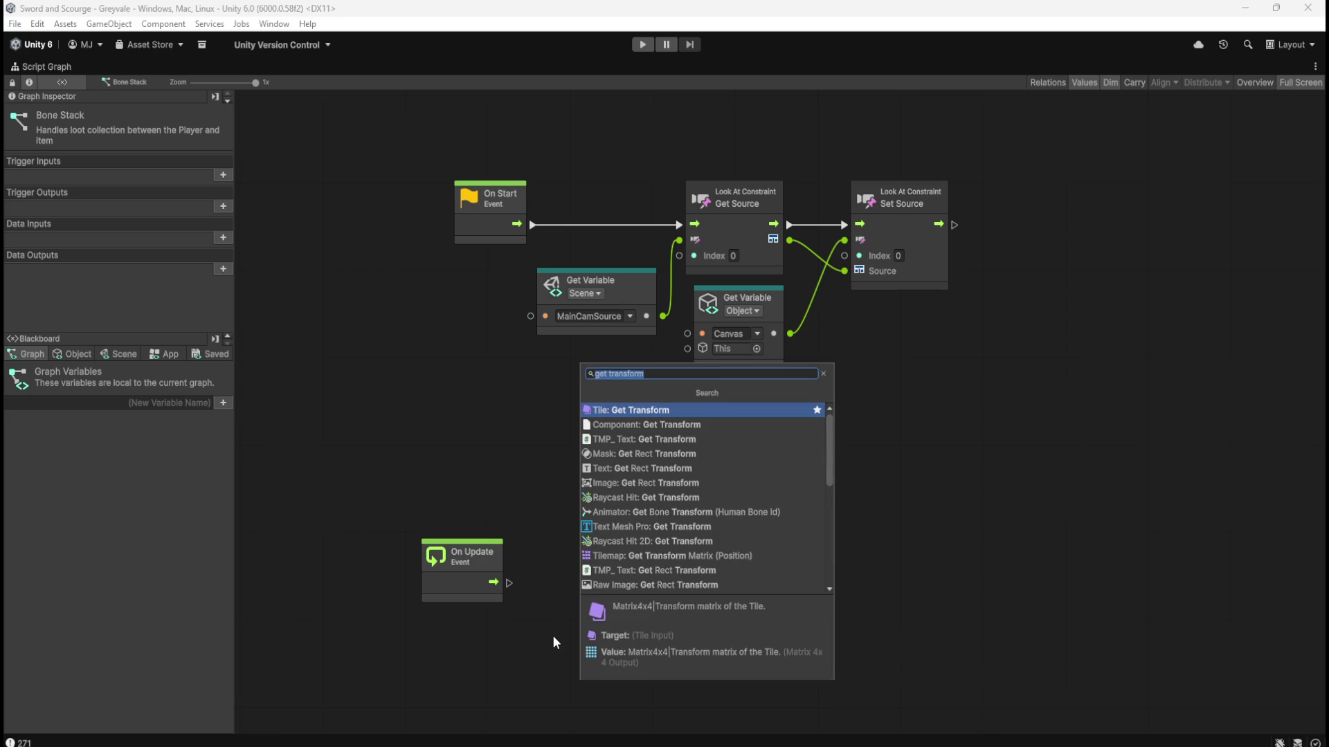
text(transfo)
key(Return)
scroll(711, 496, down, 4)
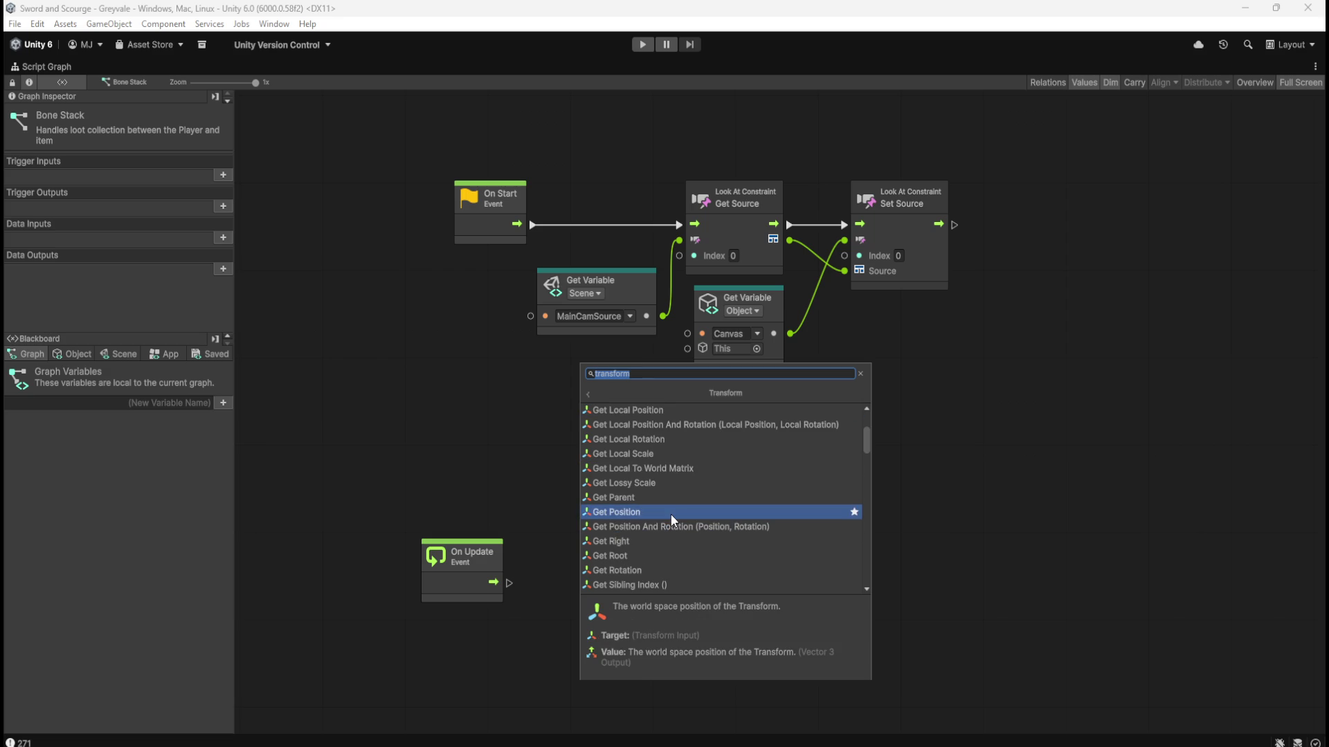
click(672, 572)
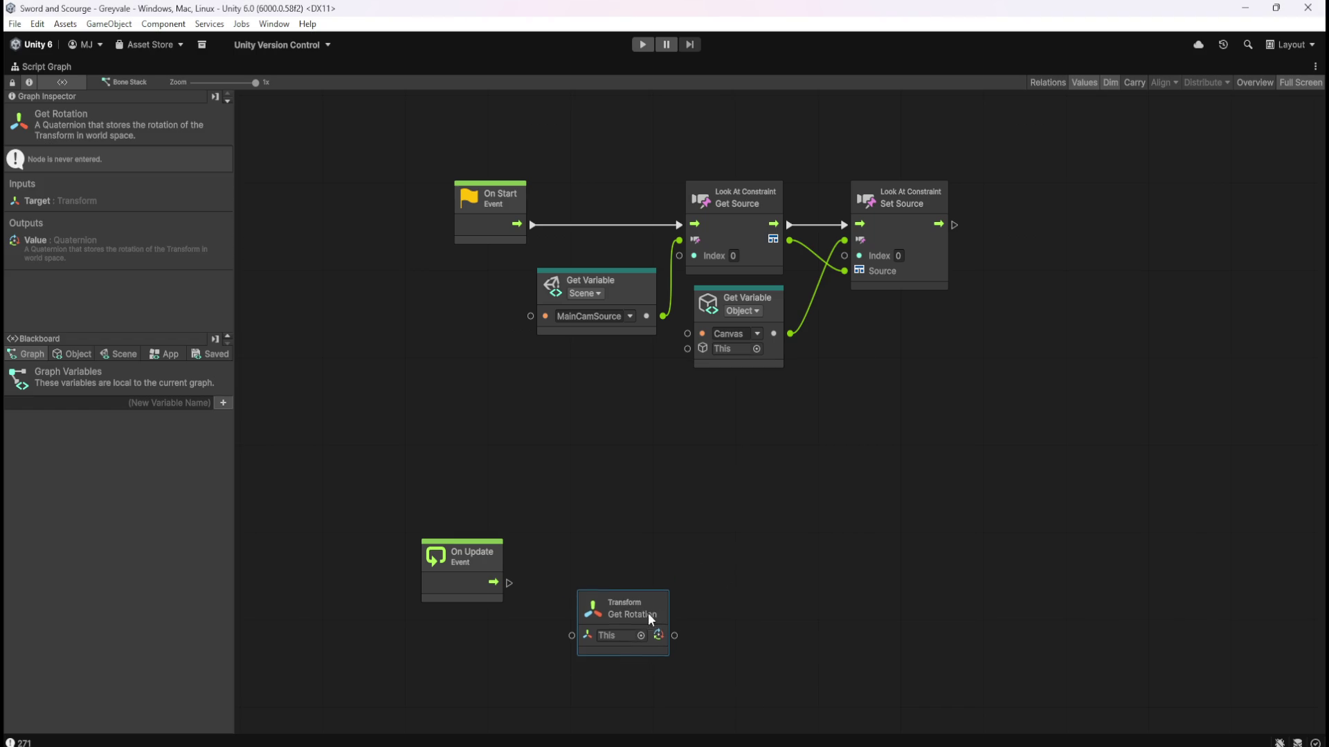
drag(656, 610, 494, 625)
click(655, 580)
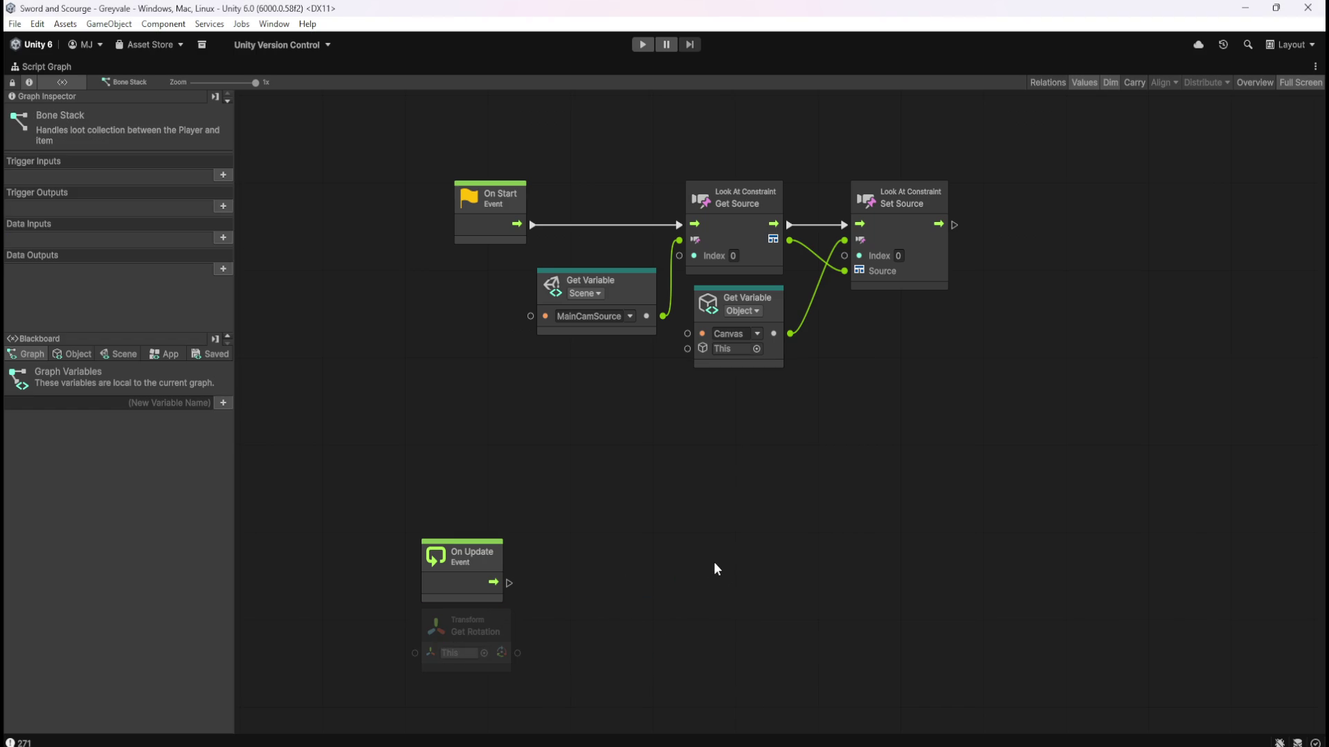
Feed Get Rotation's output into a new Expose Quaternion node and tidy the node layout.
key(shift+space)
key(shift+space)
drag(516, 652, 552, 640)
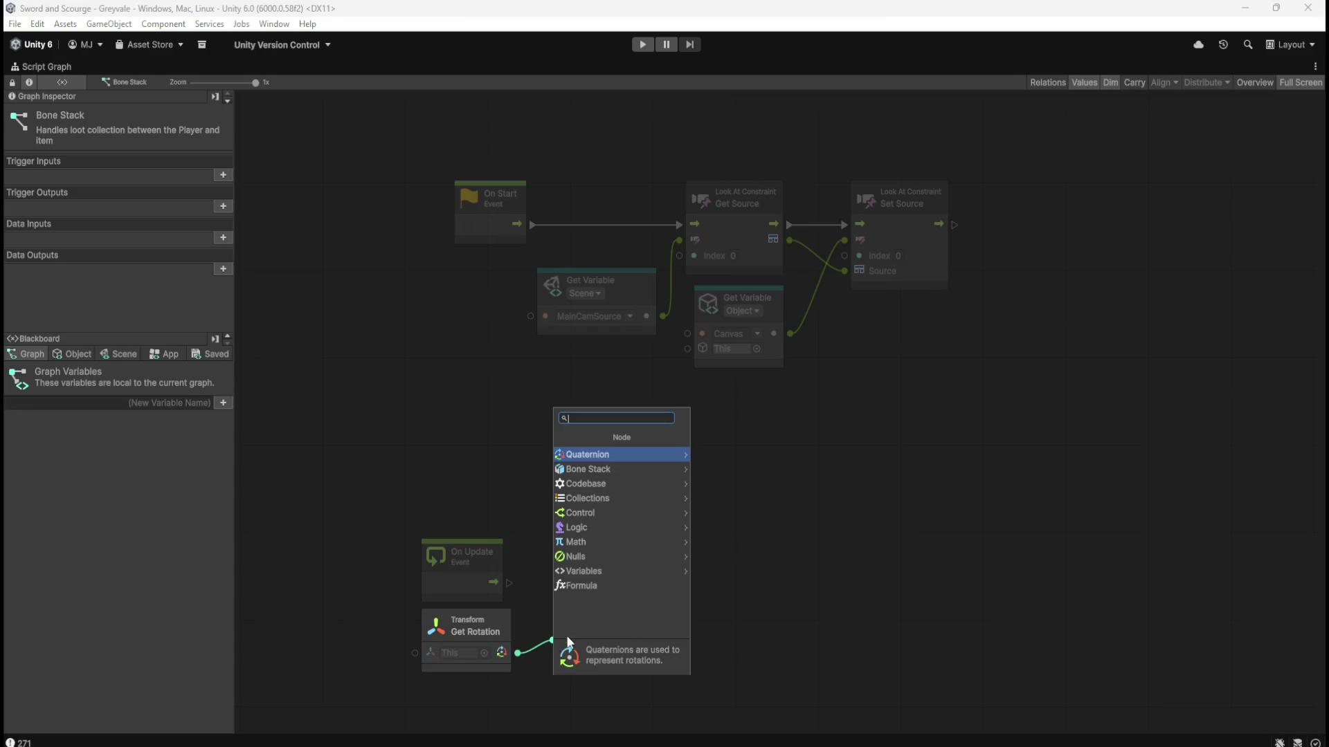
click(625, 456)
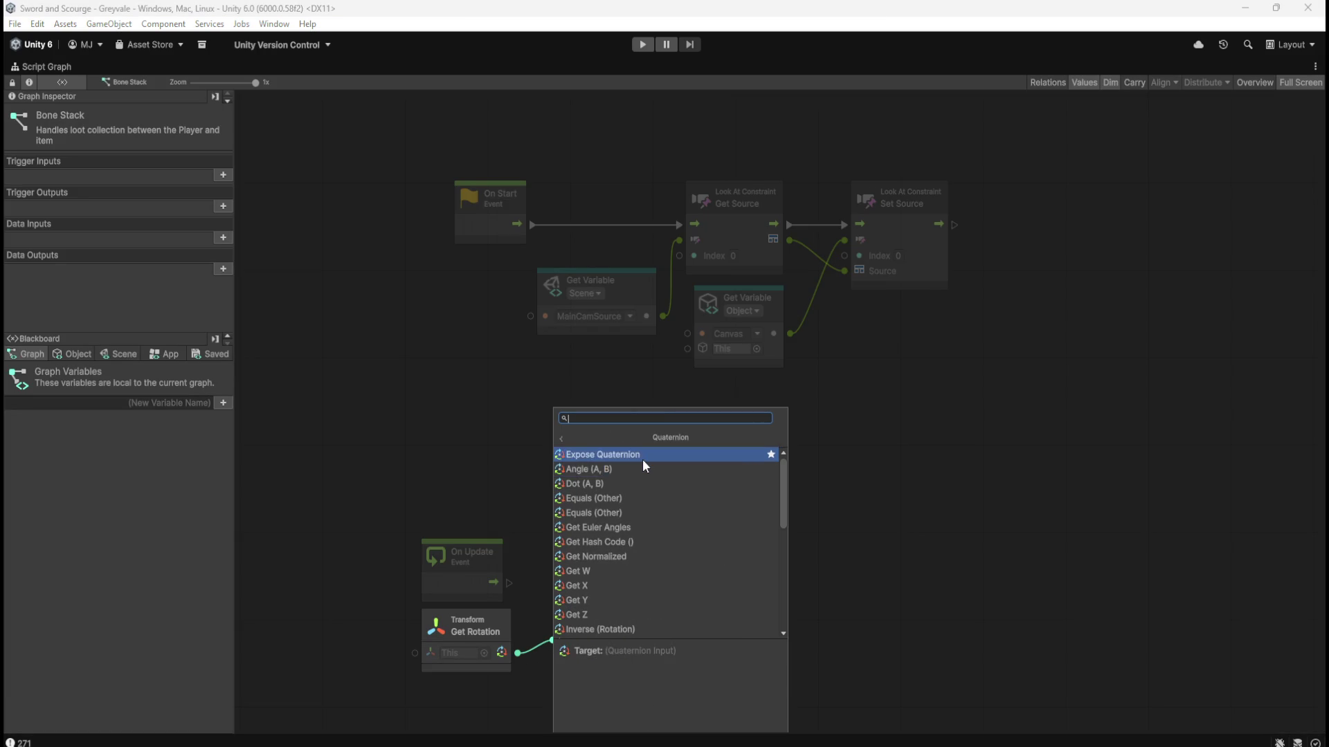
click(644, 458)
drag(734, 588, 711, 483)
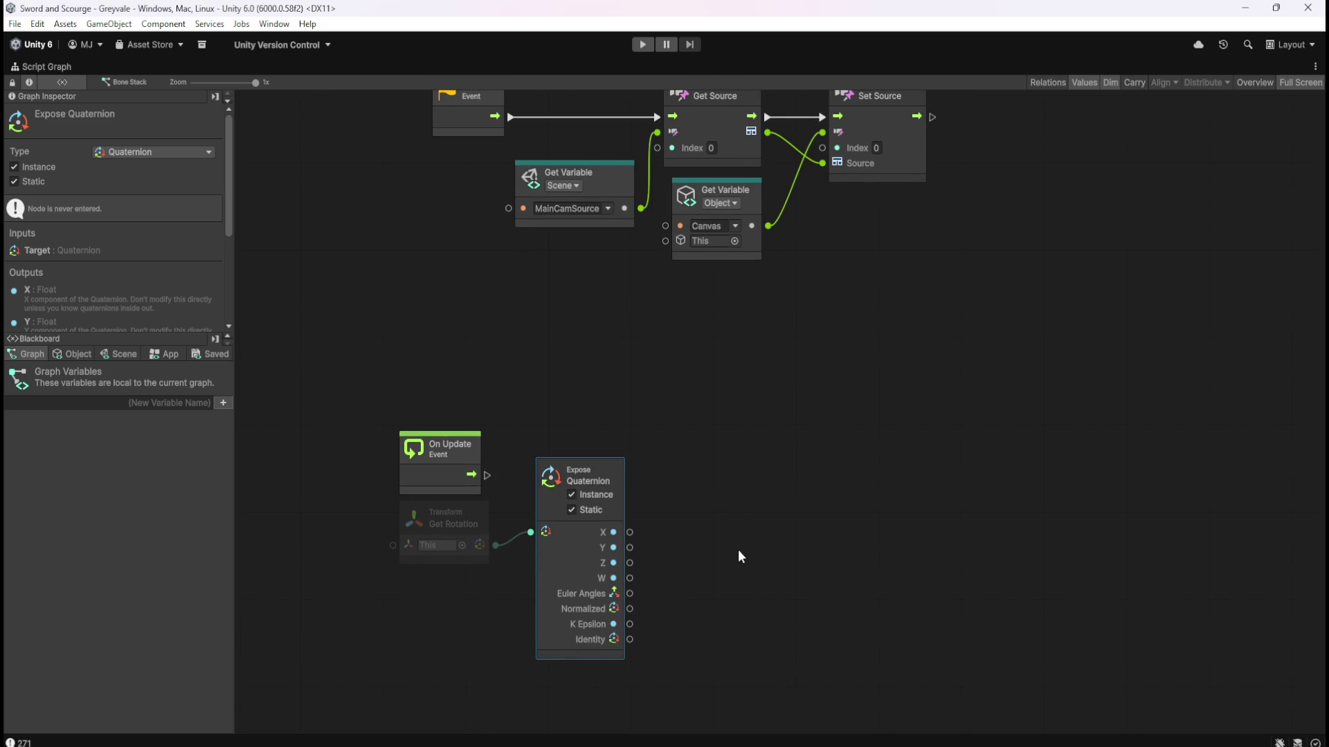
drag(587, 562, 572, 579)
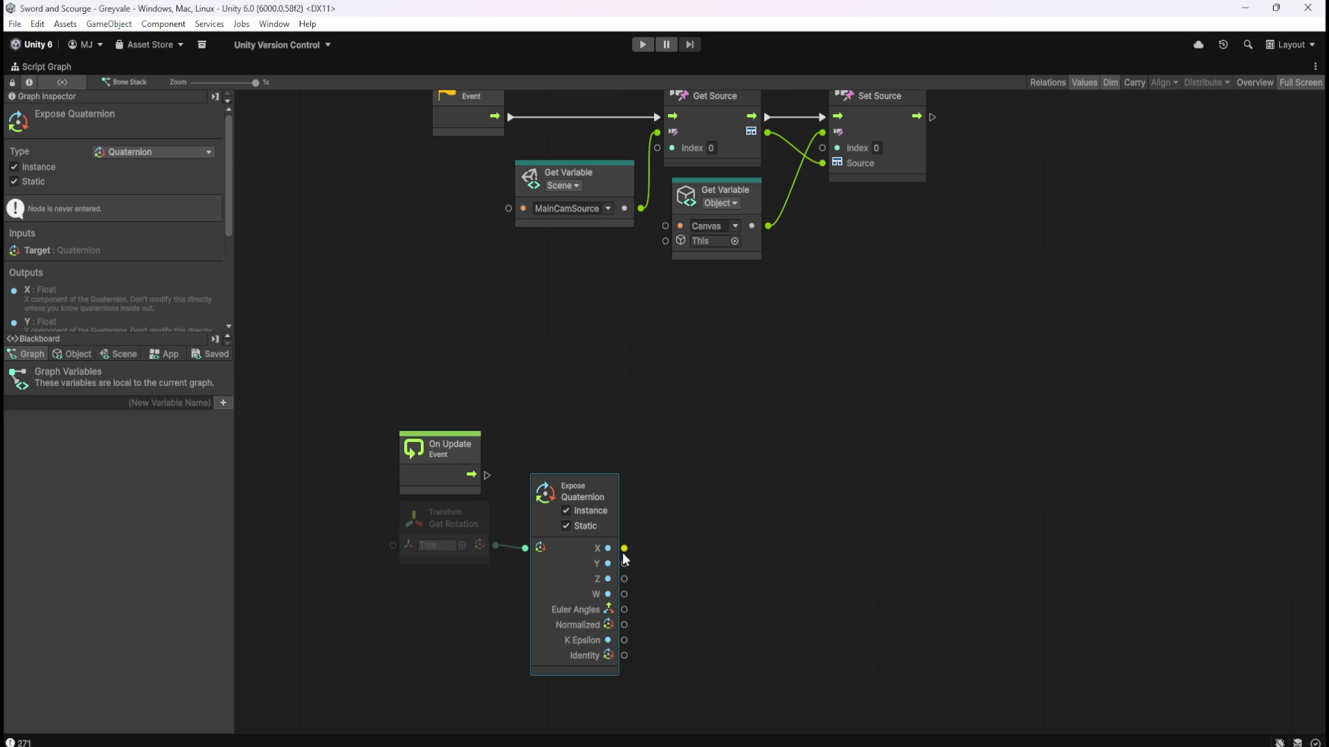
drag(472, 451, 472, 401)
click(540, 426)
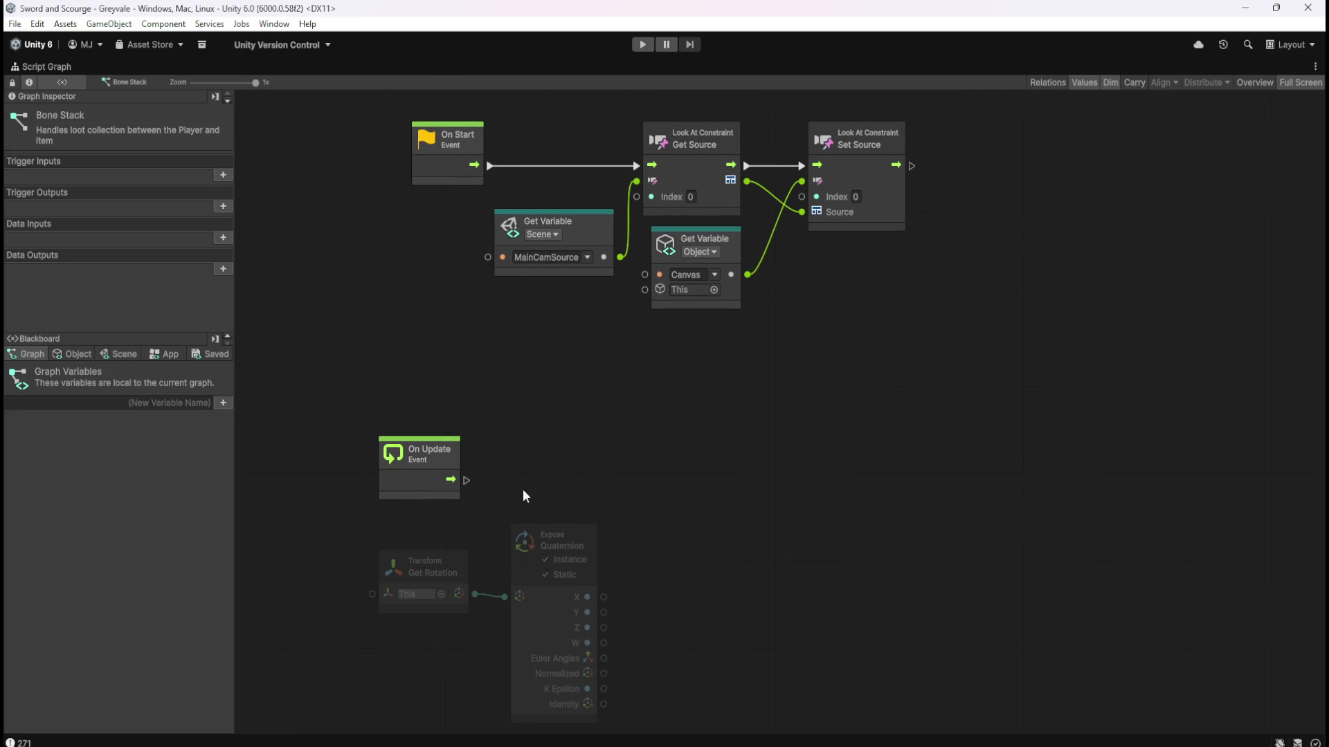
Show the Blackboard's Object variables, restore the editor layout and select the Canvas.
click(73, 354)
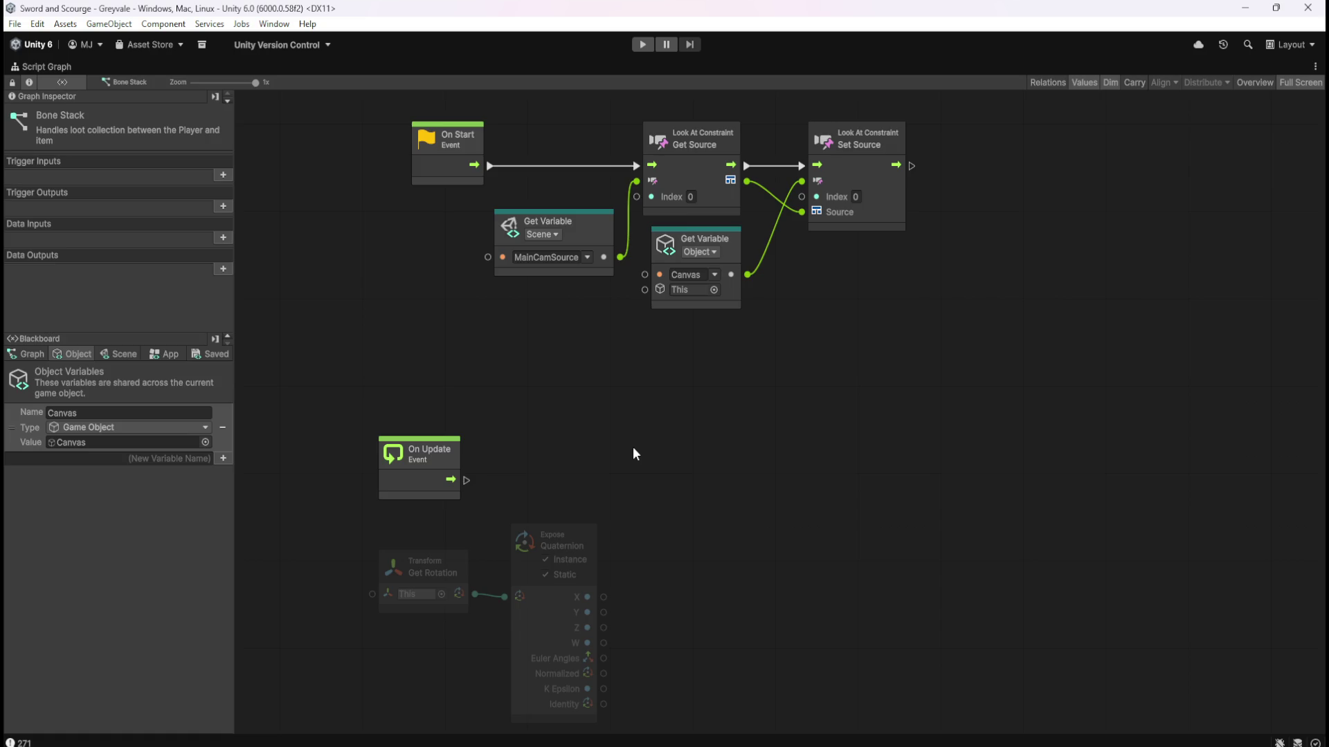
key(shift+space)
click(90, 125)
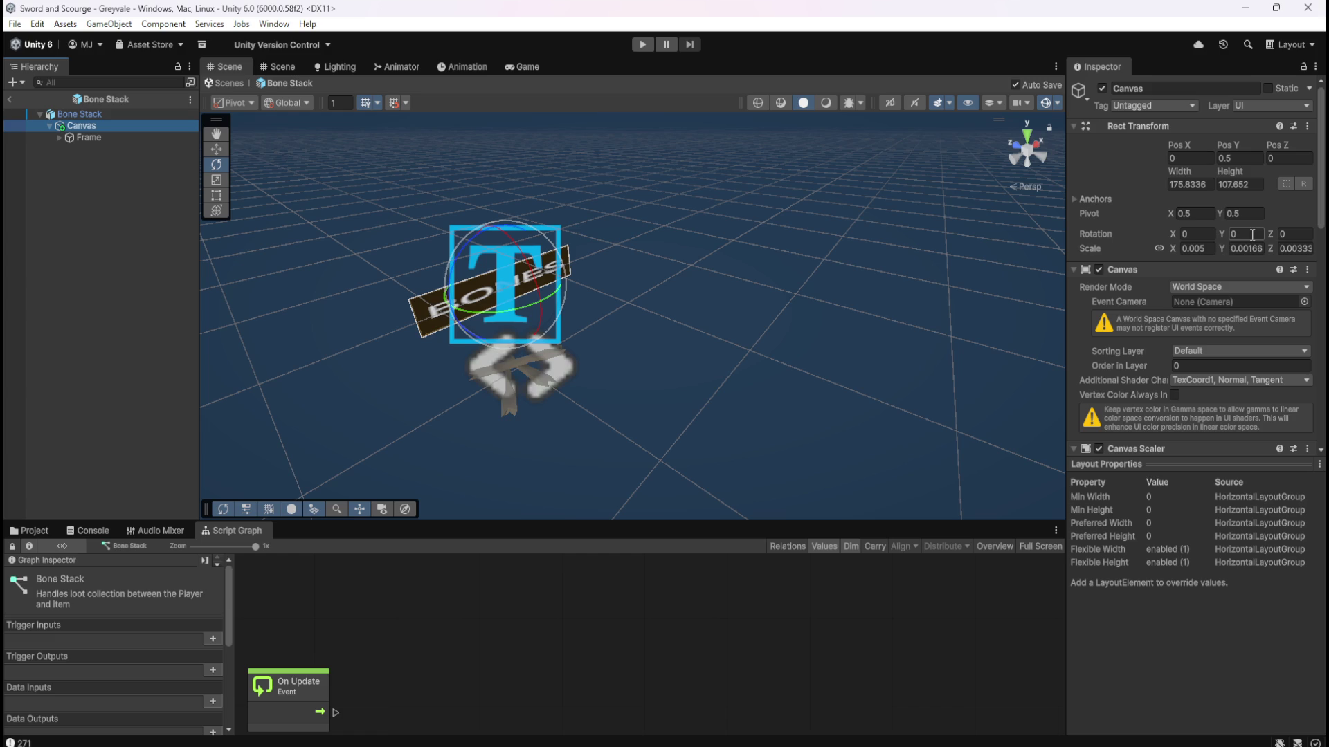
Confirm the Canvas Rotation X, Y and Z are all 0, then maximize the script graph again.
click(1285, 233)
key(Return)
click(1288, 234)
click(1233, 234)
click(1194, 234)
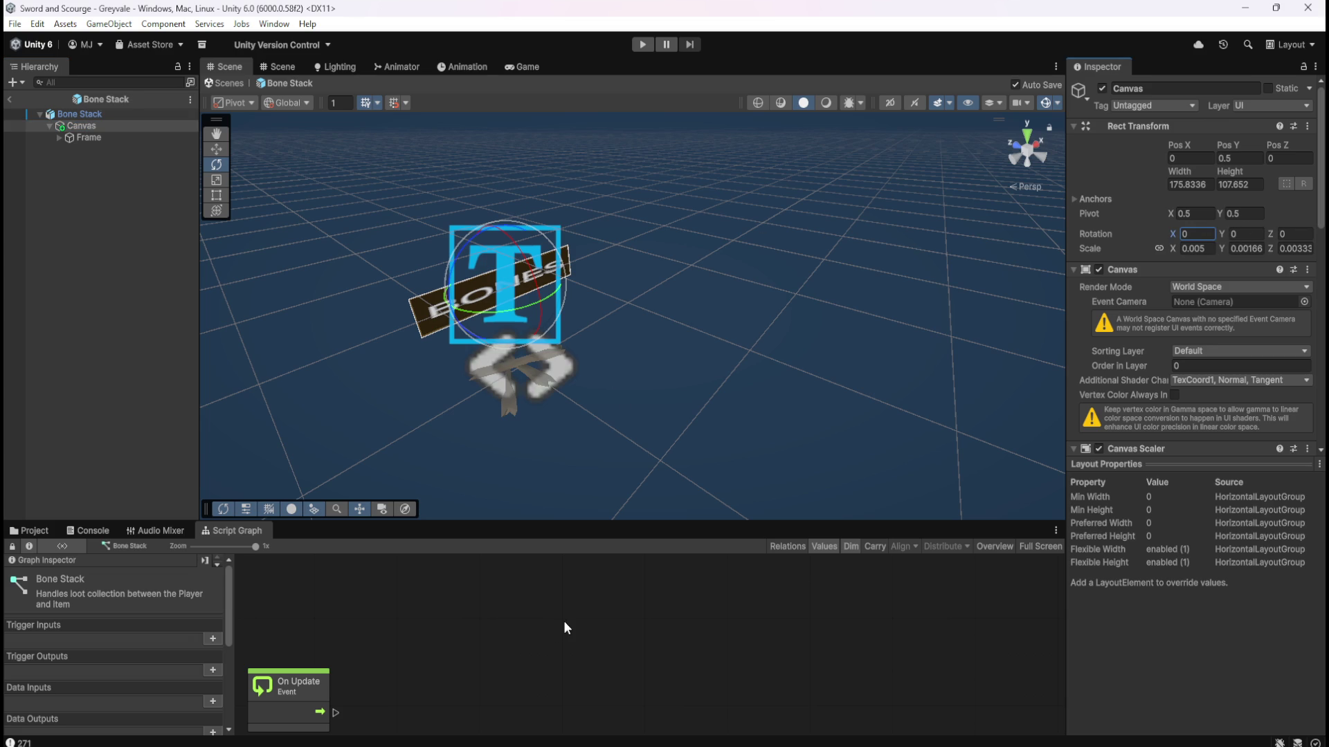
key(shift+space)
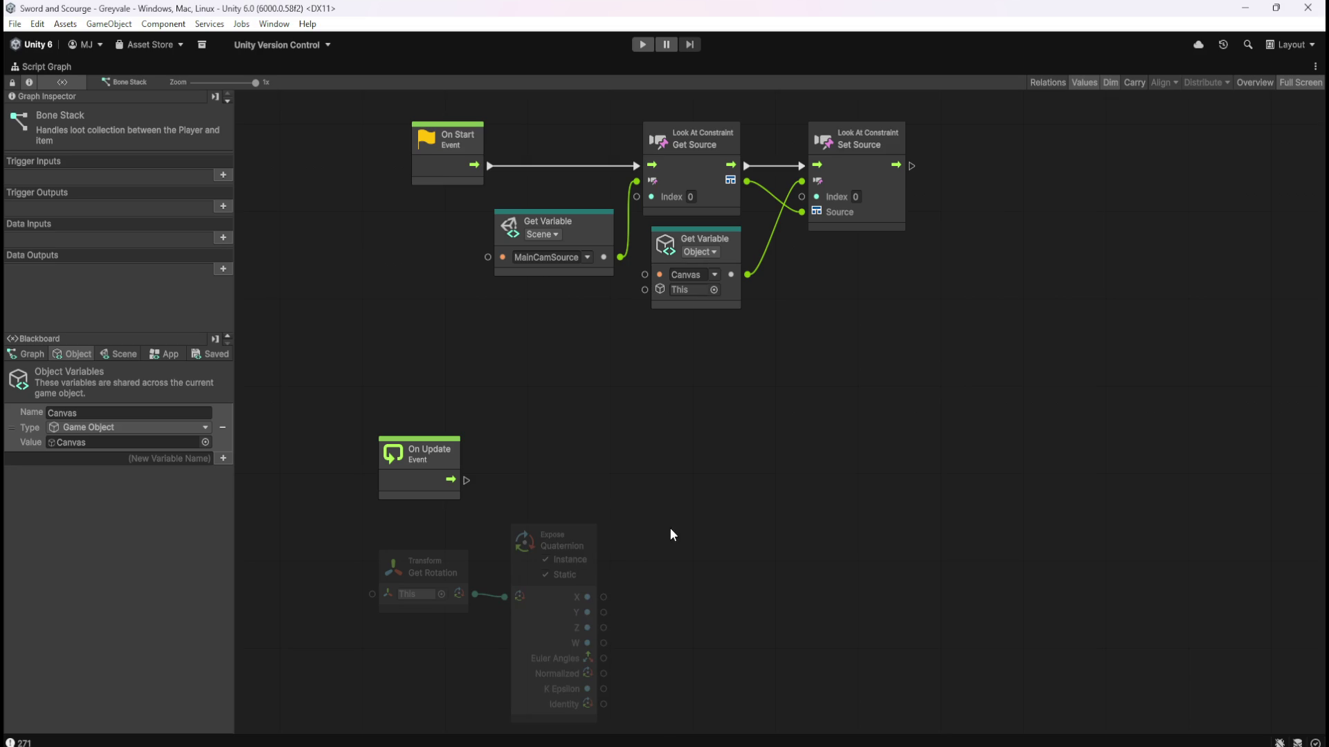
Add a Canvas Get Variable node wired into a new Transform Set Rotation node.
drag(697, 517, 762, 438)
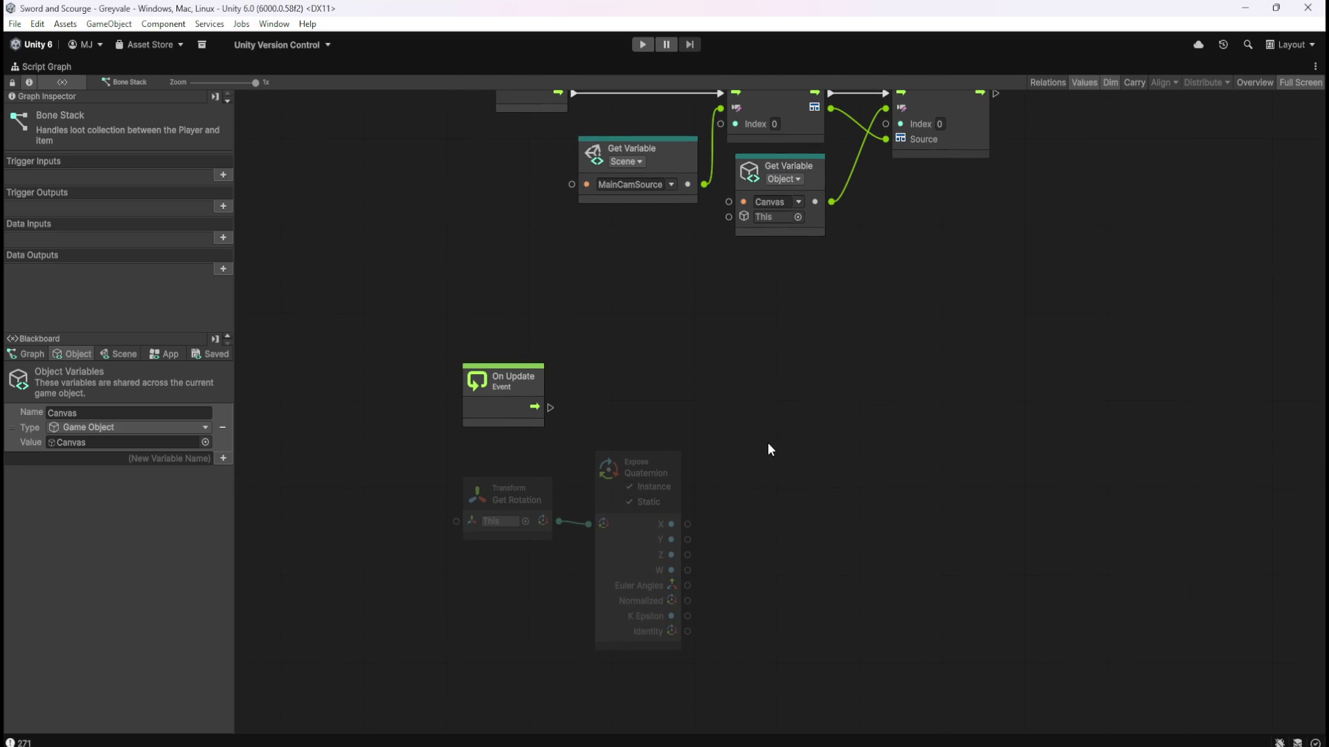
drag(24, 438, 799, 505)
drag(892, 550, 953, 504)
text(set)
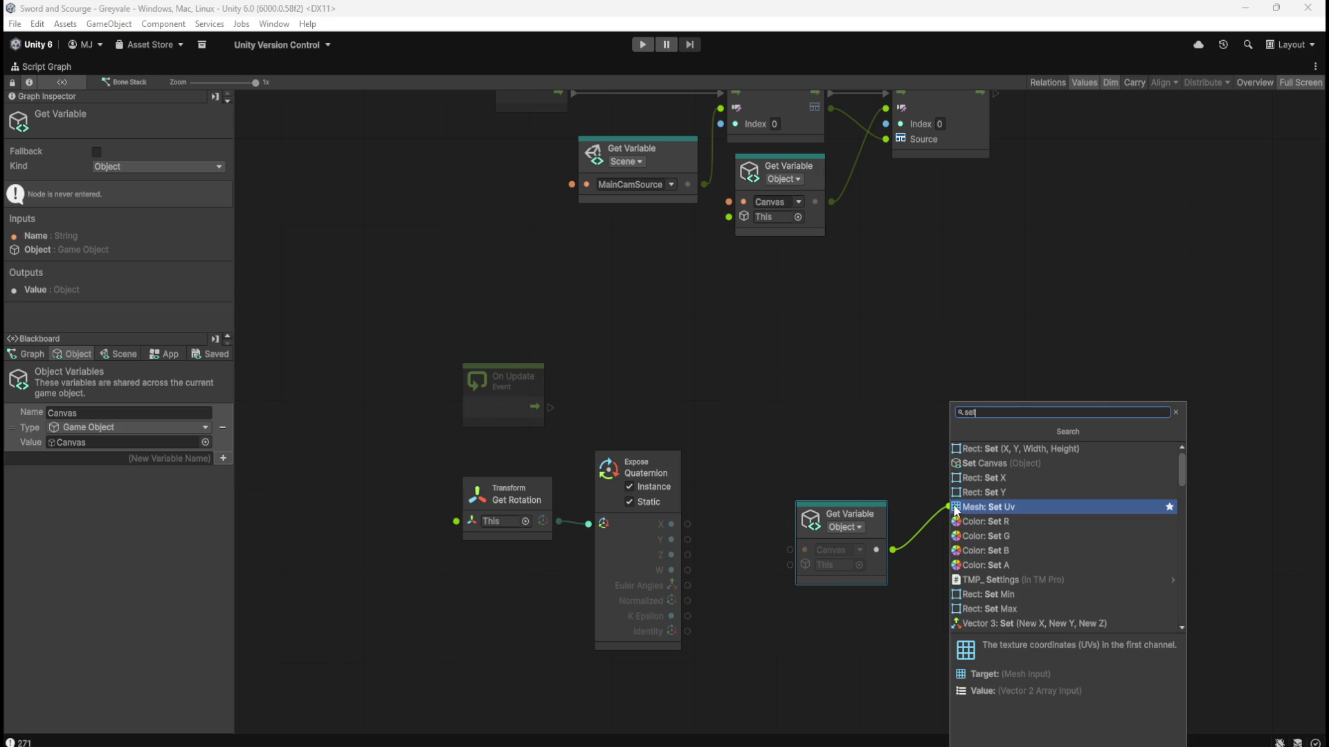
text( rotation)
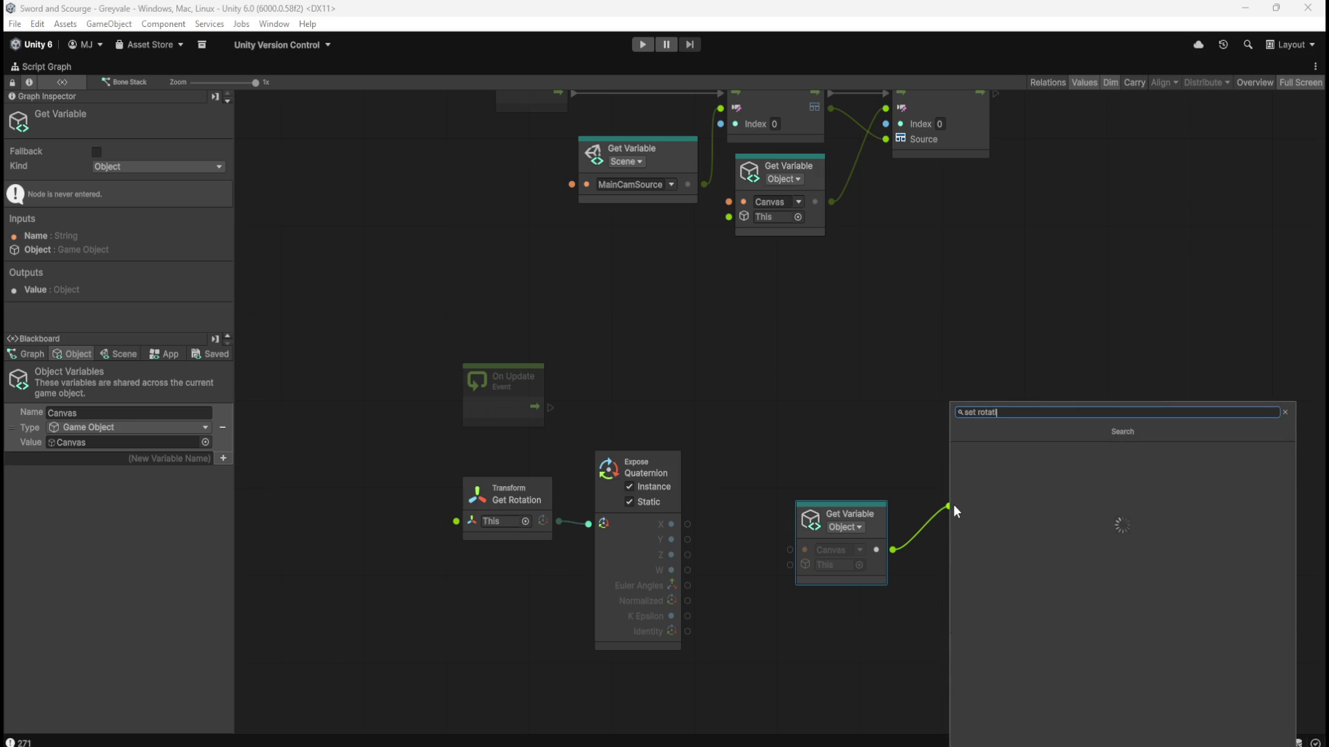
key(Return)
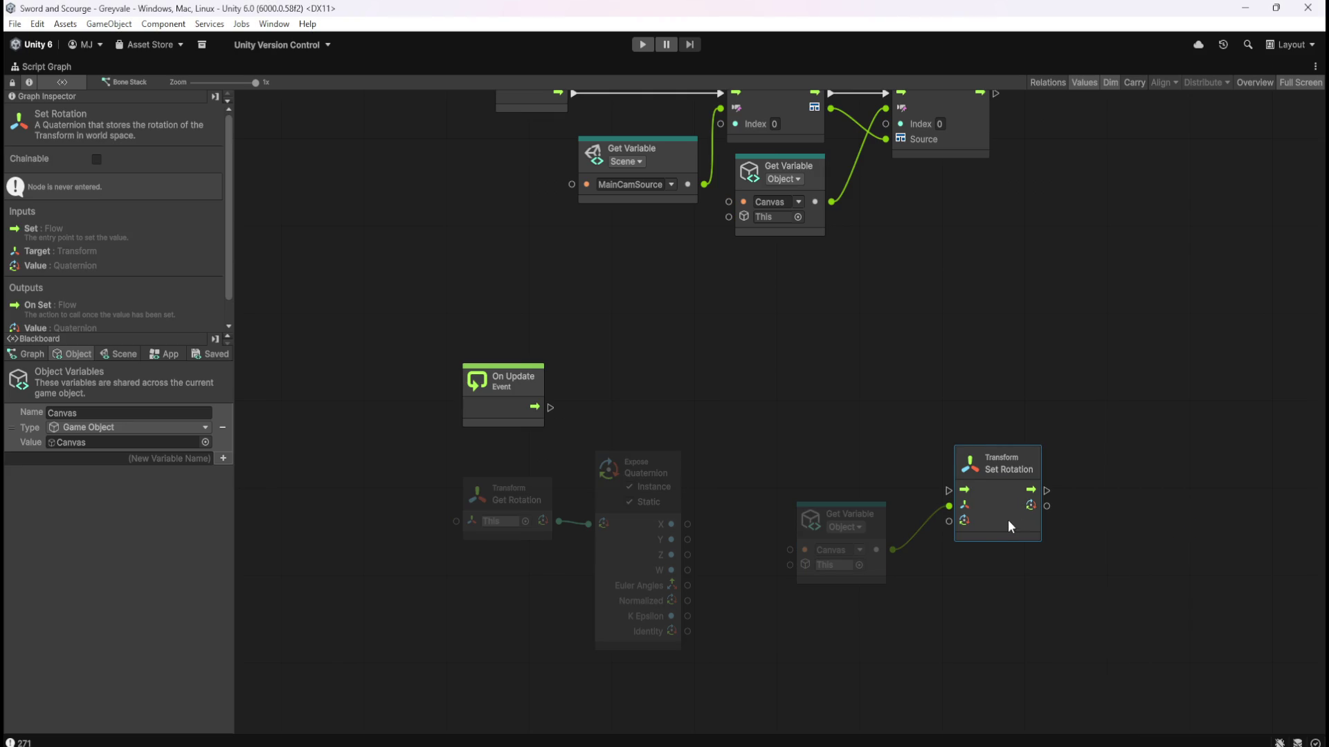
drag(1000, 521, 1005, 507)
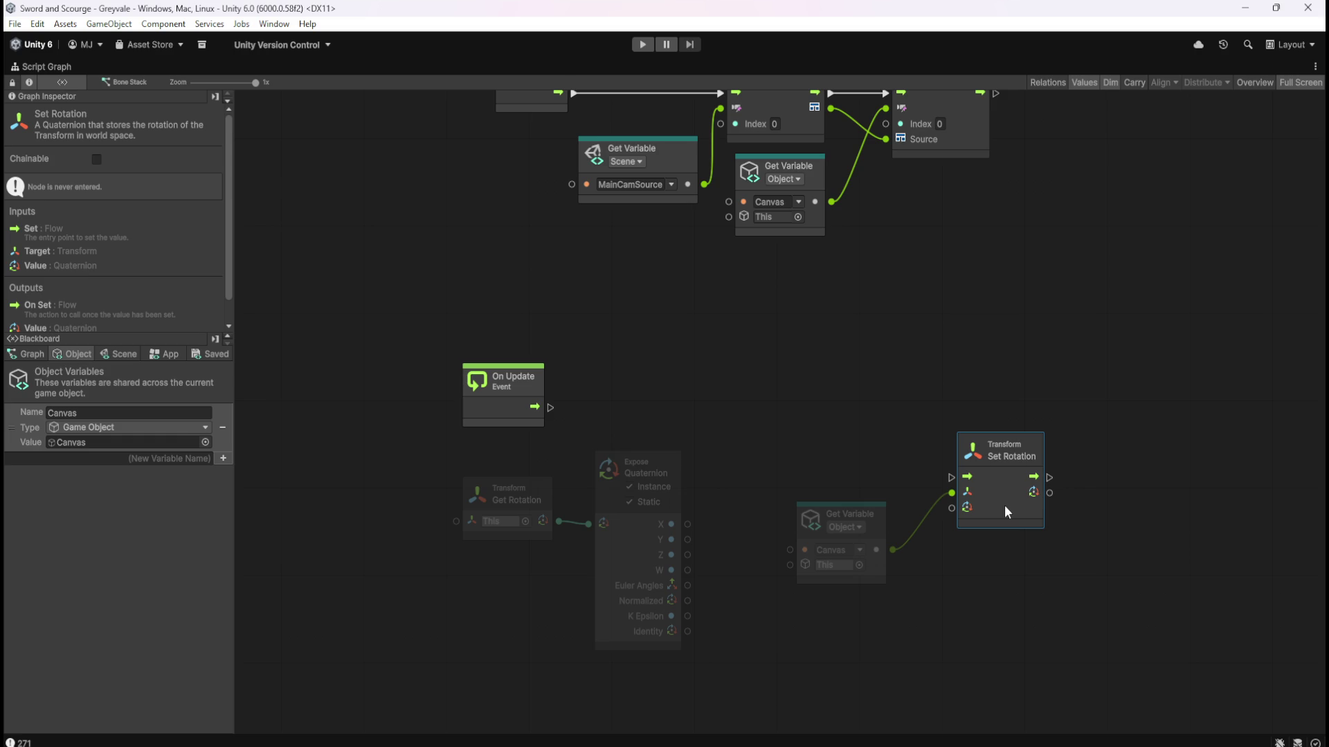
drag(1005, 507, 1011, 509)
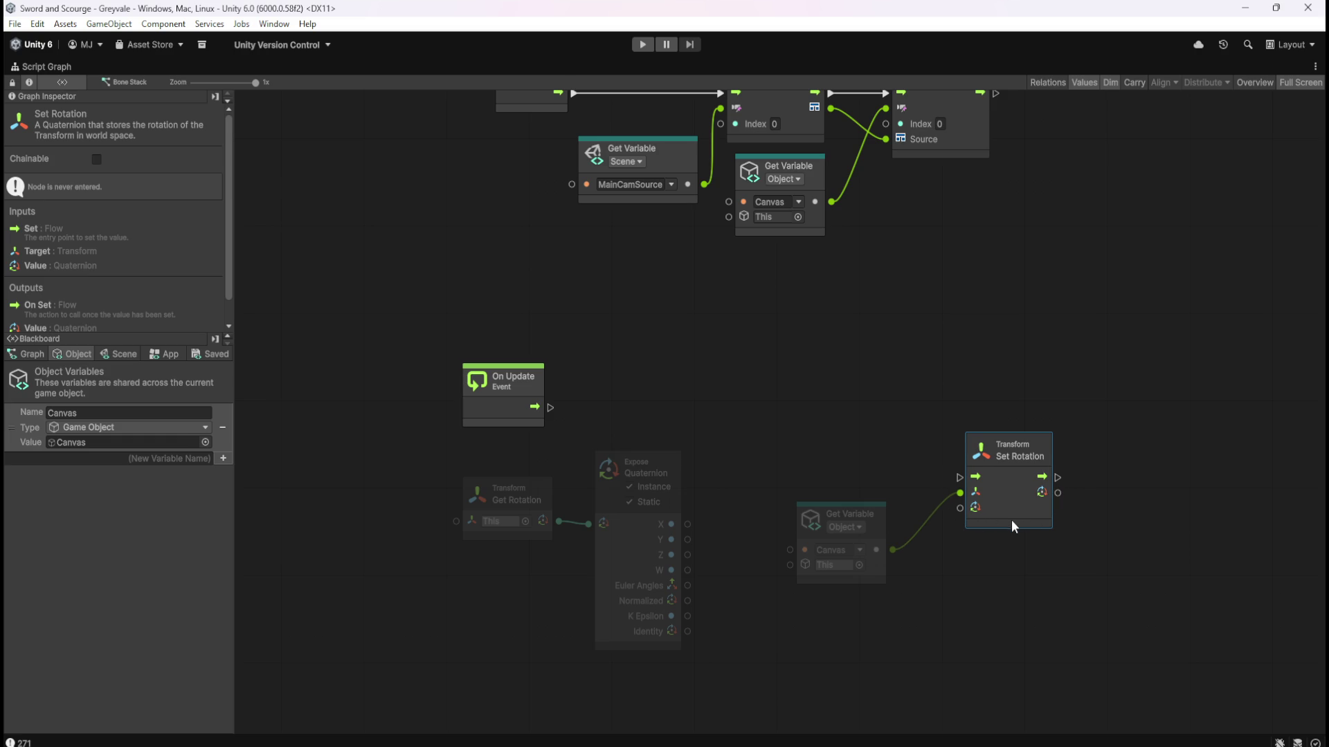
mouse_move(1011, 520)
mouse_down()
mouse_move(1014, 490)
mouse_move(993, 479)
mouse_up()
click(774, 424)
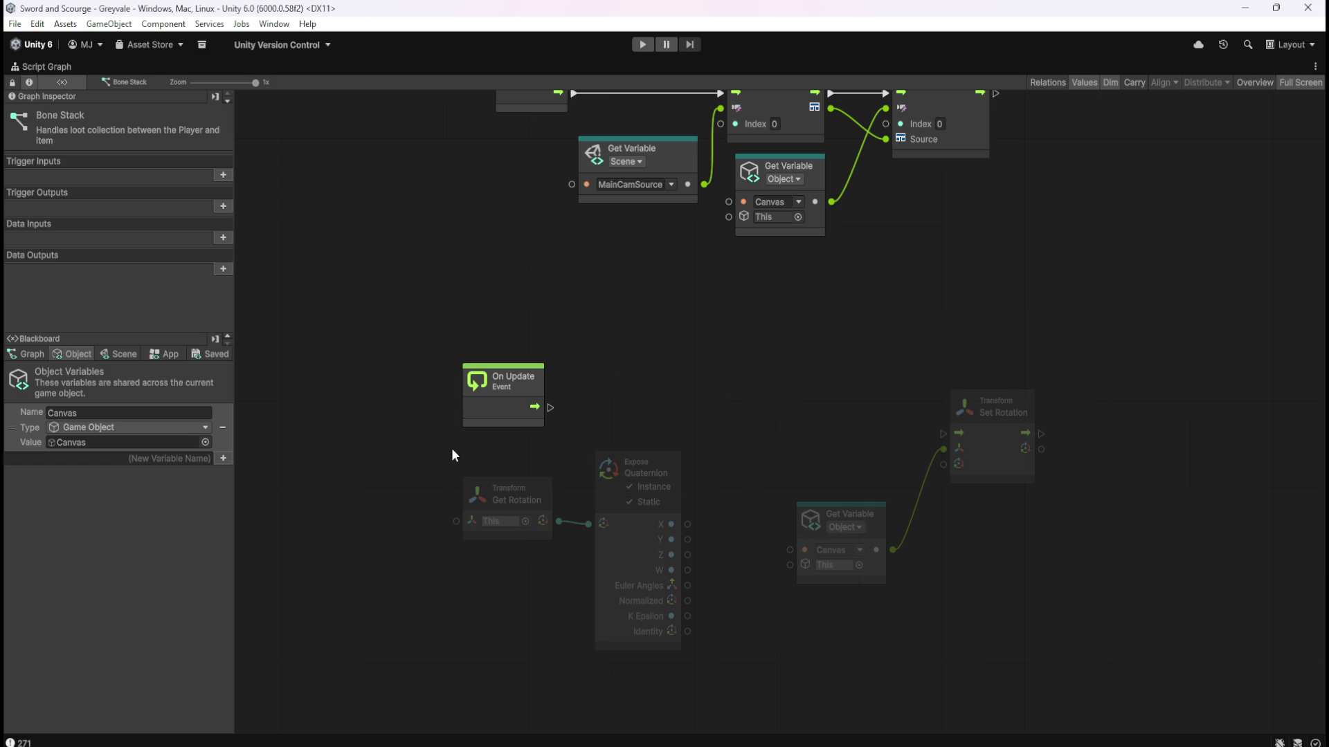
Shift the lower node group aside and add an If node after On Update.
drag(447, 450, 1053, 612)
drag(865, 534, 1064, 556)
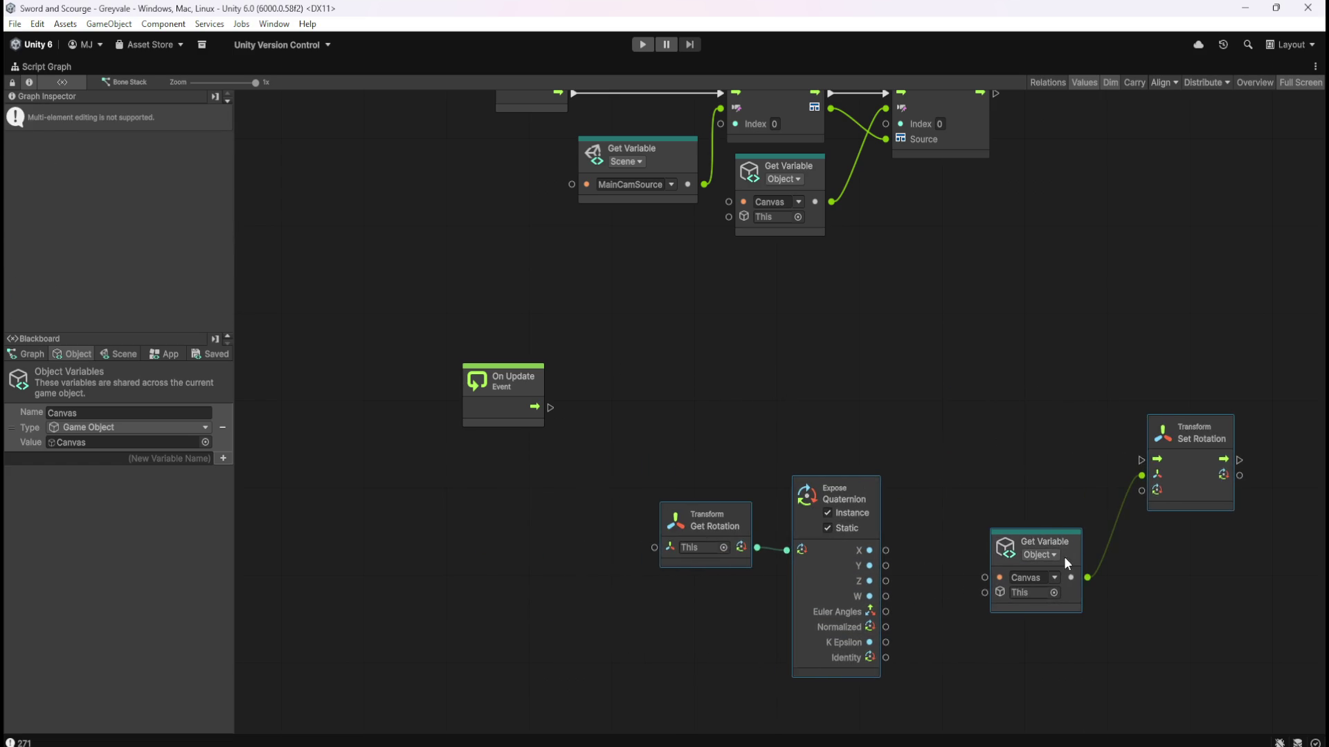
click(661, 467)
drag(552, 413, 818, 398)
text(if)
key(Return)
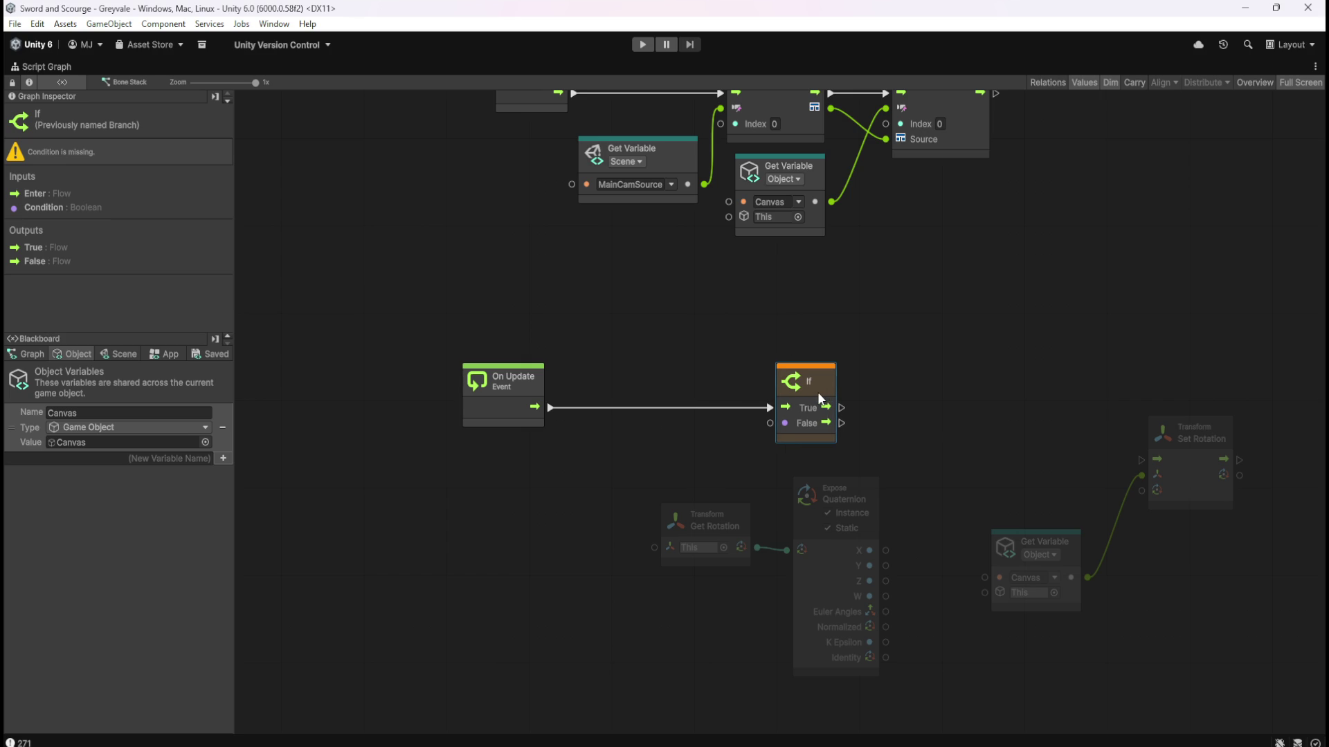
Rearrange the rotation nodes, moving Get Rotation and Expose Quaternion to the left.
drag(720, 561, 507, 504)
drag(404, 425, 1114, 573)
drag(625, 495, 804, 500)
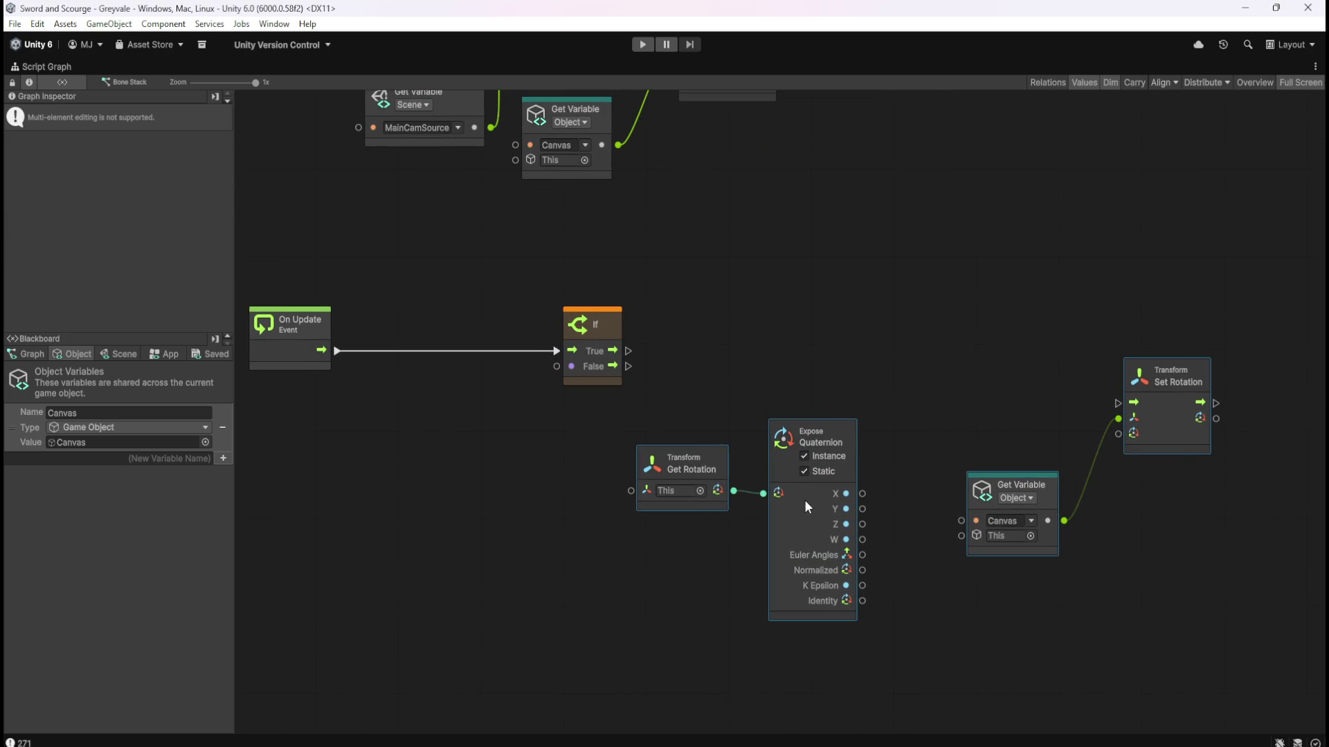
click(540, 548)
mouse_move(499, 513)
mouse_down()
mouse_move(656, 512)
mouse_move(582, 525)
mouse_move(645, 503)
mouse_up()
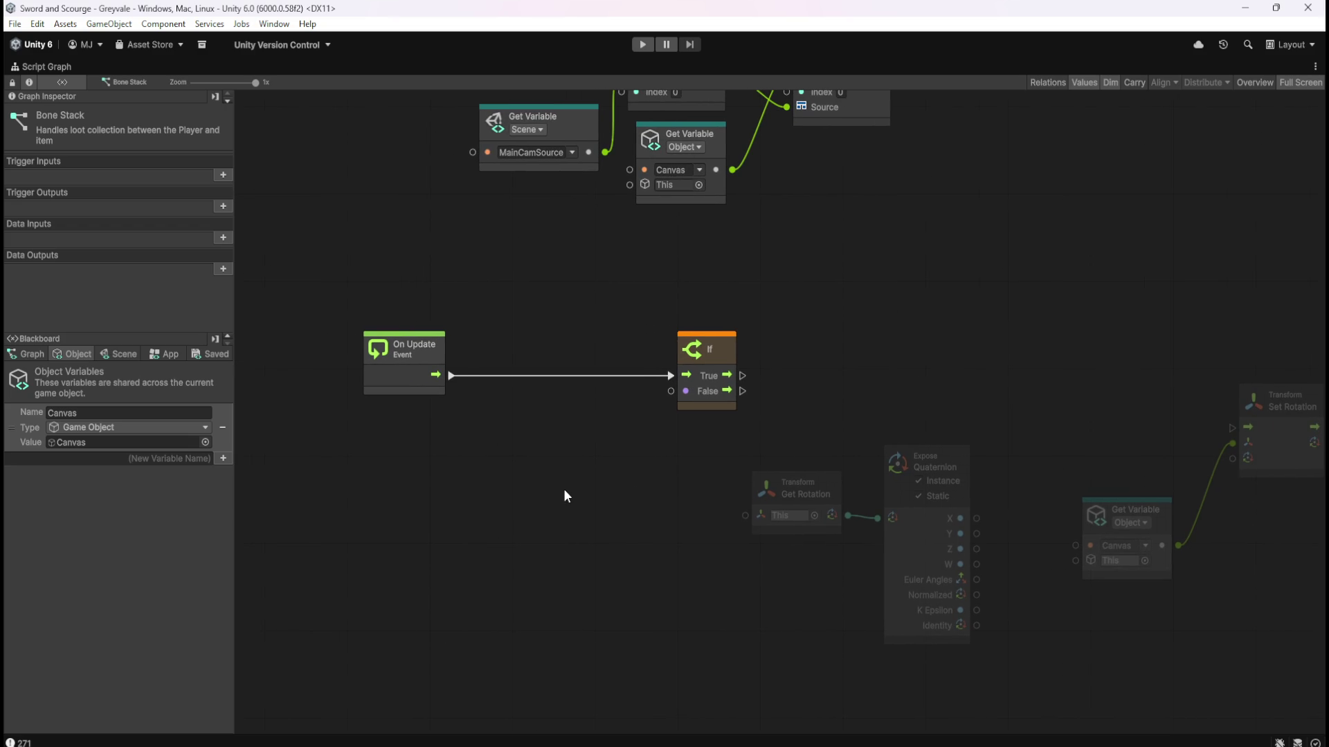
mouse_move(665, 459)
mouse_down()
mouse_move(935, 534)
mouse_move(520, 542)
mouse_up()
click(656, 539)
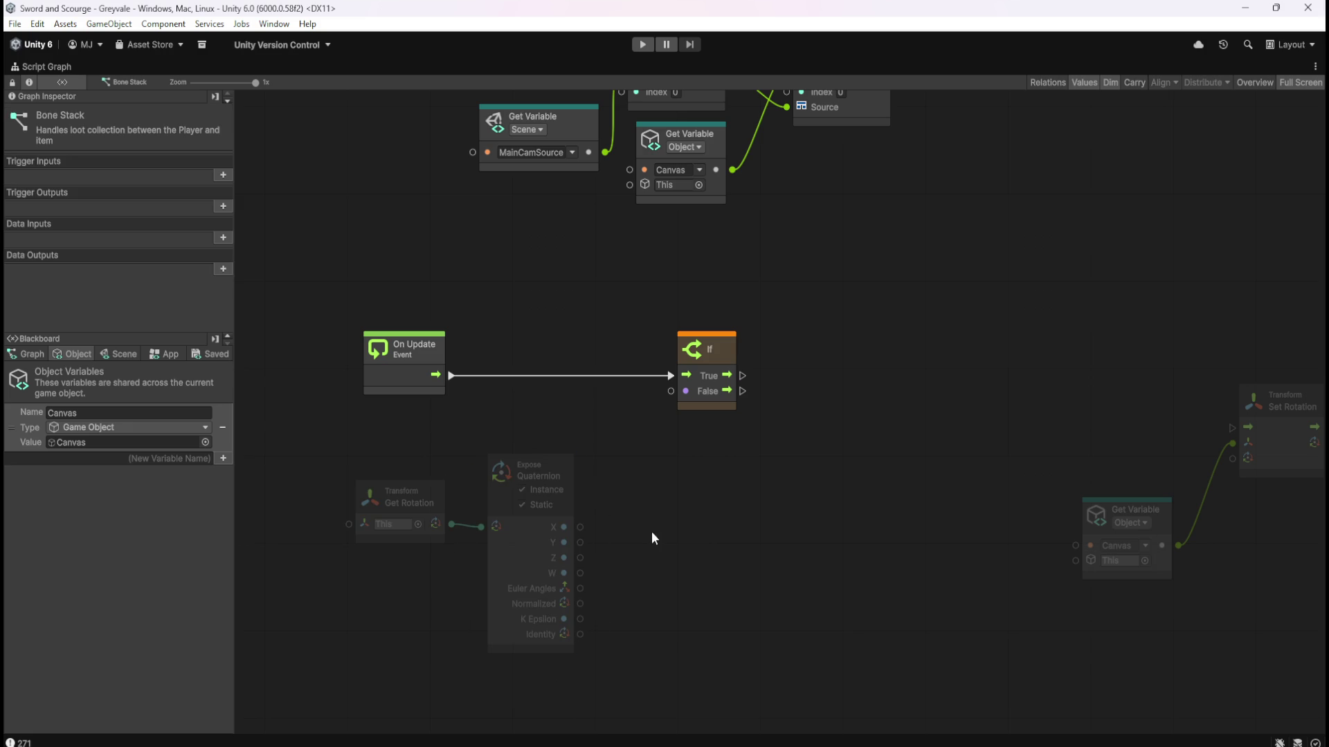
Add an Or node feeding the If condition and move both nodes right.
drag(671, 392, 649, 426)
text(or)
key(Return)
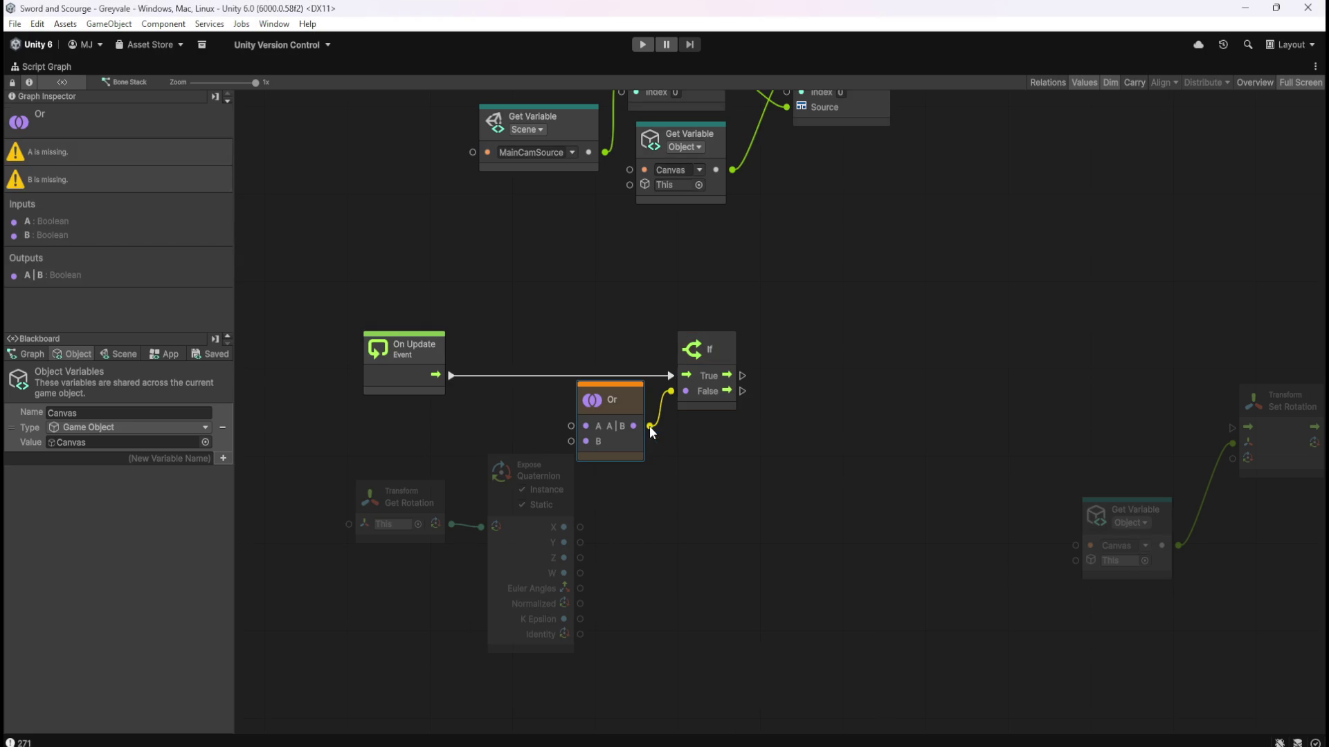
mouse_move(609, 320)
mouse_down()
mouse_move(728, 422)
mouse_move(944, 396)
mouse_up()
Compare the quaternion X with a Less node and wire its result into Or's A input.
drag(564, 527, 610, 517)
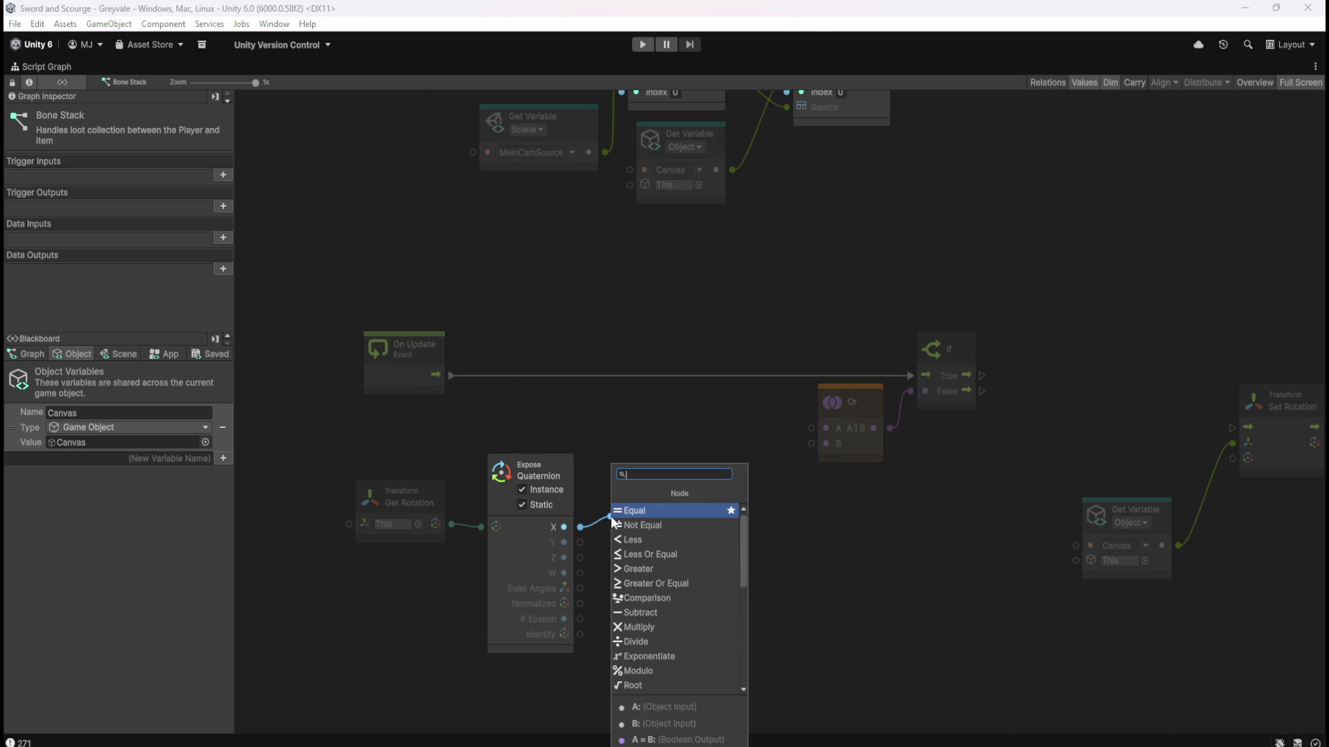
key(Escape)
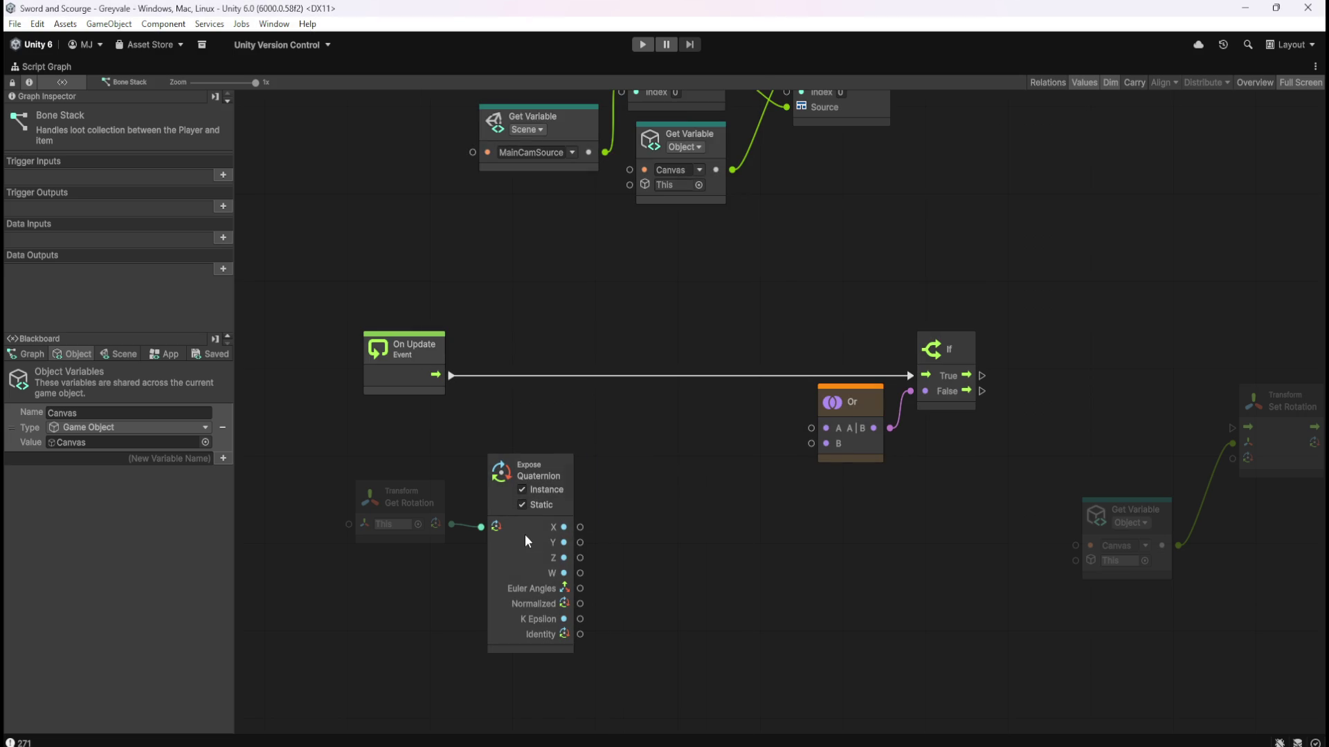
click(524, 534)
scroll(92, 277, down, 2)
click(598, 515)
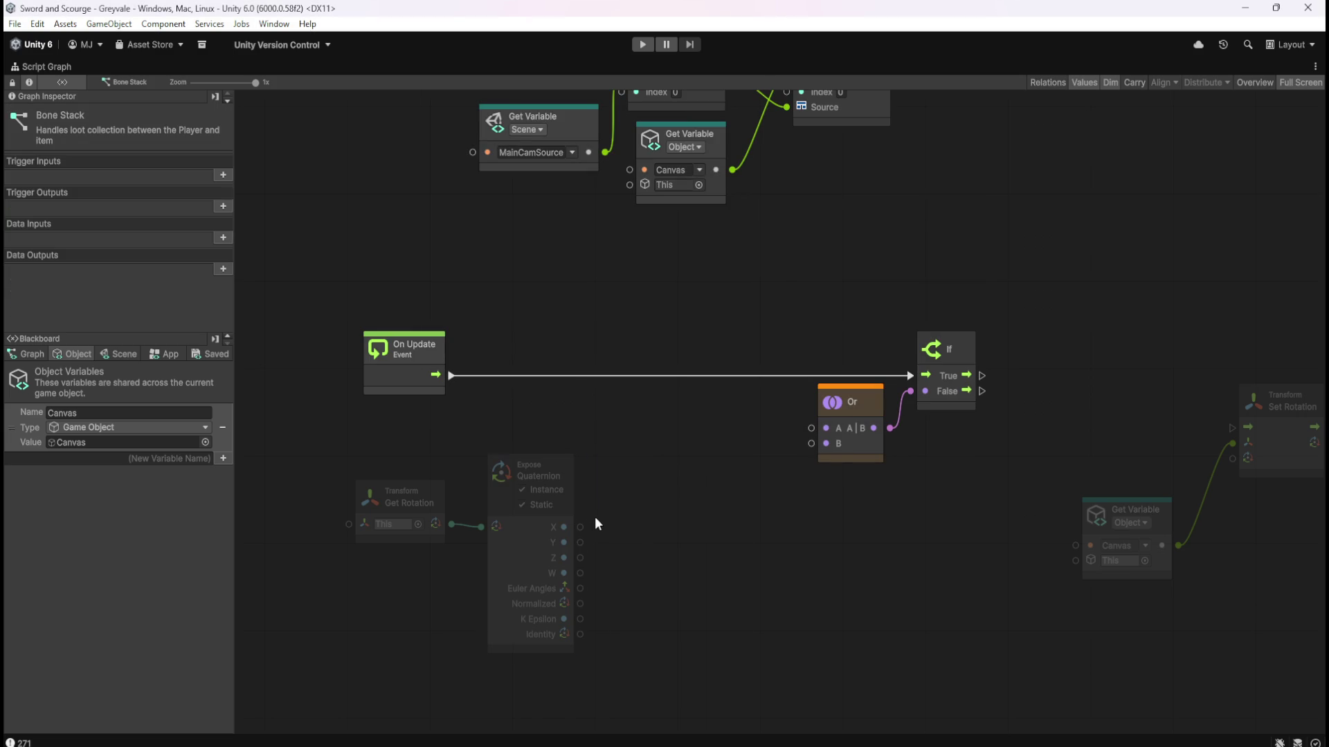
drag(585, 529, 620, 526)
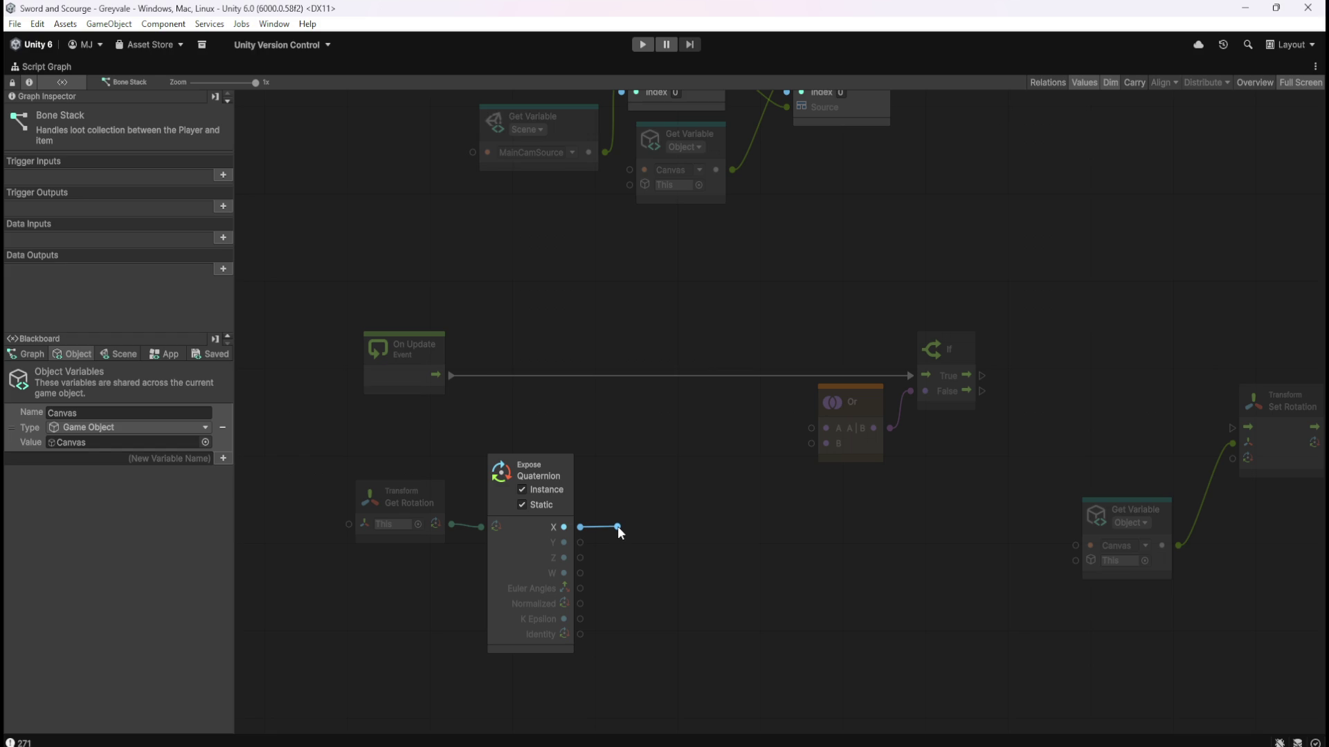
drag(617, 526, 618, 526)
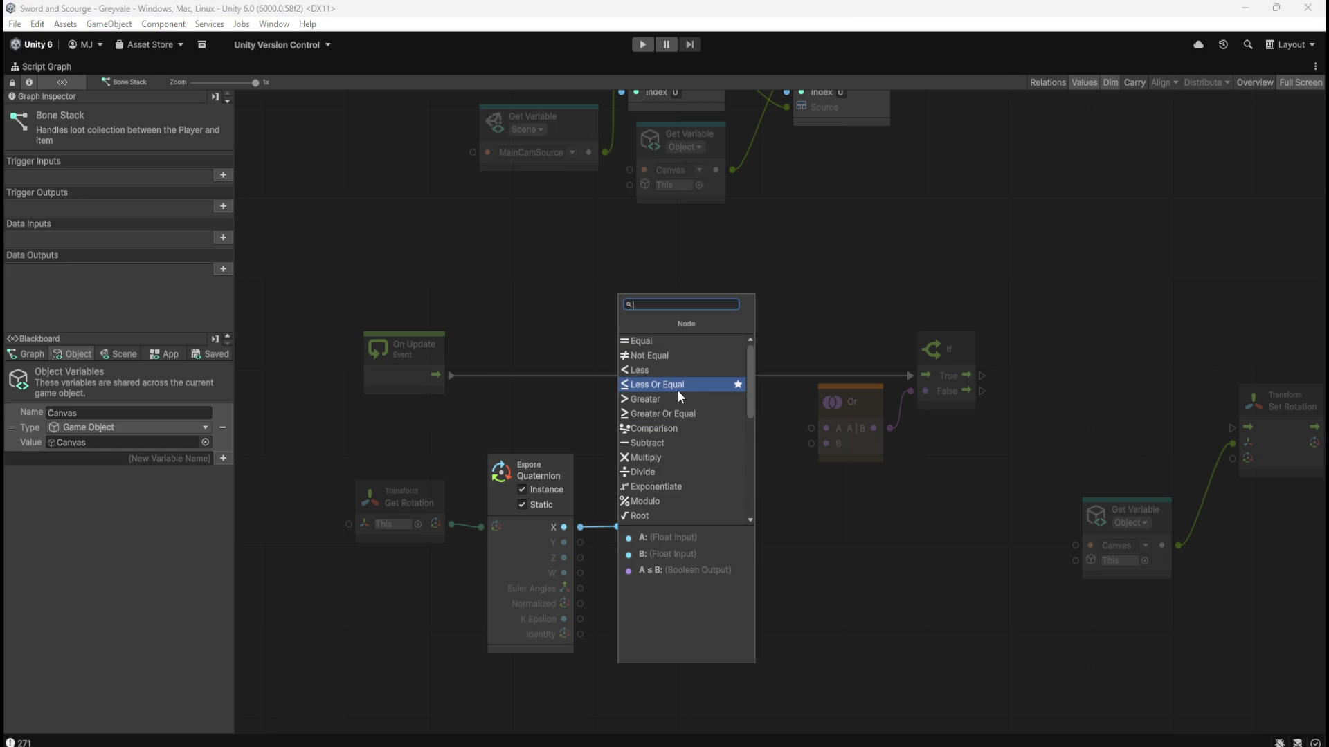
click(654, 371)
mouse_move(714, 528)
mouse_down()
mouse_move(759, 451)
mouse_move(811, 427)
mouse_up()
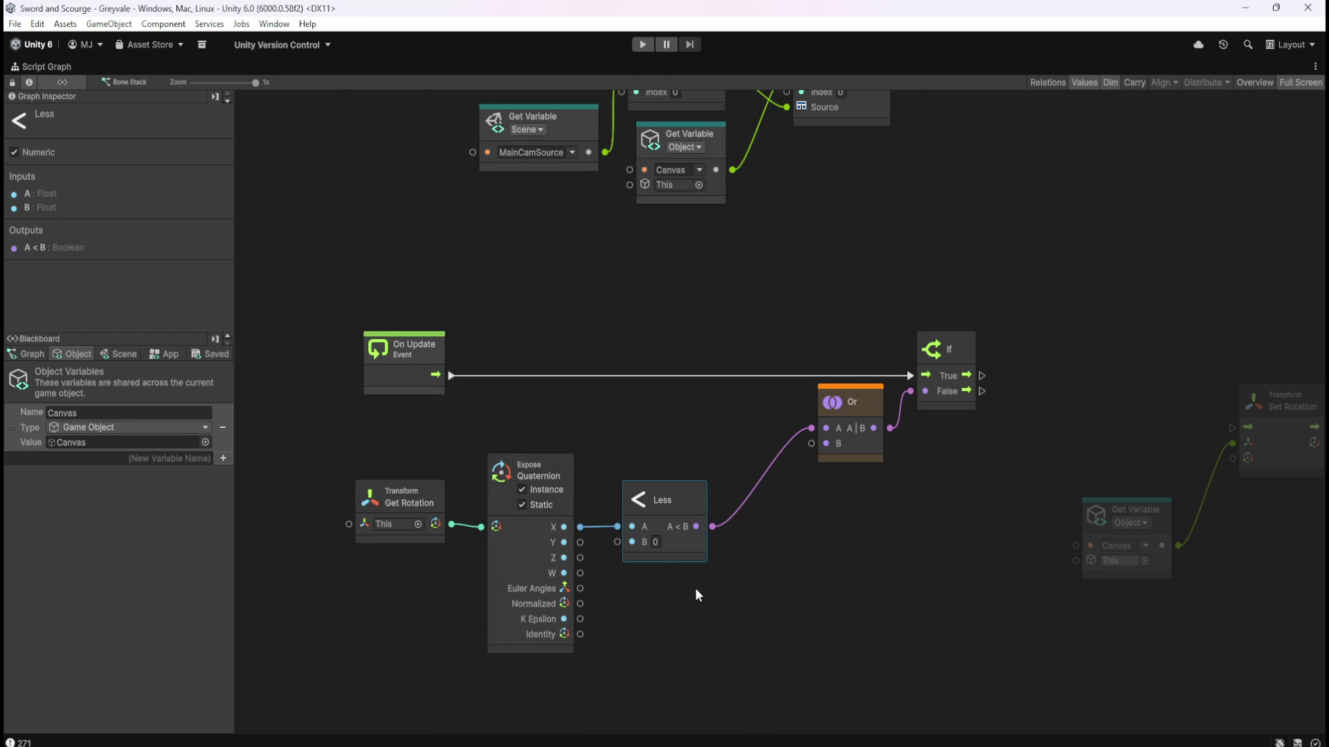
Duplicate the Less node for the Z value and wire its result into Or's B input.
key(ctrl+d)
drag(811, 418, 679, 630)
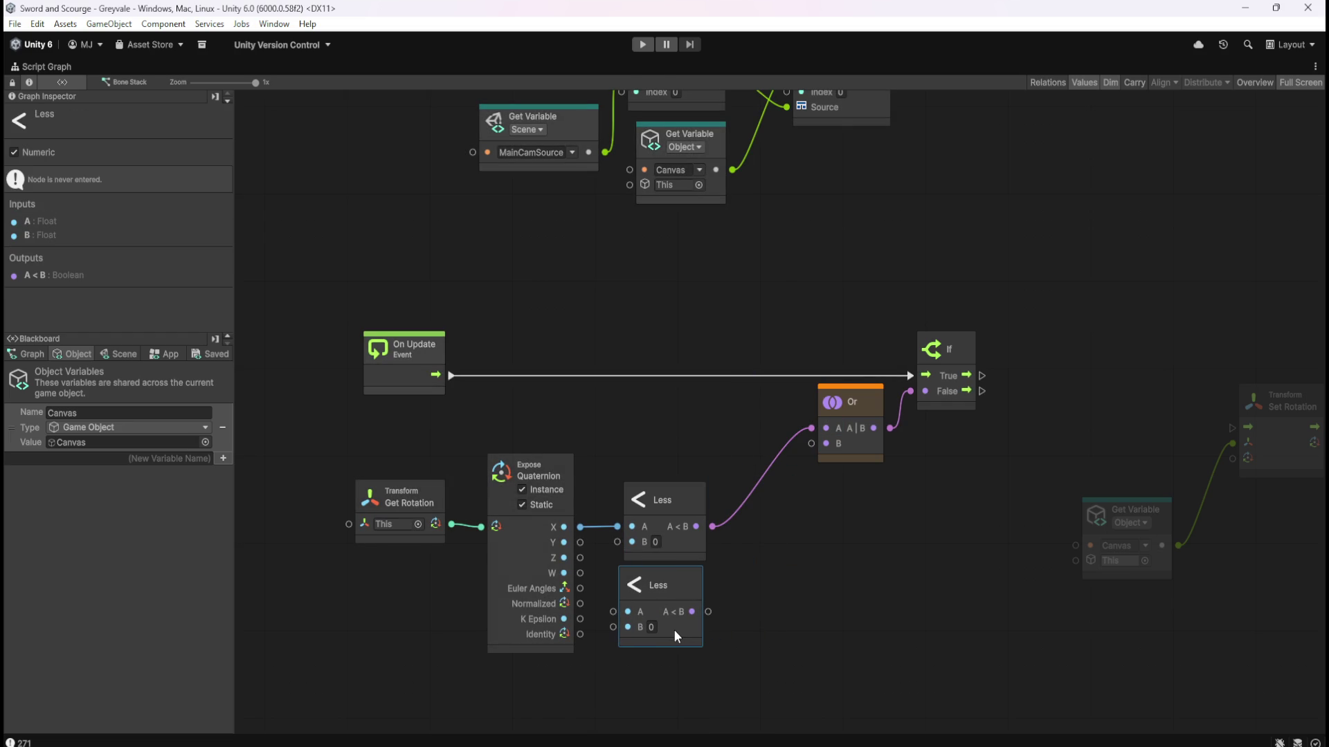
click(626, 564)
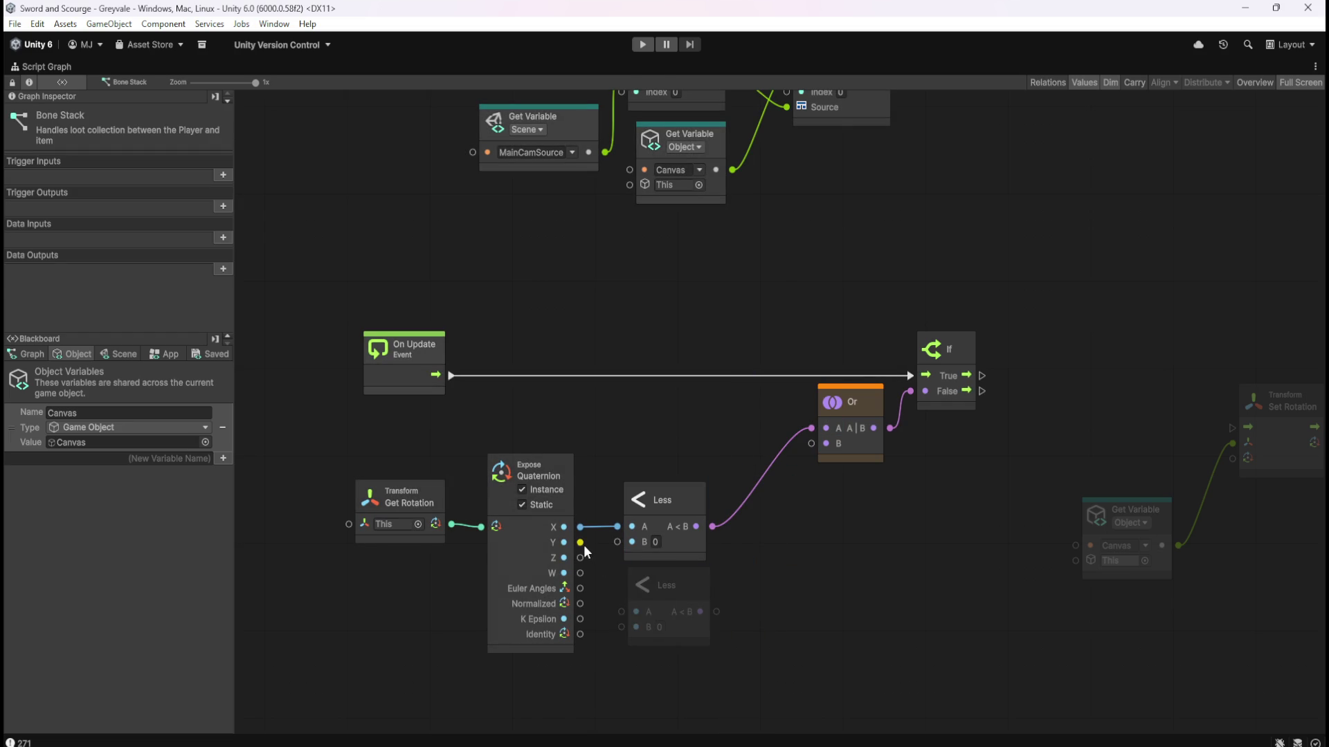
mouse_move(580, 558)
mouse_down()
mouse_move(599, 565)
mouse_move(617, 623)
mouse_move(621, 612)
mouse_up()
click(699, 631)
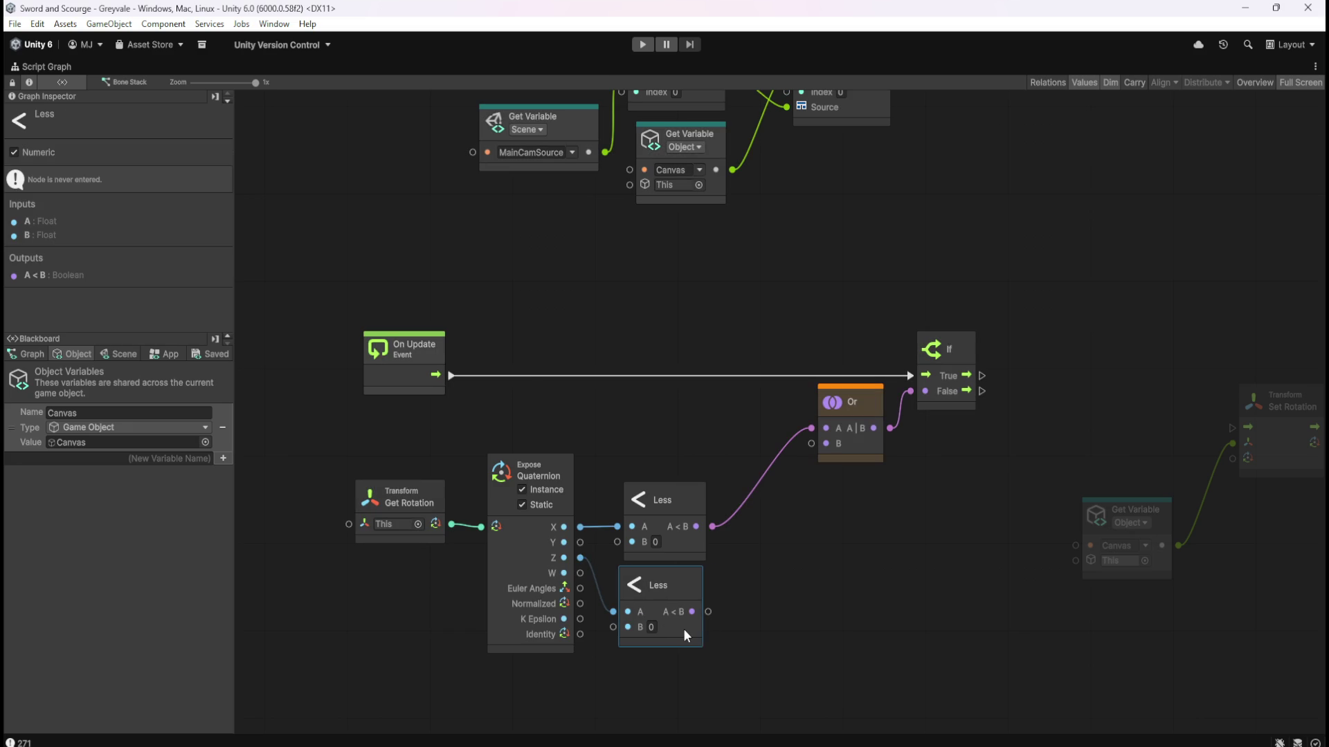
click(689, 546)
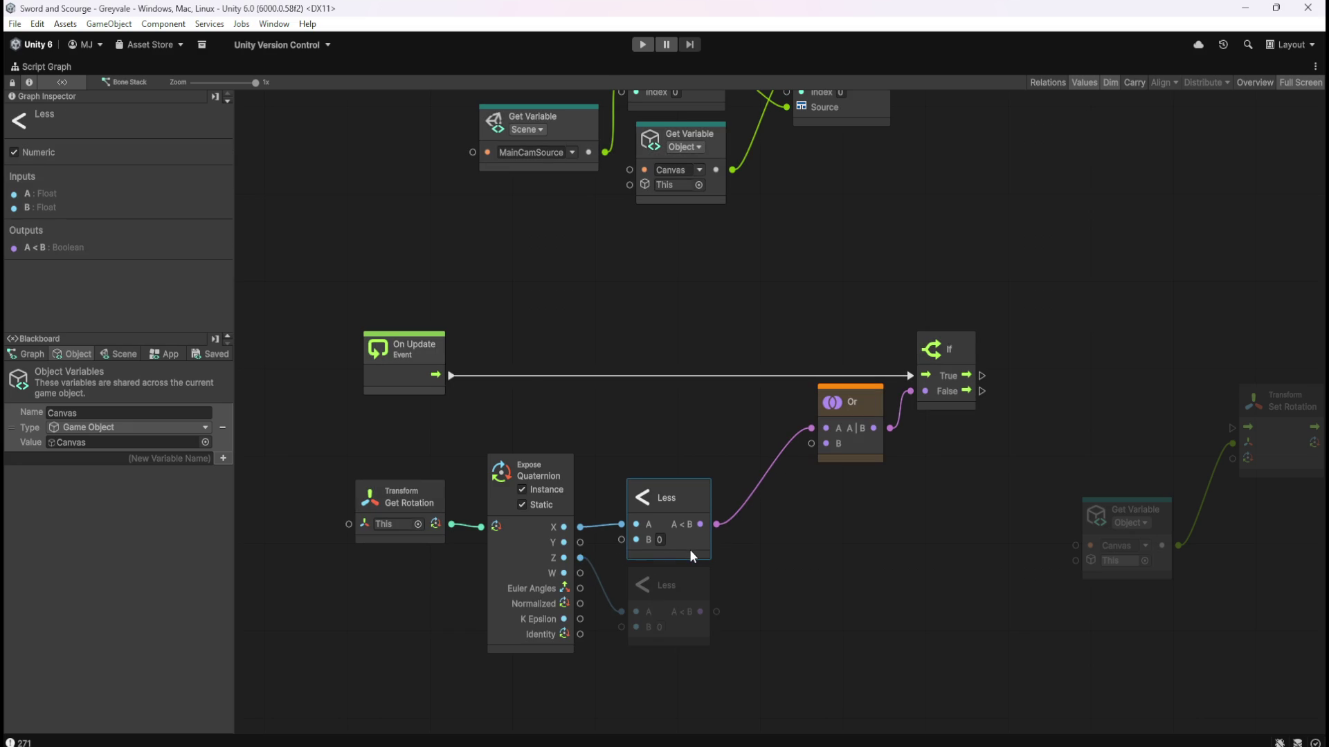
drag(716, 612, 811, 443)
drag(961, 546, 852, 548)
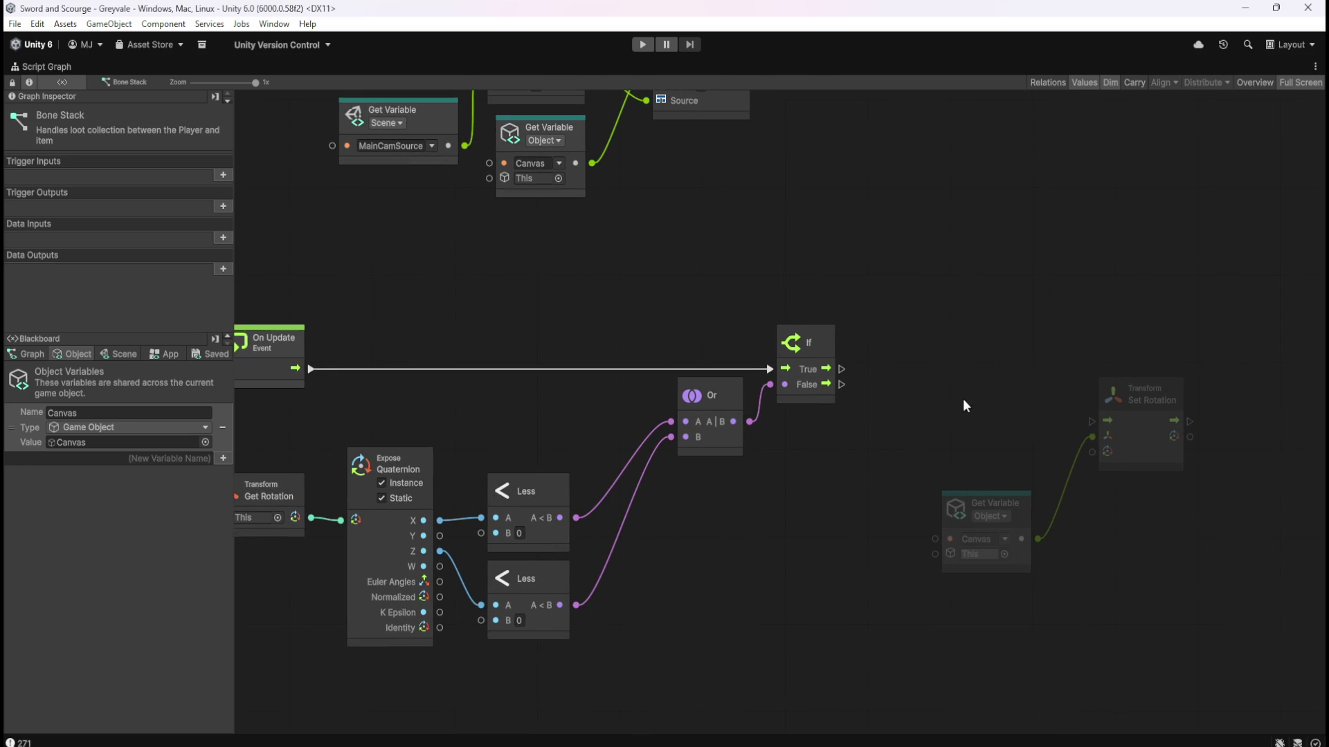
drag(960, 416, 1129, 469)
click(944, 452)
Add a Quaternion Create node from a 'quater' search and place it beside the If node.
right_click(857, 530)
click(802, 545)
right_click(794, 548)
click(805, 553)
text(qua)
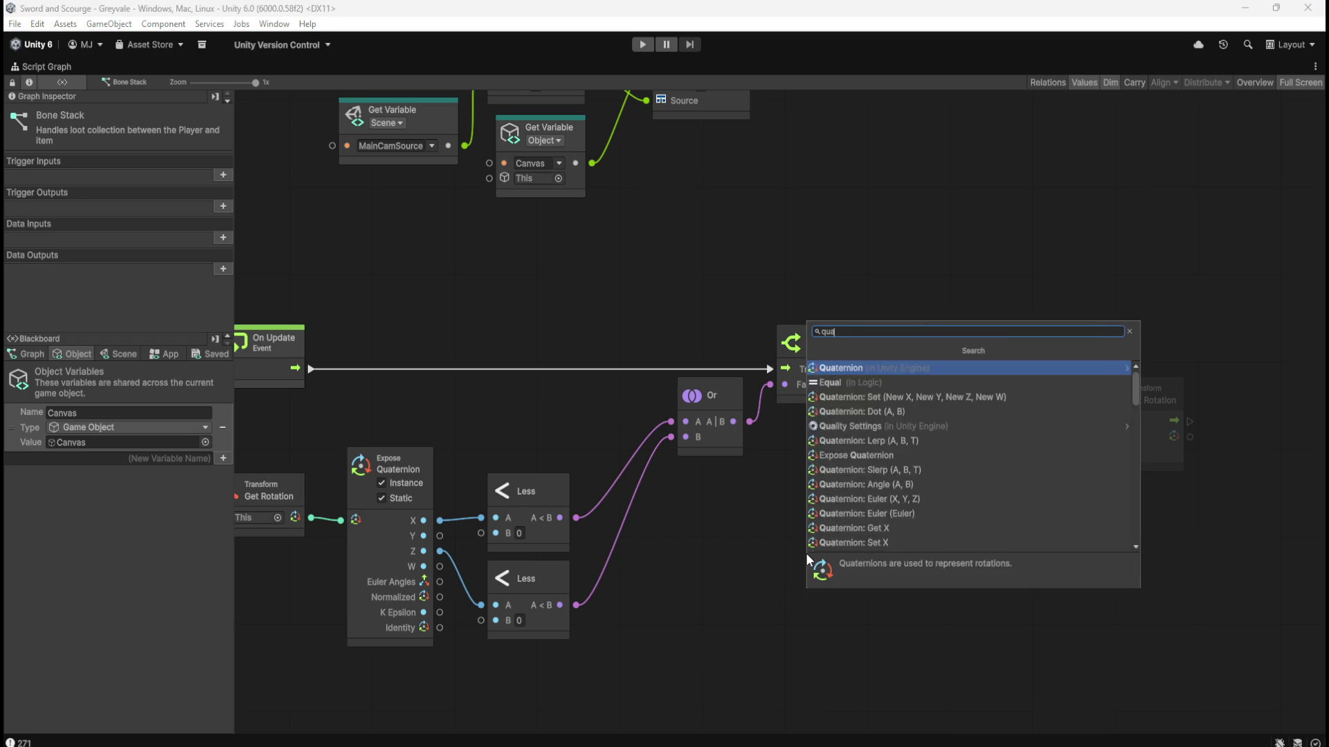
text(ter)
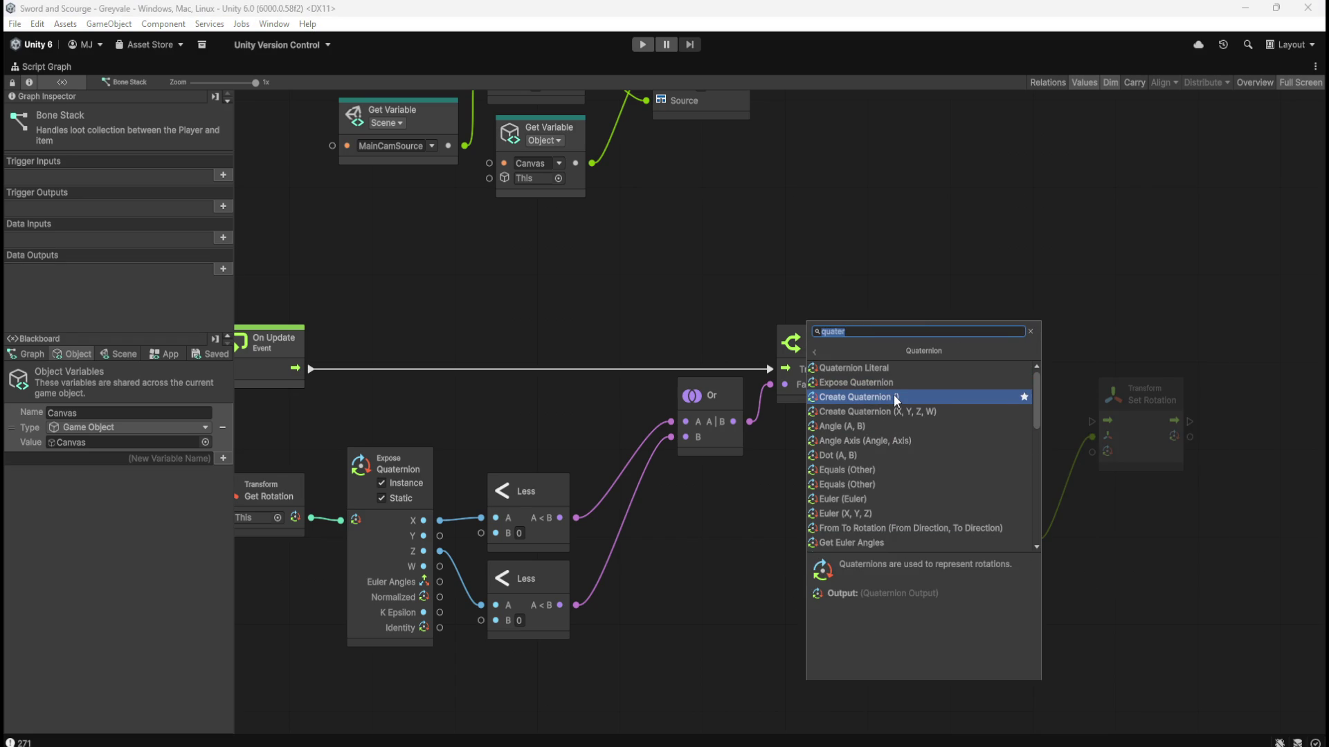
click(882, 414)
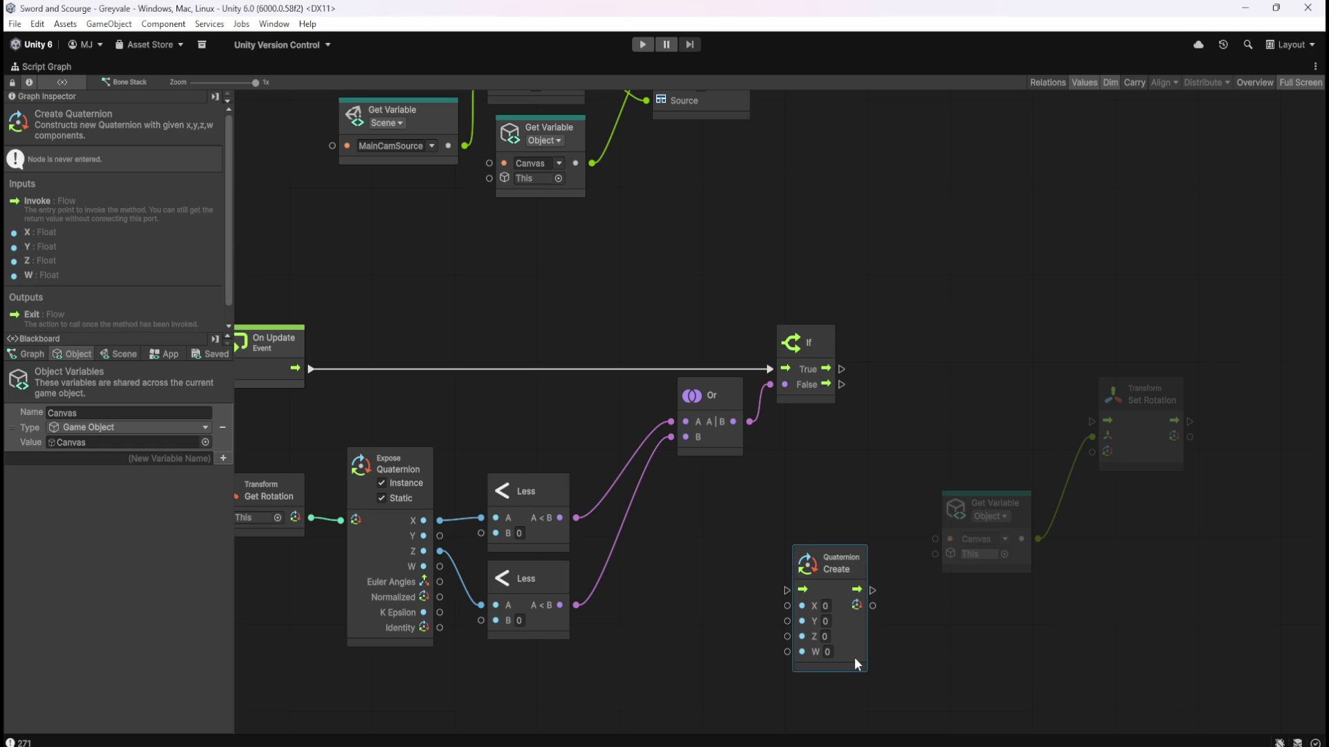
drag(854, 654, 944, 434)
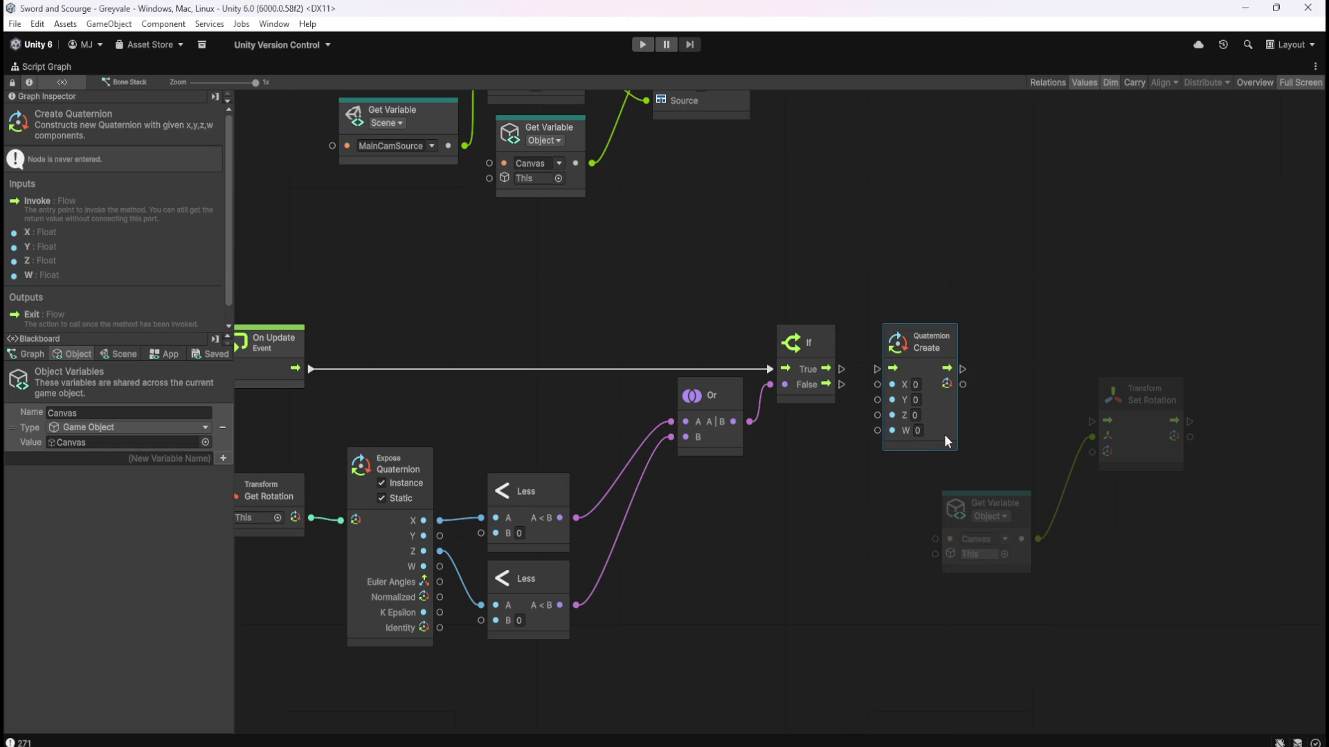
Wire the If True flow through Quaternion Create into Set Rotation, then tidy the node layout.
drag(842, 369, 878, 369)
mouse_move(963, 369)
mouse_down()
mouse_move(1091, 420)
mouse_move(1087, 454)
mouse_move(1099, 454)
mouse_up()
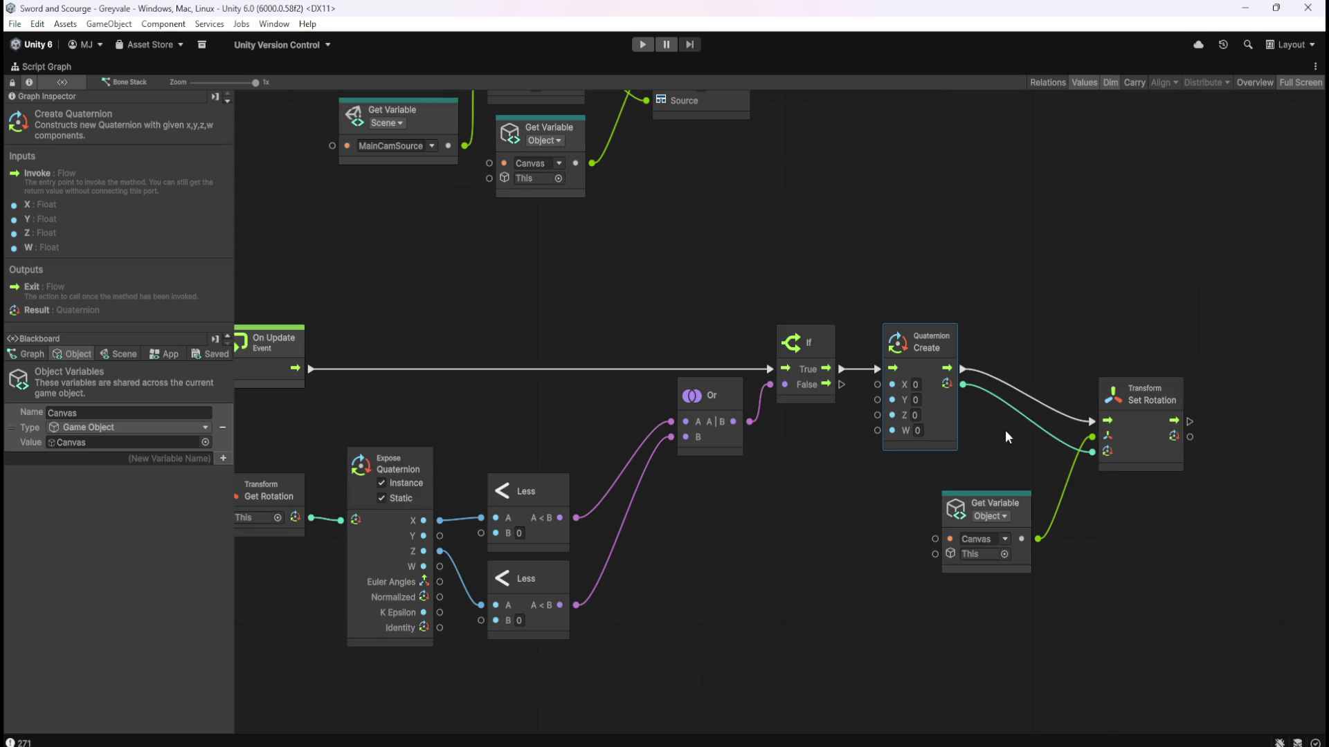
drag(1006, 428, 1133, 534)
drag(1136, 459, 1173, 404)
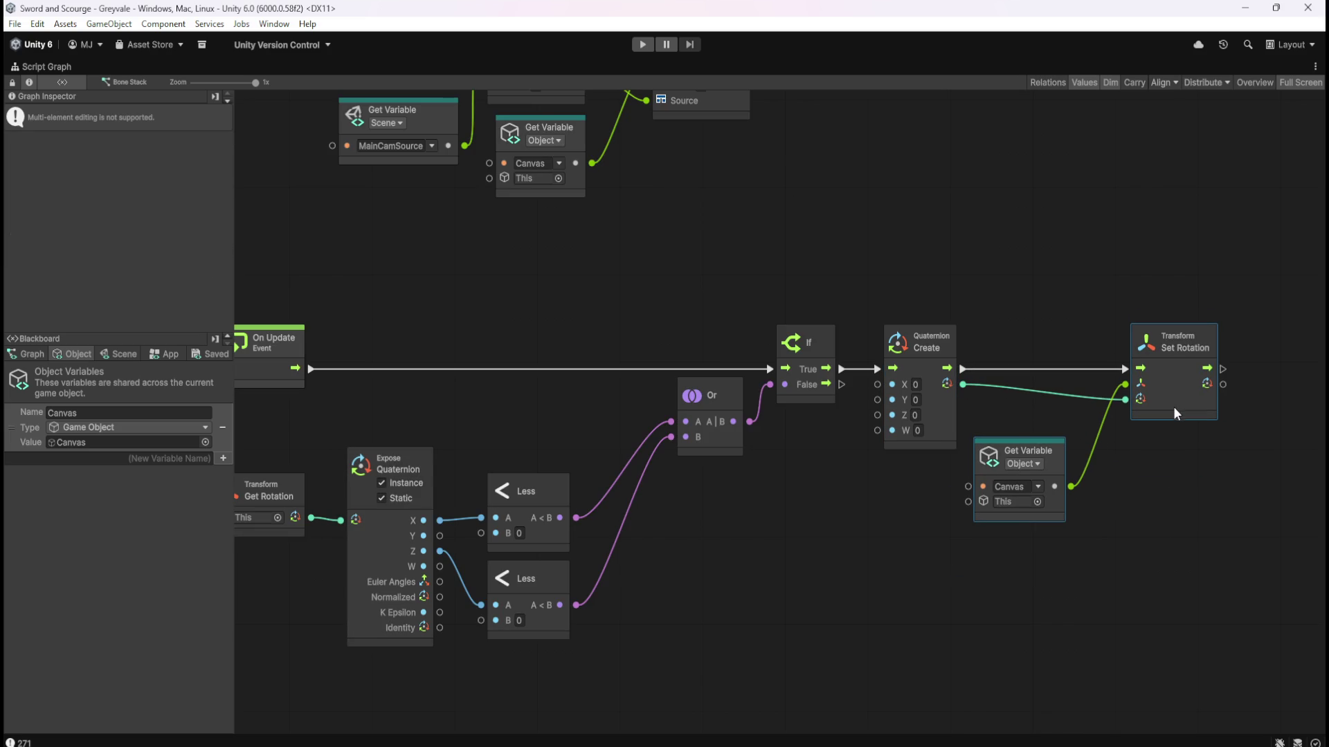
click(1137, 504)
mouse_move(1052, 468)
mouse_down()
mouse_move(1087, 426)
mouse_move(1086, 441)
mouse_up()
click(1130, 463)
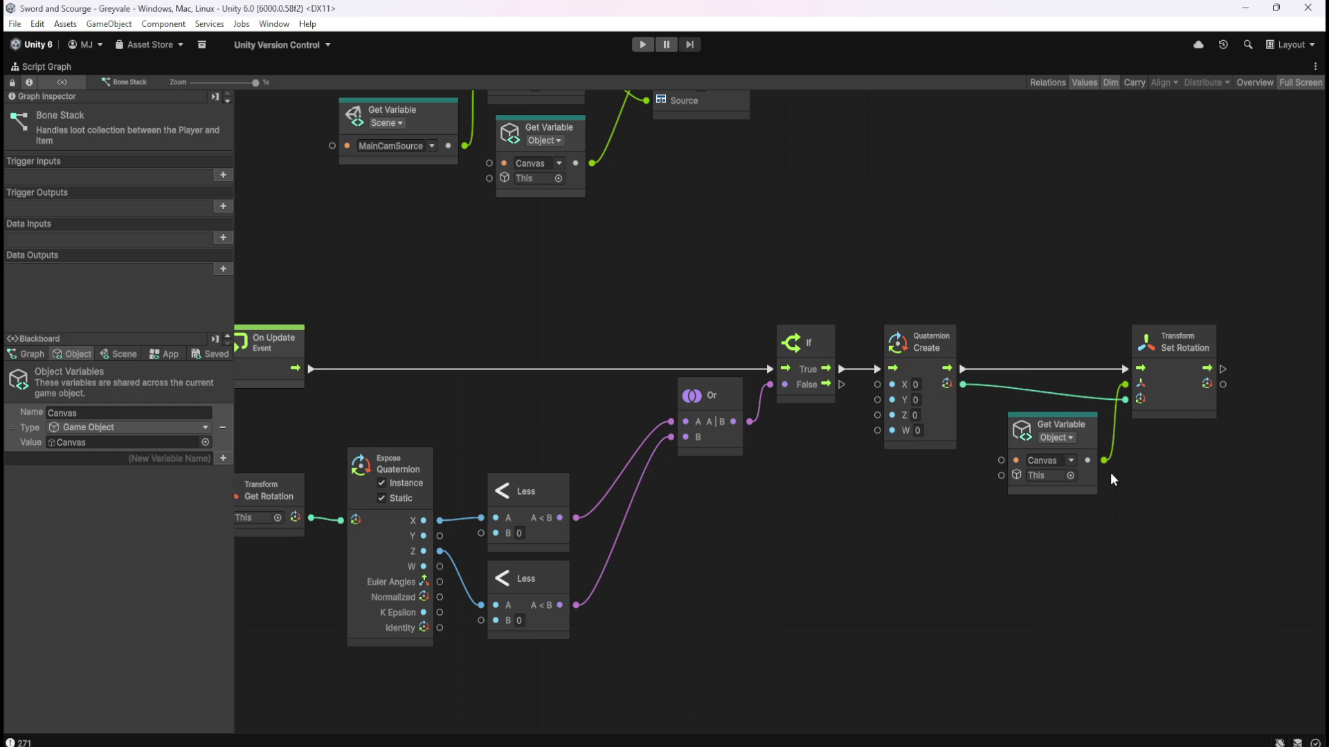
drag(795, 550, 855, 546)
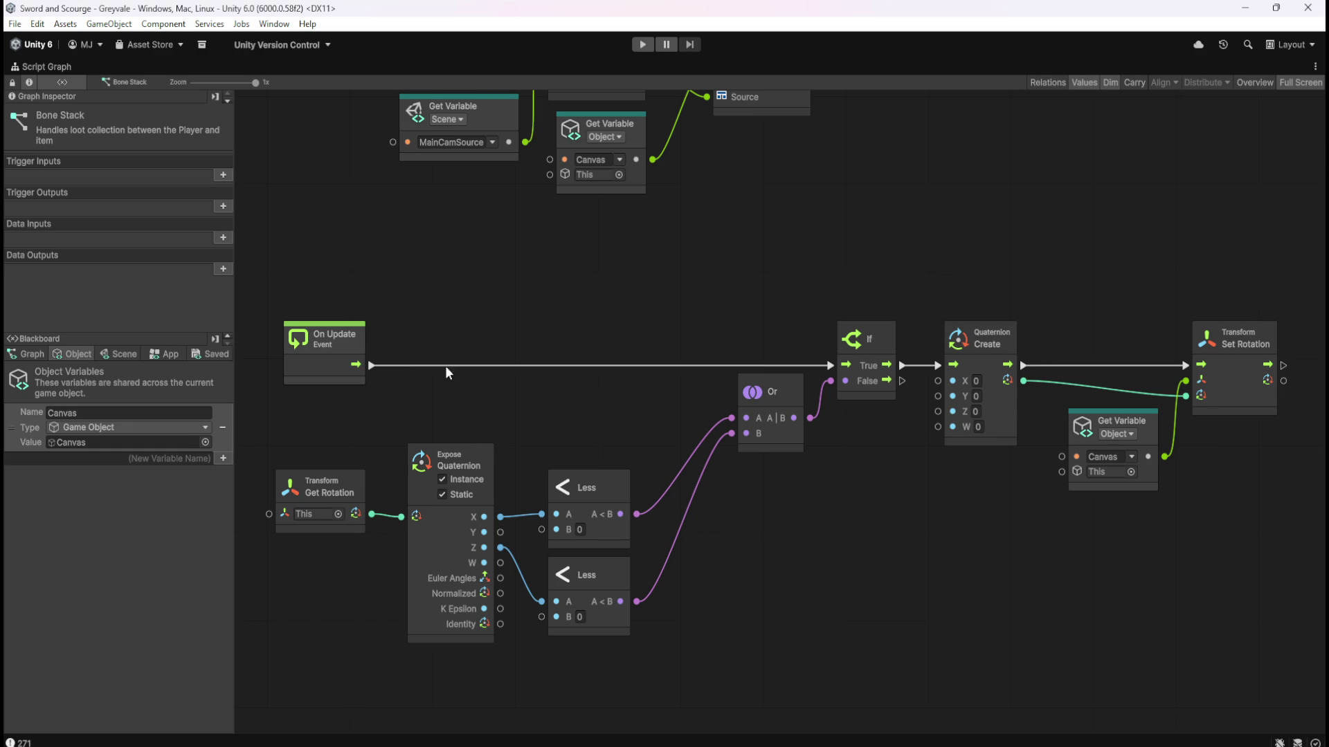
mouse_move(492, 289)
mouse_down()
mouse_move(495, 397)
mouse_move(542, 318)
mouse_move(528, 285)
mouse_up()
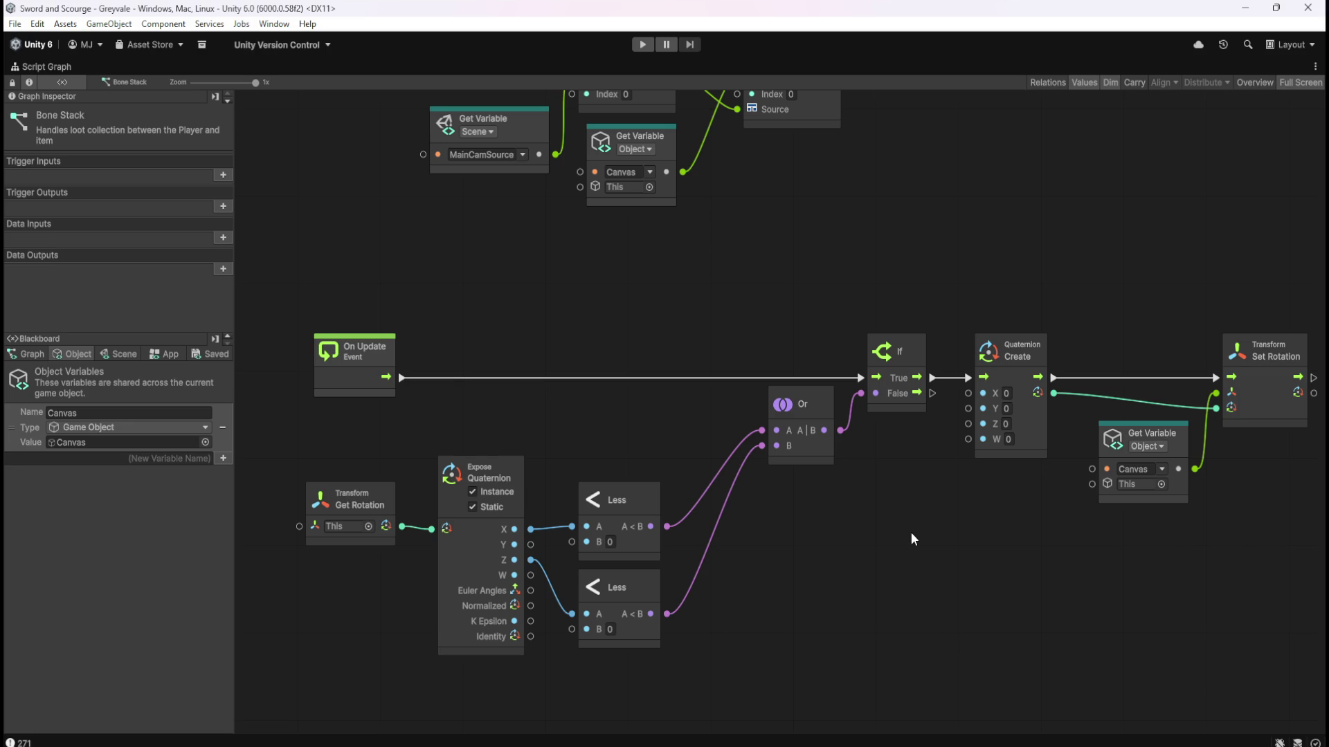
Recentre the graph view and un-maximize the Script Graph window with Shift+Space.
drag(913, 549, 898, 540)
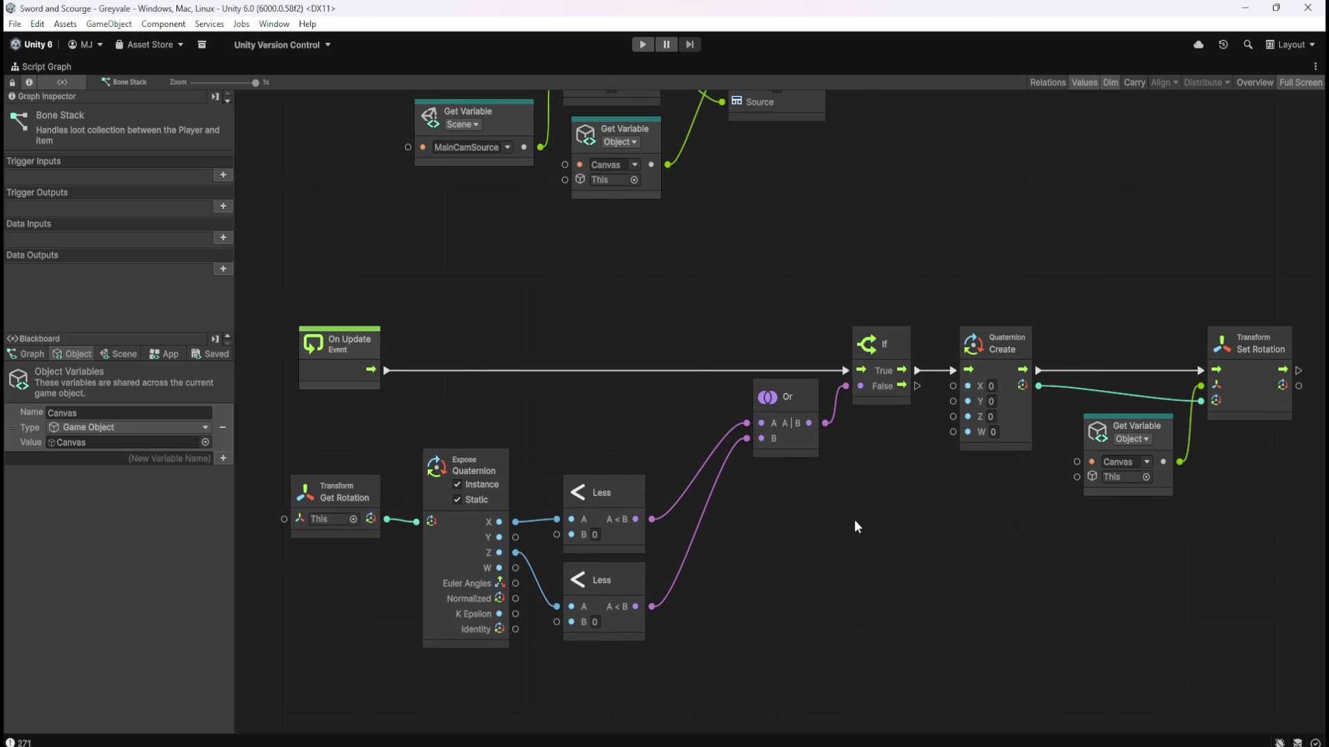
key(shift+space)
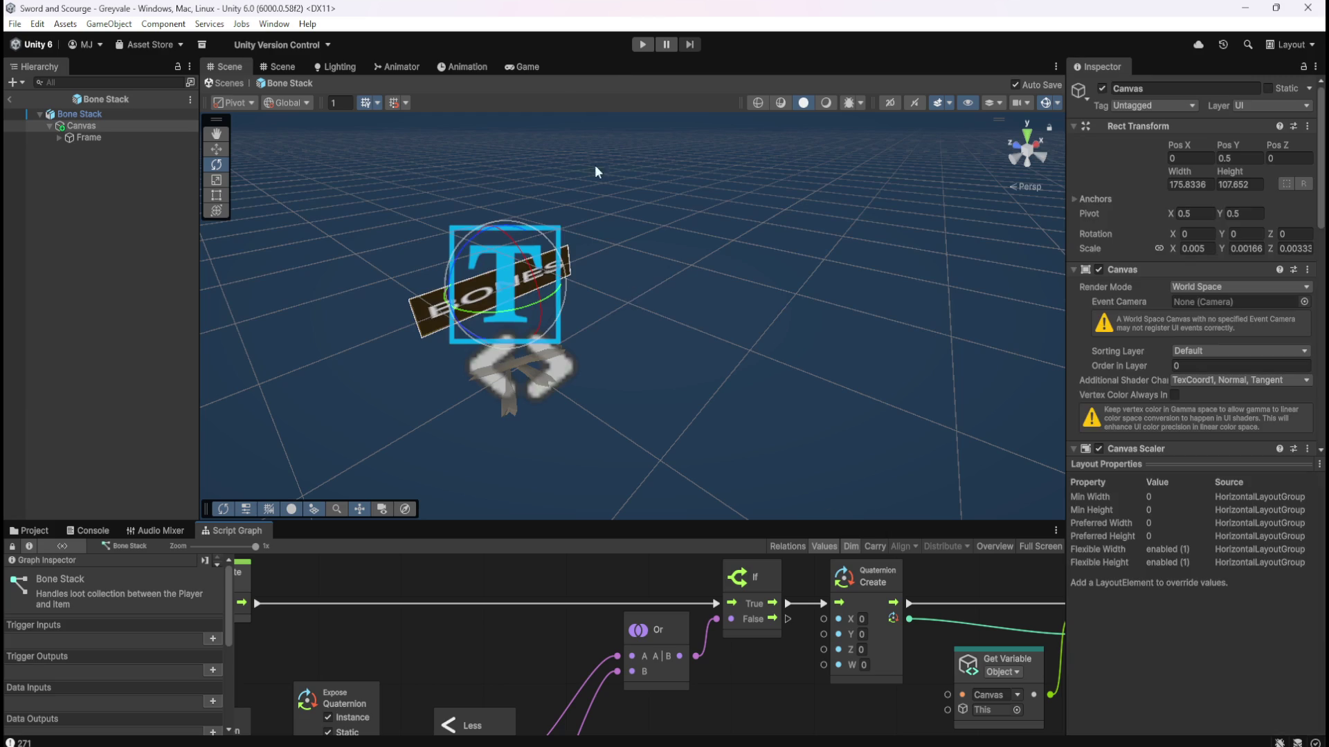
Exit prefab mode, enter Play, and run from the bridge through Greyvale past the church to the graveyard wall.
click(11, 102)
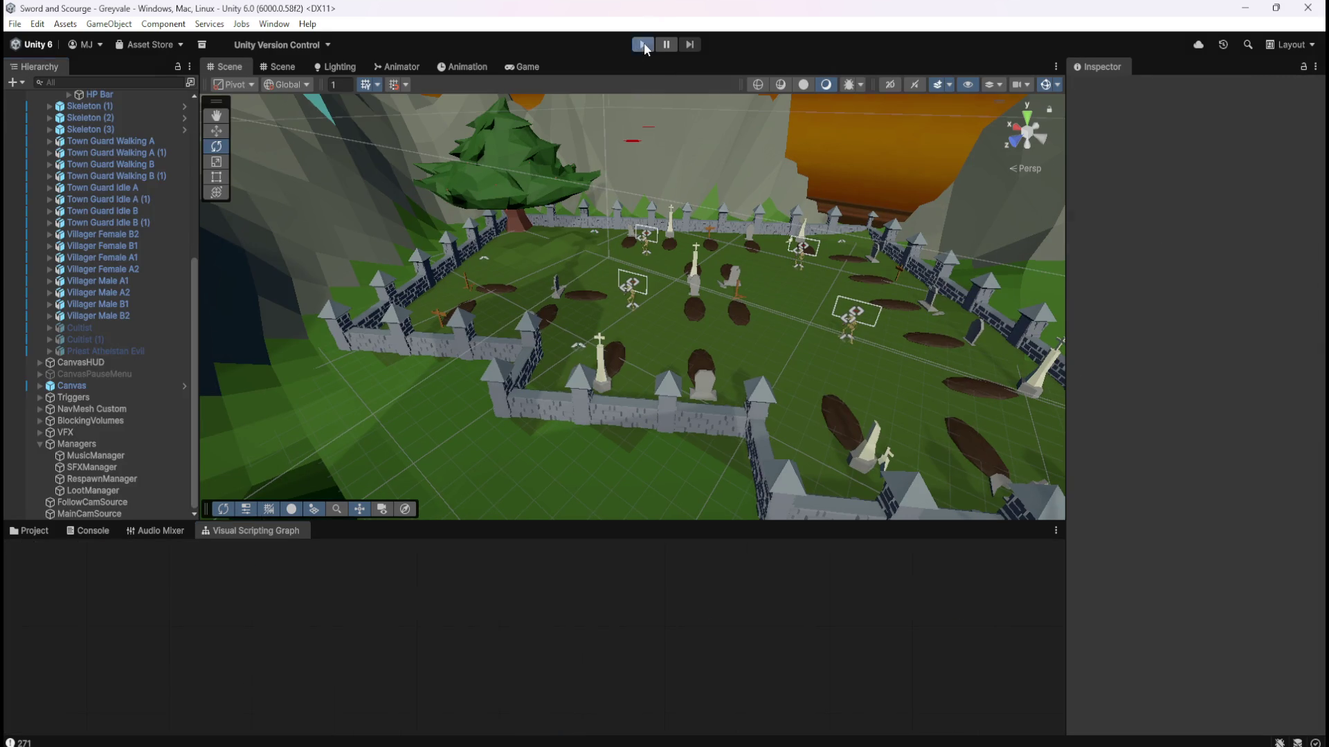
click(643, 44)
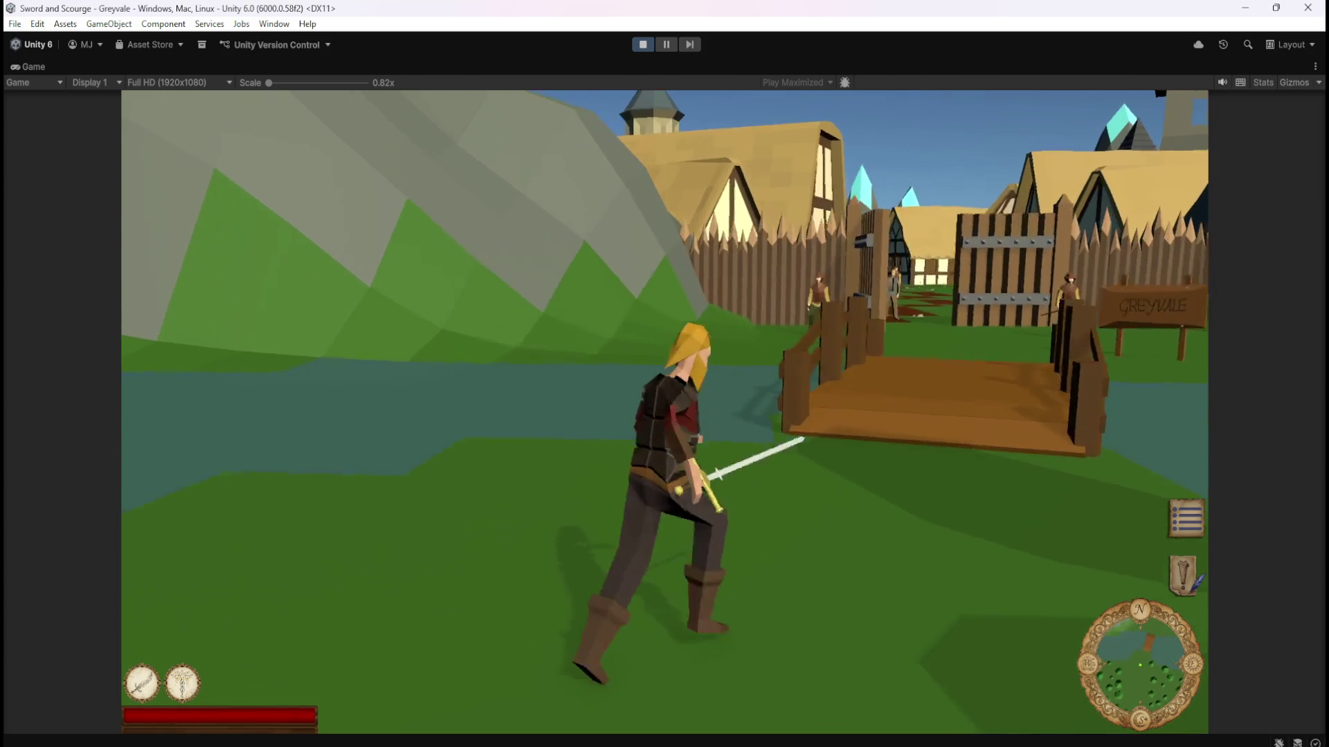
key(w)
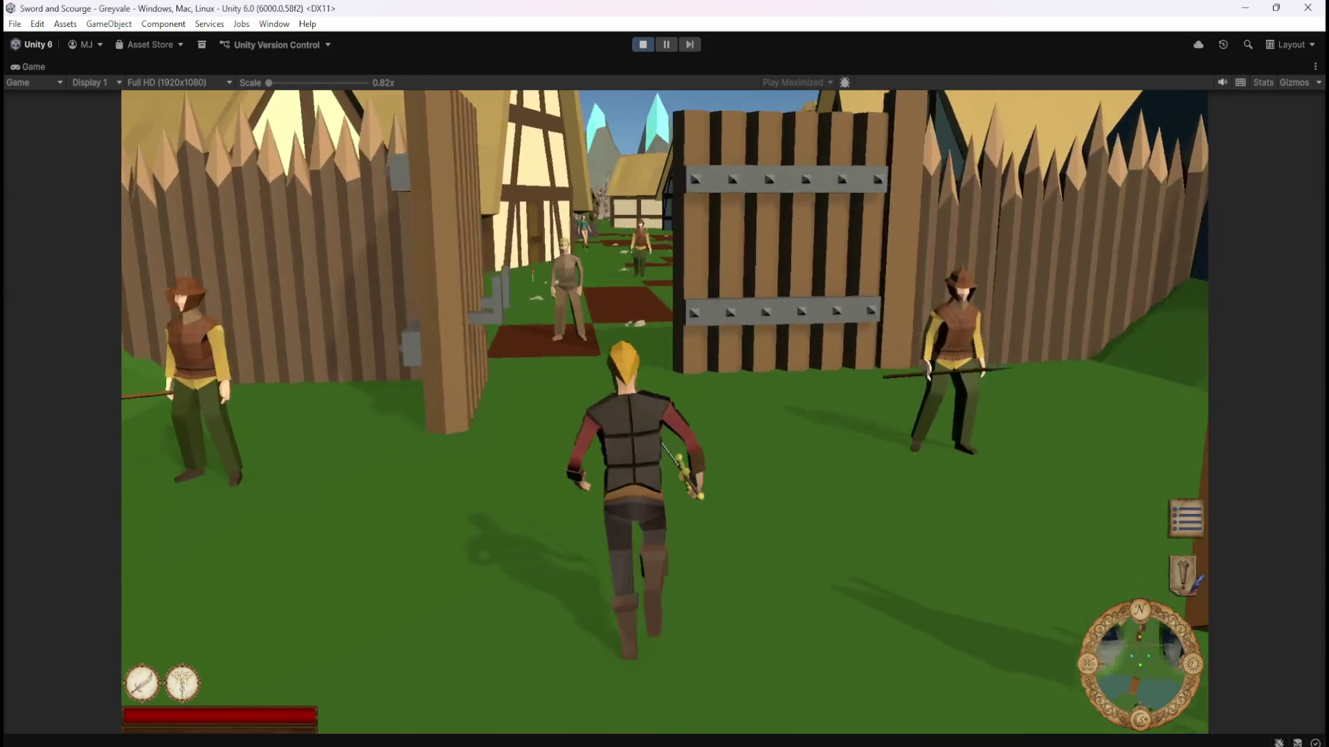
key(w)
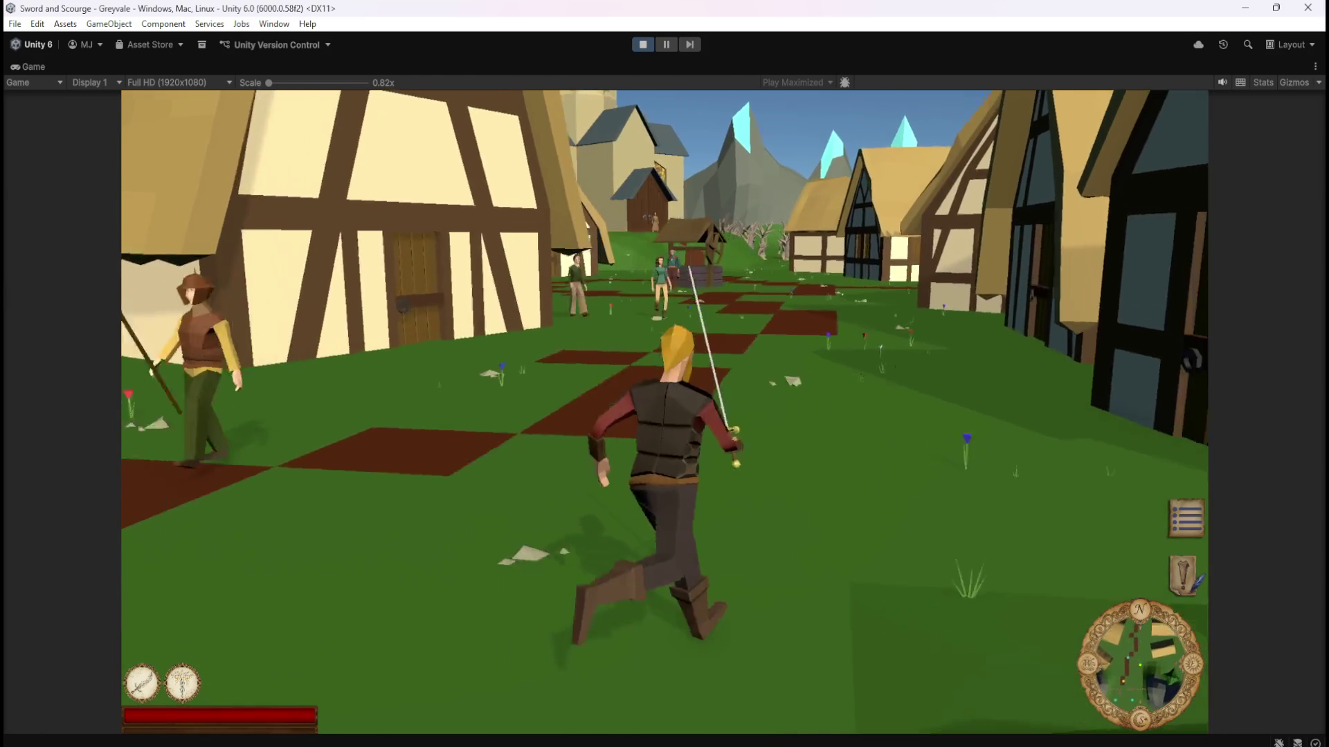
key(w)
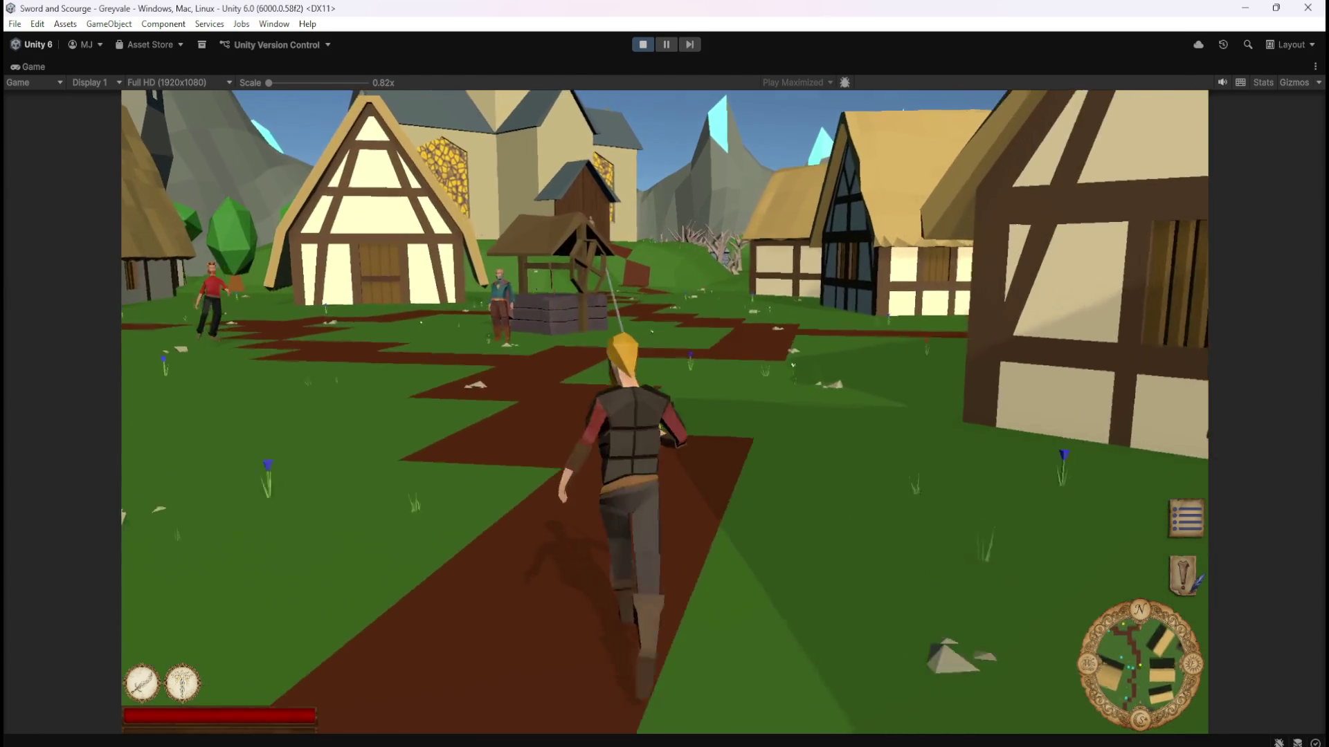
key(w)
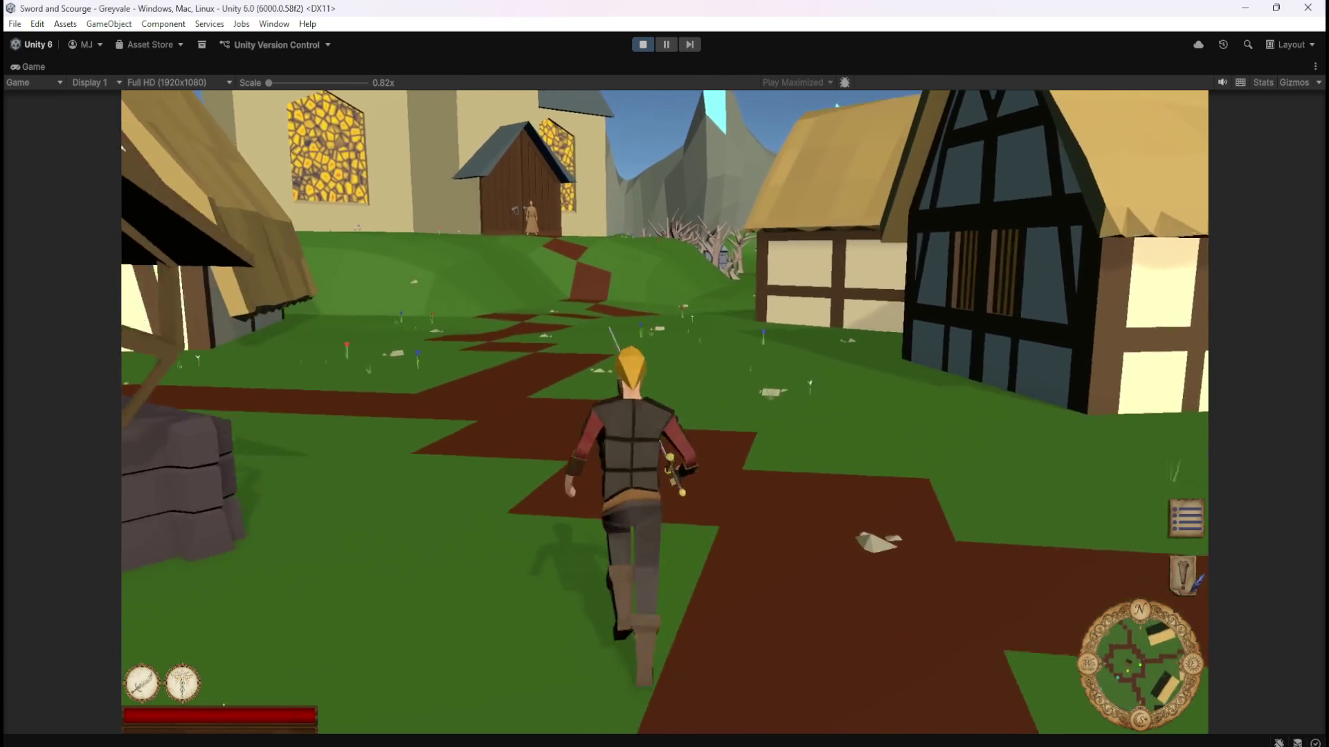
key(w)
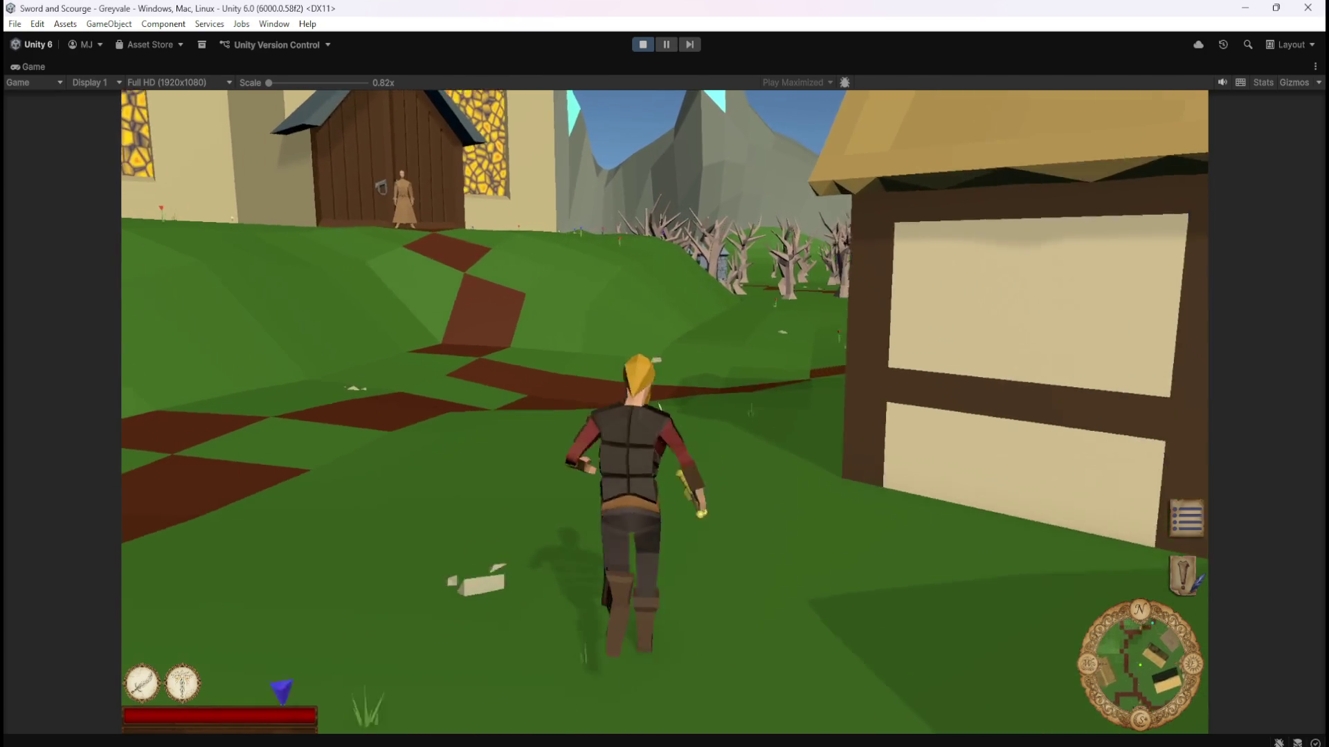
key(w)
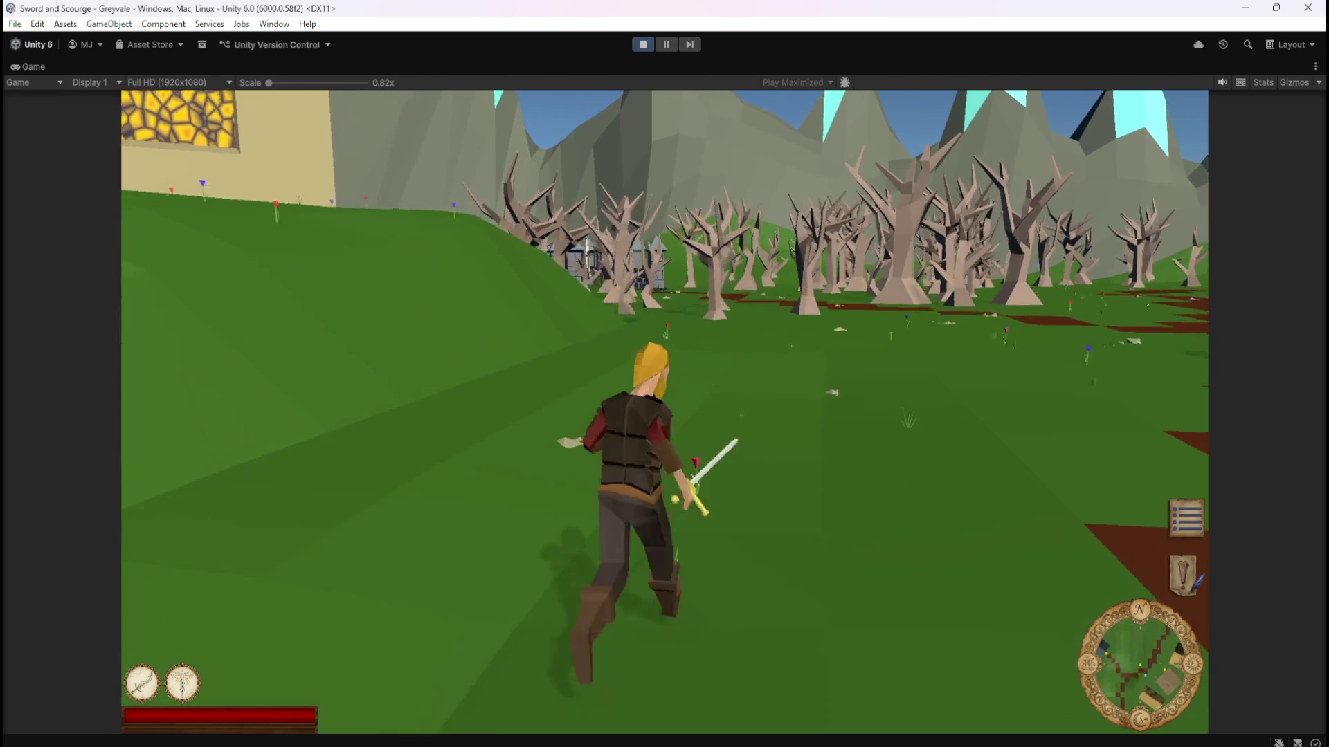
key(w)
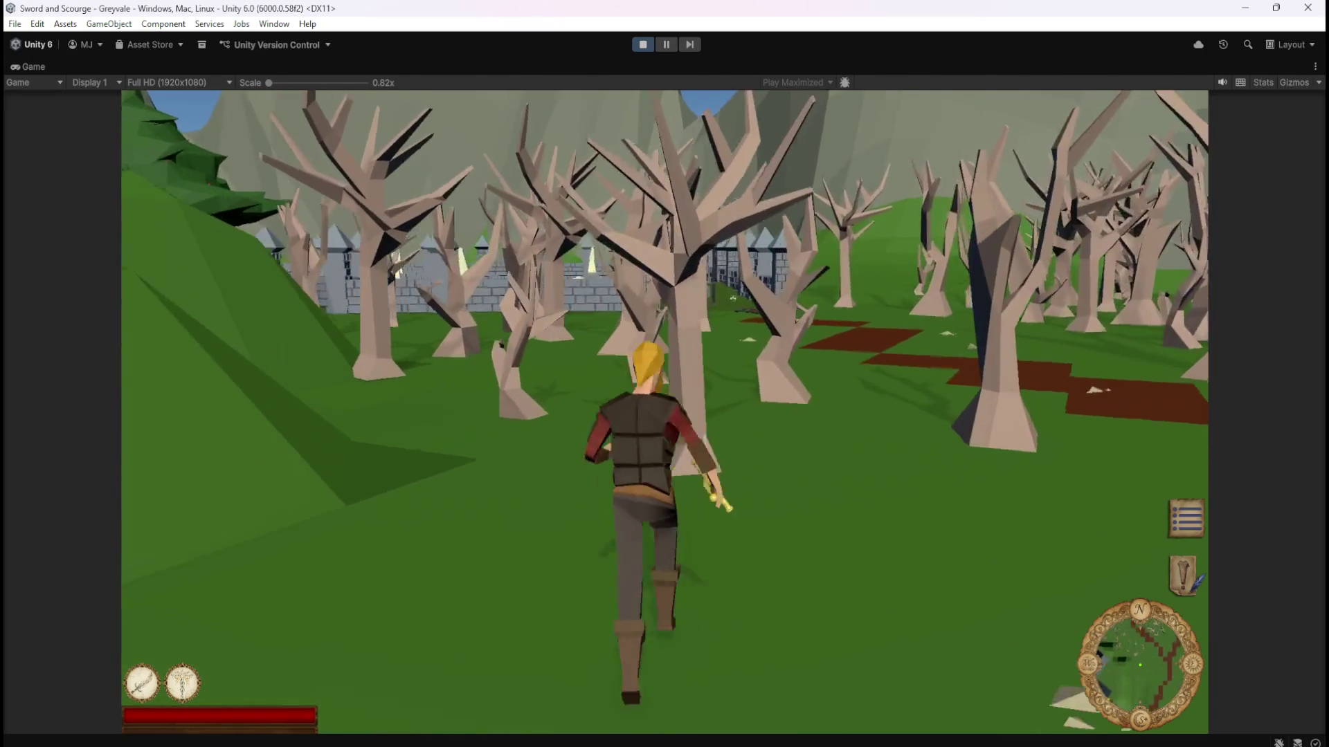
key(w)
key(w)
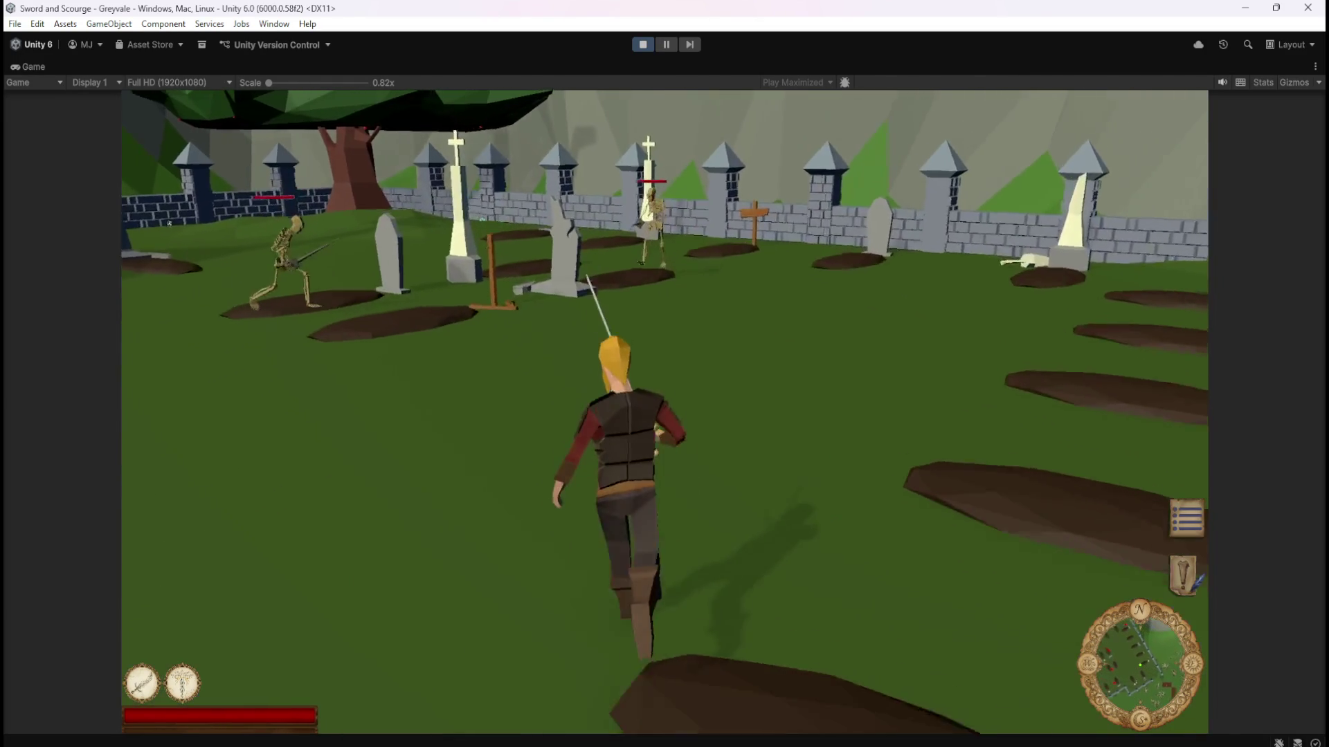
Fight off the first skeletons and move toward the post with the BONES label.
key(w)
key(1)
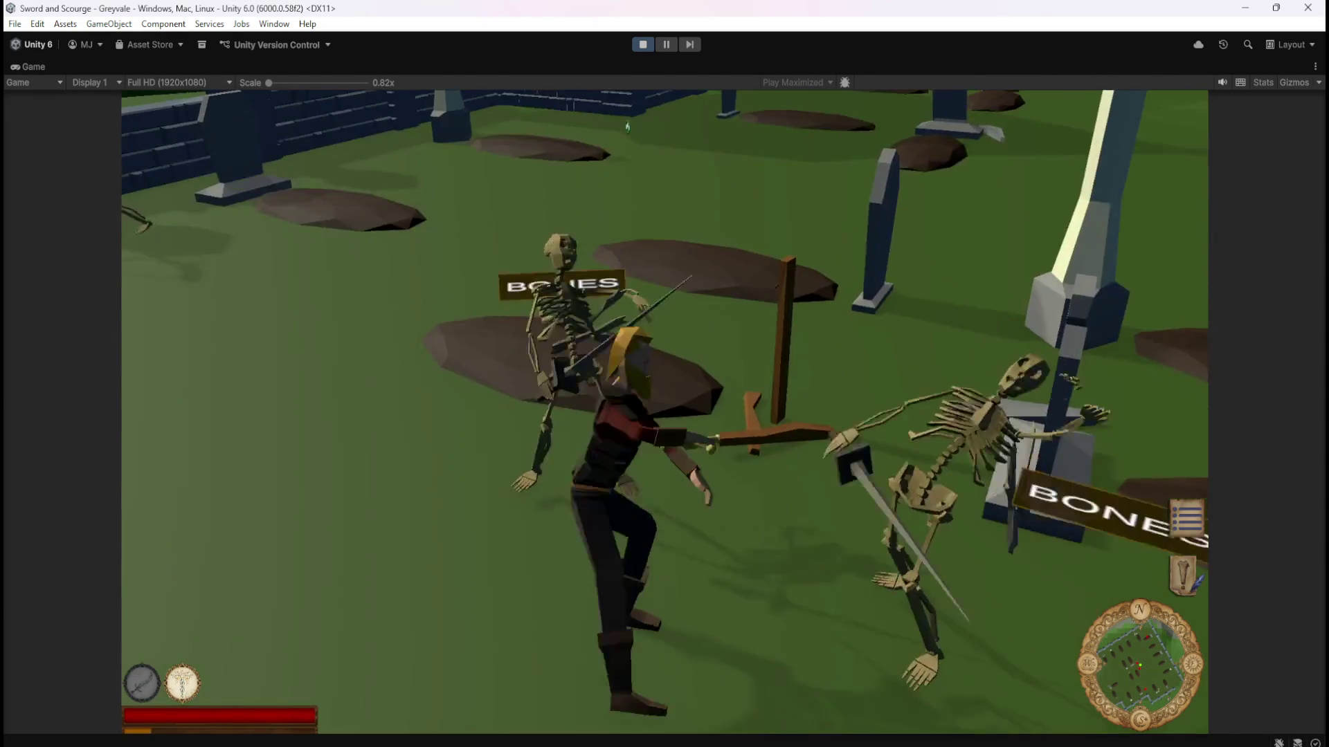
key(w)
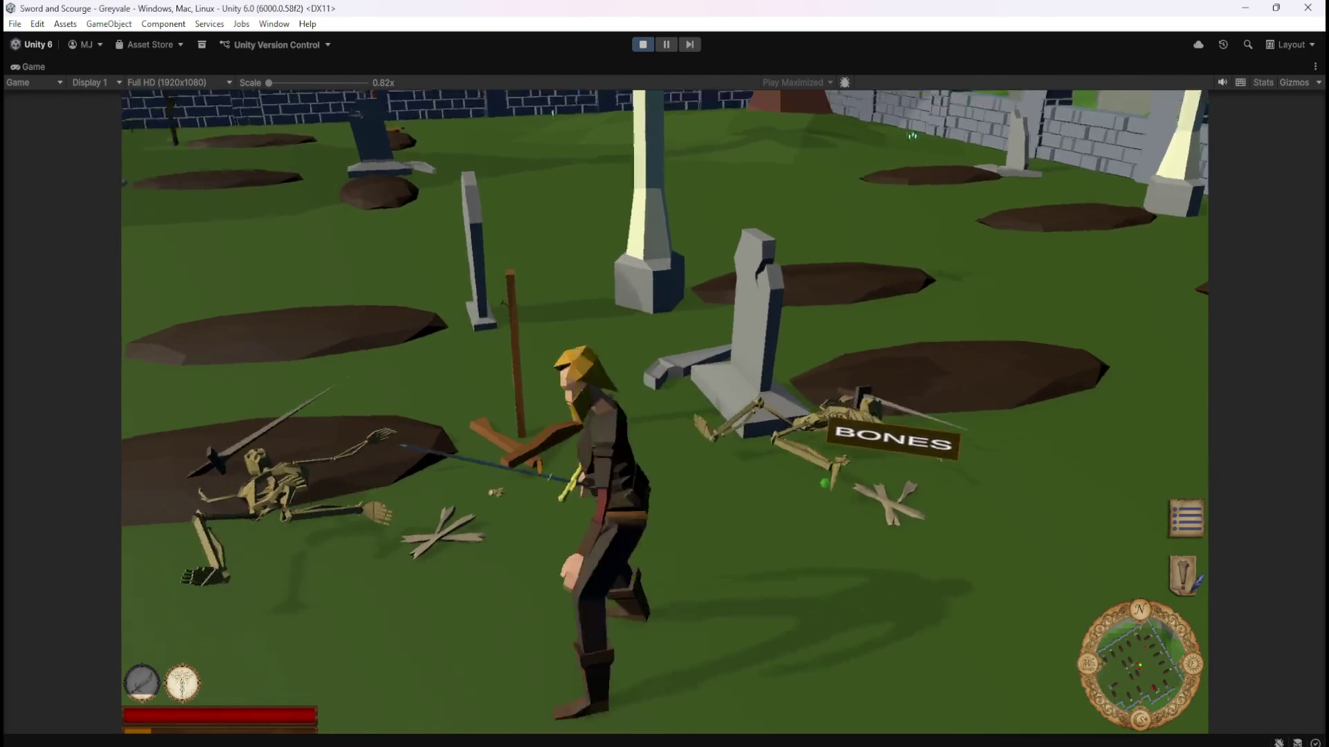
key(w)
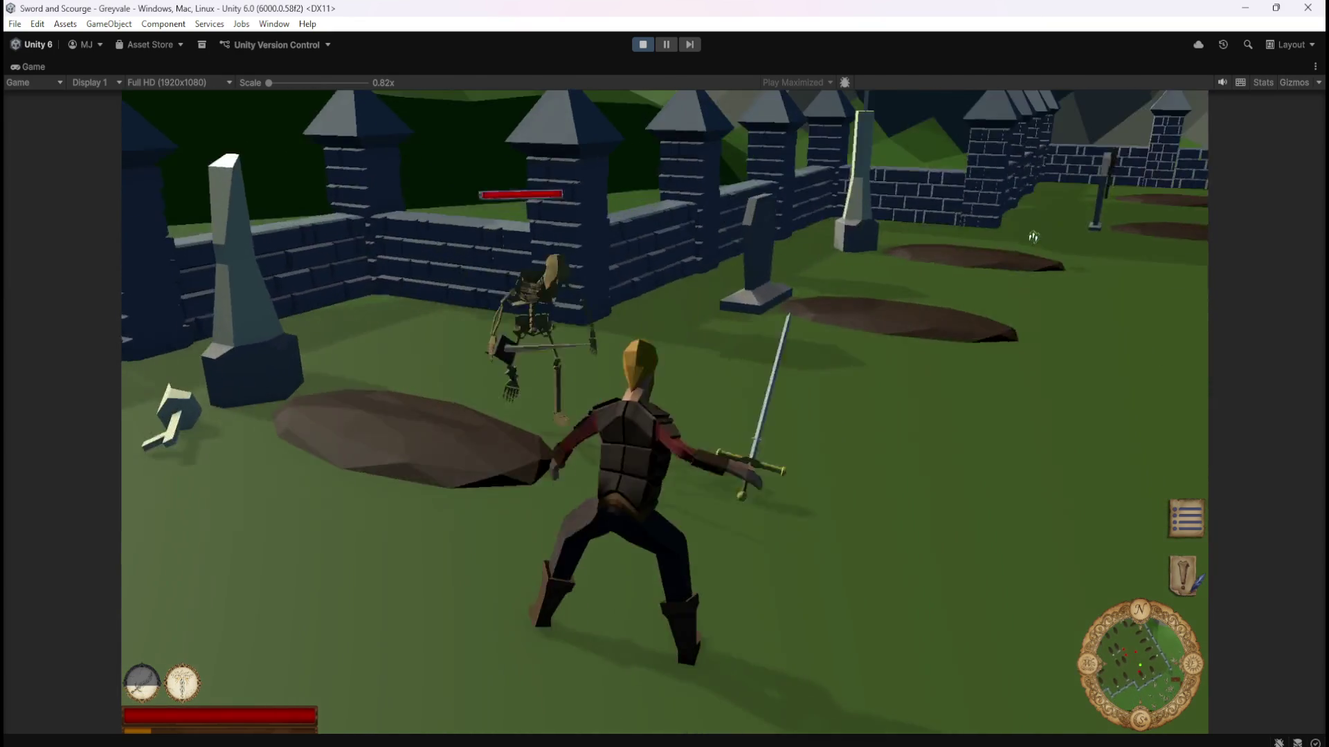
key(w)
key(w)
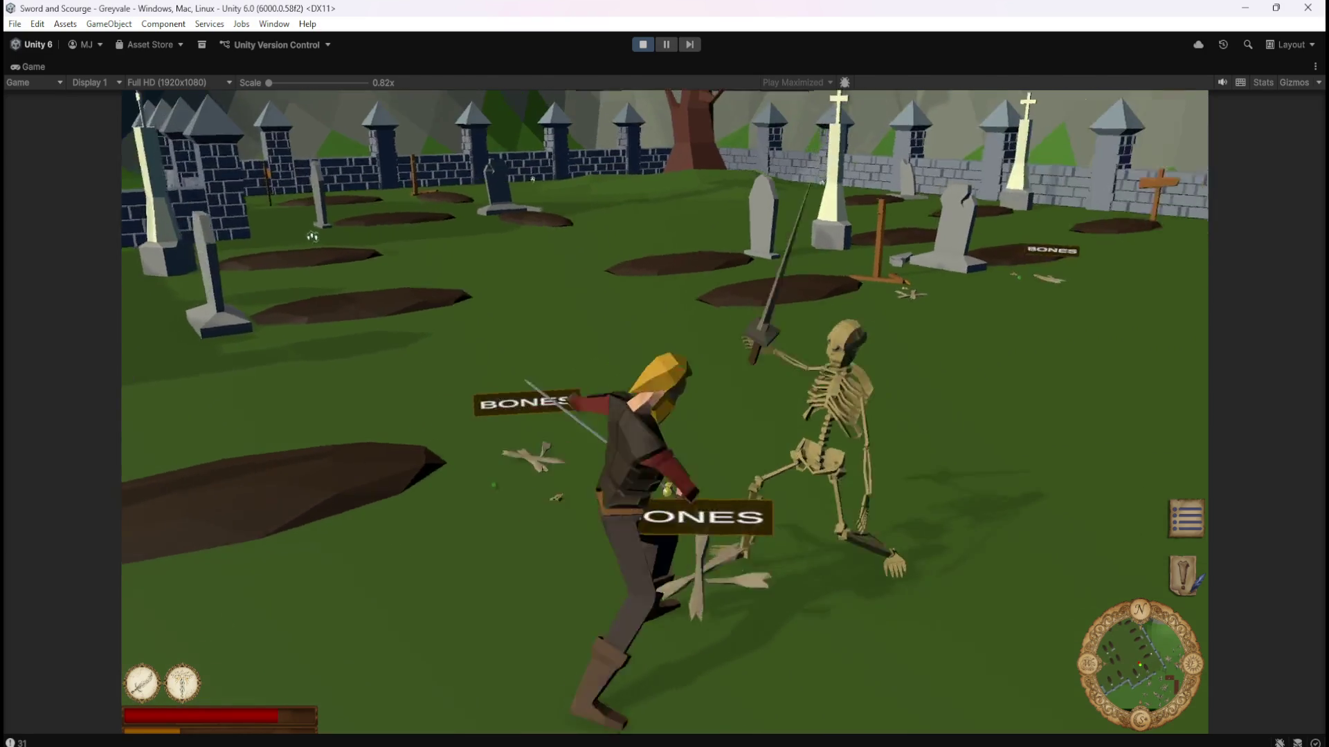
key(w)
key(w)
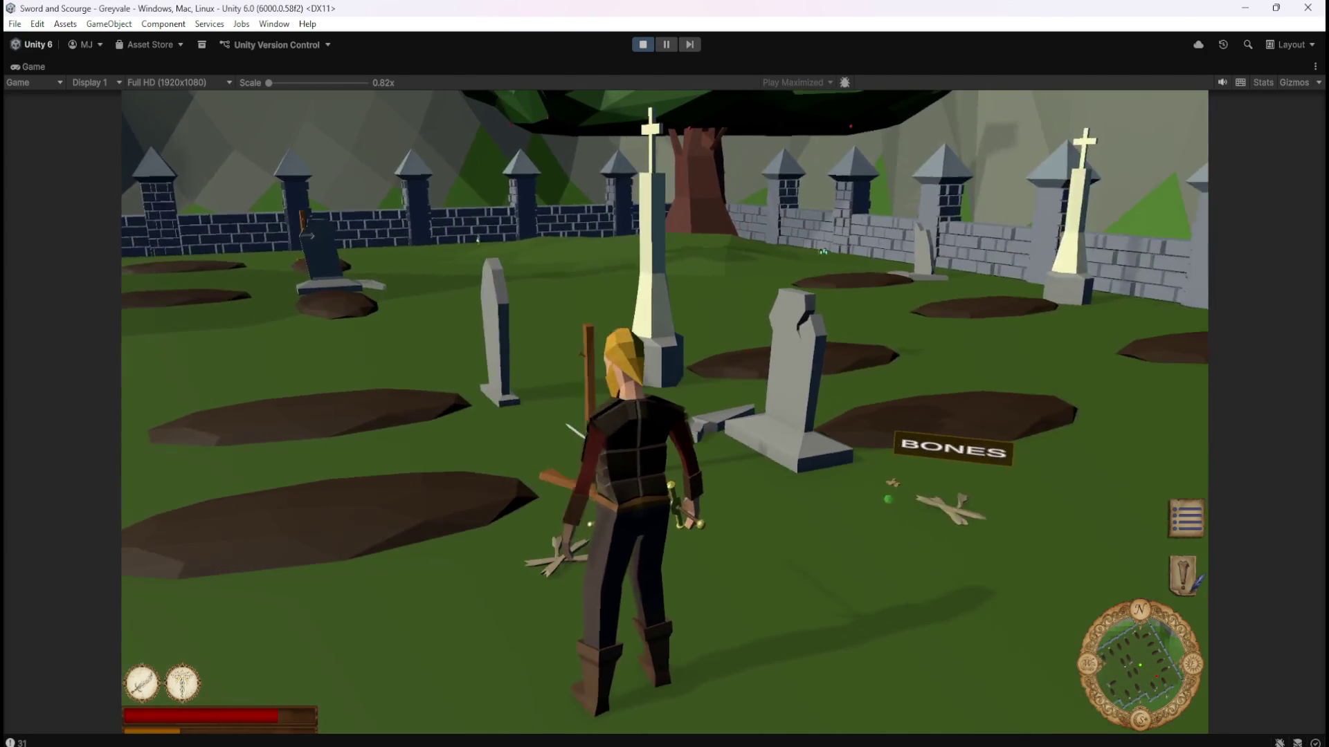
key(1)
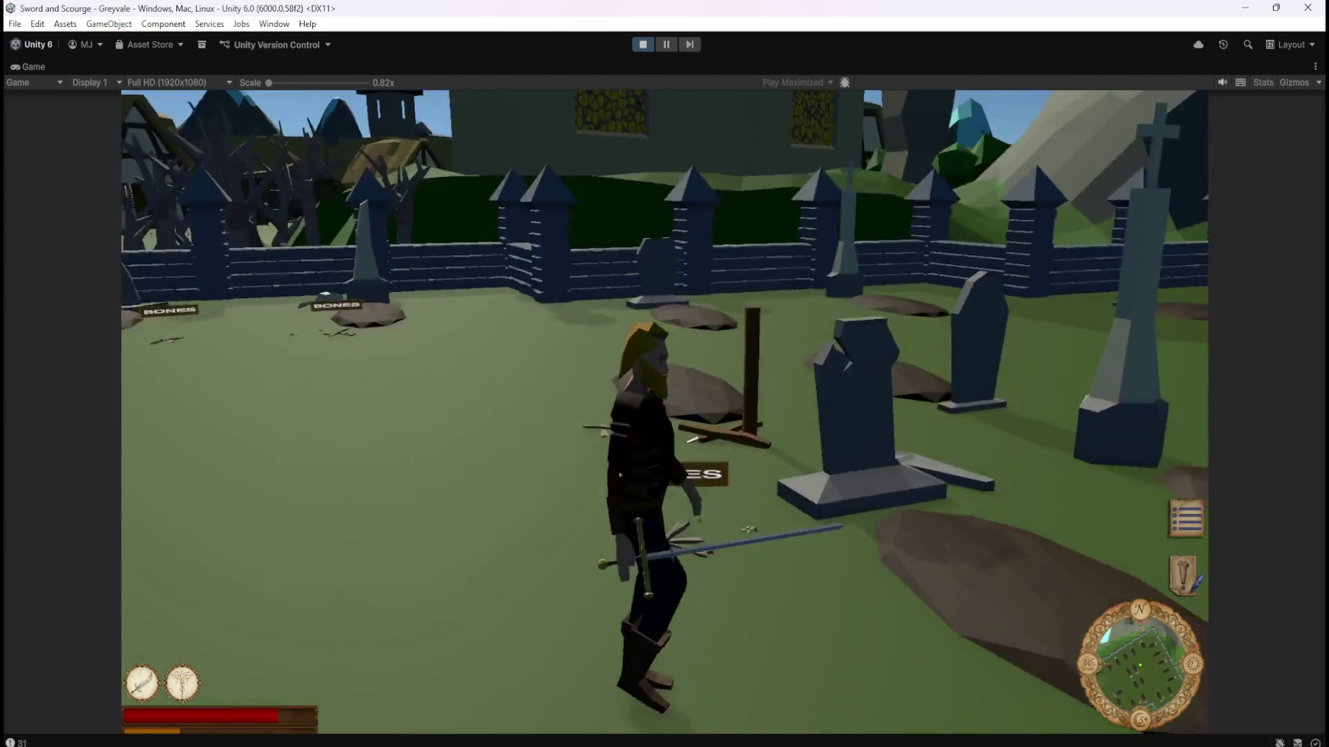
key(1)
key(w)
Walk around the gravestones to view the BONES sign from several sides.
key(s)
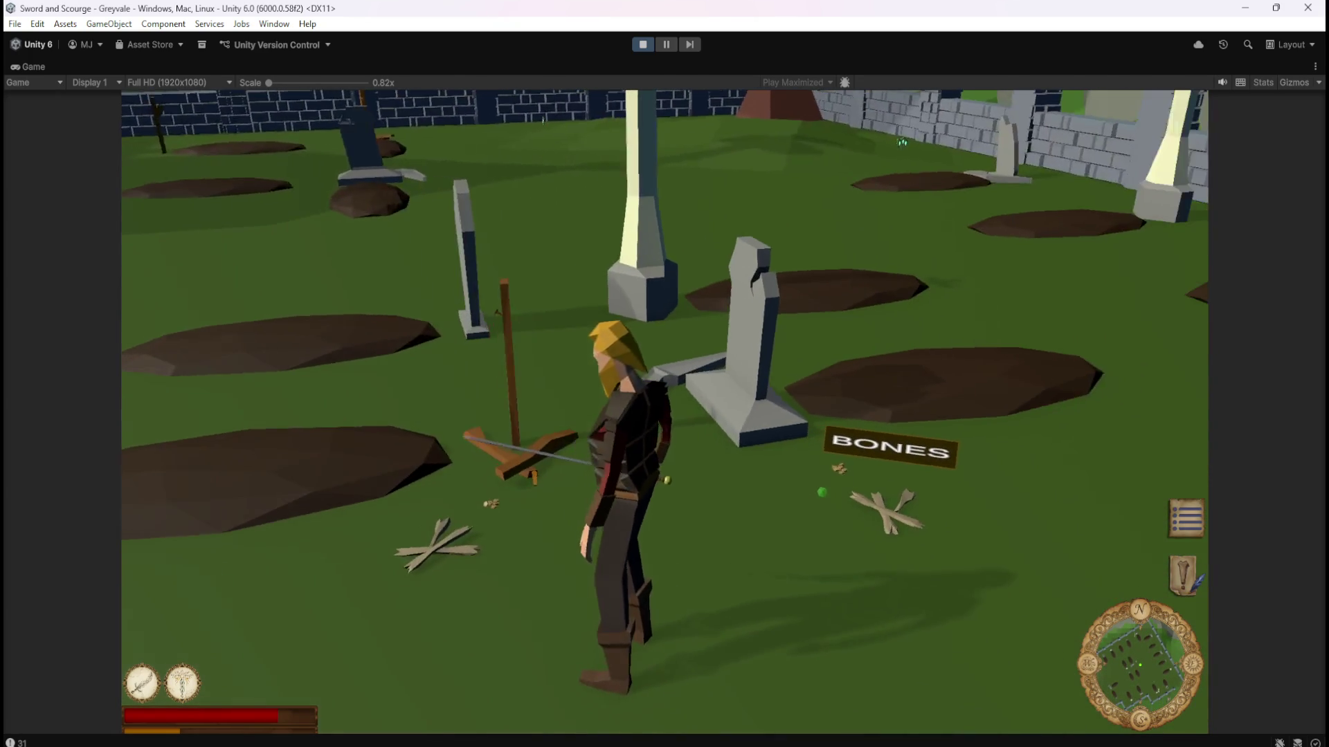
key(d)
key(a)
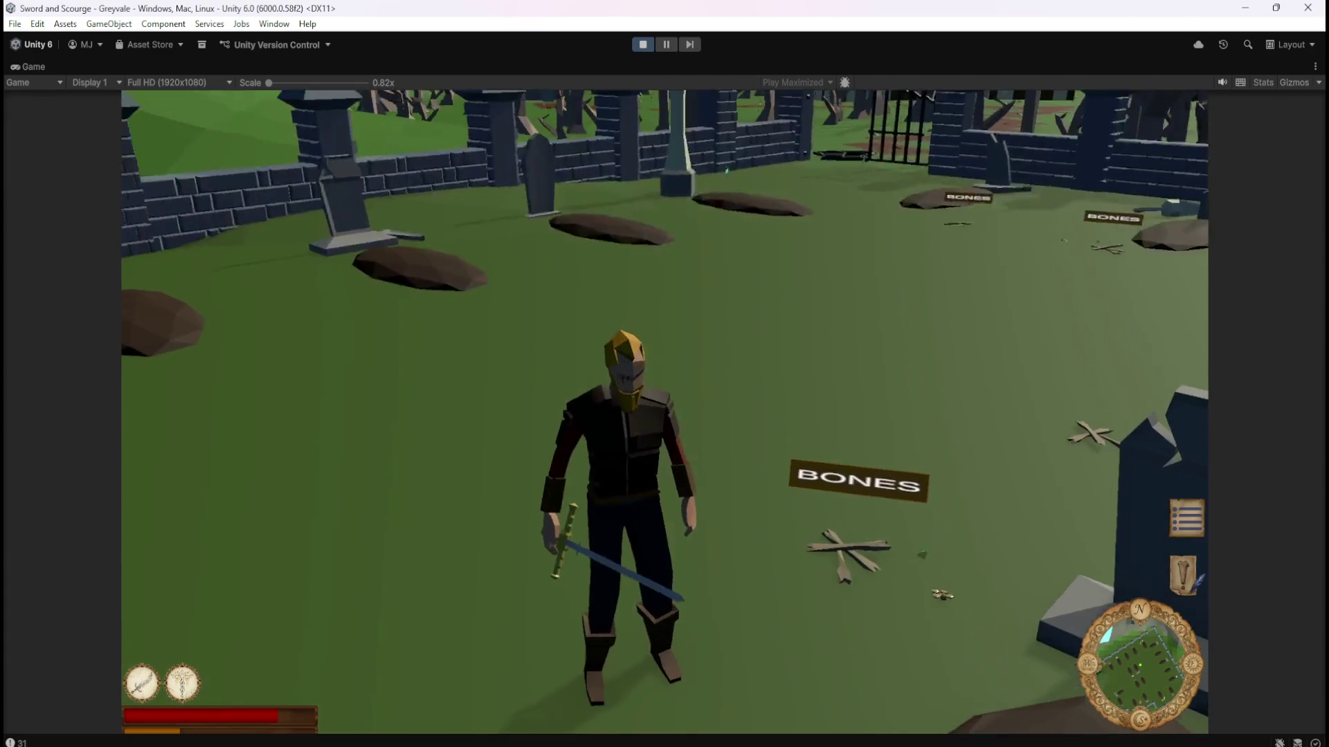
key(a)
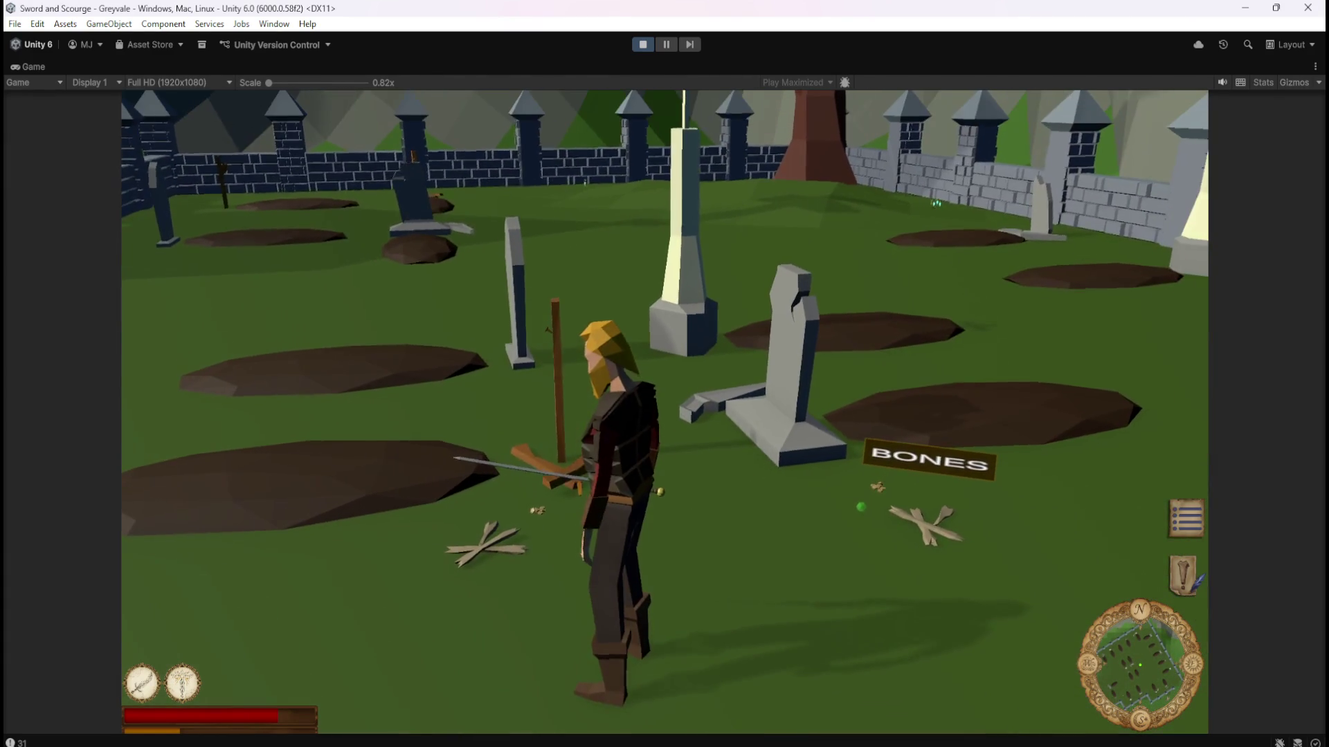
key(d)
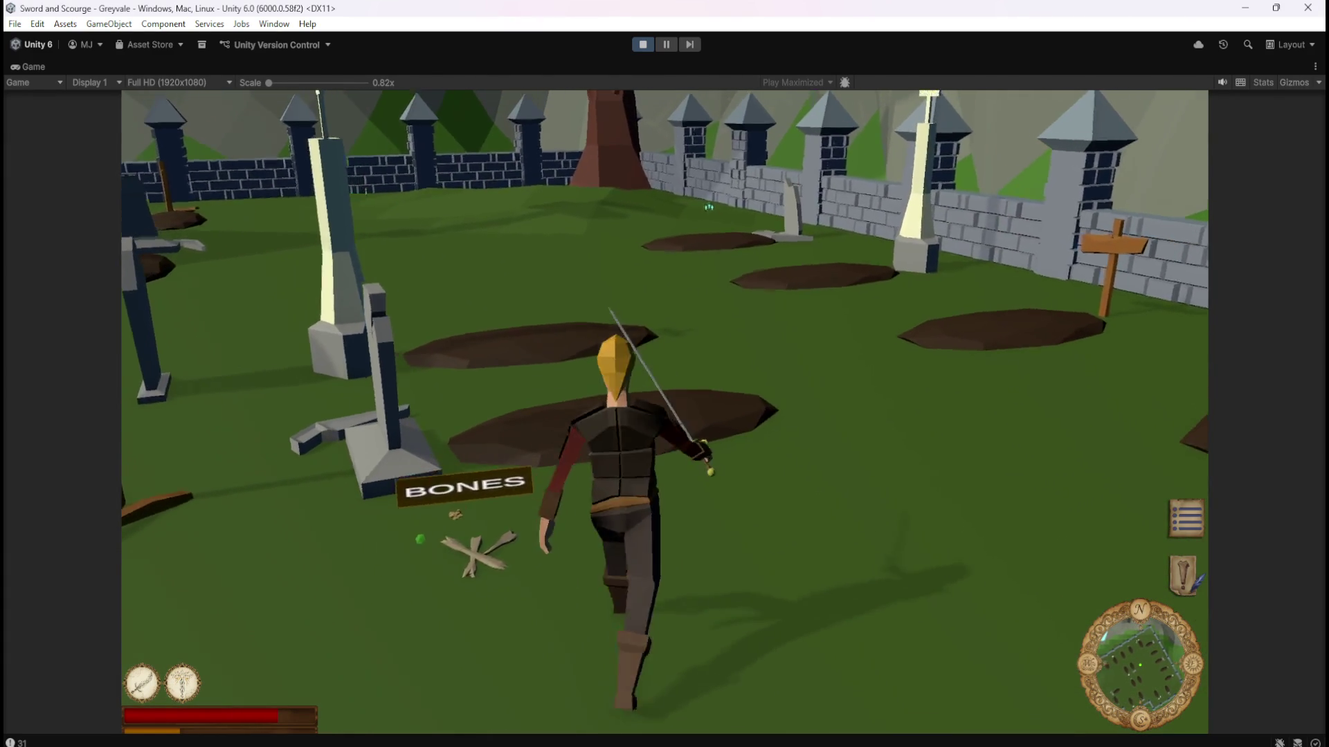
key(w)
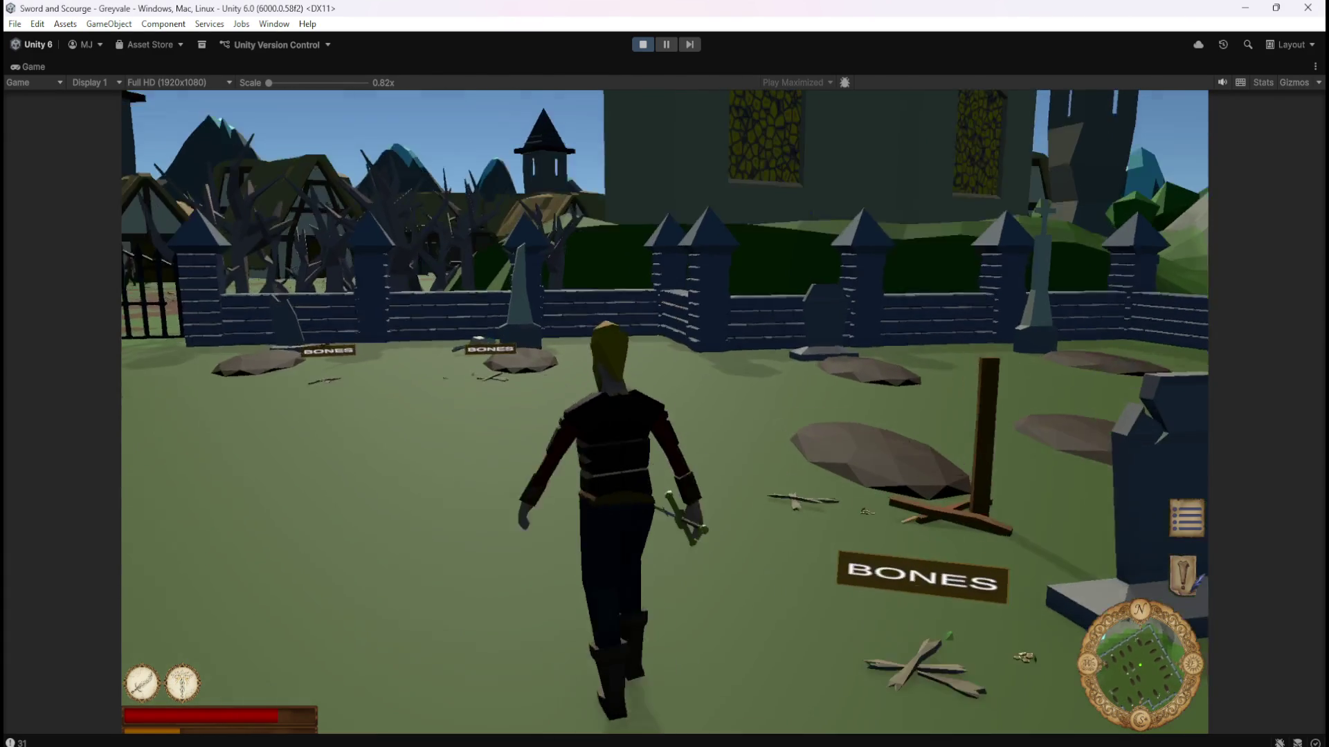
key(d)
Run at the two skeletons near the BONES sign and defeat them.
key(w)
key(a)
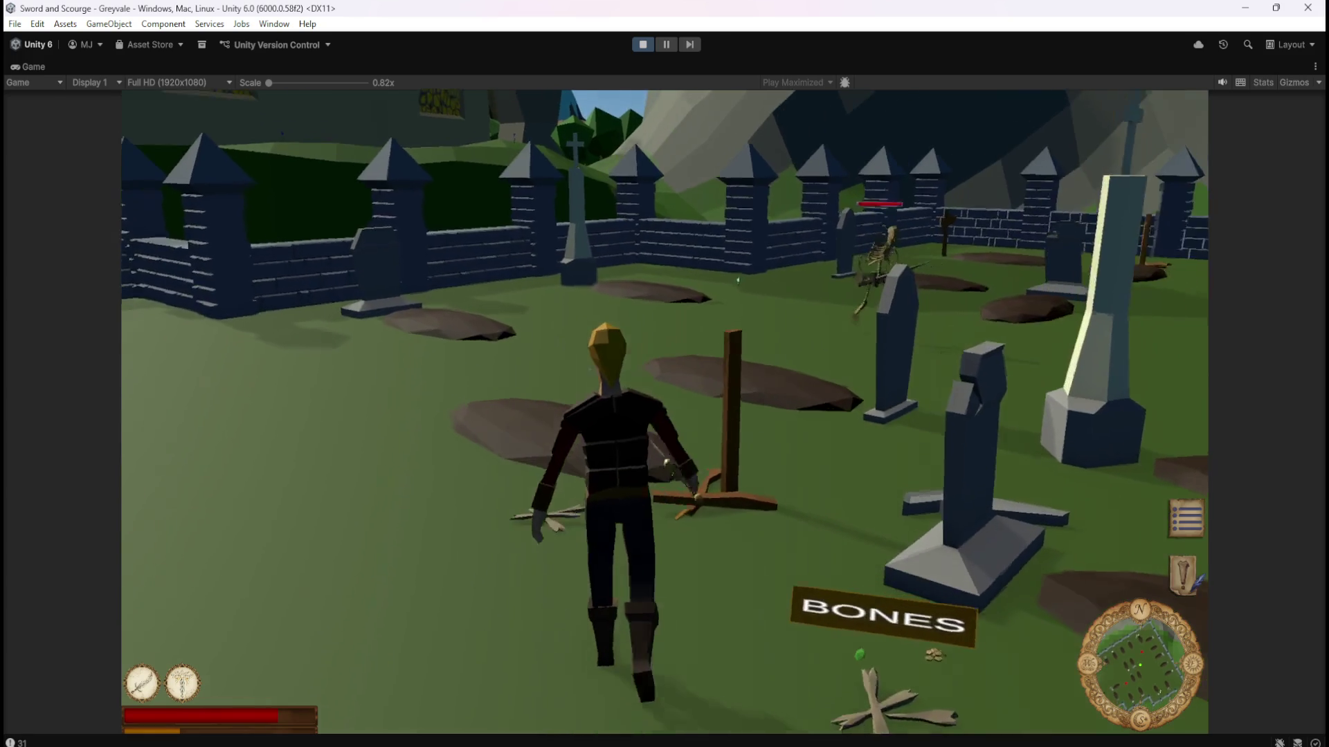
key(s)
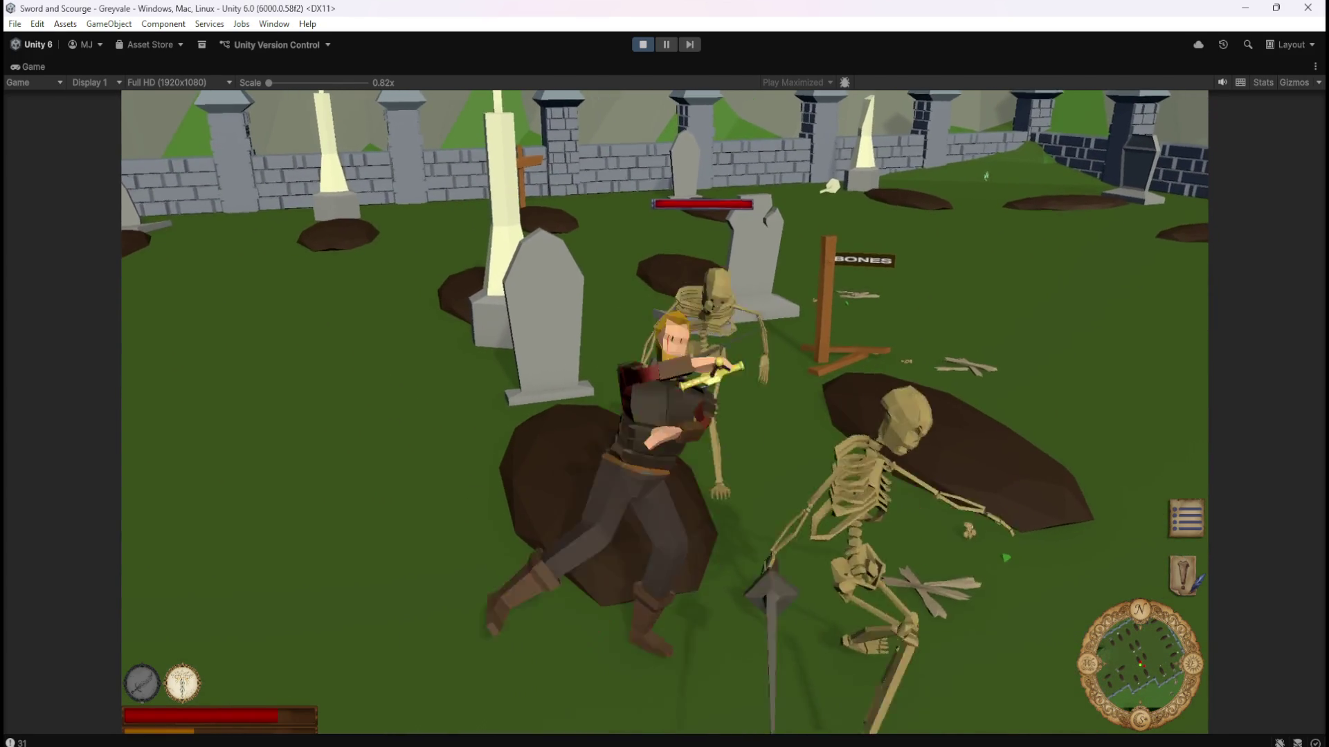
key(a)
key(w)
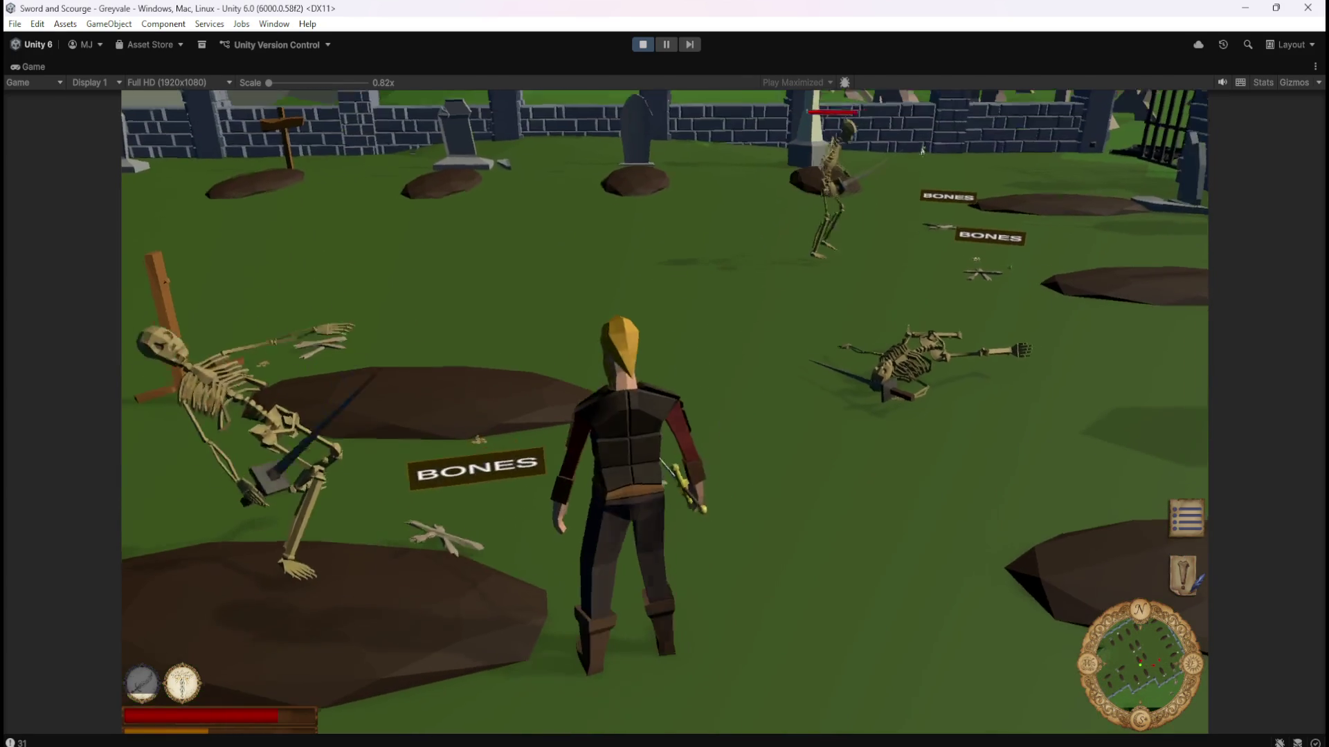
key(d)
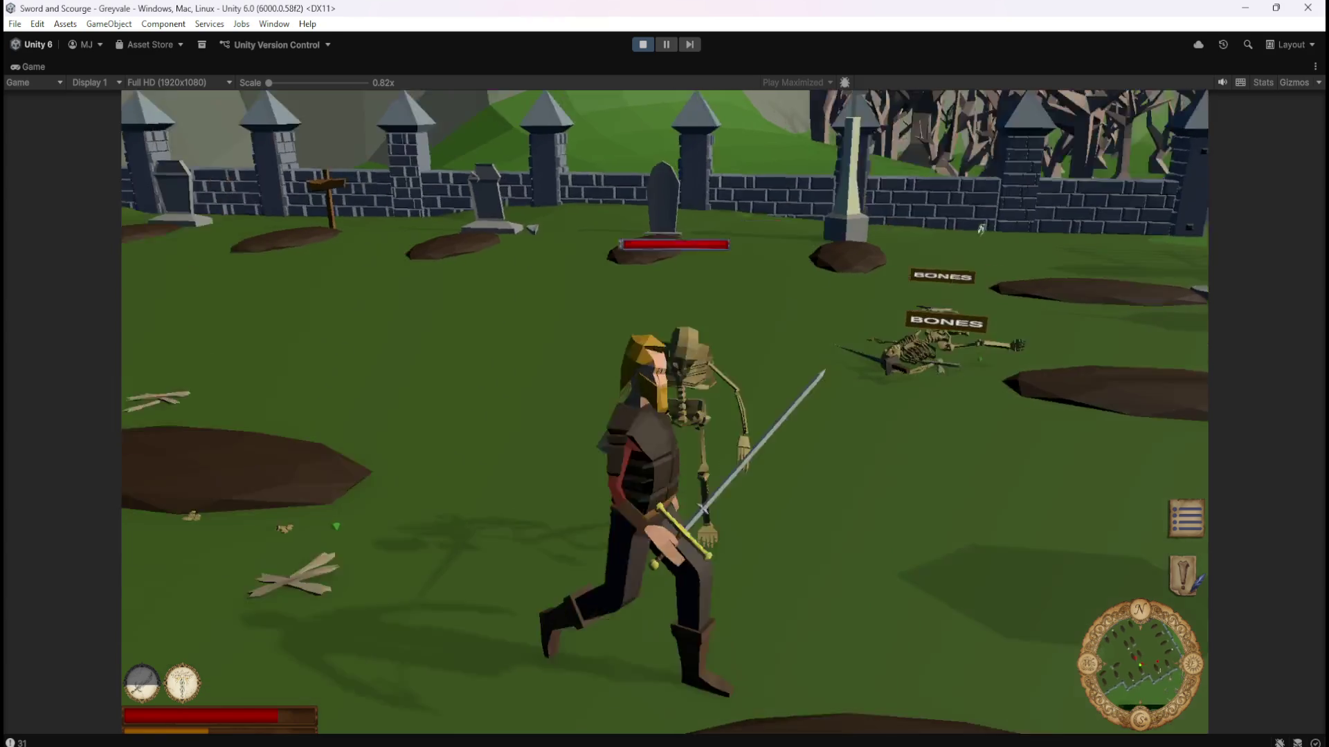
Battle the next skeleton along the wall and step back to watch its new BONES label.
key(a)
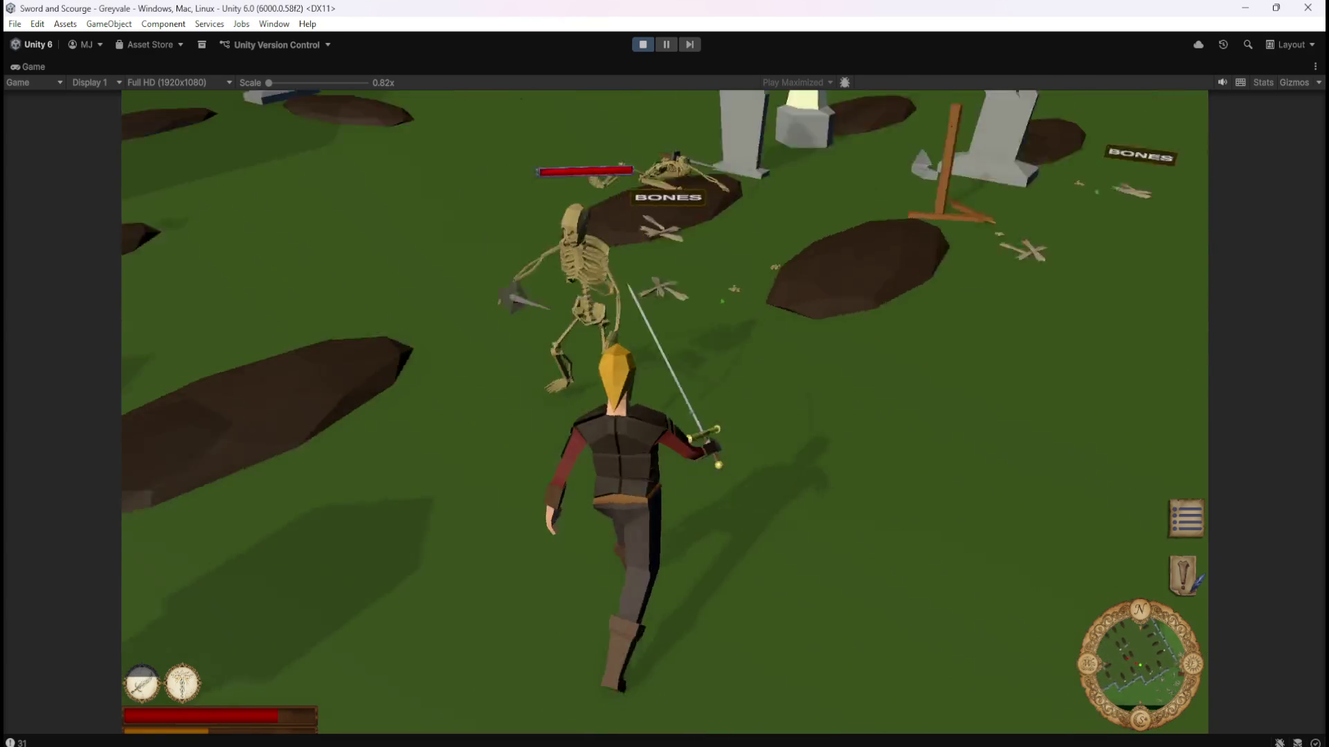
key(a)
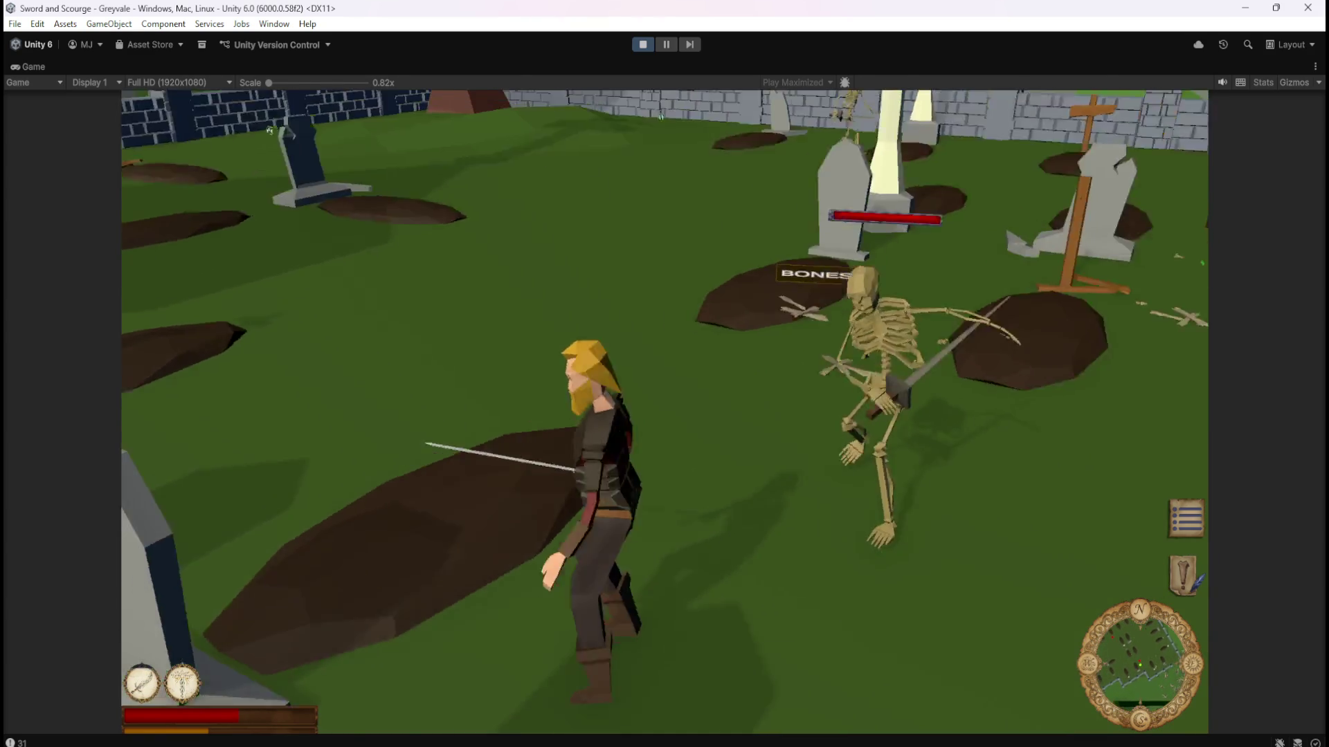
key(d)
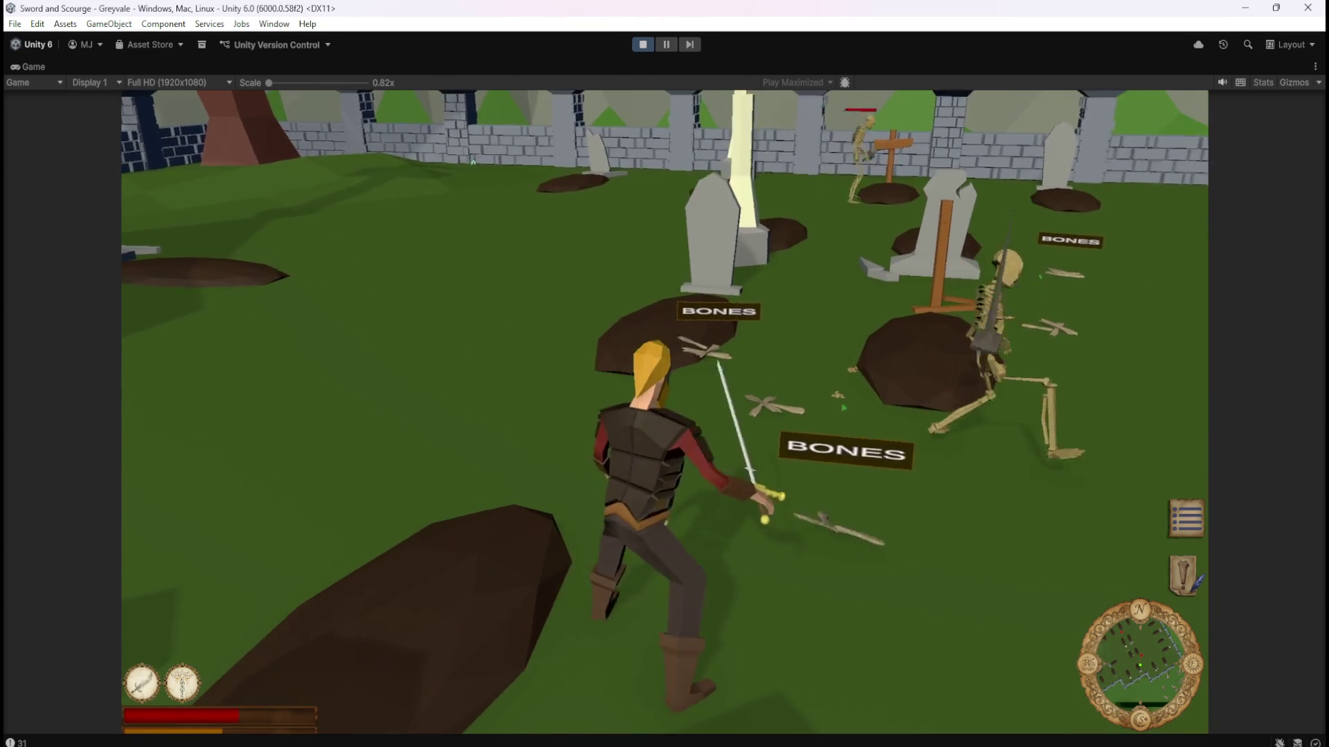
key(d)
key(w)
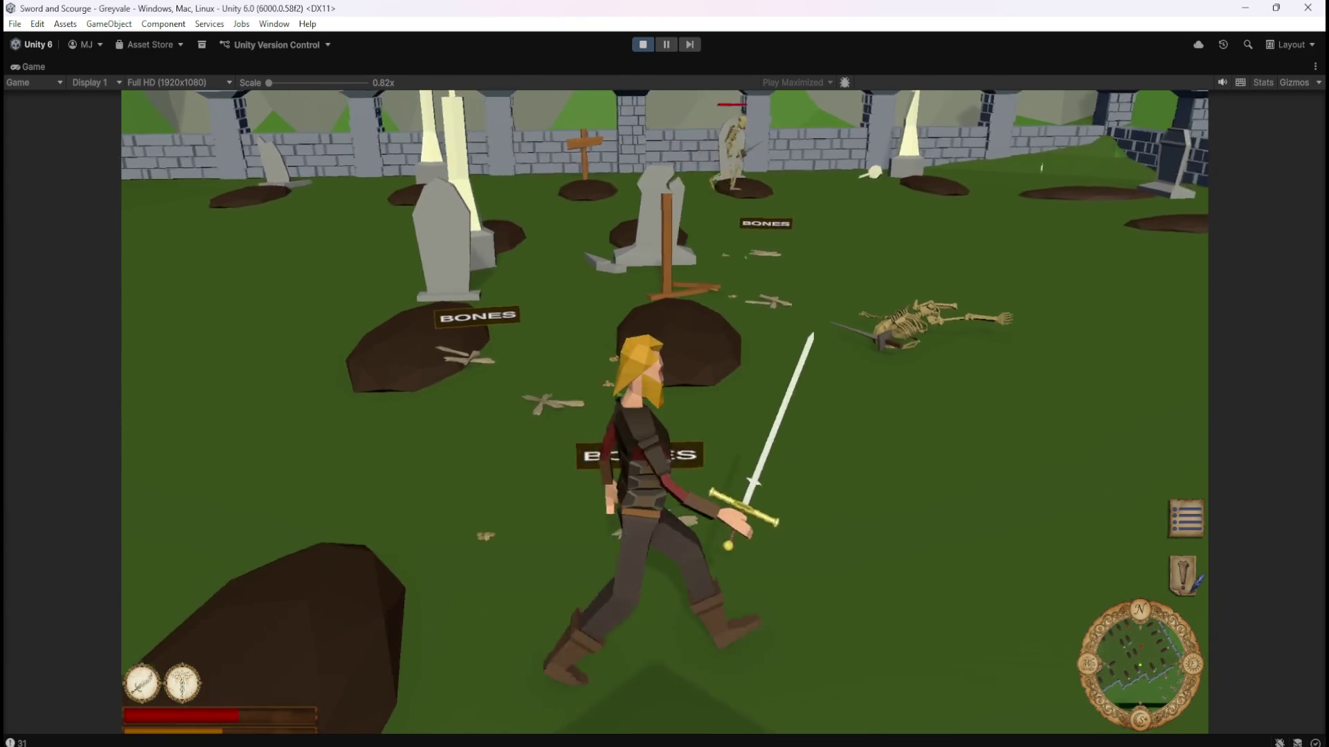
key(a)
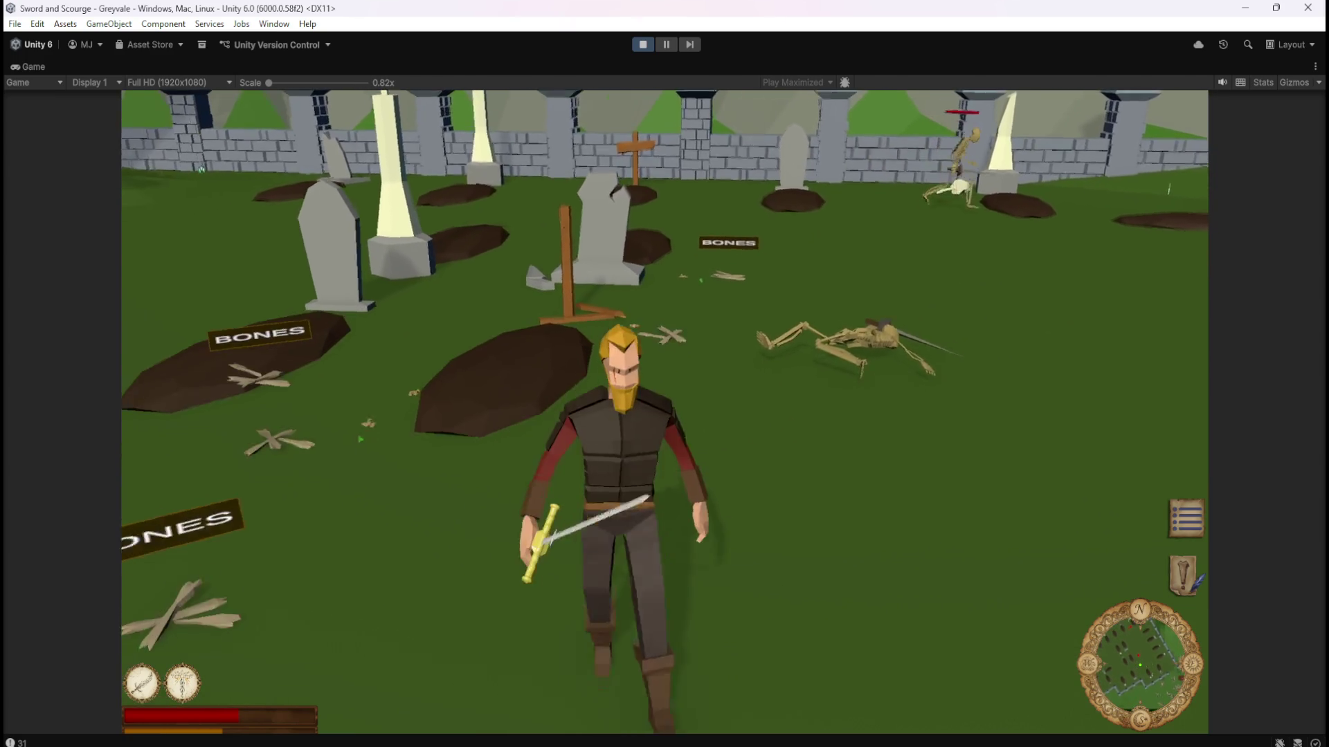
key(w)
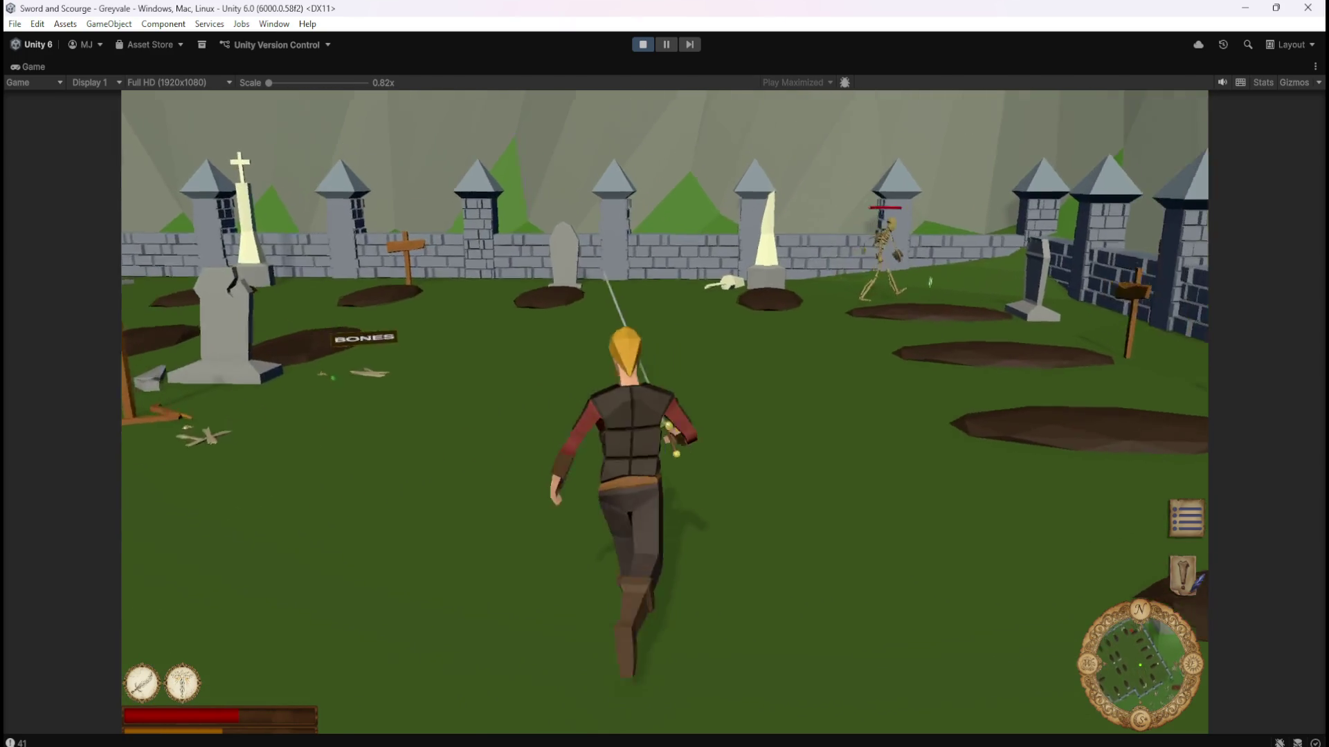
key(s)
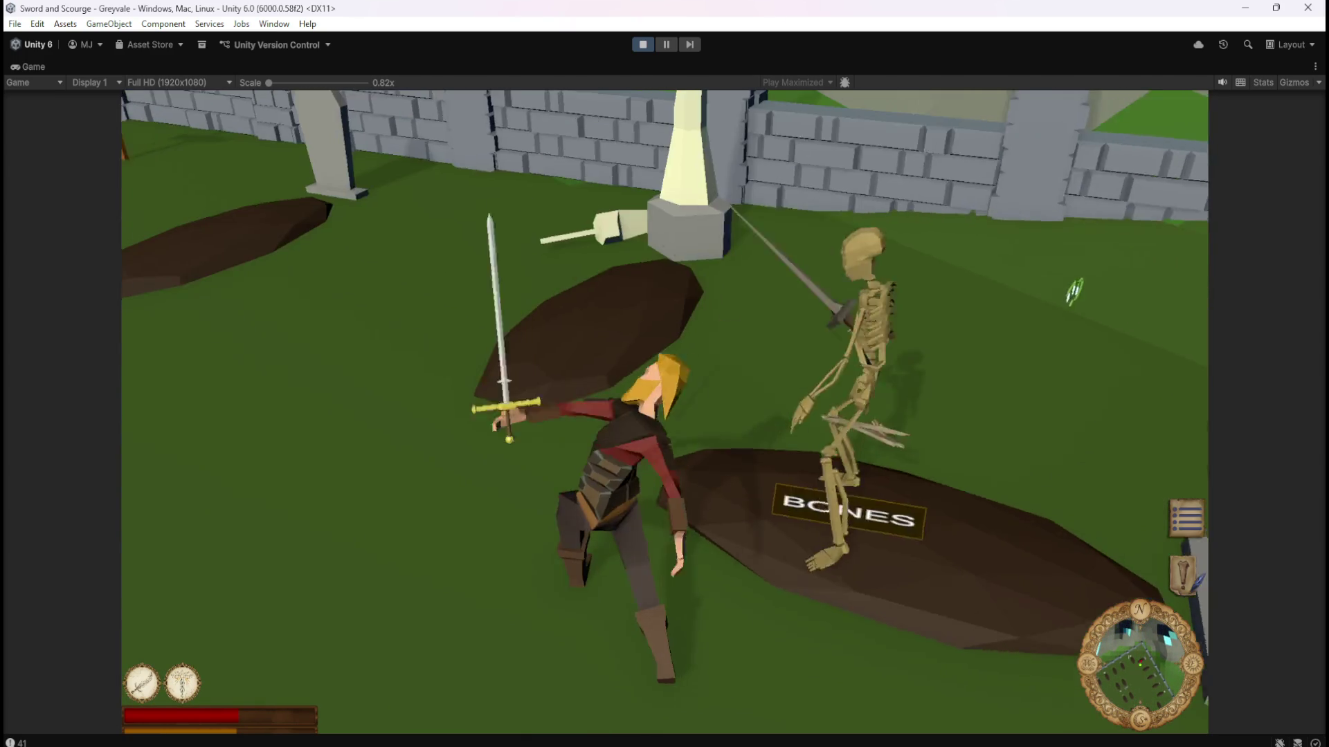
Walk around the fallen skeleton's label to confirm it faces the camera from every angle.
key(w)
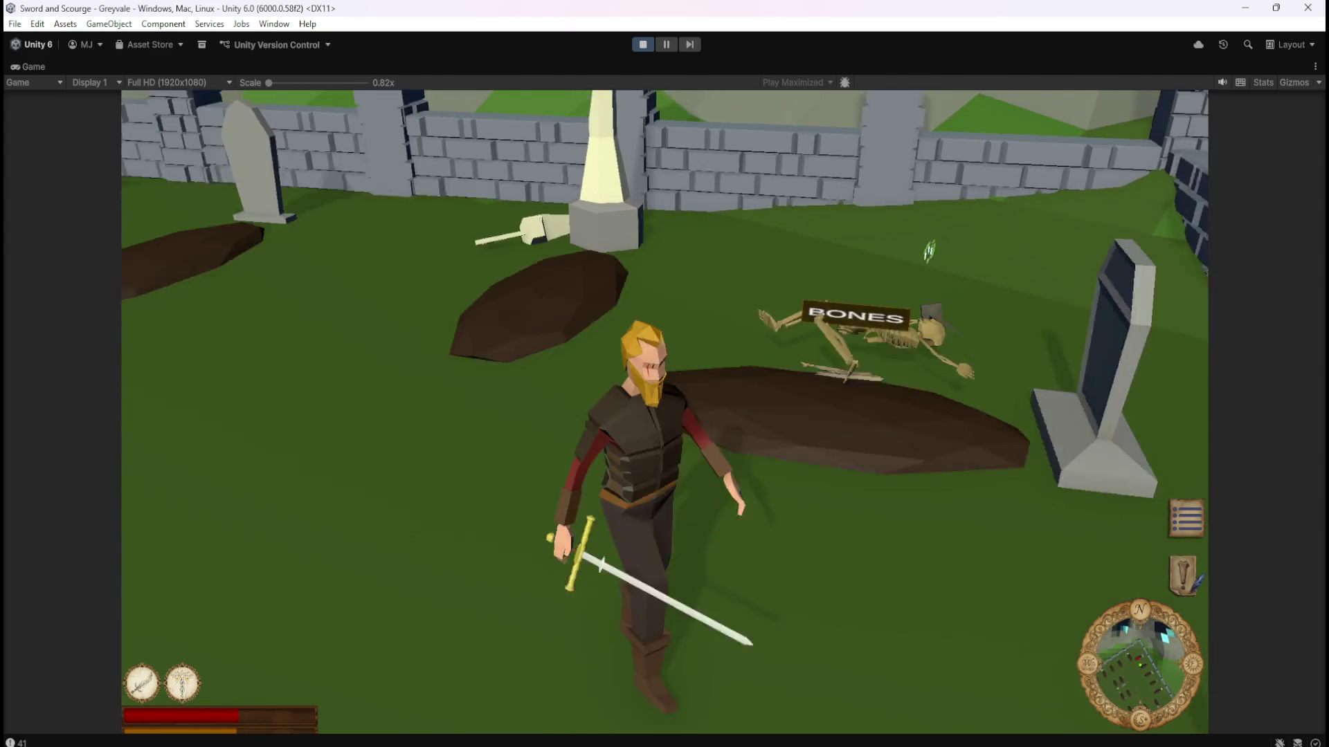
key(s)
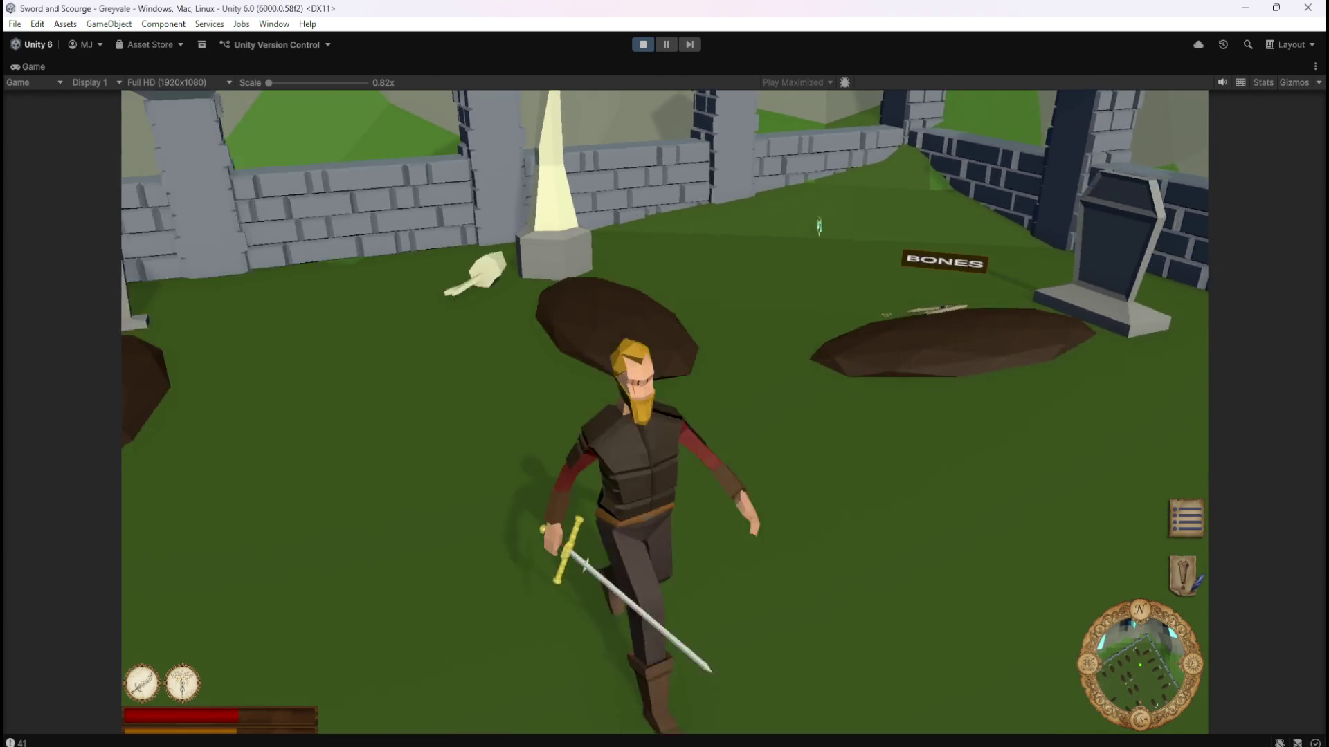
key(w)
key(w)
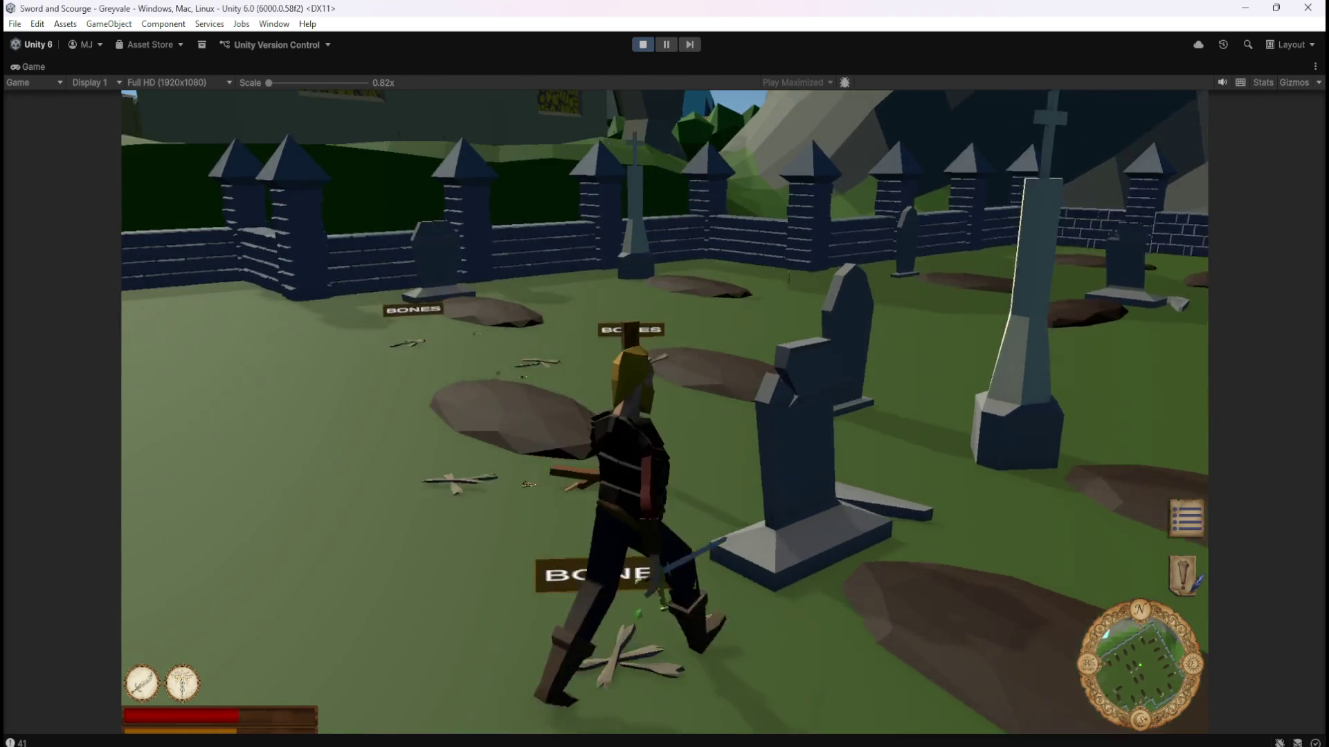
key(w)
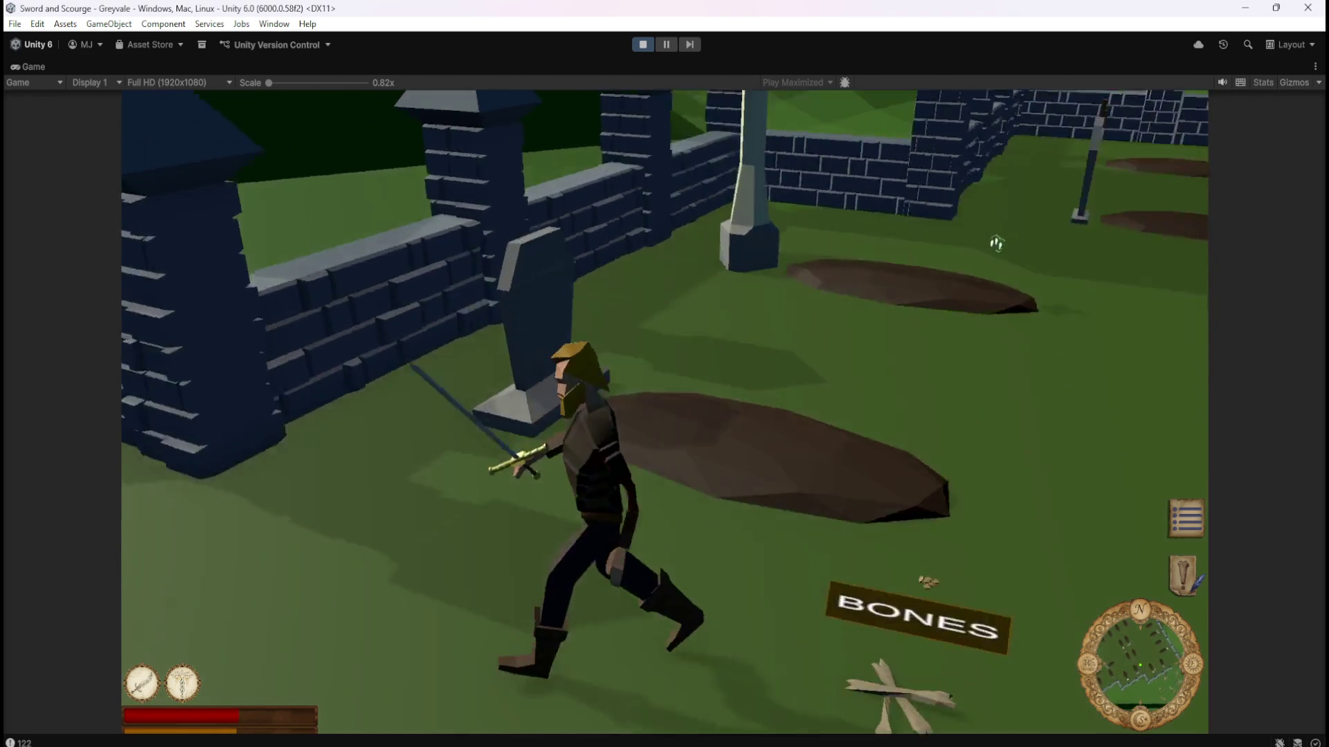
key(w)
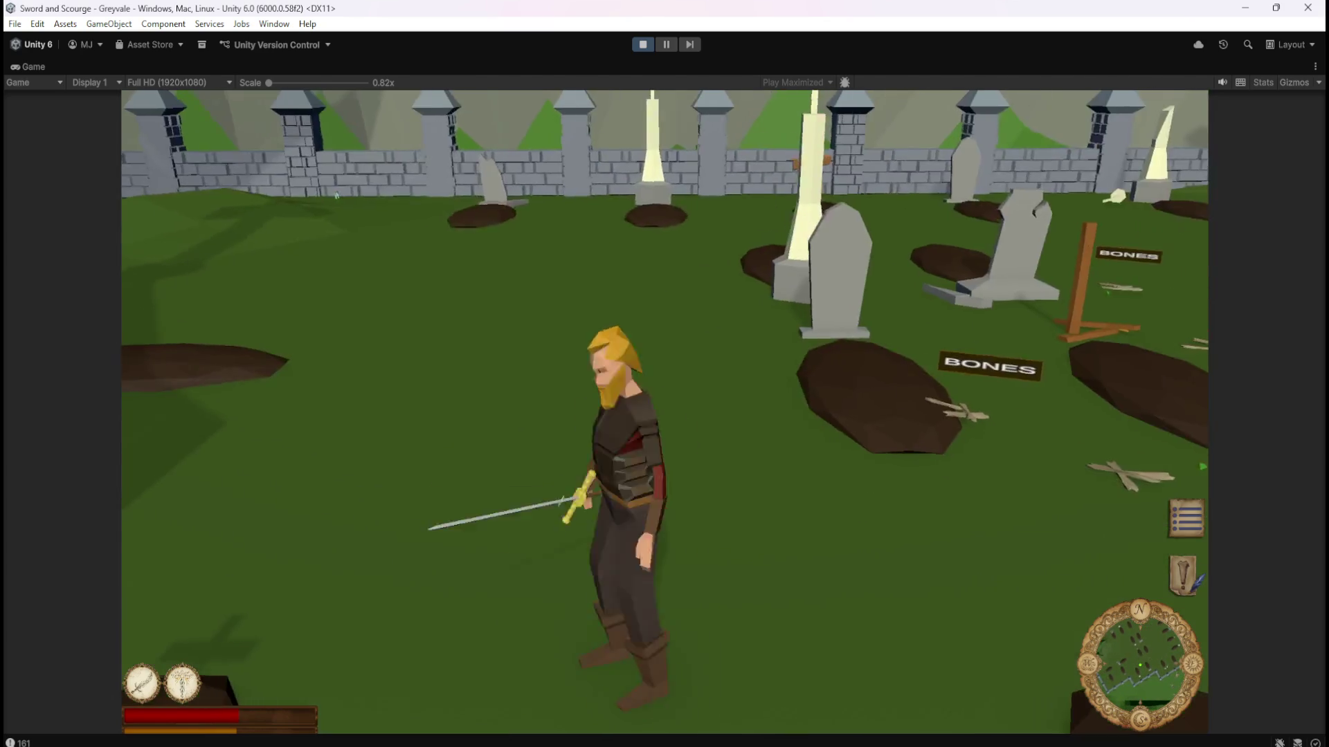
key(w)
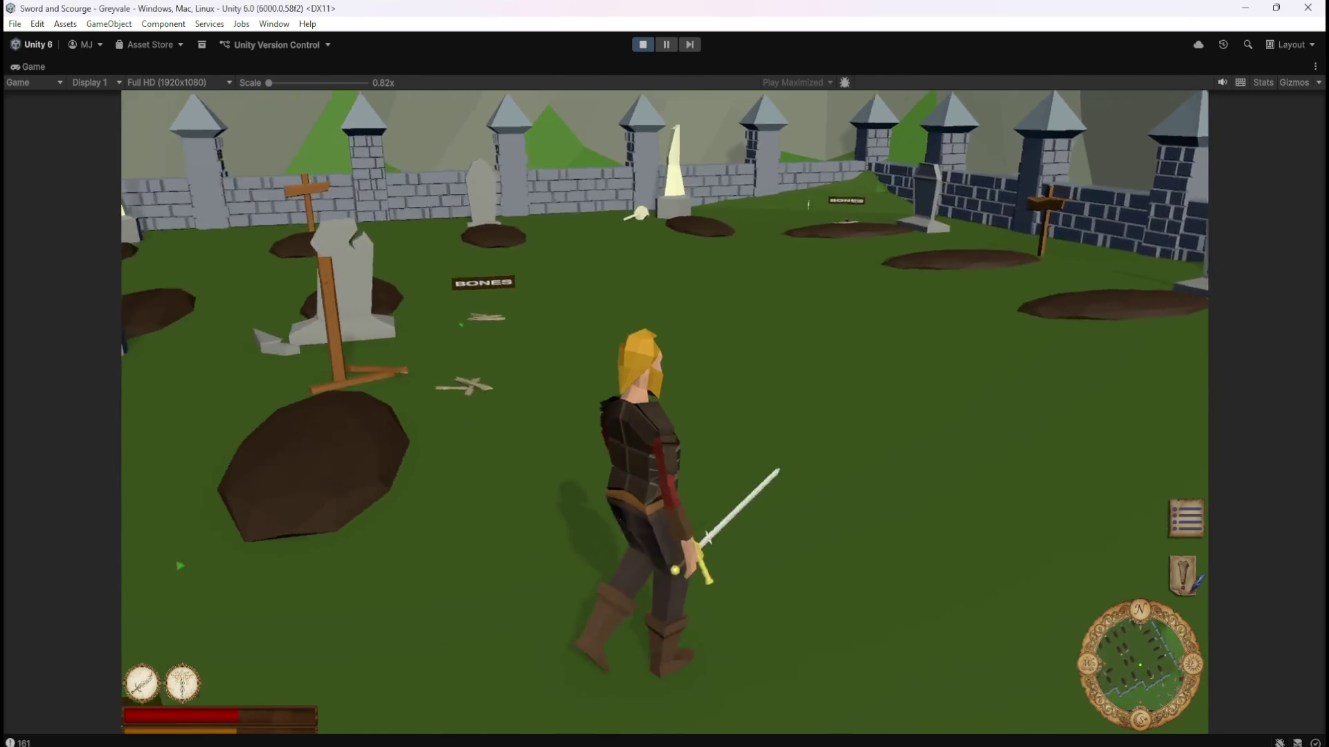
key(w)
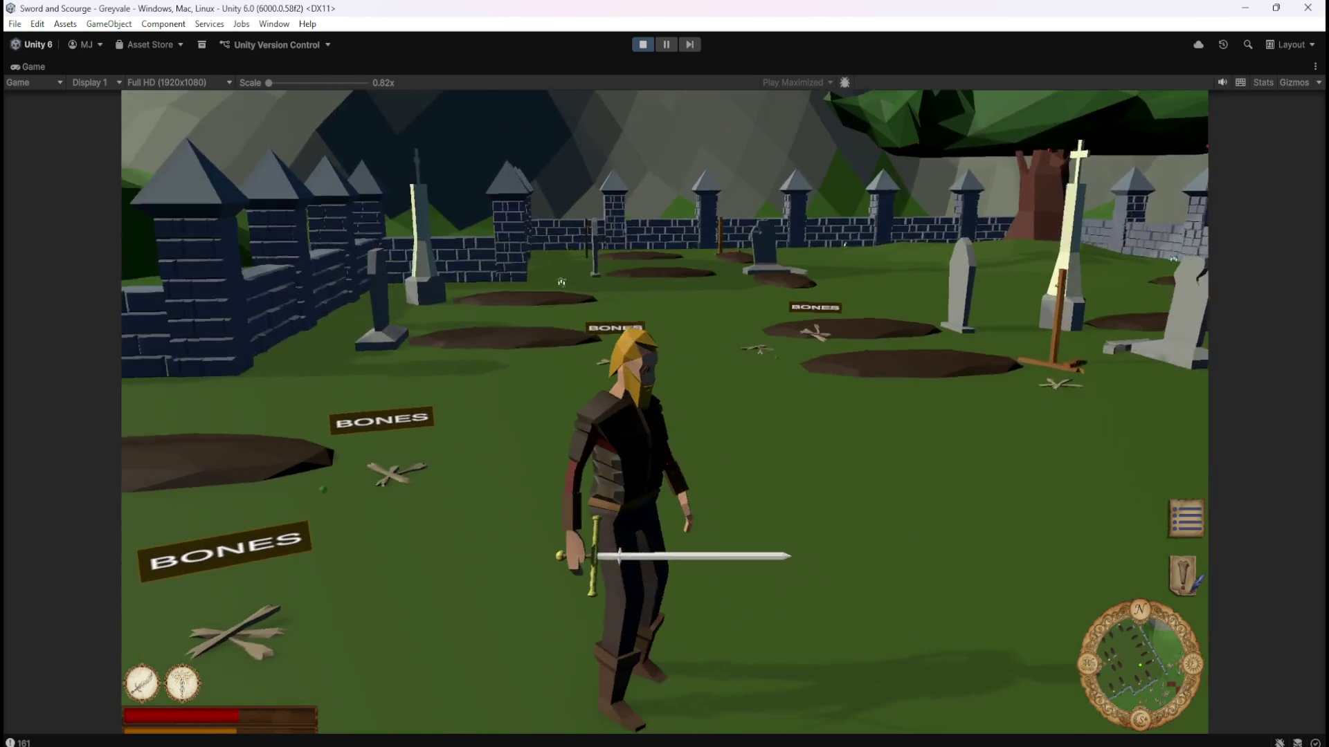
key(w)
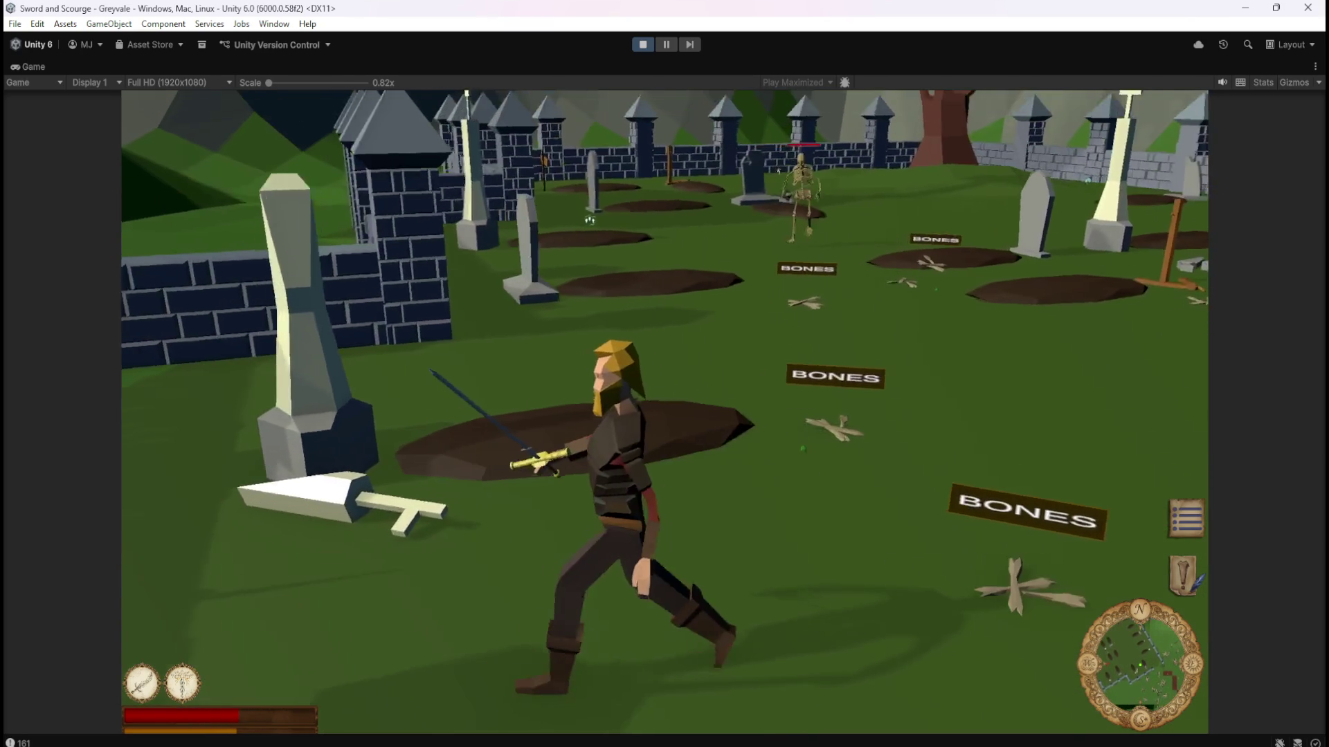
key(w)
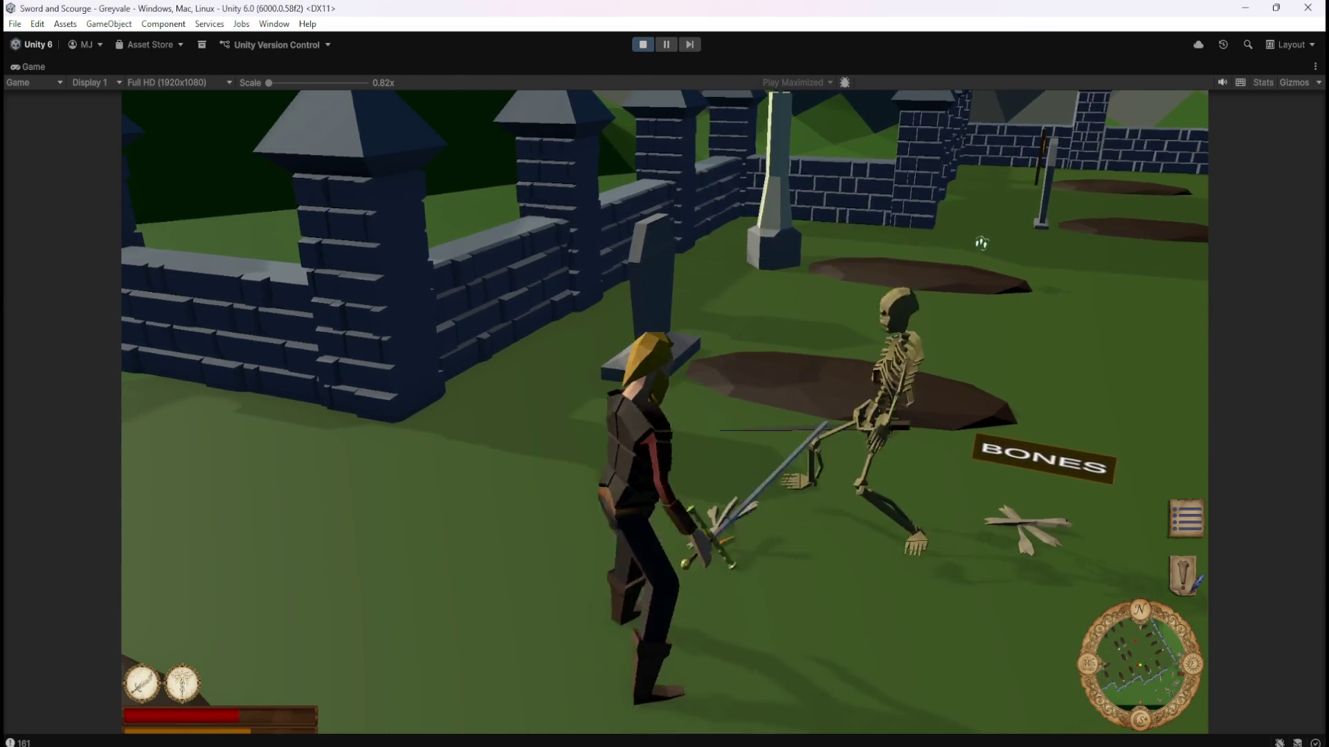
Defeat two more skeletons and circle the fresh BONES pile to check its label.
key(w)
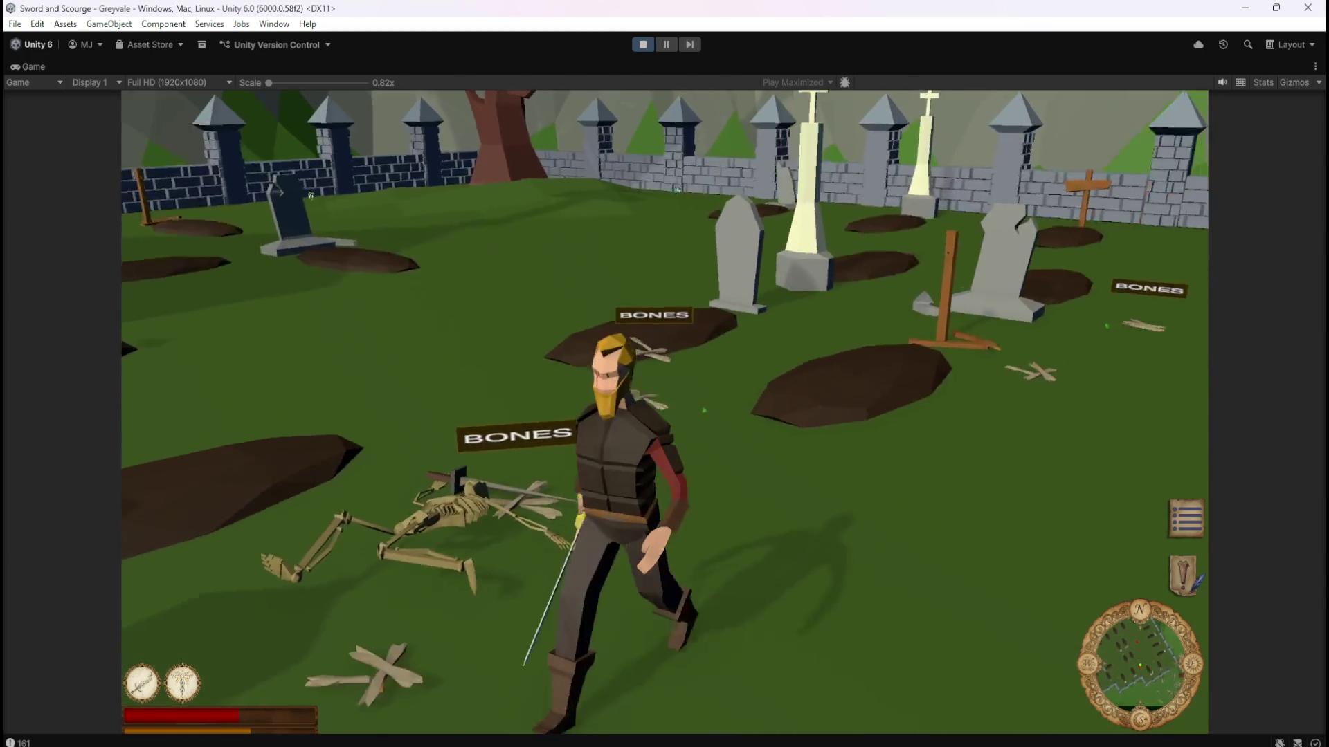
key(d)
key(a)
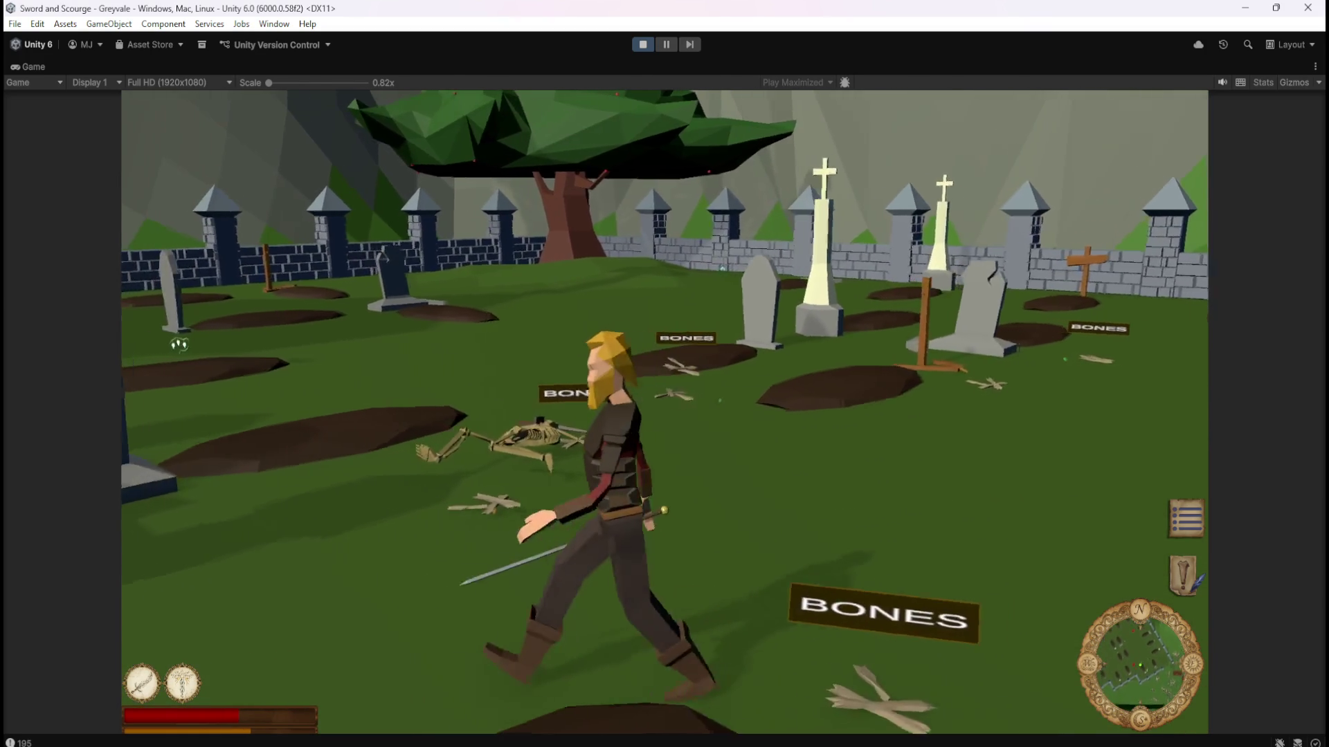
key(w)
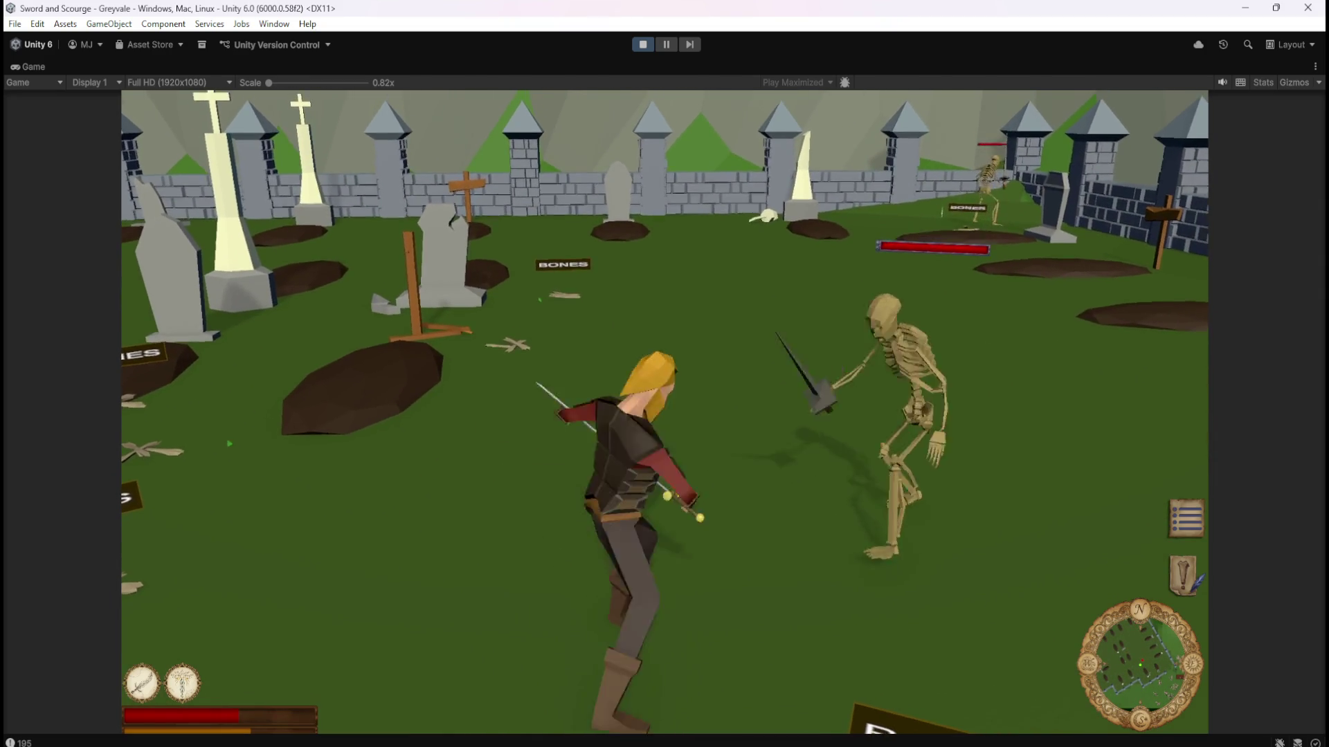
key(a)
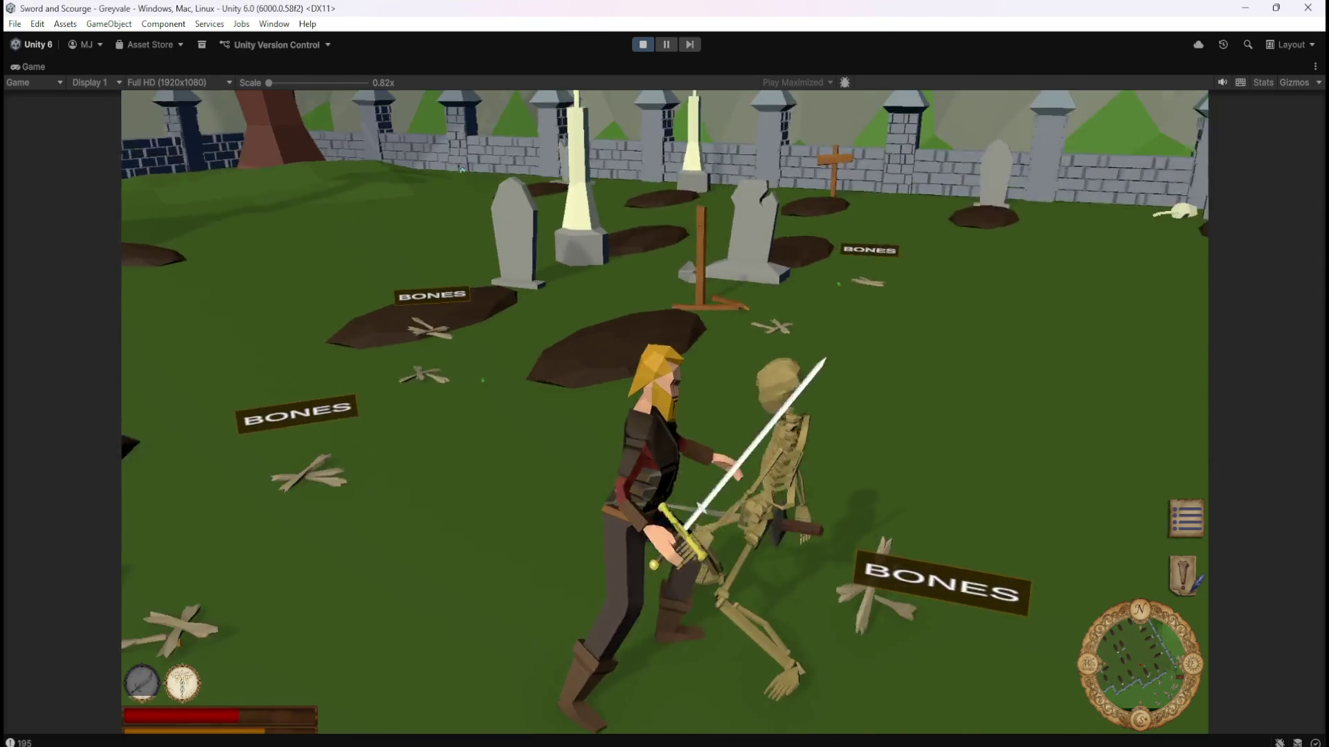
key(w)
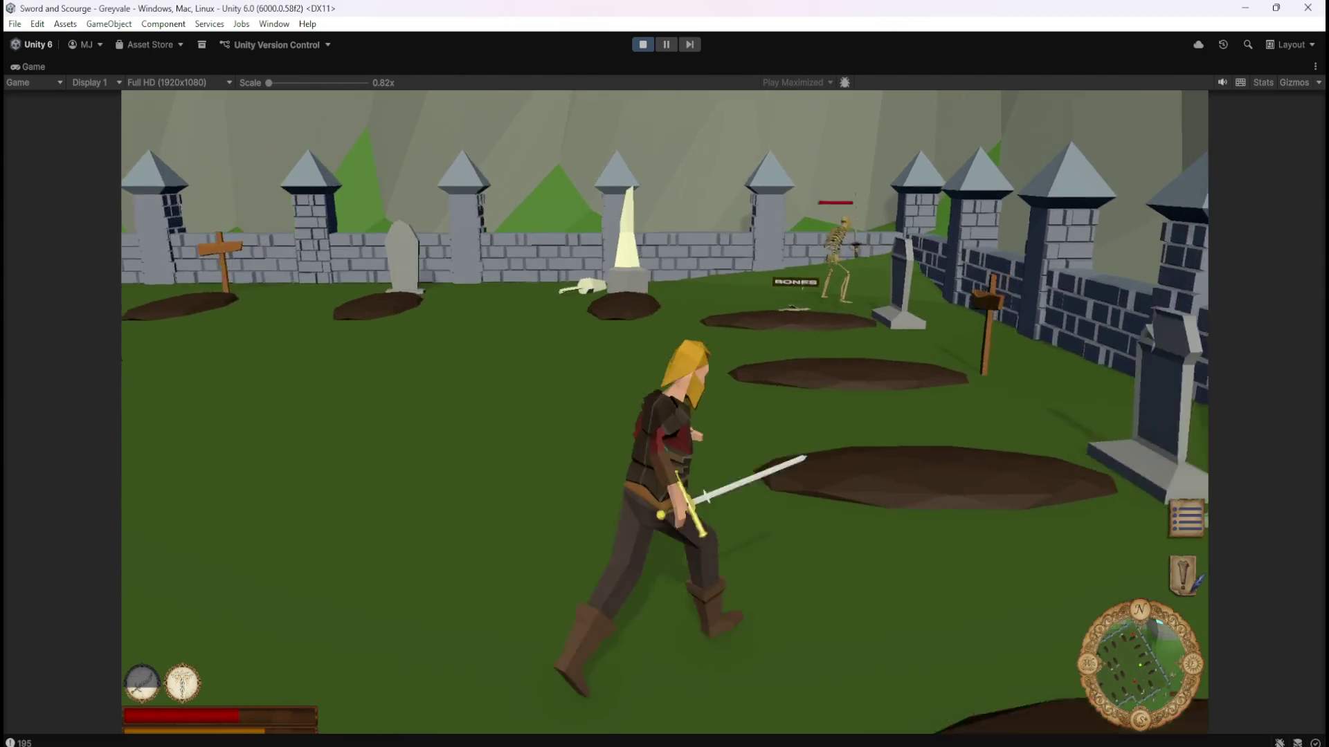
key(w)
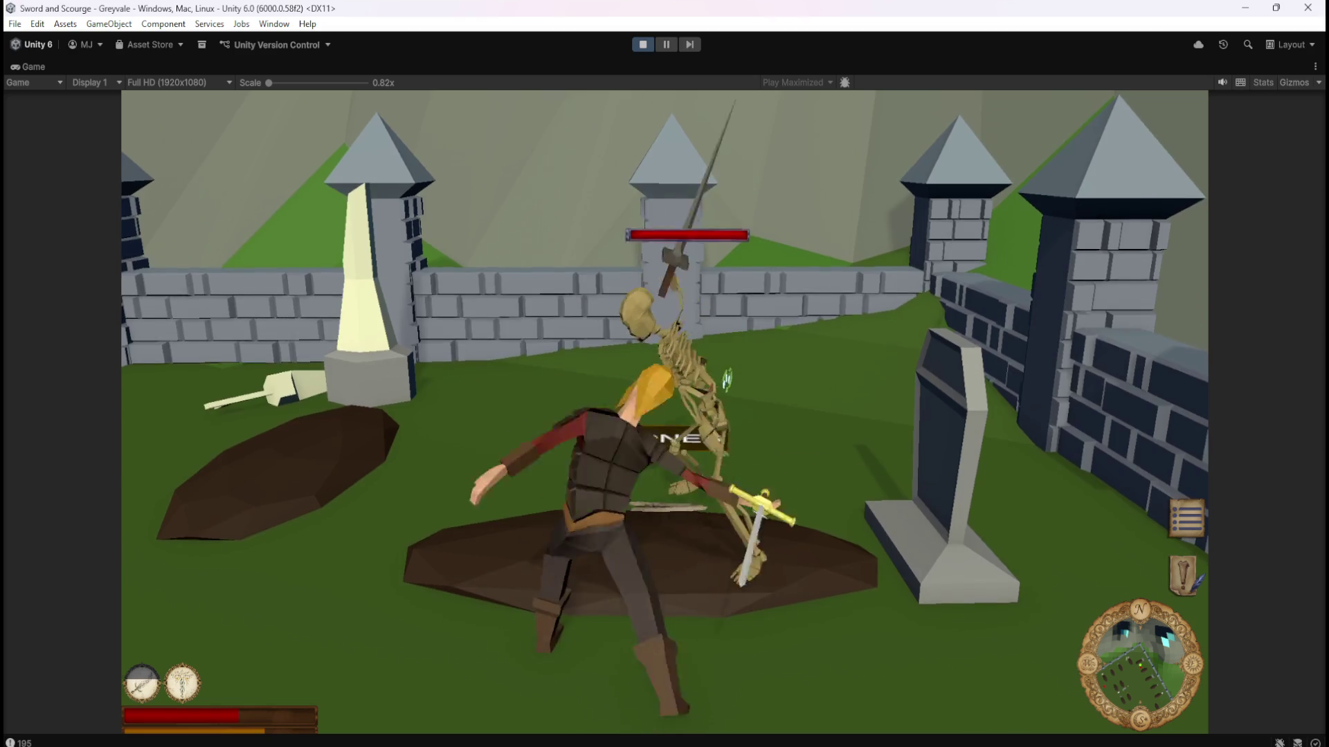
key(s)
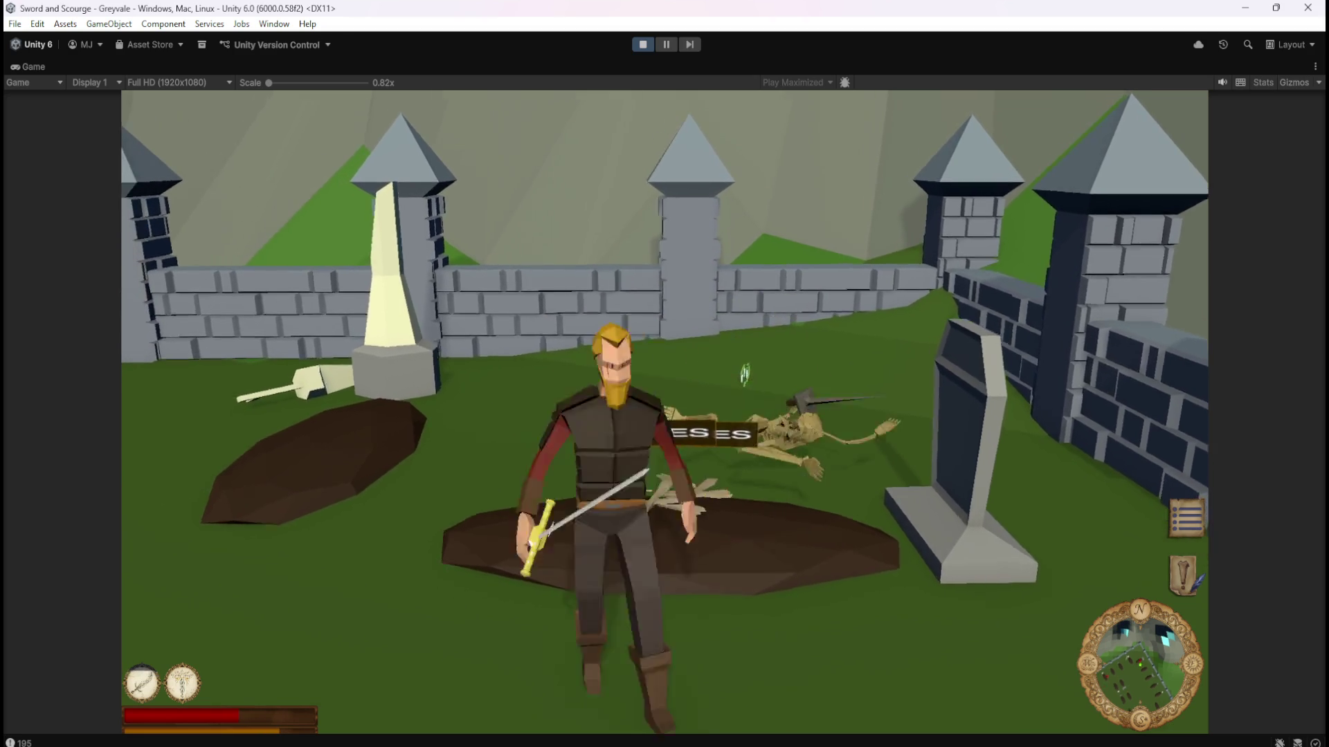
key(w)
Strike another skeleton, then run past the BONES-labelled piles toward the obelisk.
key(w)
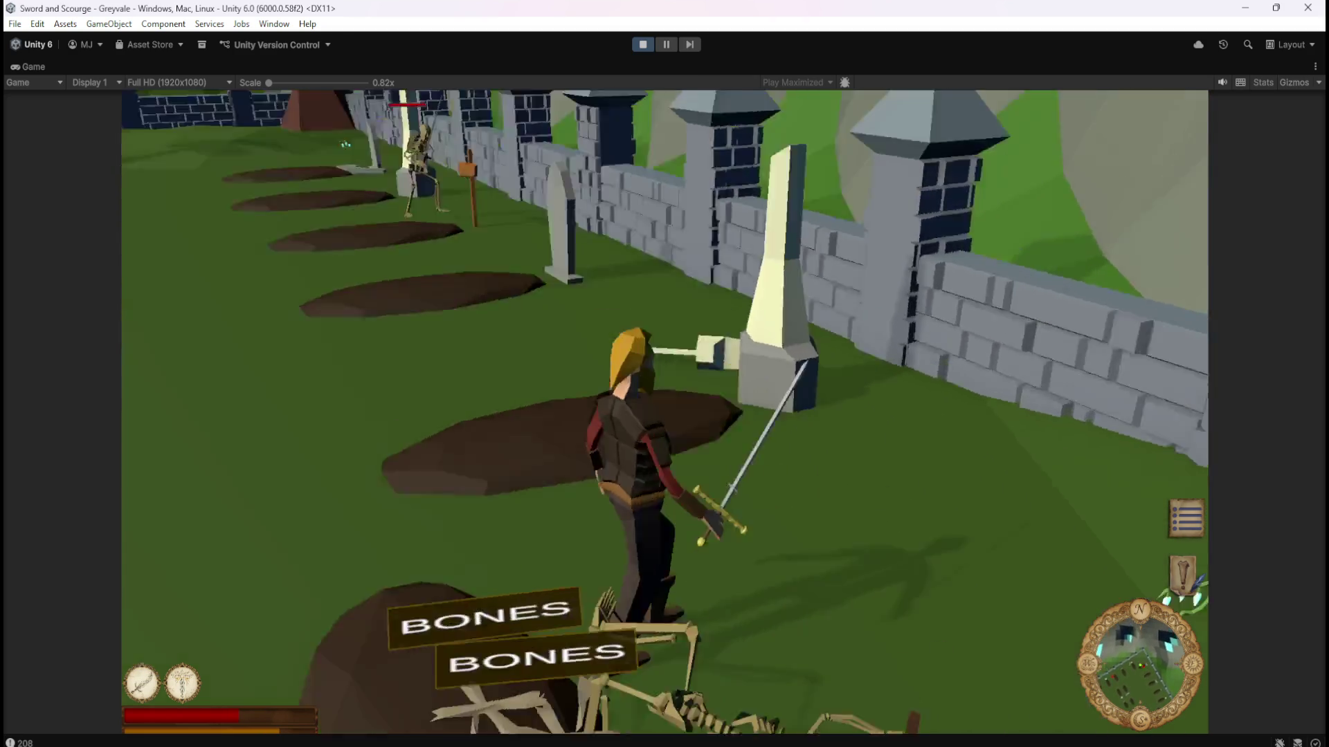
key(w)
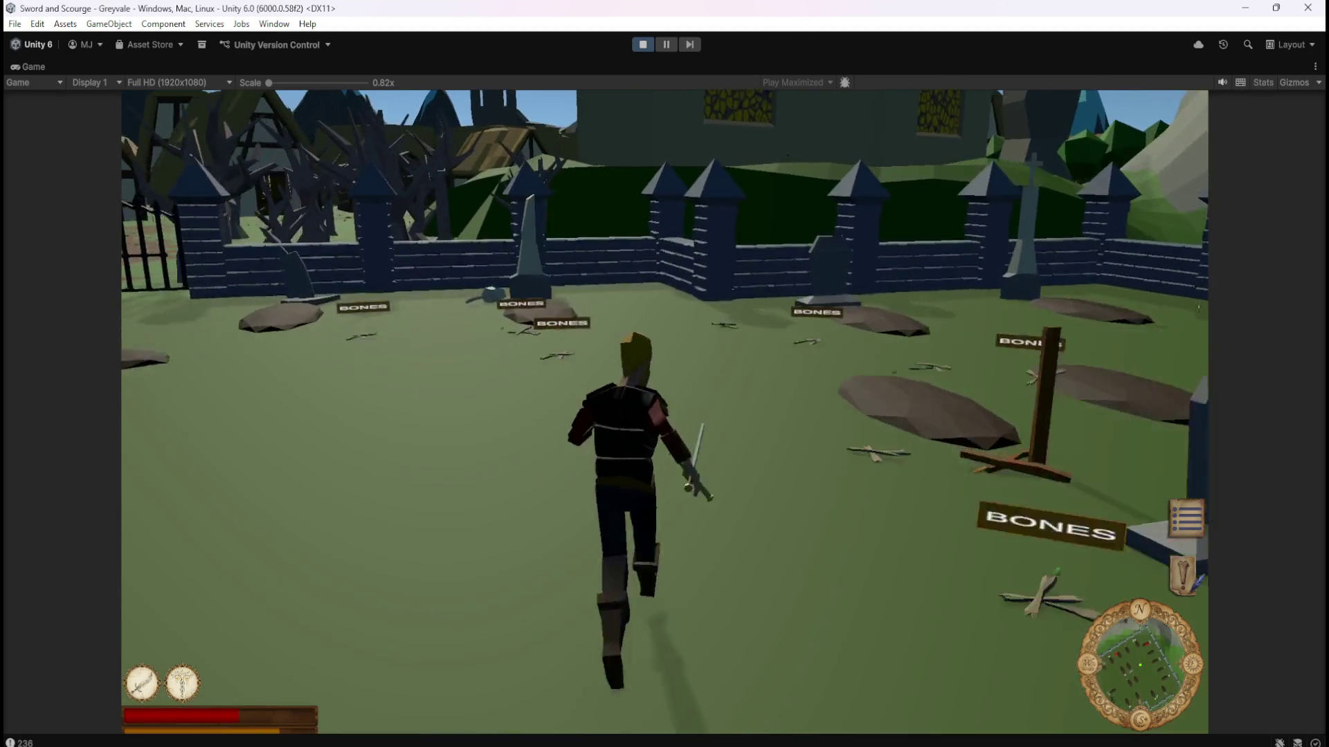
key(a)
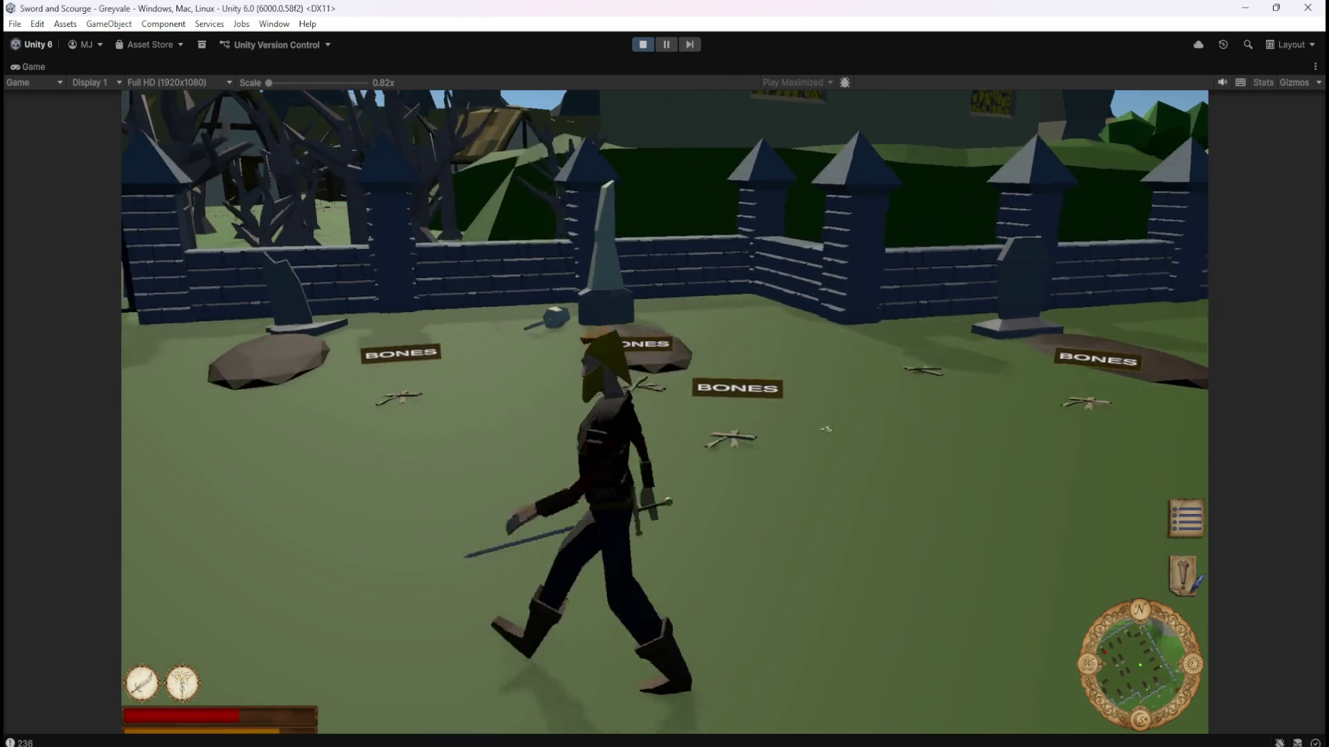
key(a)
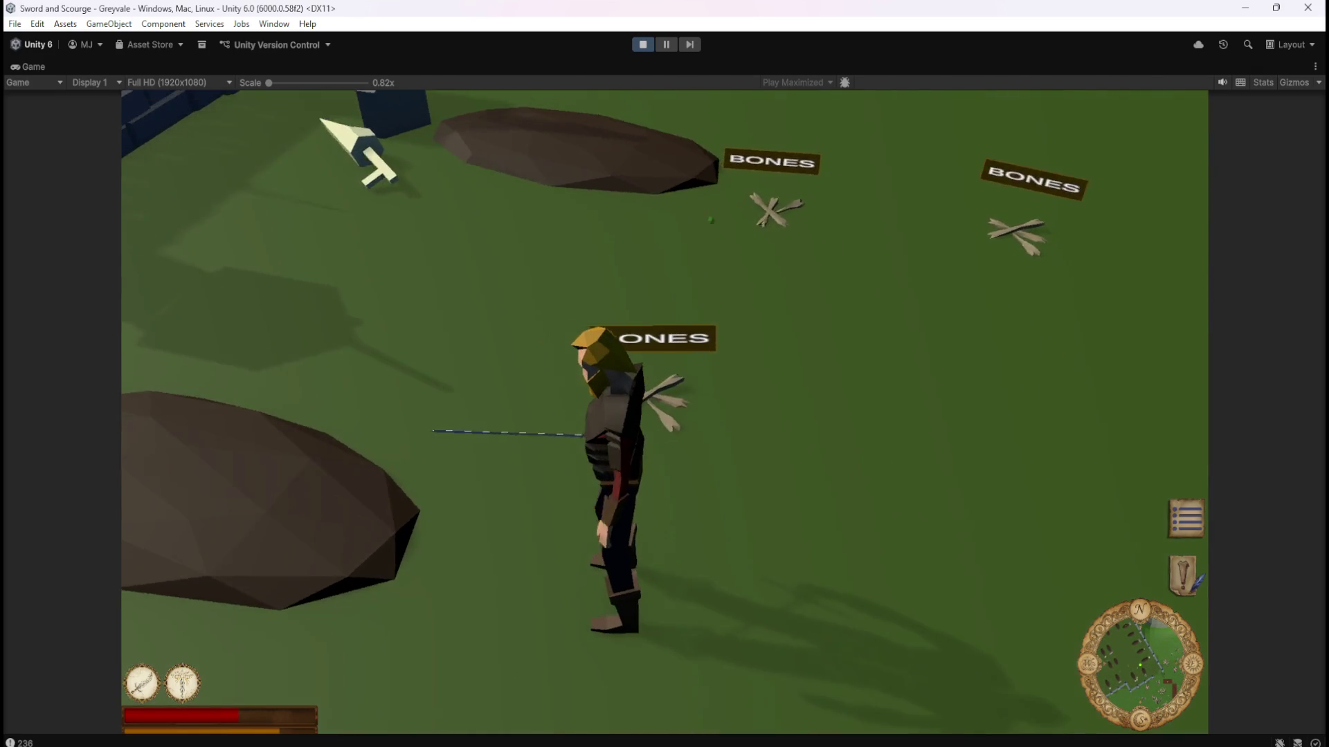
key(w)
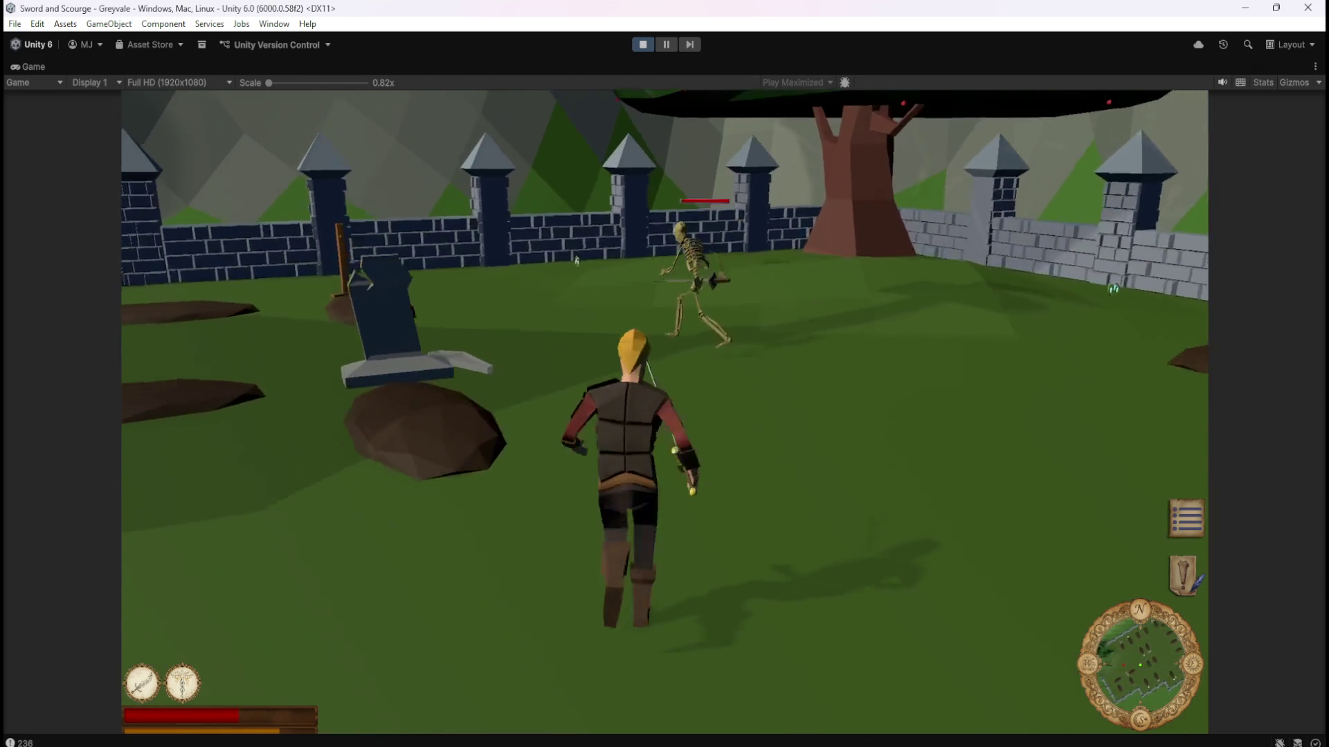
click(903, 188)
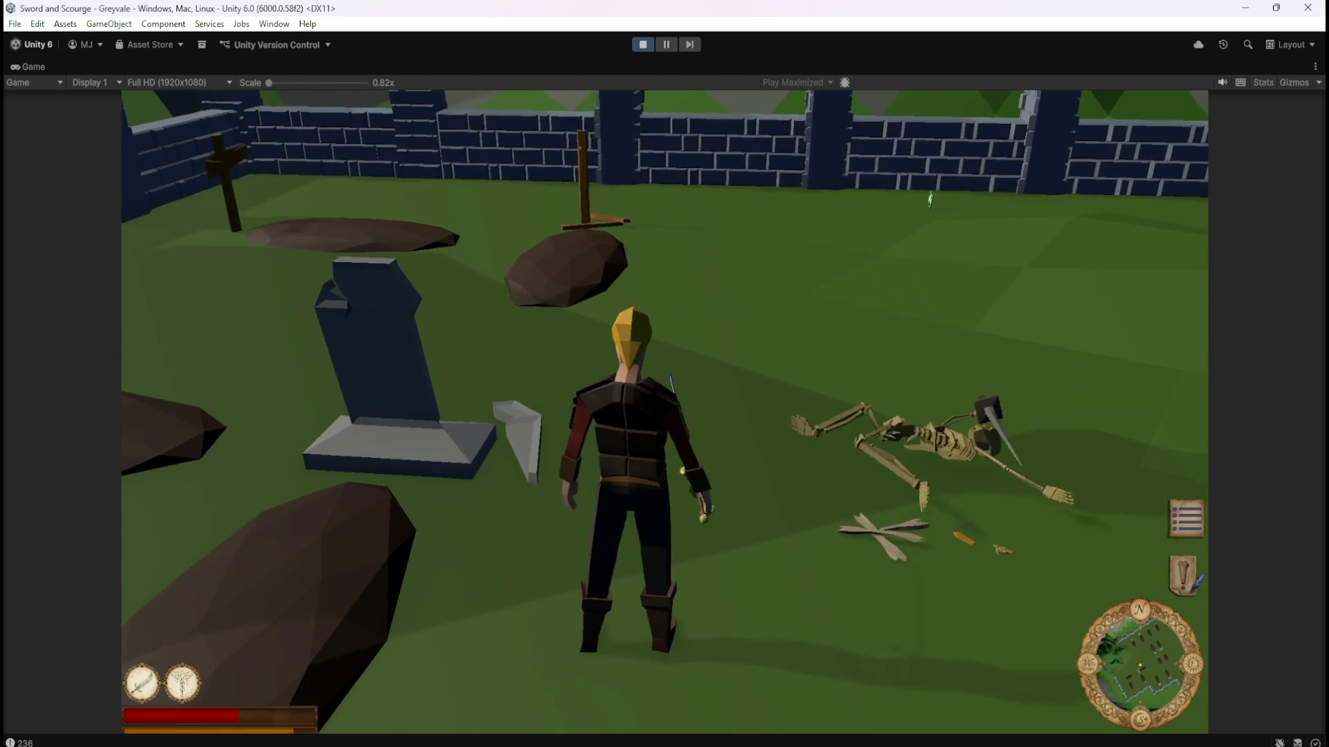
key(w)
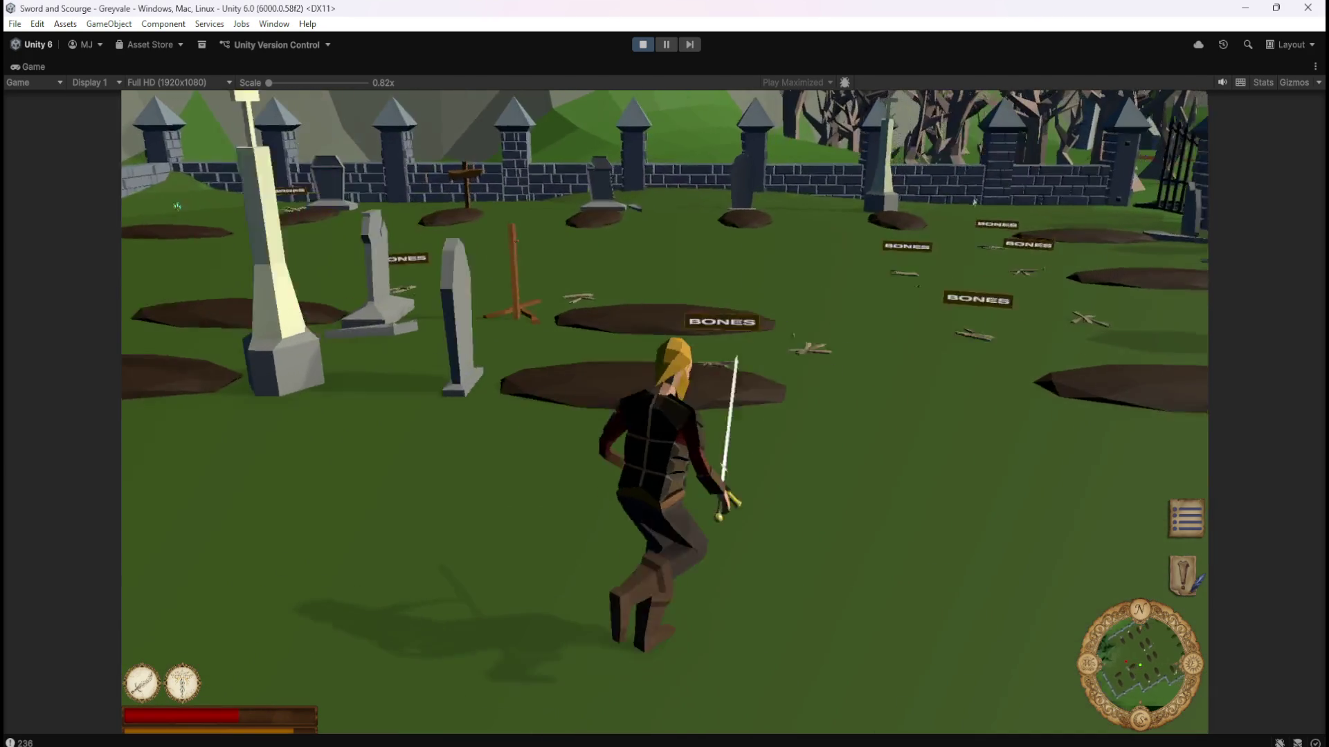
key(w)
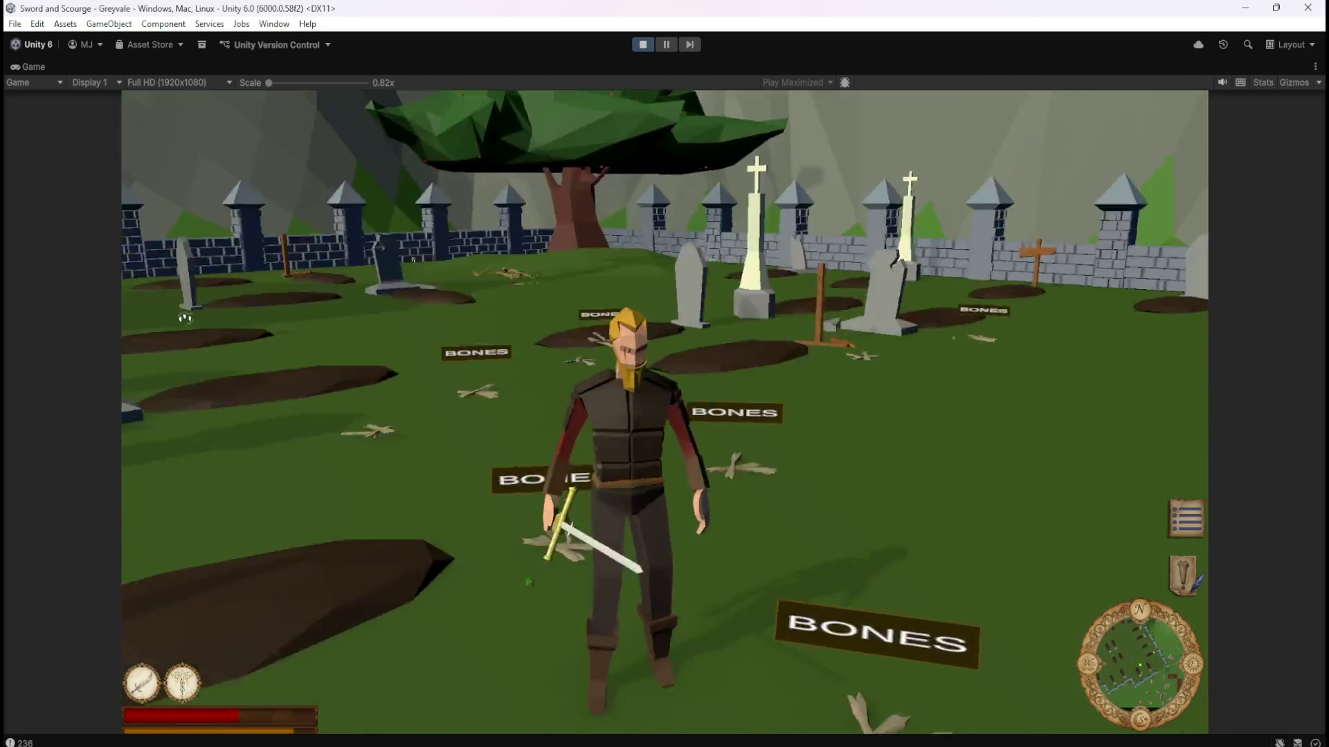
key(w)
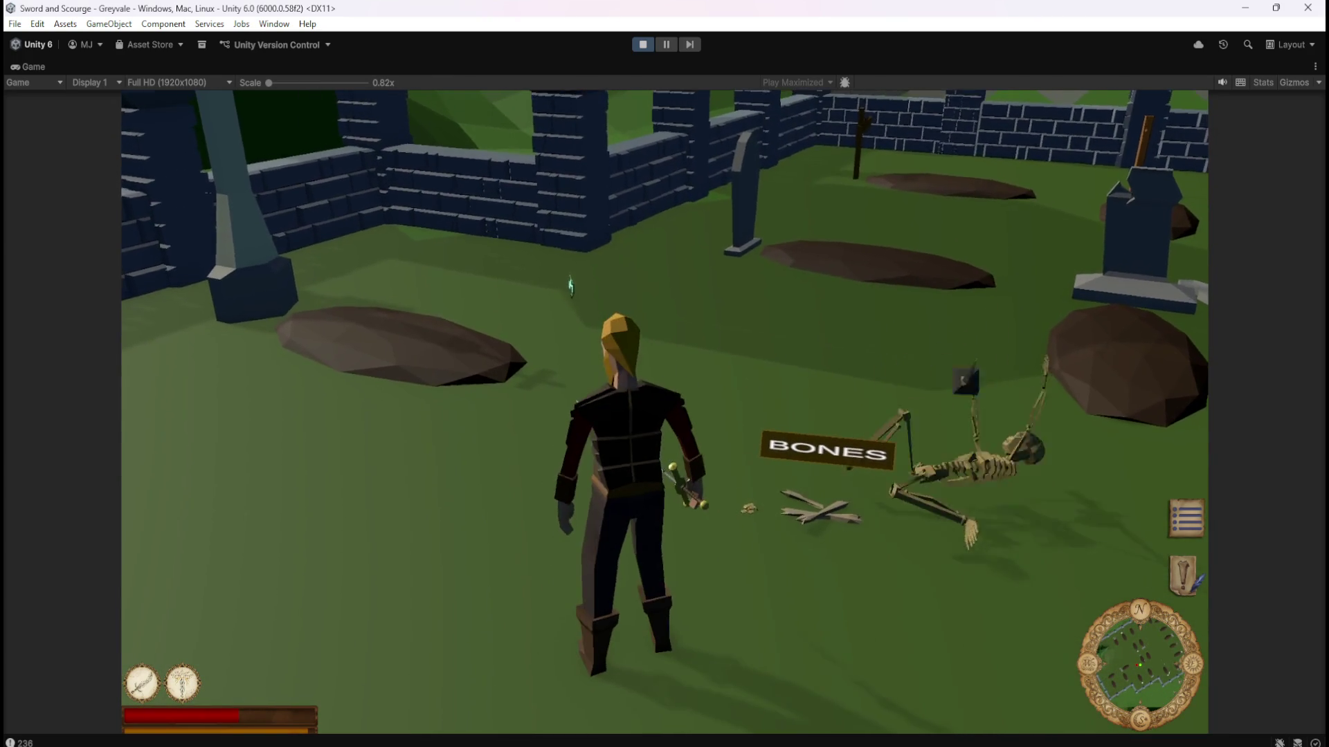
key(w)
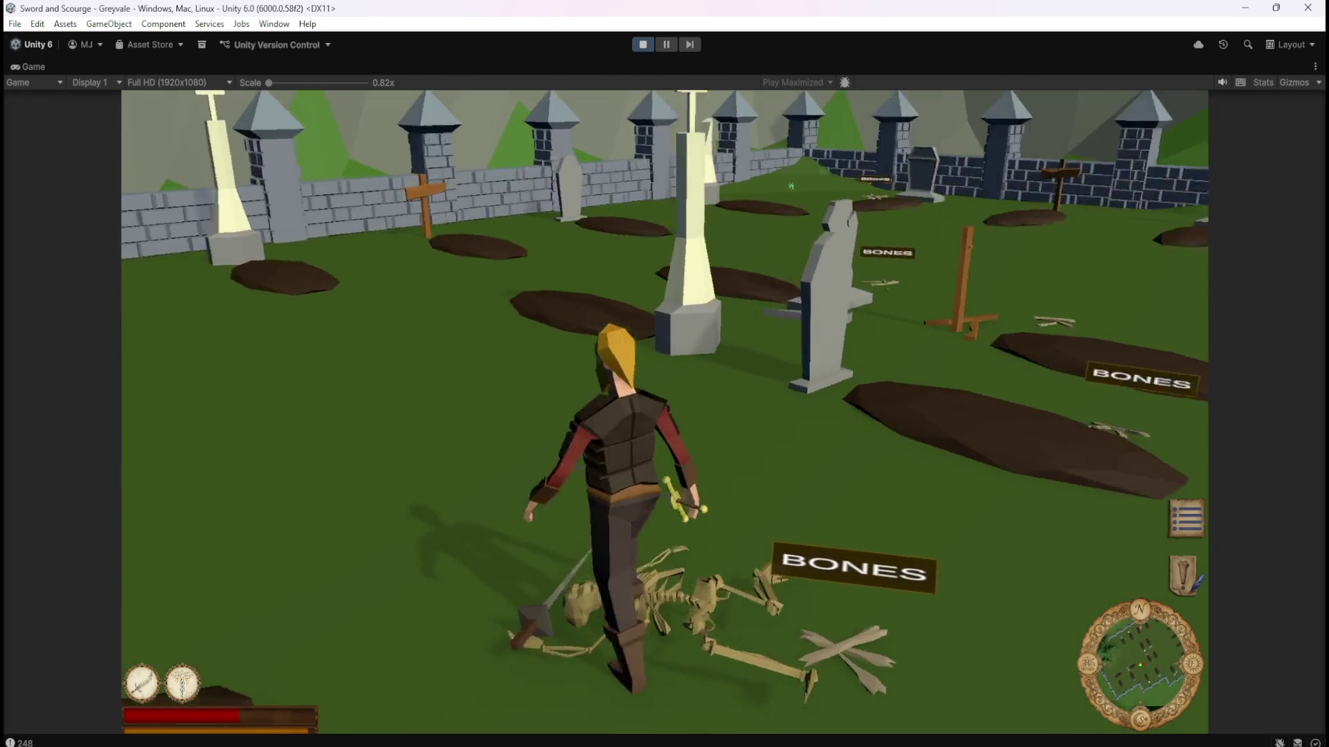
key(w)
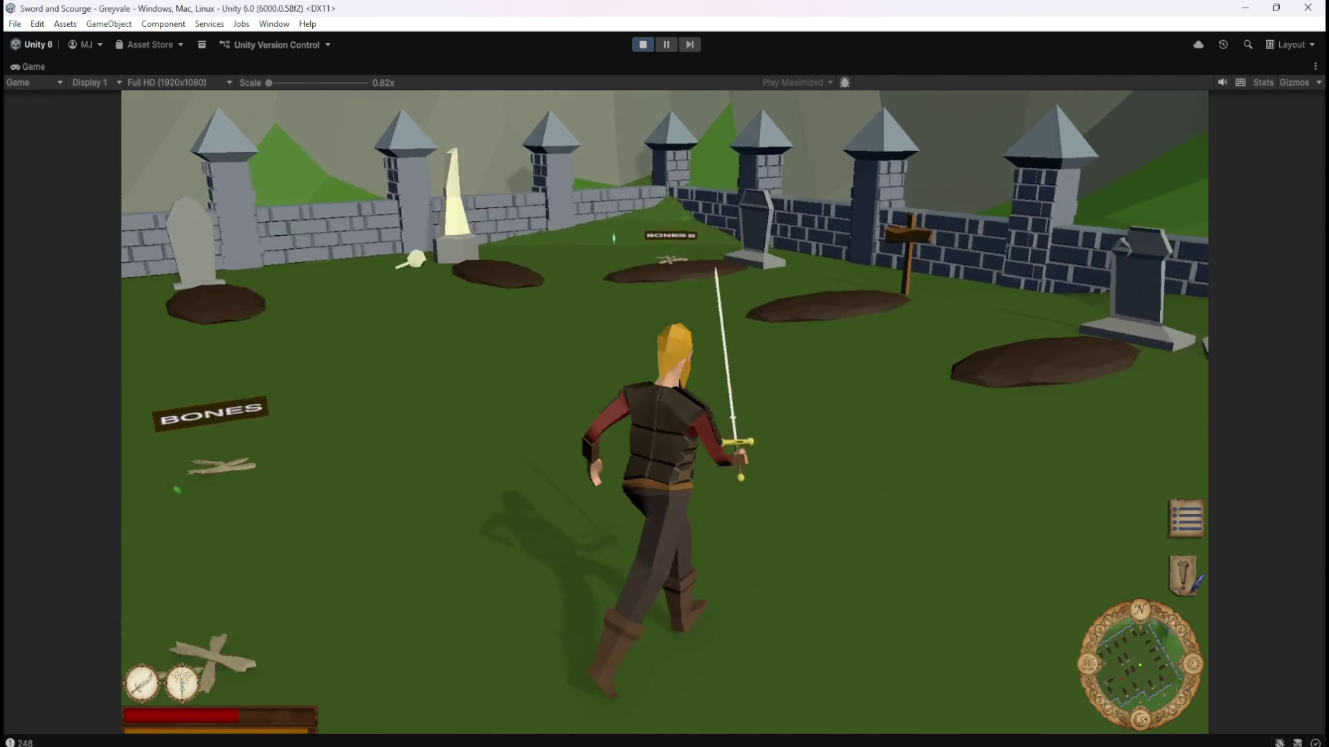
key(w)
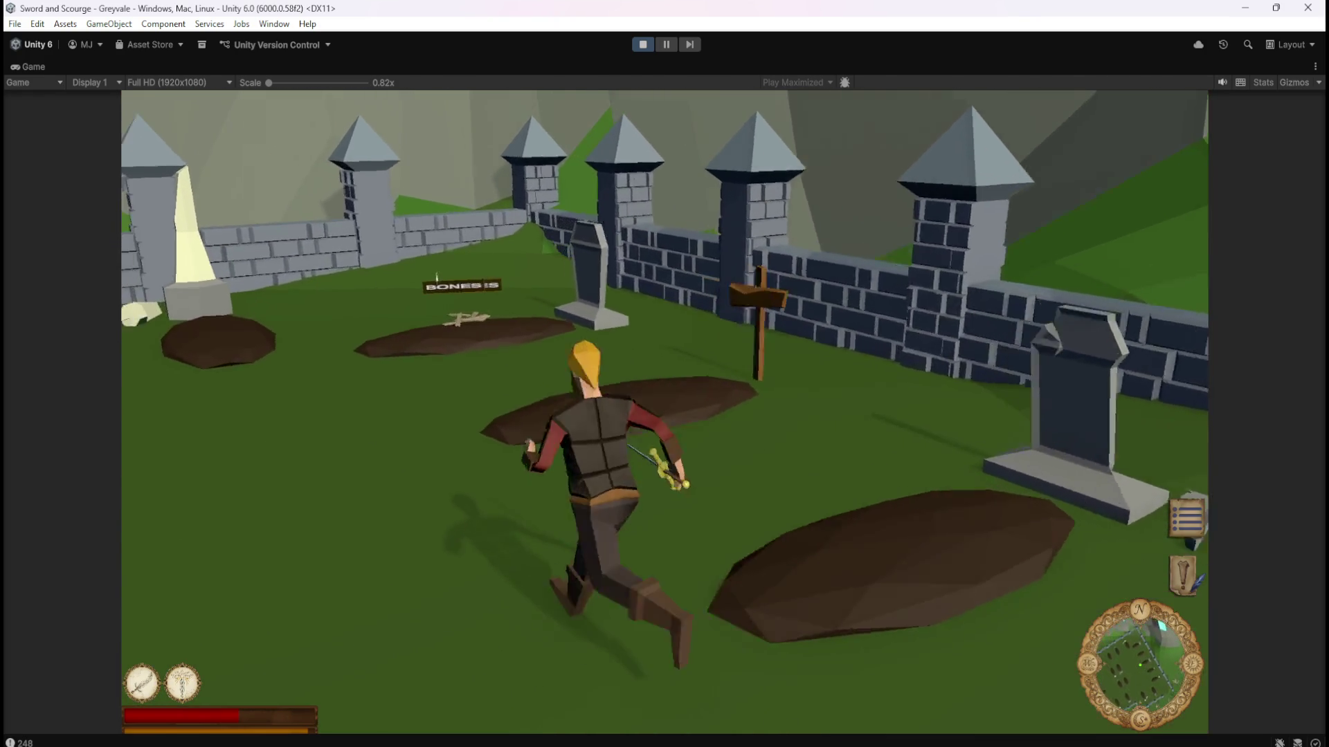
Fight the rising skeletons deeper in the graveyard until they collapse.
key(w)
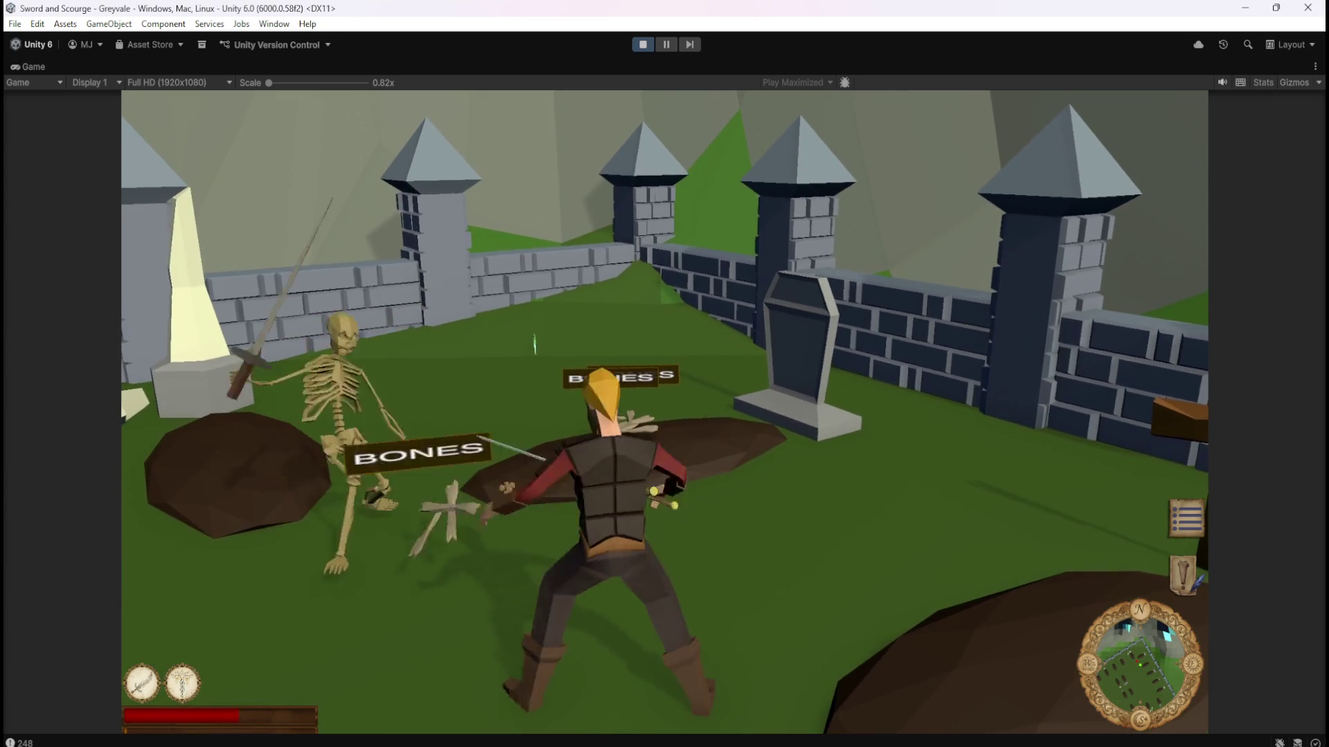
key(w)
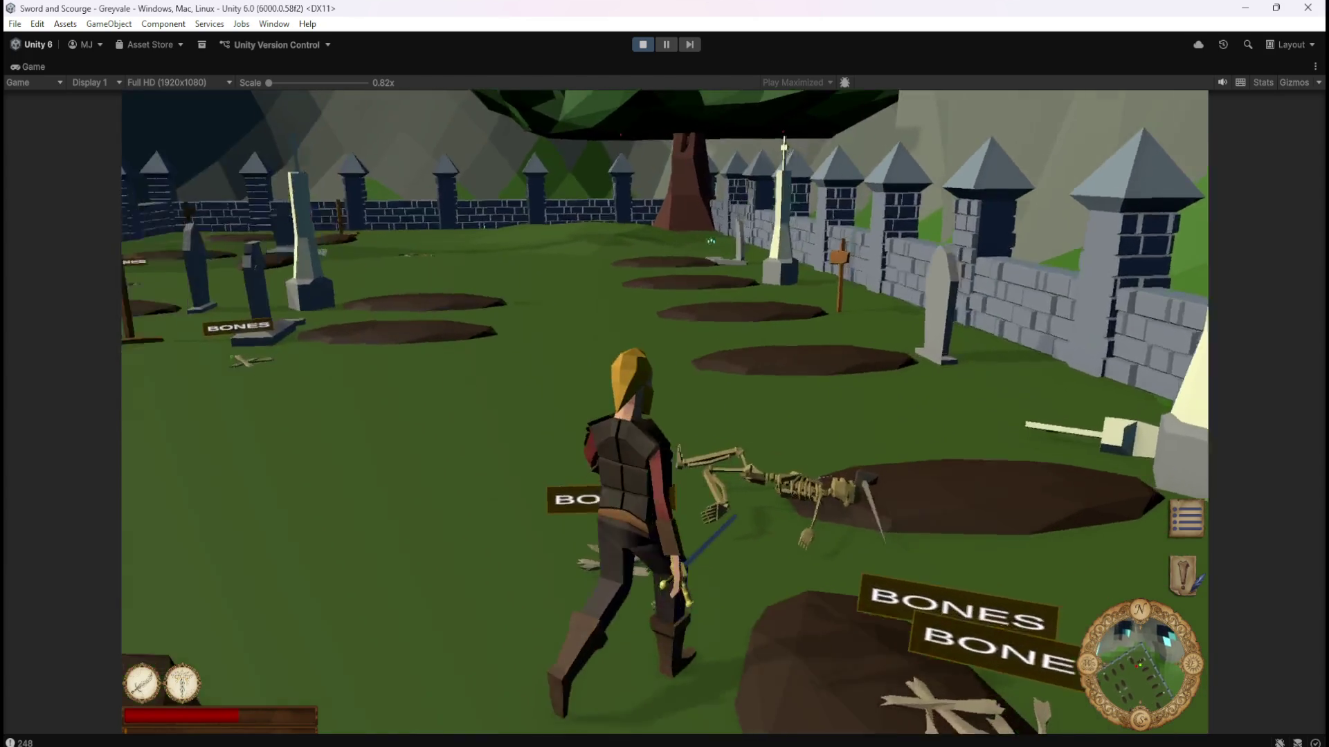
key(w)
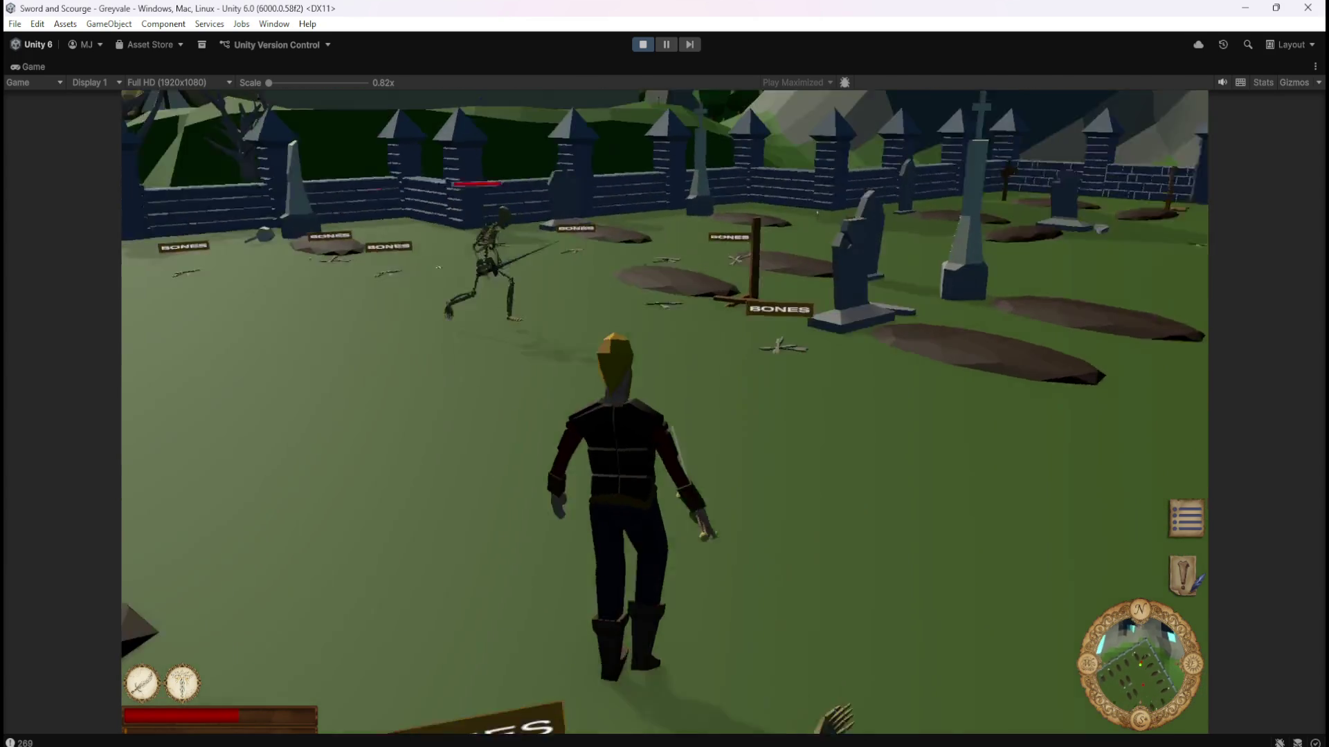
key(w)
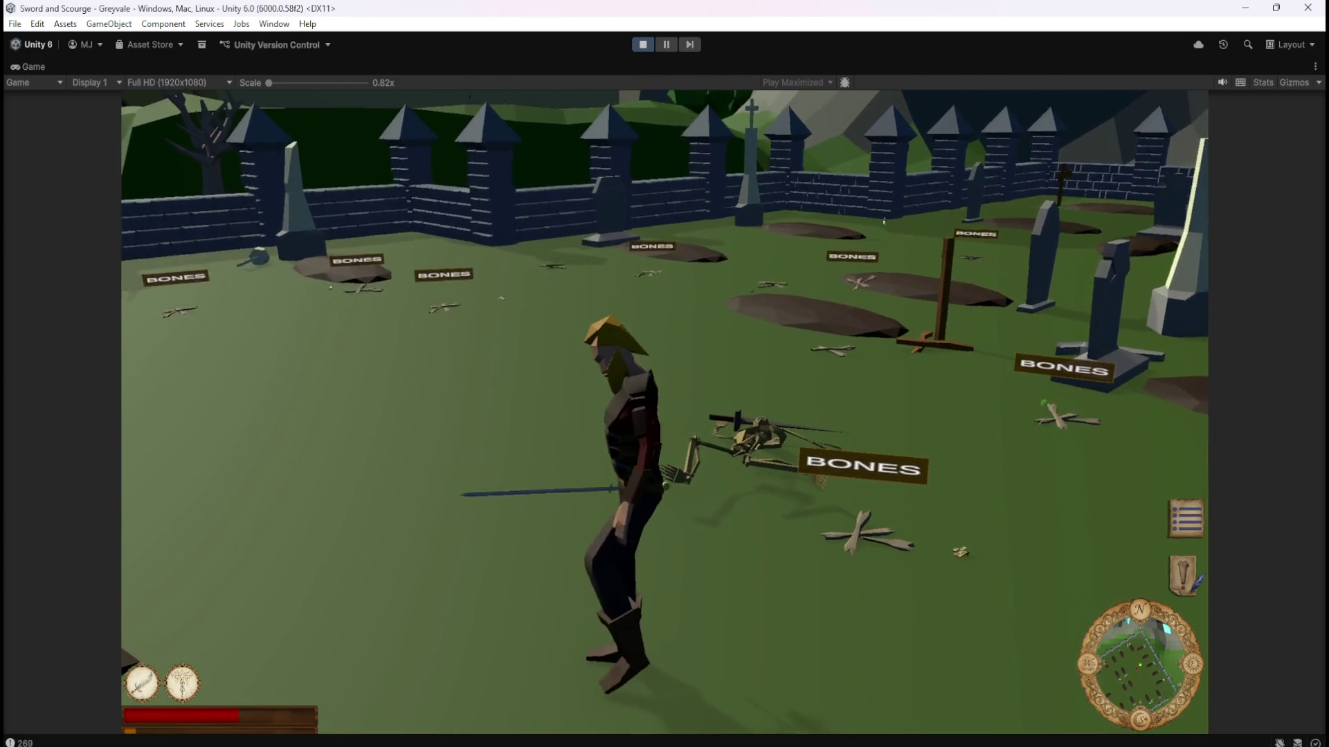
key(w)
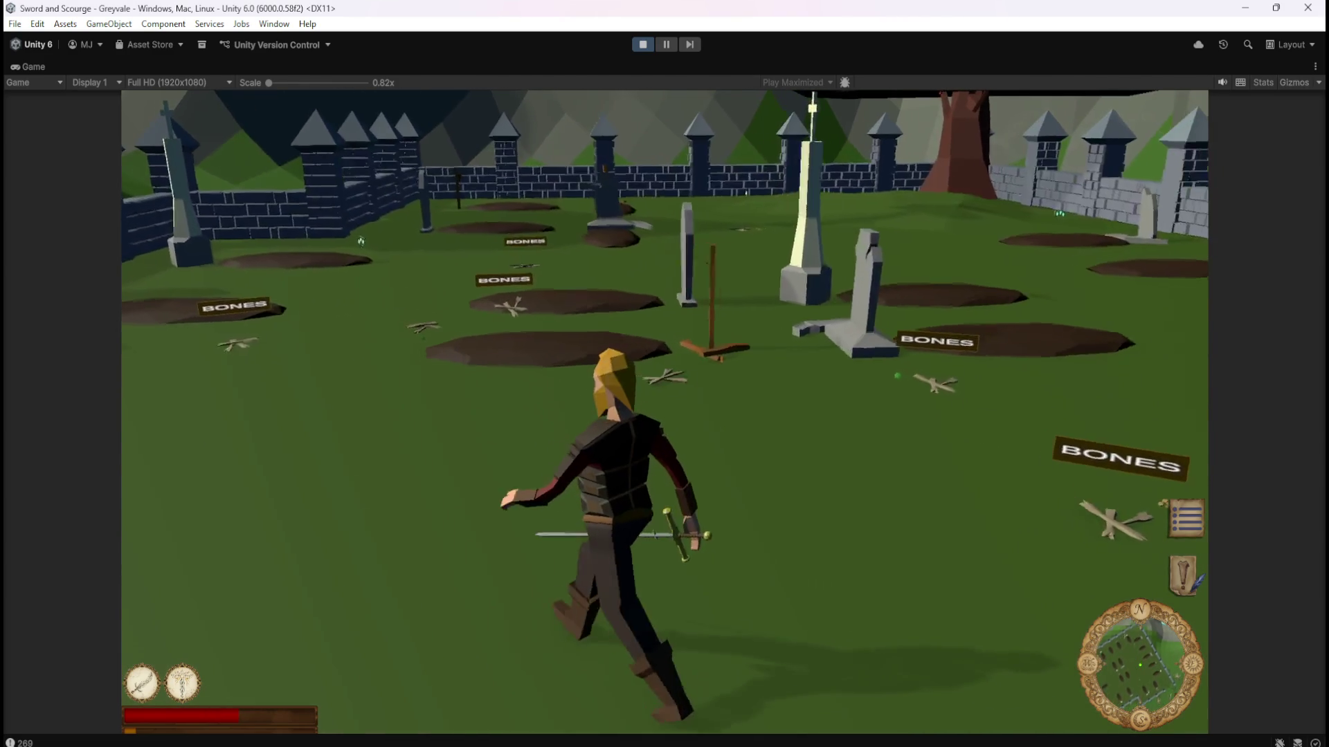
key(w)
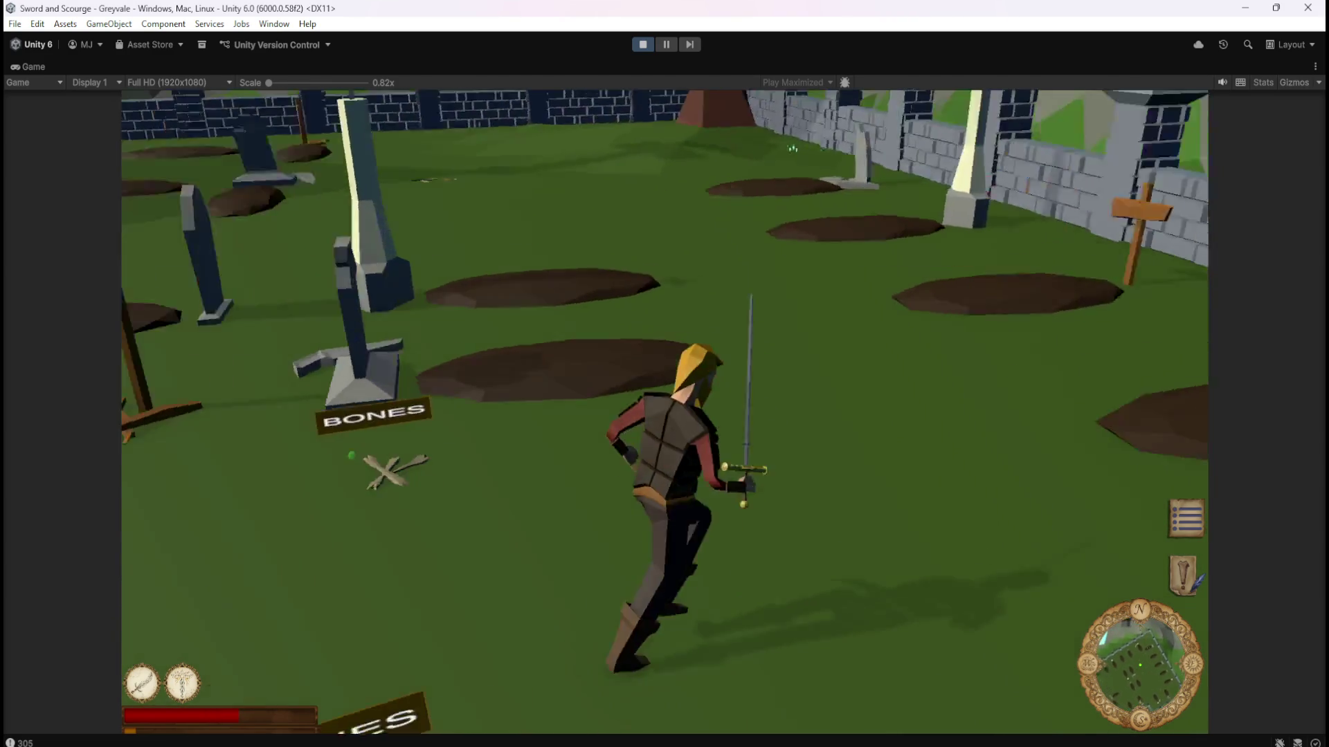
key(w)
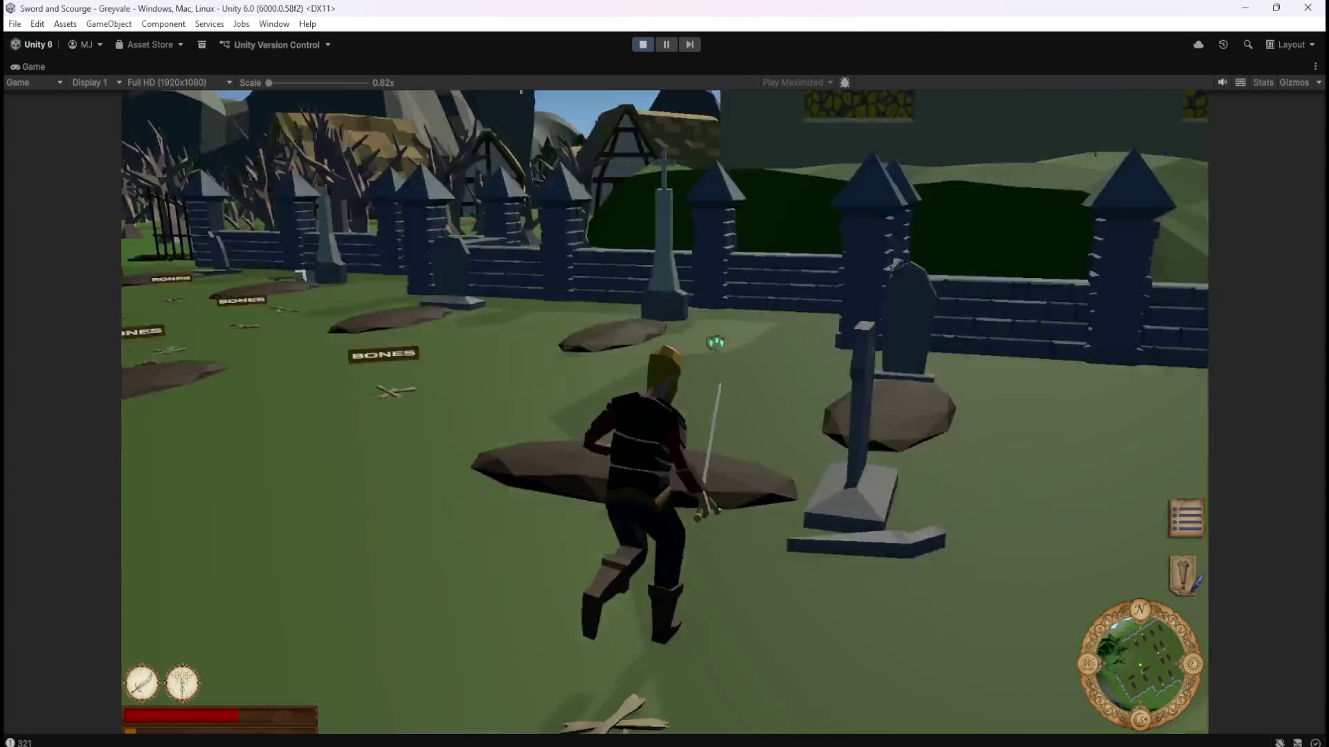
key(w)
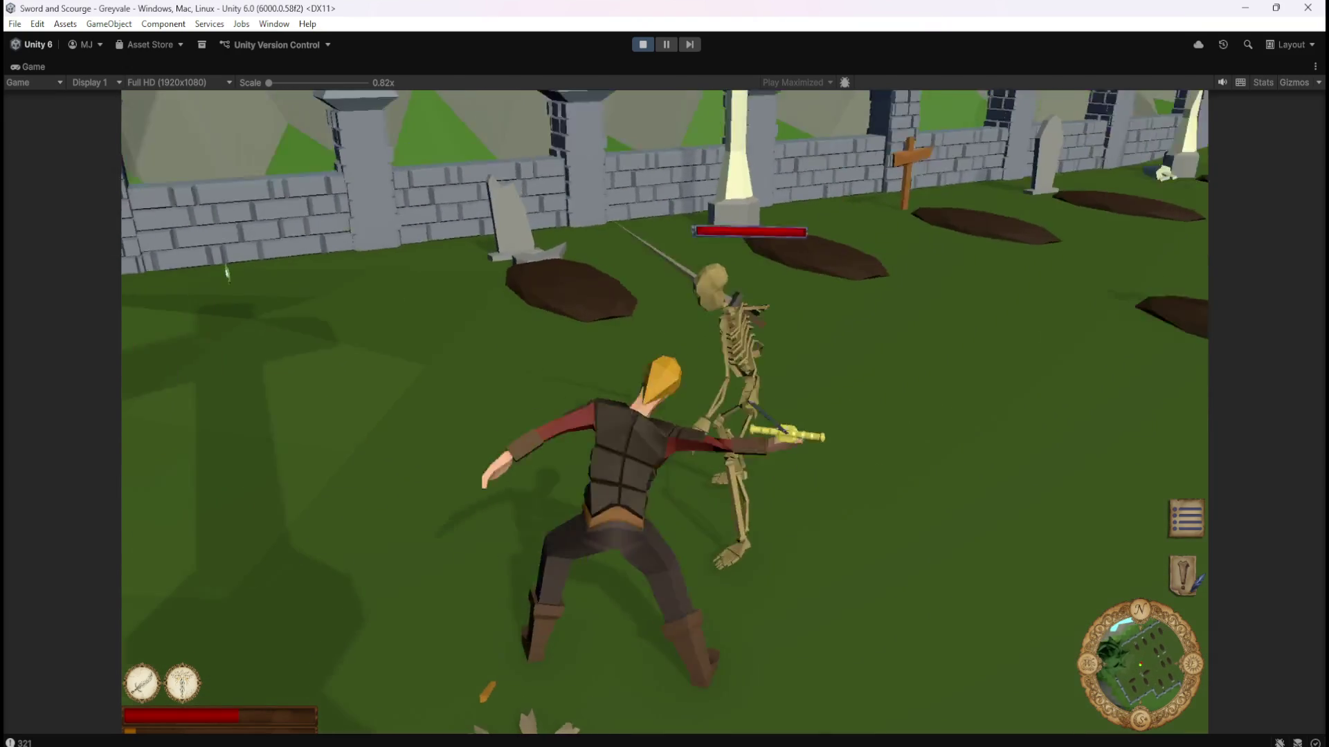
key(w)
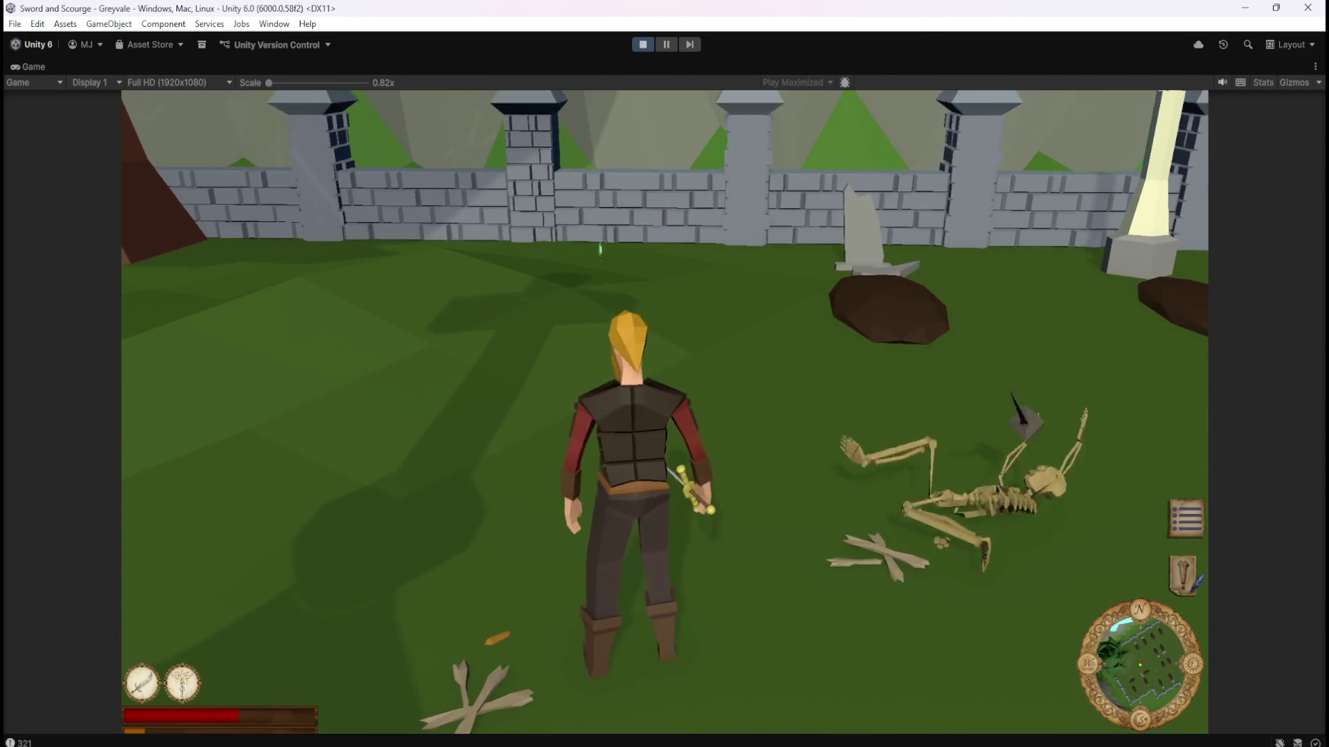
Pause the game with Esc and stop Play mode.
key(w)
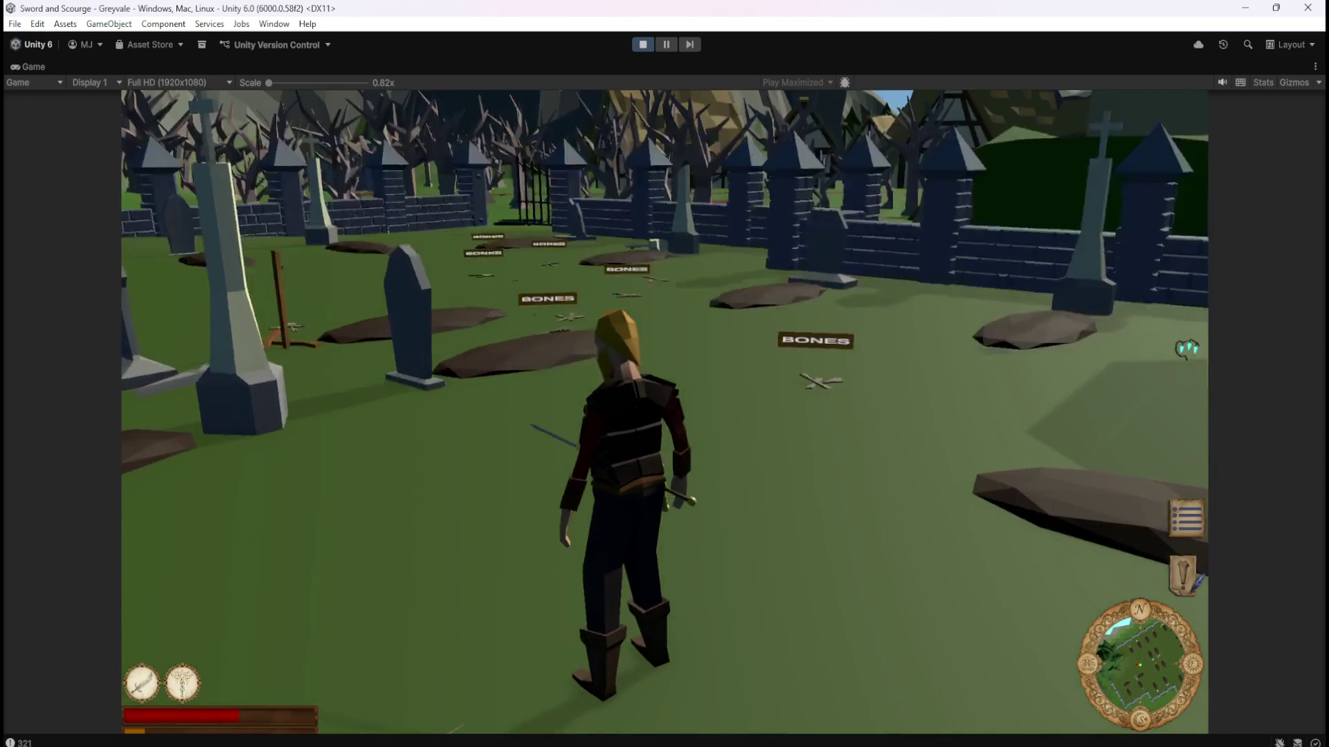
key(Escape)
click(646, 50)
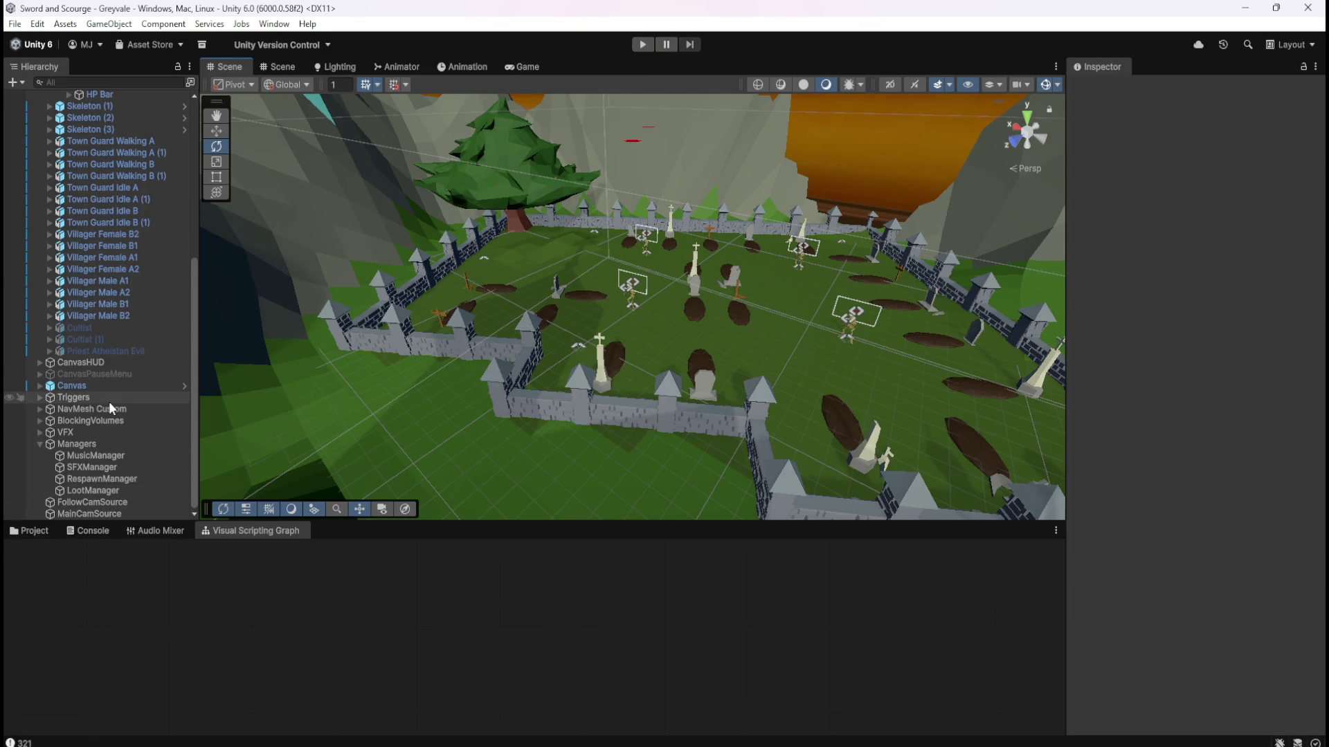
Open the Bone Stack script graph from the Project assets and select its Canvas in the Hierarchy.
click(28, 531)
double_click(178, 608)
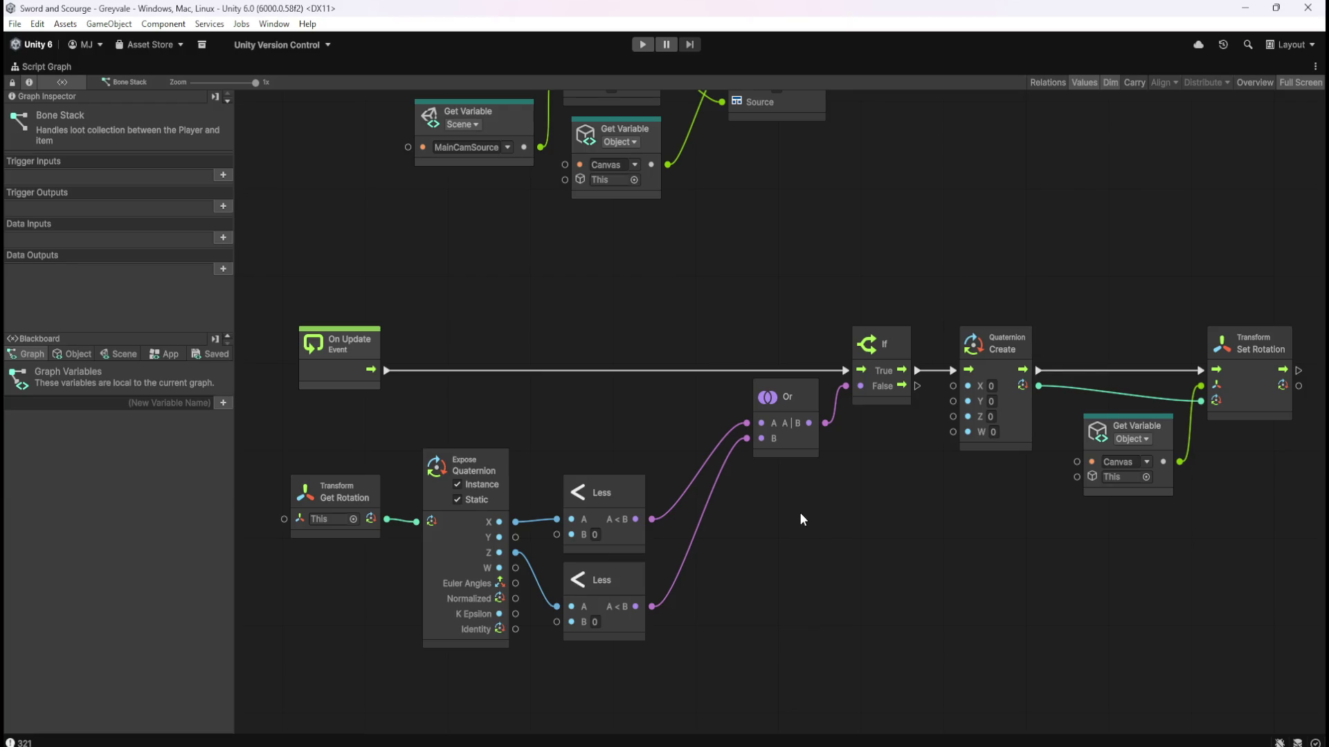
key(shift+space)
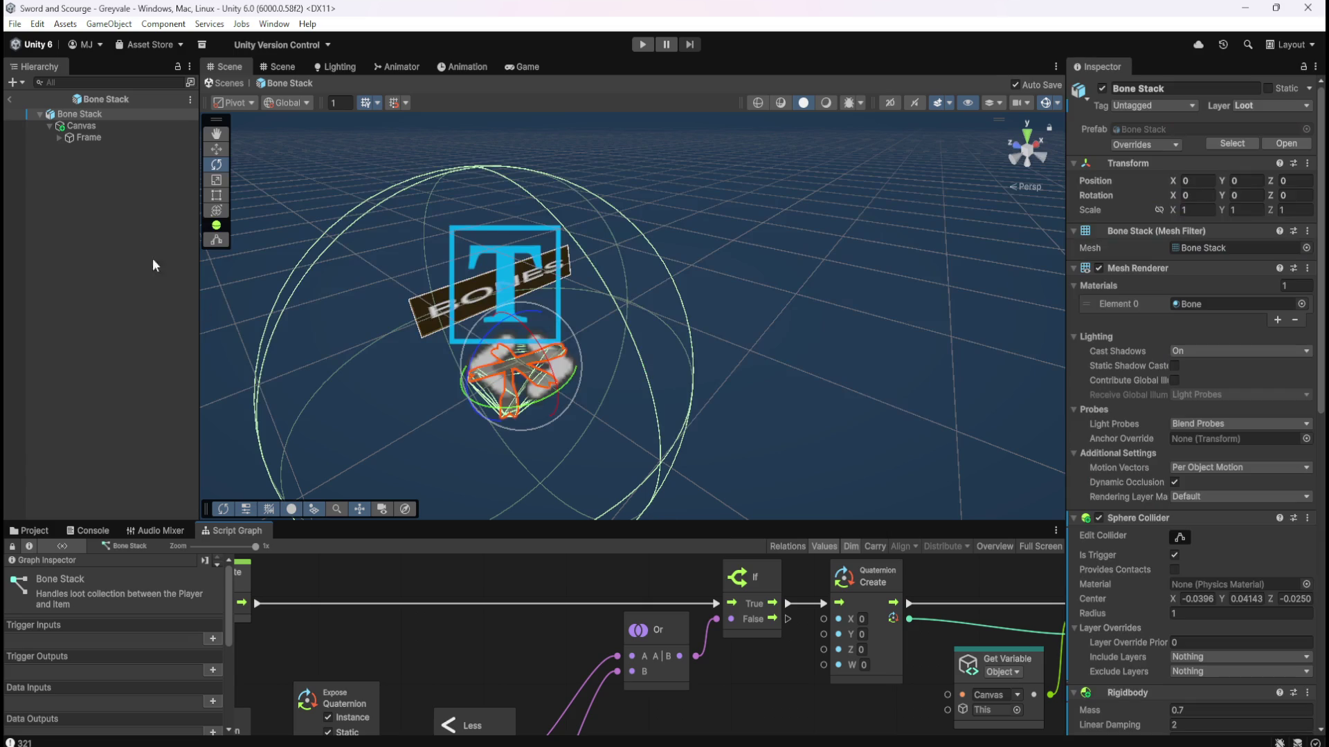
click(81, 126)
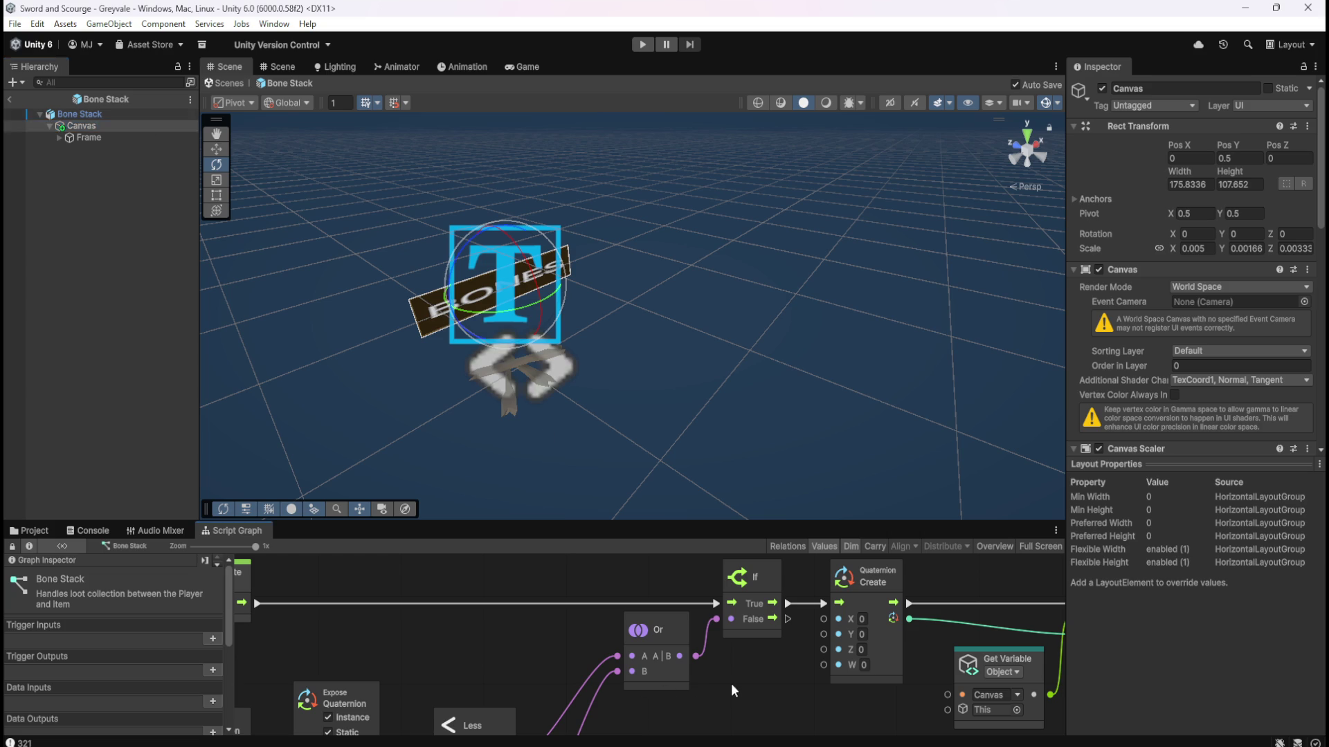
key(shift+space)
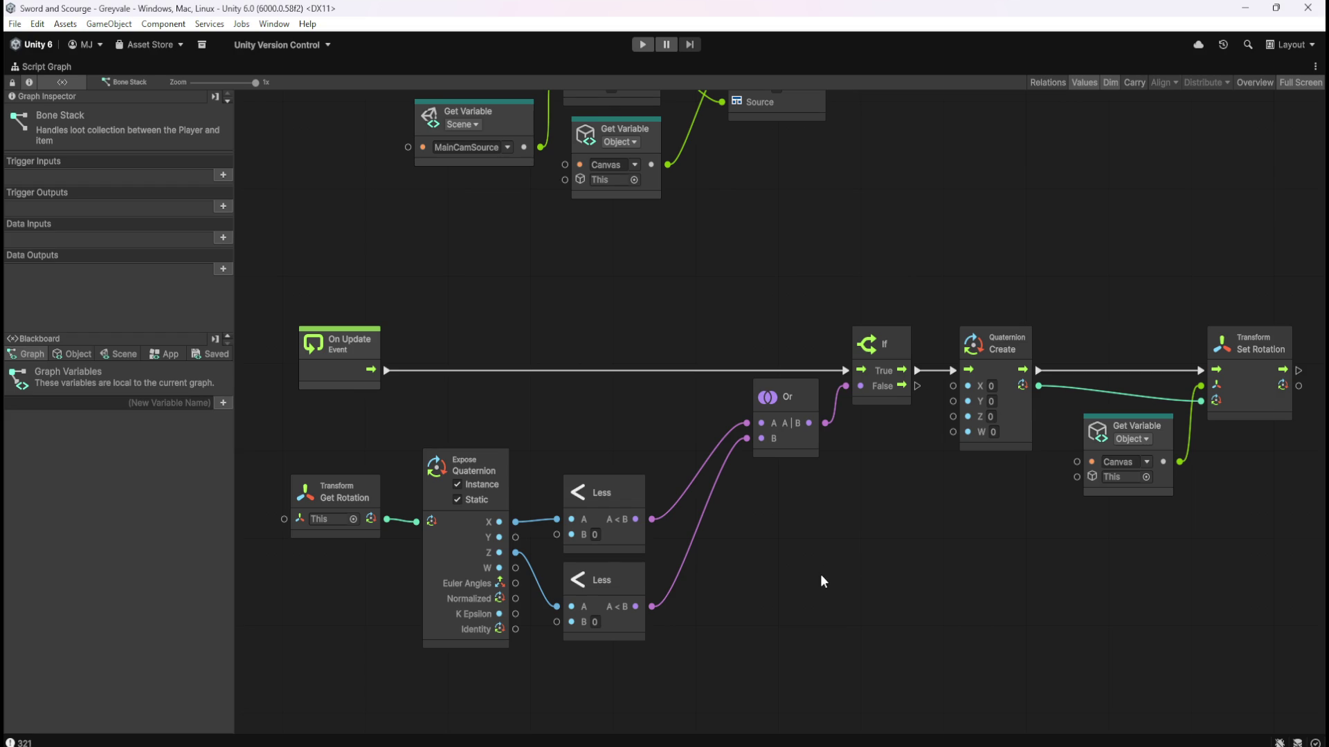
drag(953, 536, 853, 532)
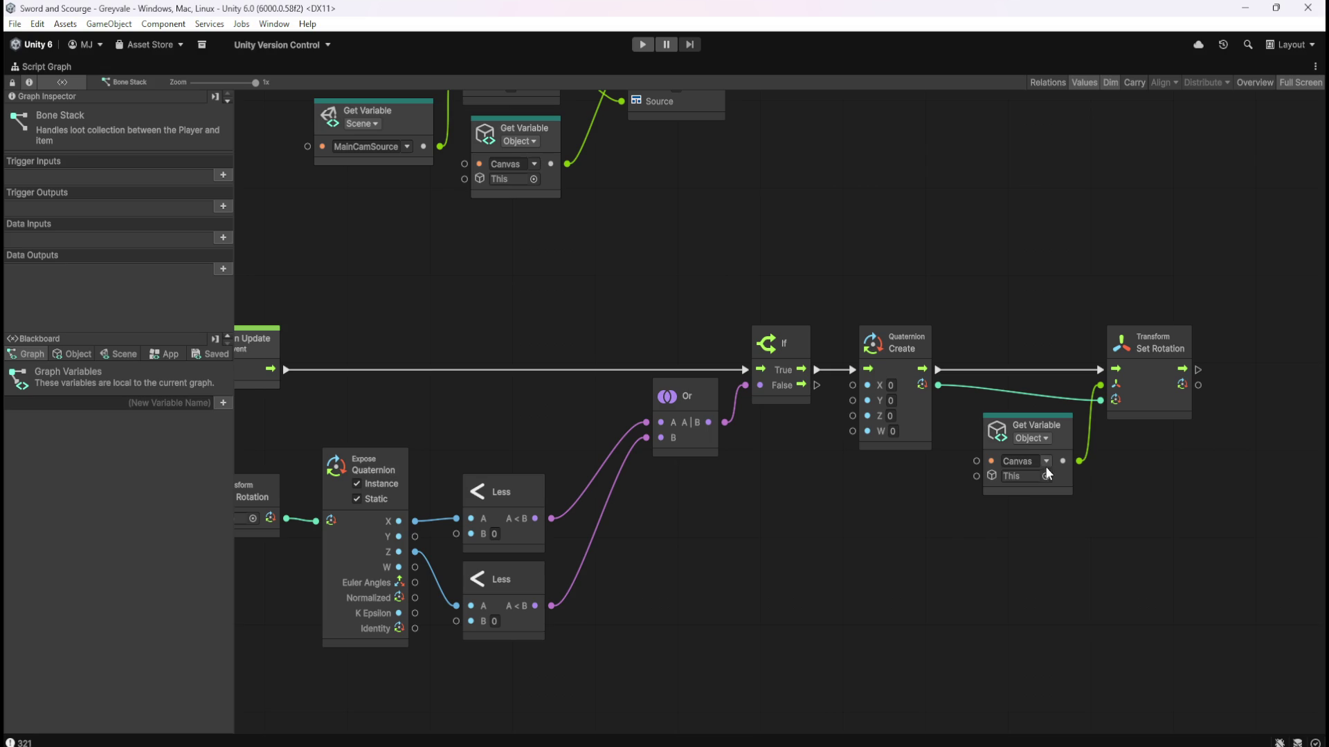
drag(751, 547, 941, 572)
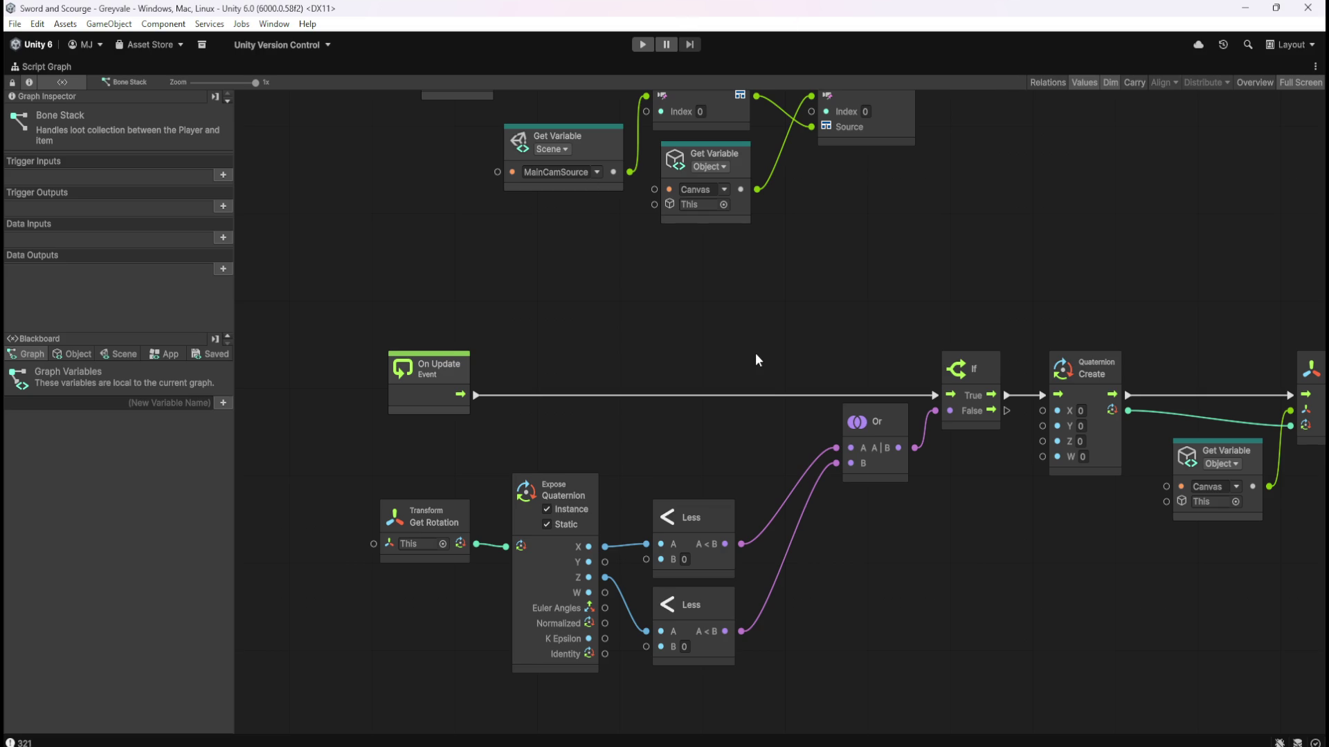
key(shift+space)
Create an empty GameObject under Bone Stack, keeping its default name, then delete it again.
right_click(105, 210)
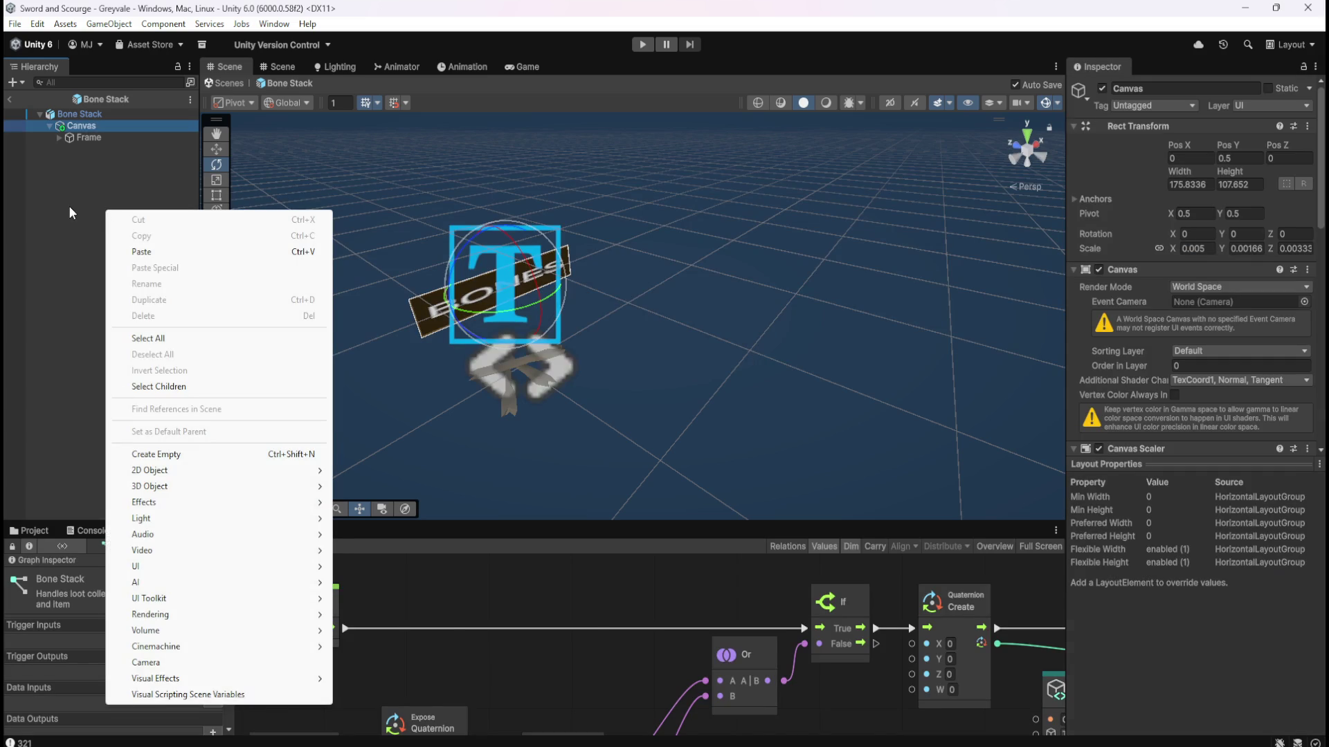
click(17, 80)
click(16, 81)
click(45, 99)
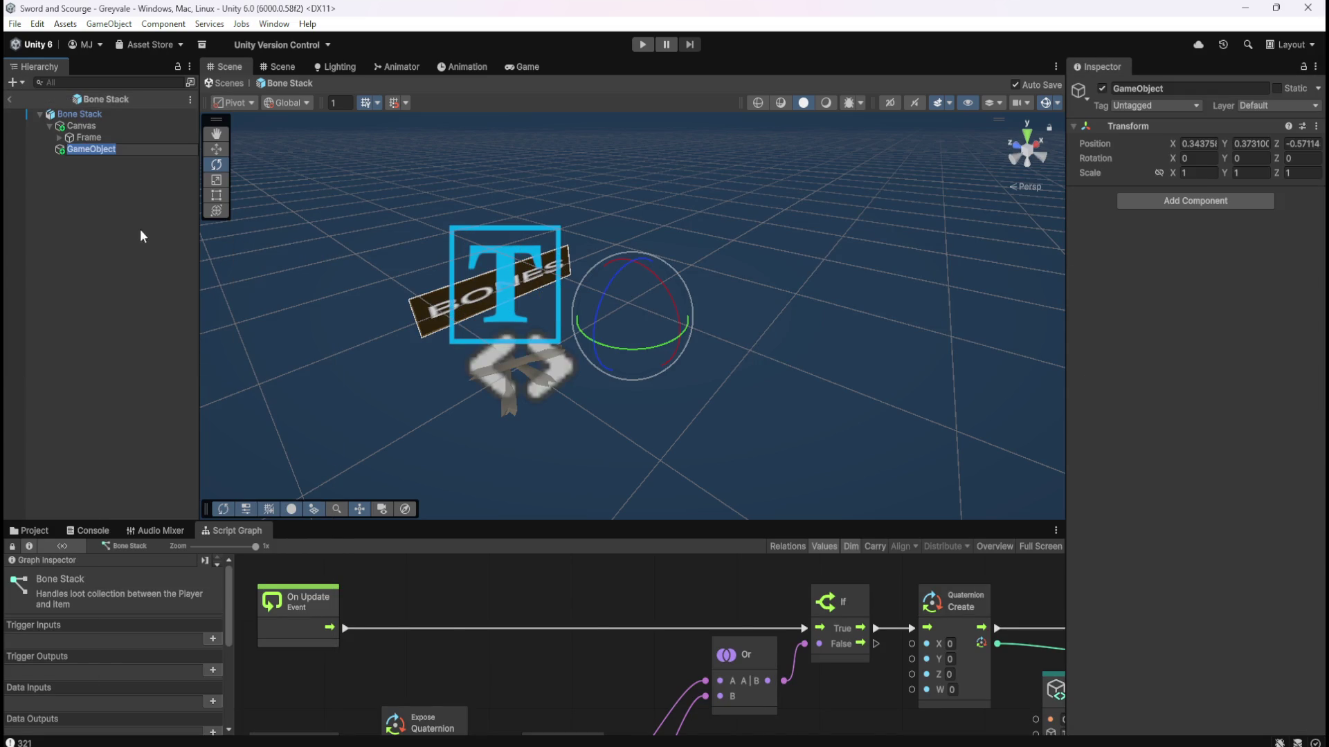
click(108, 153)
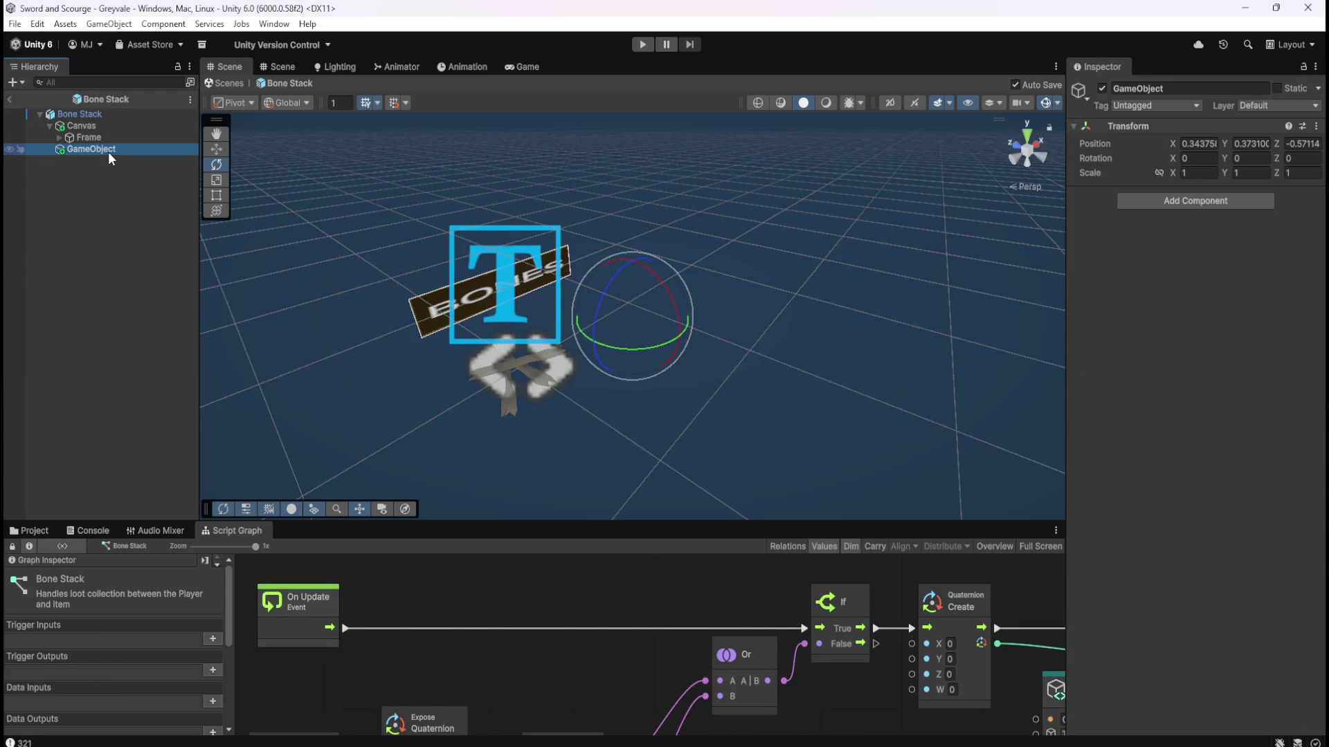
click(99, 174)
click(102, 154)
key(Delete)
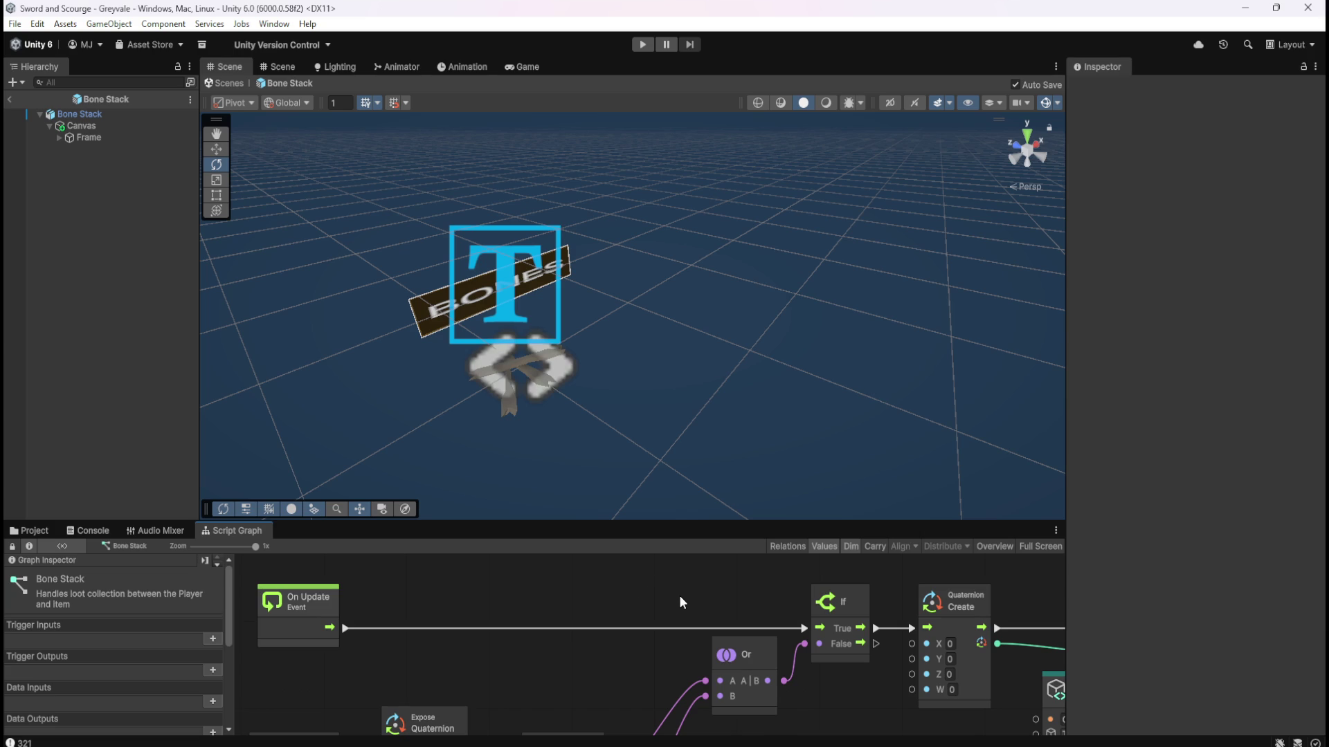
Maximize the script graph, pan to review the rotation and On Start nodes, then dock it again.
key(shift+space)
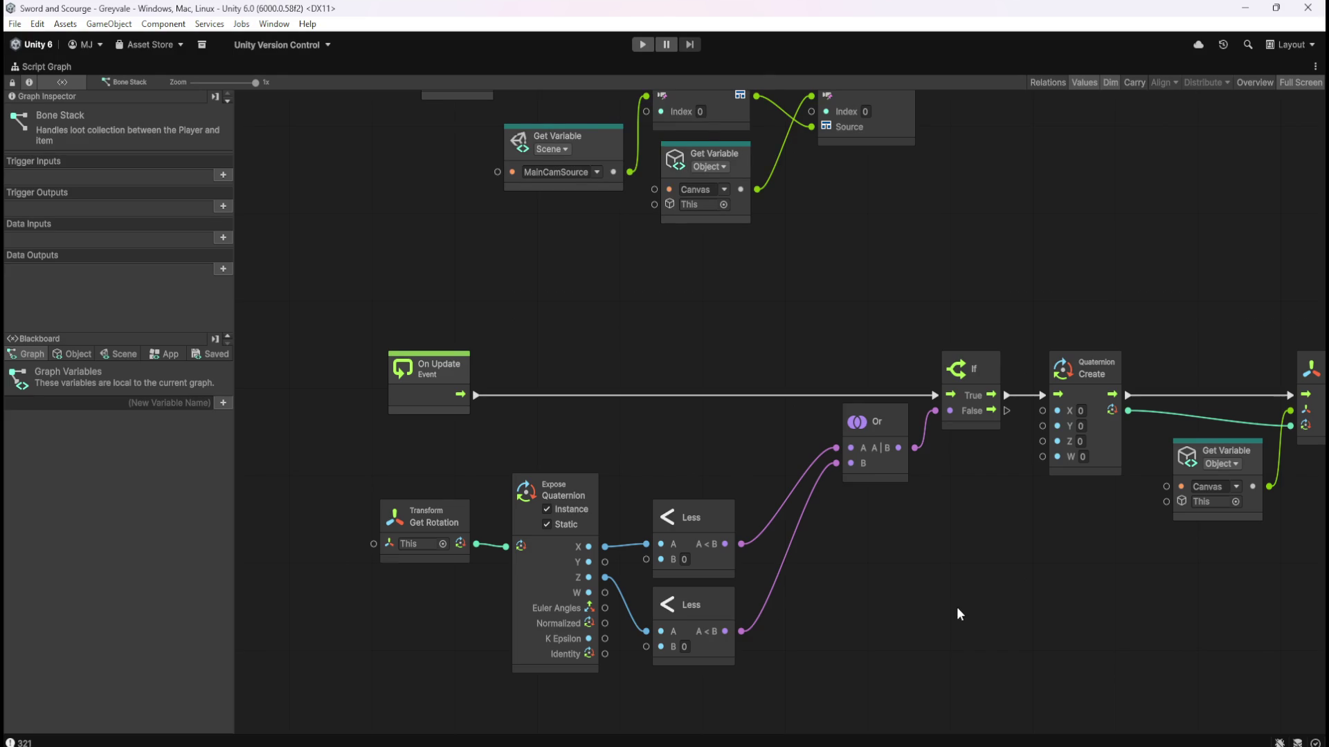
mouse_move(1037, 580)
mouse_down()
mouse_move(781, 572)
mouse_move(953, 480)
mouse_up()
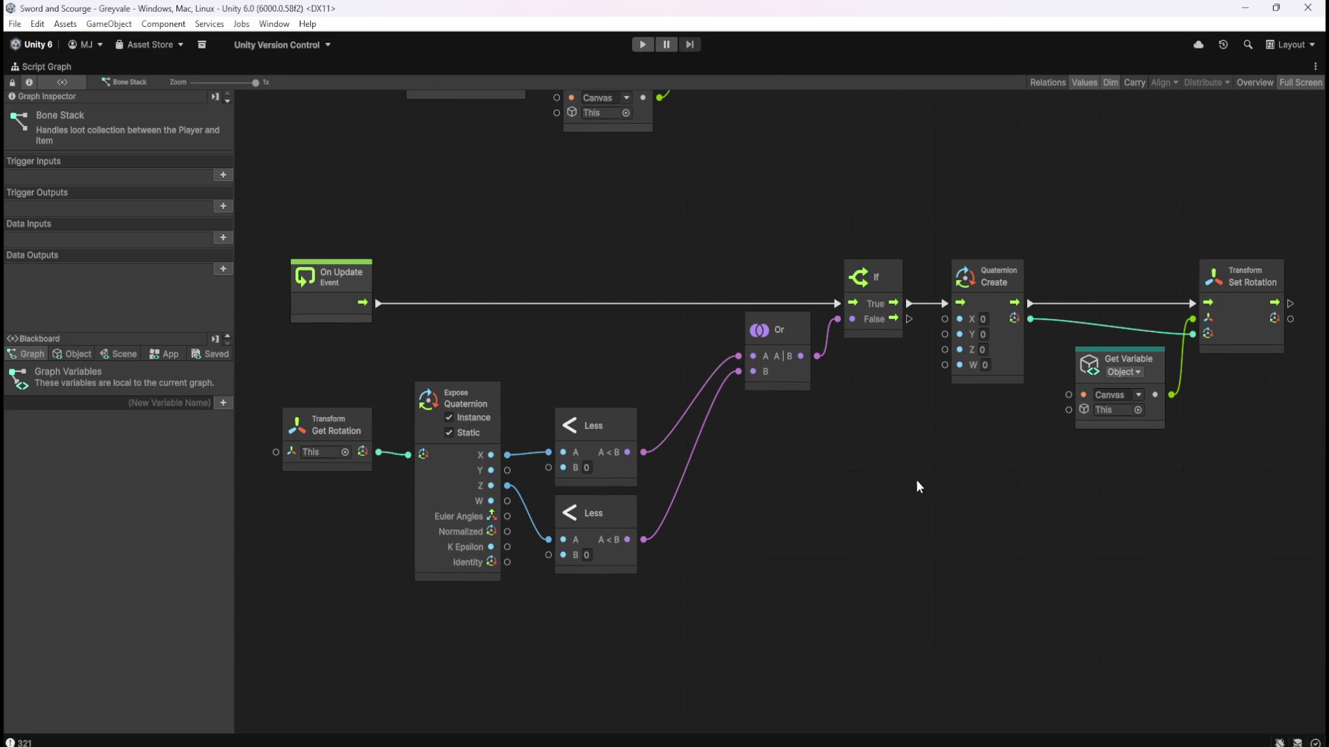
scroll(796, 408, up, 3)
mouse_move(784, 313)
mouse_down()
mouse_move(810, 385)
mouse_move(774, 353)
mouse_move(808, 292)
mouse_move(822, 319)
mouse_move(761, 364)
mouse_move(821, 343)
mouse_up()
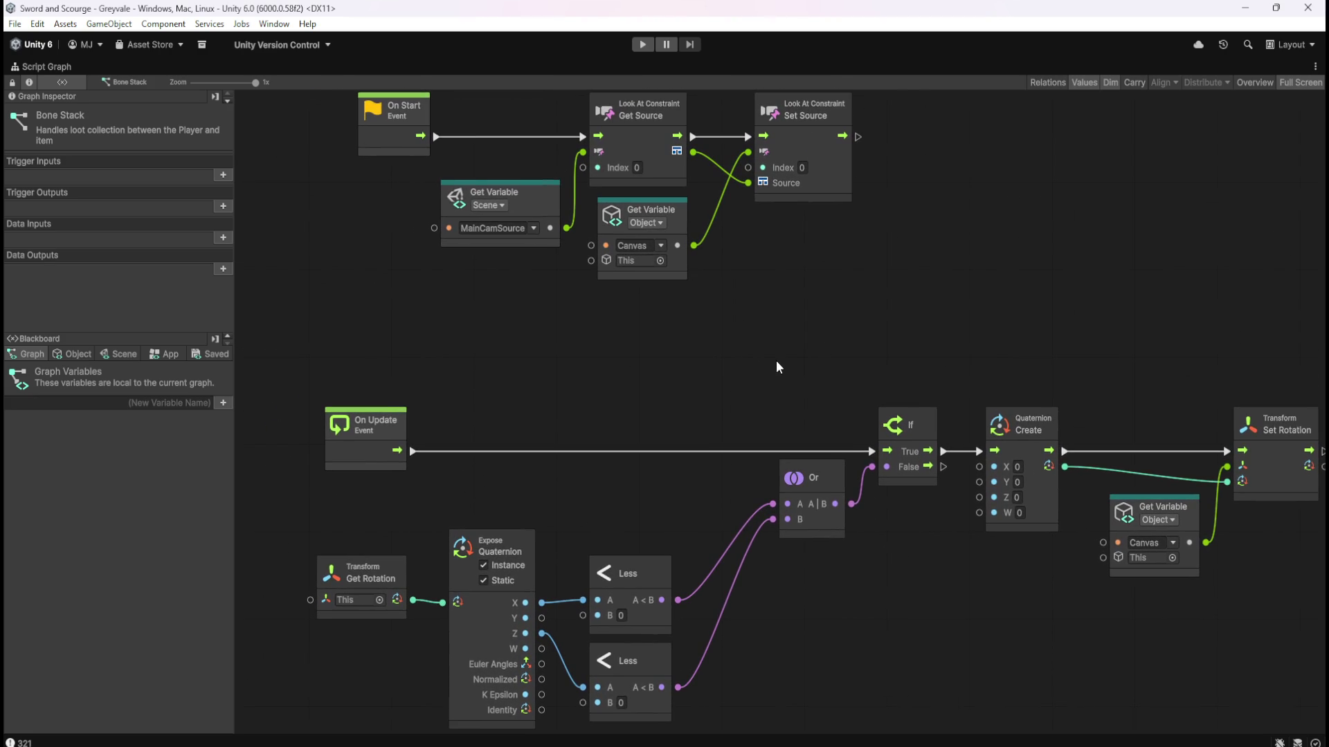
key(shift+space)
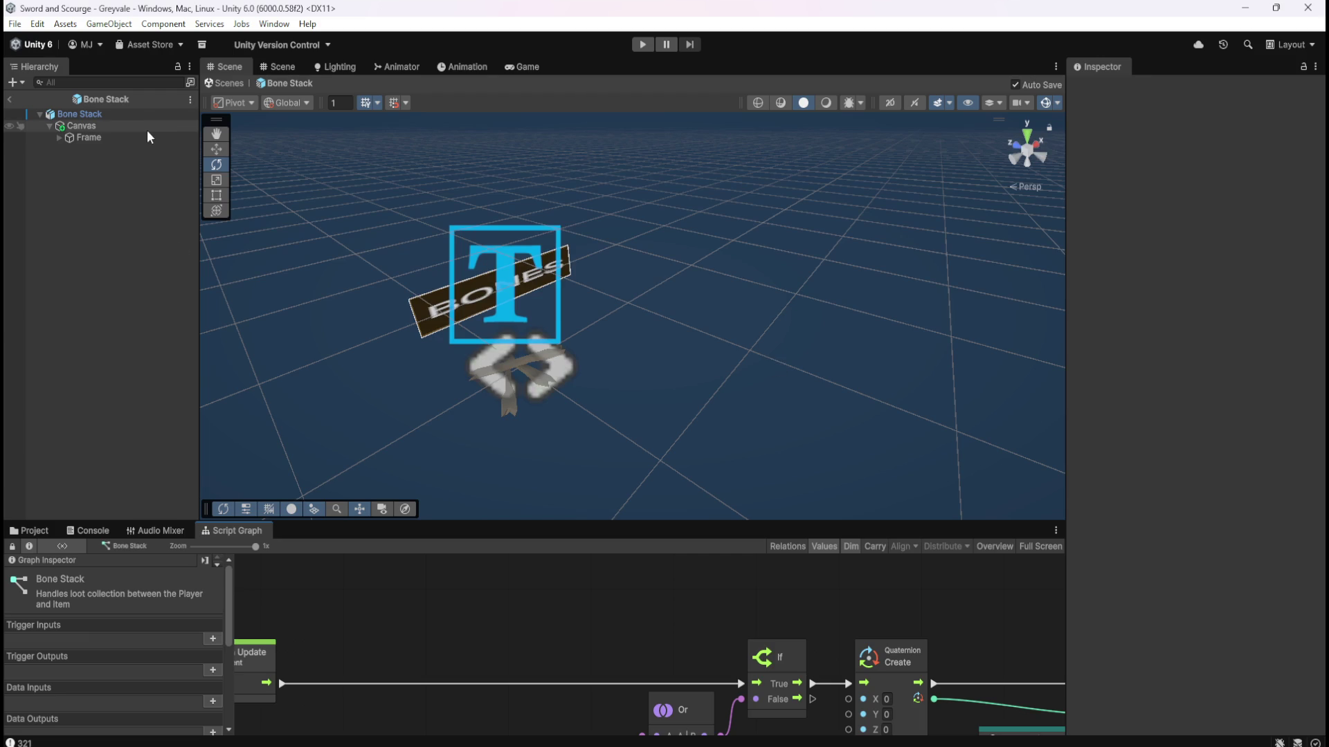
Inspect the Canvas down to its Look At Constraint, check the Frame's settings, then reselect Canvas.
click(147, 130)
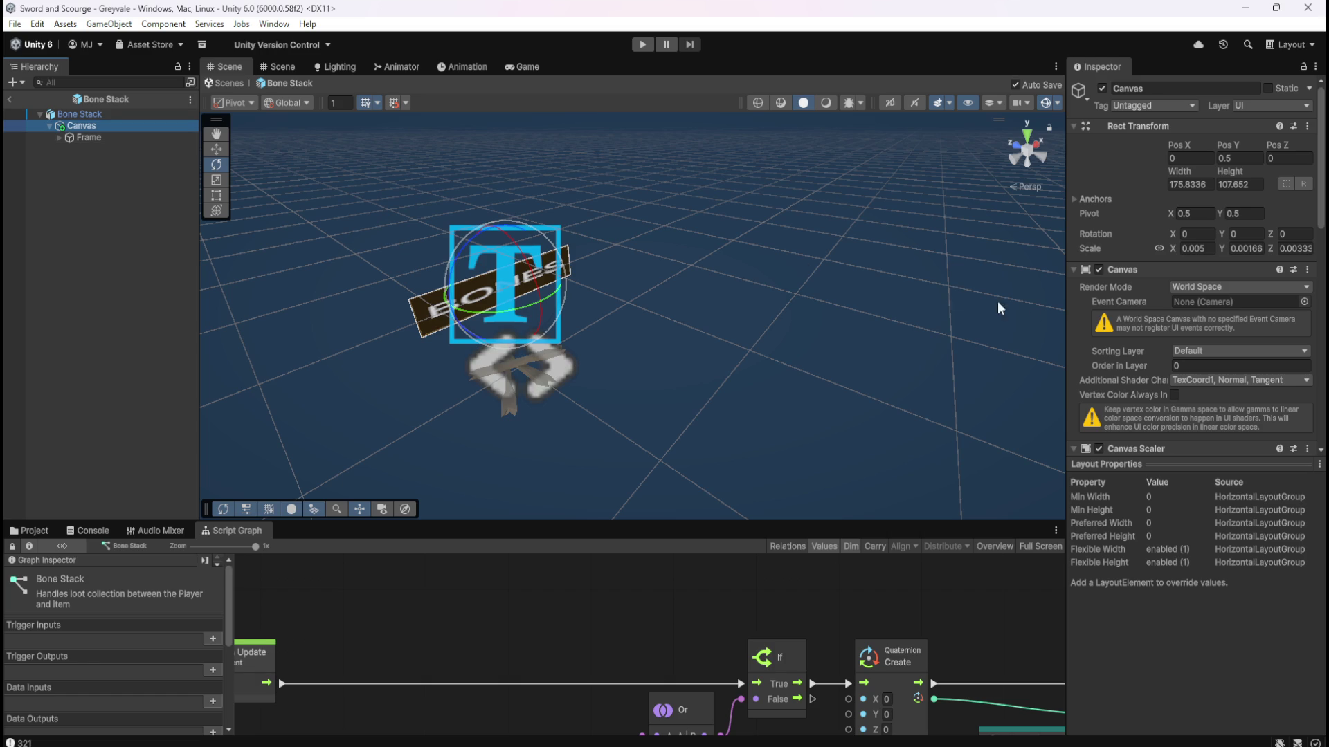
scroll(1132, 366, down, 10)
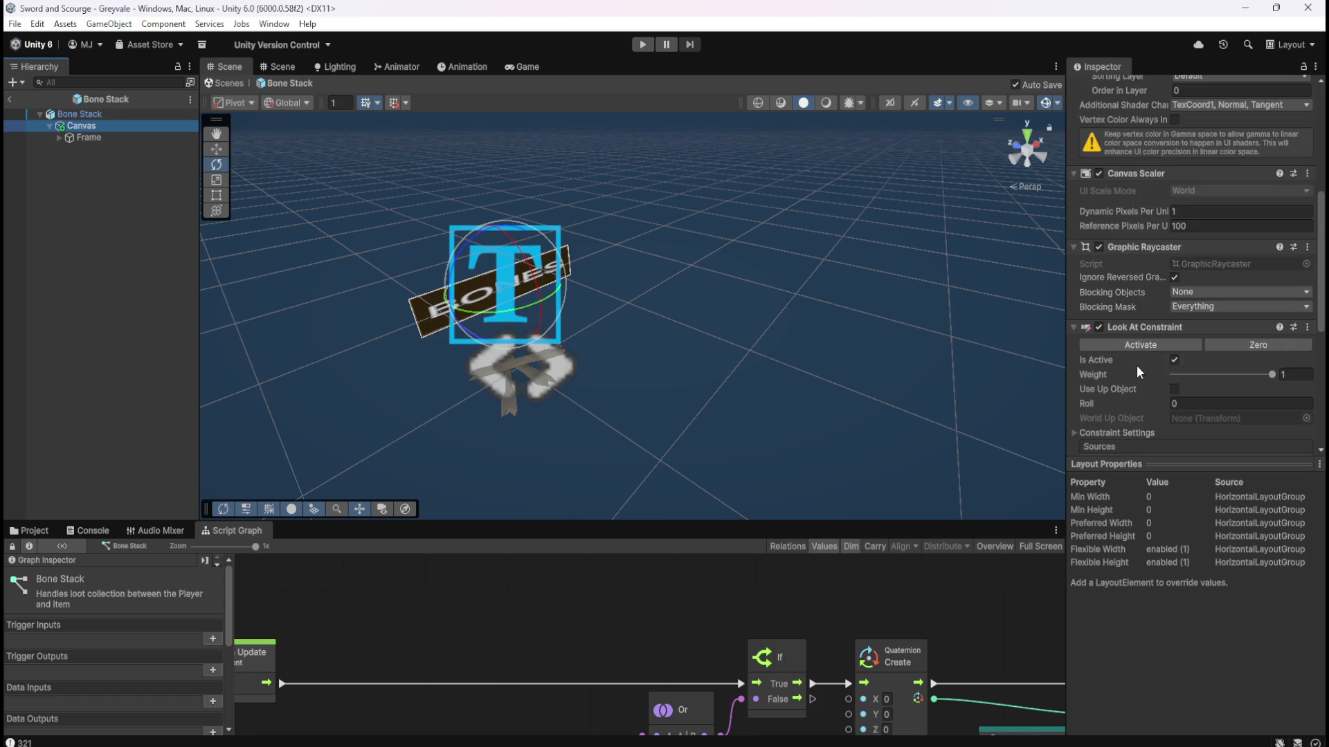
scroll(1136, 365, down, 5)
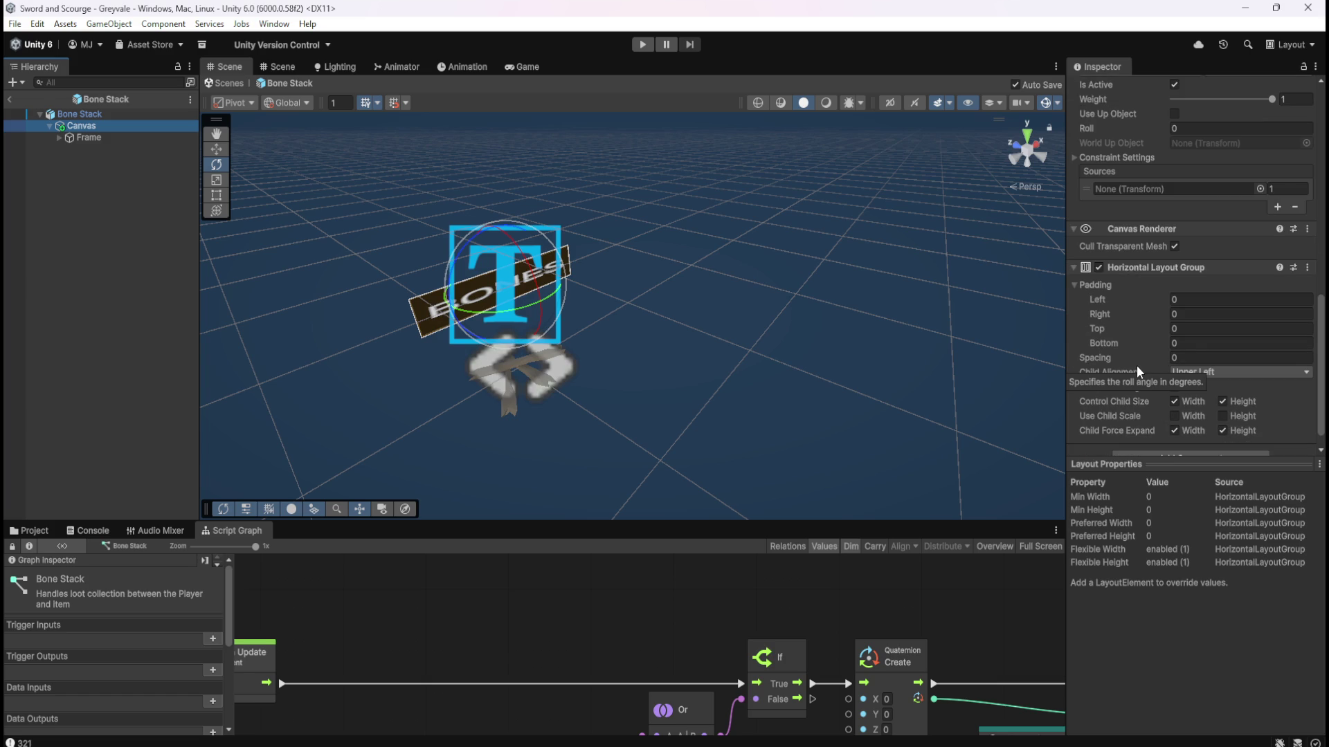
scroll(1137, 365, down, 2)
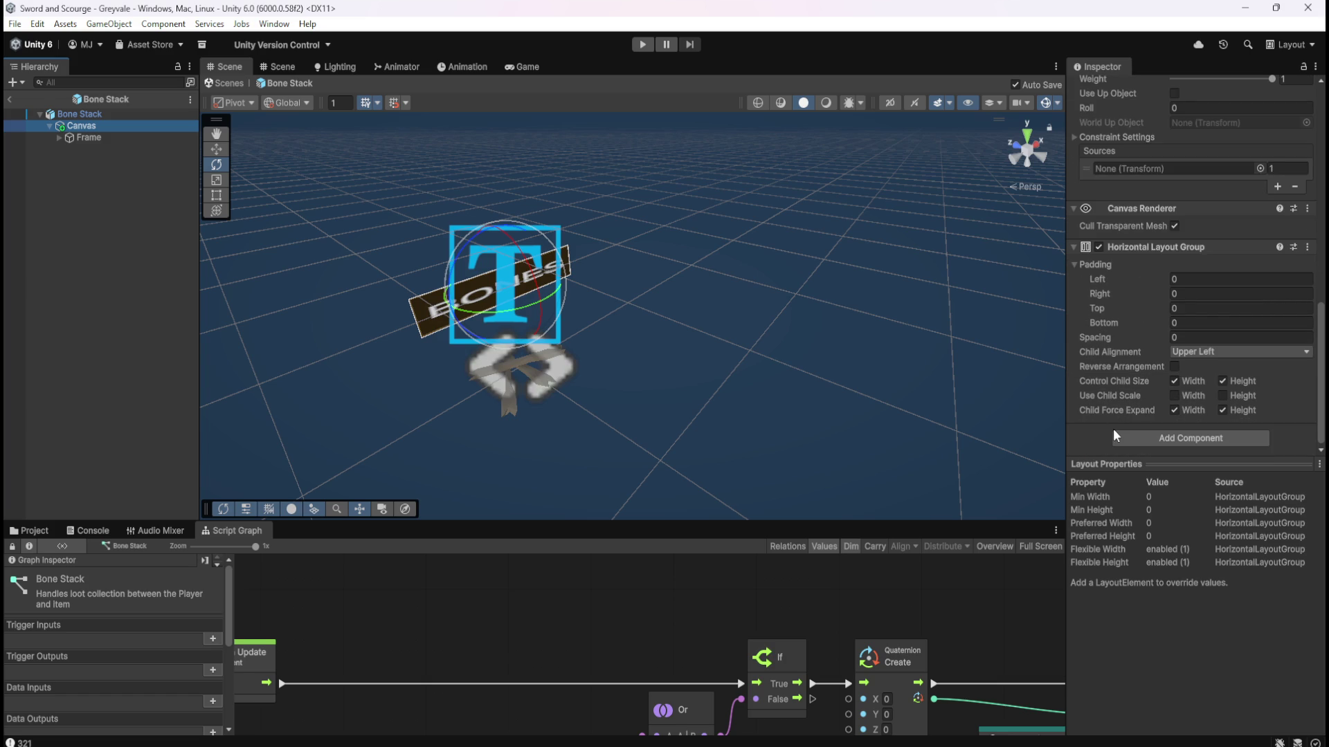
click(115, 137)
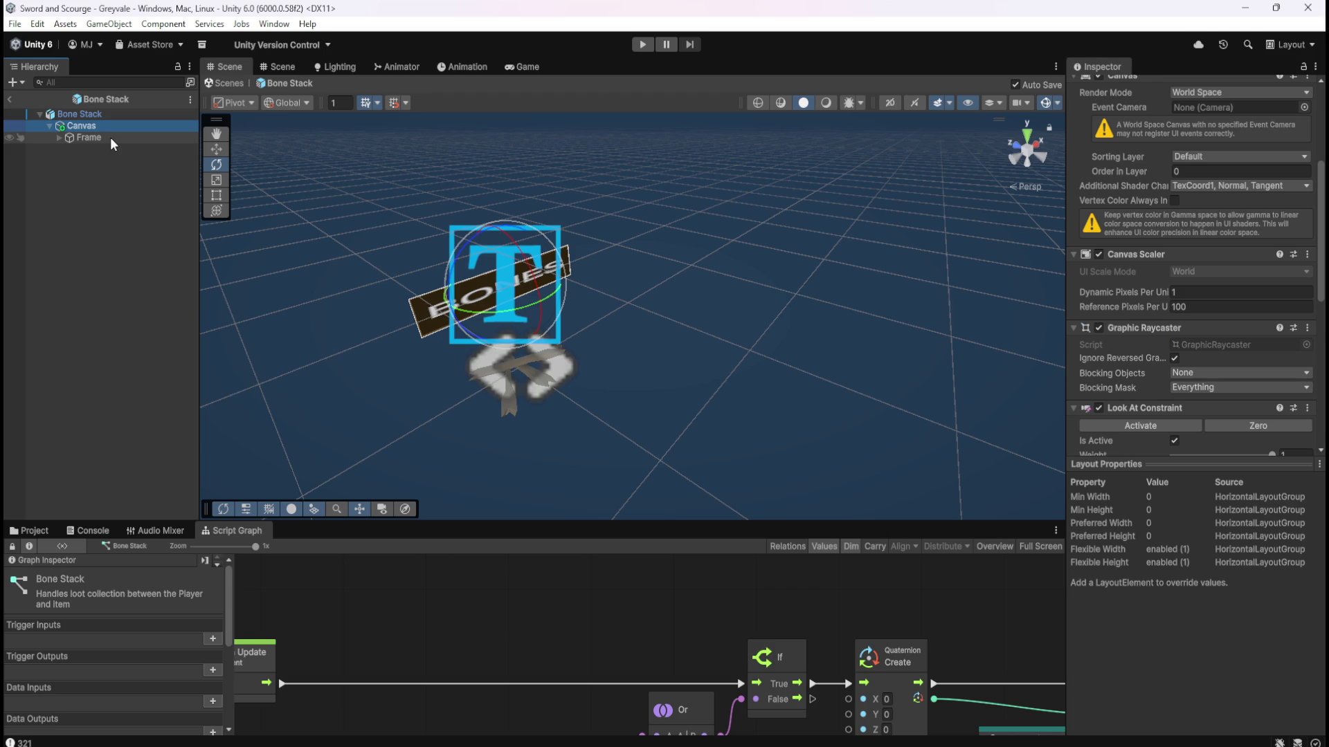
click(110, 137)
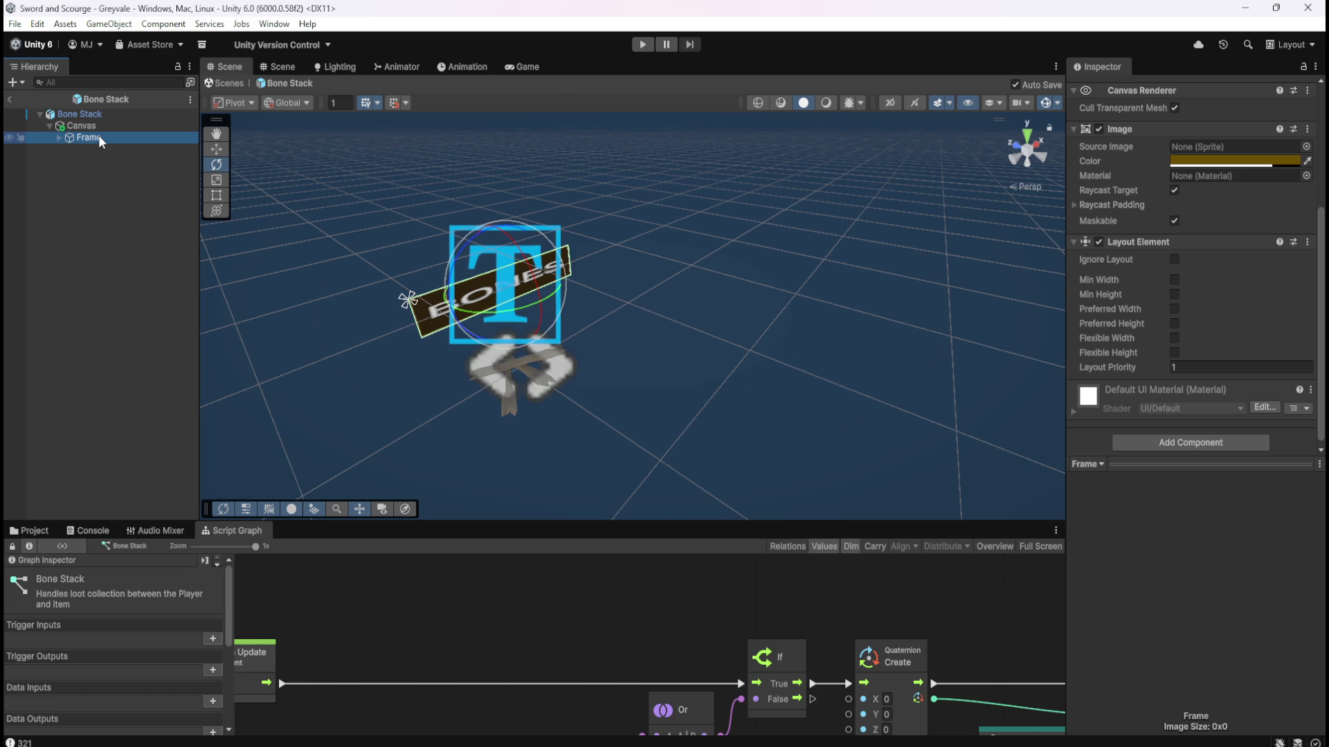
click(106, 127)
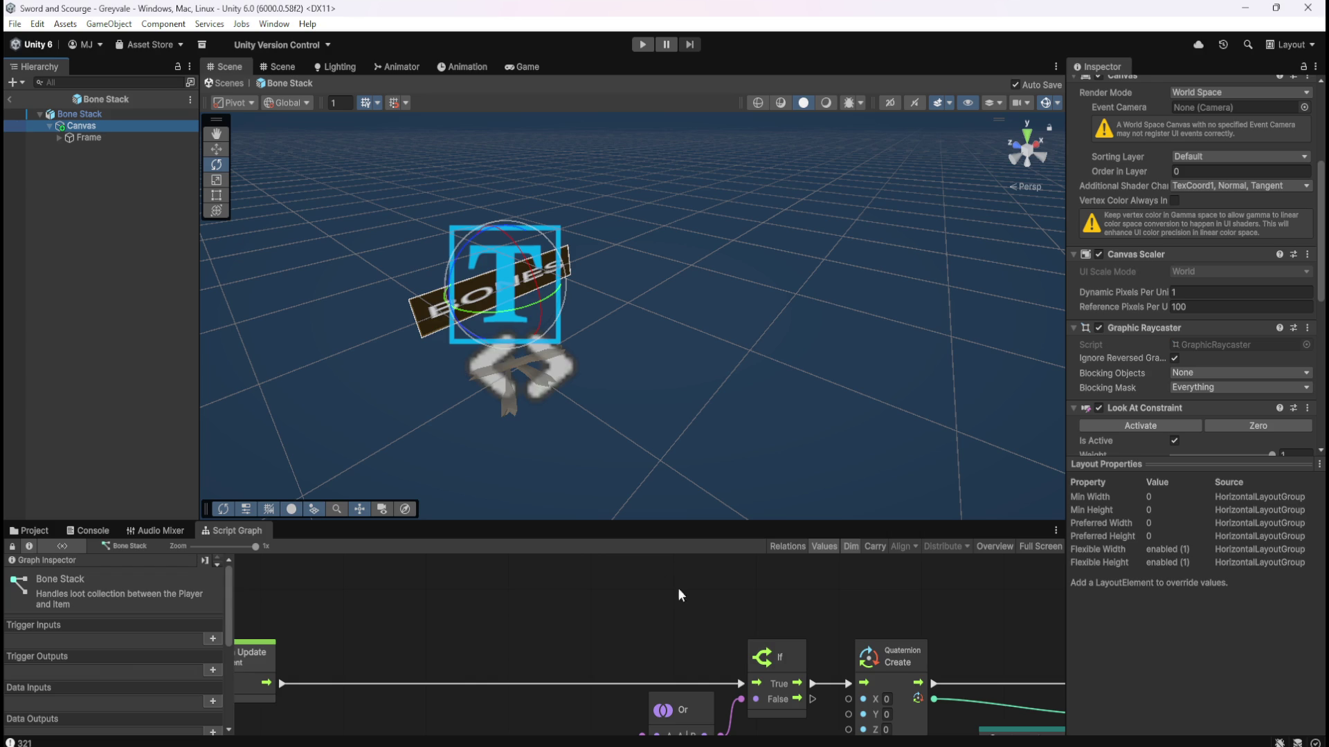
Check the Bone Stack root's collider and Rigidbody in the Inspector, then maximize the script graph.
click(112, 111)
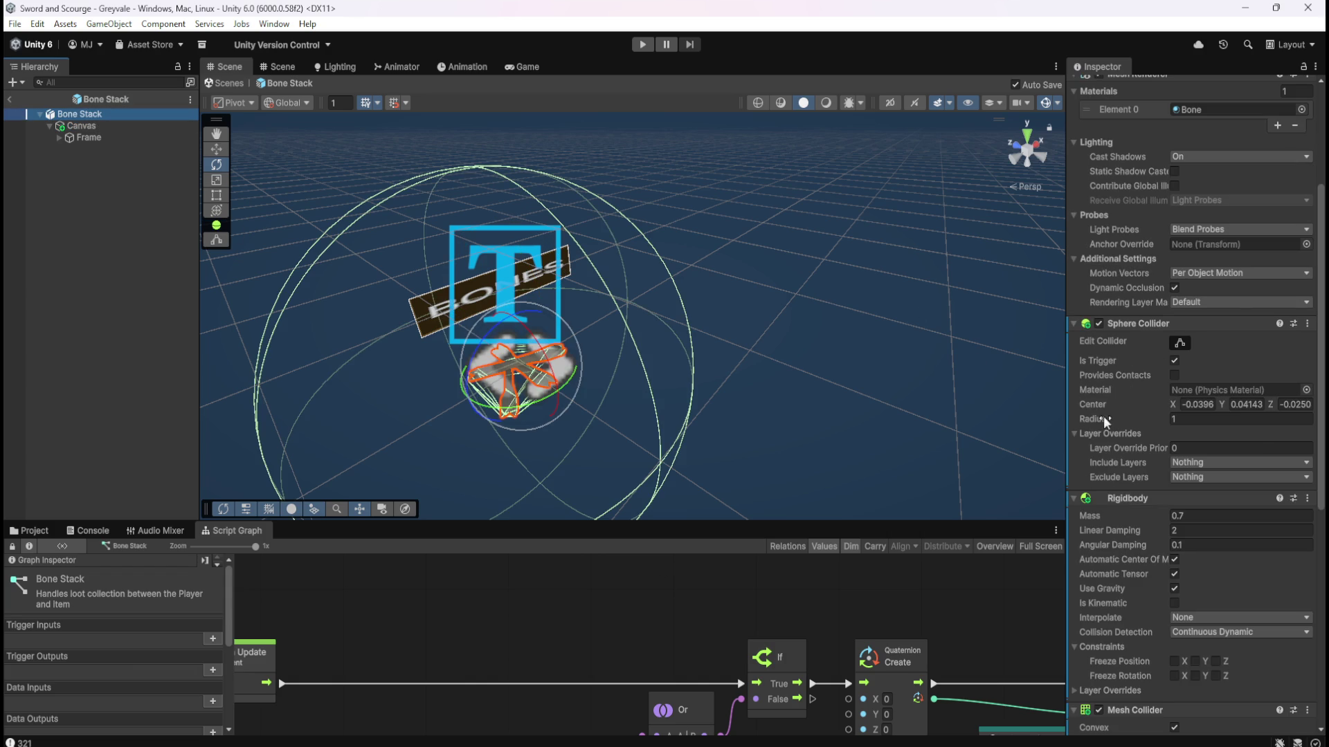
scroll(1107, 417, up, 5)
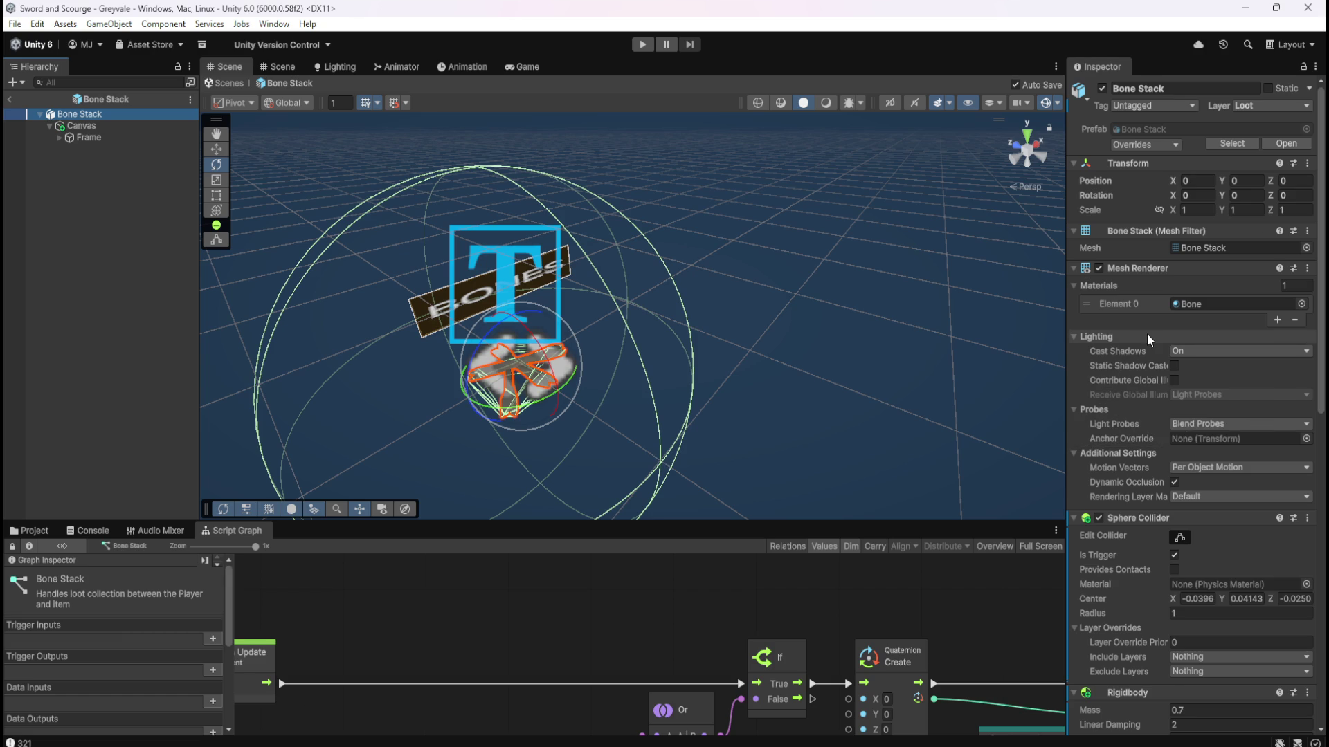
scroll(1147, 334, down, 8)
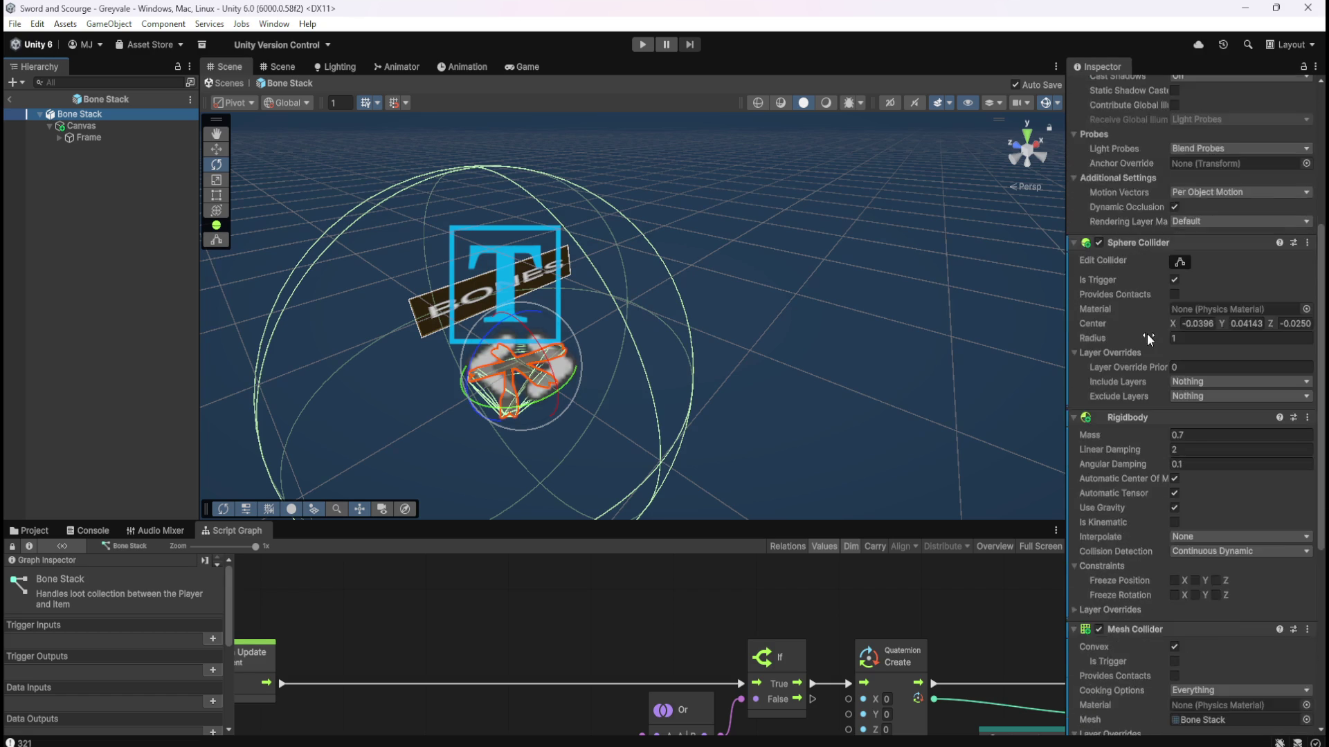
scroll(1148, 336, down, 3)
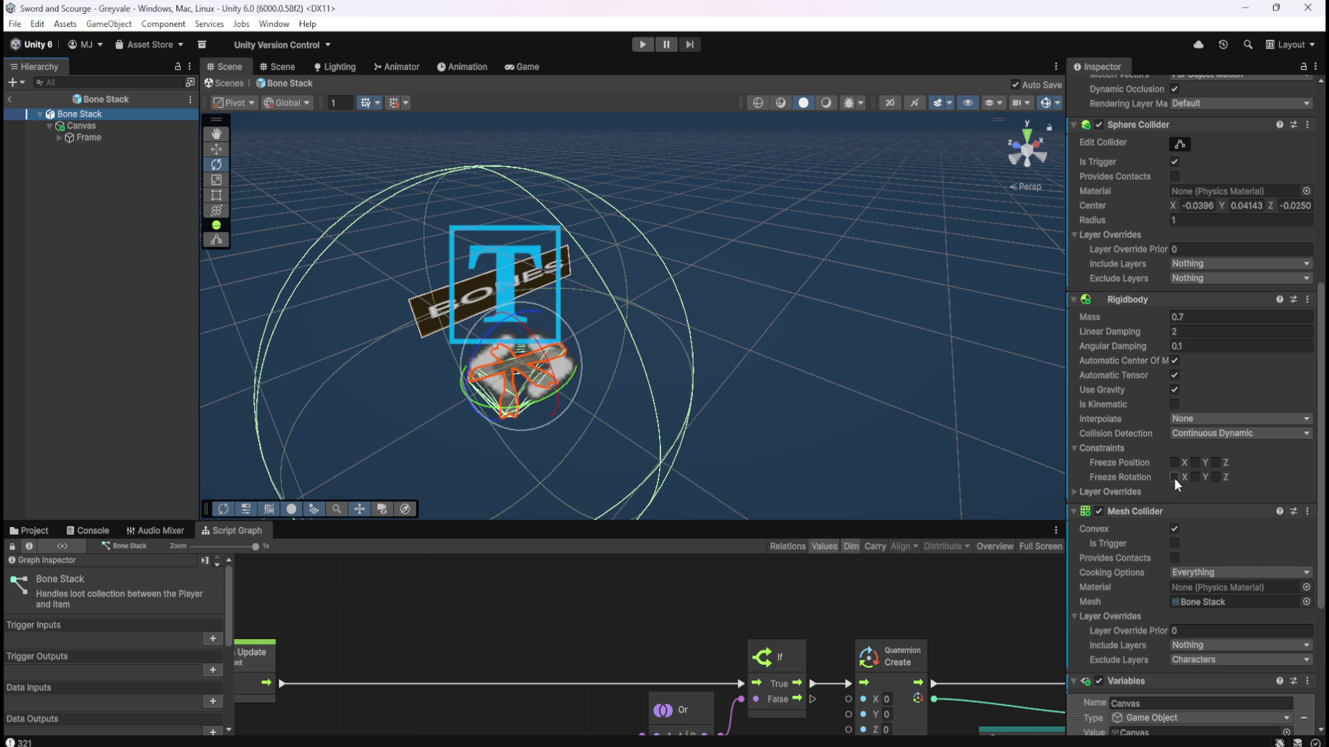
click(865, 591)
key(shift+space)
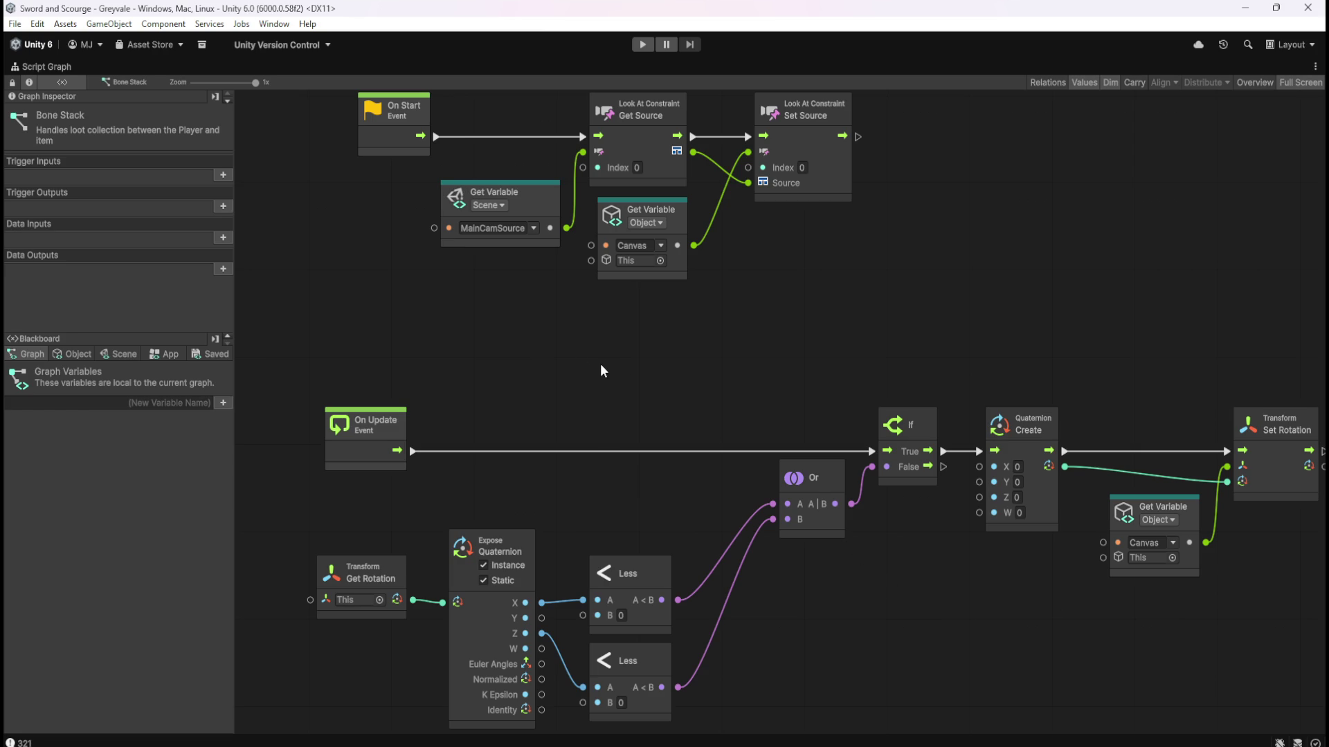
Marquee-select and delete the On Update rotation-reset nodes, recentre with Home, and dock the graph.
scroll(472, 324, down, 2)
mouse_move(433, 406)
mouse_down()
mouse_move(1212, 637)
mouse_move(1192, 648)
mouse_up()
key(Delete)
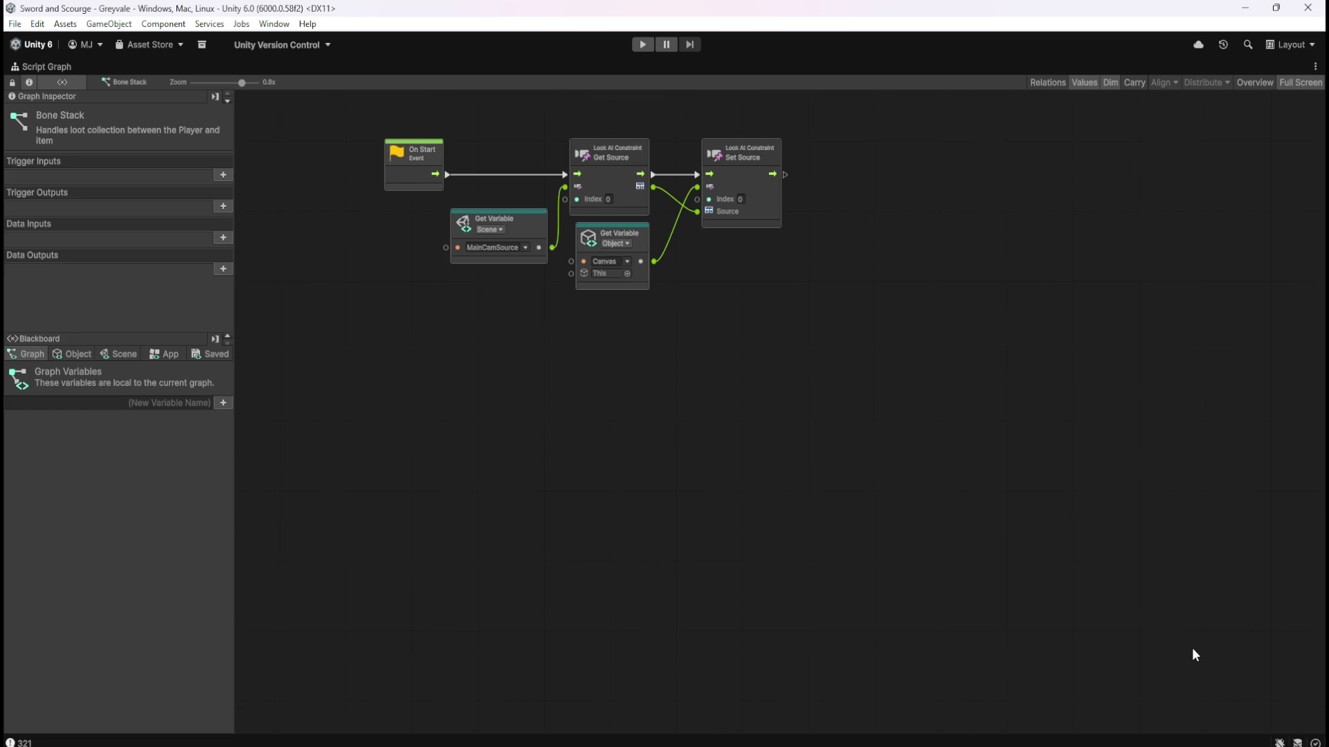
key(Home)
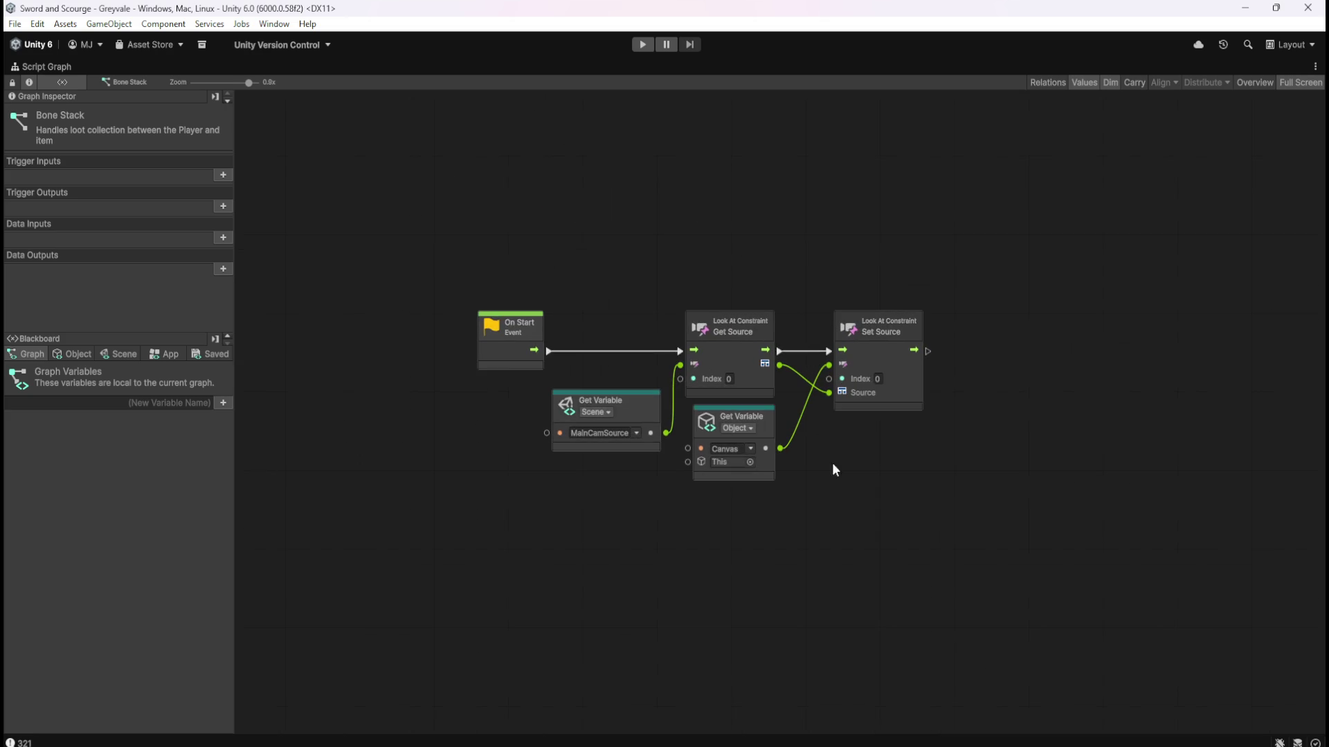
key(shift+space)
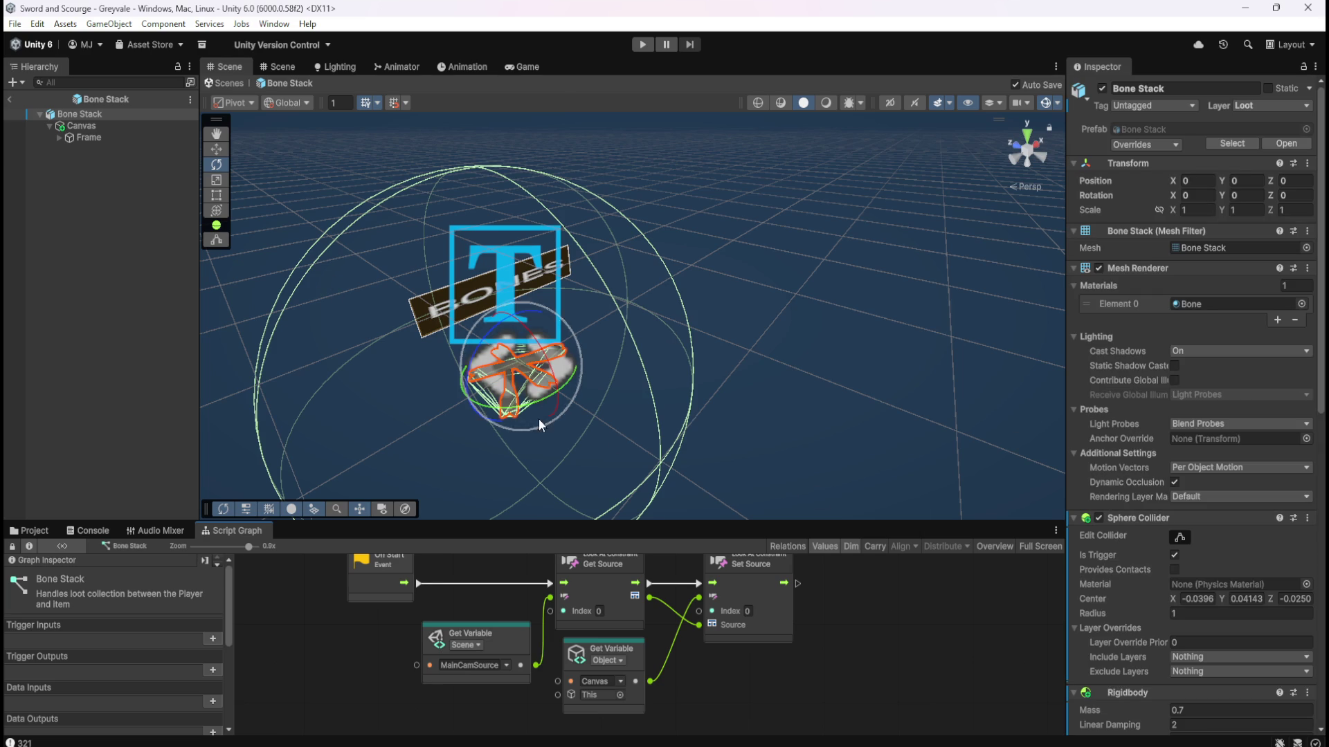
Tick Freeze Rotation under the Bone Stack's Rigidbody Constraints so it only turns around Y.
scroll(1127, 518, down, 10)
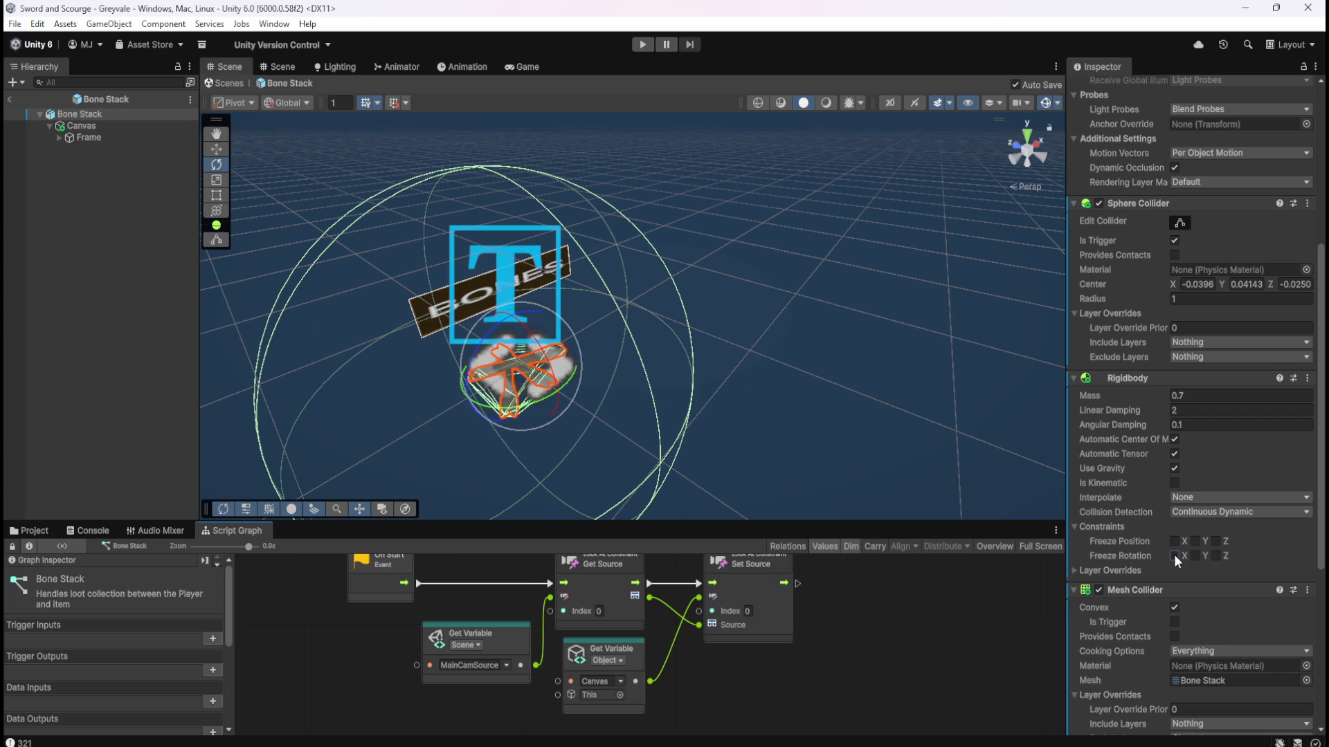
click(1219, 558)
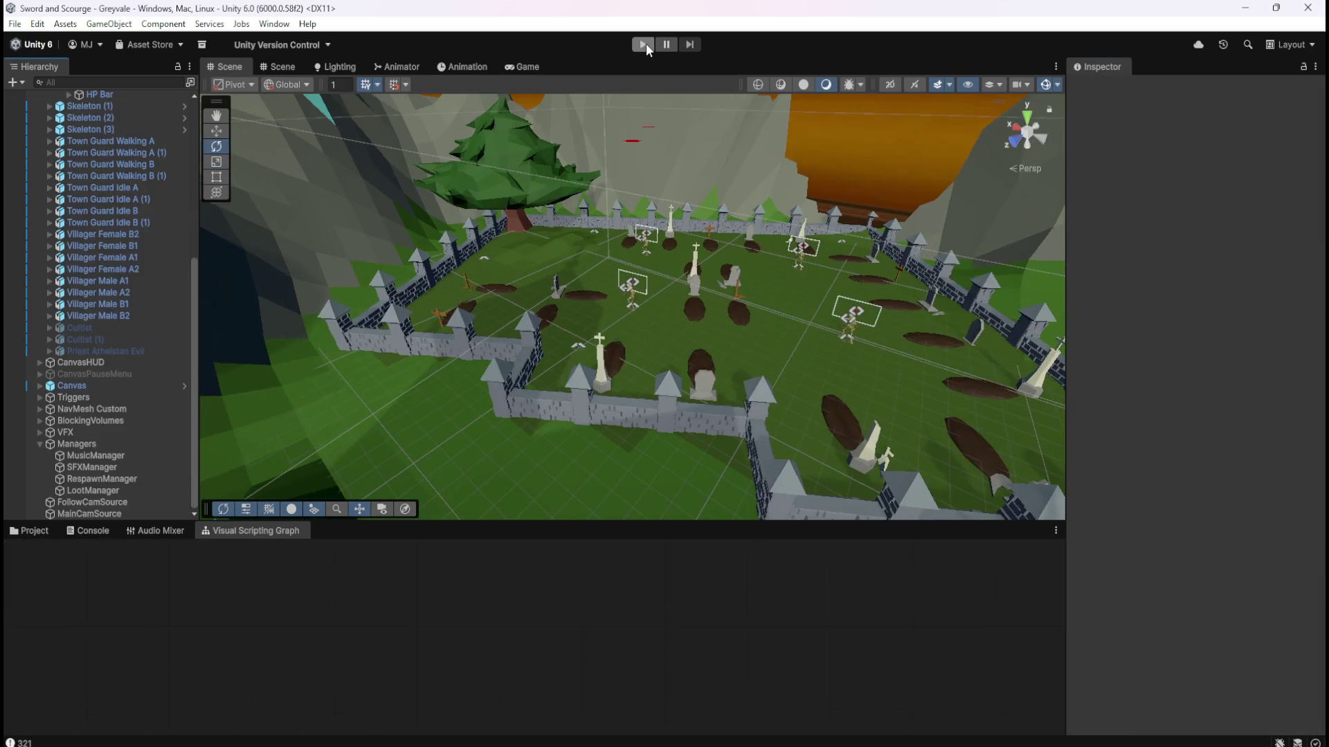
Start Play mode and run the hero over the bridge, through the village to the graveyard gate.
click(643, 44)
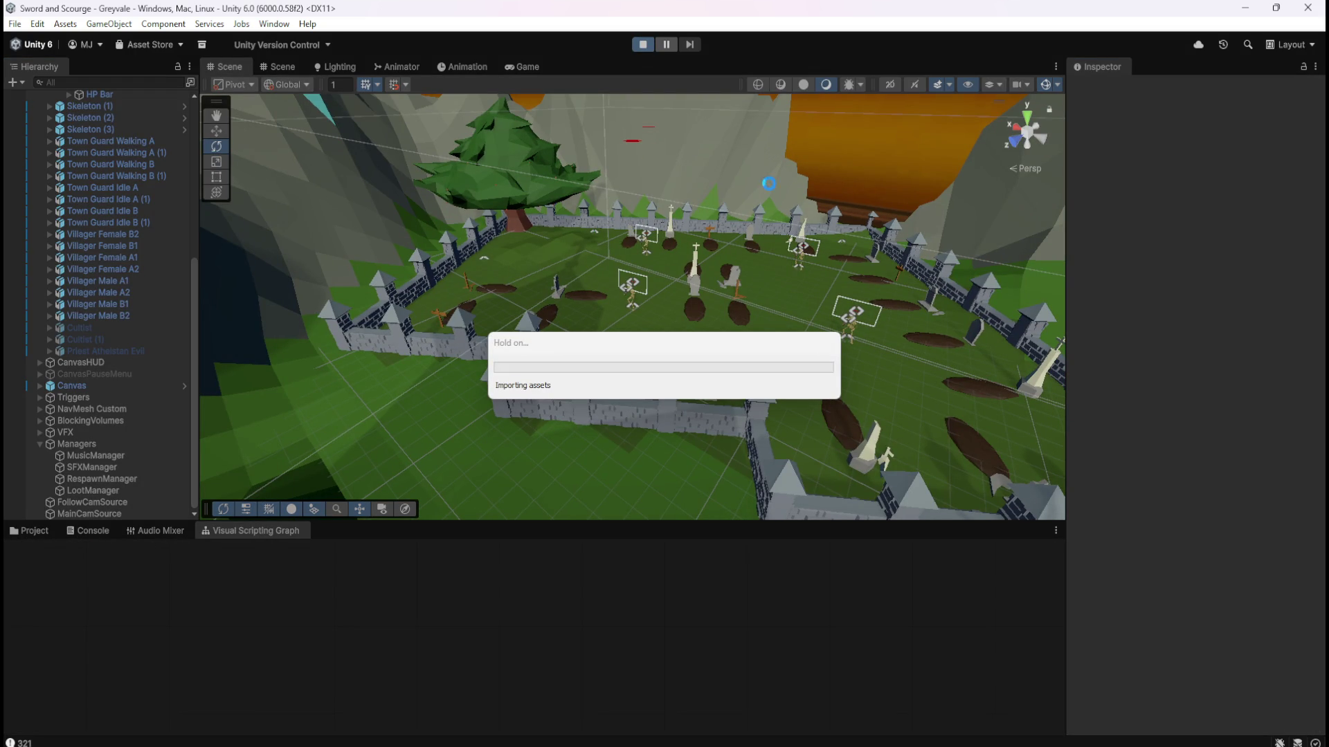
key(w)
key(w)
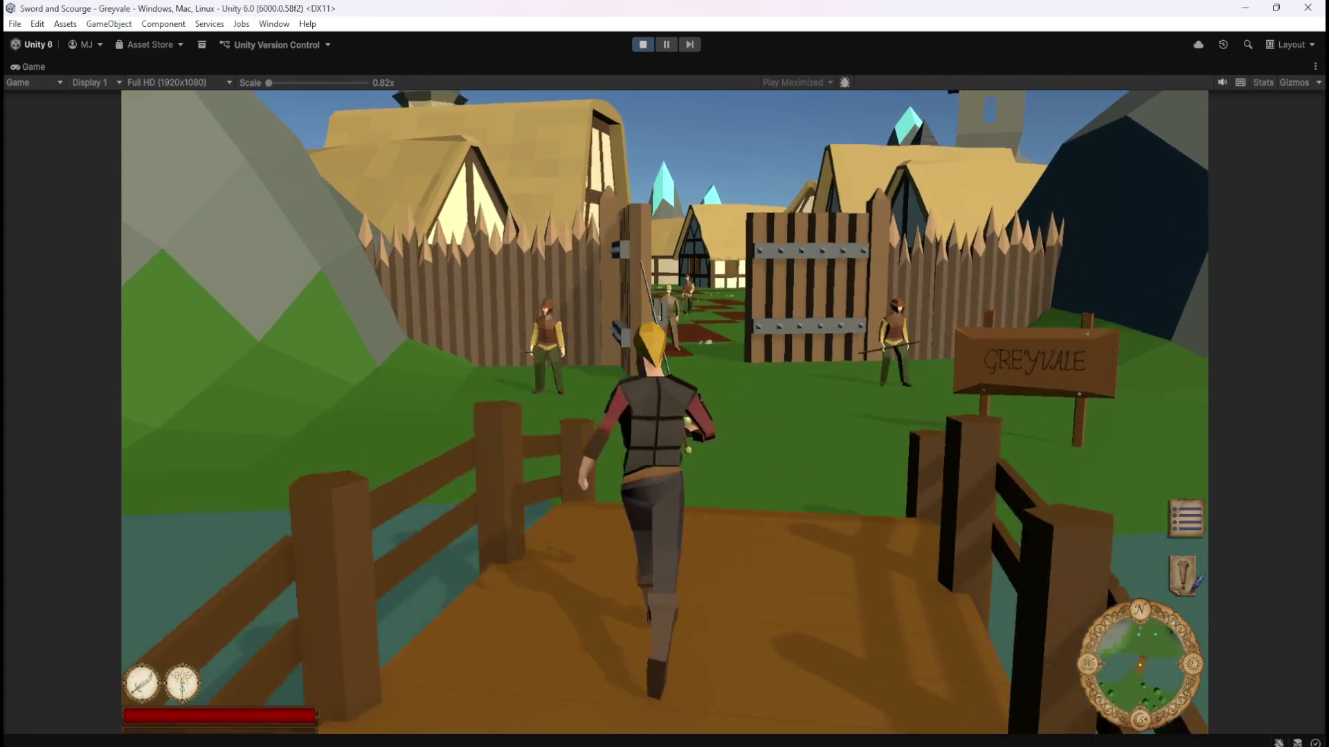
key(w)
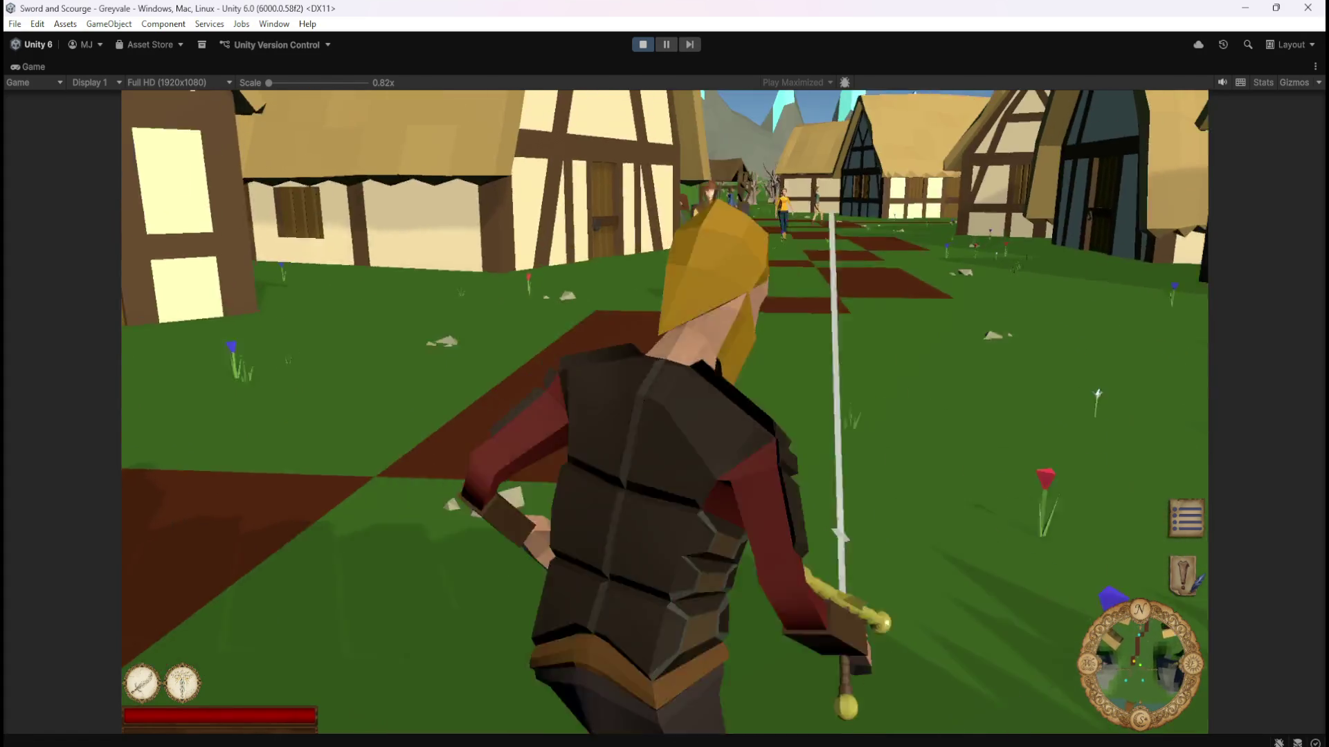
key(w)
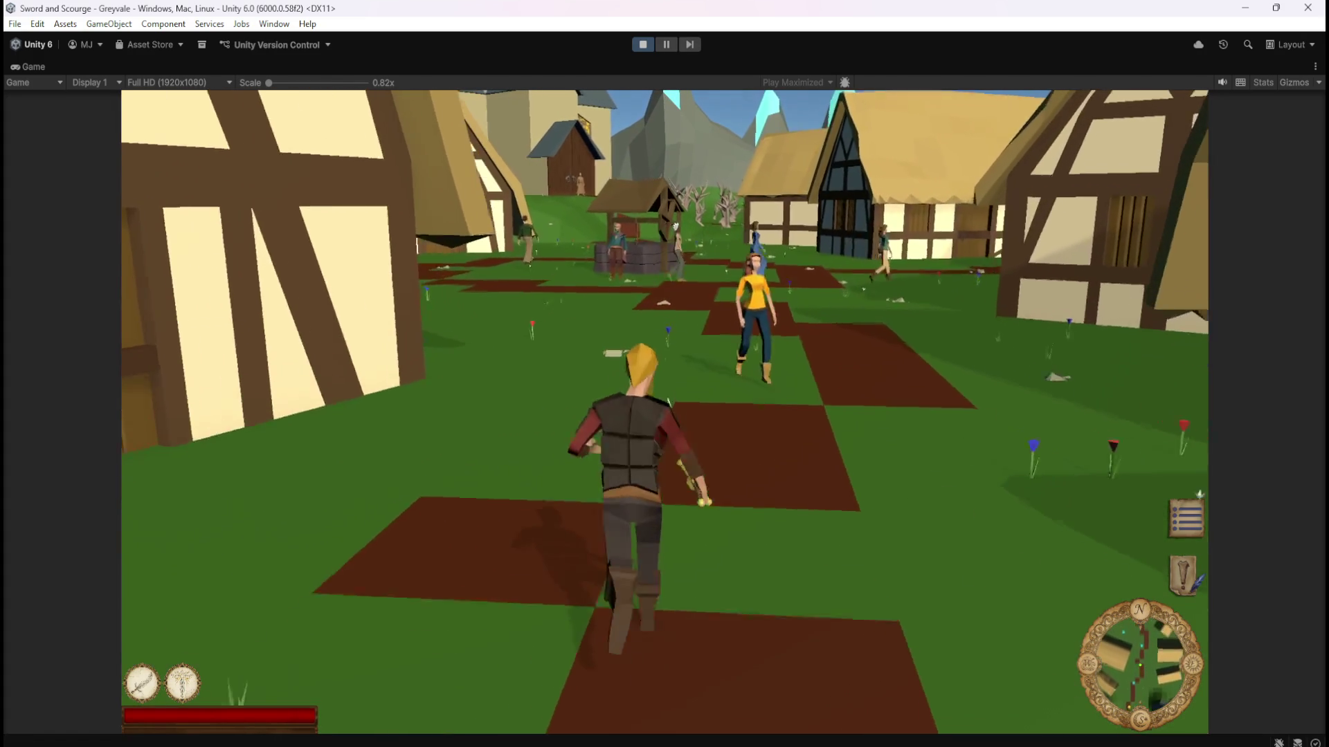
key(w)
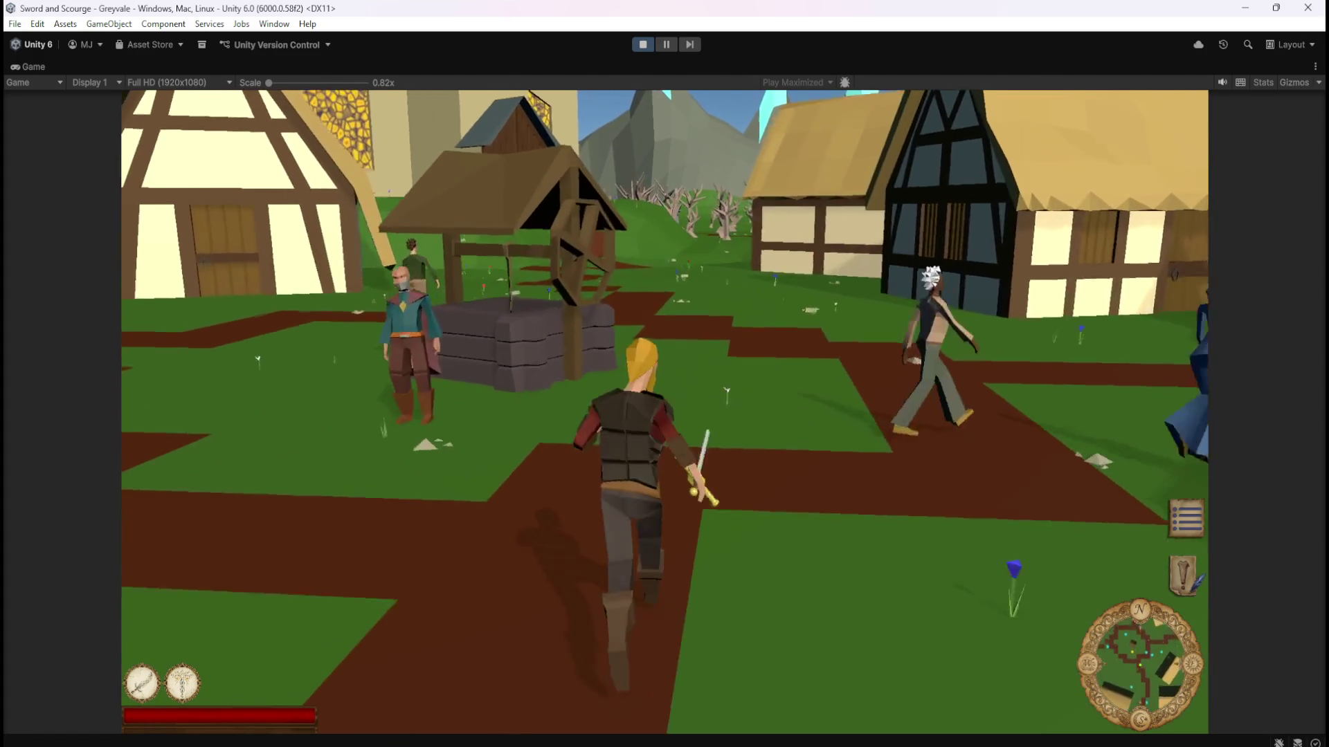
key(w)
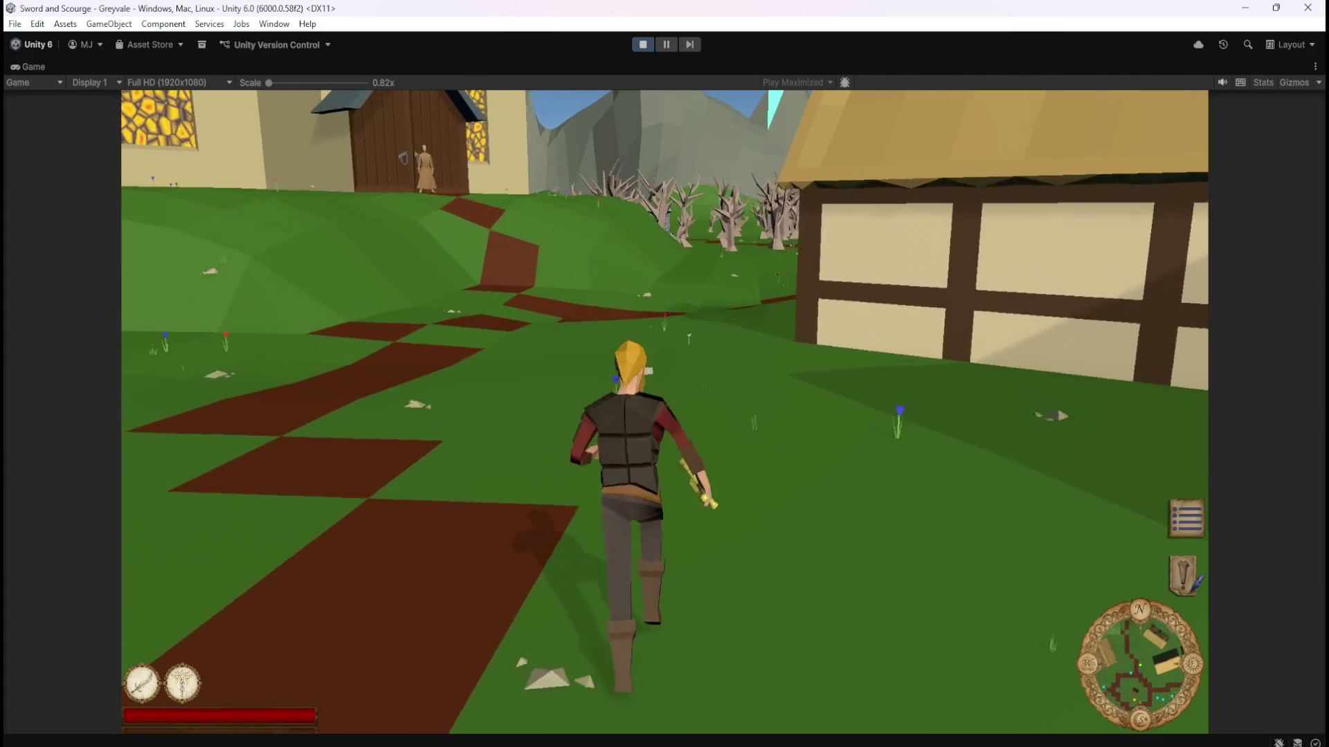
key(w)
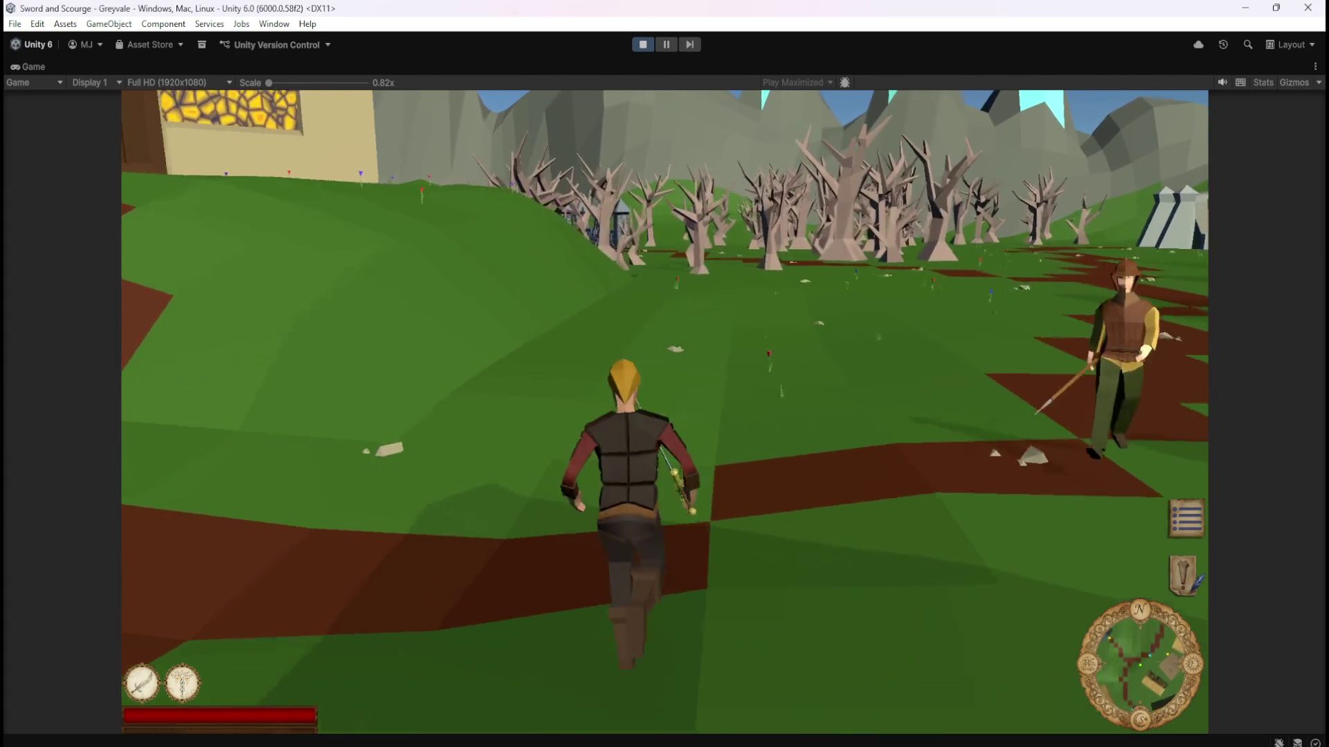
key(w)
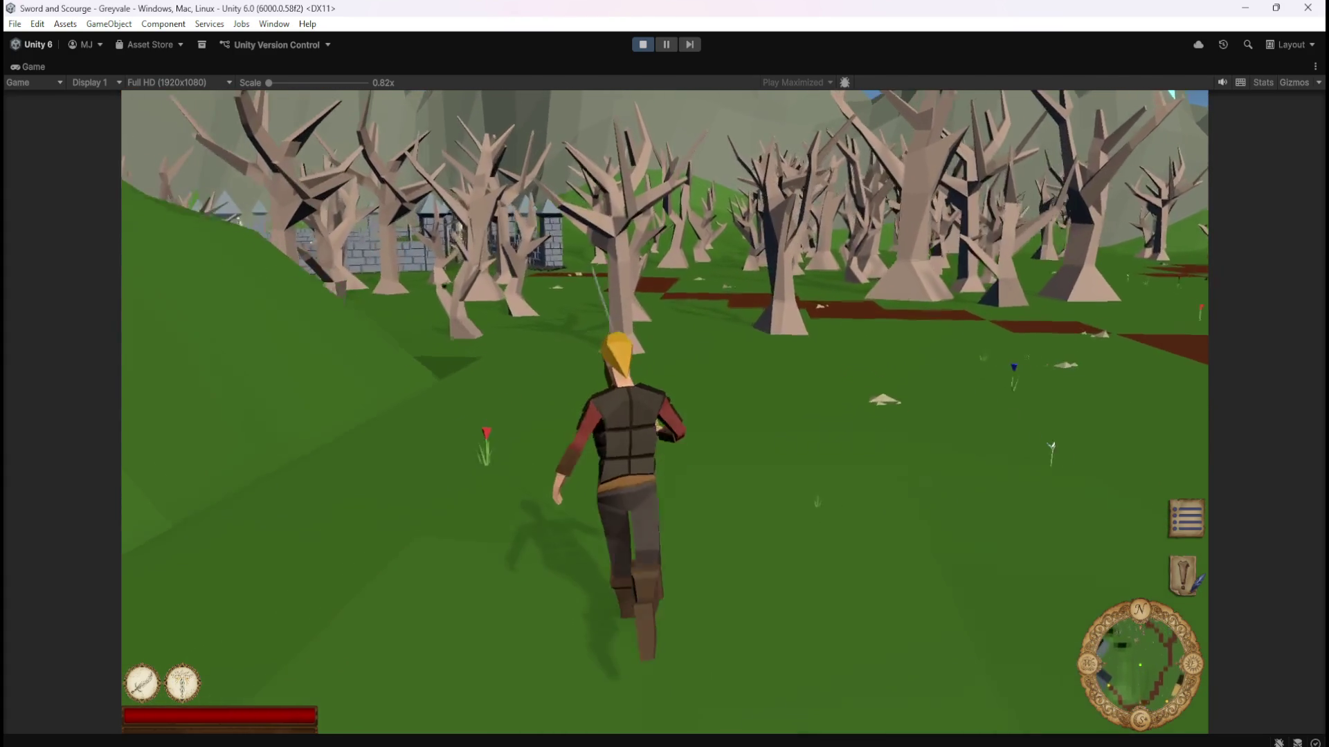
key(w)
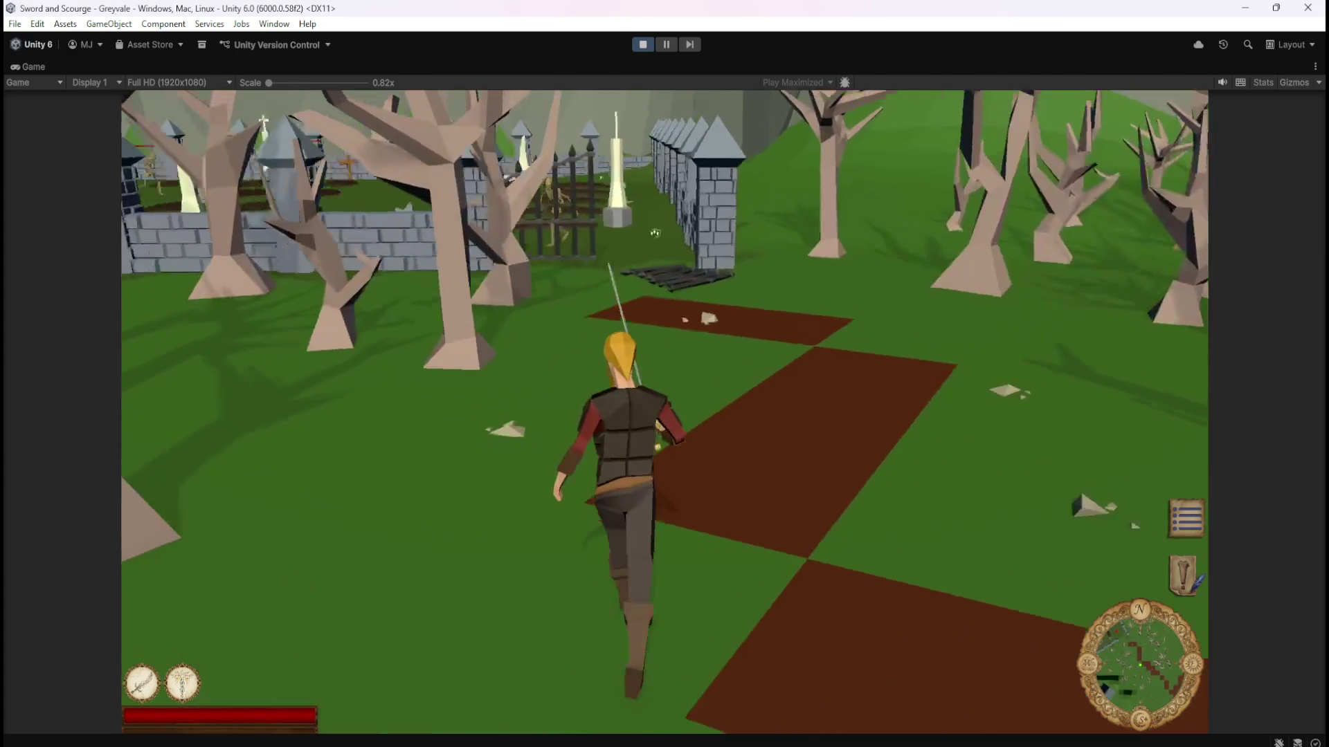
key(w)
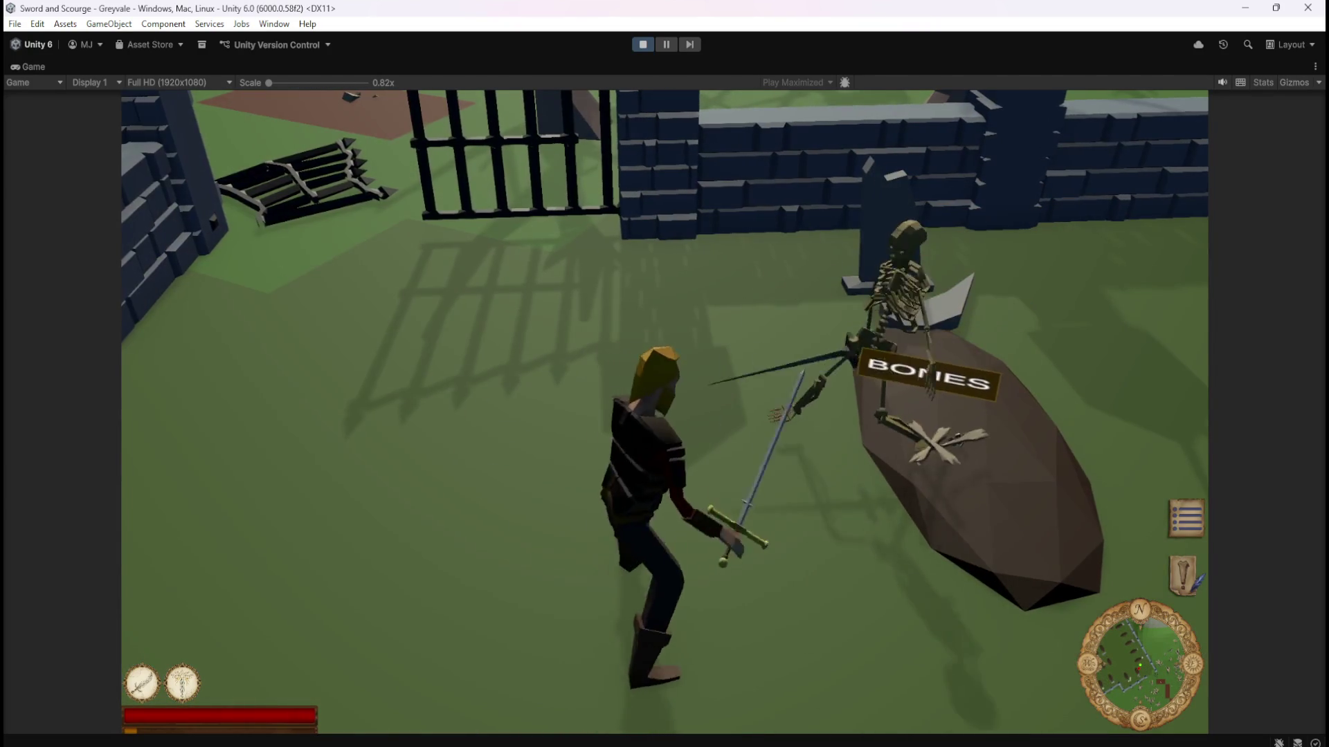
Kill the first skeleton at the gate and run on past its bone pile.
key(w)
key(w)
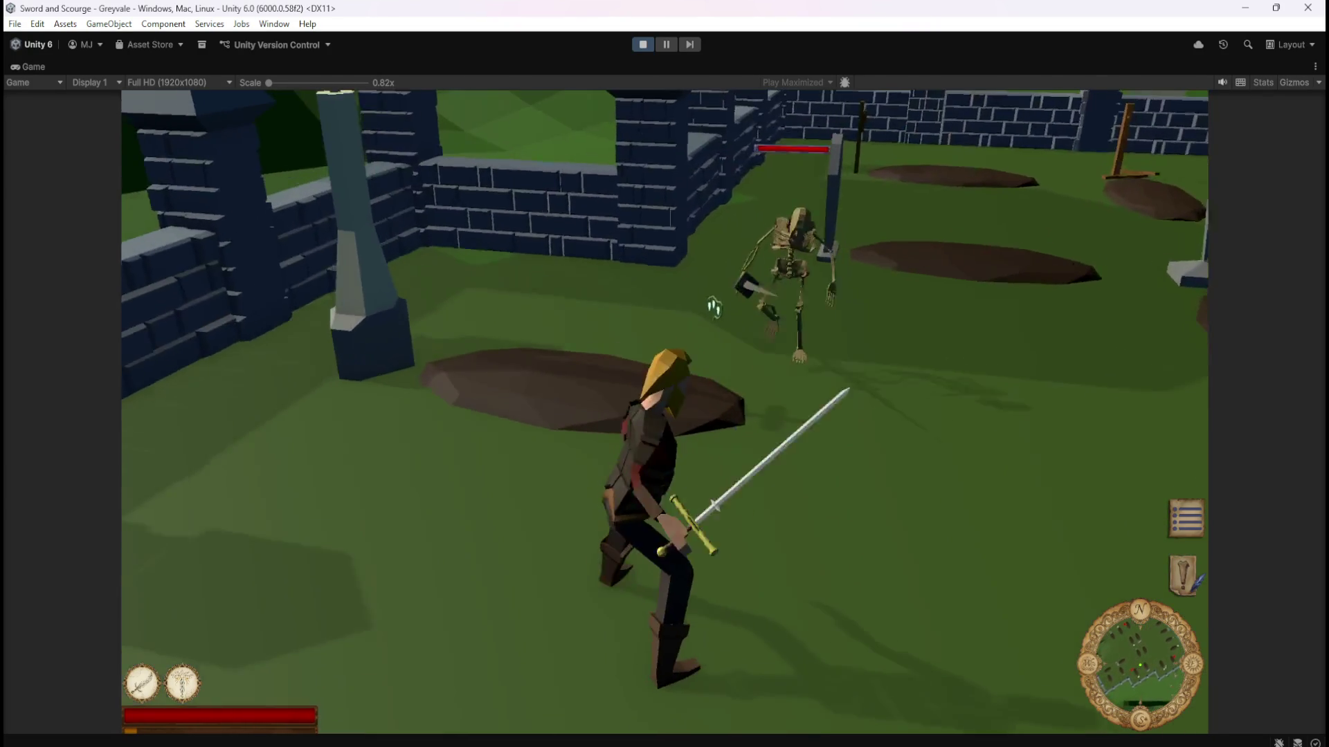
click(714, 307)
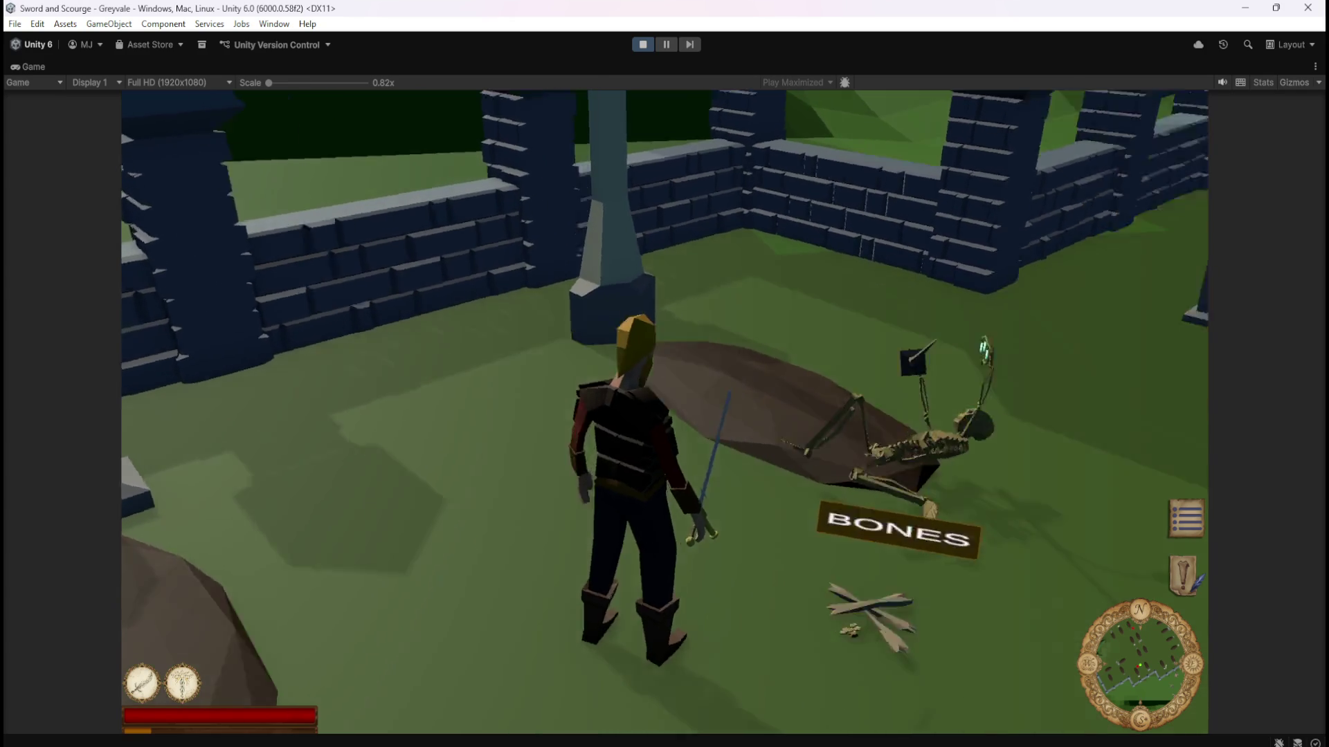
key(w)
key(w)
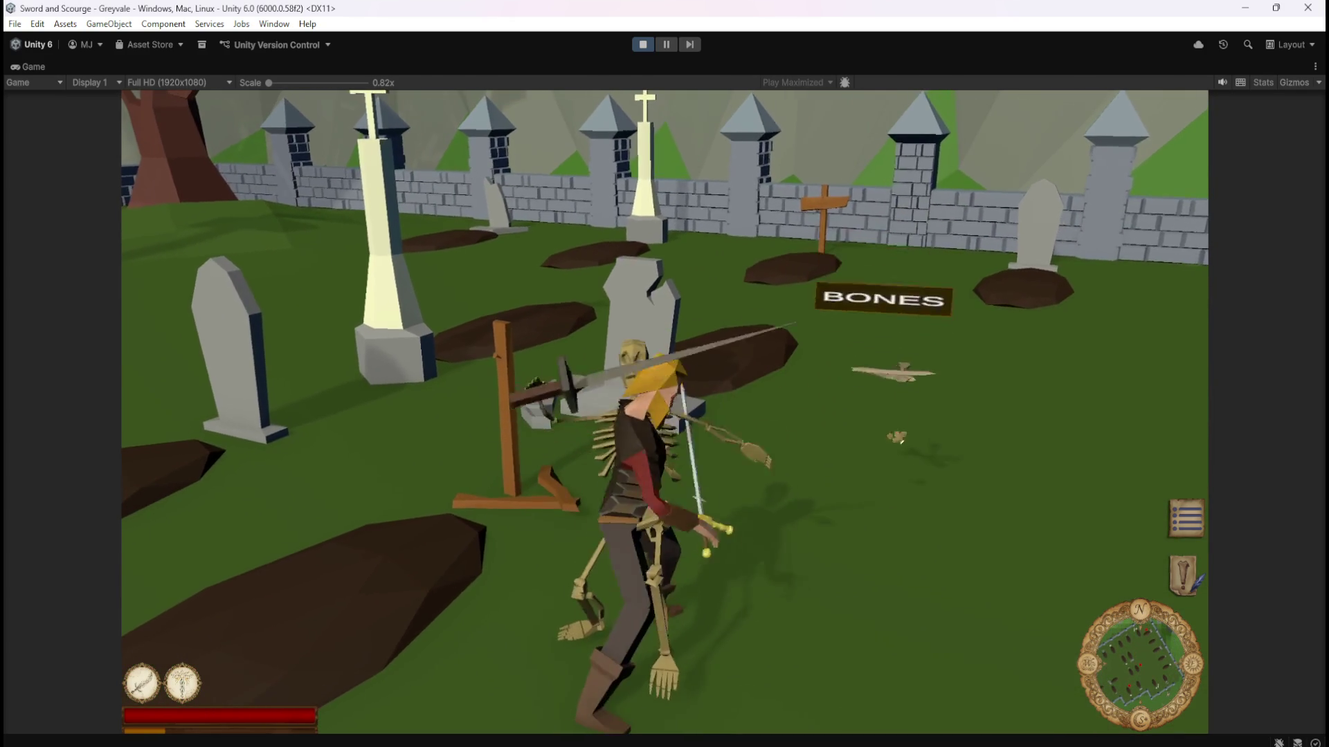
key(w)
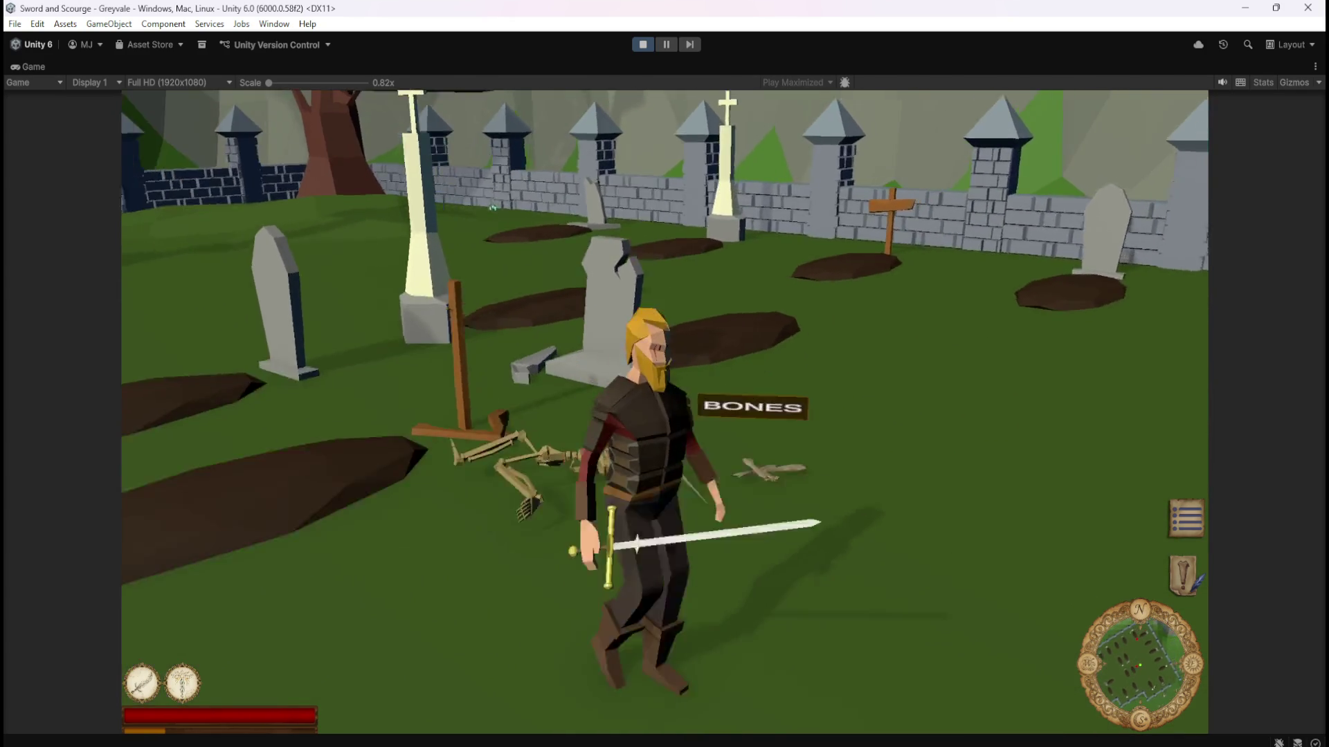
key(w)
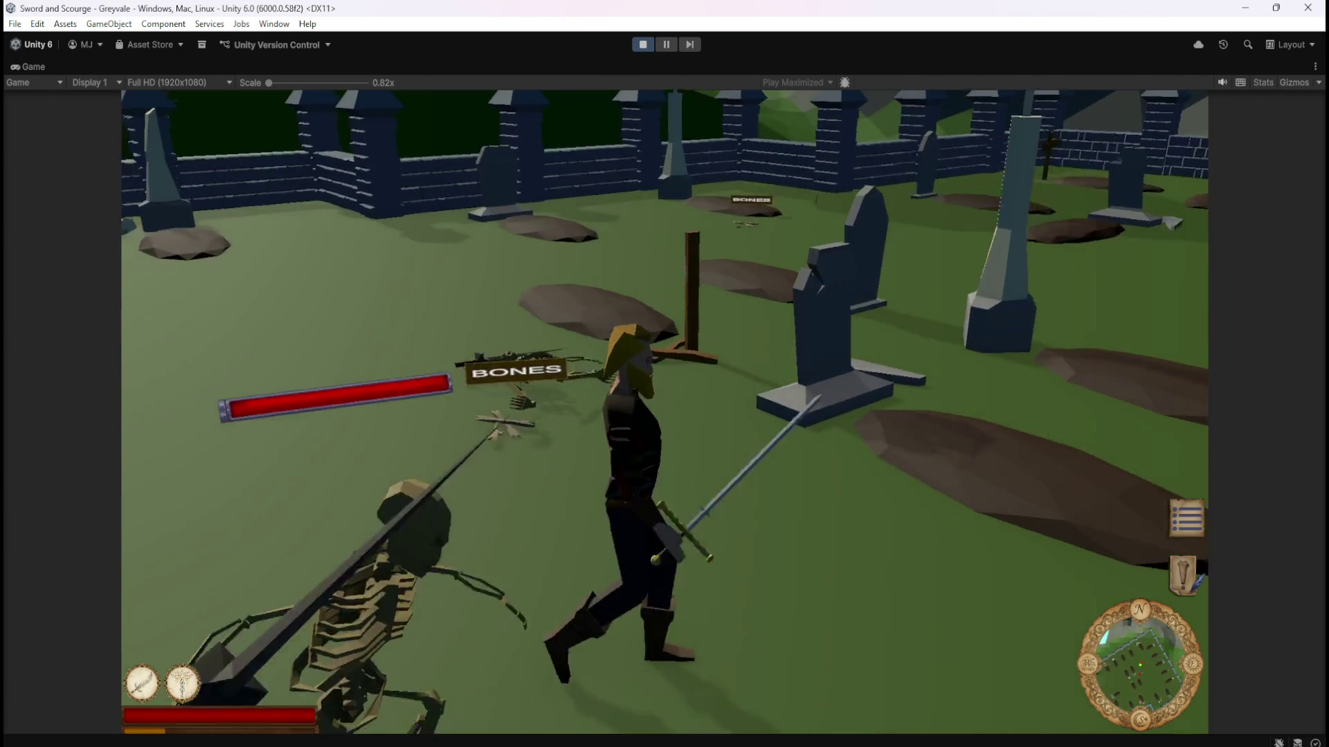
key(w)
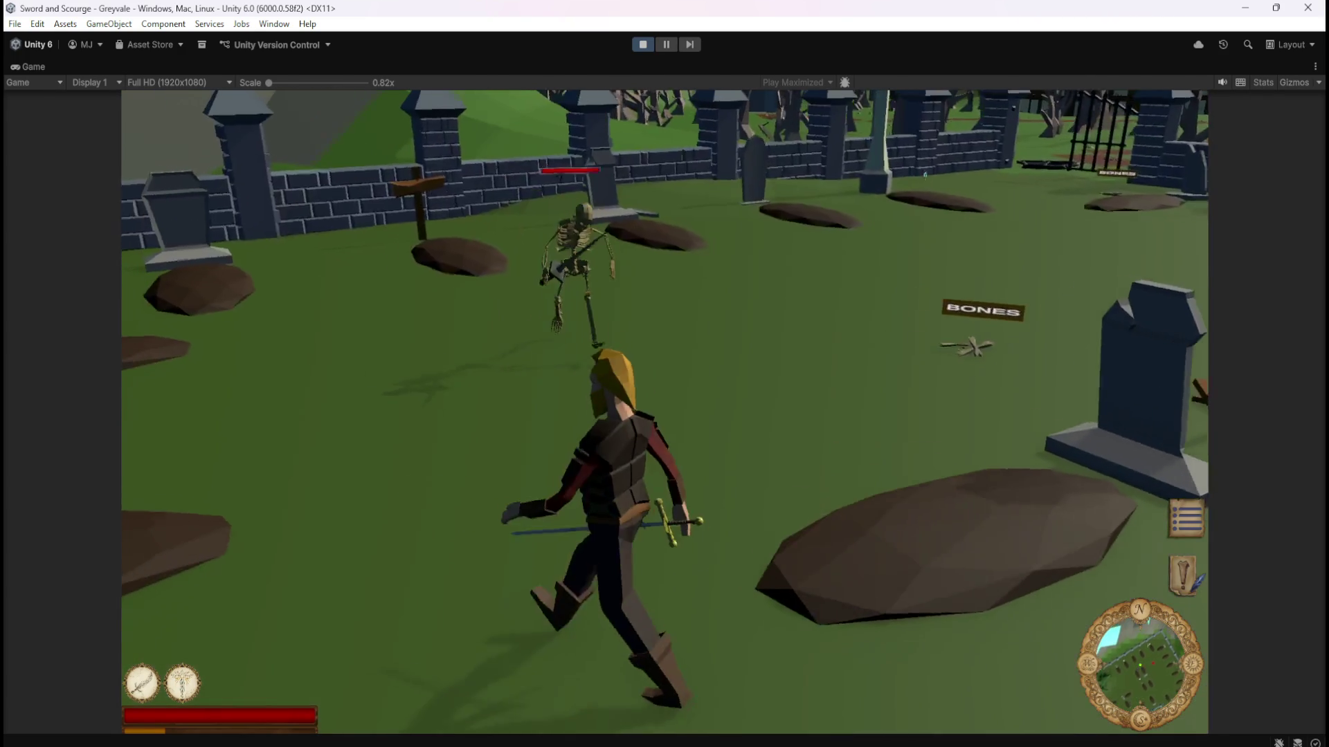
key(w)
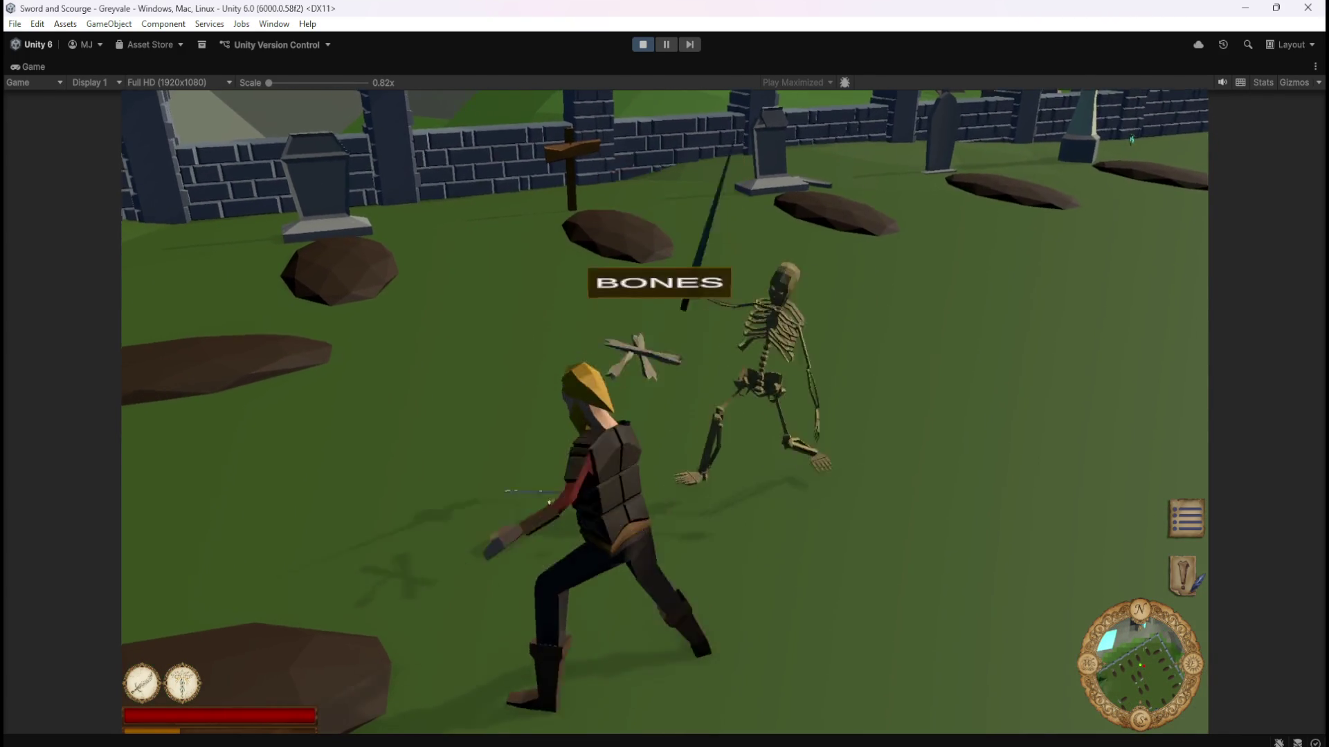
key(w)
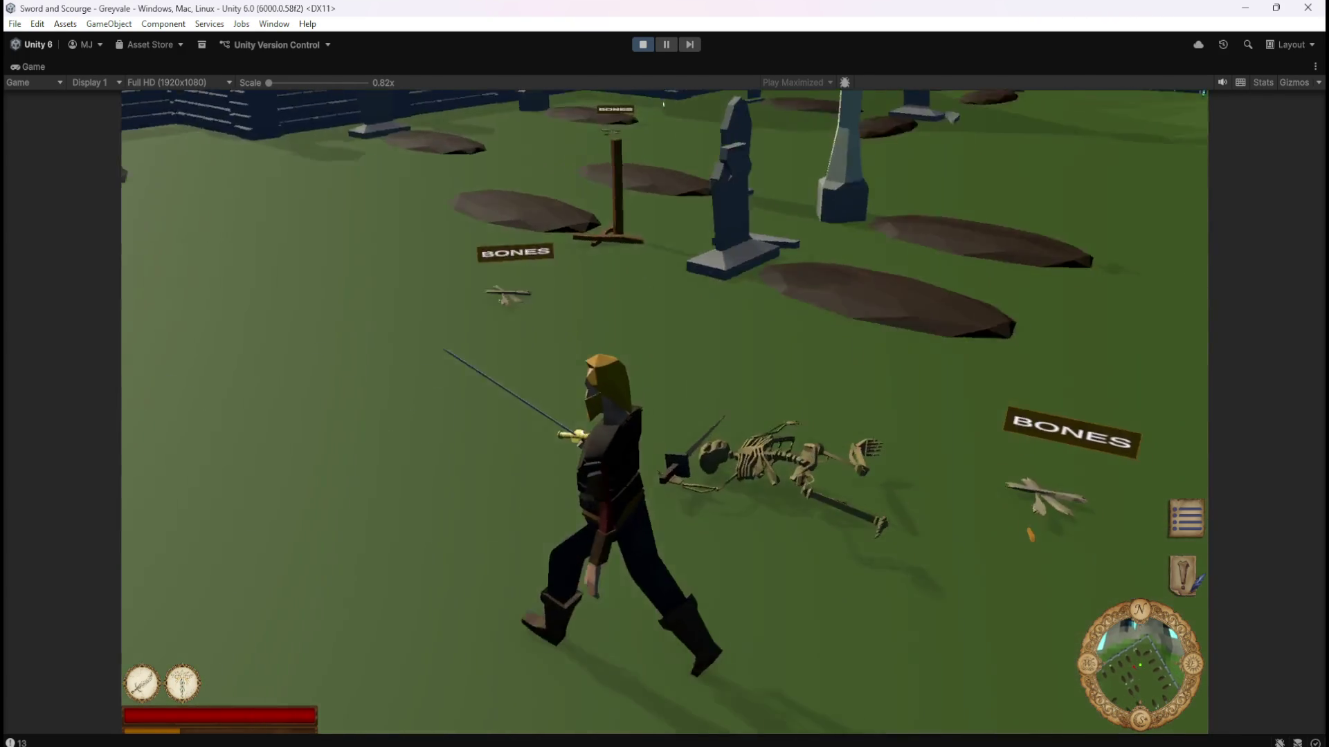
key(w)
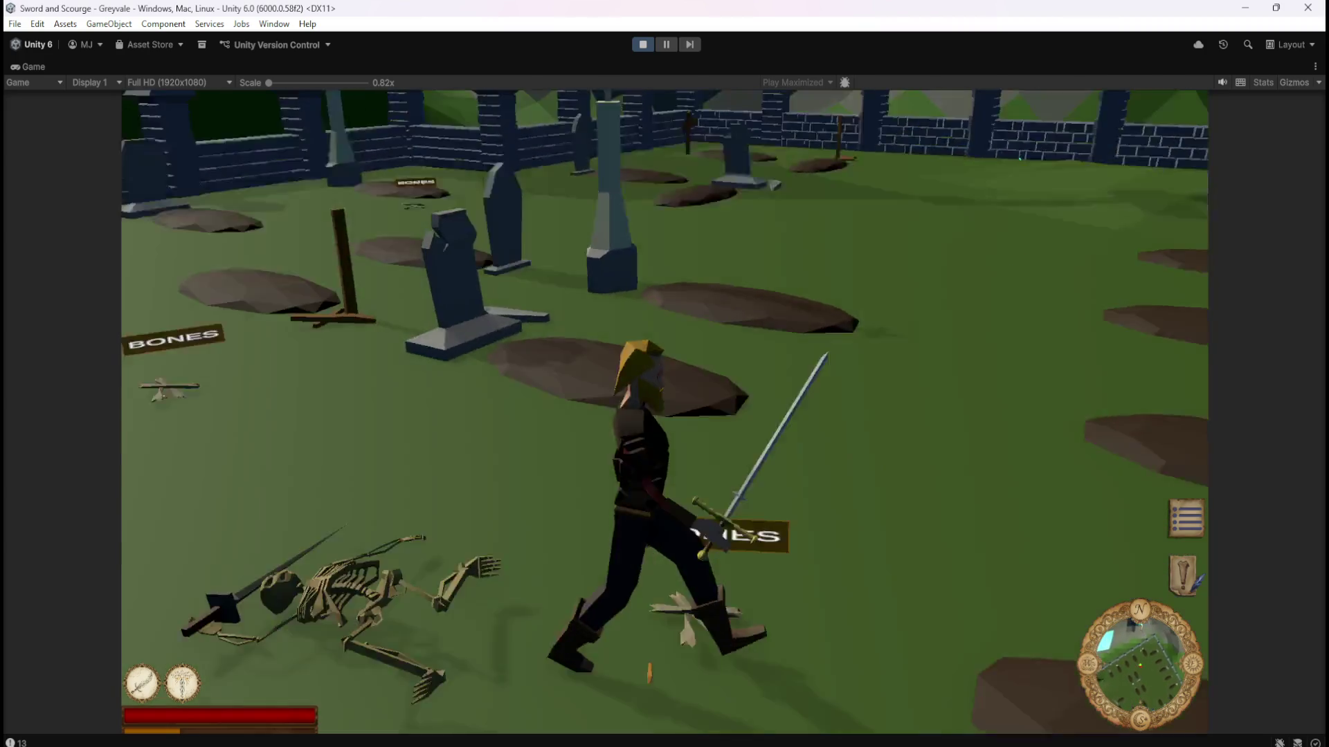
key(w)
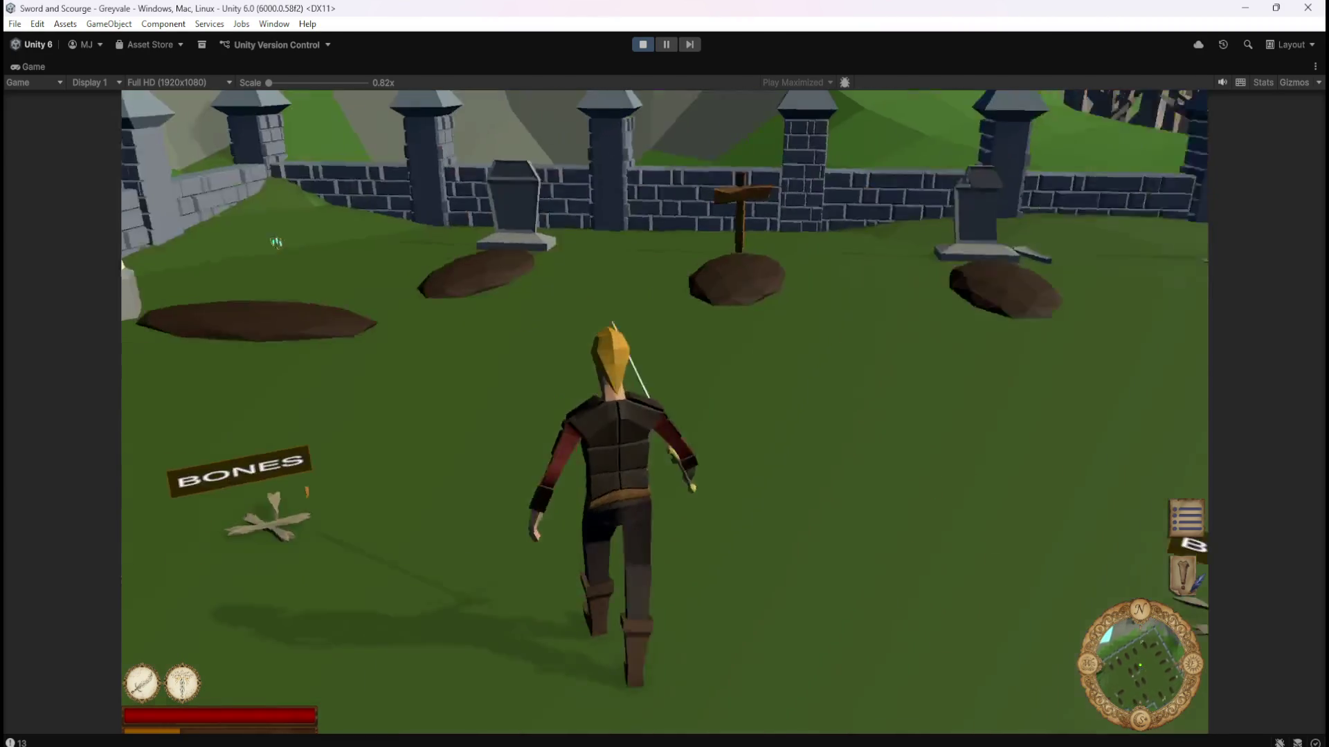
Turn back toward the BONES piles and kill the next skeletons across the graveyard.
key(s)
key(w)
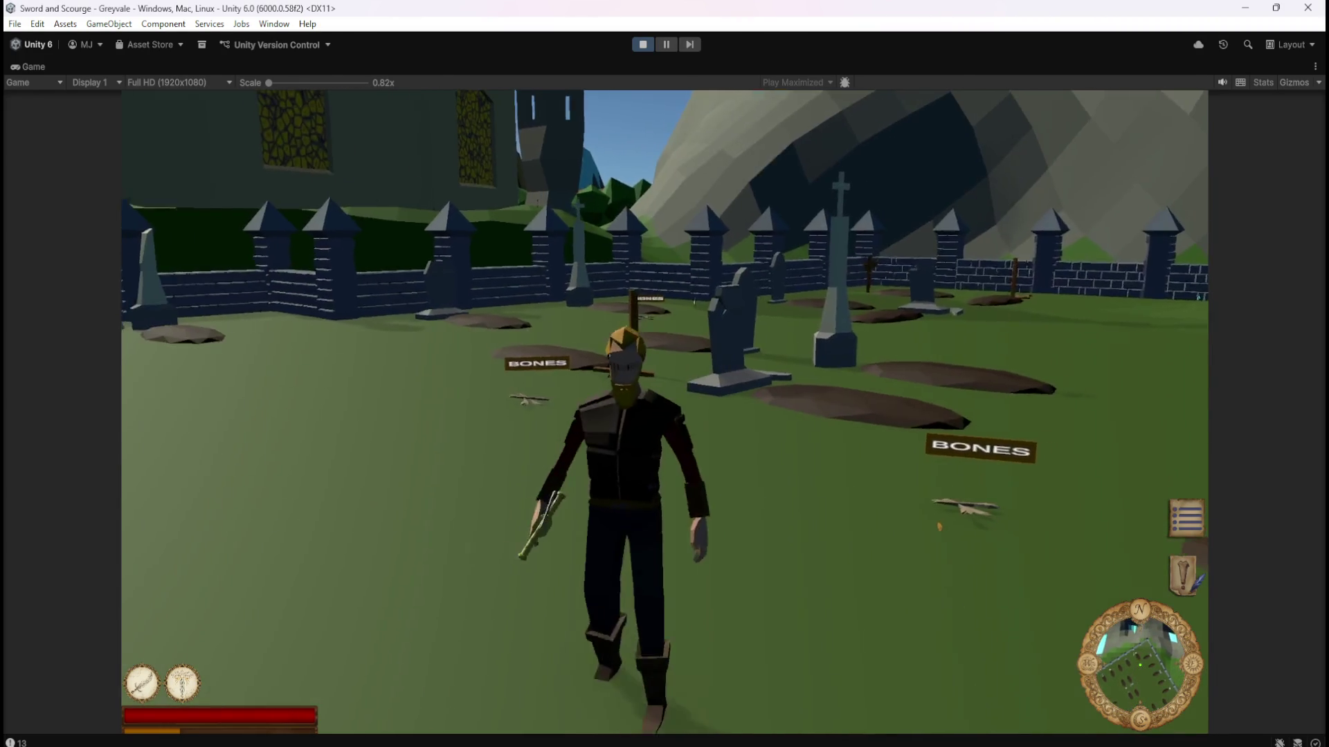
key(w)
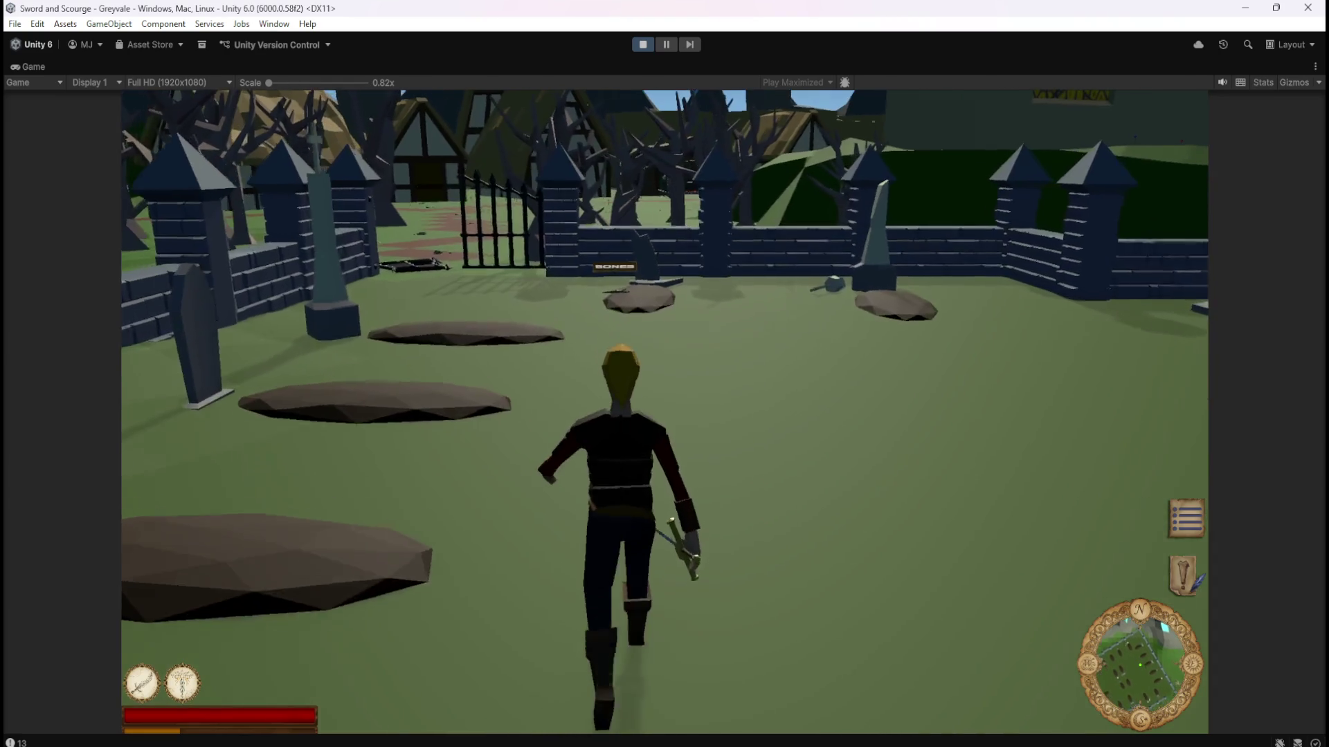
key(w)
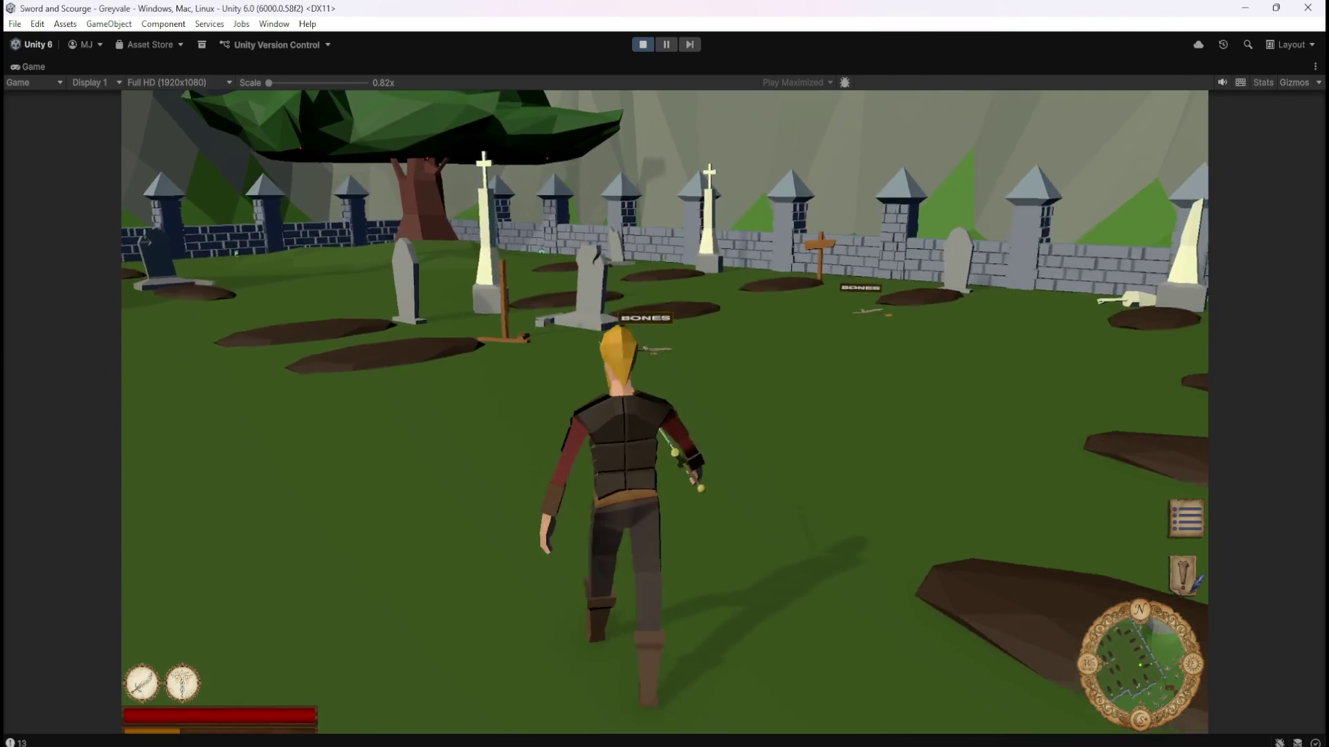
key(w)
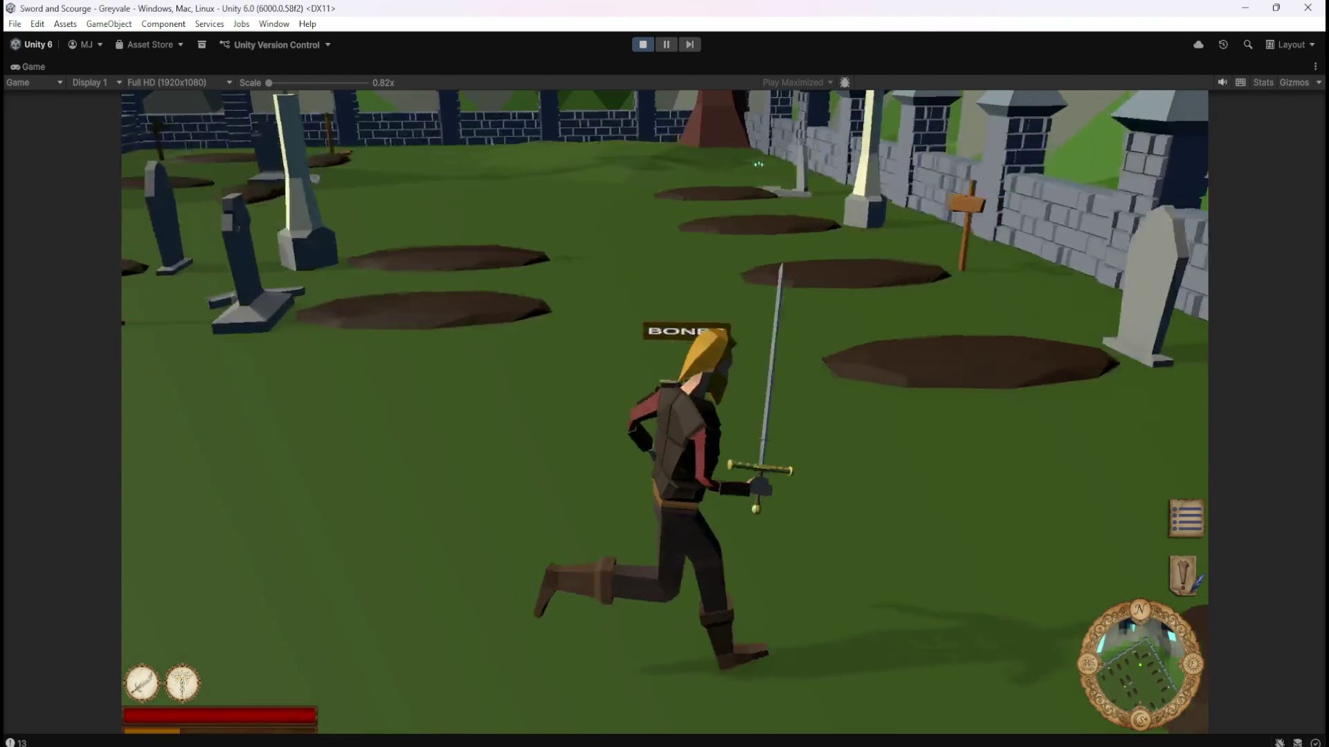
key(w)
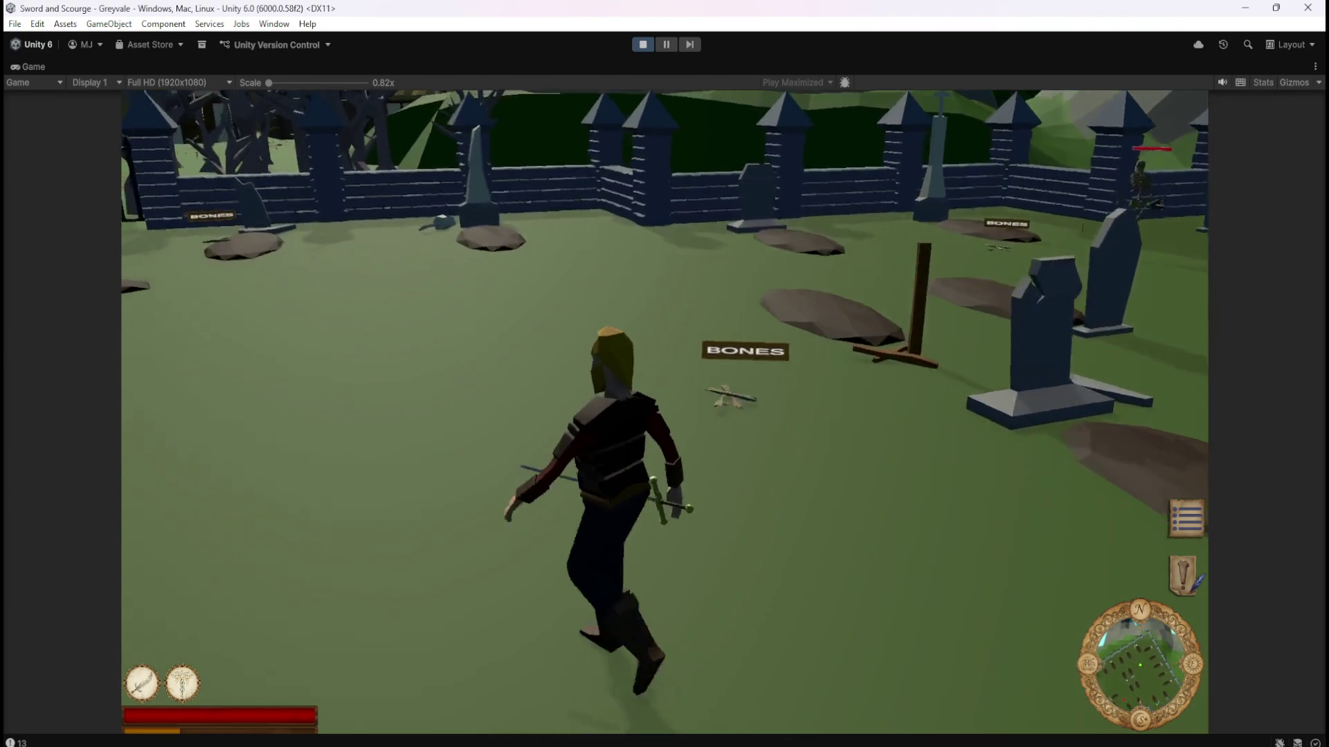
key(w)
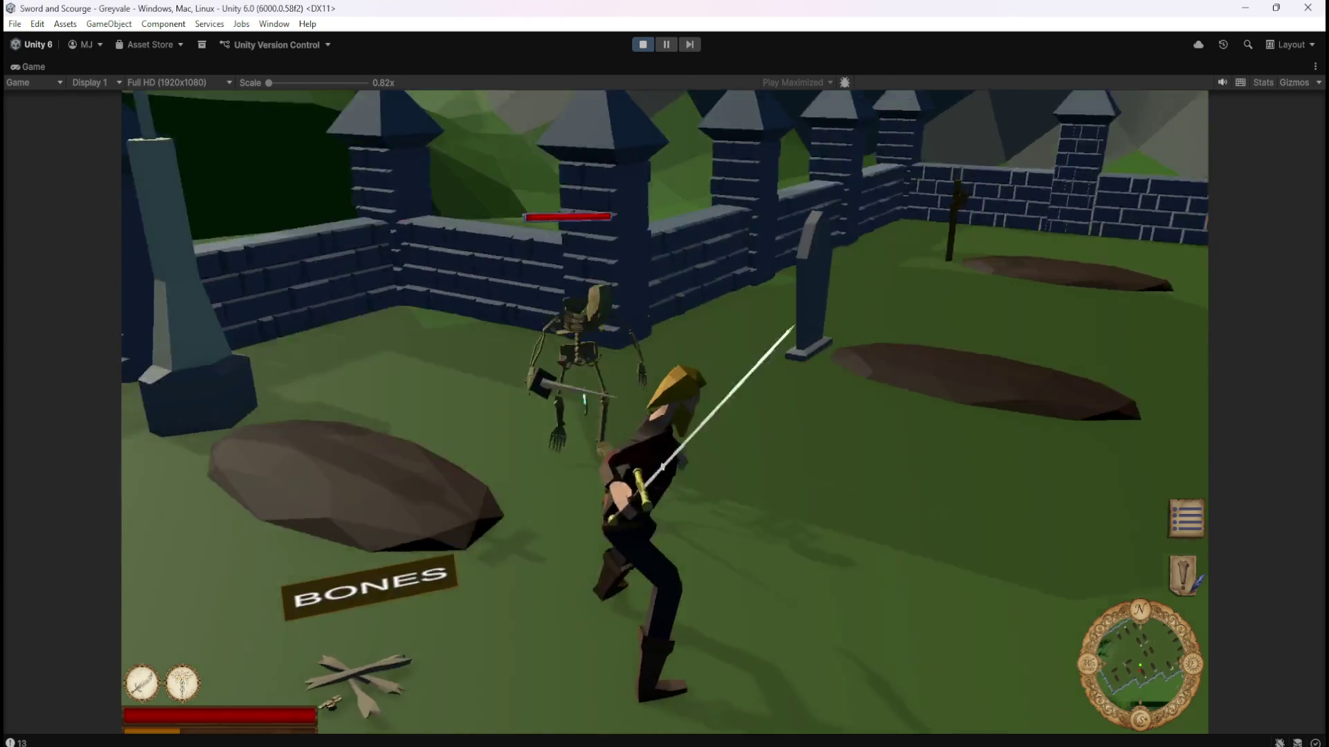
key(w)
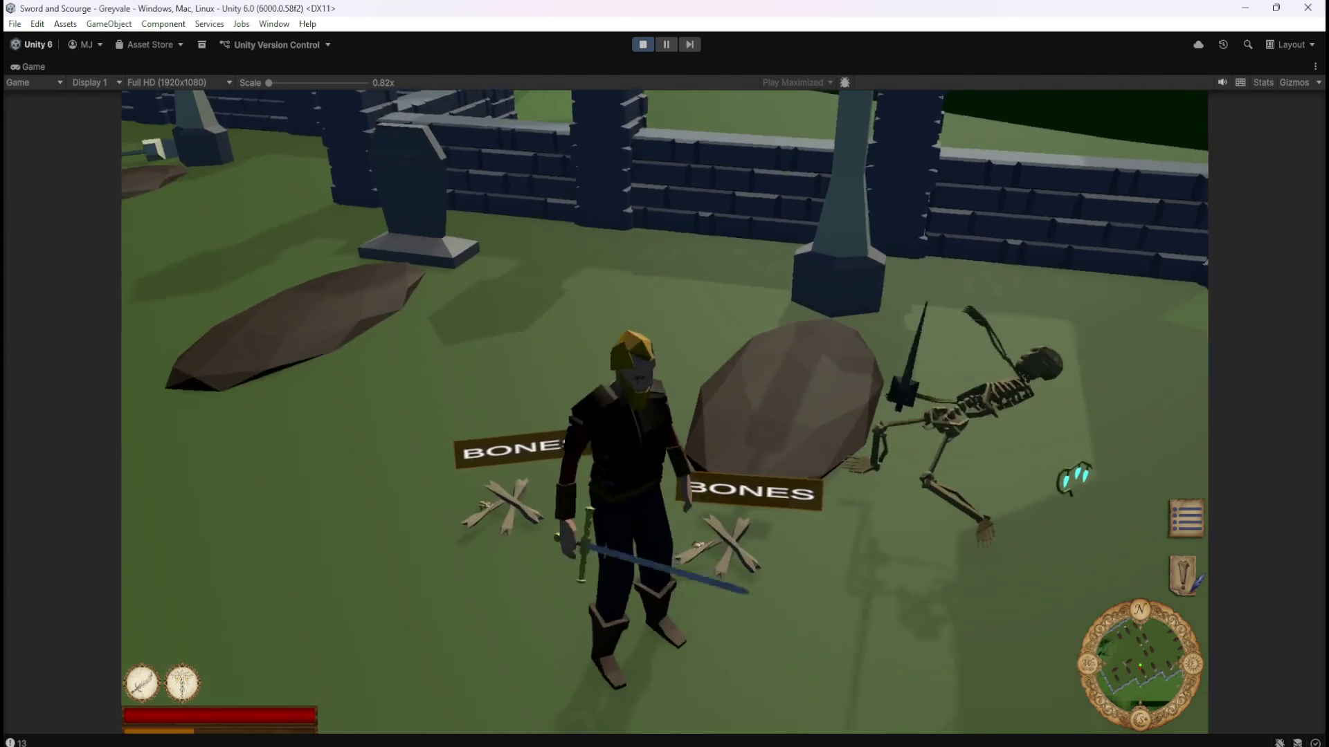
key(w)
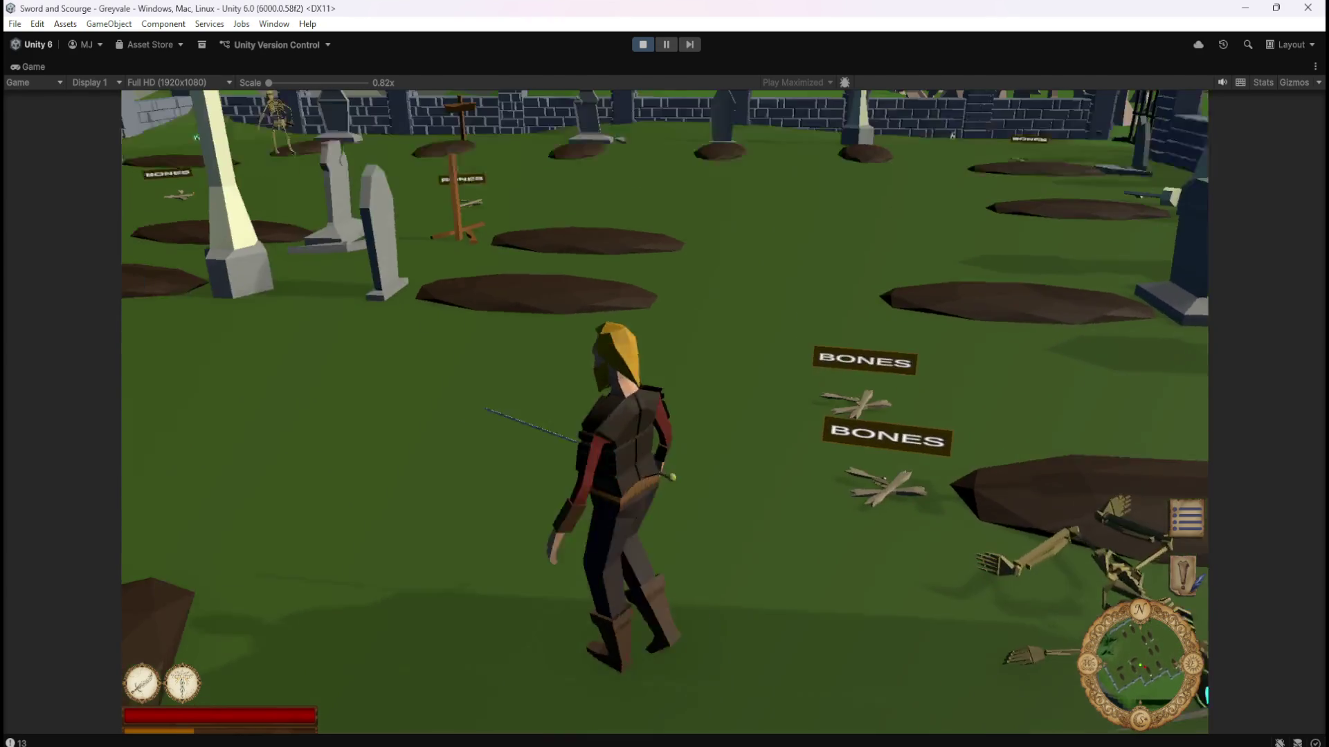
key(w)
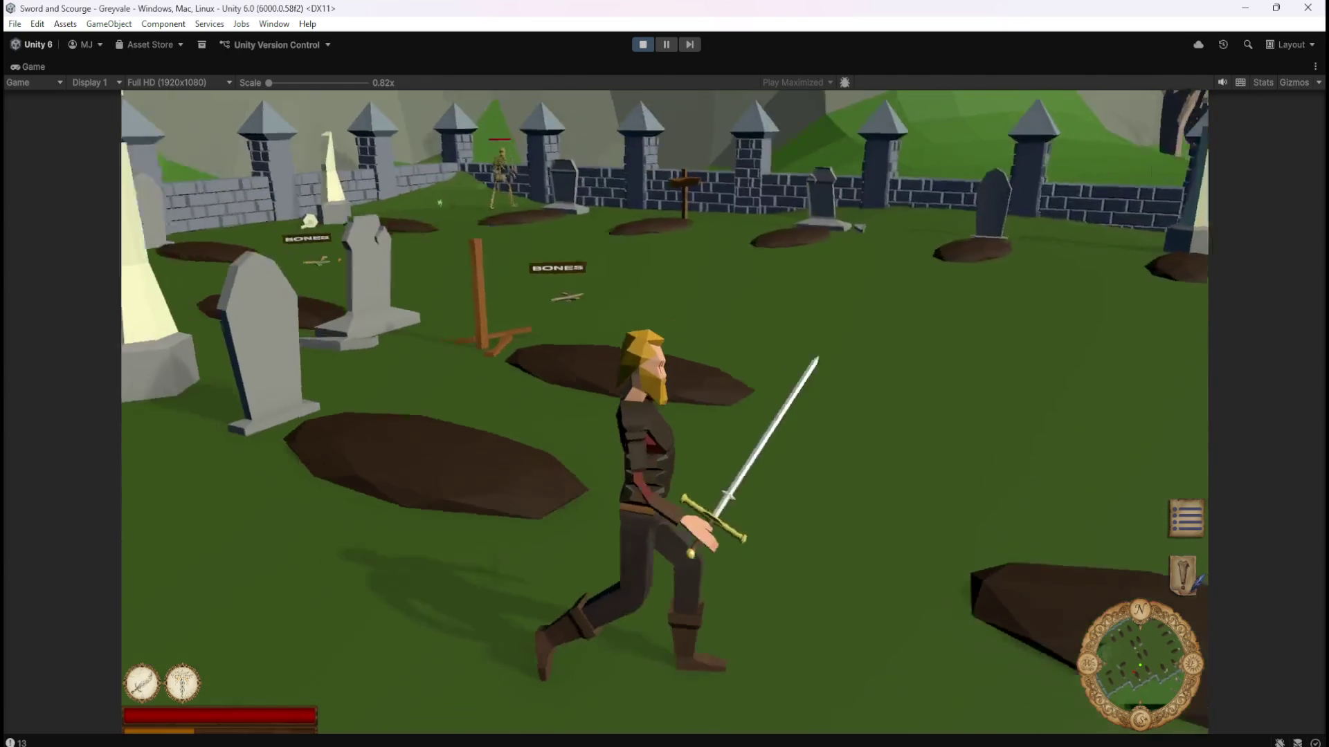
key(w)
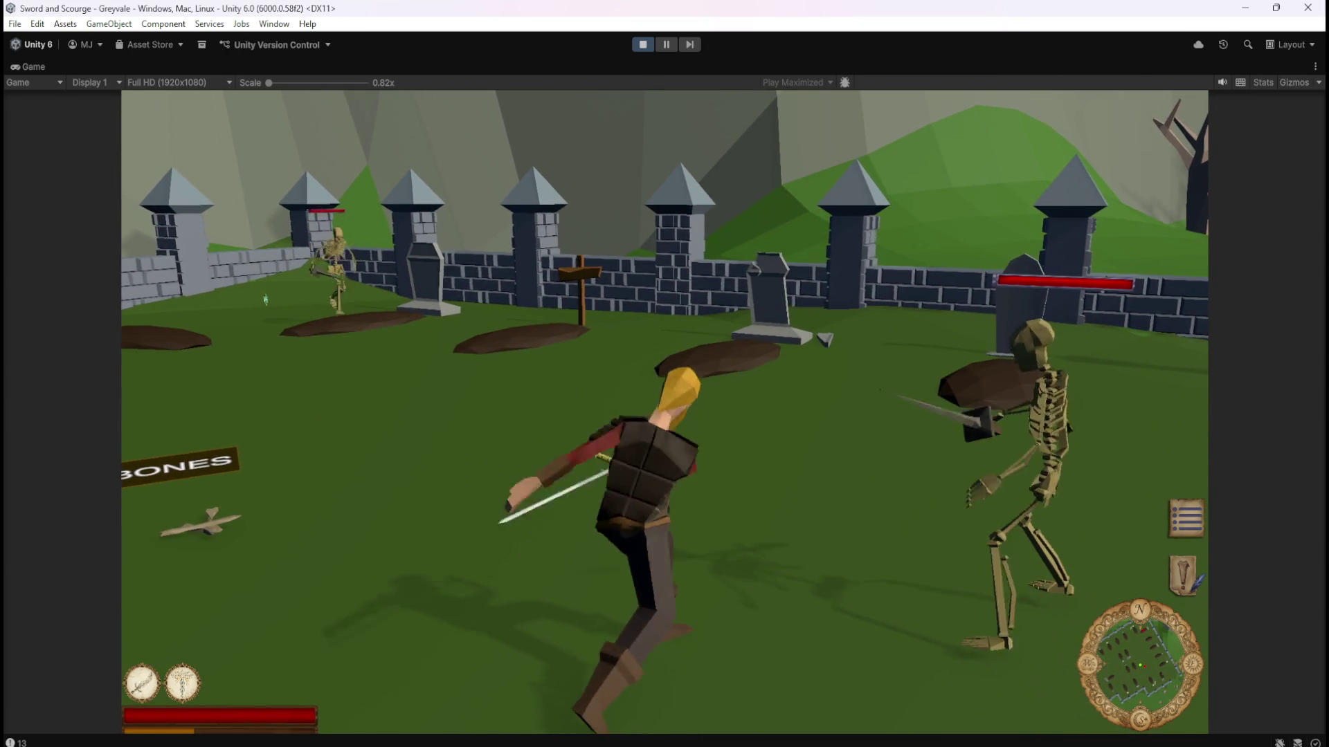
key(1)
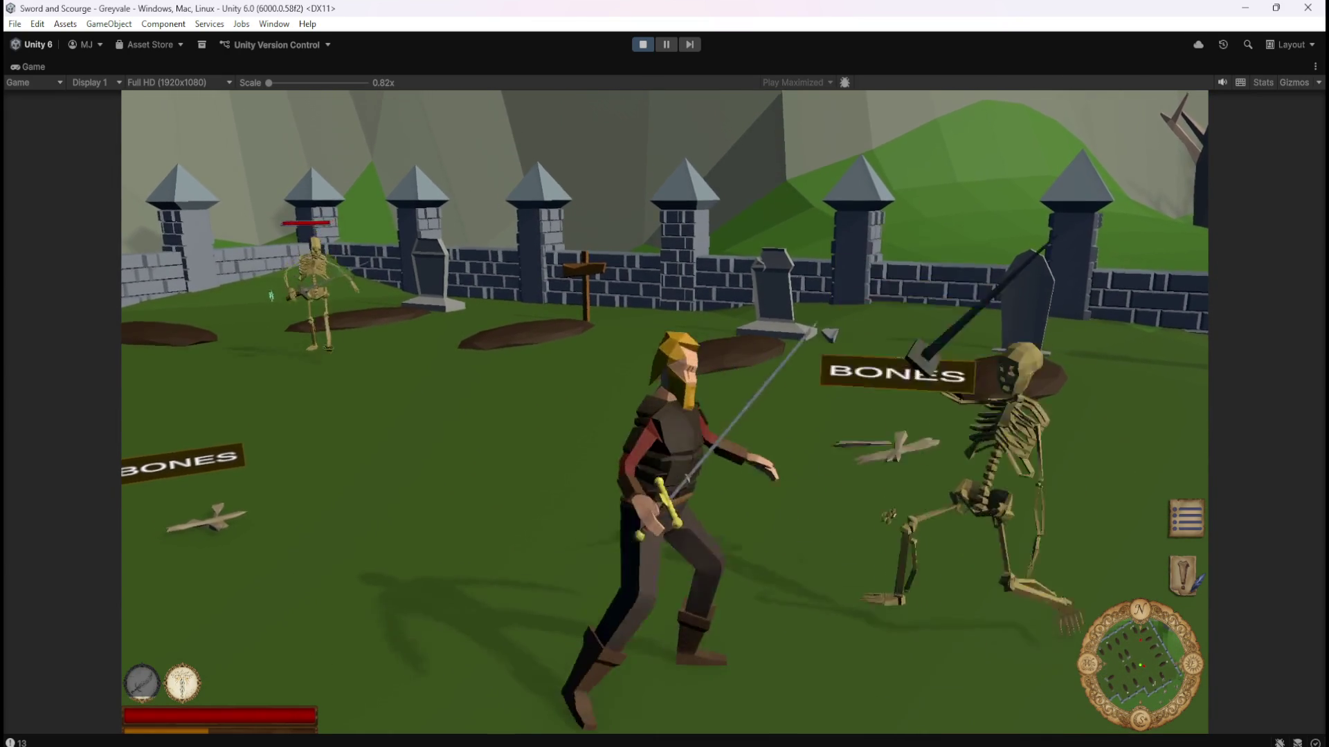
Defeat another skeleton deeper in, then look around at the scattered BONES labels.
key(w)
key(w)
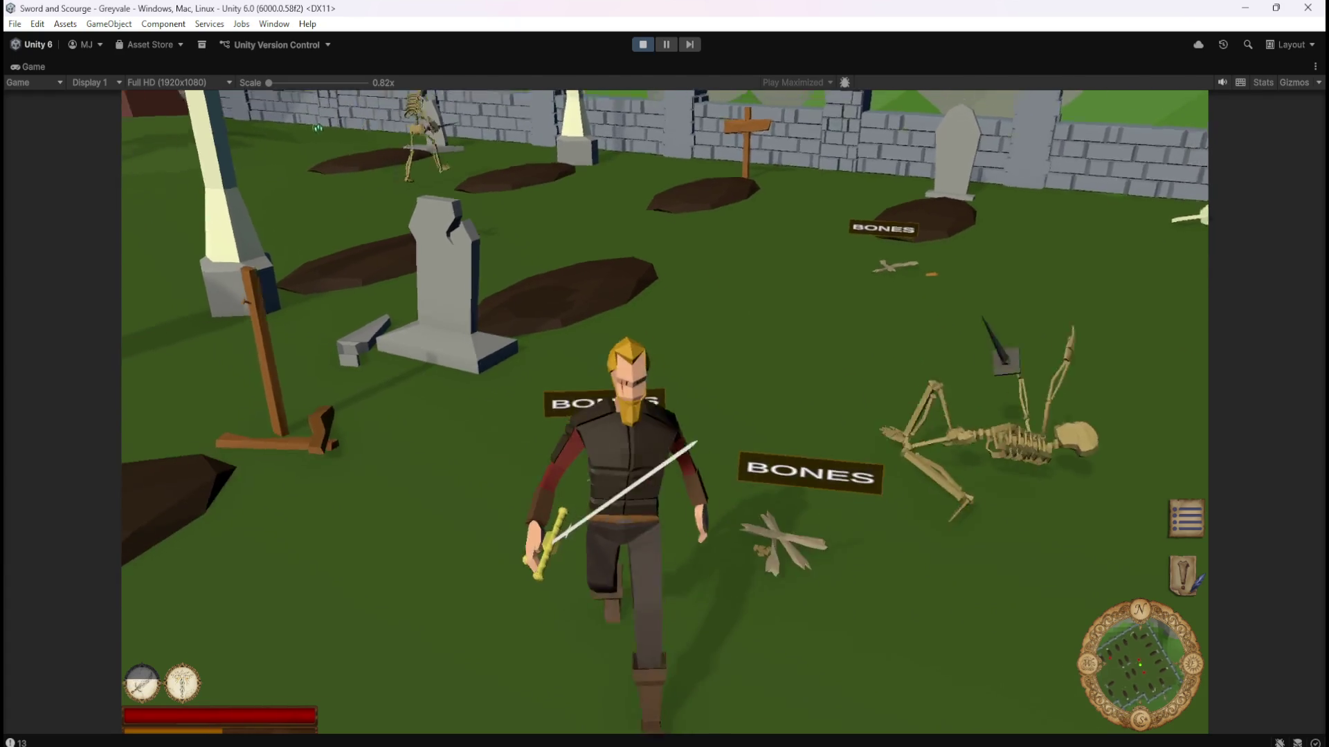
key(w)
key(w)
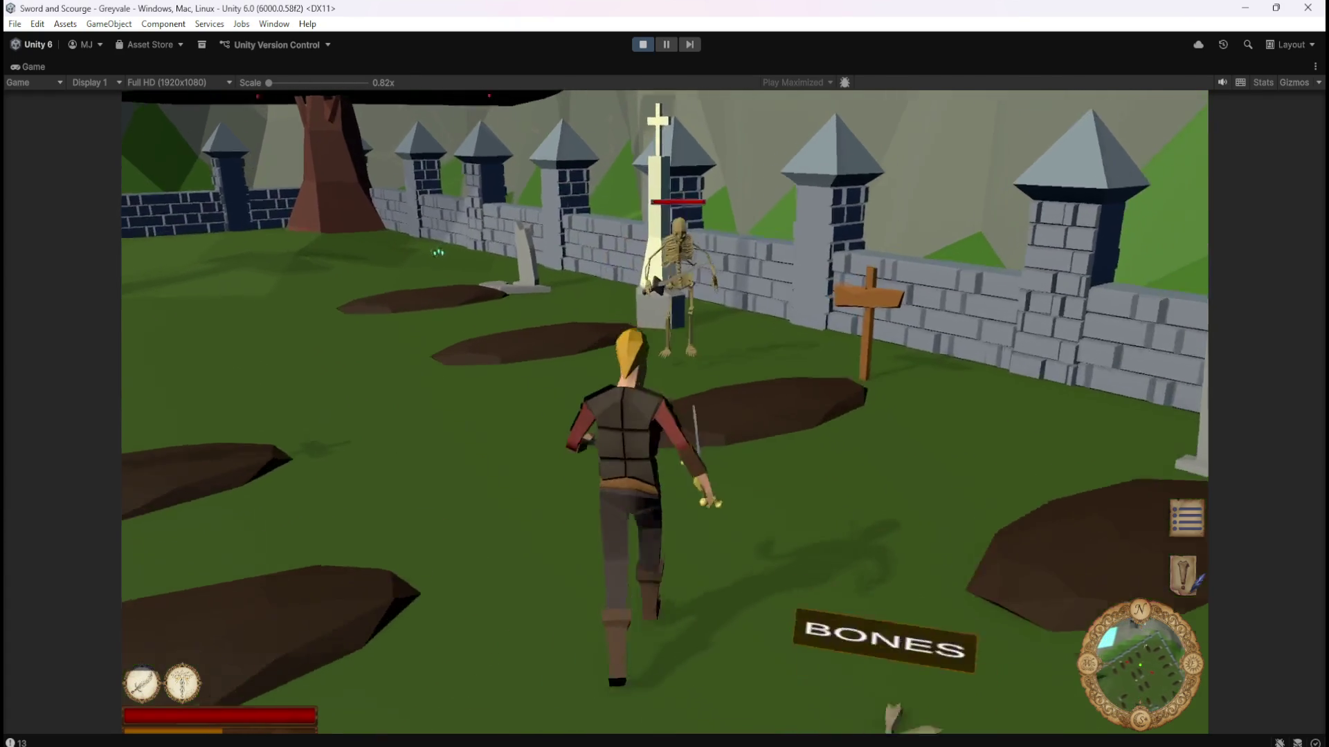
key(w)
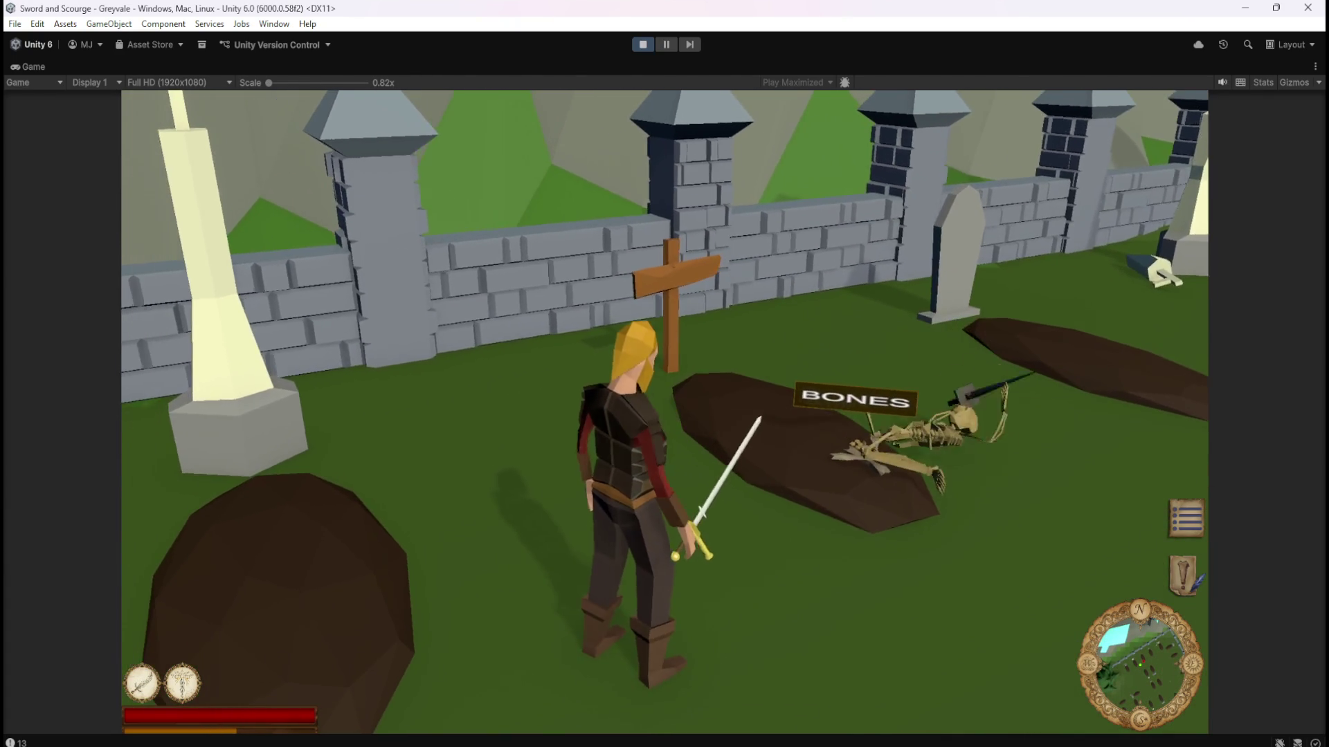
key(w)
key(w)
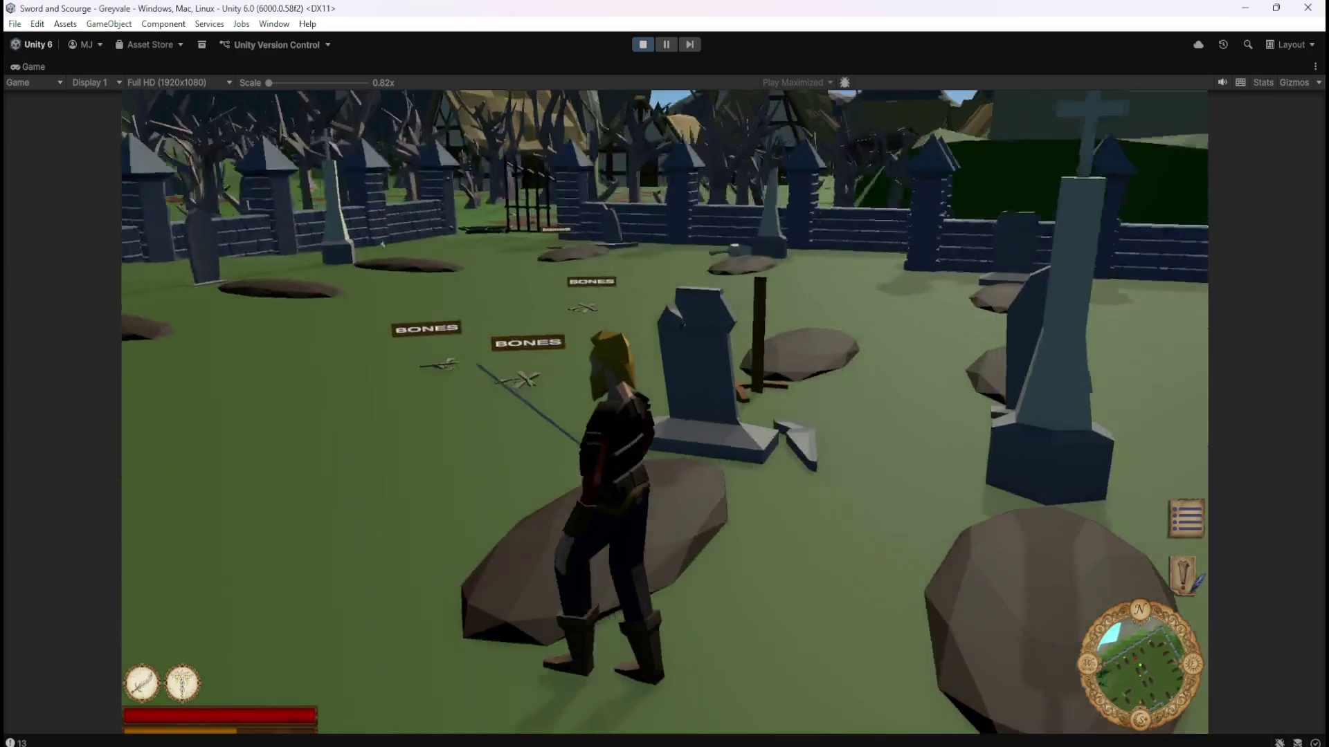
key(w)
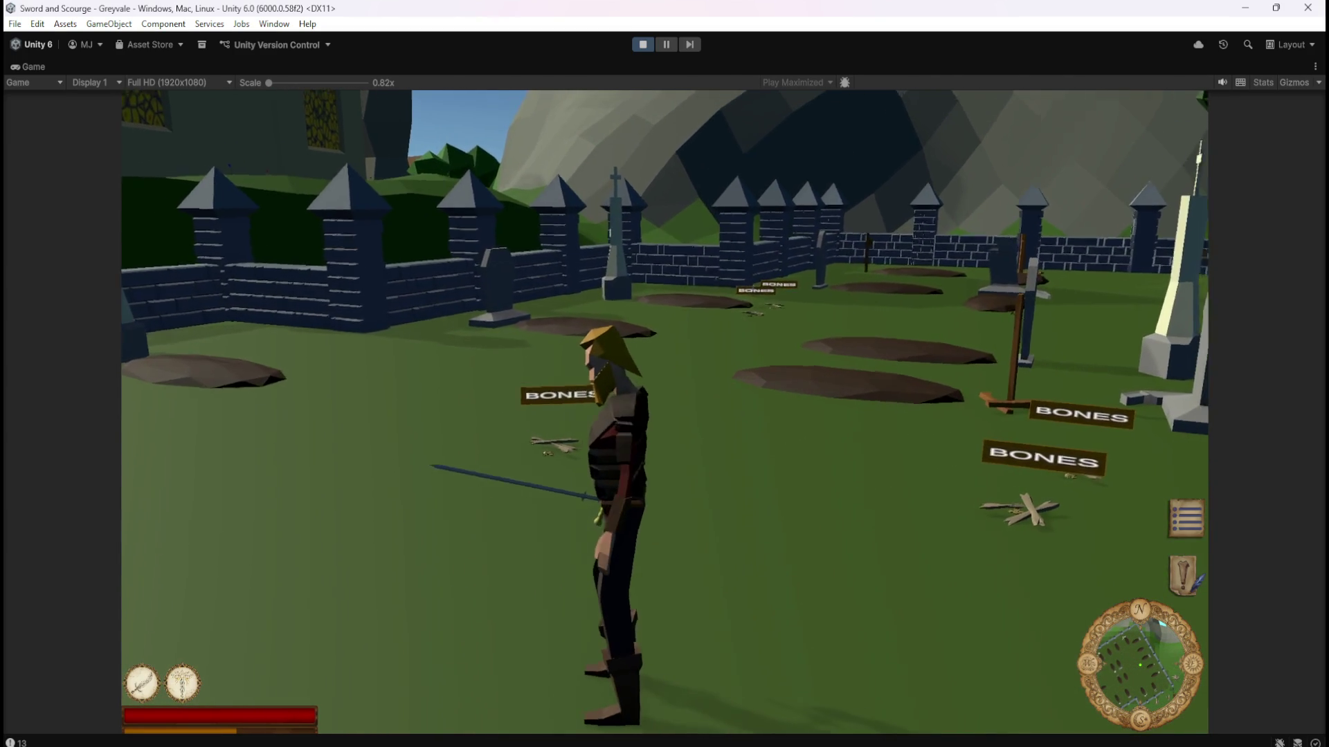
key(w)
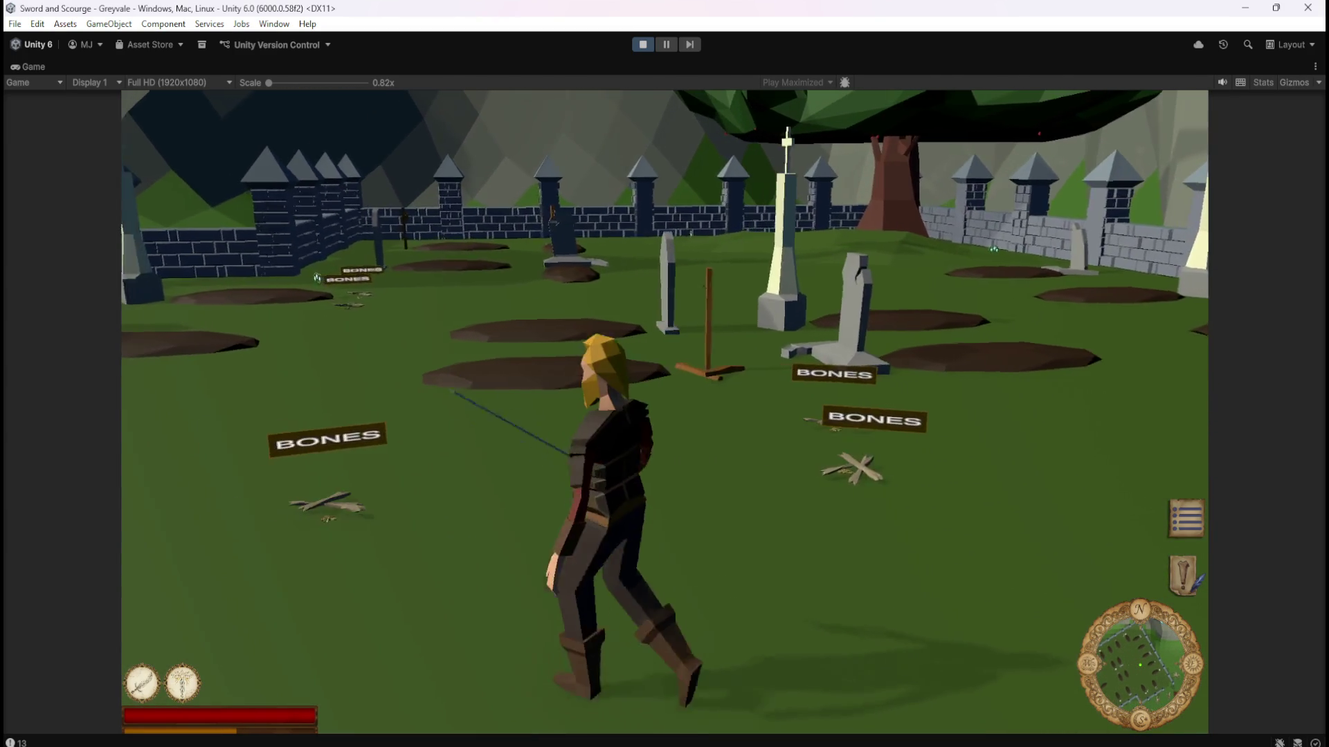
key(w)
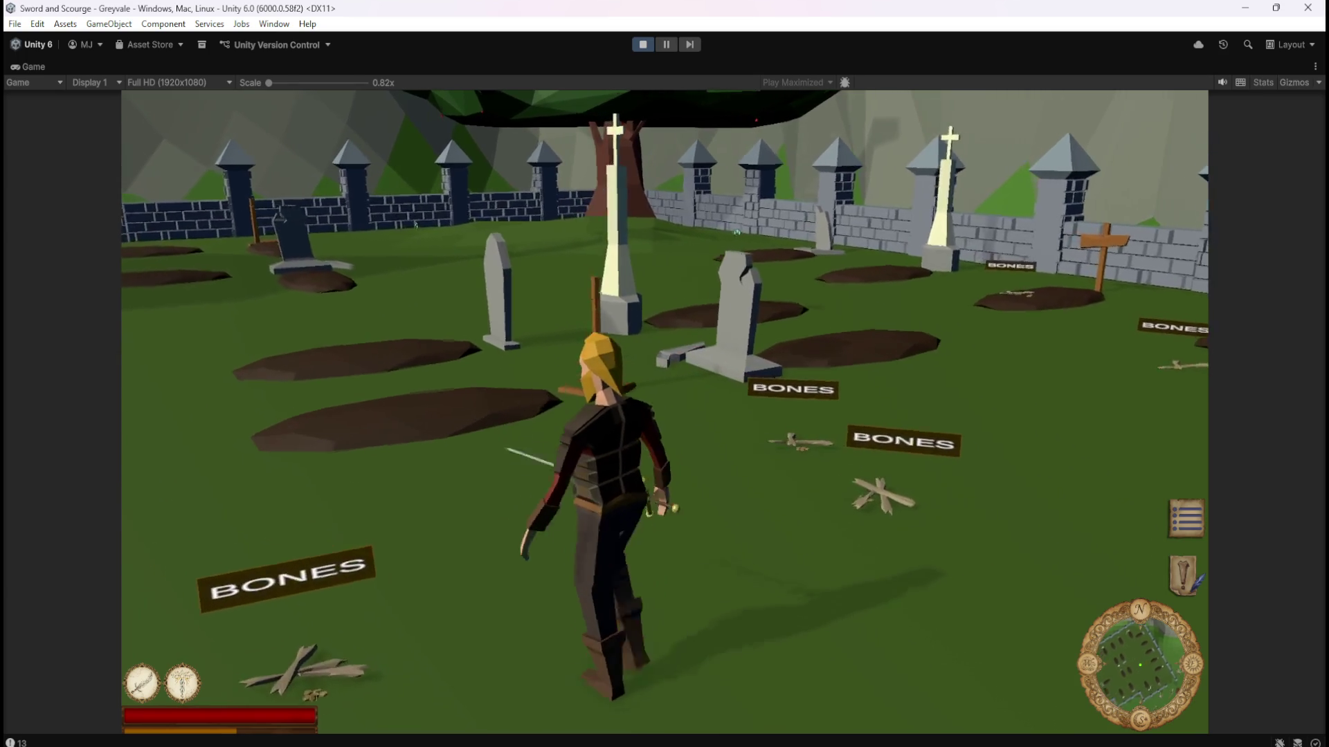
key(s)
key(d)
Kill one more skeleton and approach the second one standing nearby.
key(w)
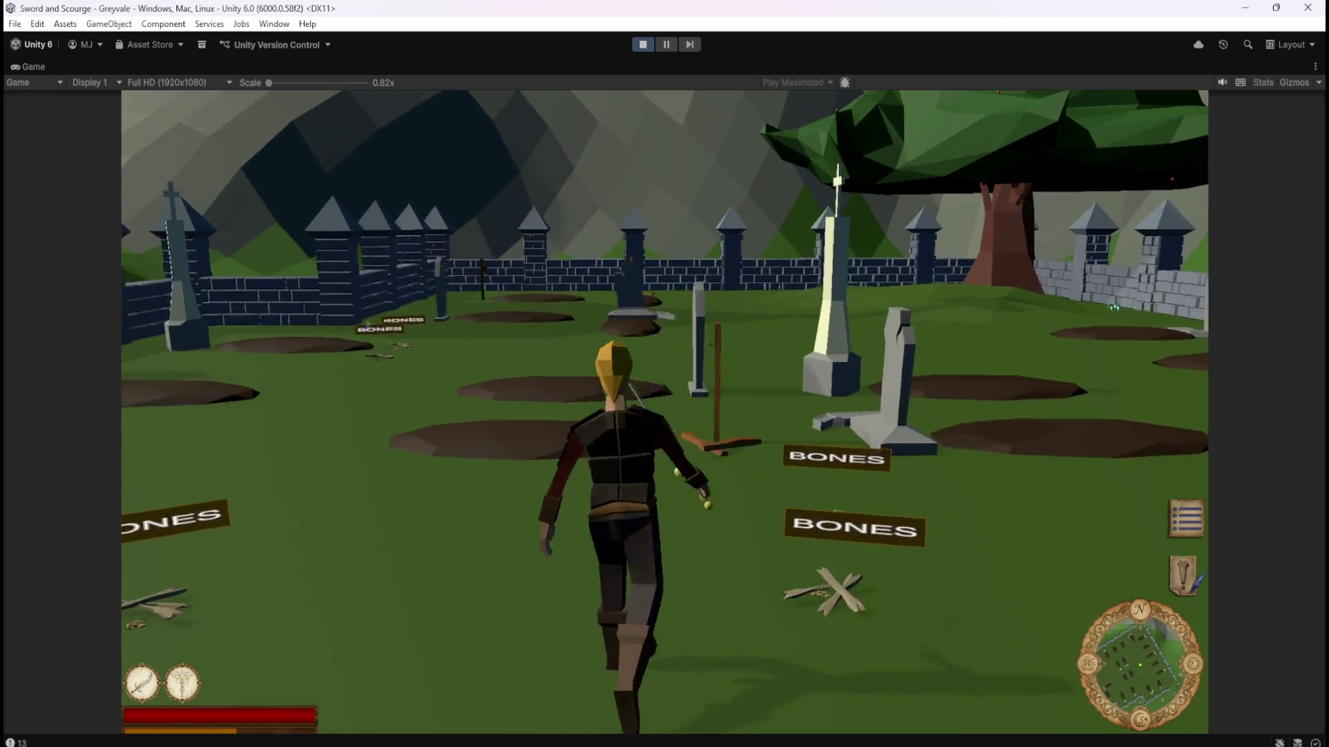
key(w)
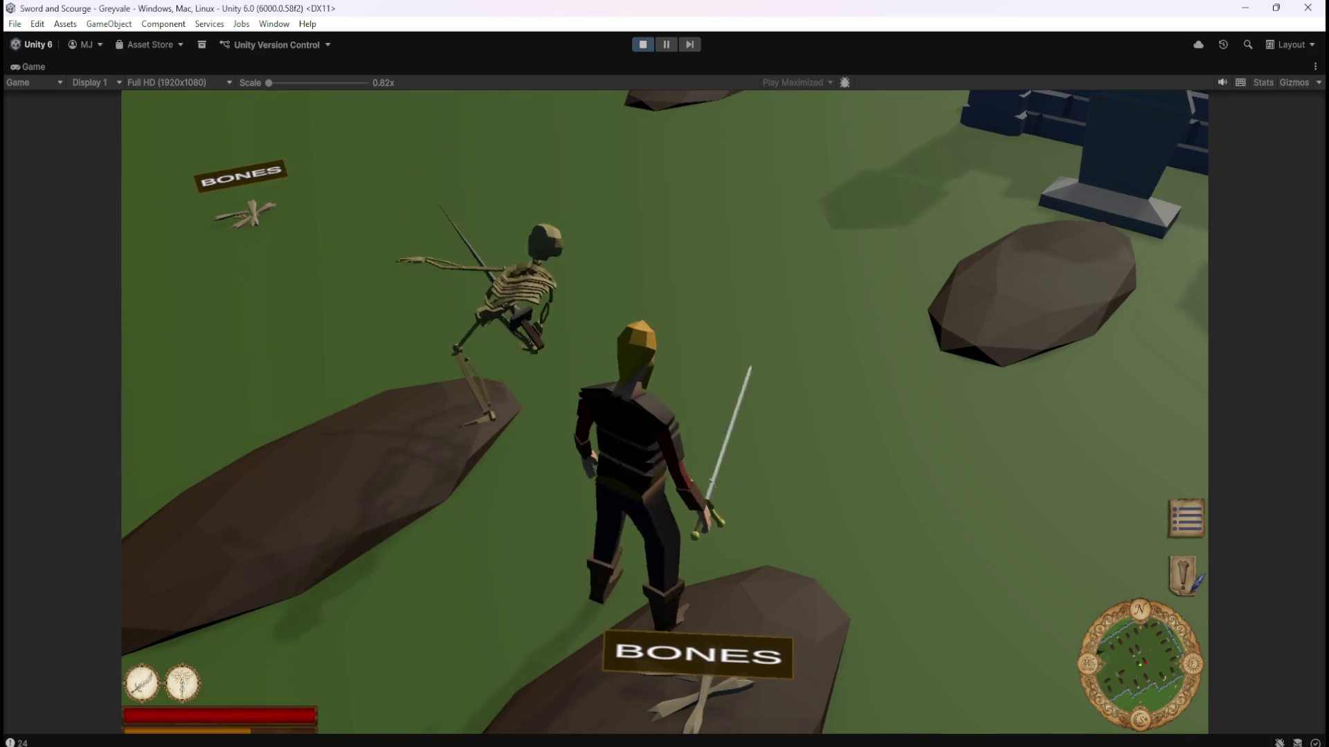
key(w)
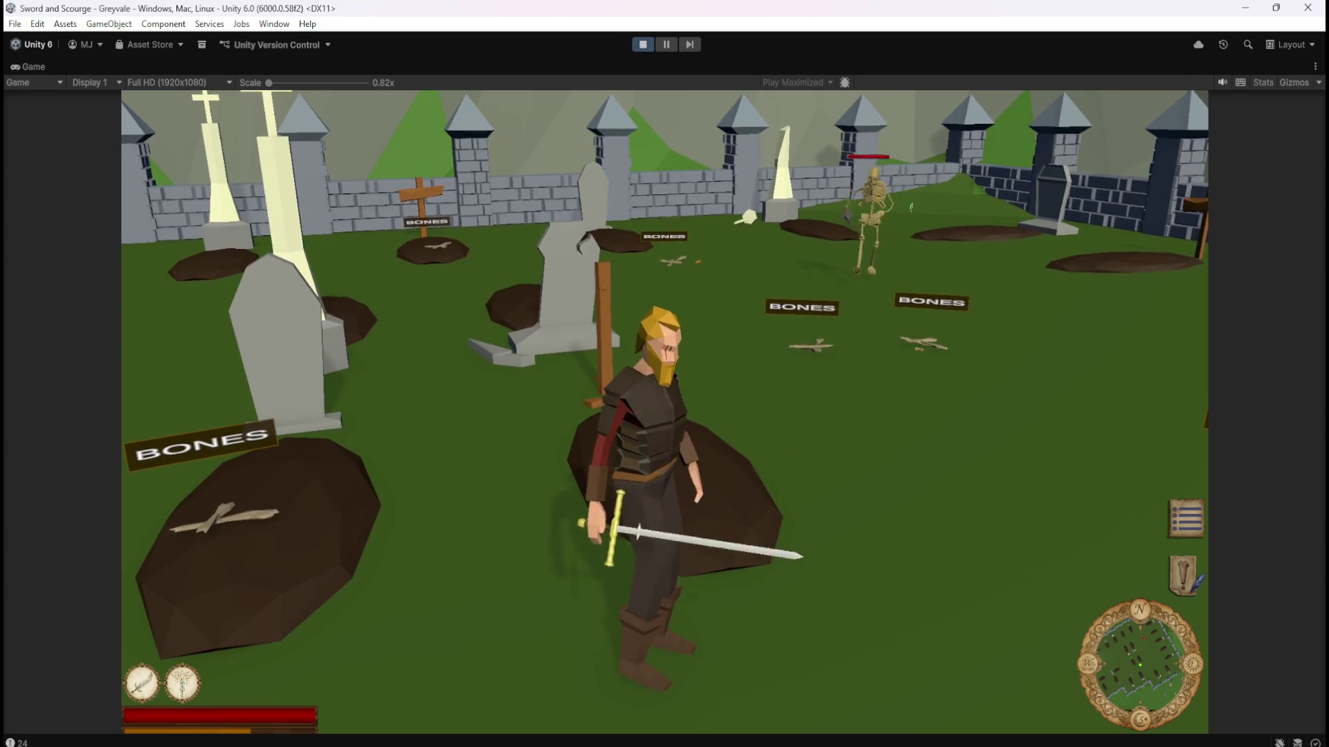
key(w)
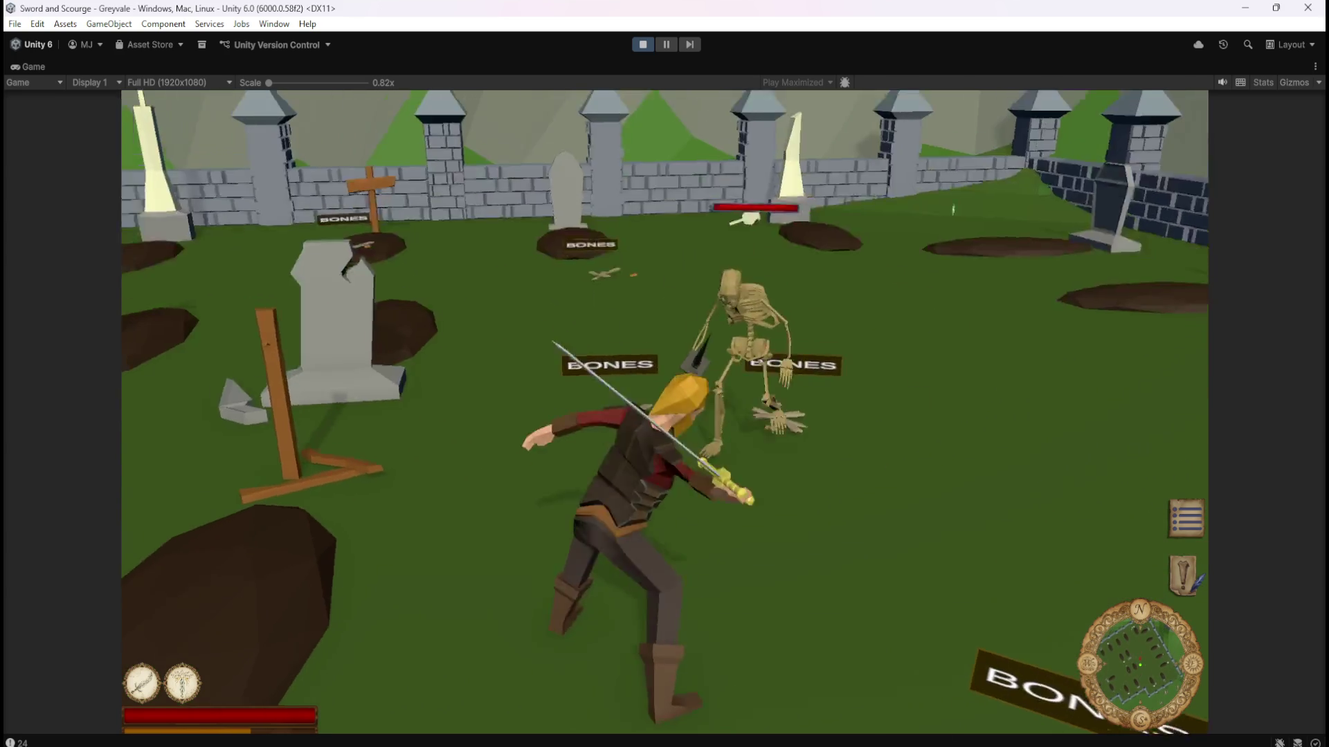
key(w)
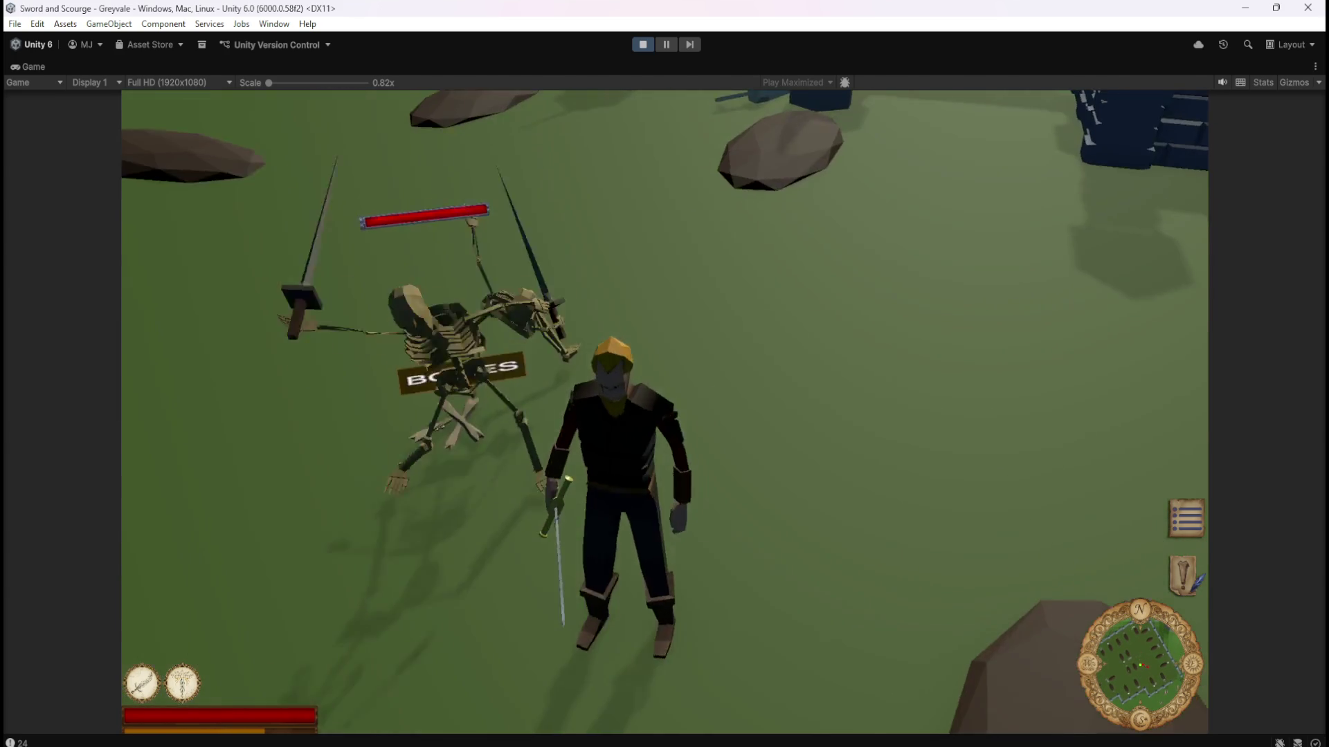
key(w)
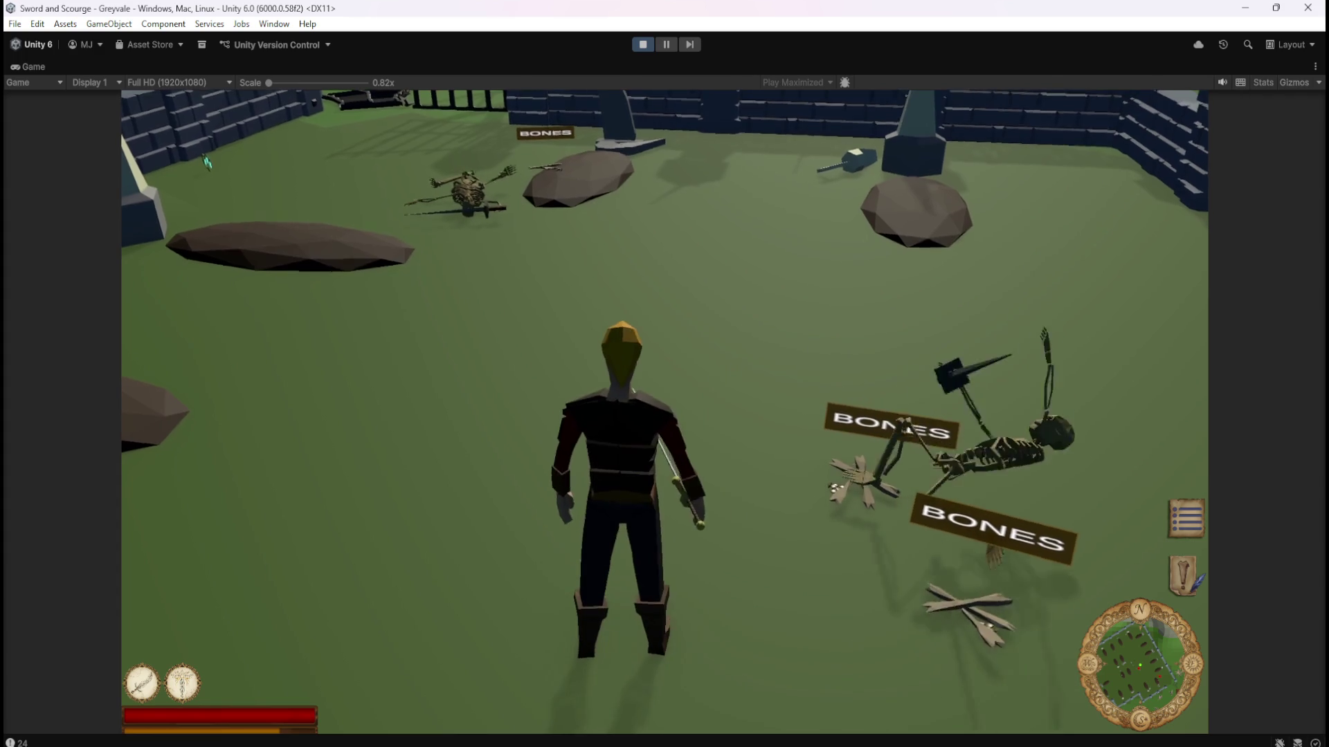
key(w)
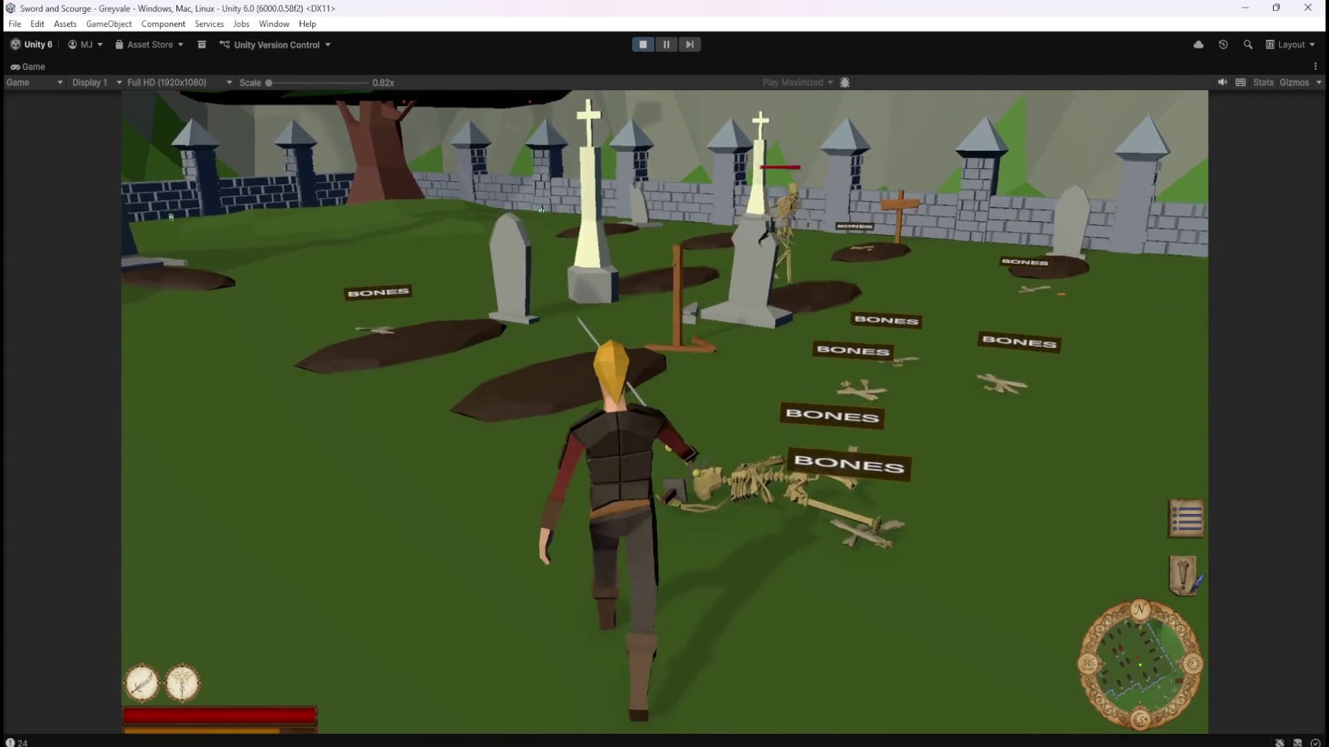
Kill the standing skeleton and circle the view to check the BONES labels from several sides.
key(w)
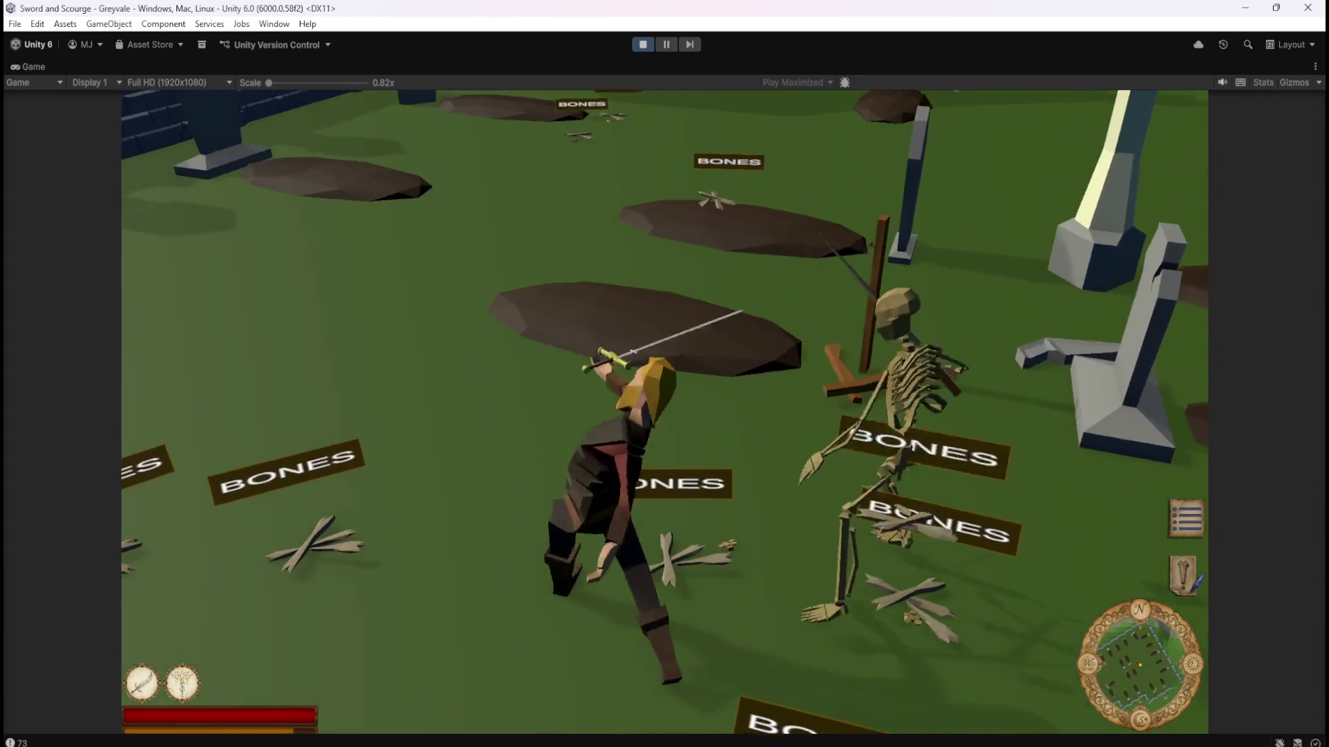
key(s)
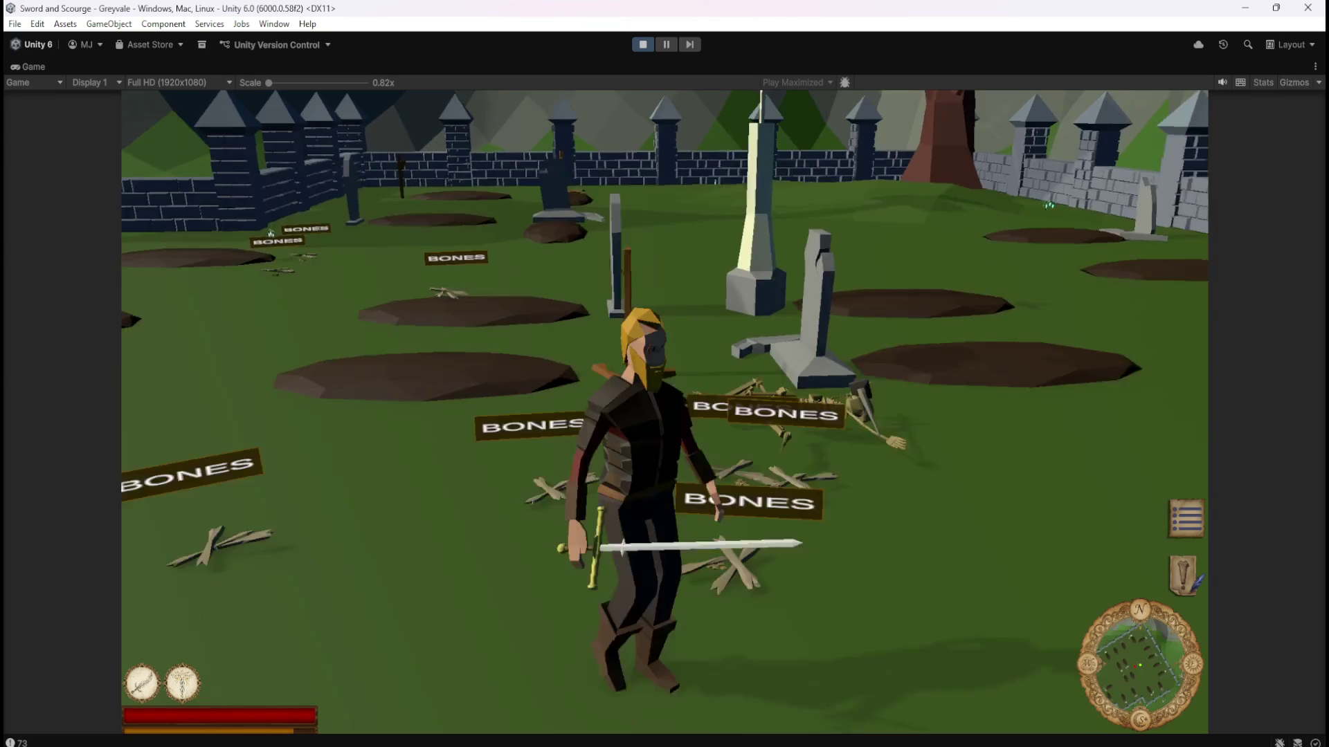
key(a)
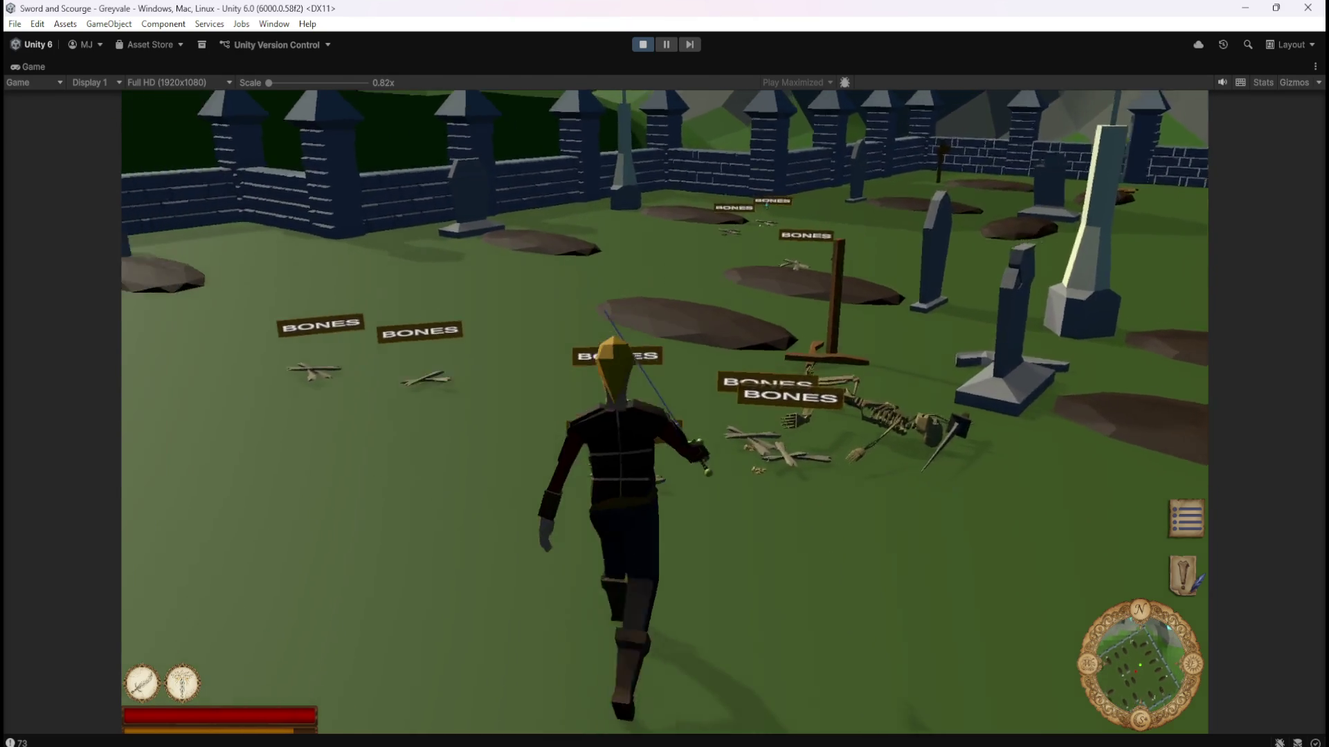
key(s)
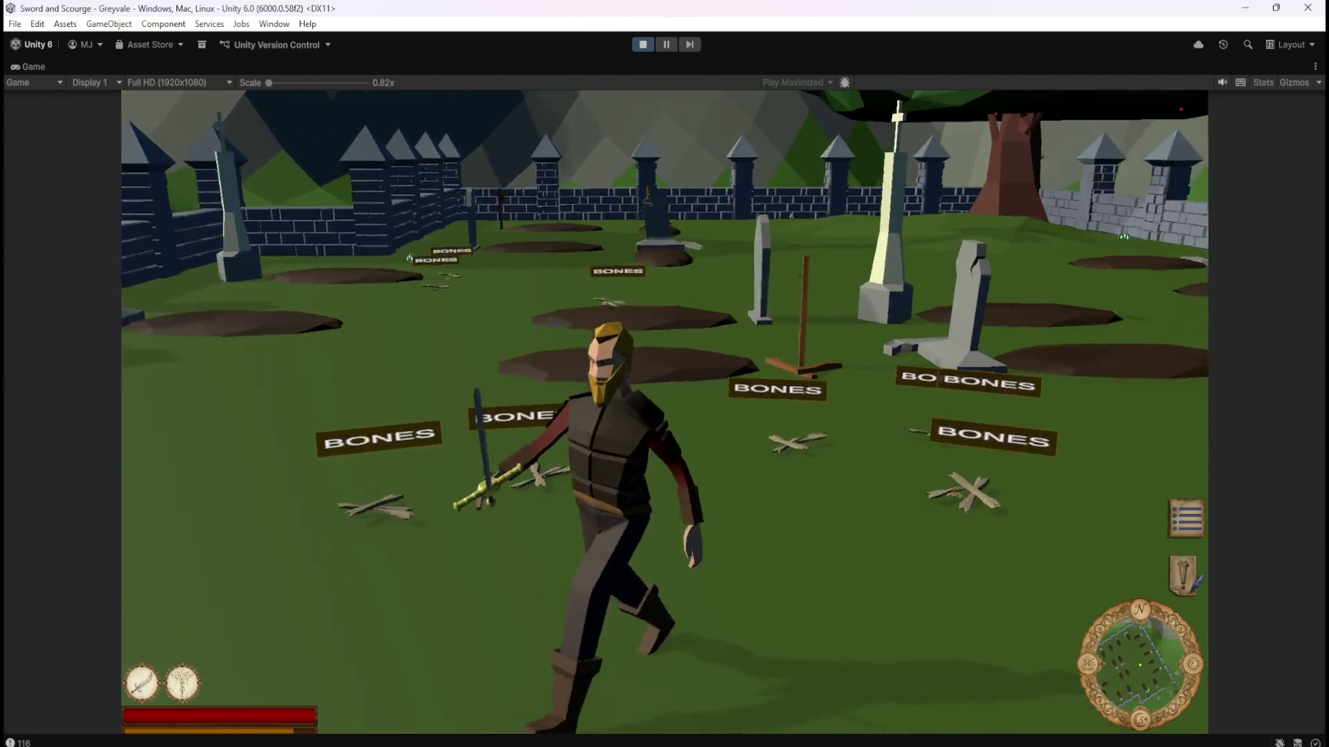
key(w)
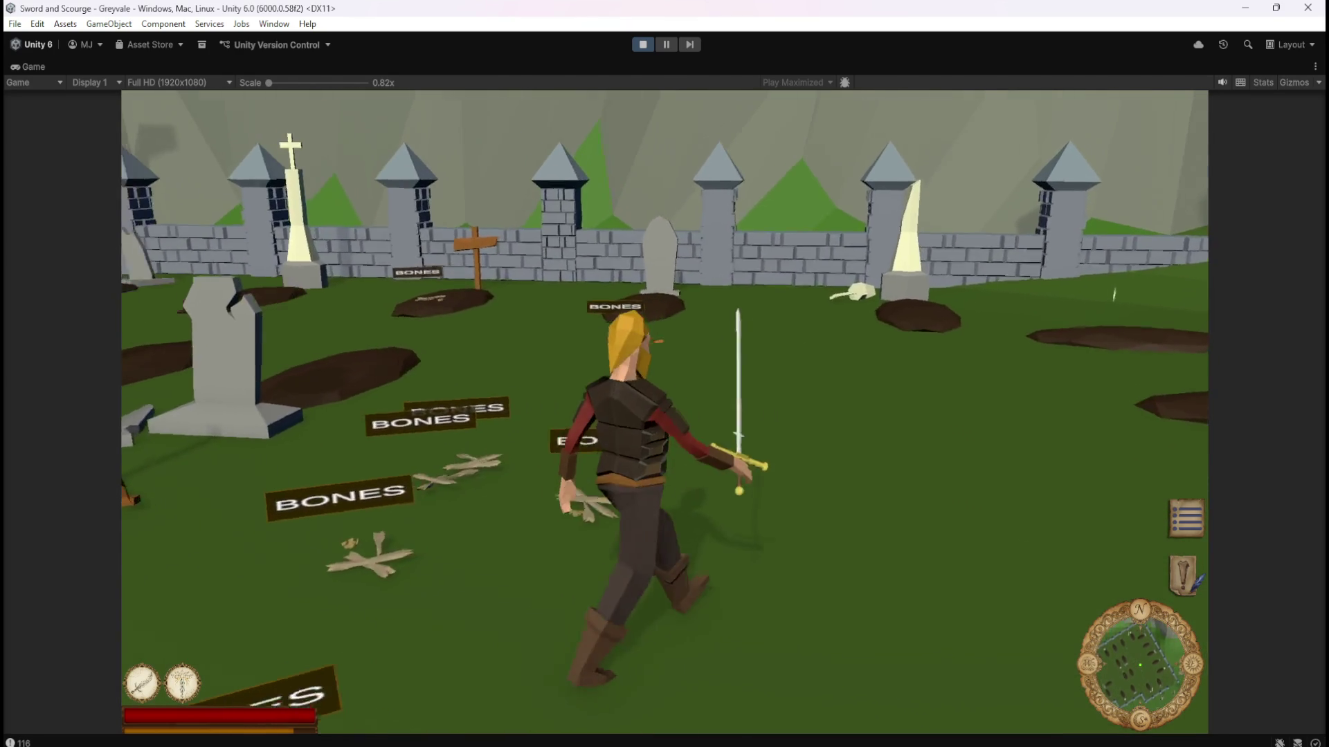
key(a)
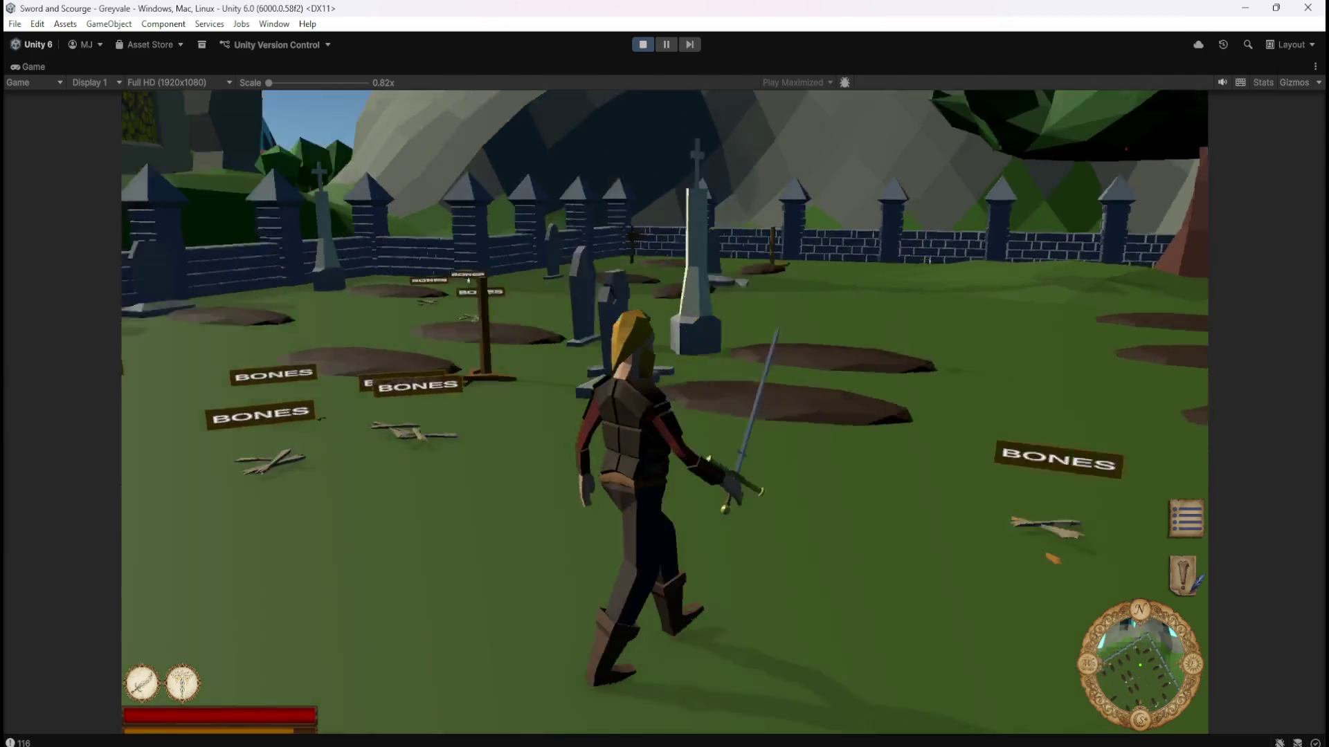
key(d)
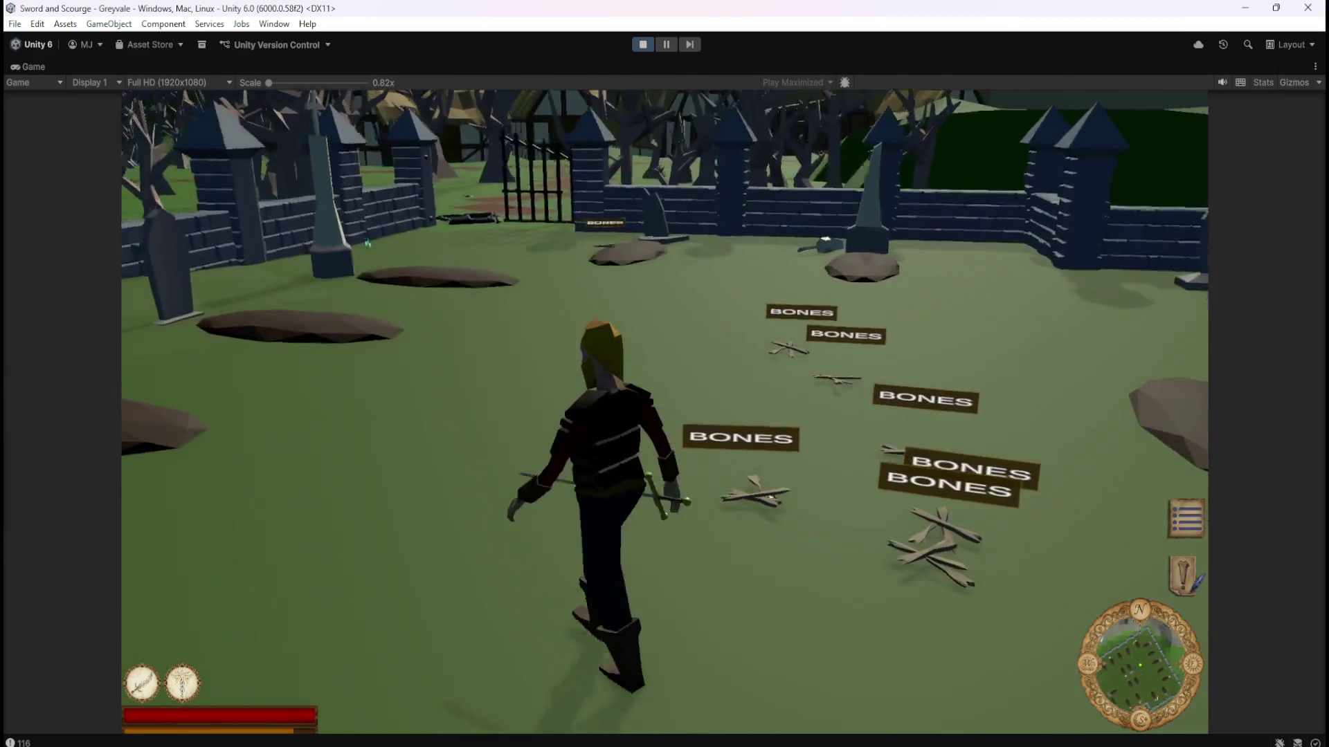
key(d)
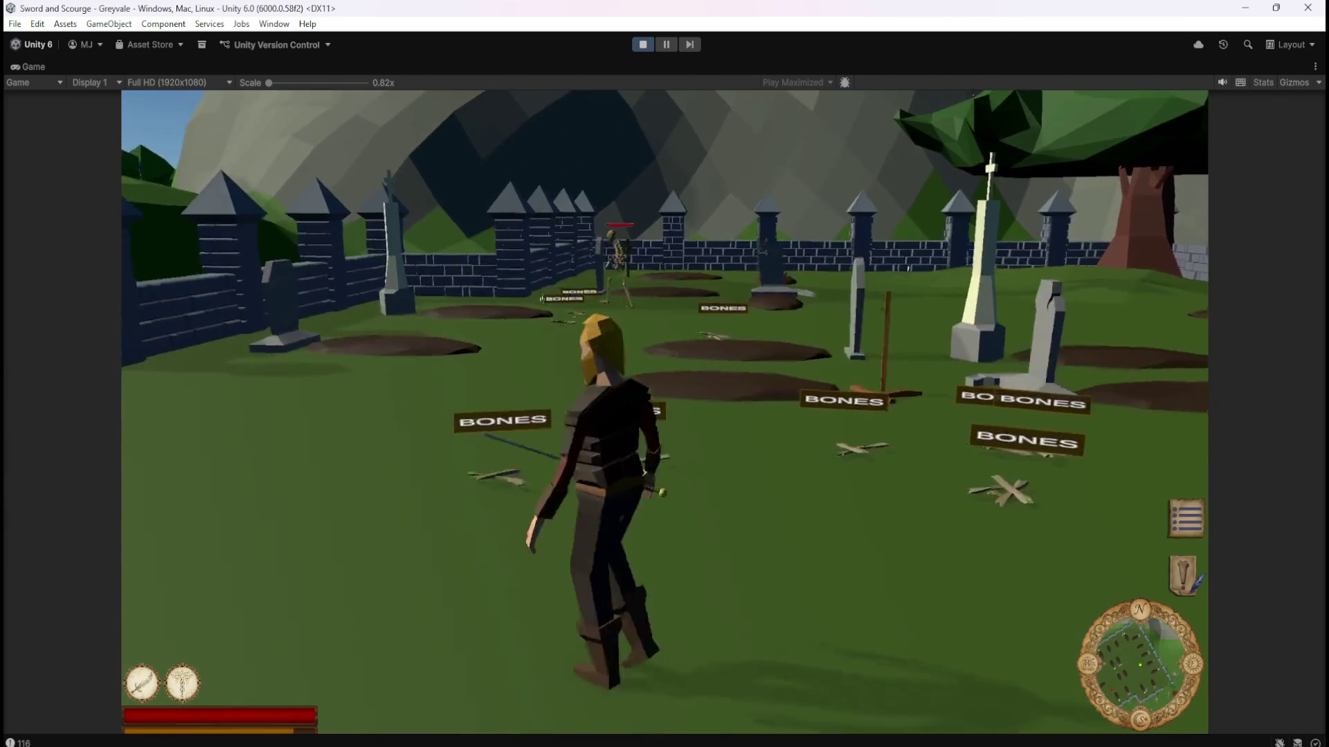
Attack another skeleton near the graves and walk back across the graveyard.
key(w)
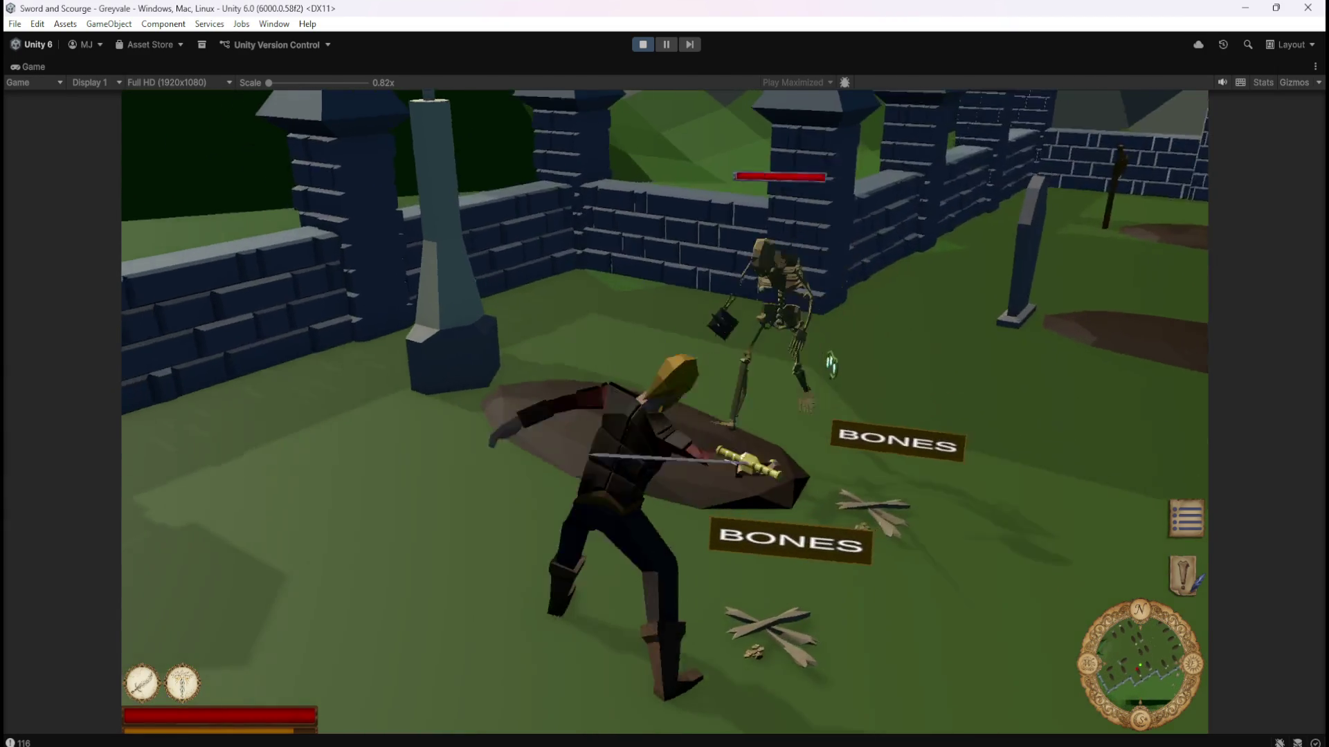
key(d)
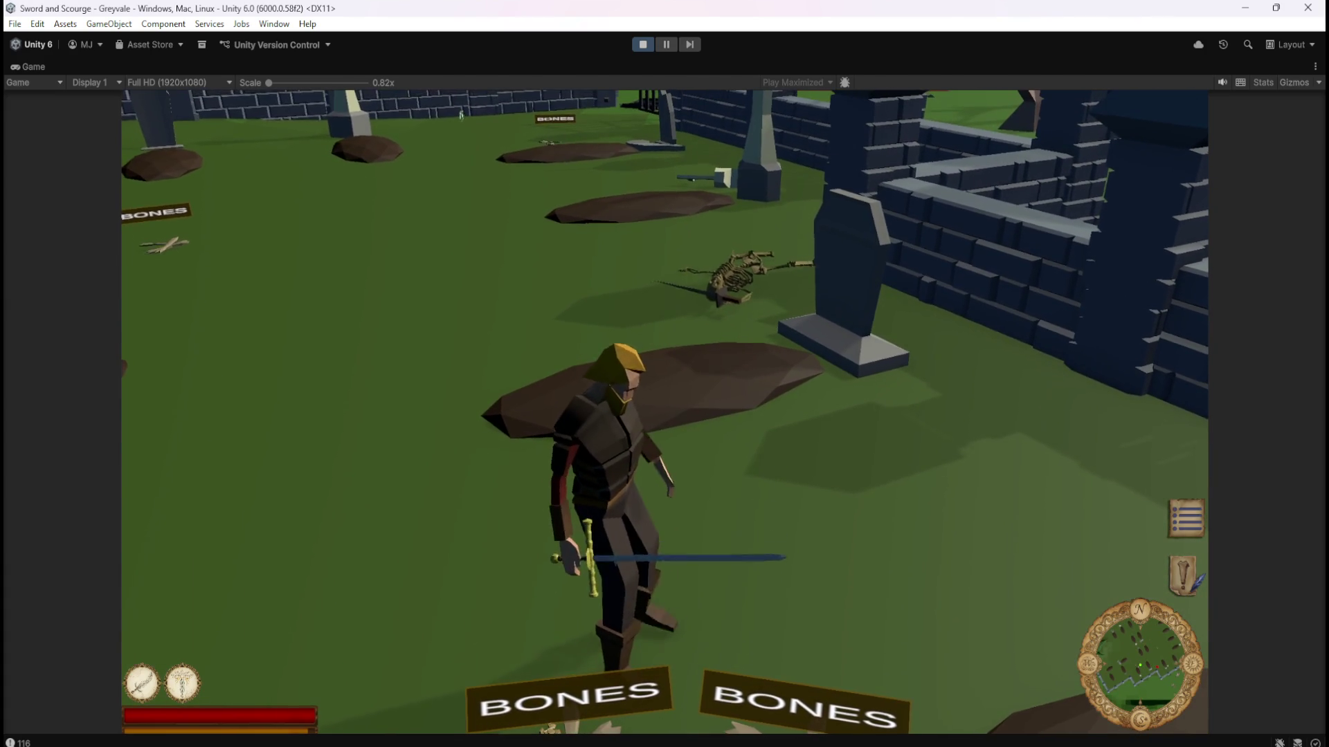
key(d)
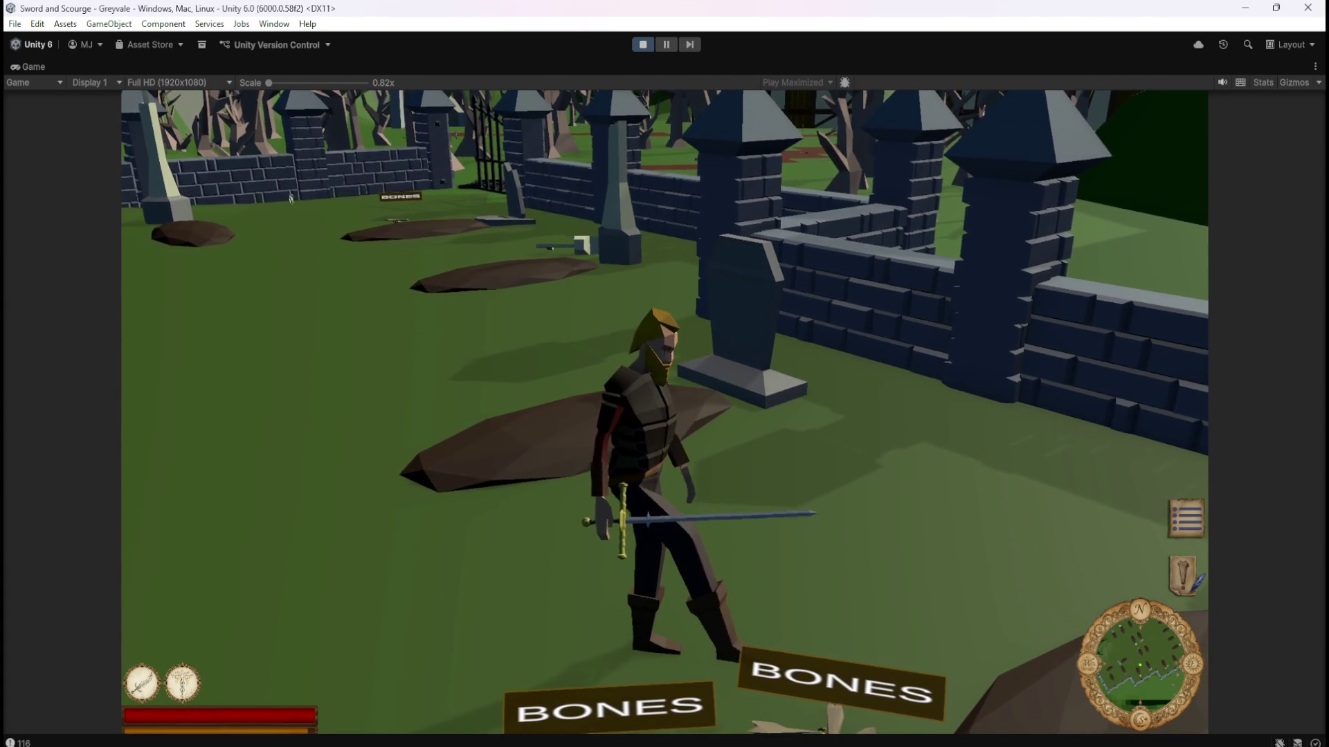
key(d)
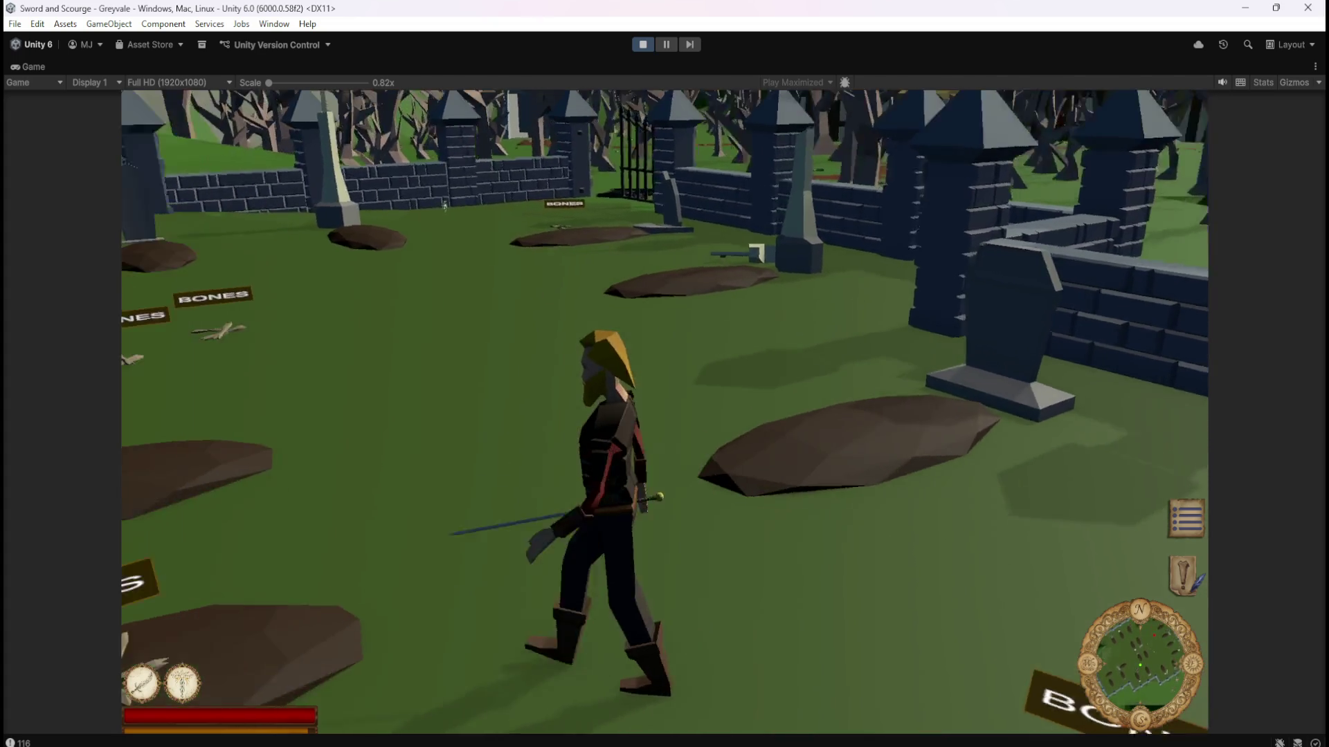
key(a)
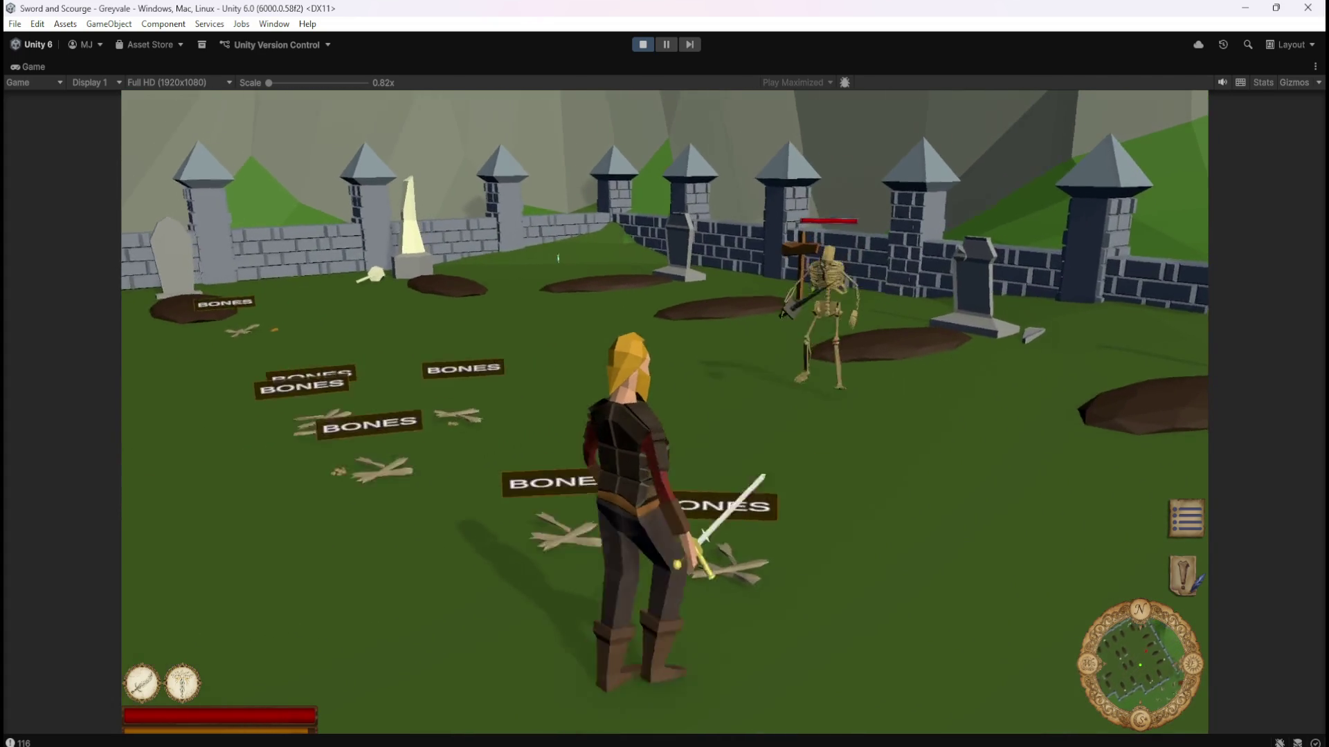
key(s)
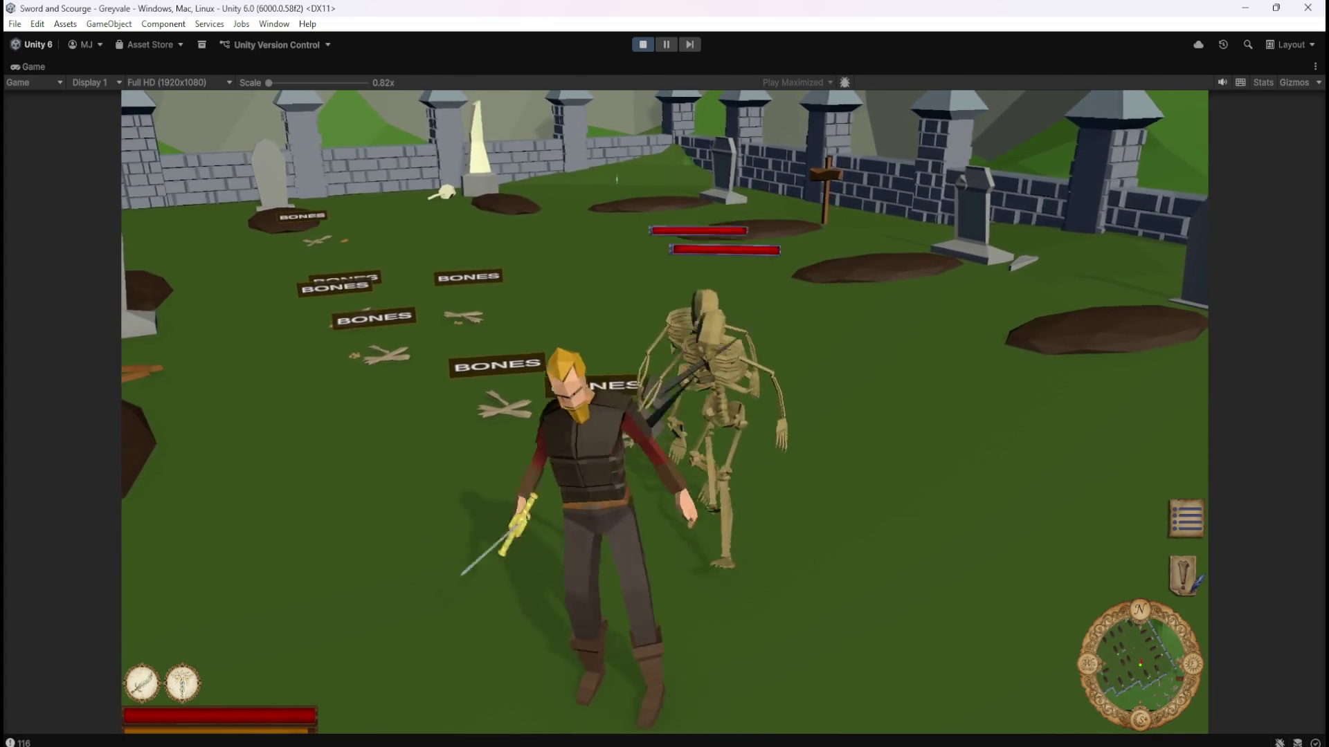
Fight the remaining skeletons until another one drops a BONES-labelled pile.
key(d)
key(1)
key(w)
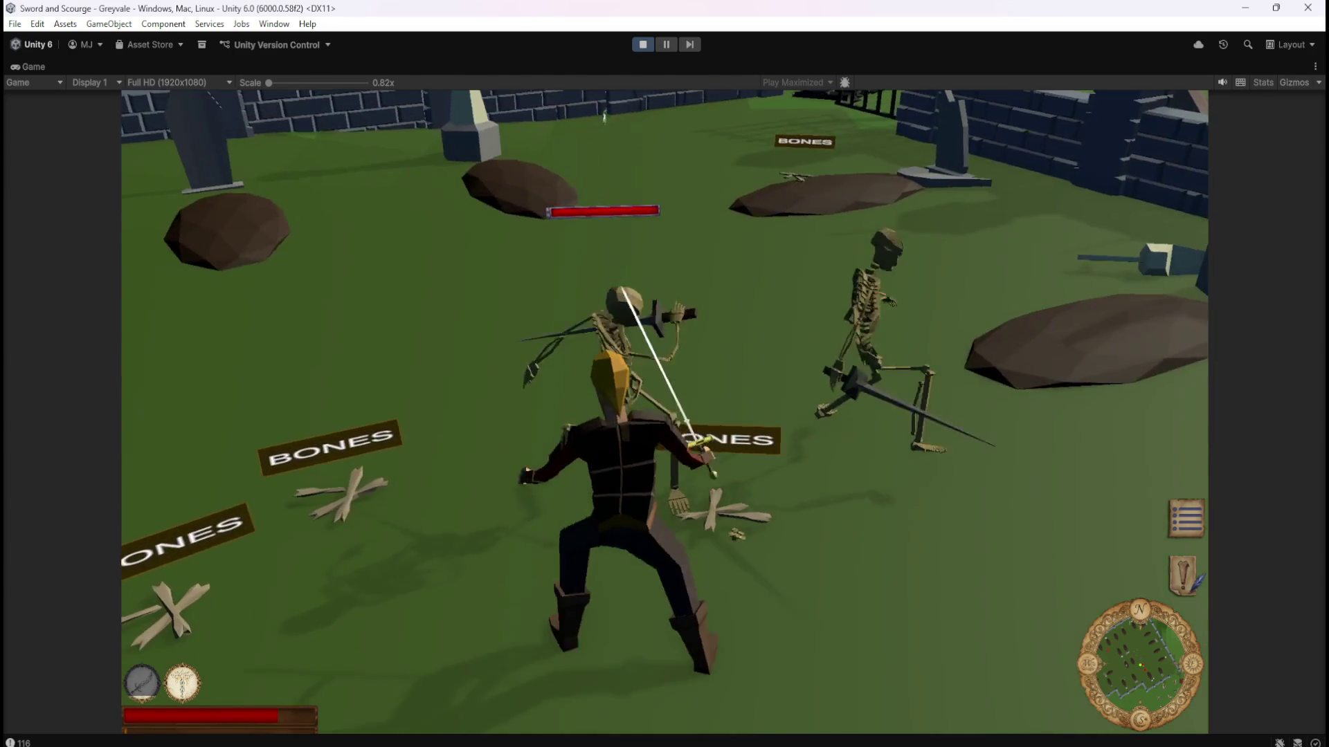
key(a)
key(w)
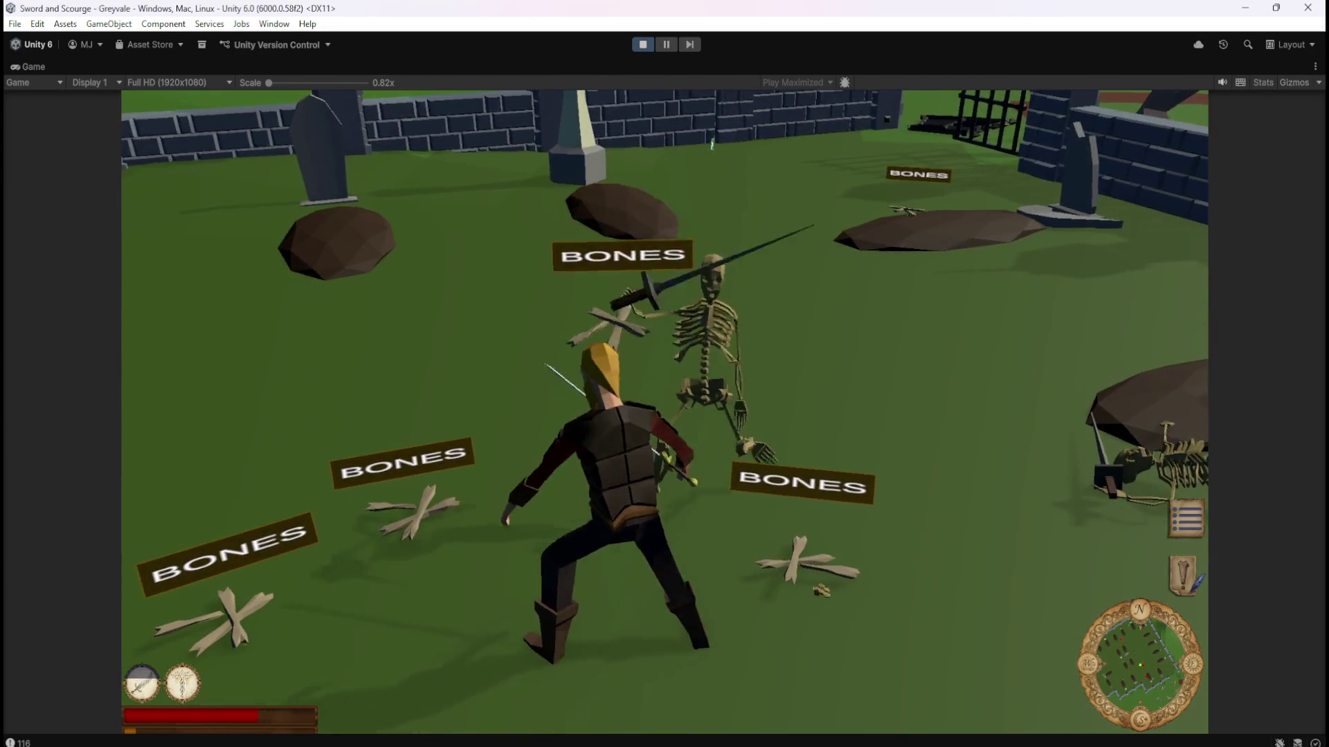
key(w)
key(w)
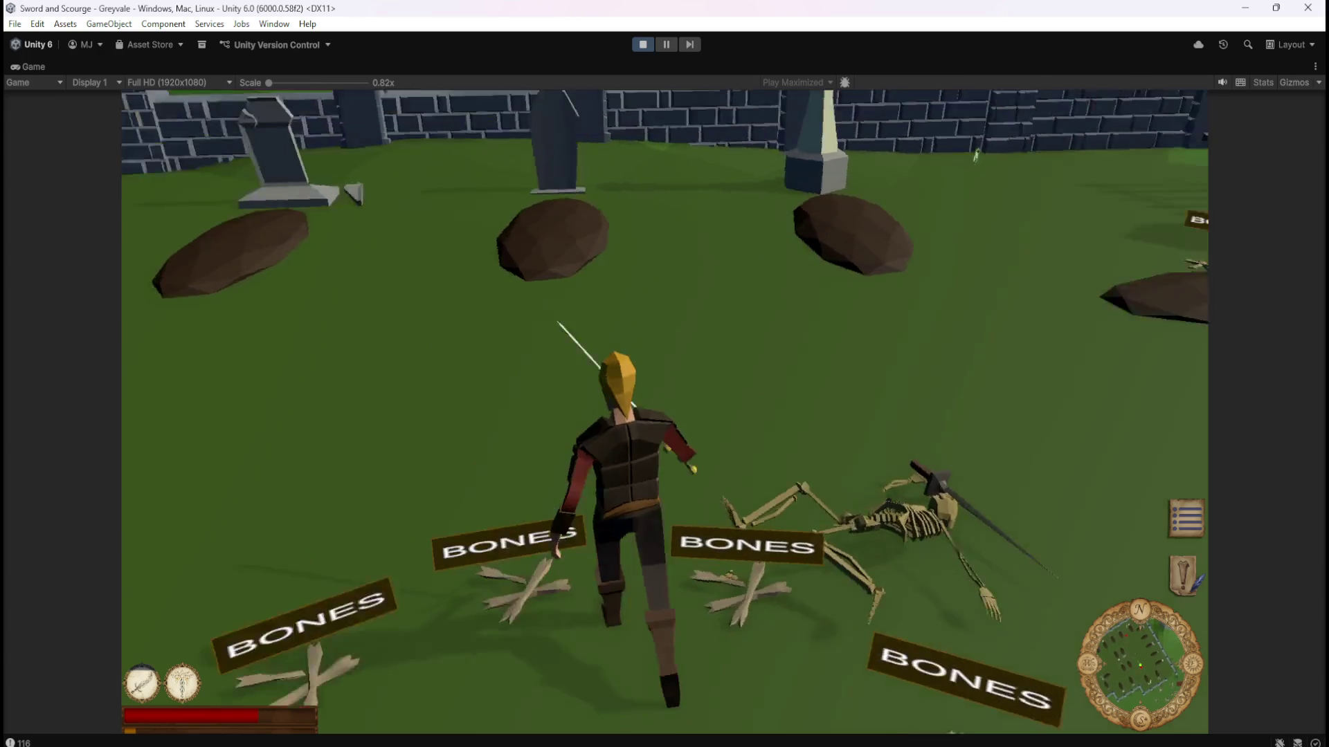
key(w)
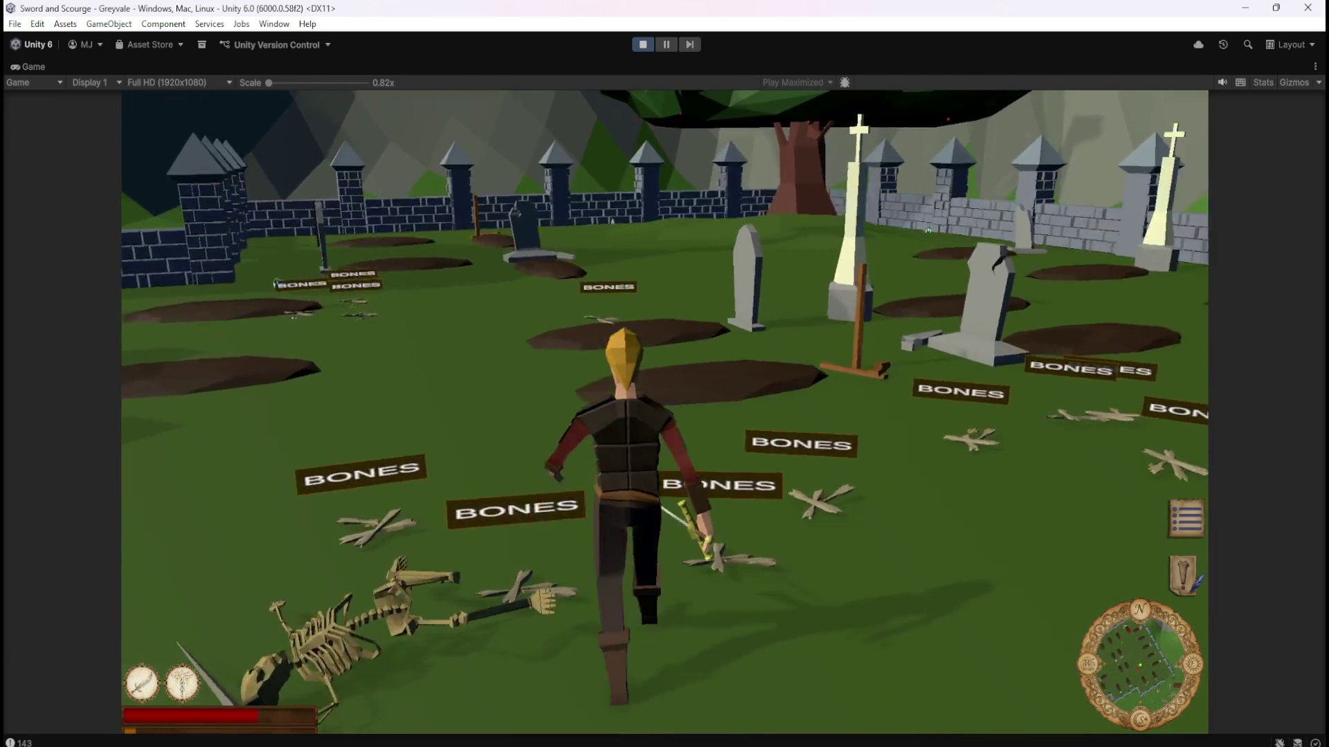
key(w)
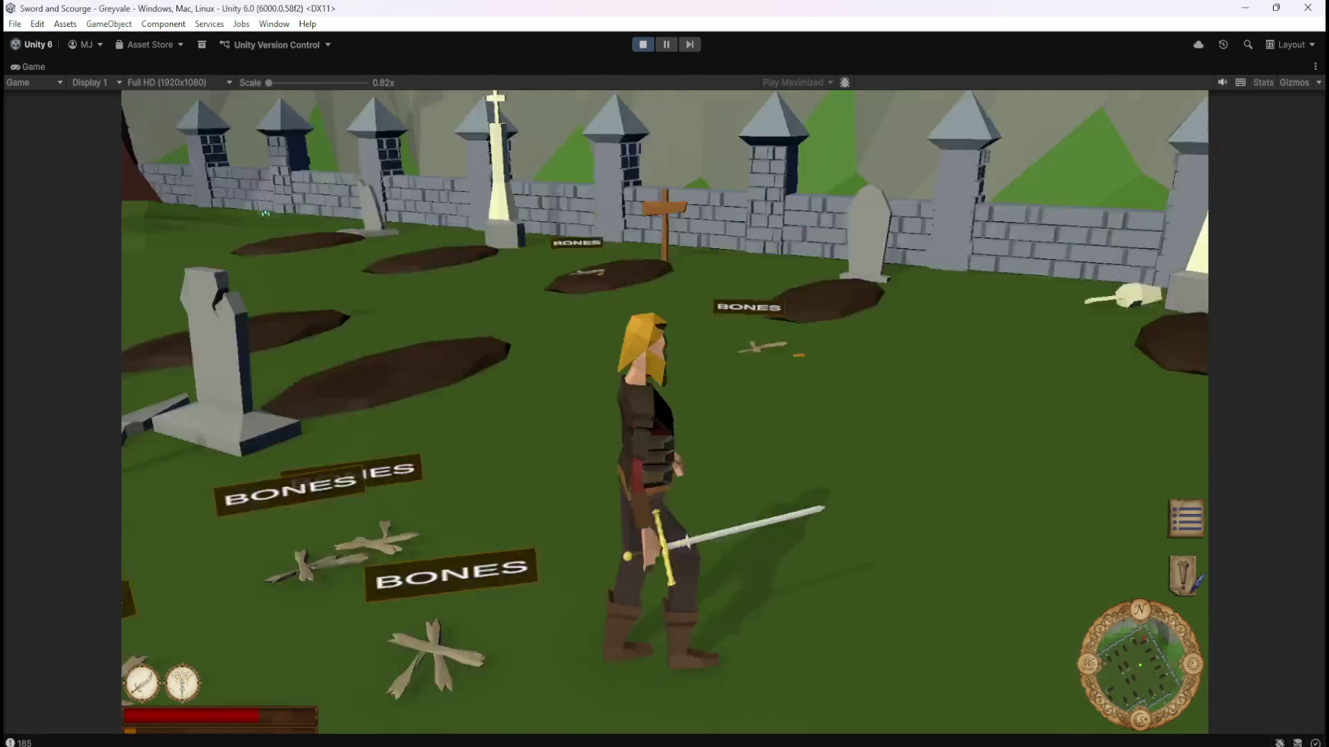
key(w)
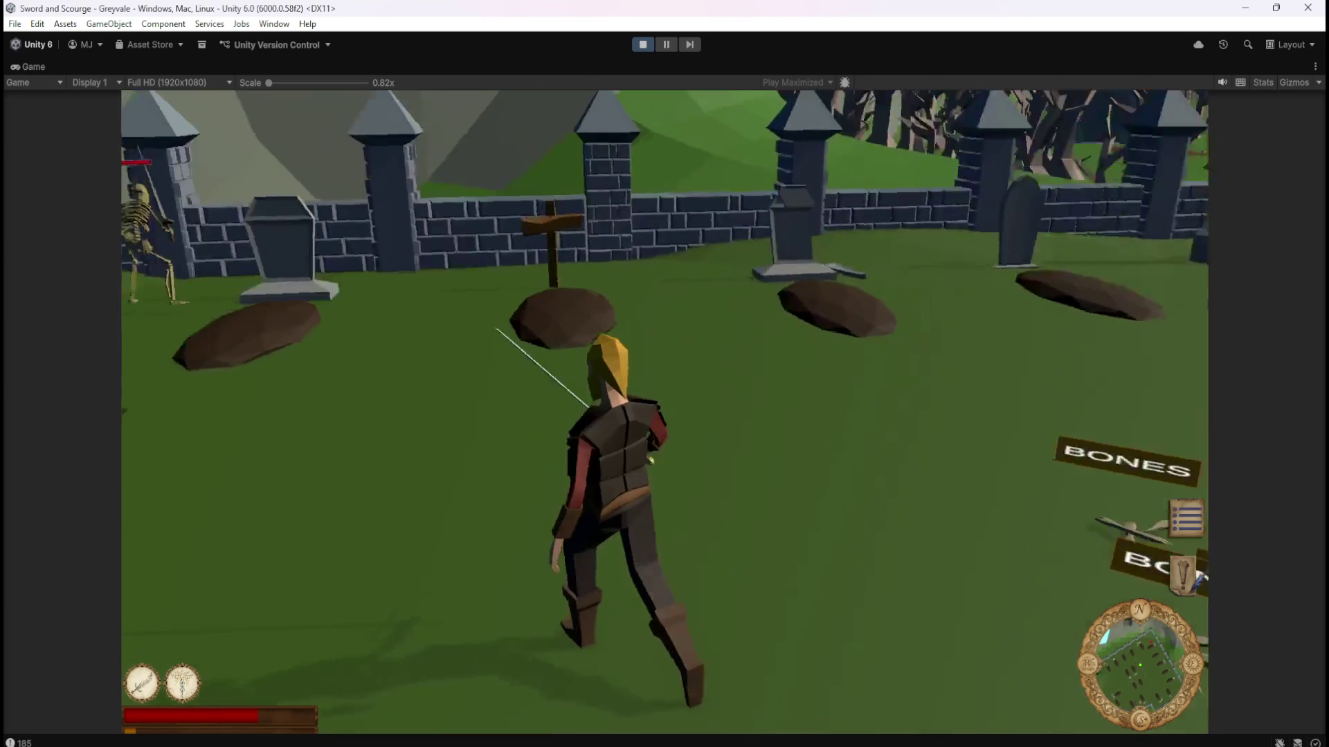
key(space)
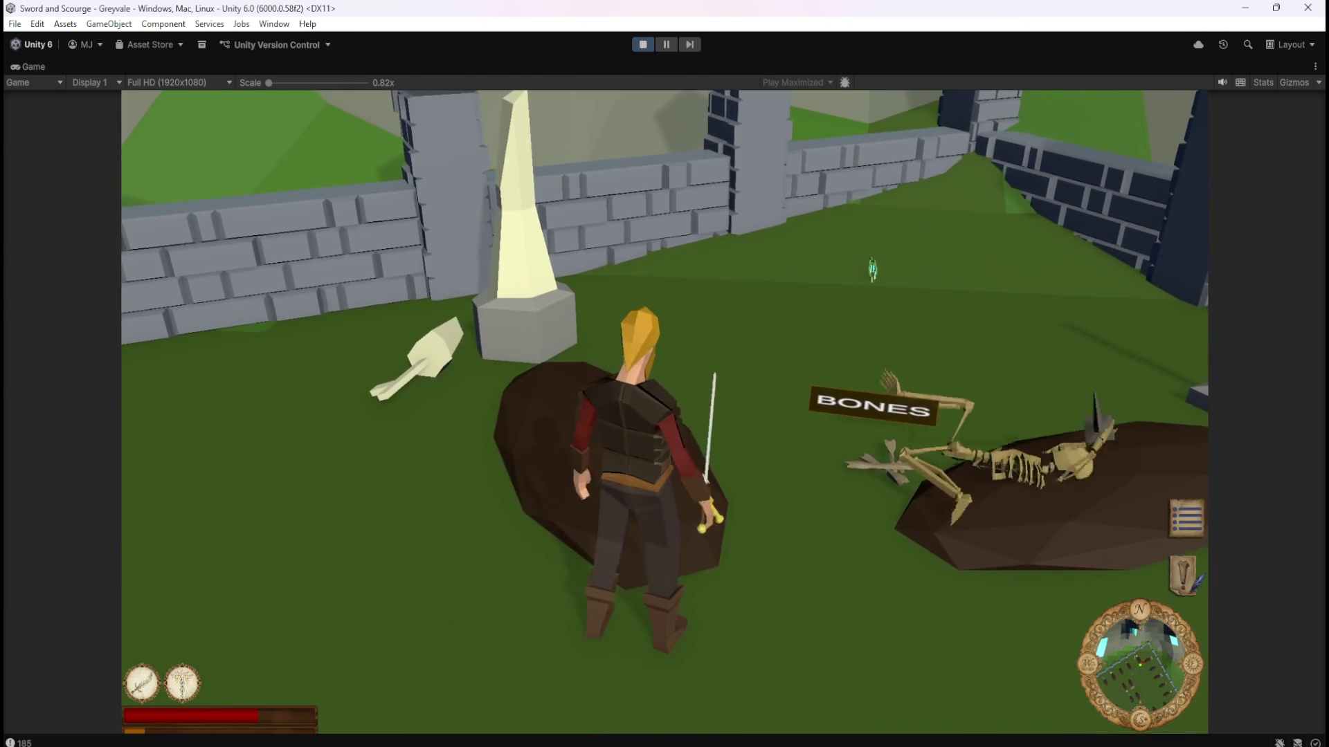
Orbit the view to recheck the labels from a new angle, then pause and stop Play mode.
key(Right)
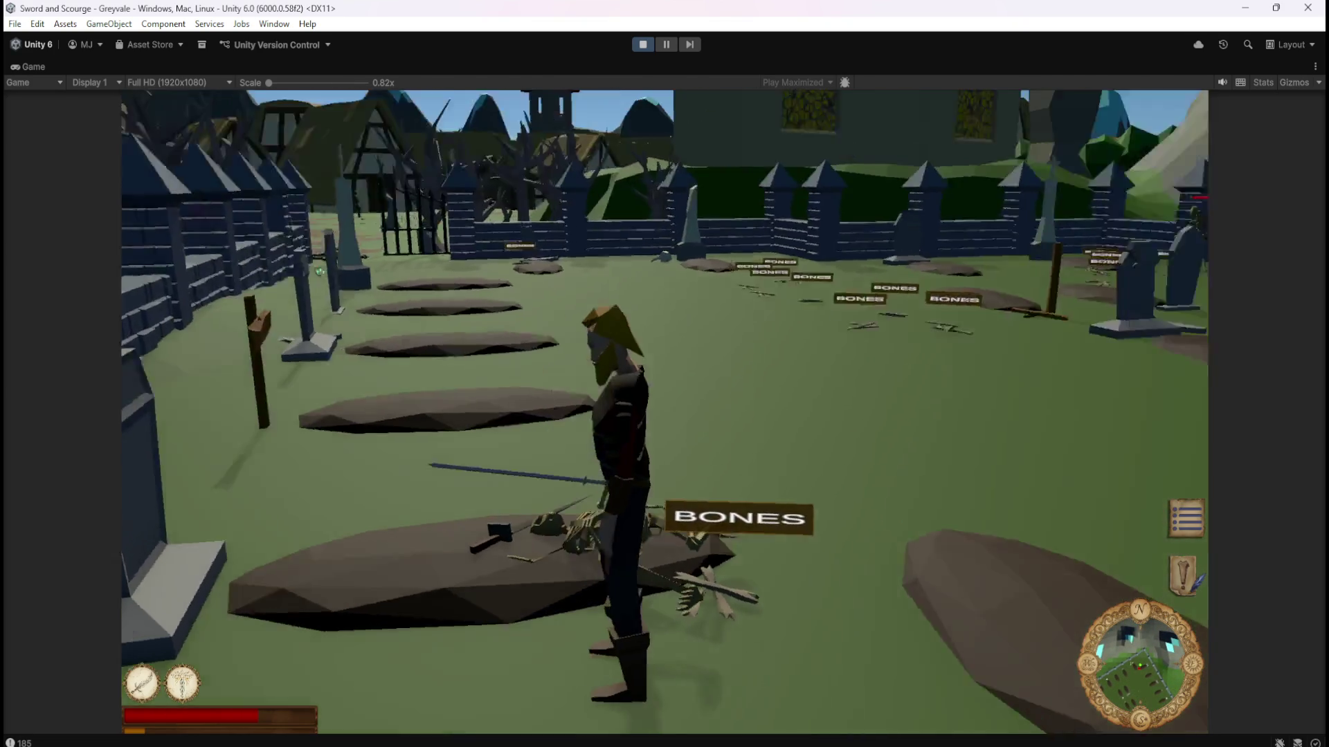
key(Right)
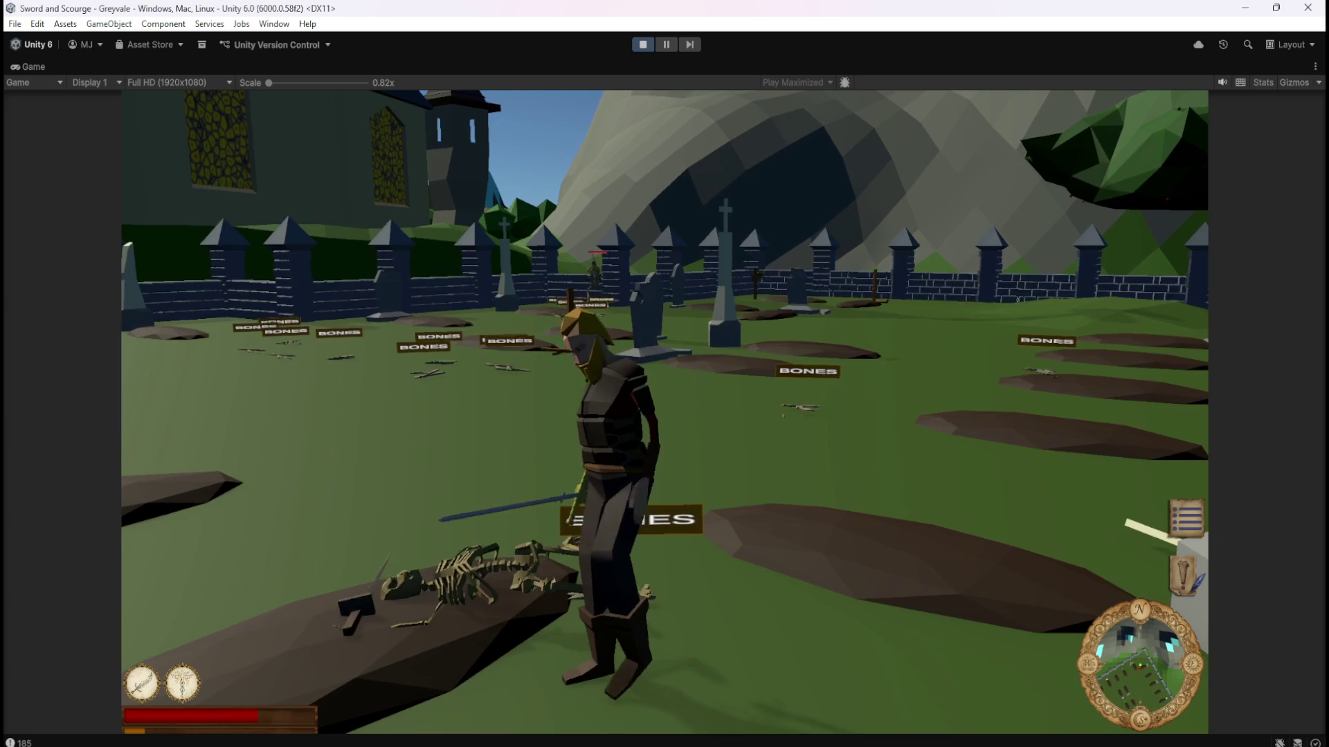
key(Down)
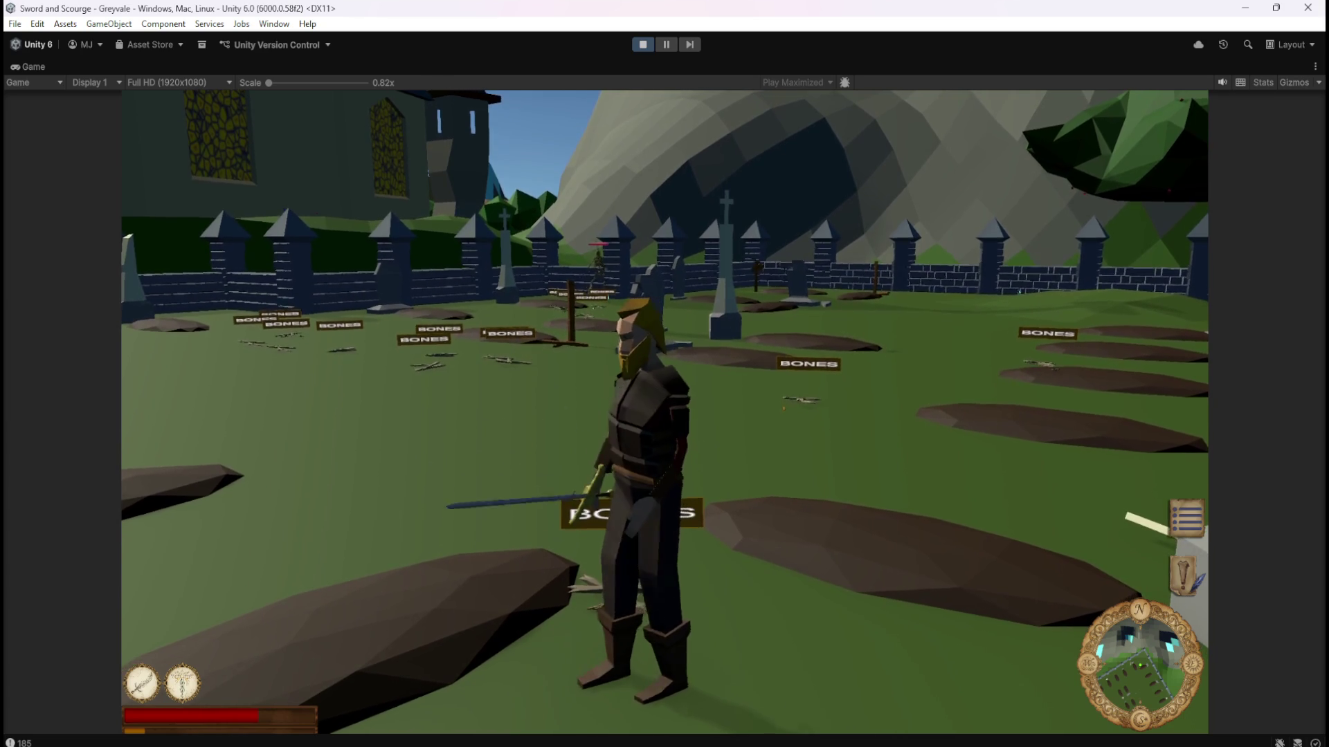
key(Left)
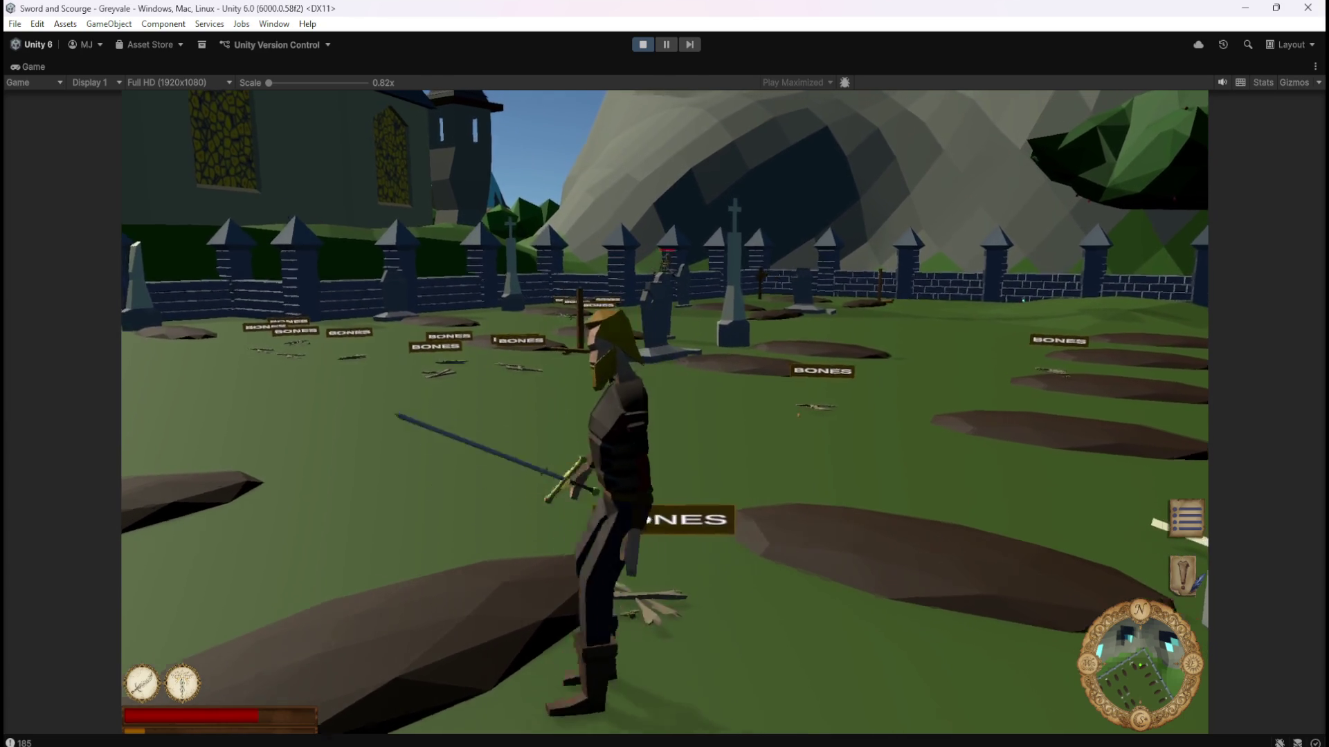
key(Up)
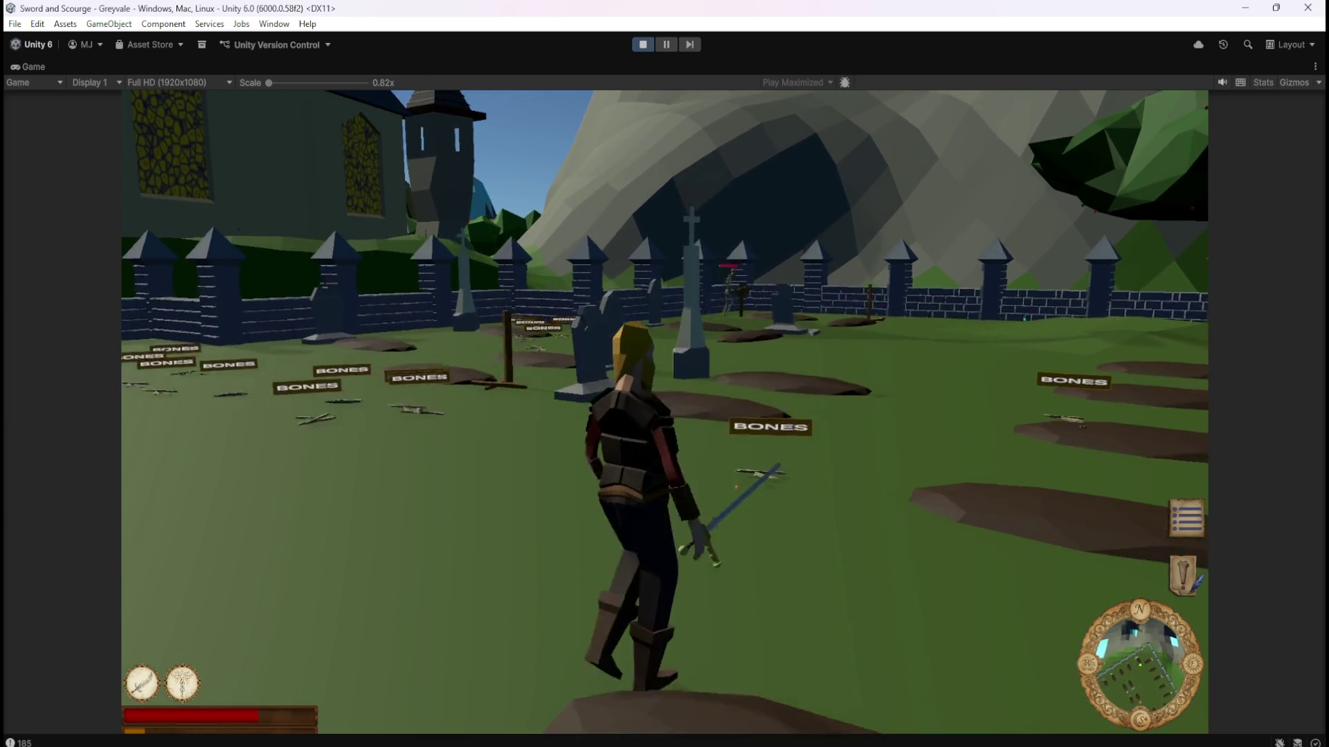
key(Up)
key(Up)
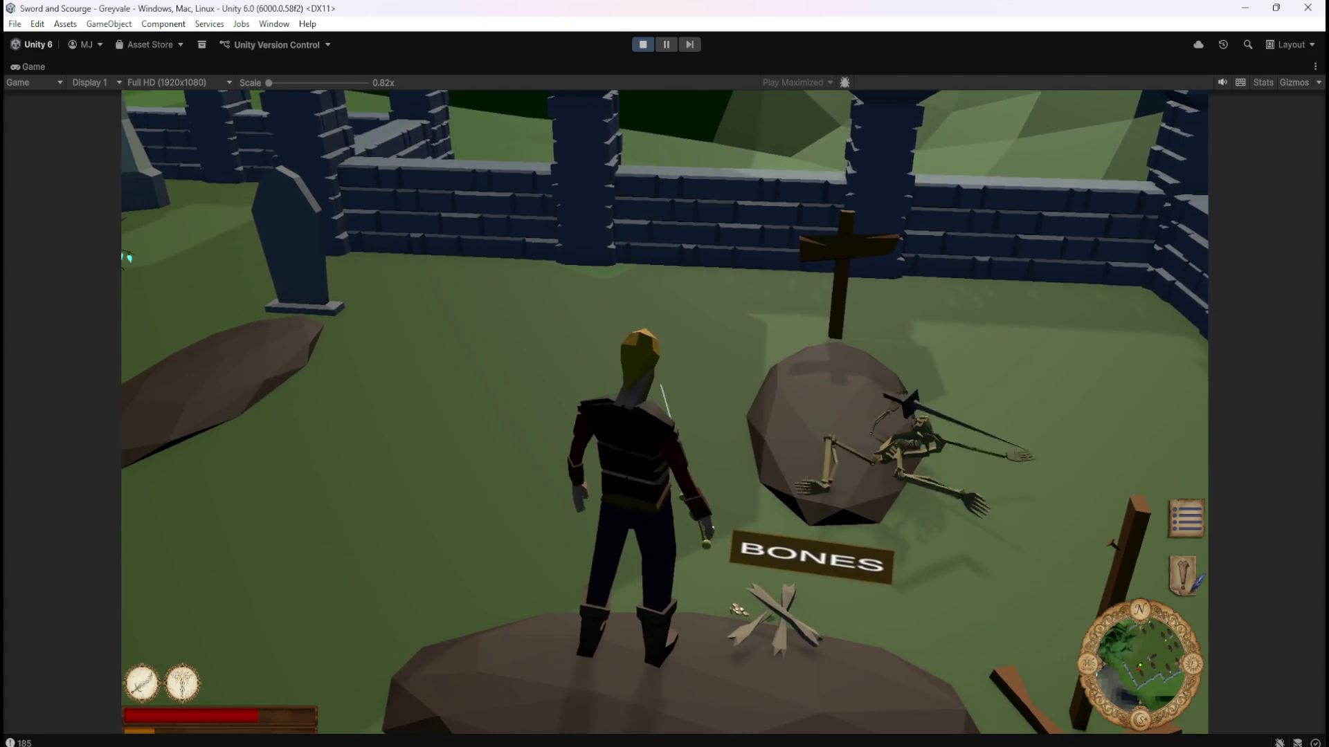
key(Escape)
click(642, 44)
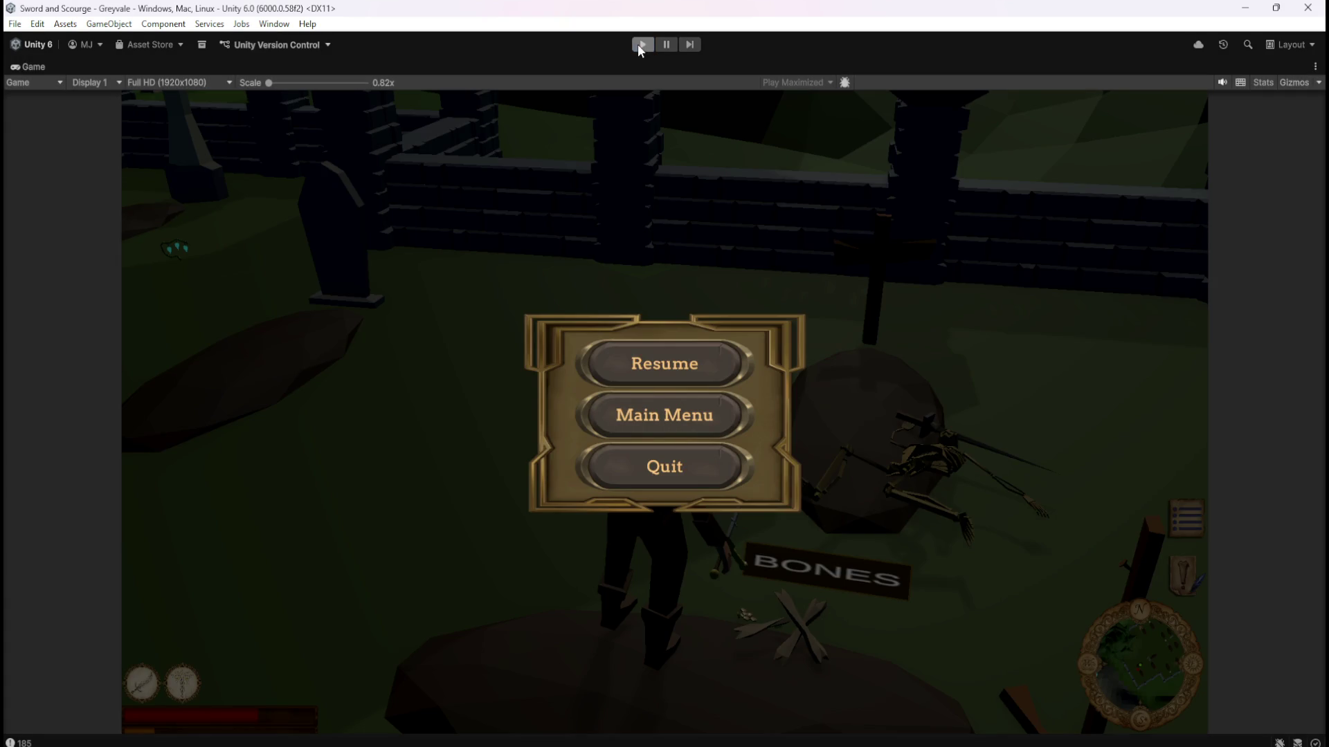
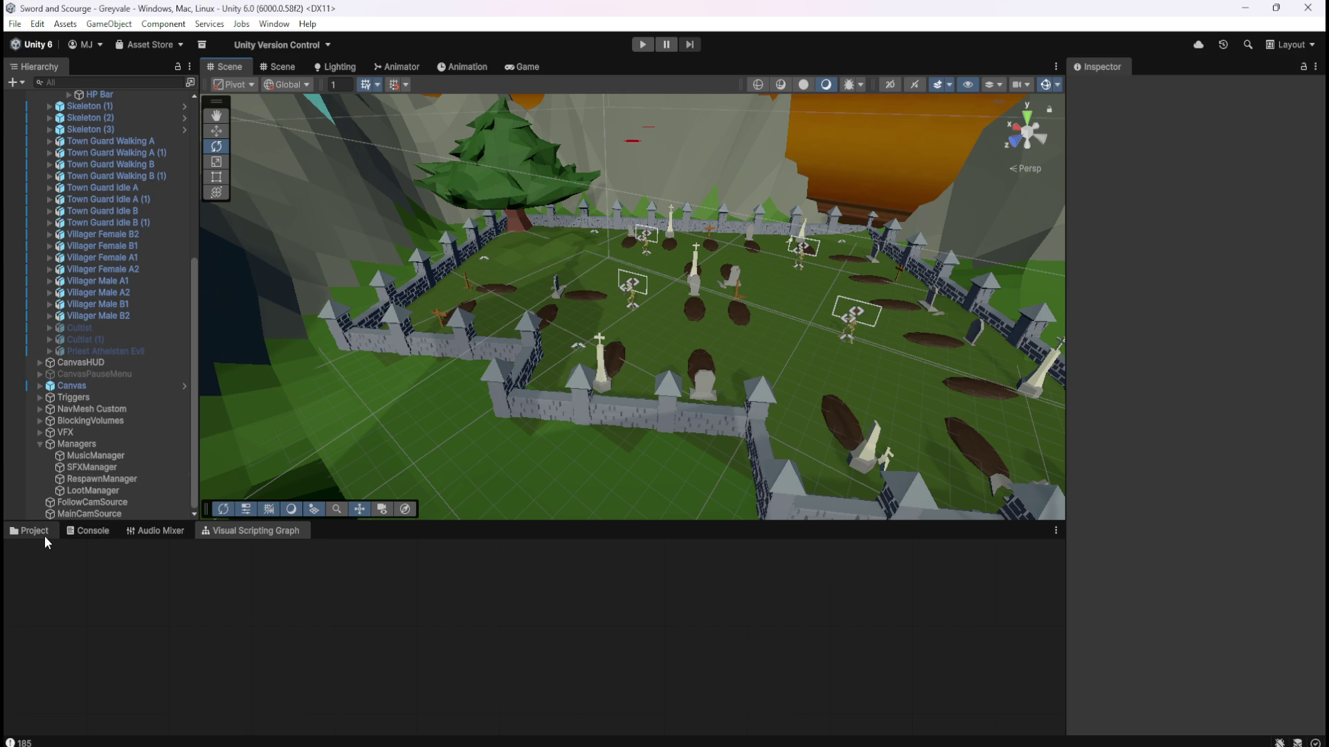
Maximise the Skeleton's Visual Scripting graph with Shift+Space so it fills the editor.
scroll(77, 276, up, 4)
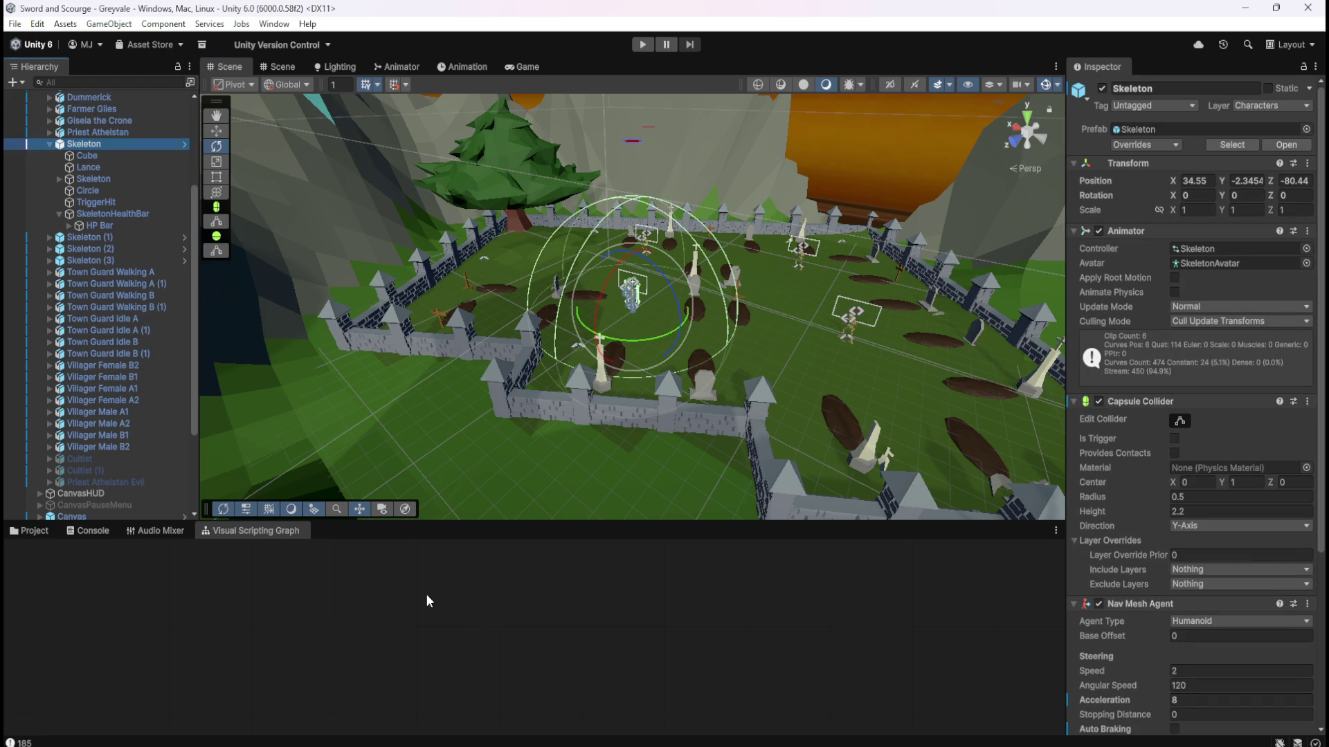
key(shift+space)
scroll(678, 524, down, 5)
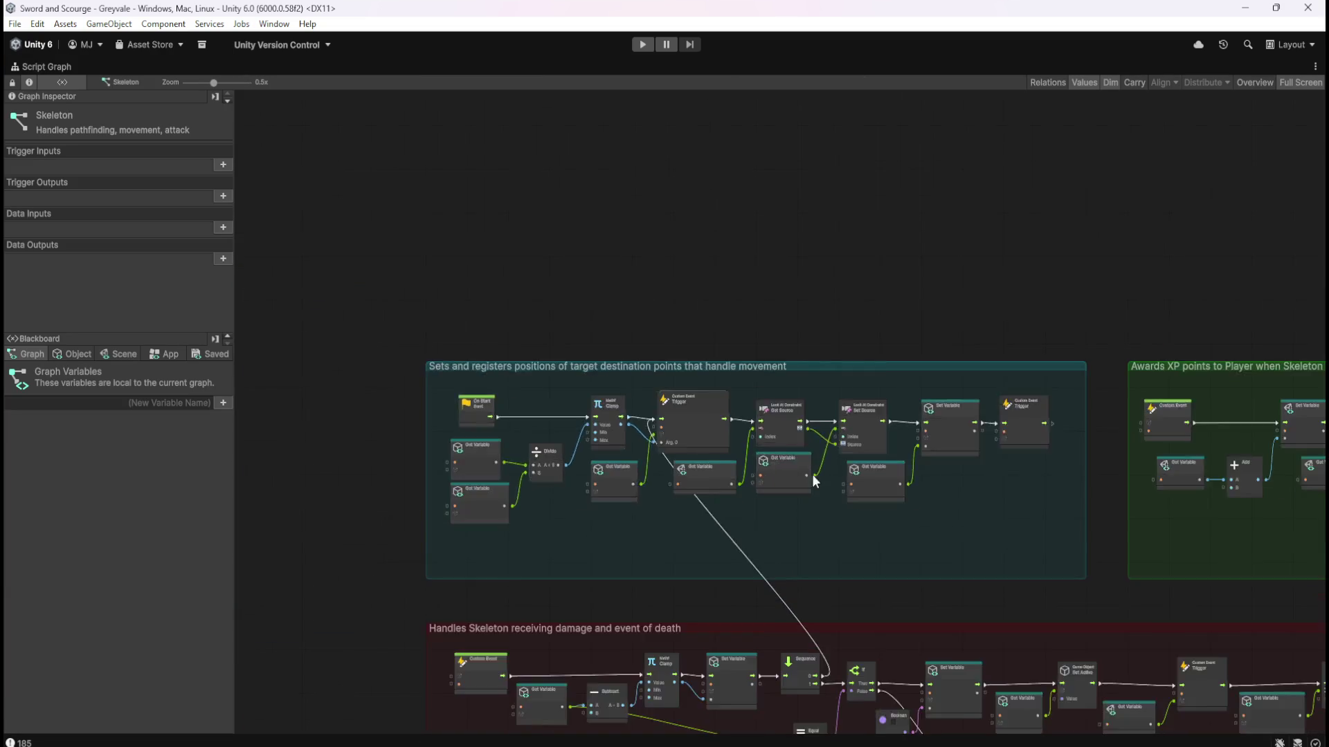
drag(1127, 689, 876, 375)
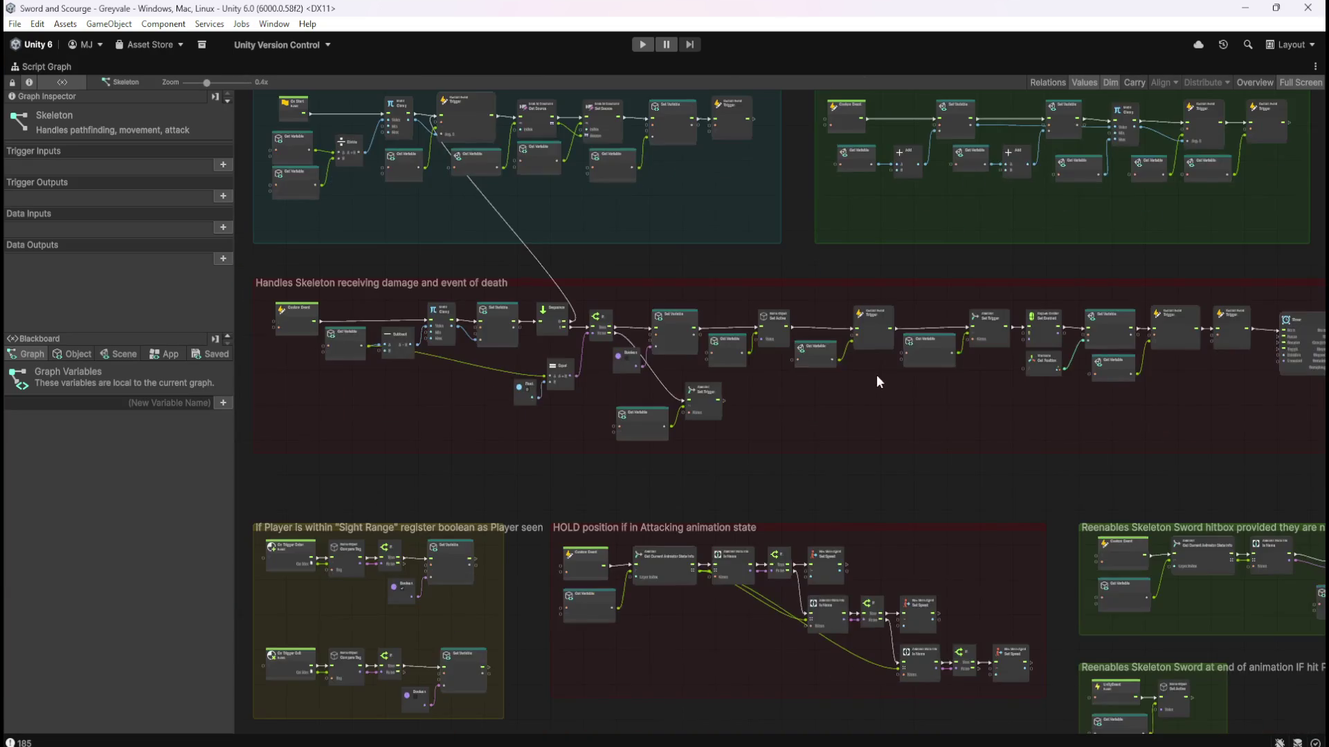
scroll(841, 350, up, 5)
scroll(629, 410, down, 6)
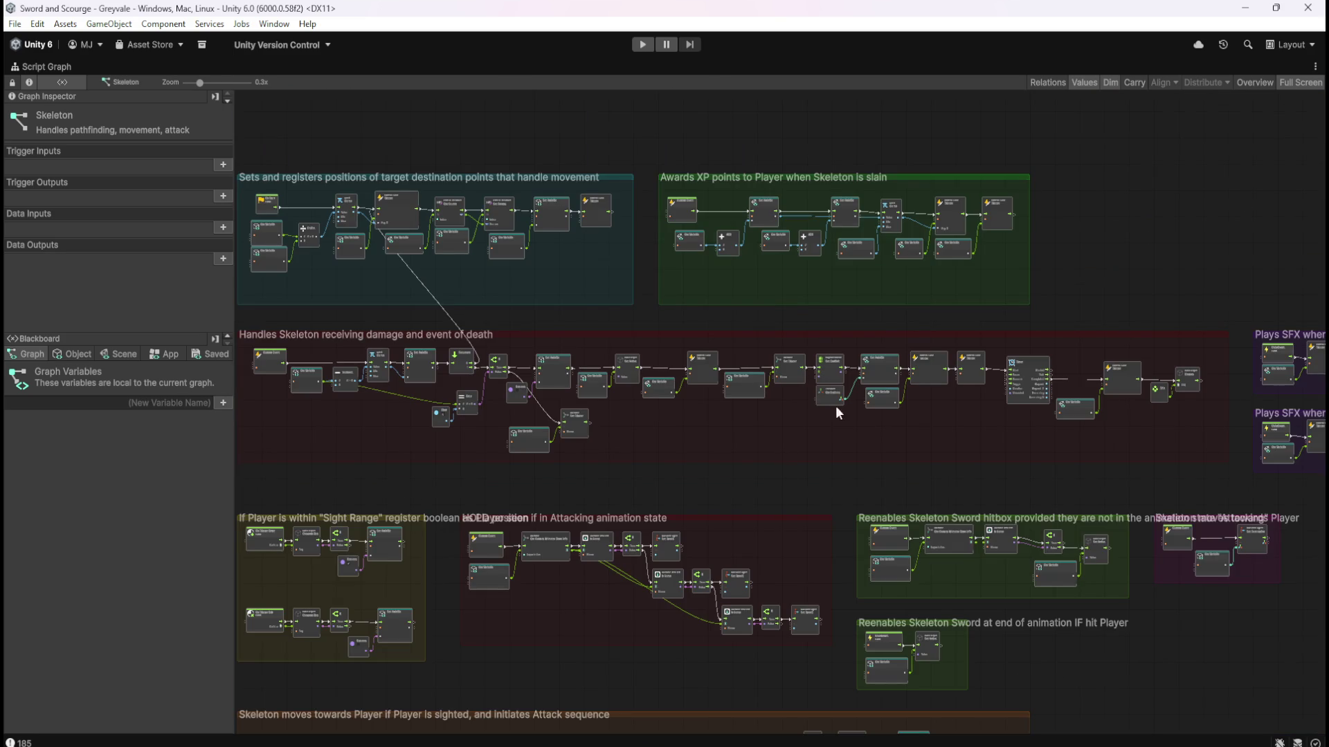
drag(858, 372, 872, 215)
scroll(785, 549, up, 6)
drag(1006, 573, 731, 418)
scroll(732, 418, up, 1)
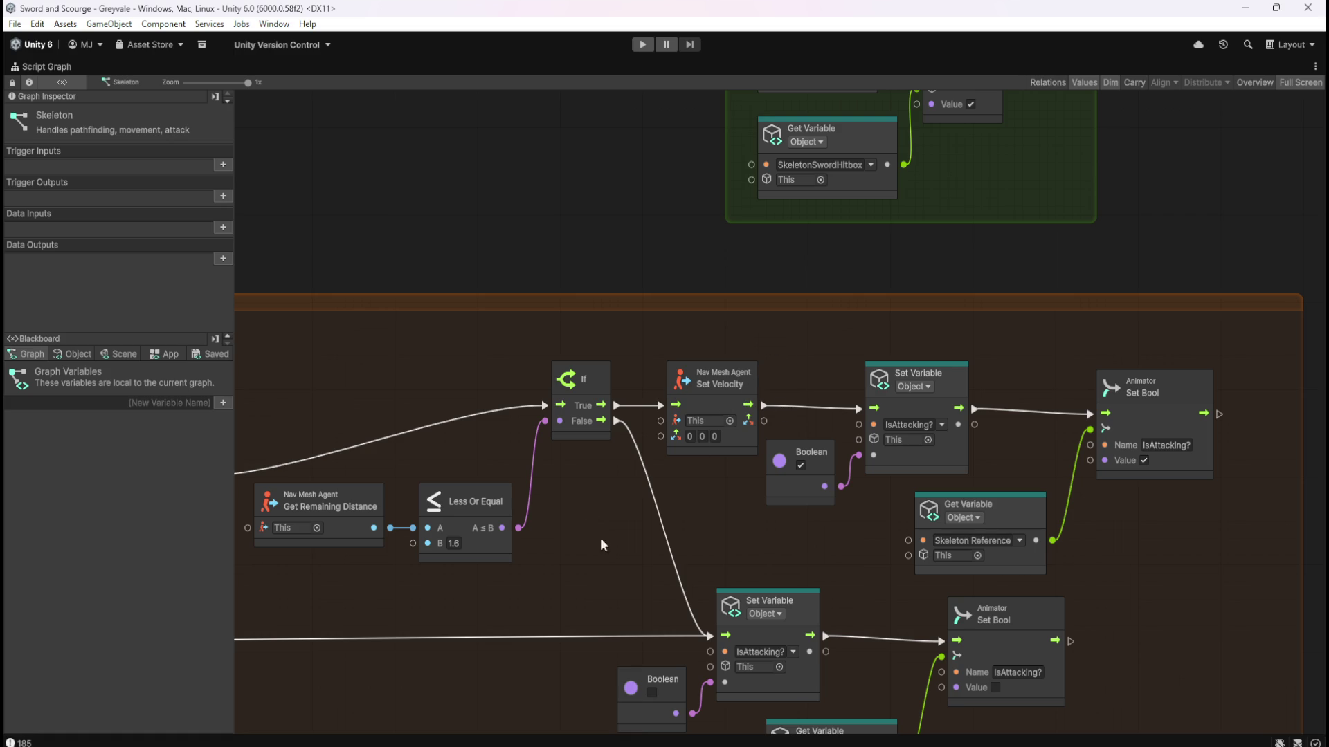
drag(600, 545, 903, 473)
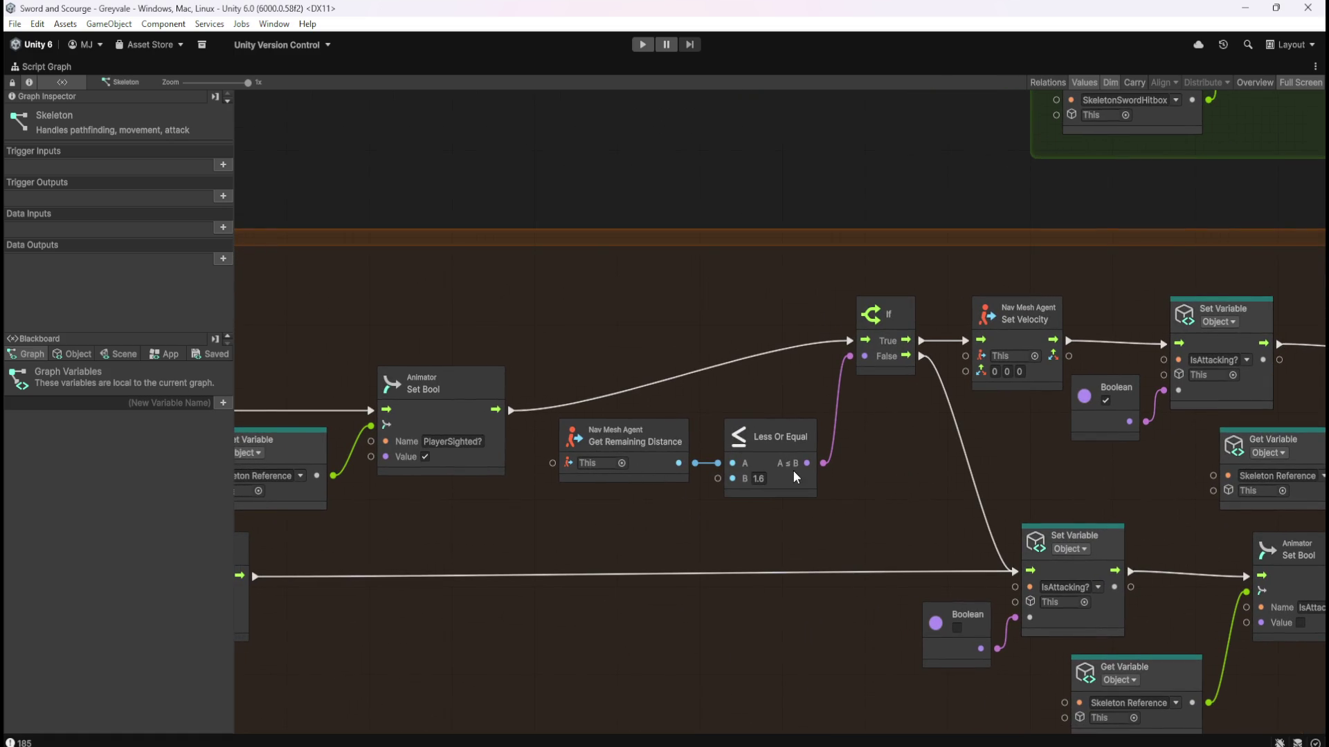
drag(832, 397, 545, 526)
click(1010, 459)
scroll(1010, 459, down, 5)
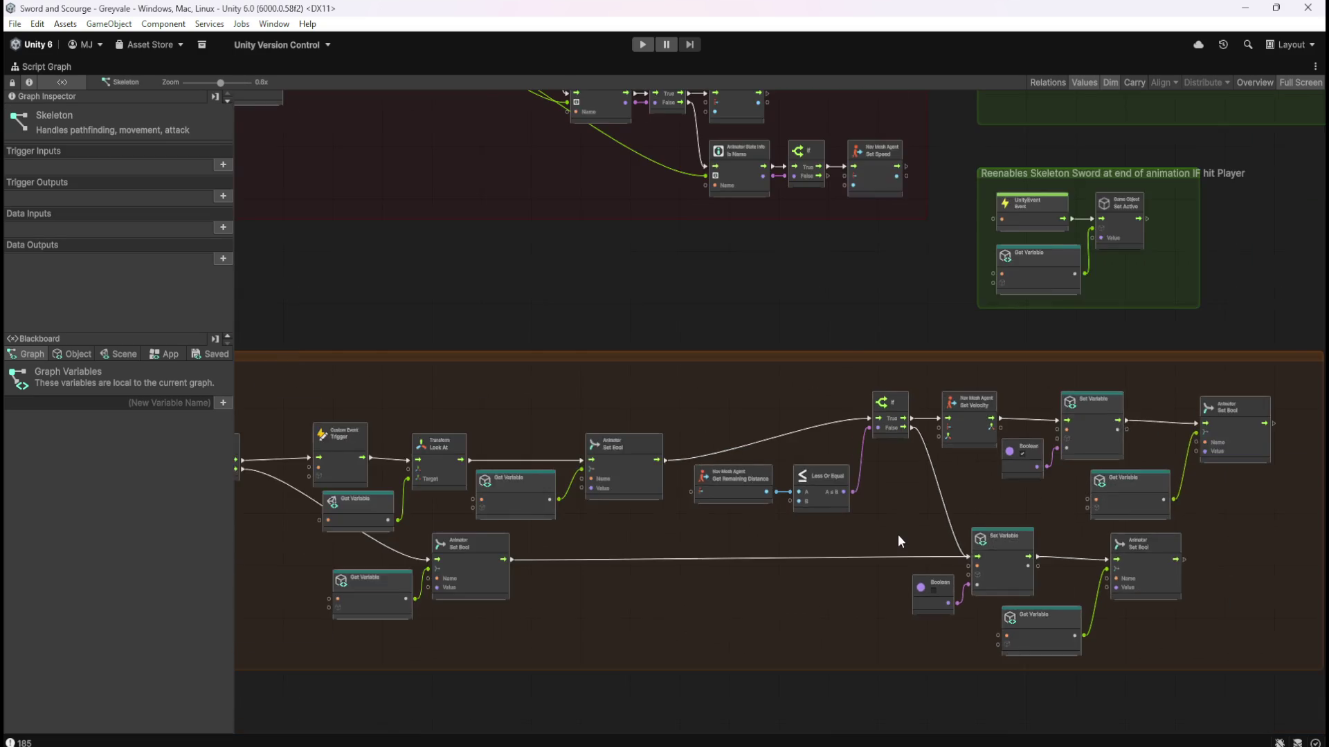
scroll(825, 376, up, 8)
scroll(874, 462, left, 8)
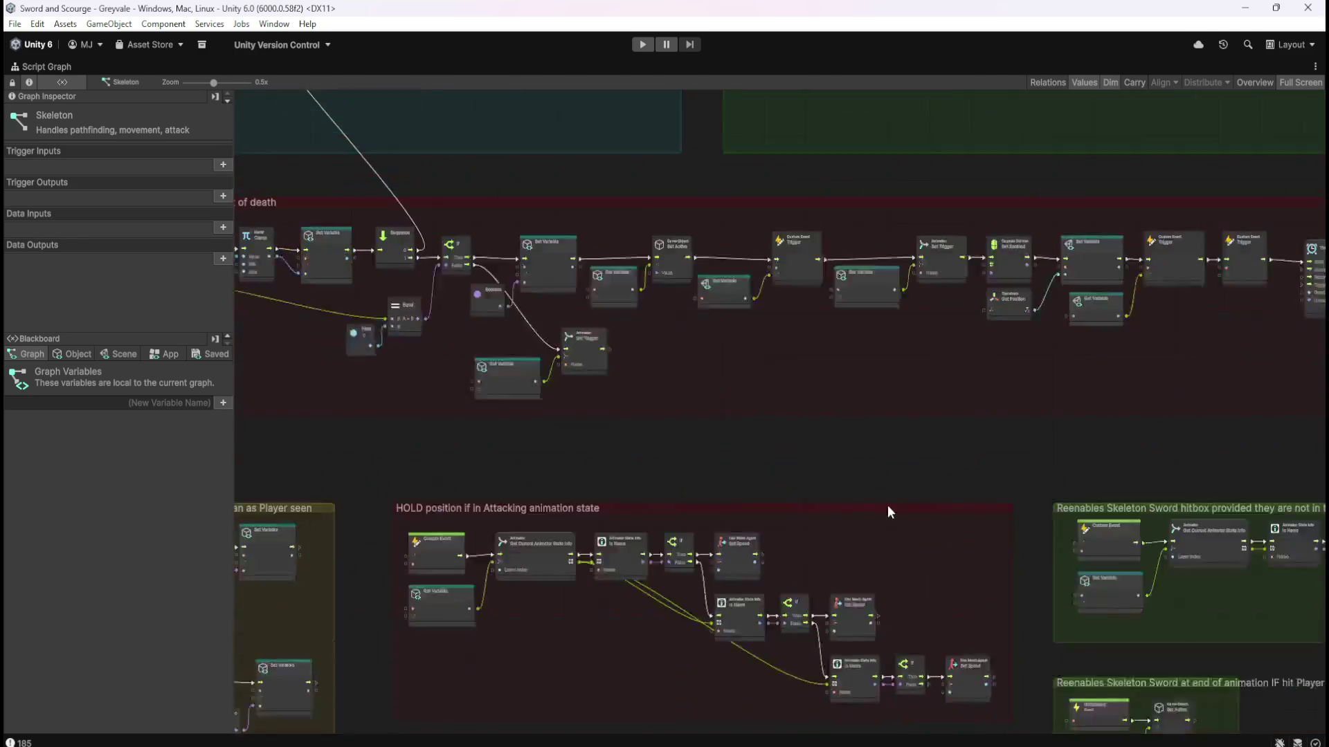
scroll(833, 397, up, 5)
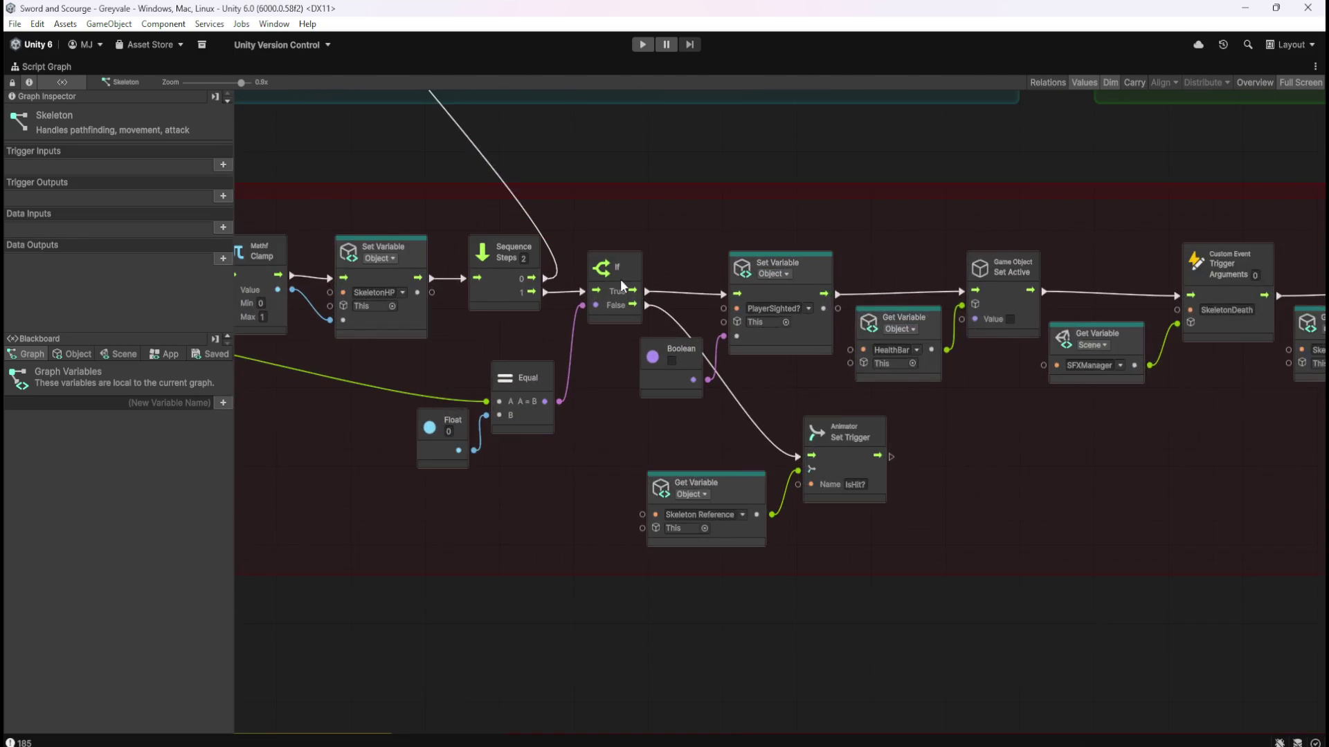
mouse_move(1063, 447)
mouse_down()
mouse_move(769, 421)
mouse_move(653, 368)
mouse_move(754, 391)
mouse_up()
scroll(692, 388, down, 2)
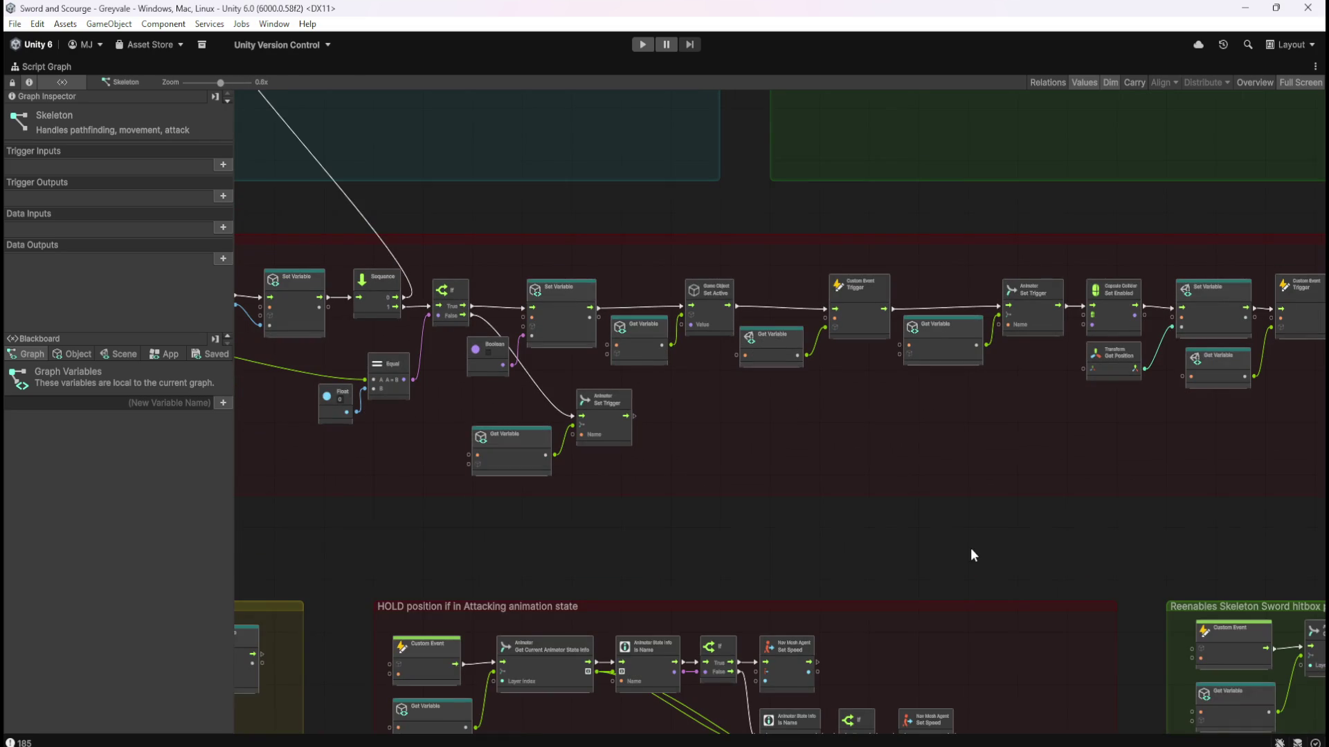
mouse_move(953, 548)
mouse_down()
mouse_move(926, 229)
mouse_move(854, 322)
mouse_up()
drag(848, 543, 796, 388)
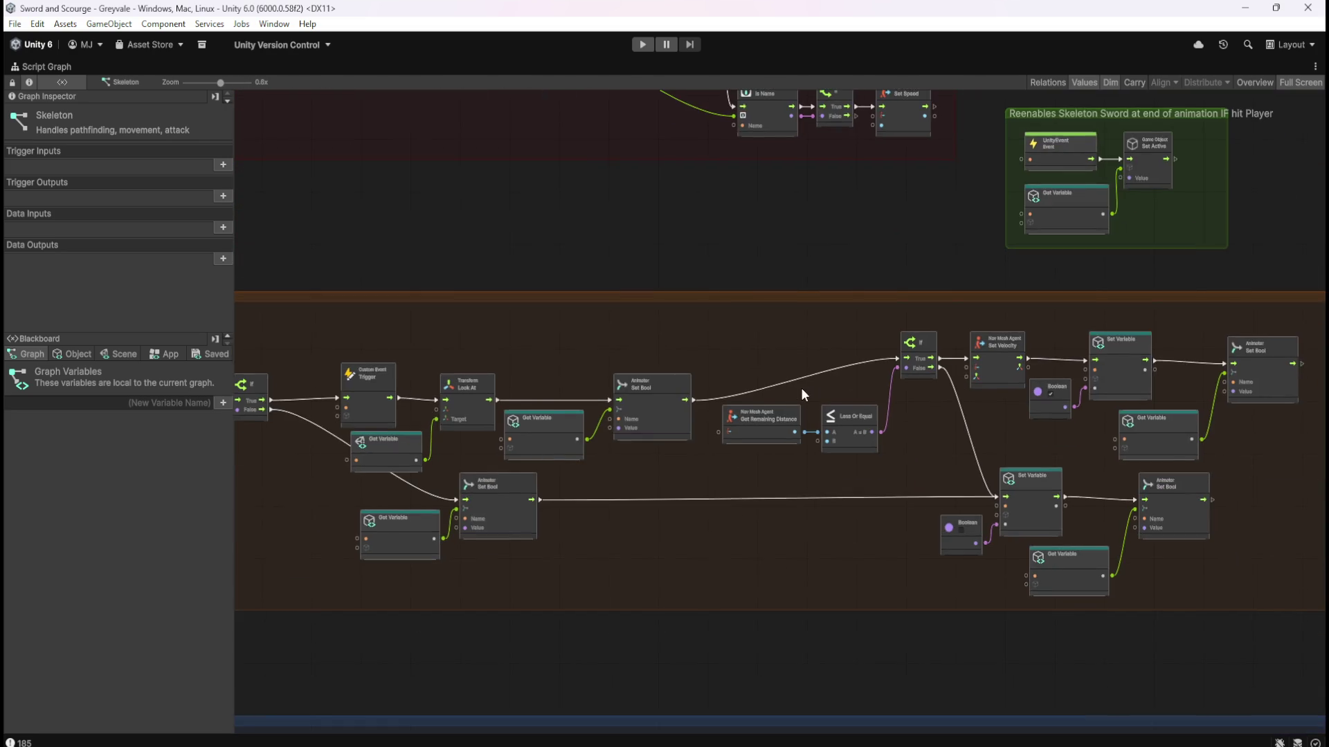
scroll(795, 388, up, 3)
drag(1053, 412, 870, 368)
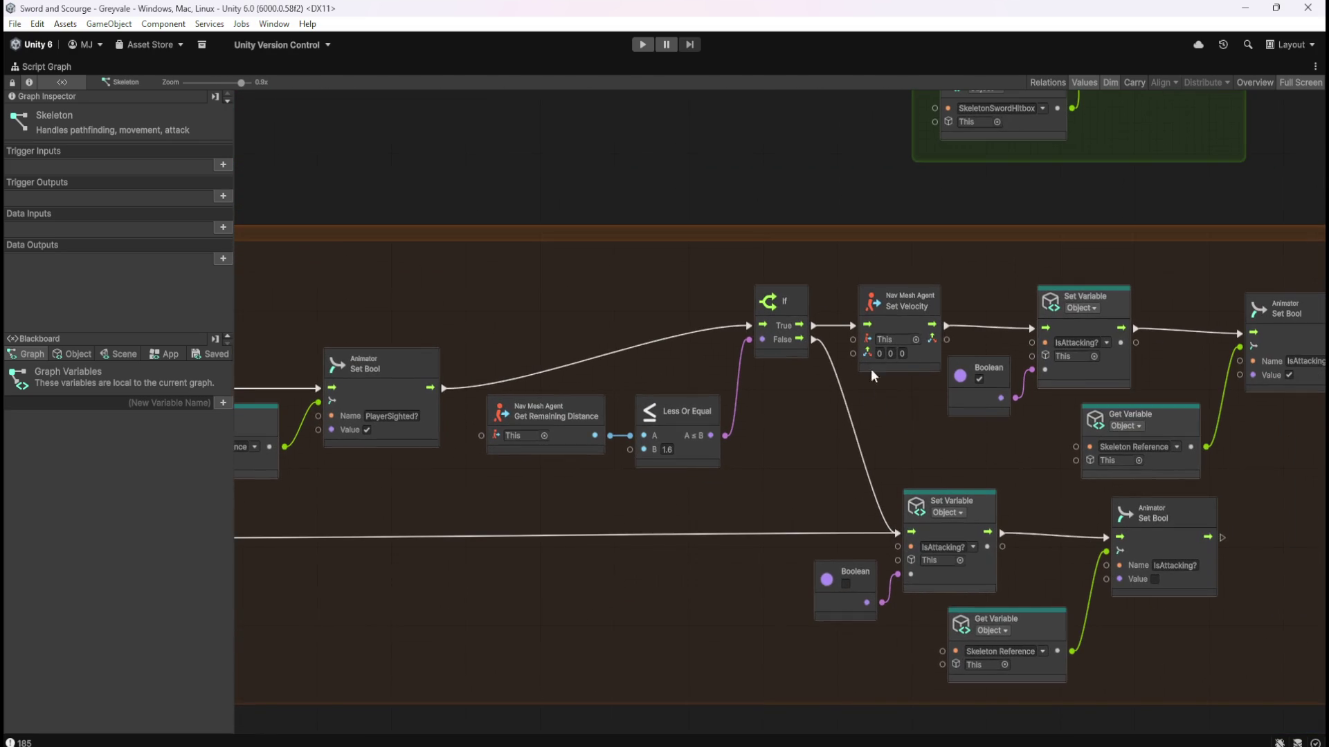
Box-select both SFX sound groups and move them further right.
click(894, 321)
click(897, 426)
click(902, 326)
scroll(935, 536, down, 7)
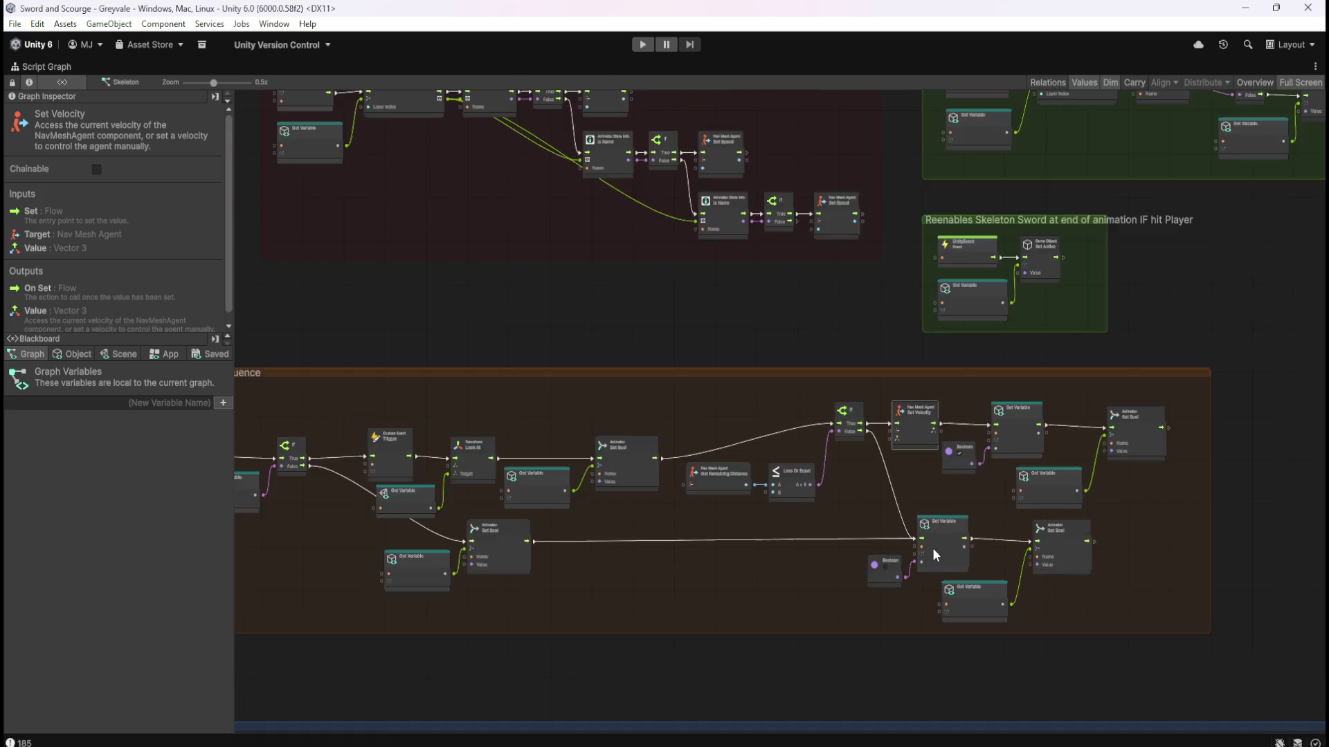
scroll(1144, 305, up, 5)
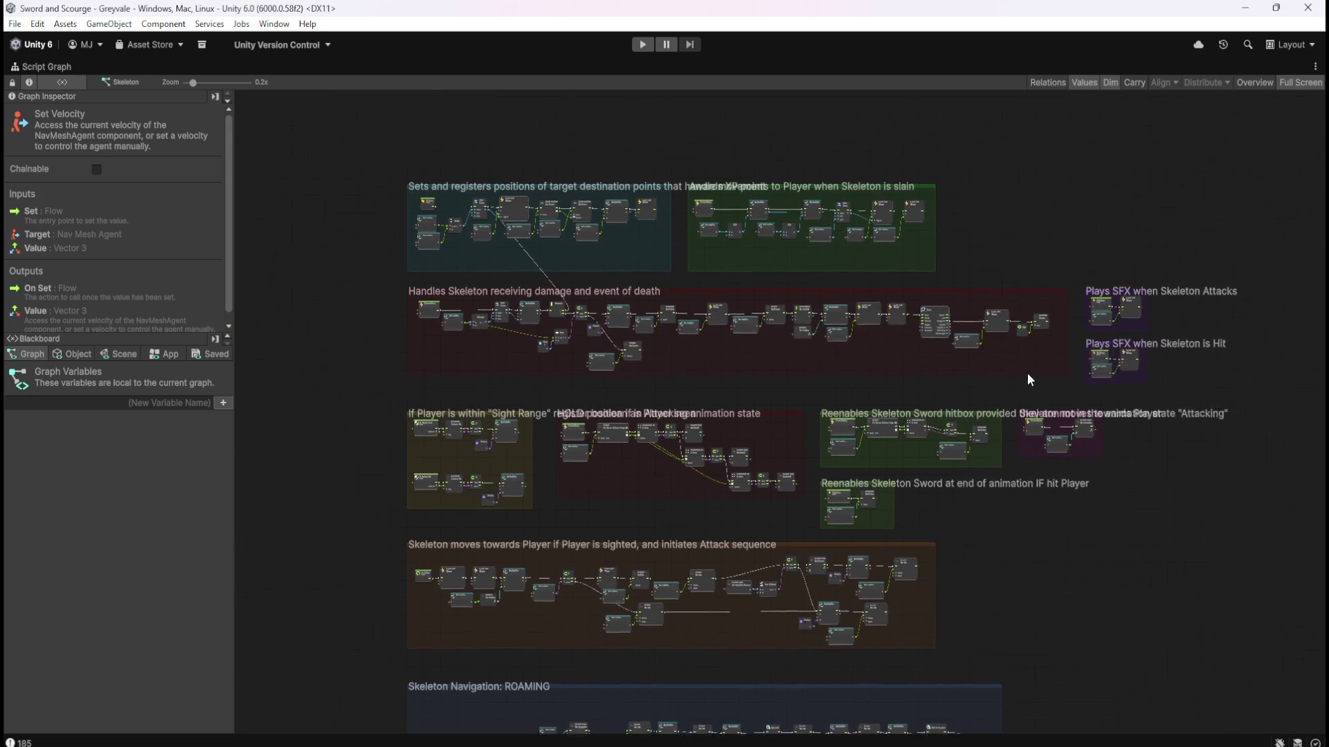
drag(1025, 396, 638, 388)
drag(652, 208, 1052, 587)
mouse_move(885, 247)
mouse_down()
mouse_move(1112, 258)
mouse_move(1107, 210)
mouse_up()
click(642, 317)
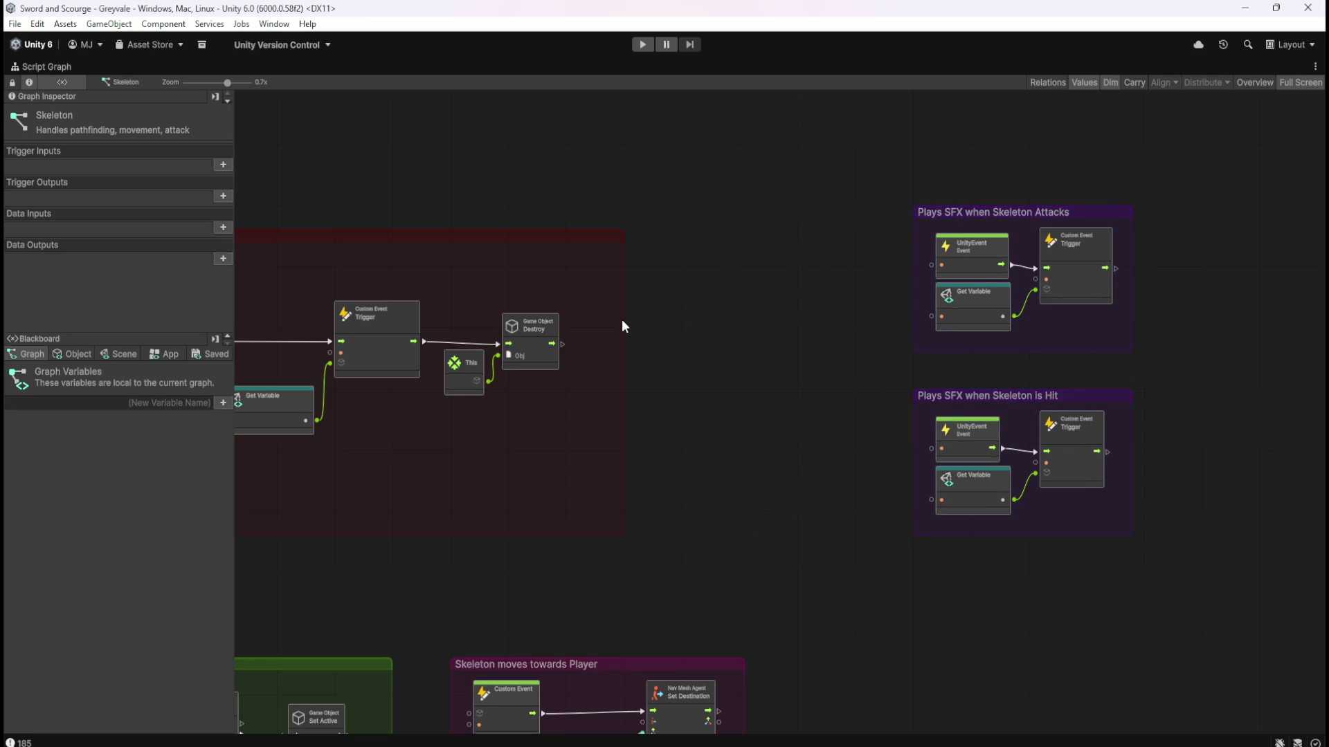
Widen the red damage group and shift the death-sequence nodes to the right.
scroll(622, 327, up, 3)
drag(623, 325, 868, 340)
scroll(801, 396, down, 6)
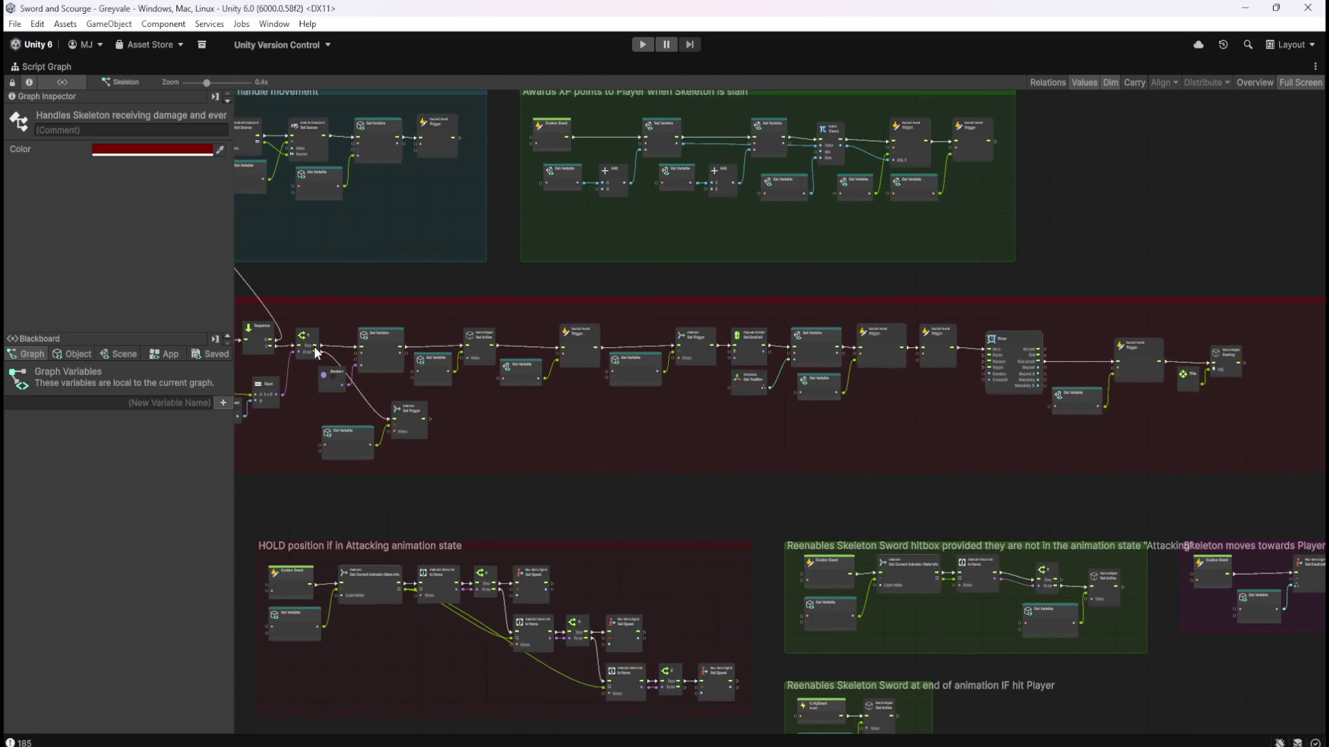
scroll(315, 353, up, 3)
scroll(356, 360, down, 3)
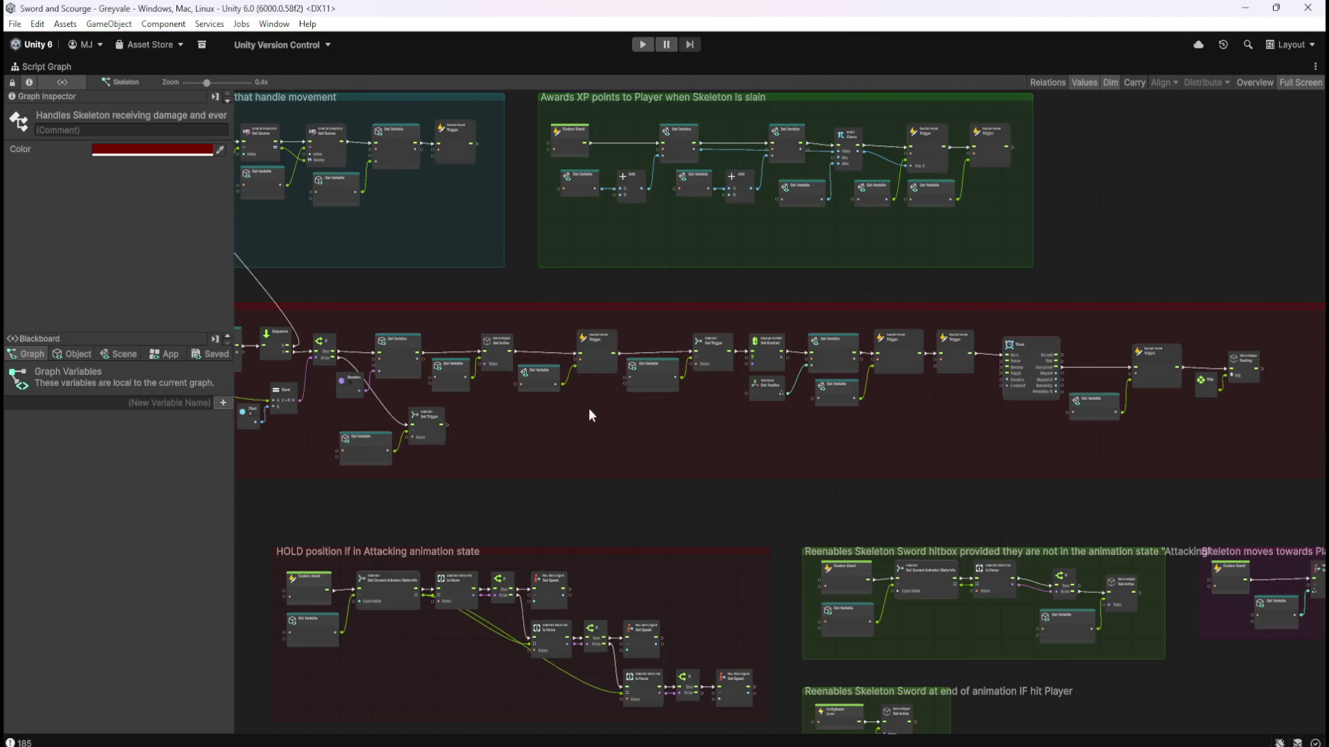
scroll(544, 411, right, 3)
mouse_move(303, 320)
mouse_down()
mouse_move(623, 377)
mouse_move(1068, 382)
mouse_move(1126, 400)
mouse_up()
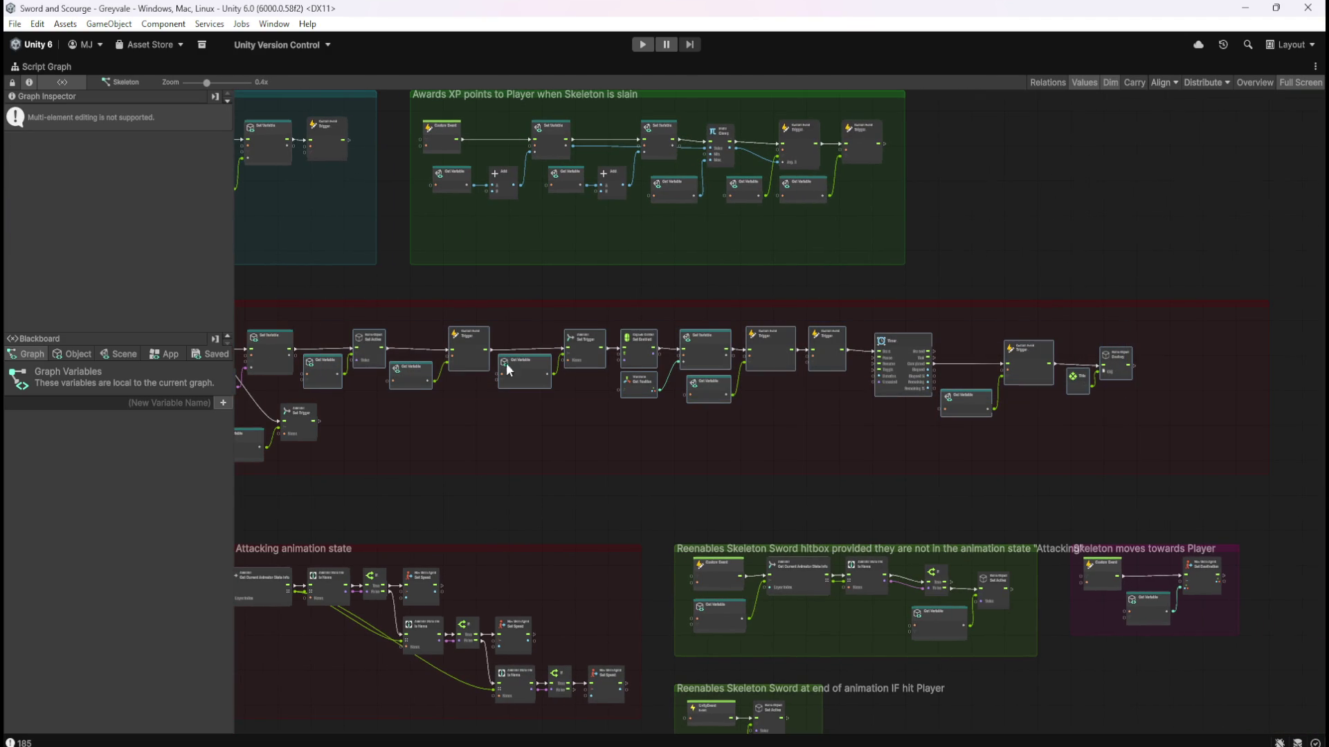
drag(328, 374, 439, 375)
Clear Set Velocity's old output link and connect it onward to Set Active.
scroll(401, 407, up, 5)
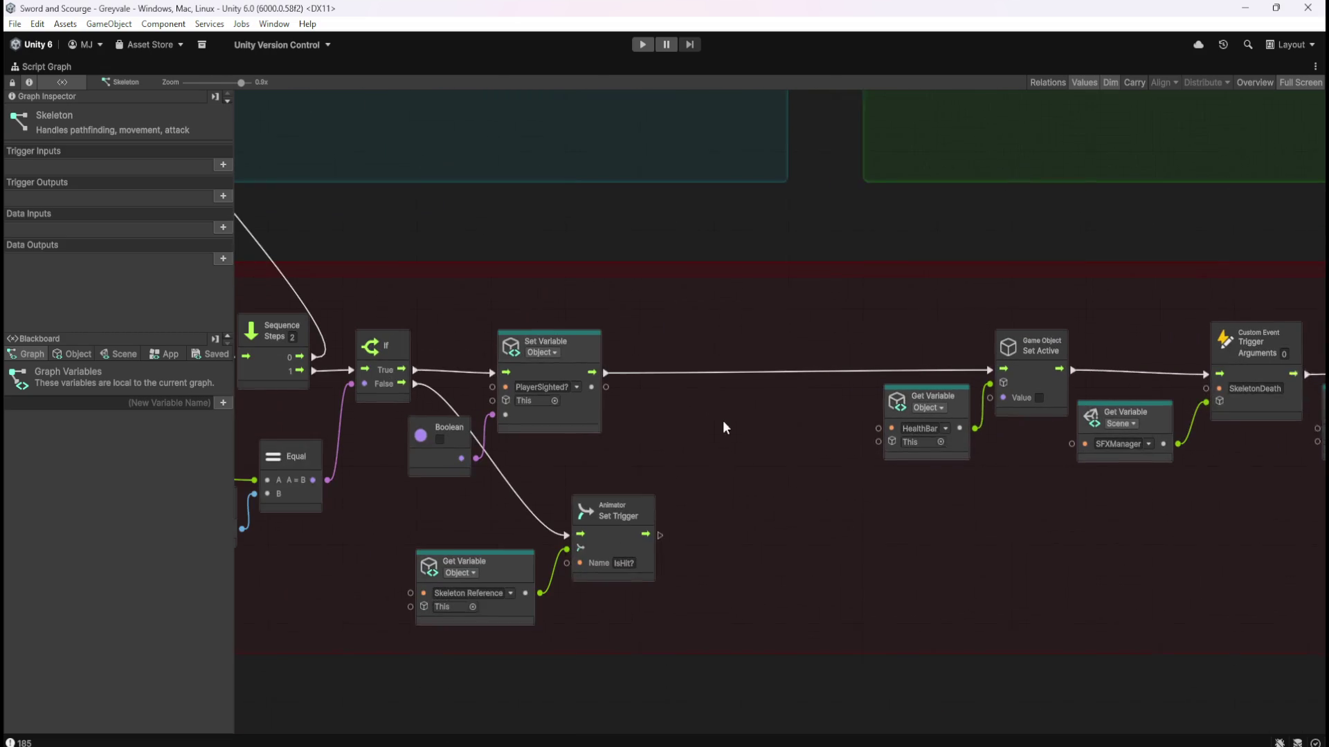
click(782, 440)
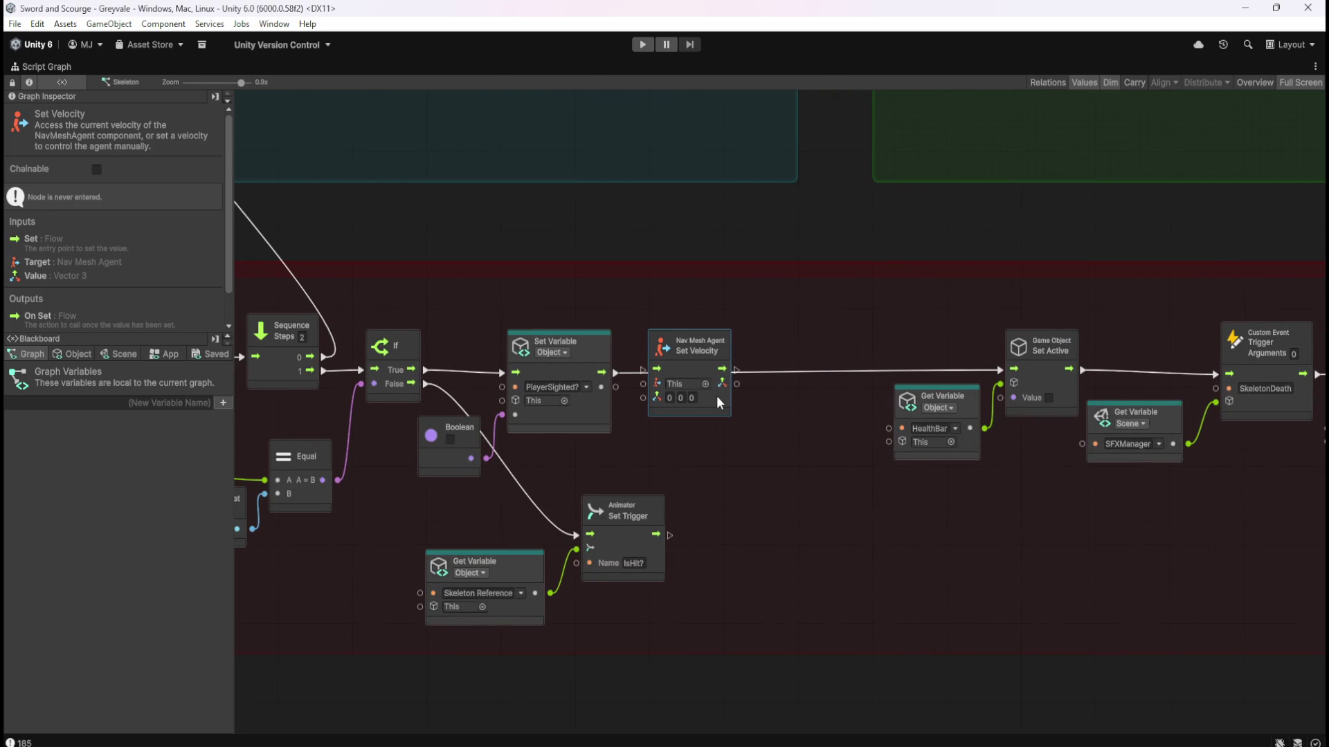
right_click(737, 370)
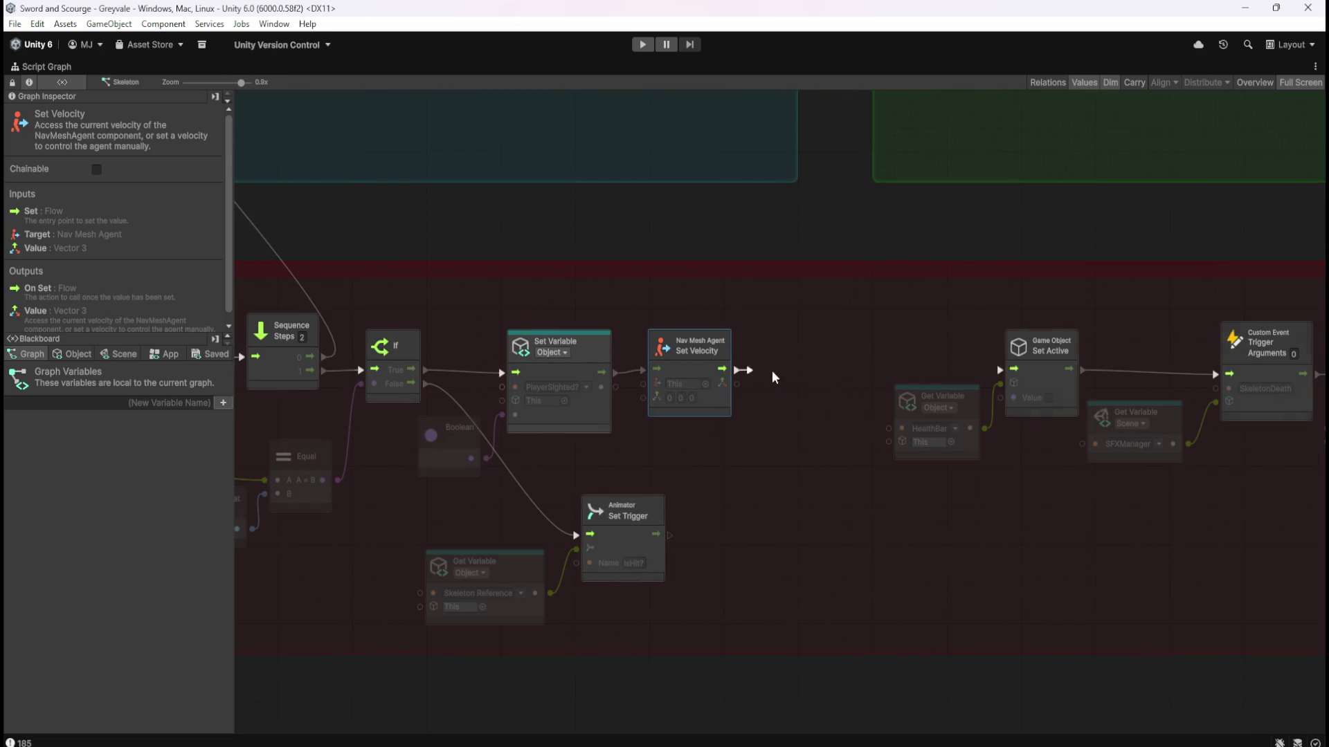
drag(1005, 379, 1003, 373)
Box-select the death-chain nodes and shift them slightly left.
scroll(719, 465, down, 4)
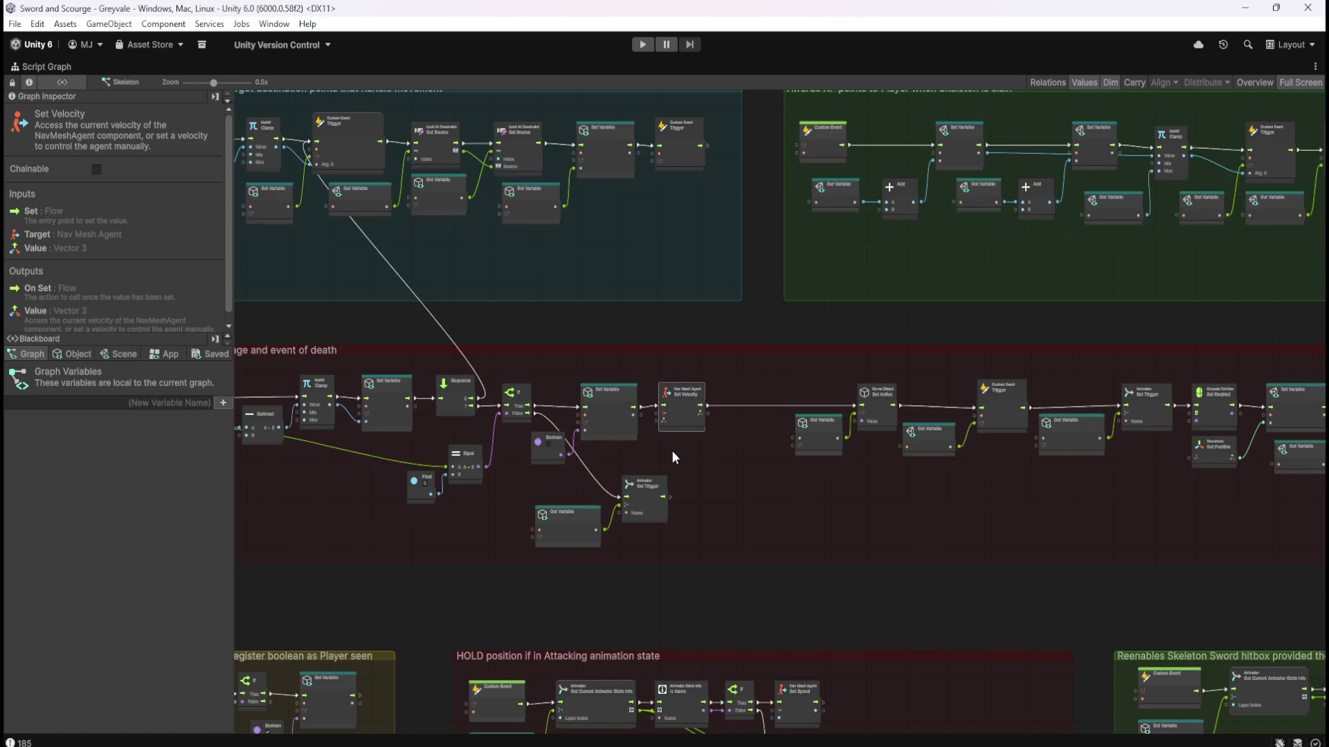
scroll(592, 468, down, 2)
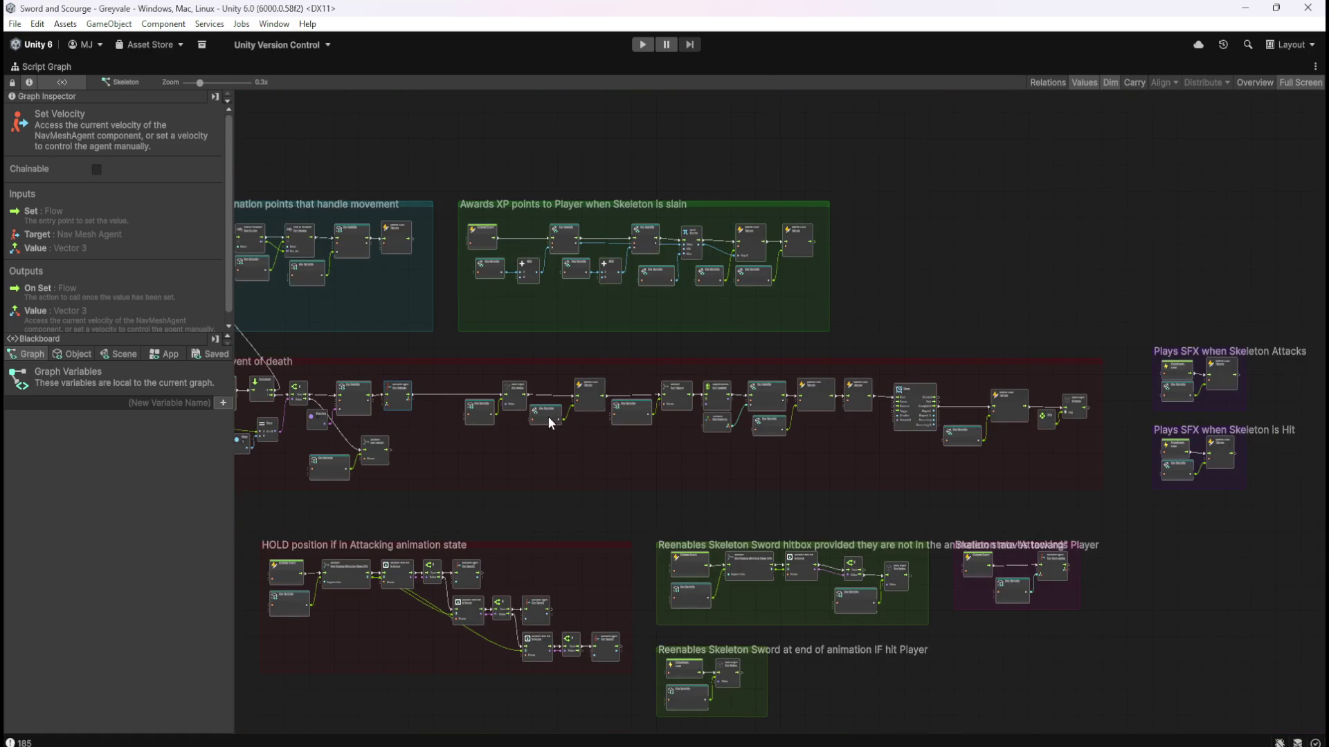
scroll(554, 419, up, 1)
drag(455, 372, 1123, 444)
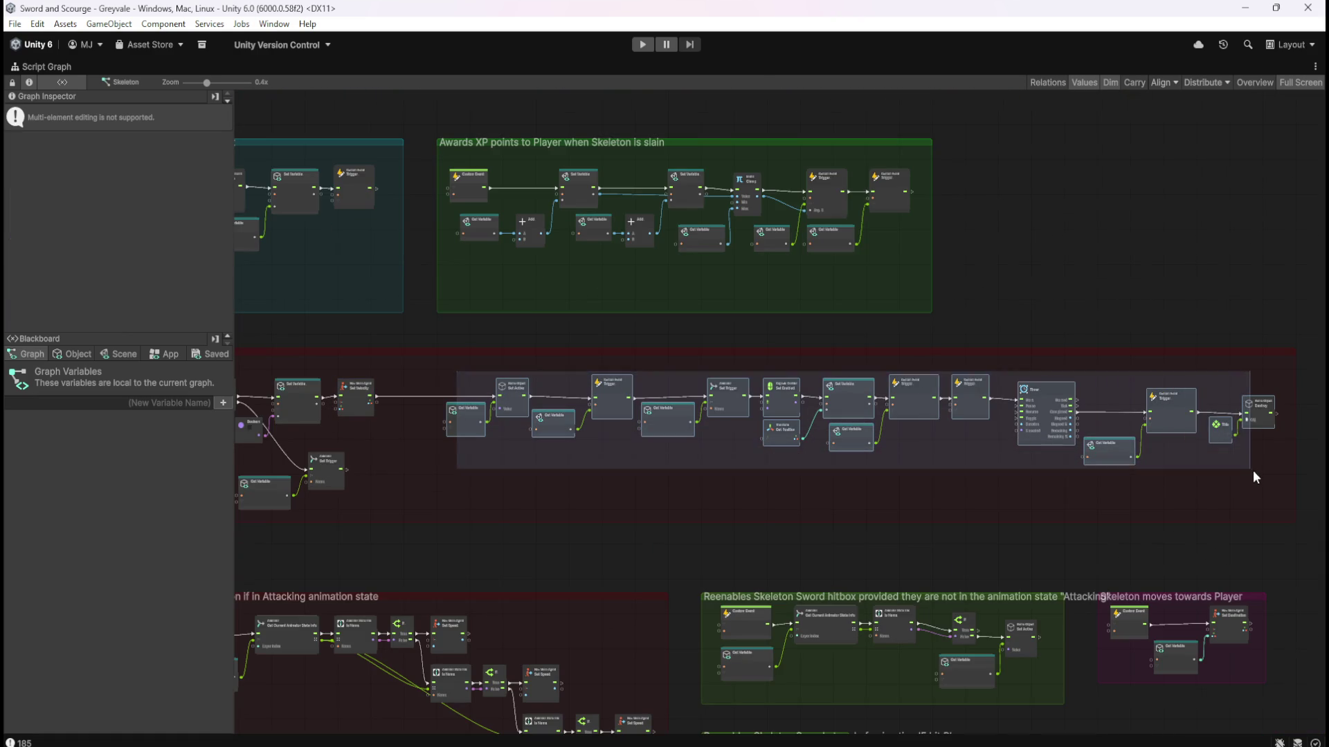
drag(1248, 468, 1257, 474)
drag(545, 425, 489, 424)
click(827, 511)
scroll(859, 488, right, 3)
scroll(1090, 426, up, 4)
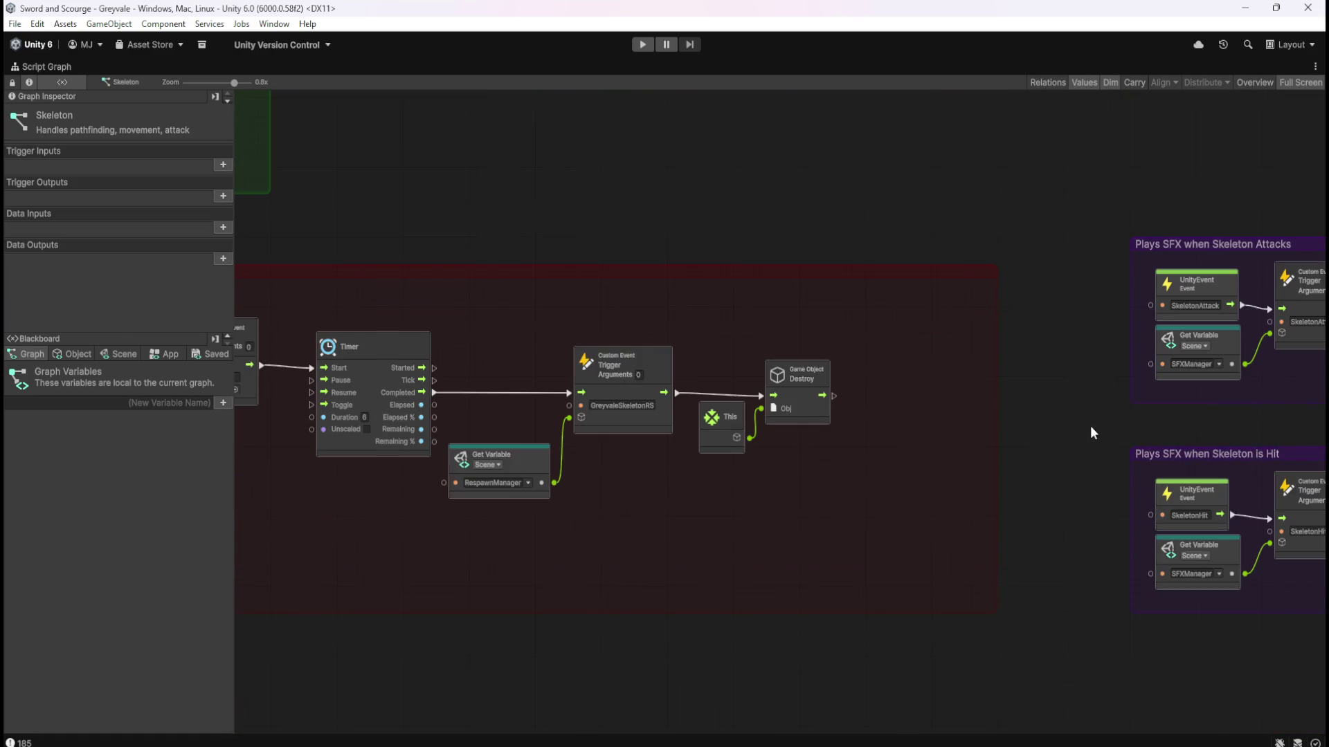
click(958, 427)
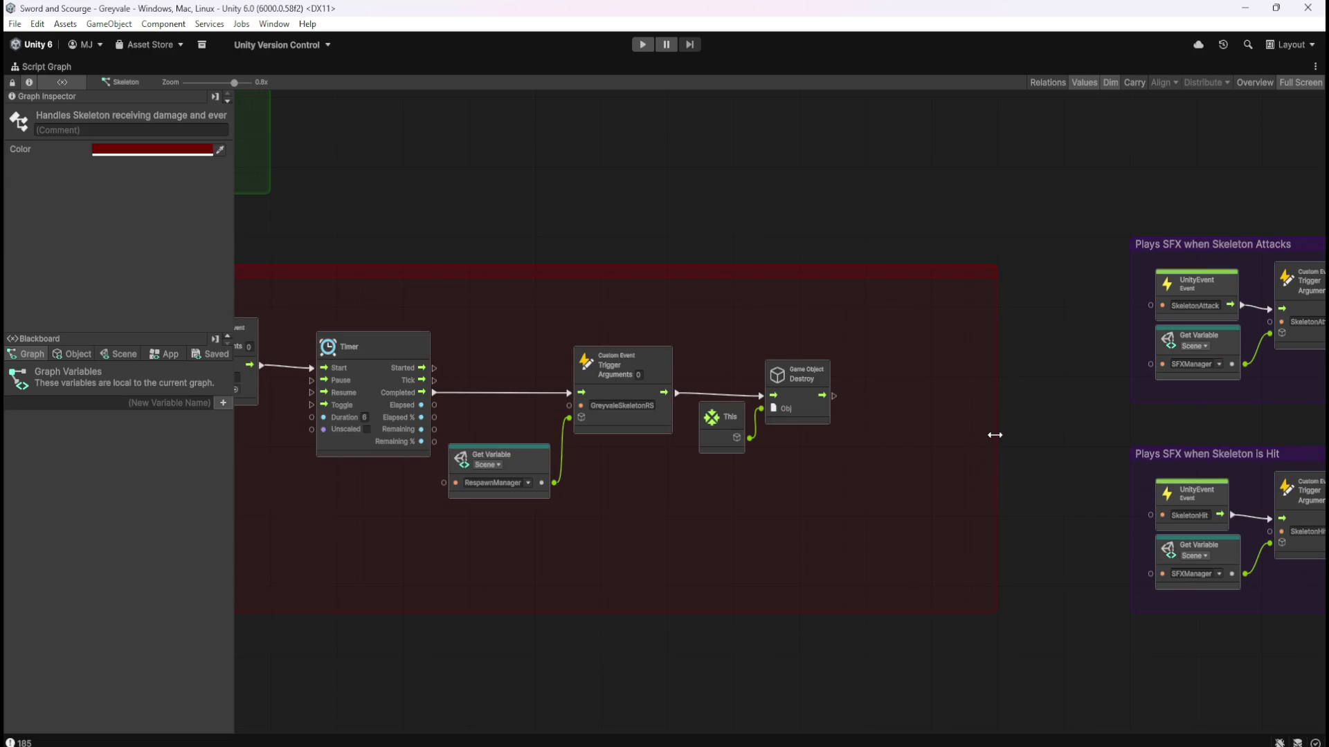
click(903, 457)
scroll(830, 450, right, 4)
mouse_move(820, 156)
mouse_down()
mouse_move(986, 338)
mouse_move(1194, 651)
mouse_up()
drag(1102, 234, 907, 235)
click(1148, 292)
scroll(1152, 299, down, 5)
scroll(415, 276, up, 4)
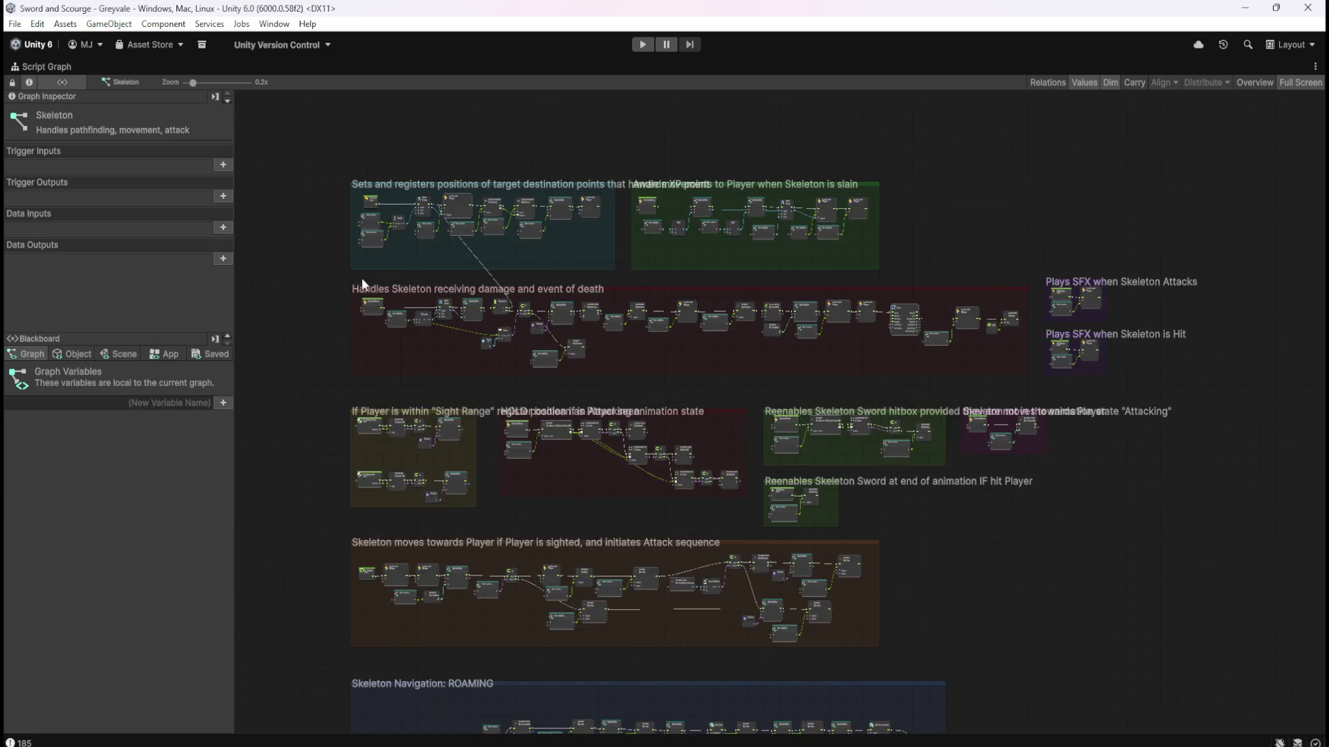
scroll(542, 242, up, 2)
drag(663, 301, 661, 283)
scroll(596, 424, down, 6)
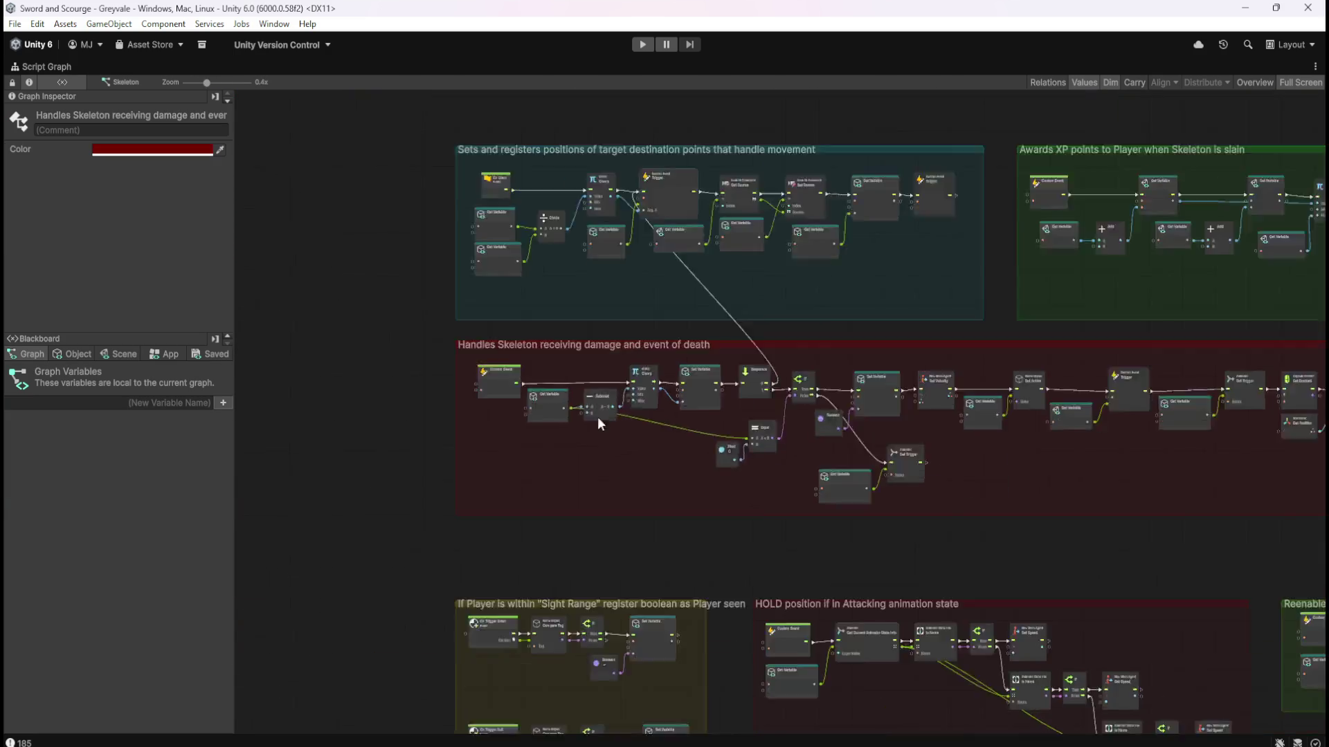
scroll(914, 446, up, 2)
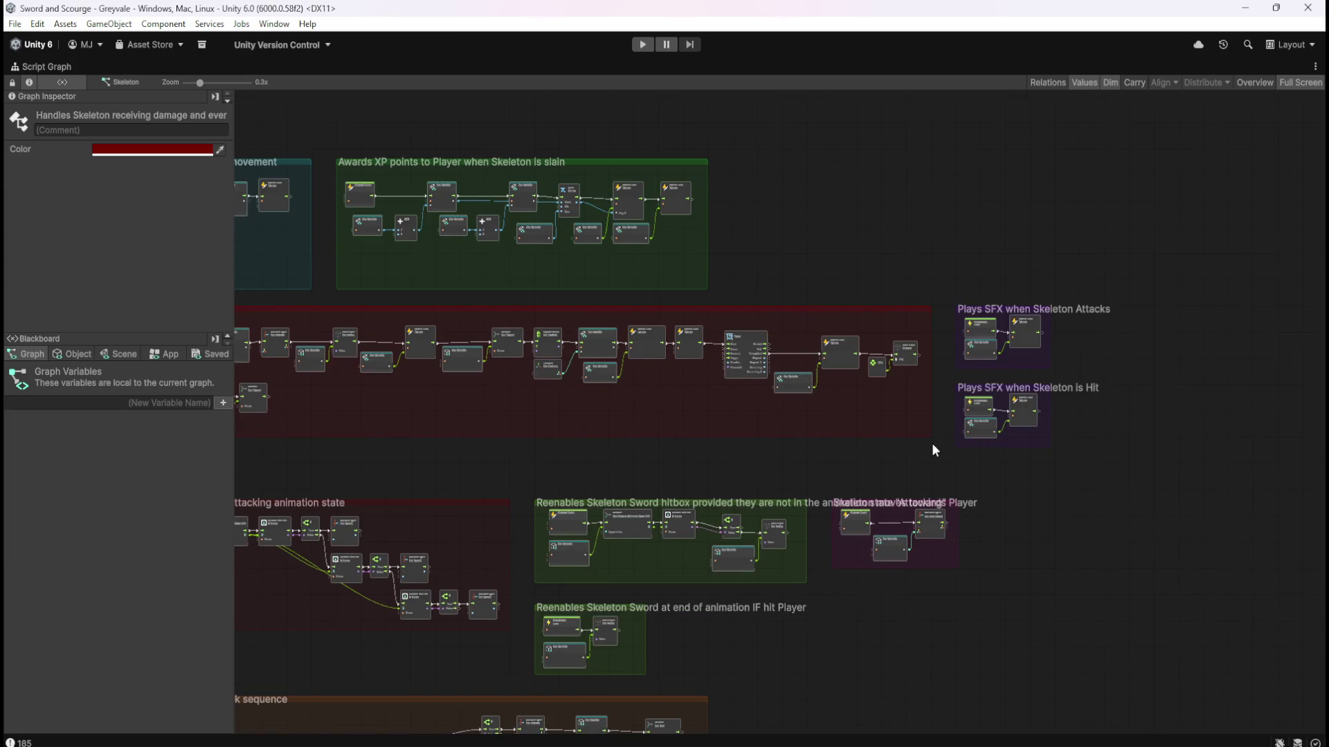
scroll(948, 458, down, 2)
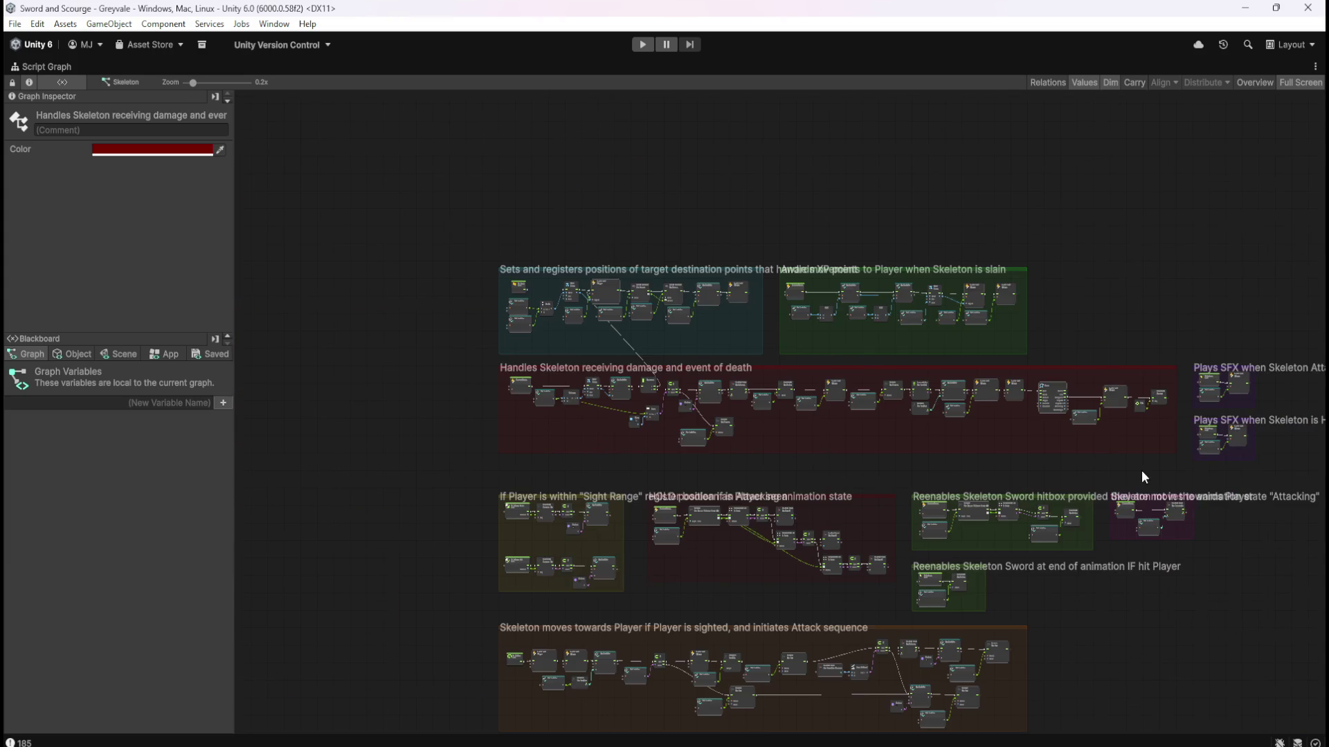
drag(408, 216, 1277, 476)
scroll(629, 385, up, 3)
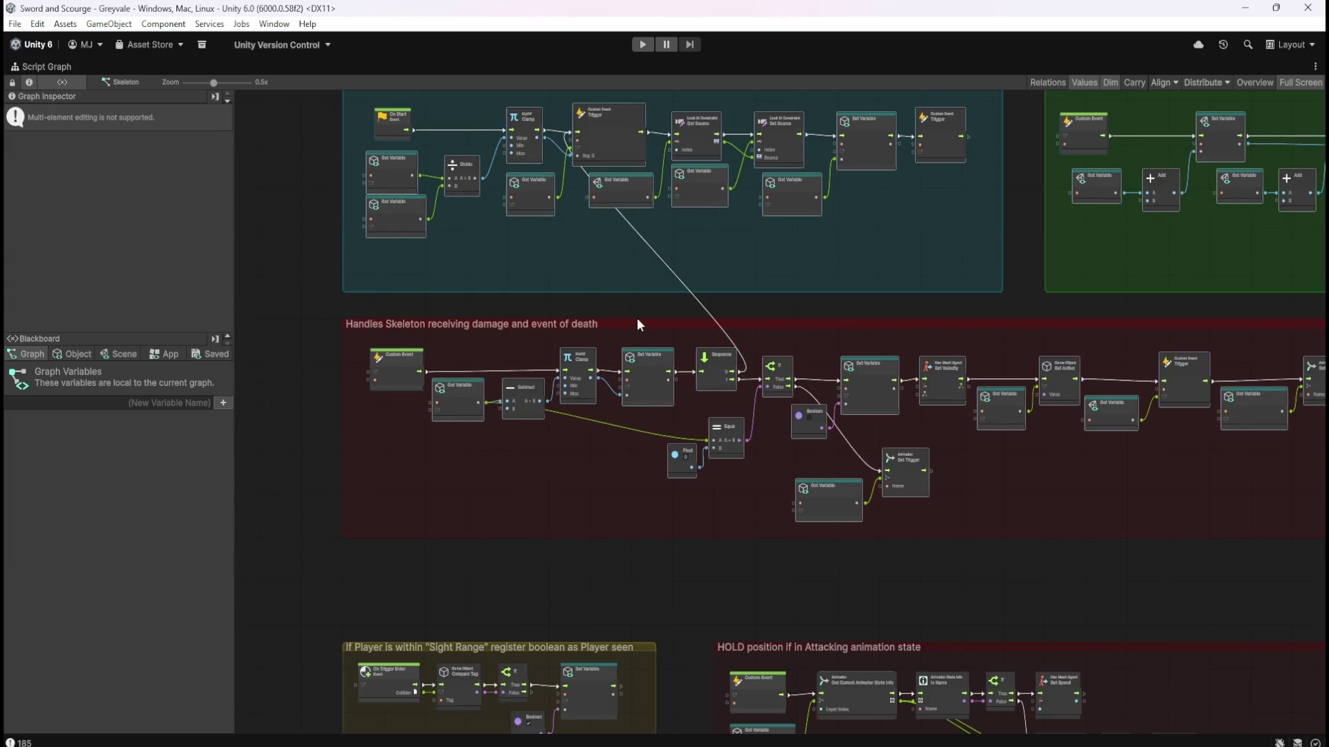
scroll(638, 324, down, 3)
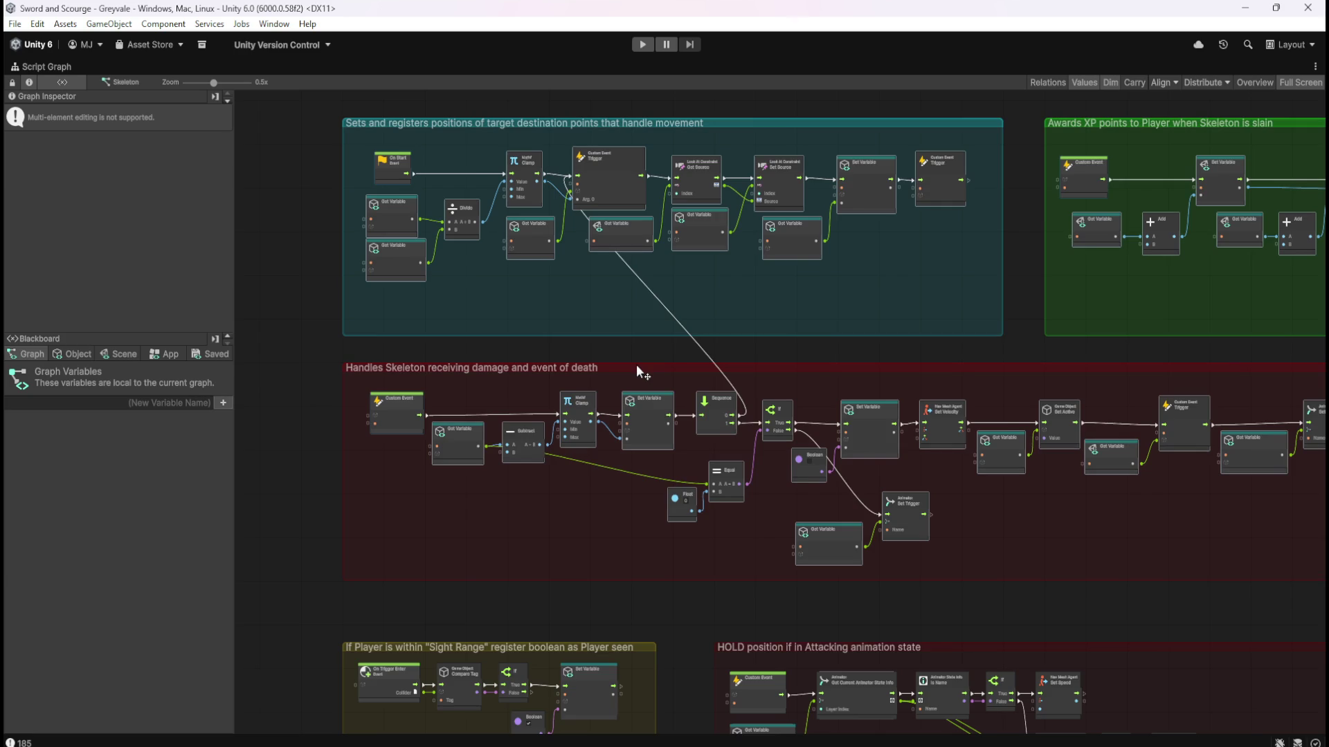
scroll(795, 405, up, 2)
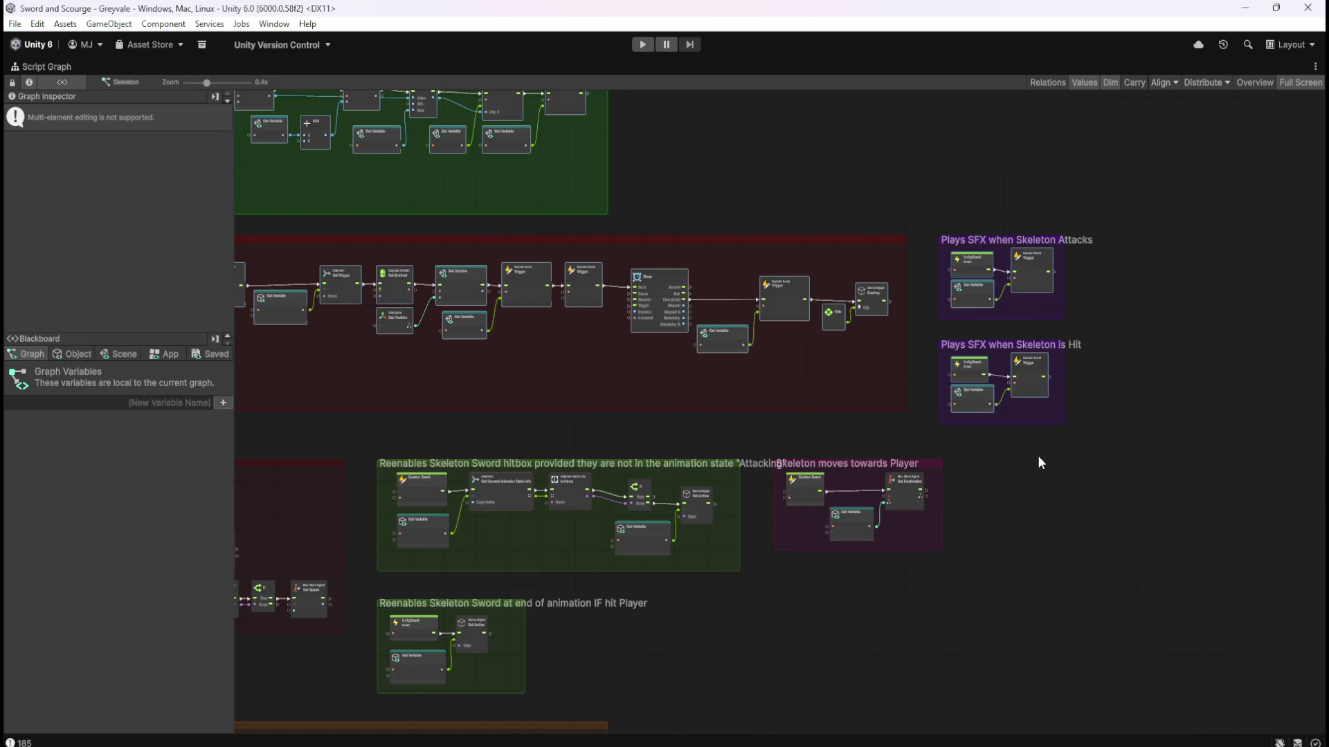
drag(630, 418, 679, 413)
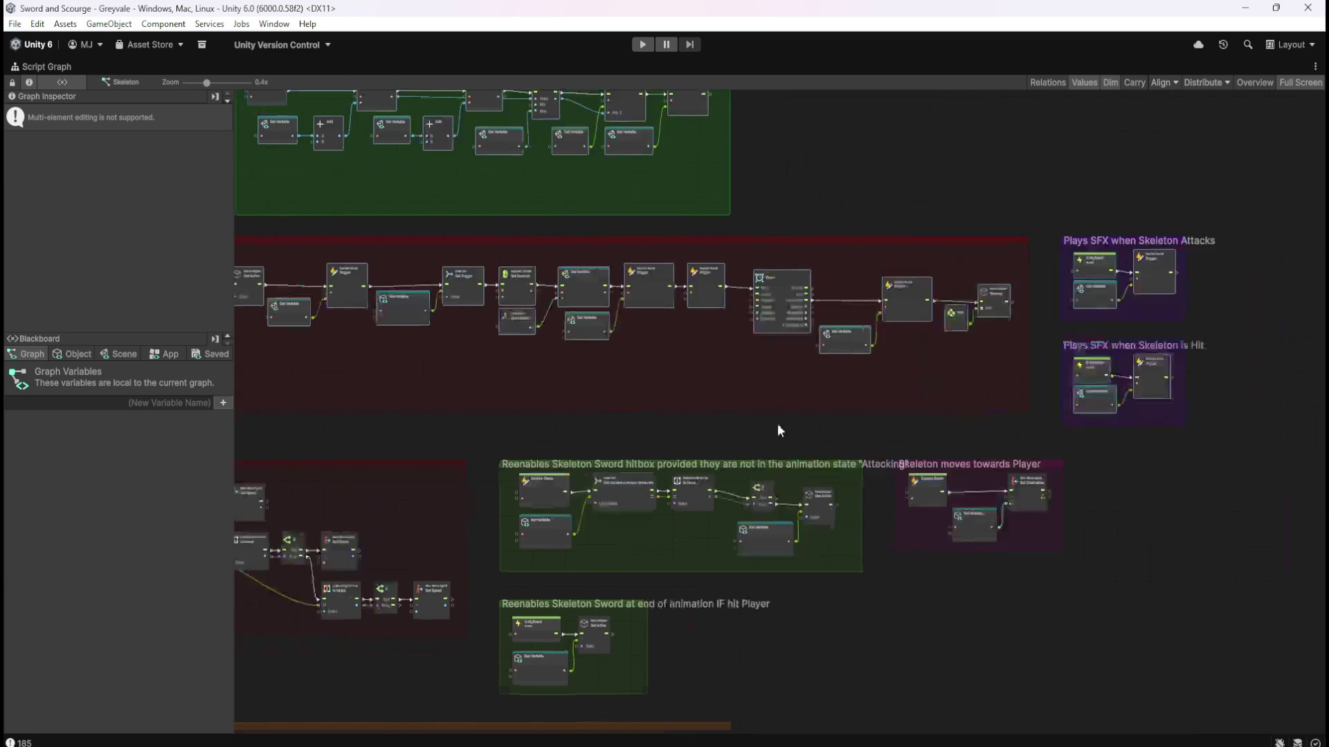
drag(437, 407, 887, 430)
mouse_move(752, 417)
mouse_down()
mouse_move(985, 421)
mouse_move(1031, 367)
mouse_up()
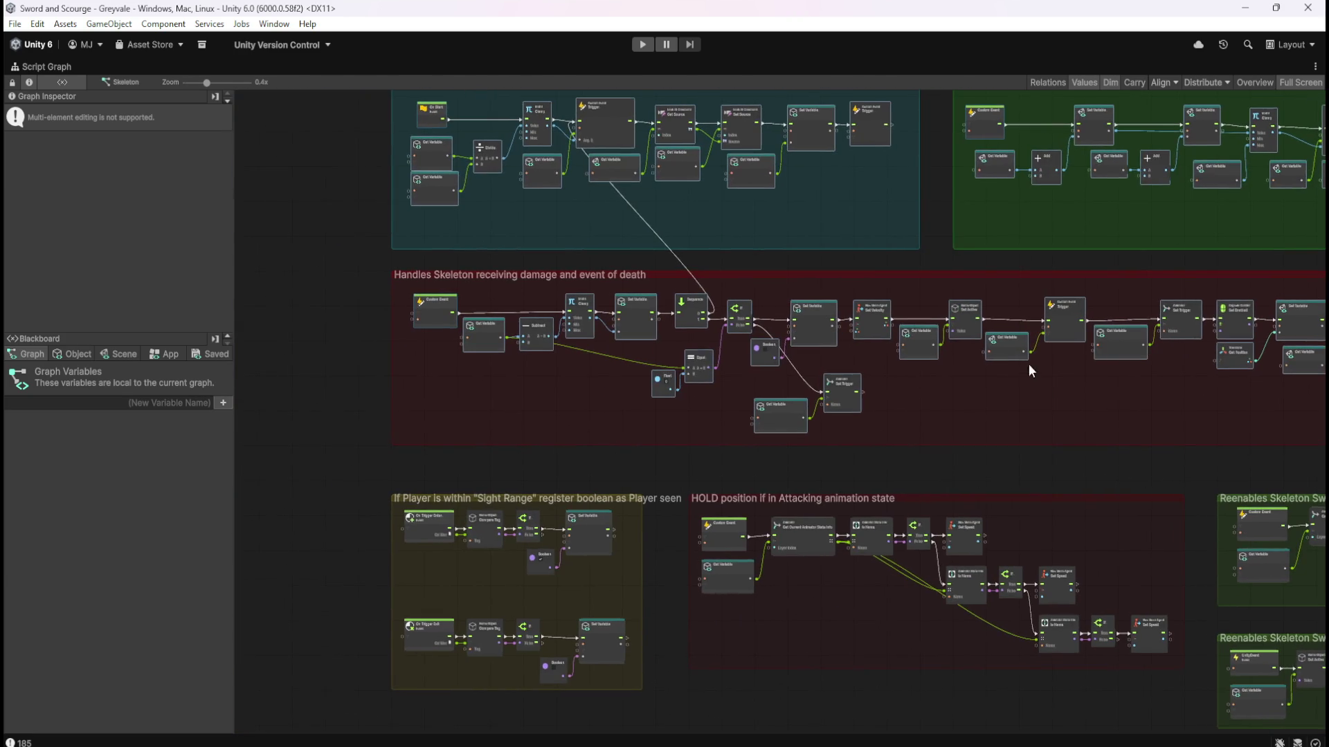
scroll(803, 302, up, 2)
scroll(803, 302, up, 1)
drag(645, 490, 827, 474)
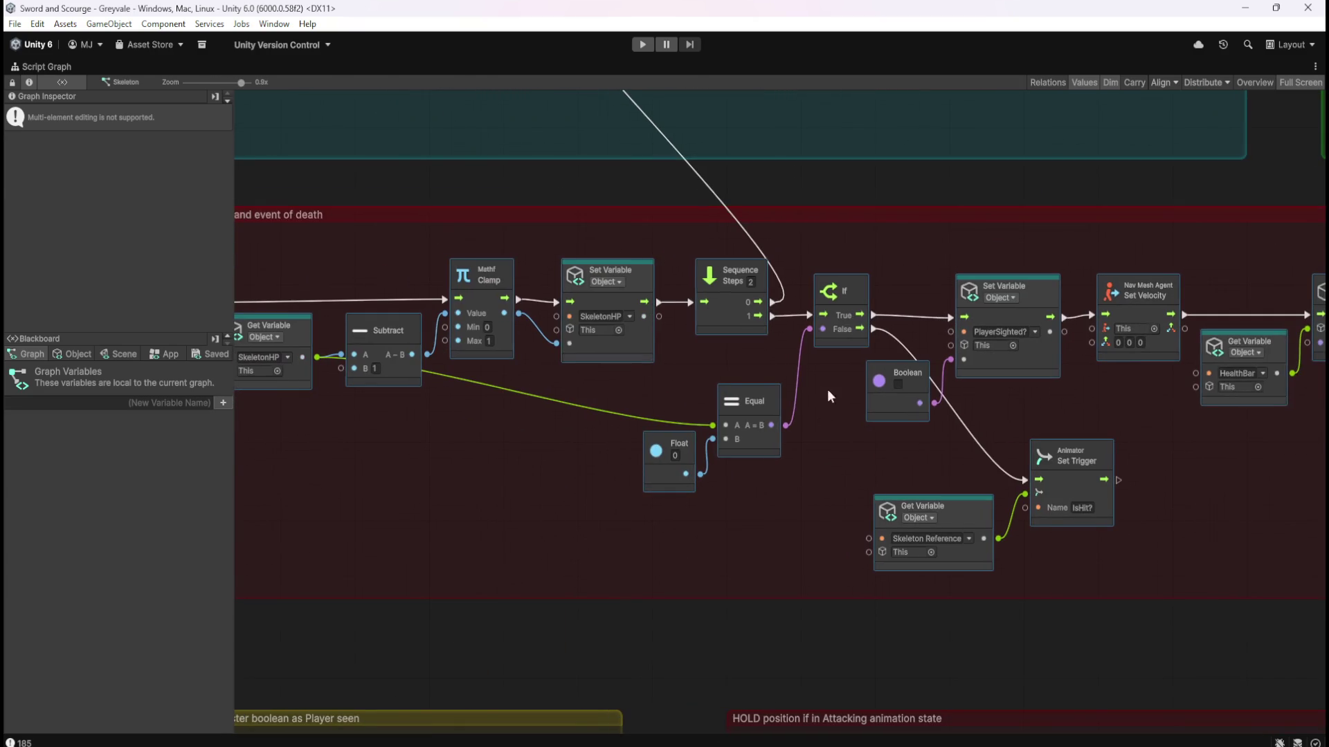
drag(1116, 397, 974, 408)
mouse_move(398, 453)
mouse_down()
mouse_move(1052, 453)
mouse_move(465, 459)
mouse_up()
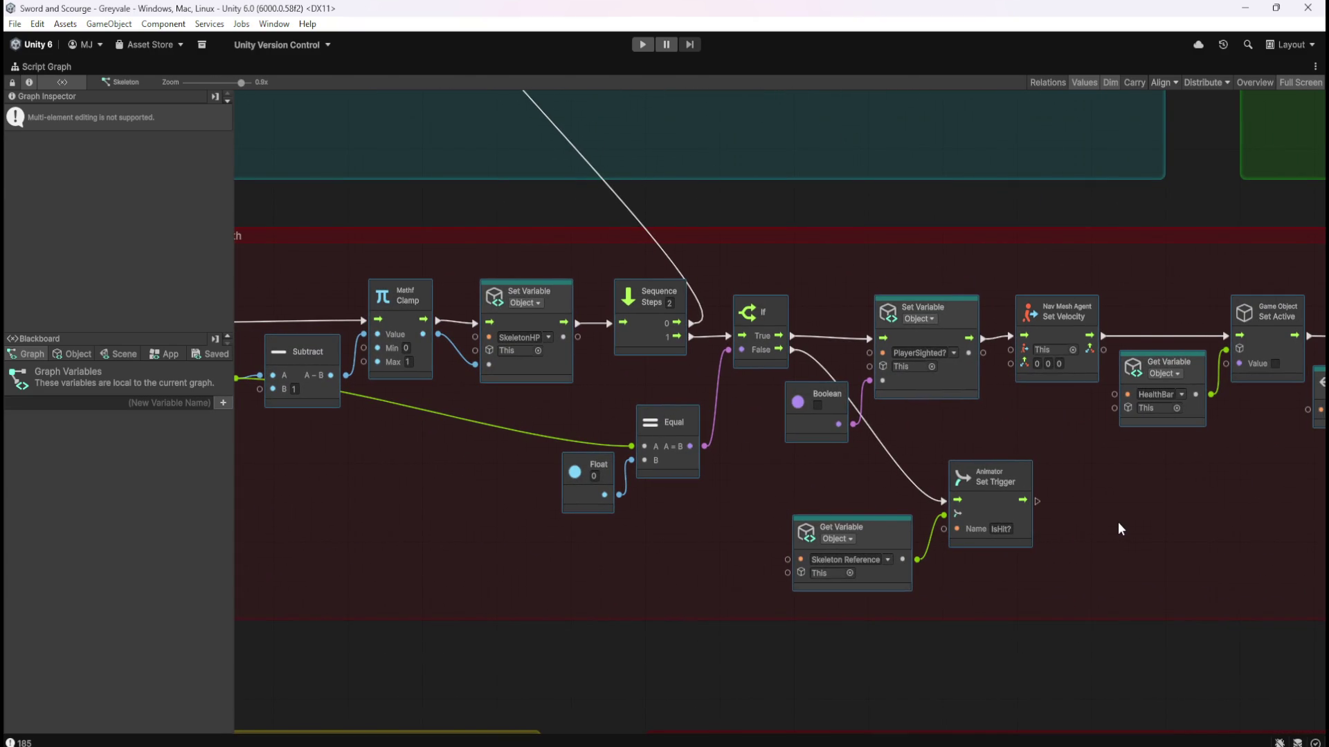
mouse_move(1117, 523)
mouse_down()
mouse_move(1081, 504)
mouse_move(820, 480)
mouse_up()
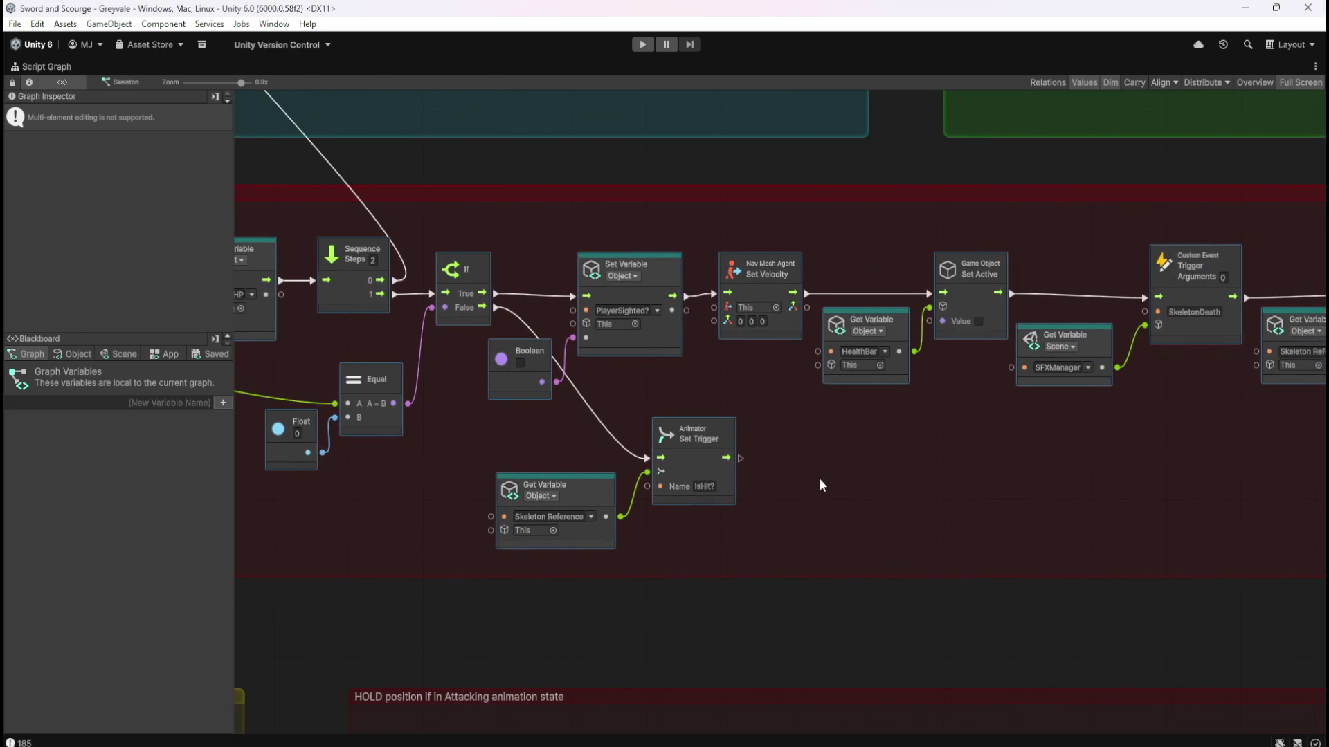
click(1011, 463)
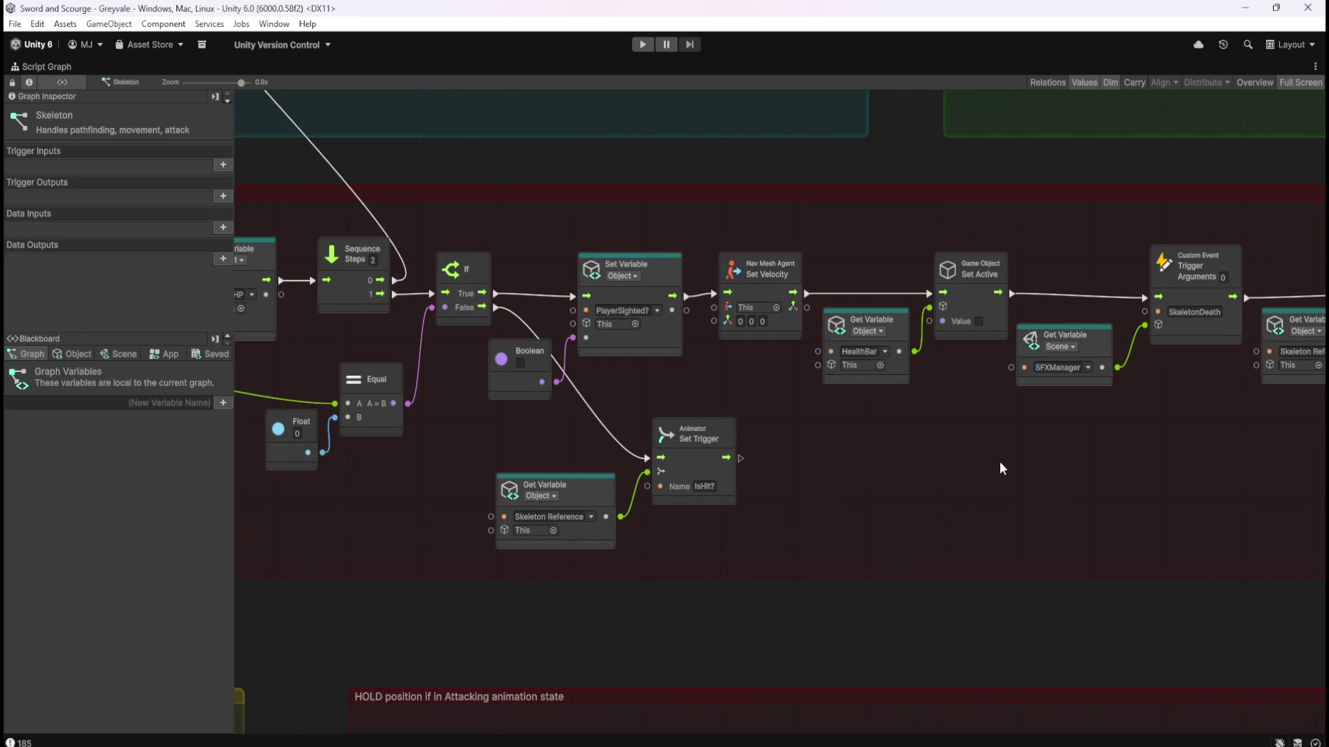
scroll(900, 353, down, 5)
scroll(912, 362, down, 1)
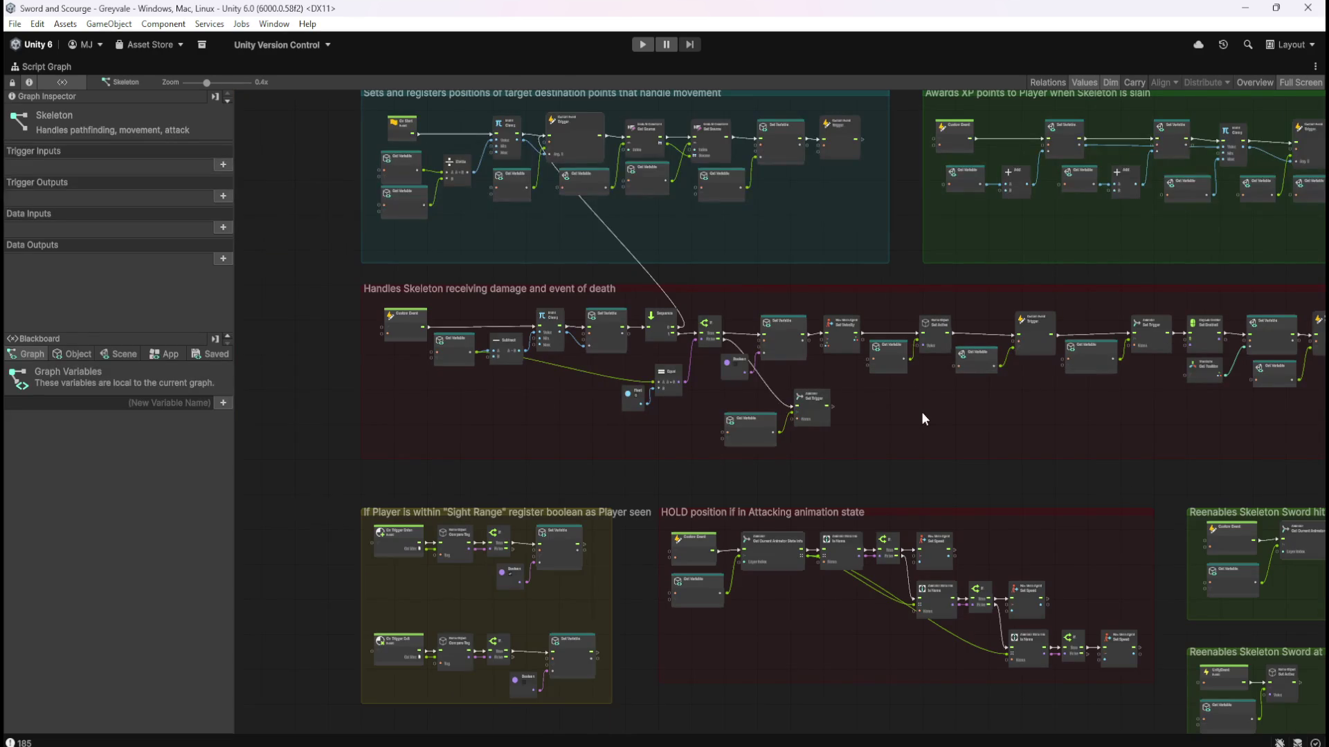
drag(922, 413, 938, 476)
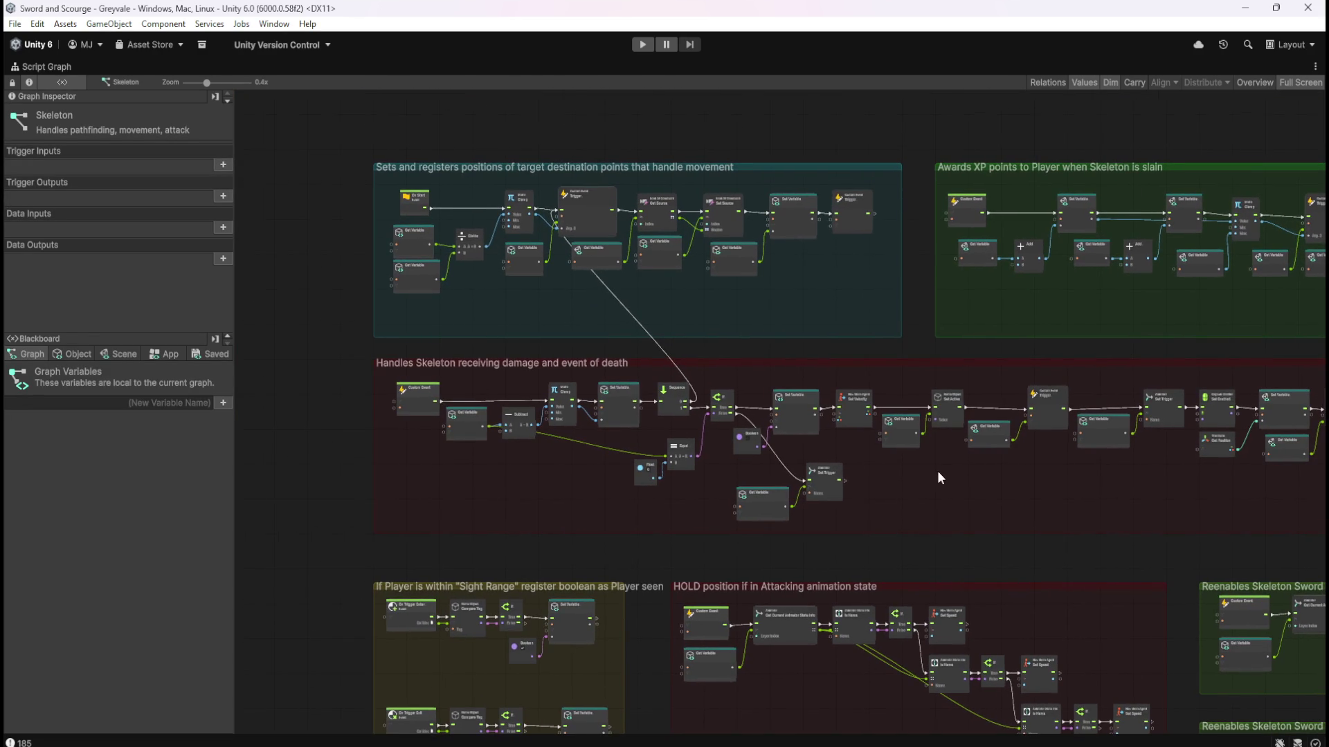
scroll(929, 479, up, 6)
scroll(937, 496, down, 5)
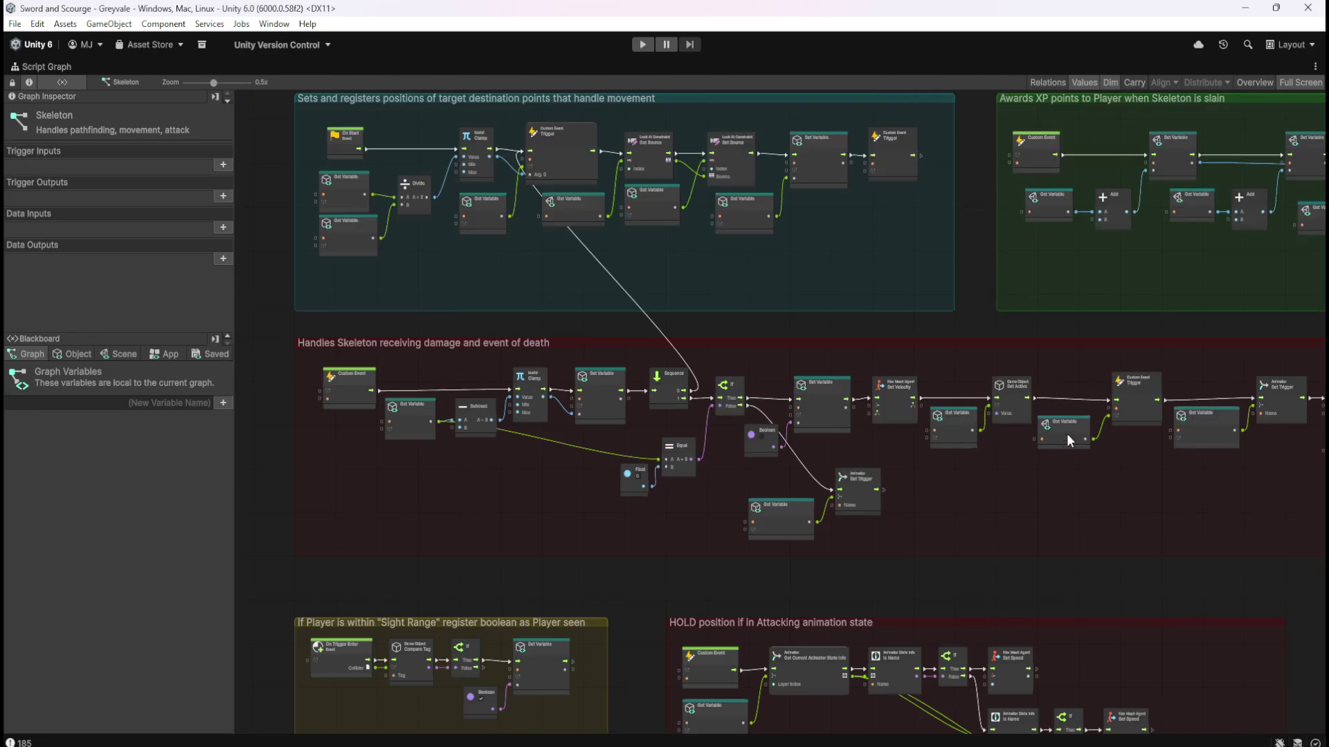
drag(969, 510, 997, 223)
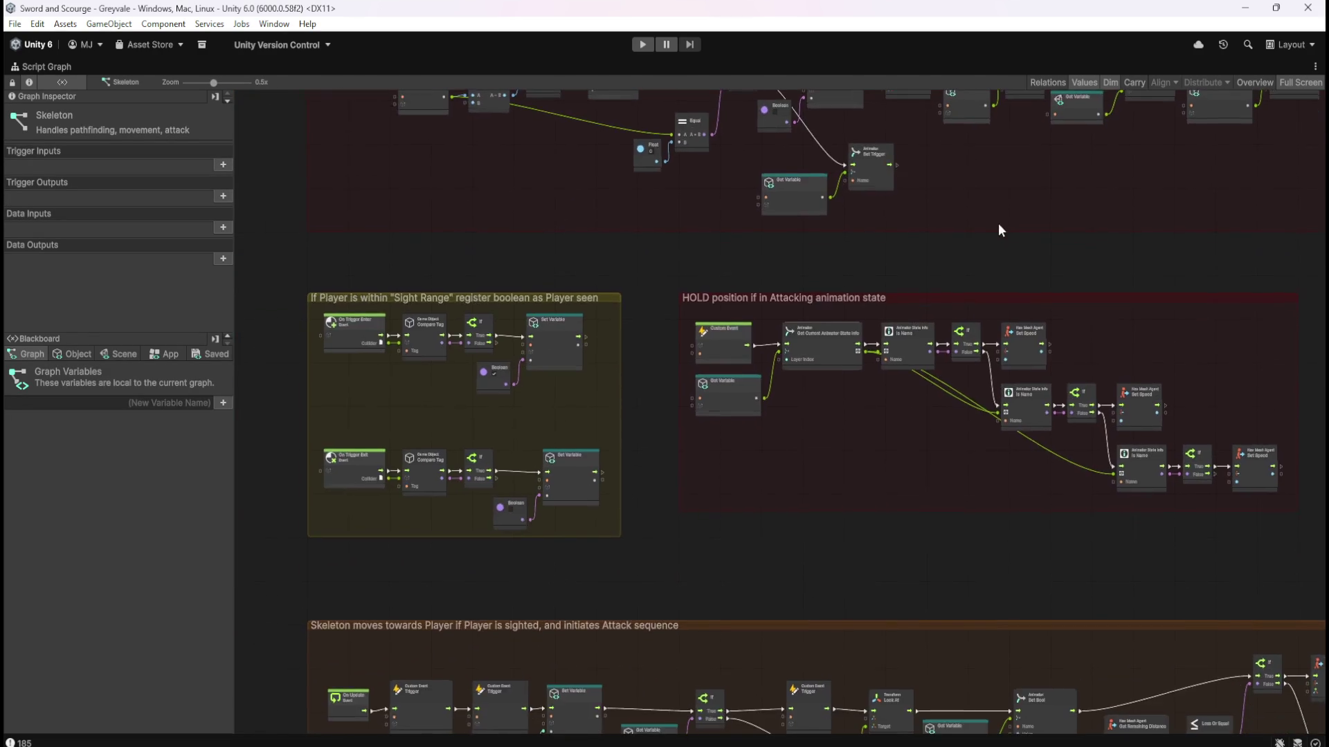
scroll(941, 253, down, 6)
scroll(750, 456, up, 5)
scroll(761, 460, up, 3)
scroll(889, 492, up, 2)
drag(1006, 522, 708, 510)
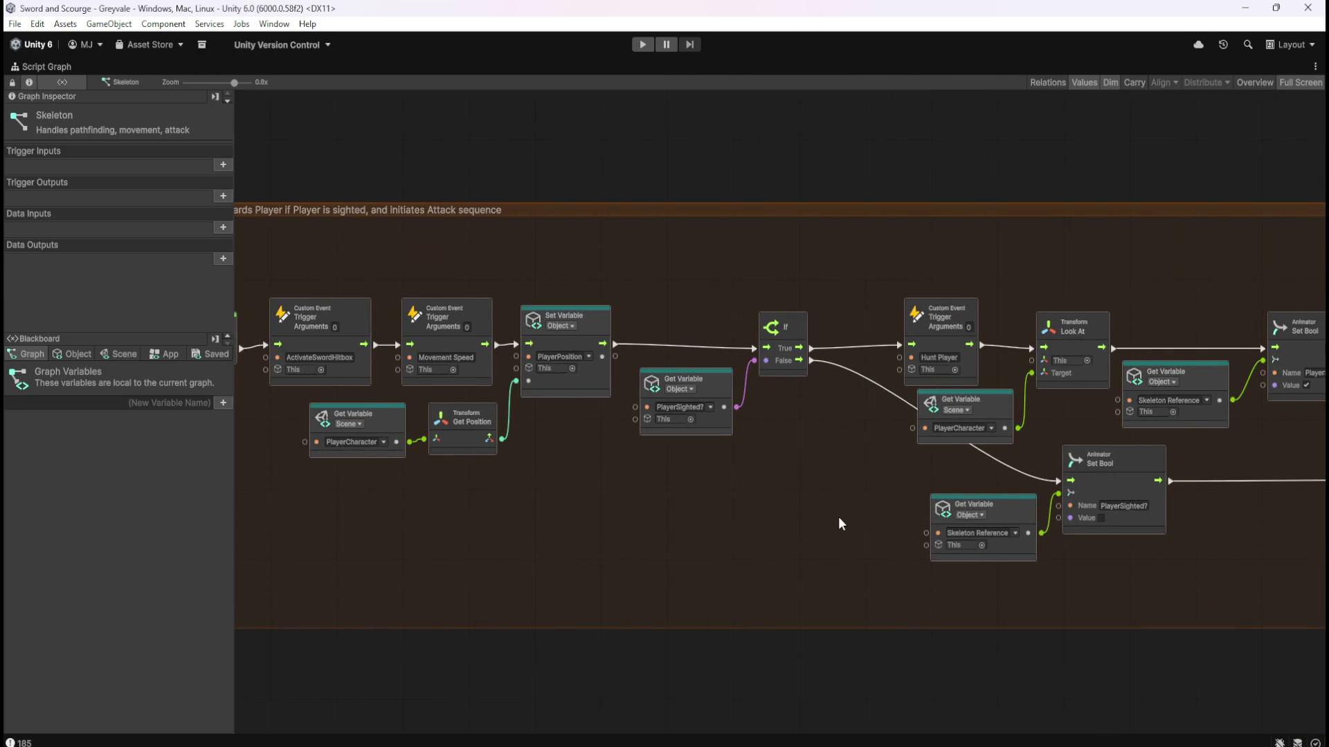
mouse_move(865, 510)
mouse_down()
mouse_move(779, 522)
mouse_move(920, 521)
mouse_move(609, 515)
mouse_up()
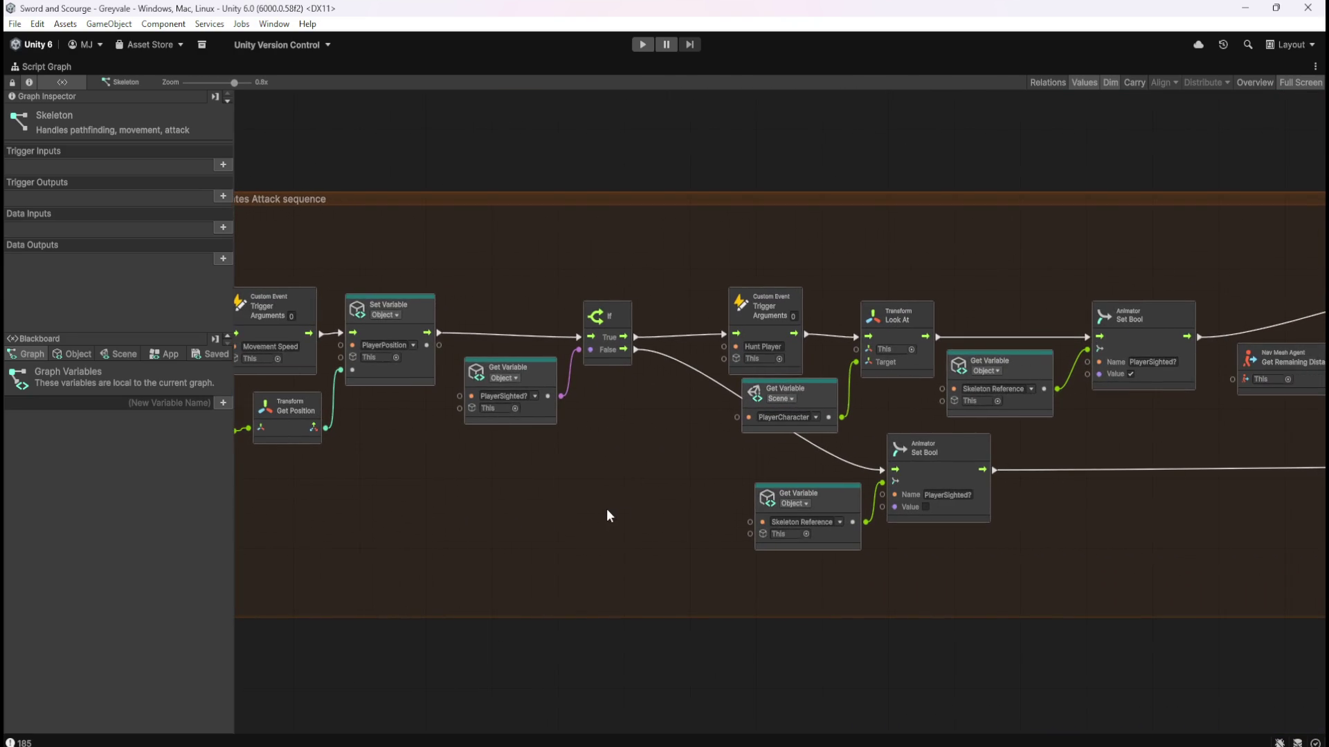
mouse_move(1130, 550)
mouse_down()
mouse_move(780, 546)
mouse_move(1234, 547)
mouse_up()
drag(704, 535, 773, 517)
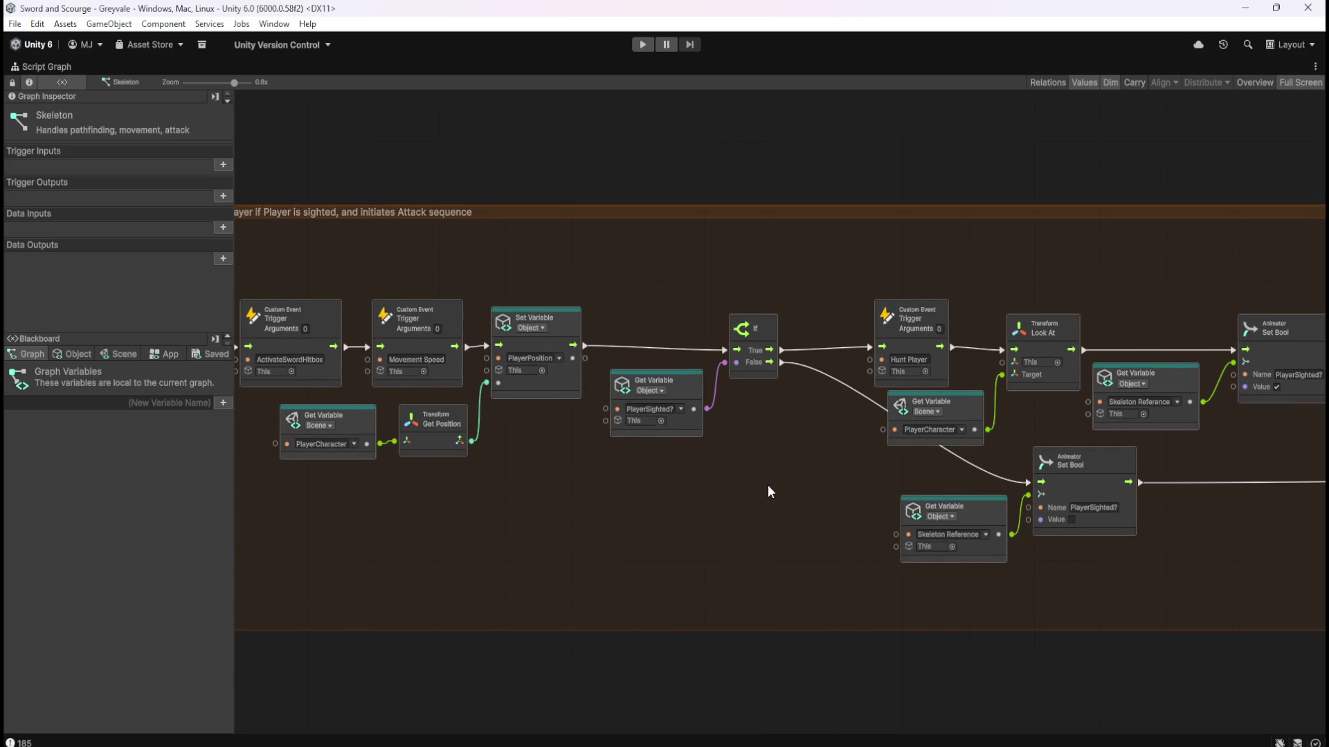
scroll(839, 211, up, 5)
scroll(830, 277, down, 3)
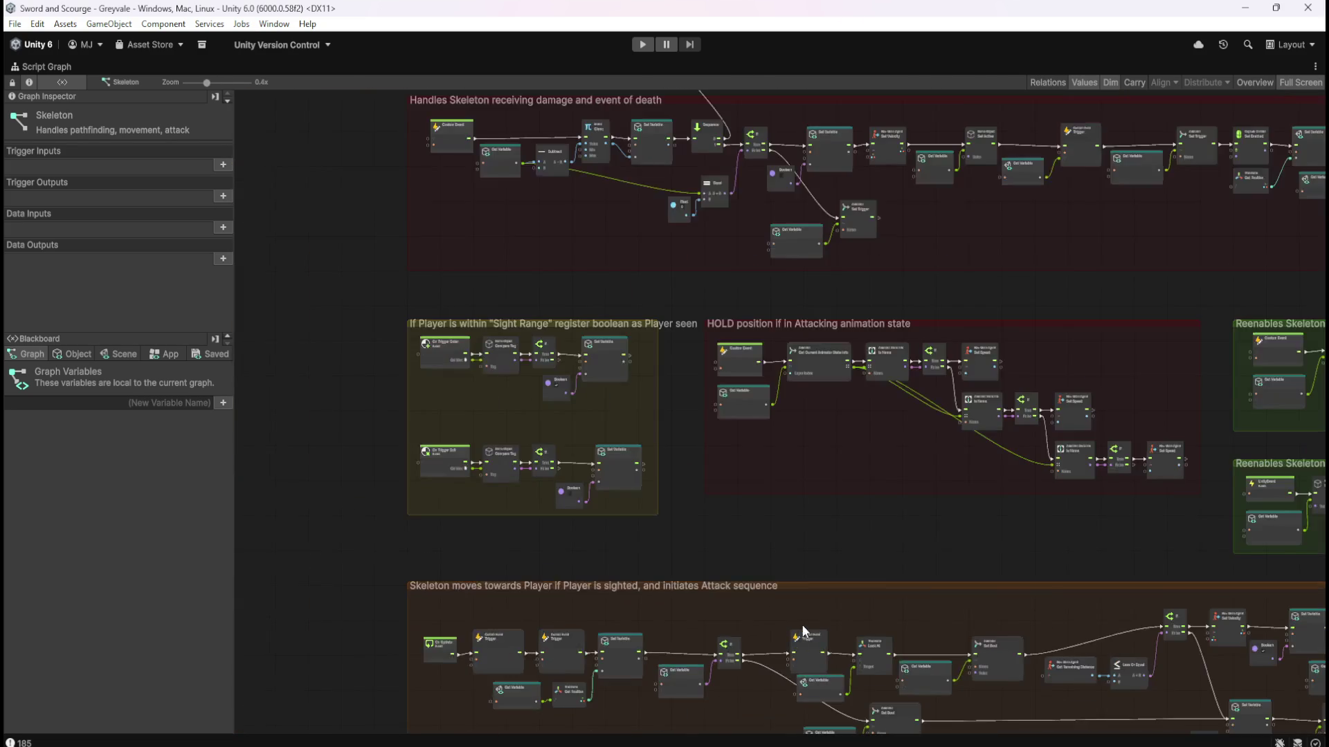
scroll(807, 269, up, 2)
scroll(807, 268, up, 2)
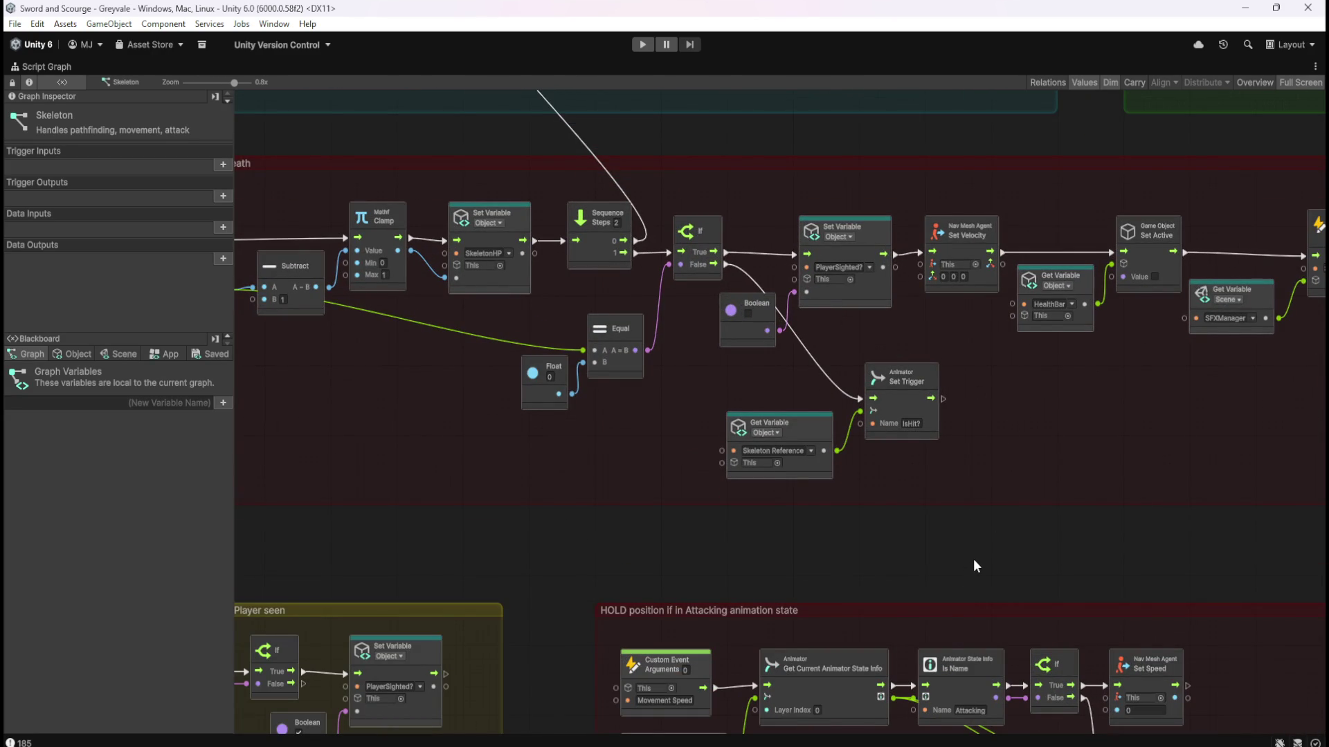
drag(439, 405, 691, 433)
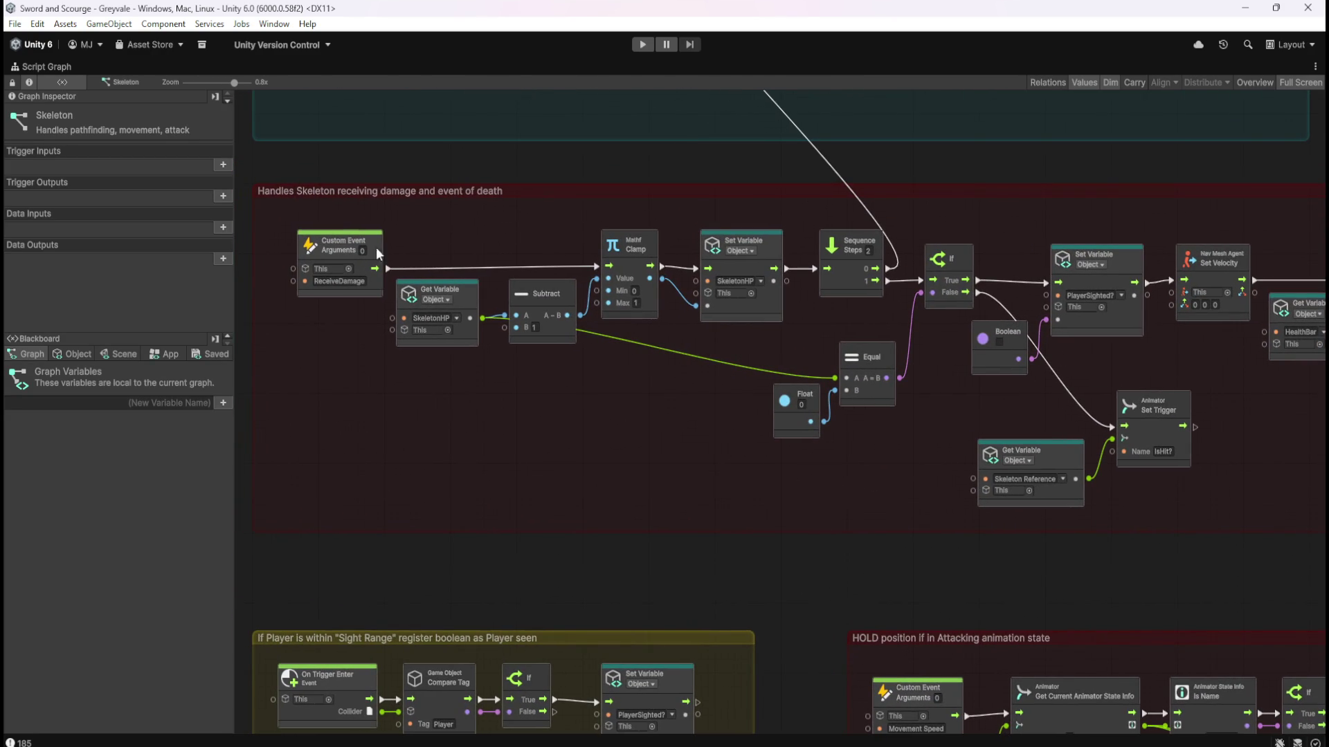
drag(277, 221, 386, 314)
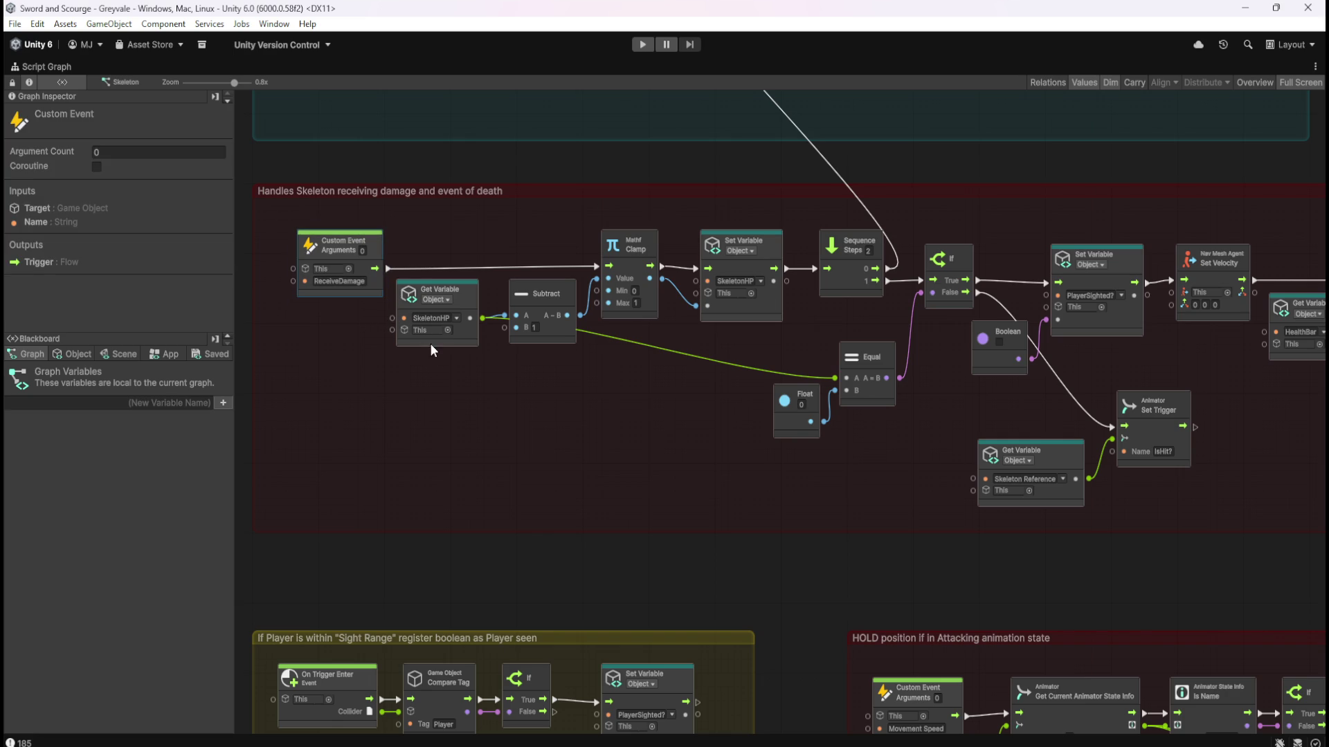
mouse_move(970, 175)
mouse_down()
mouse_move(914, 463)
mouse_move(949, 475)
mouse_move(933, 438)
mouse_move(679, 333)
mouse_move(877, 542)
mouse_move(705, 483)
mouse_up()
click(752, 473)
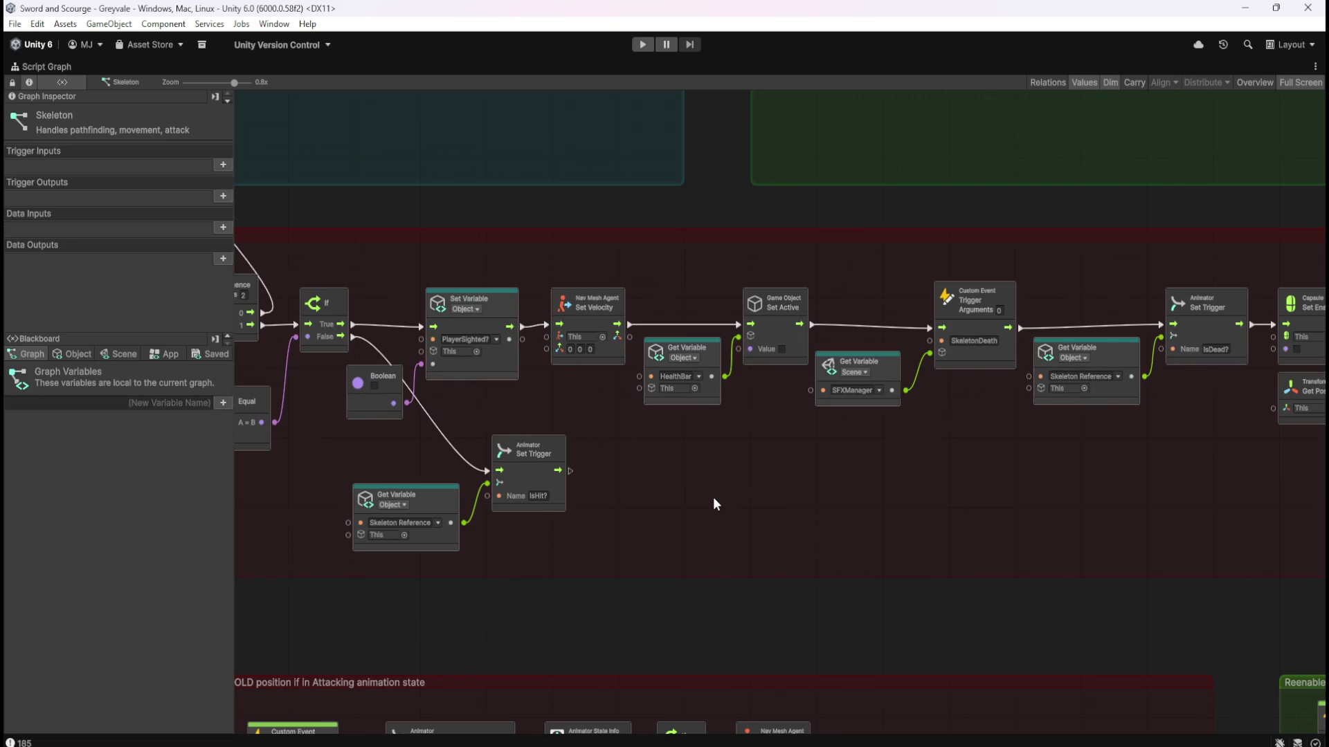
key(shift+space)
Enter Play mode and run the hero across the bridge, through the village past the well toward the trees.
click(641, 44)
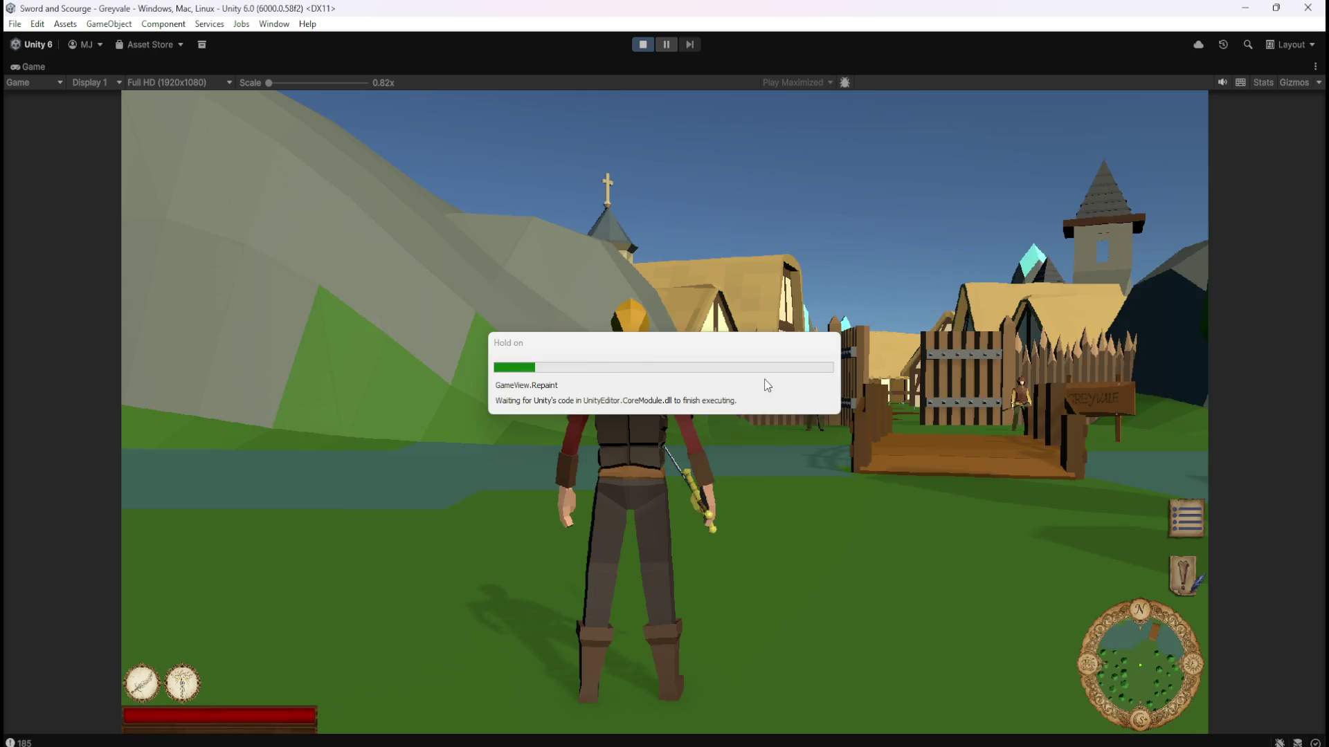
key(w)
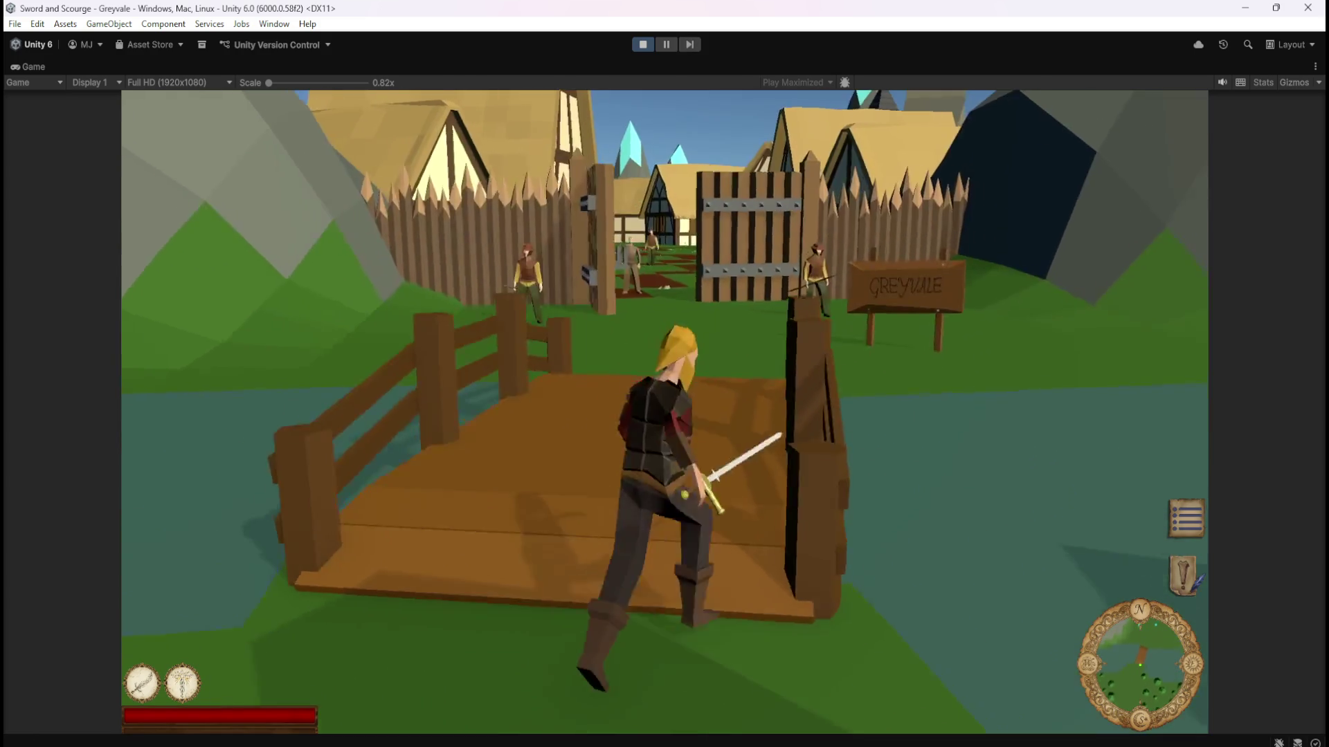
key(w)
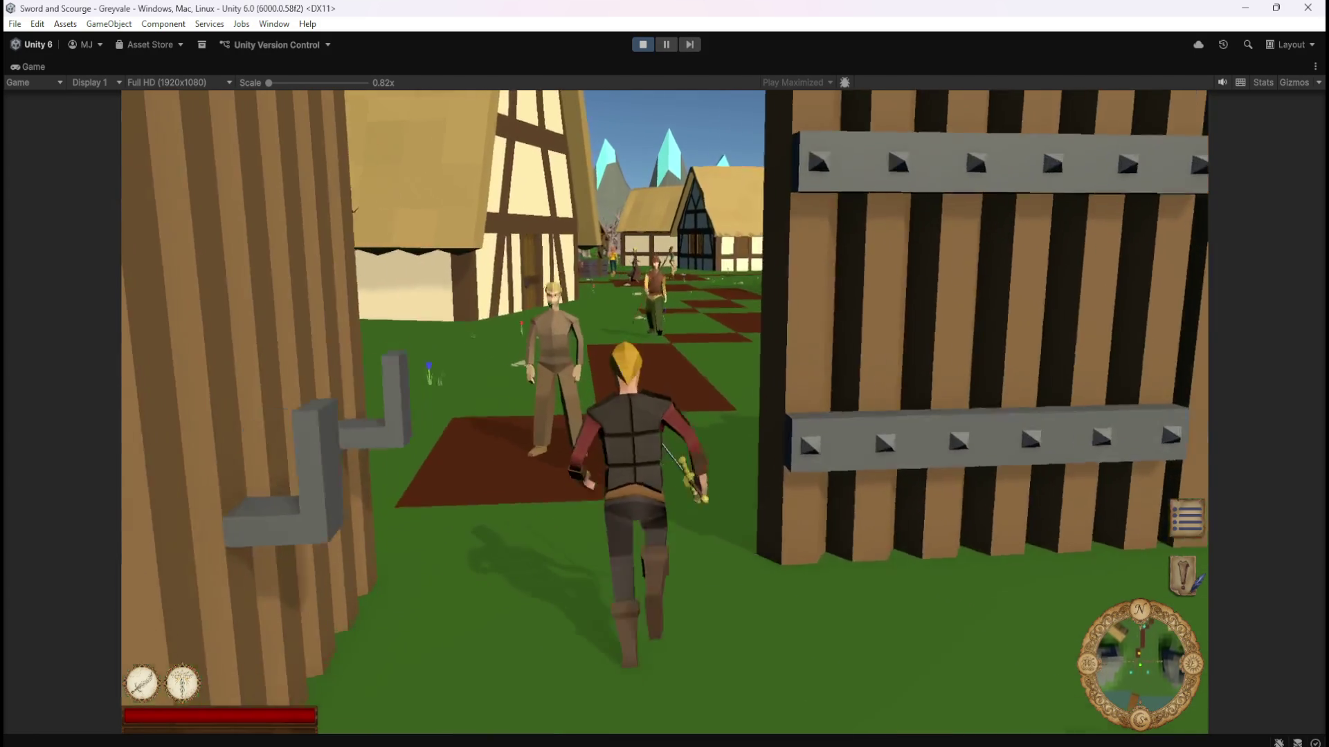
key(w)
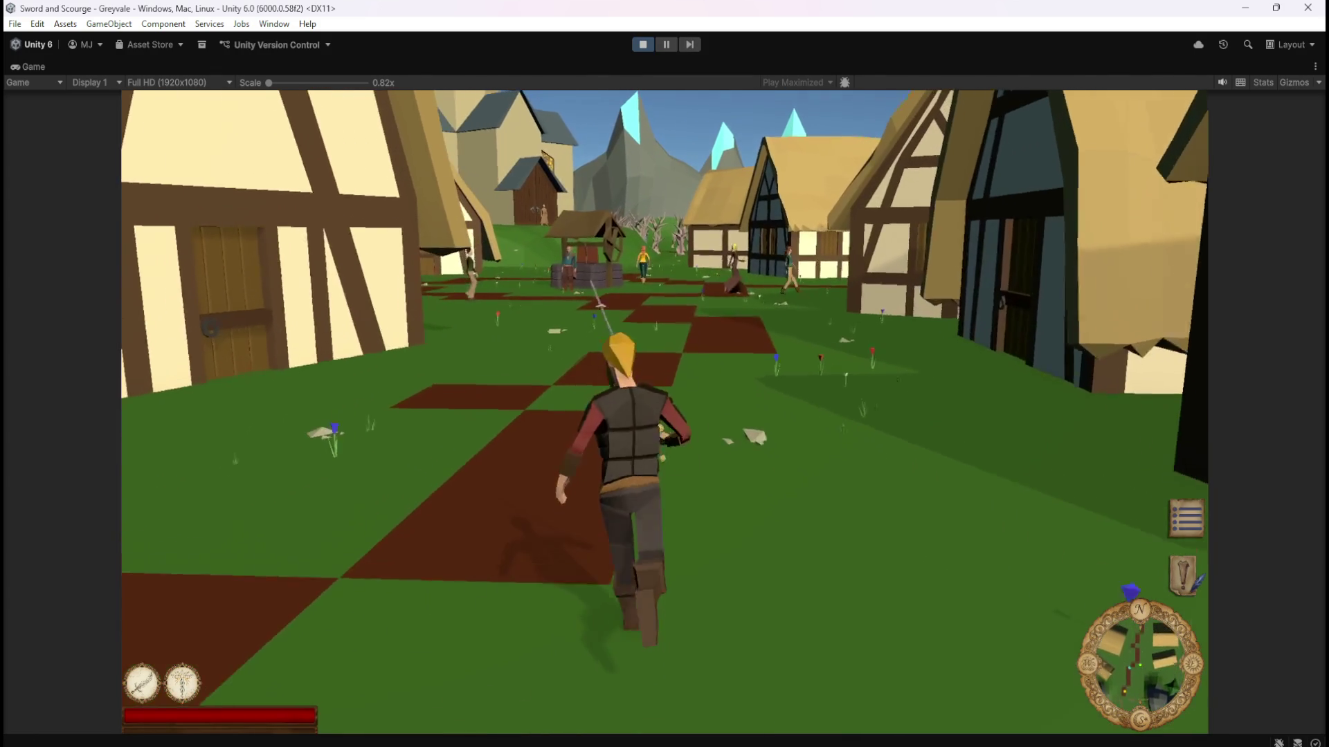
key(w)
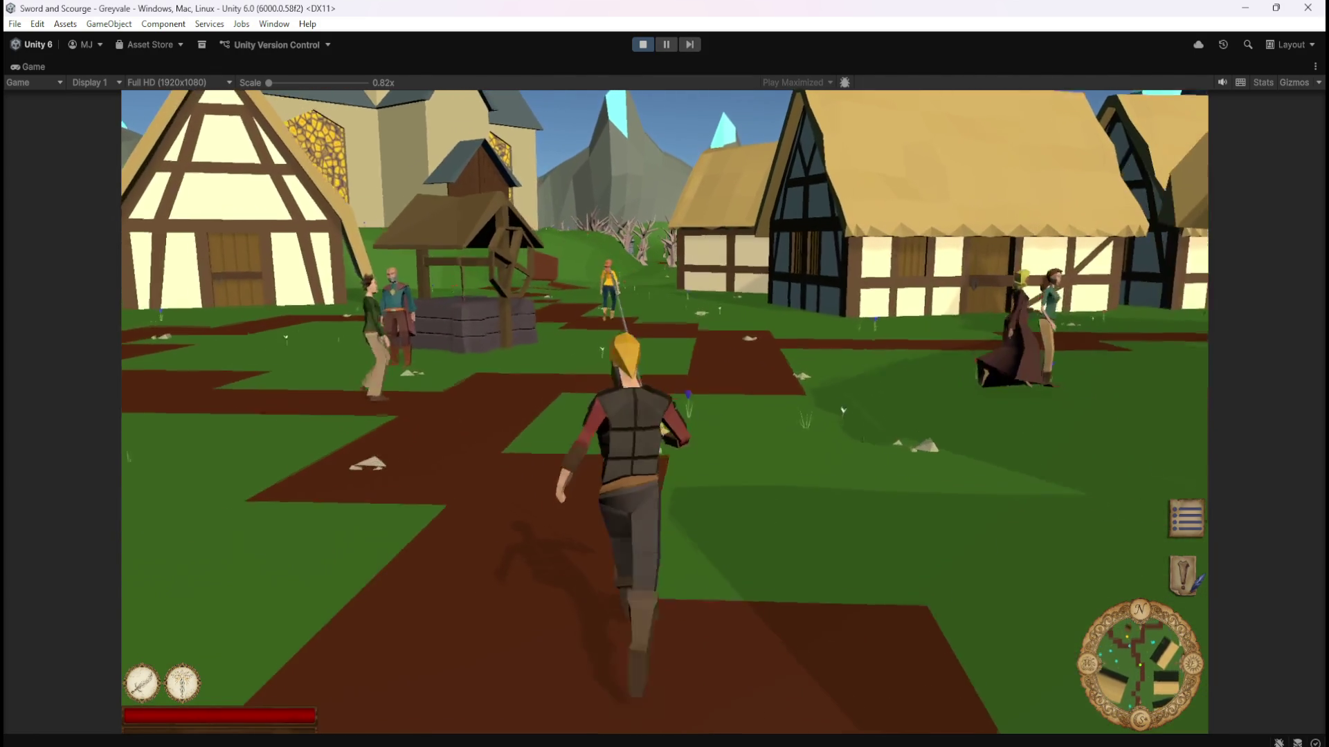
key(w)
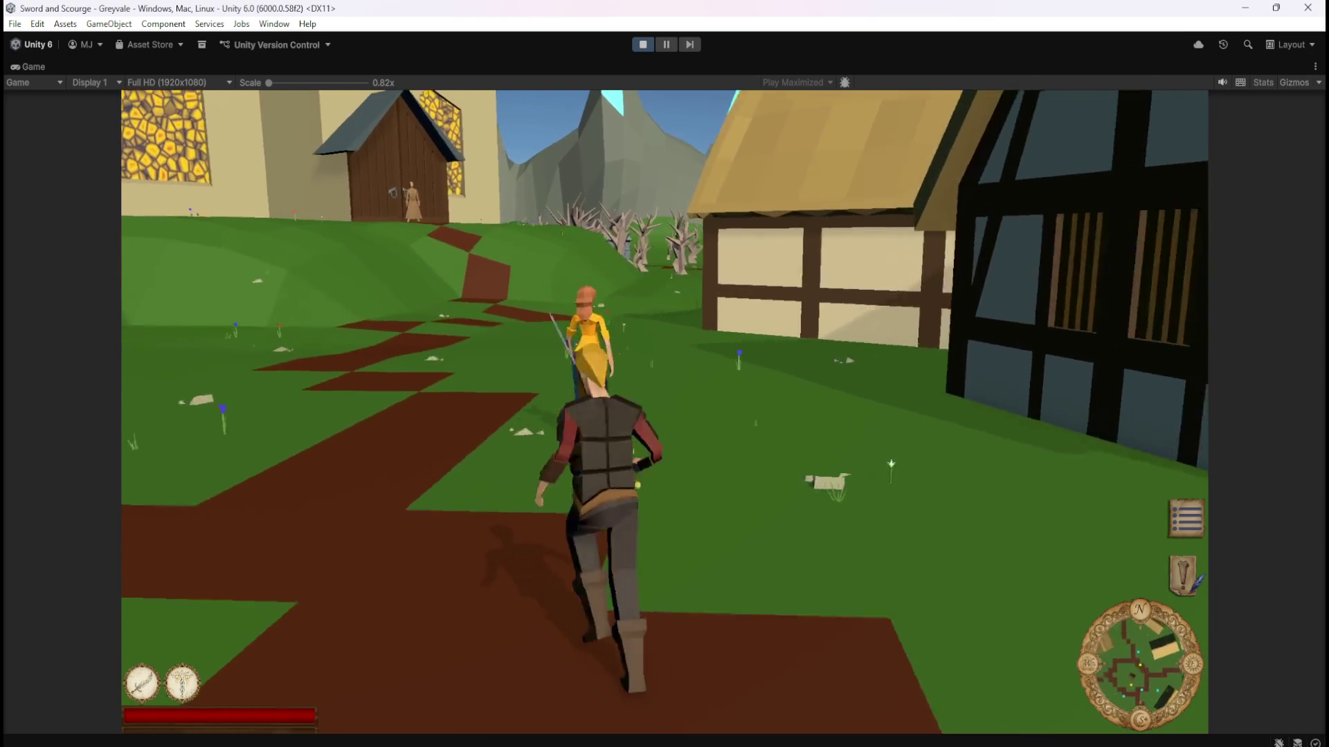
key(w)
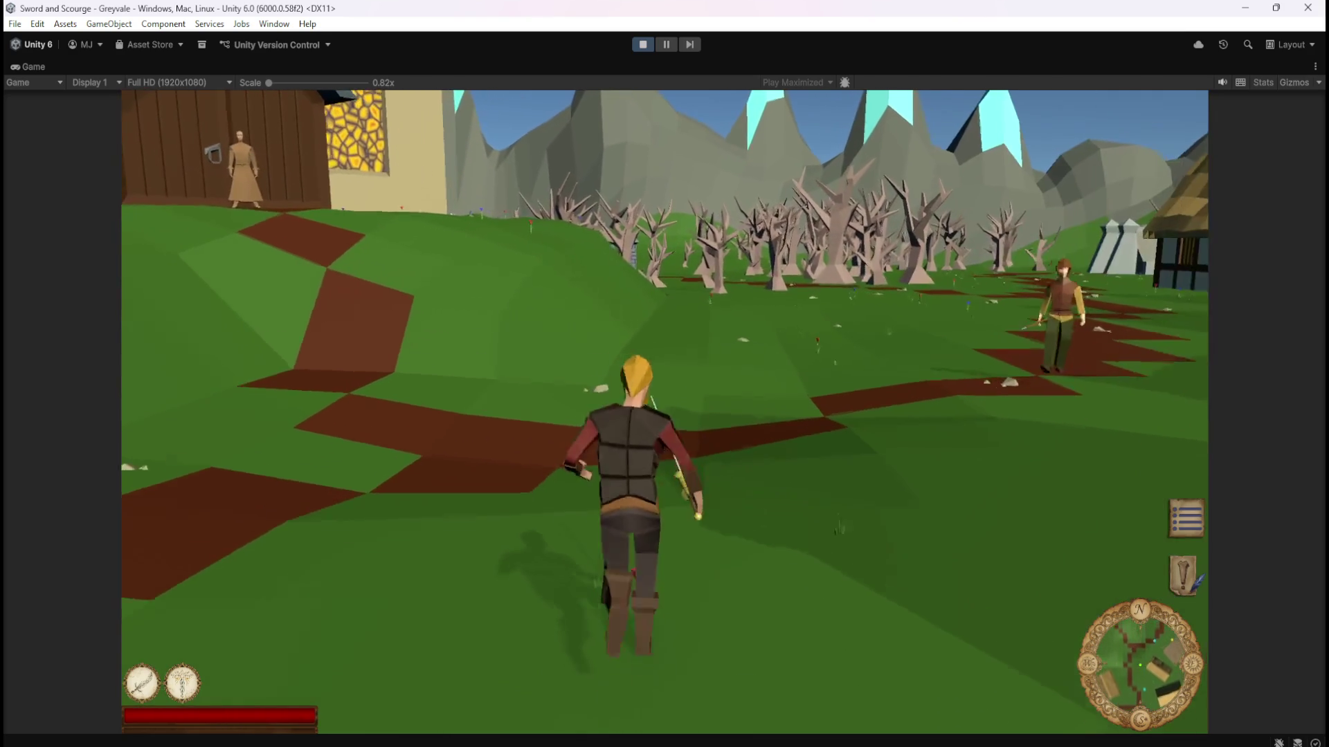
key(w)
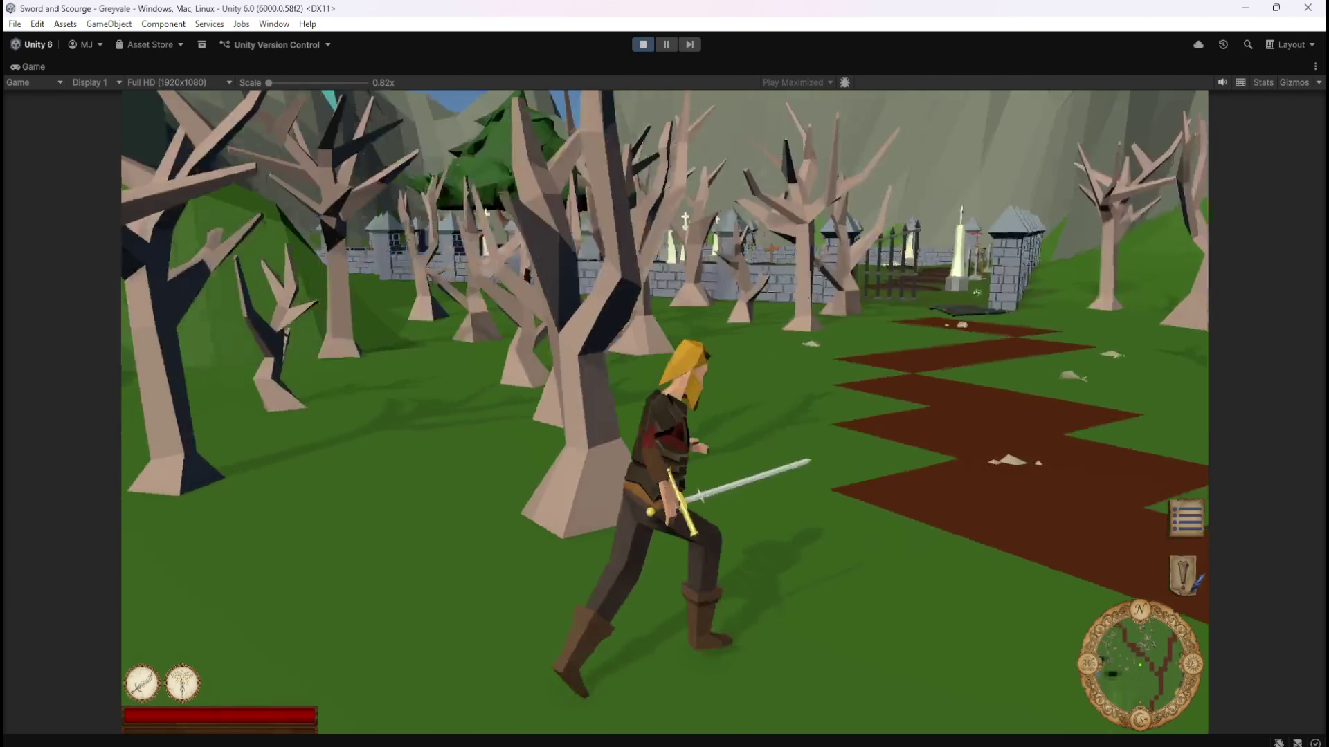
Run through the graveyard gate and fight the first skeleton until it collapses.
key(w)
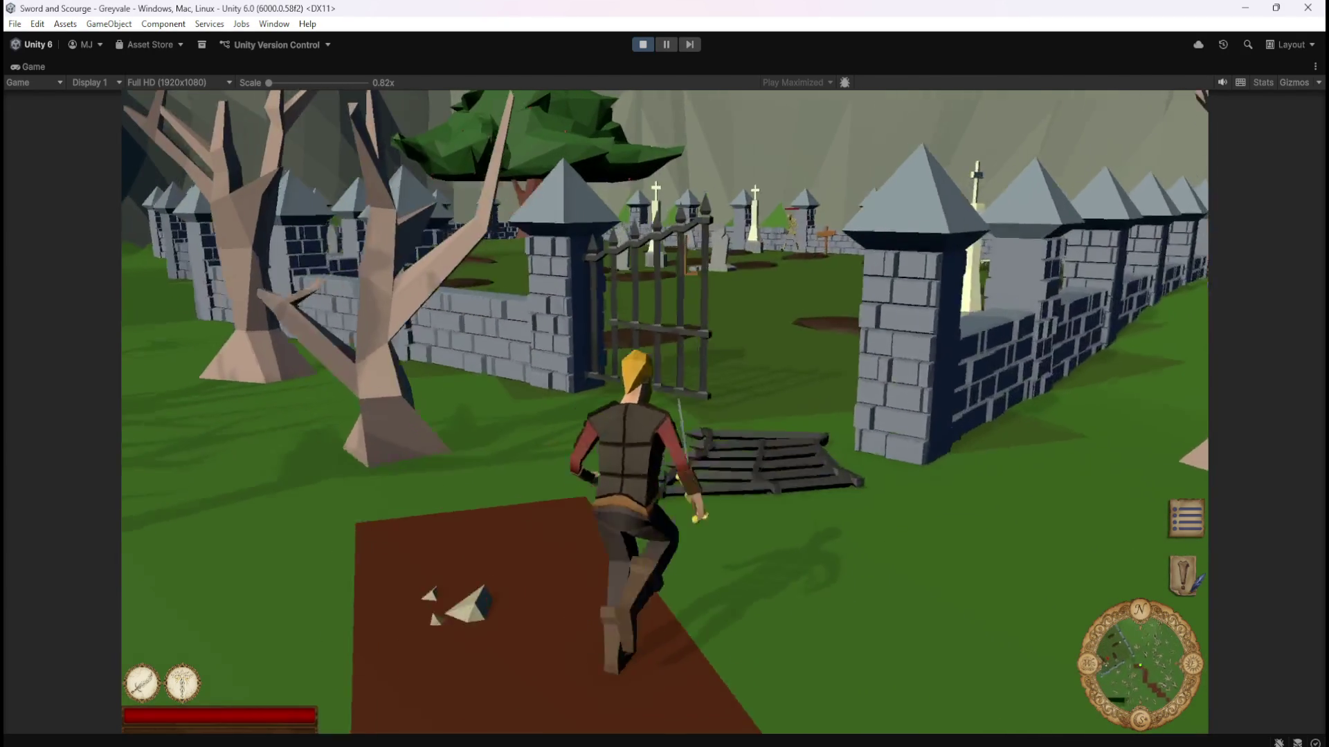
key(w)
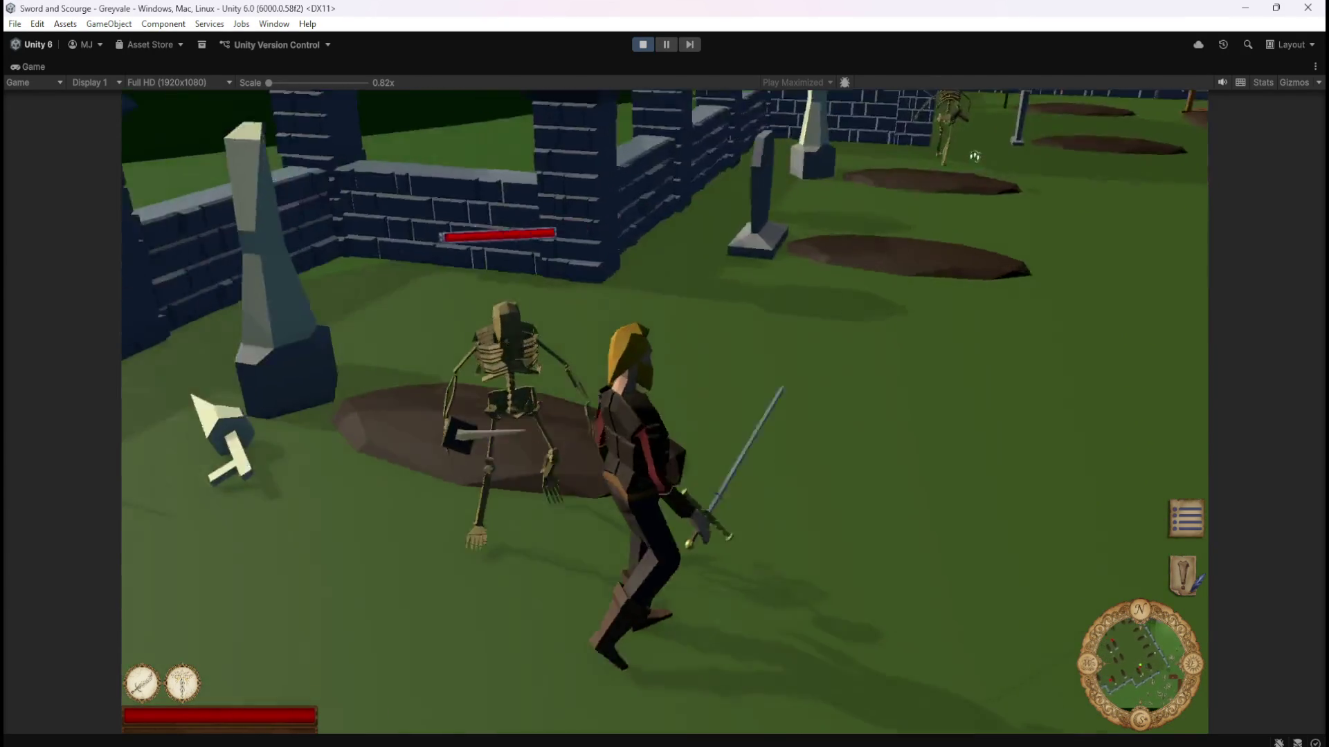
key(w)
key(w)
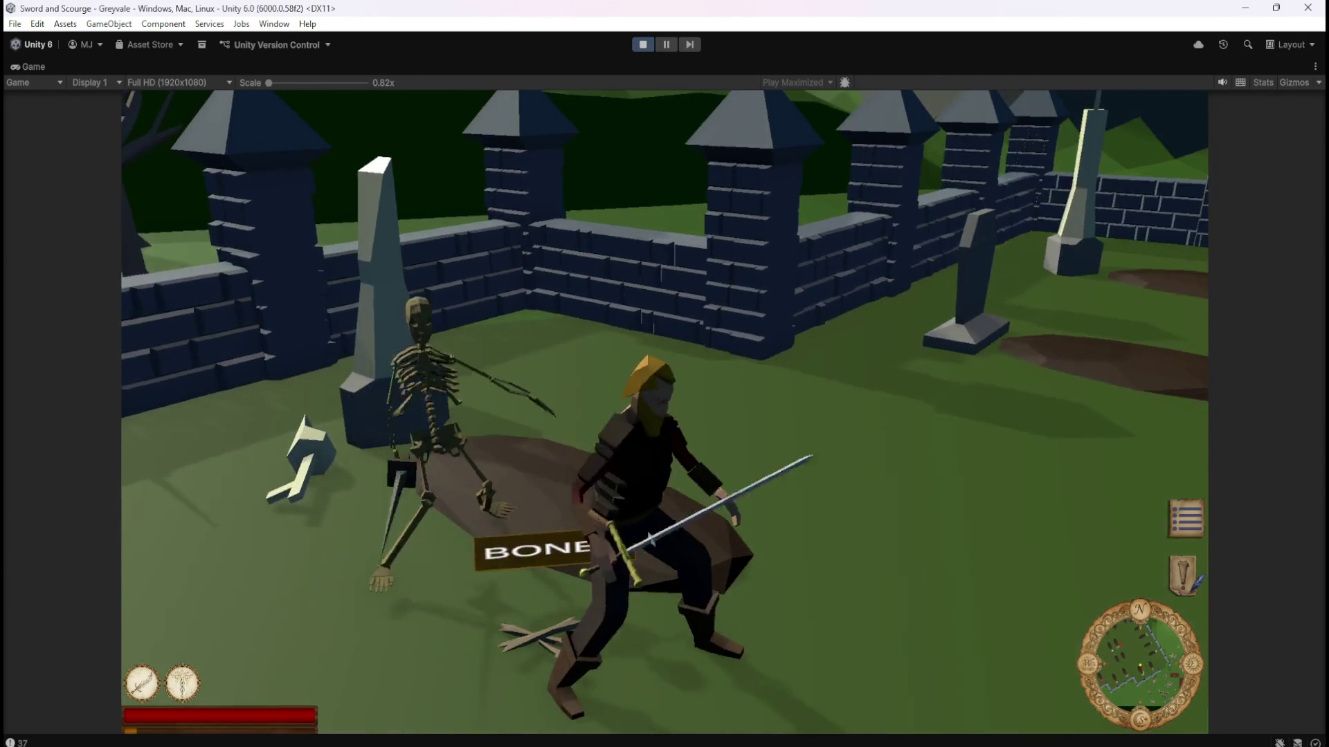
key(w)
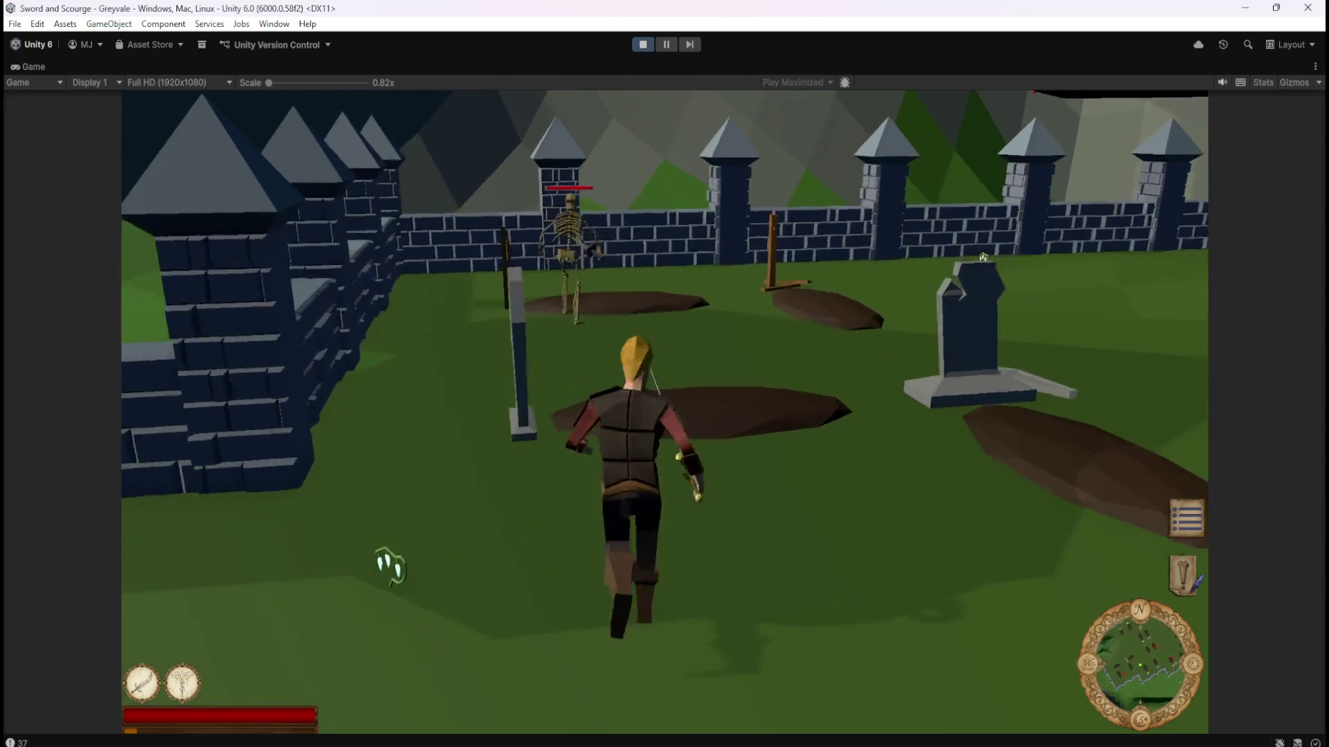
key(w)
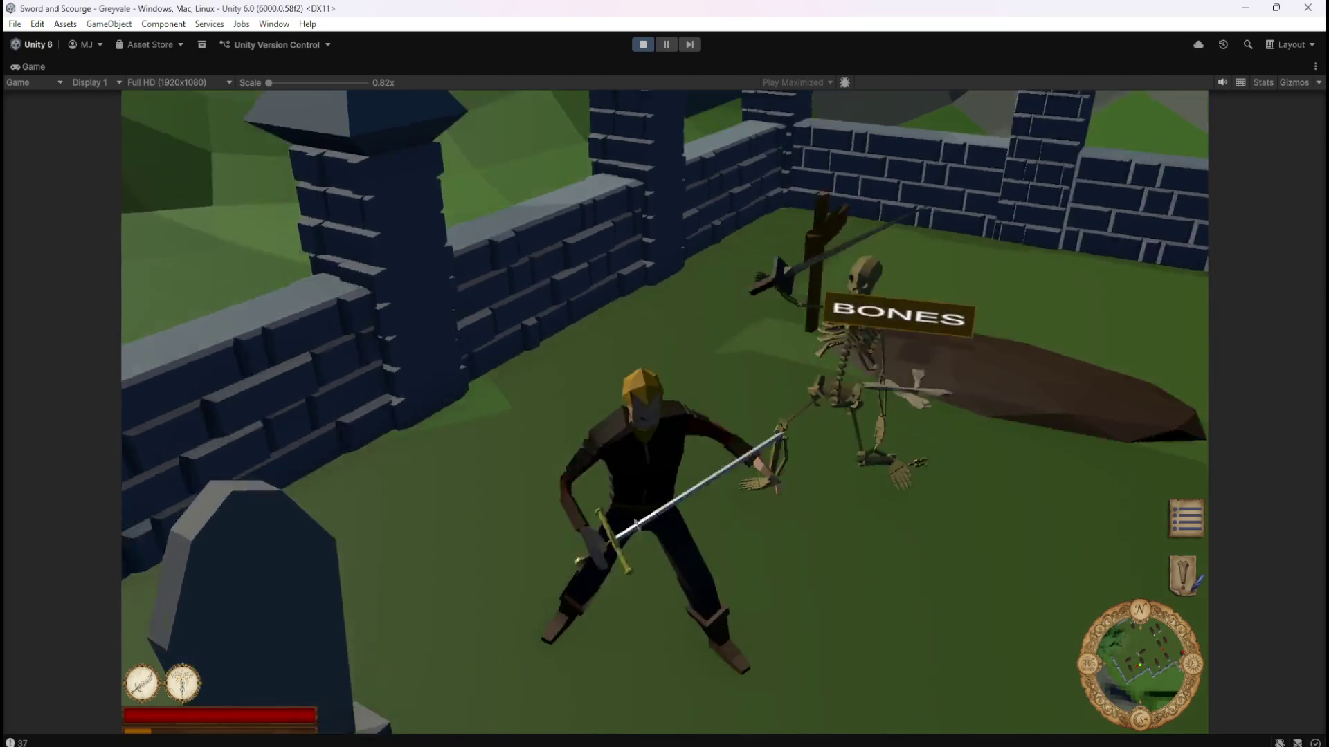
key(w)
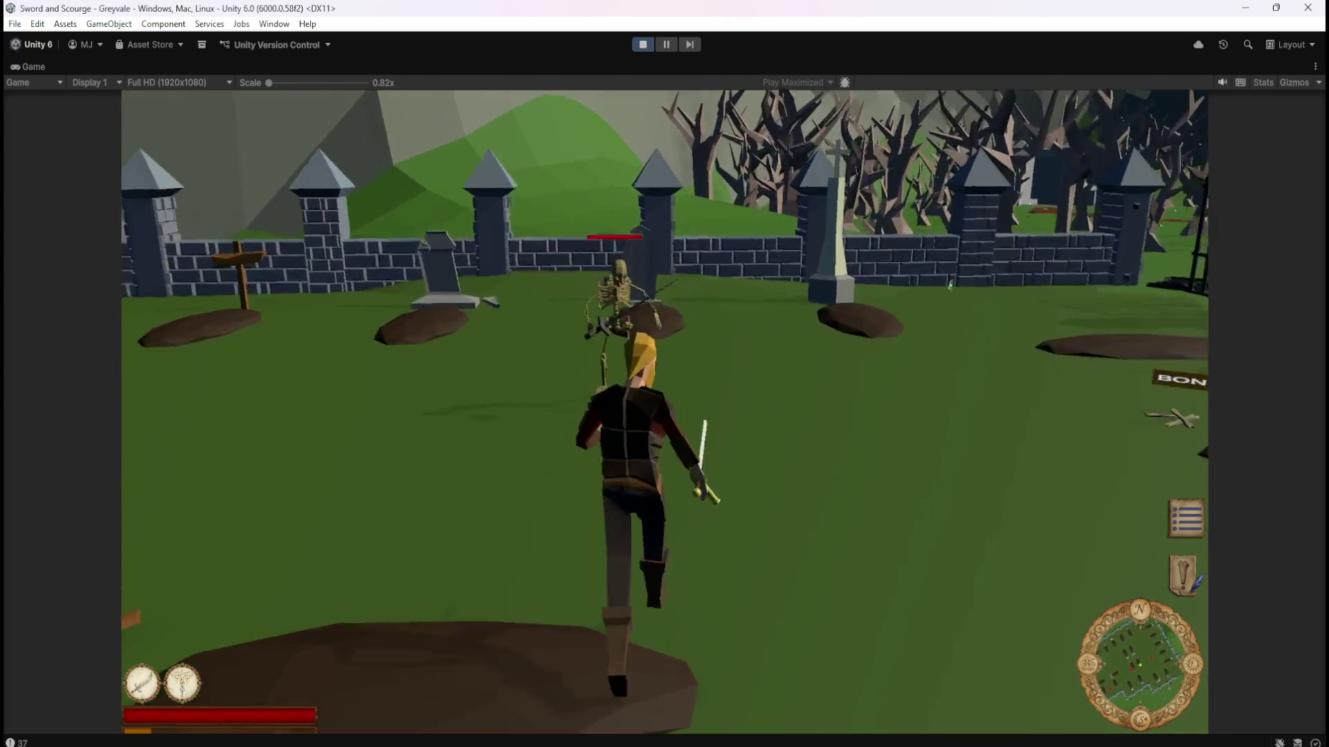
key(w)
click(294, 153)
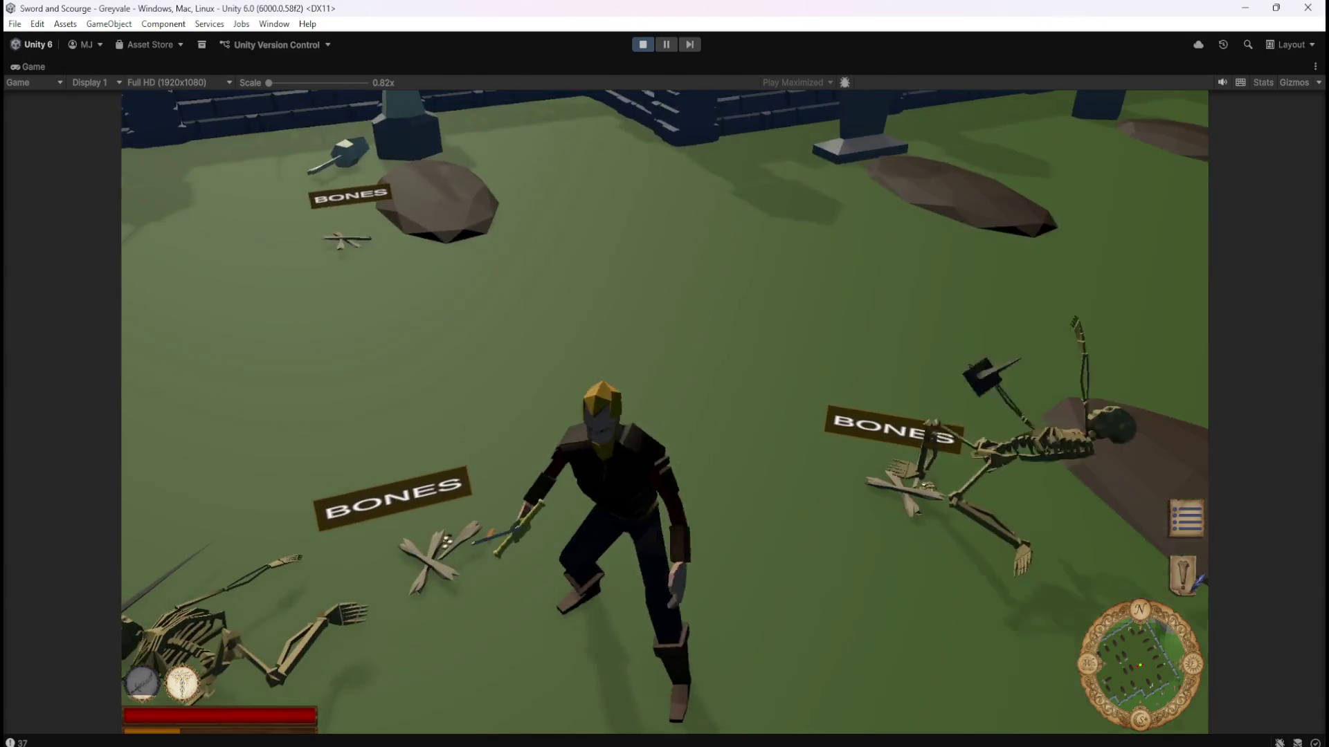
Walk across the graveyard, then run at a distant skeleton and slash it down.
key(w)
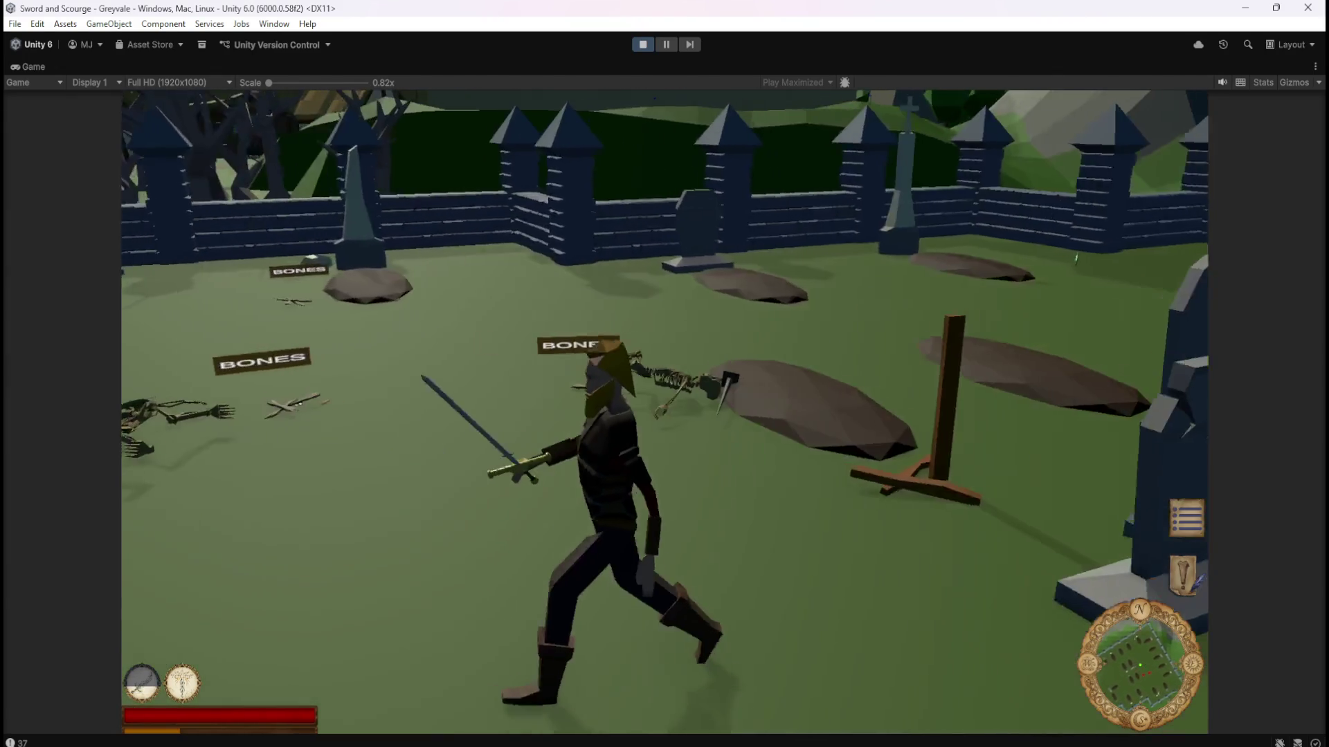
key(w)
key(w)
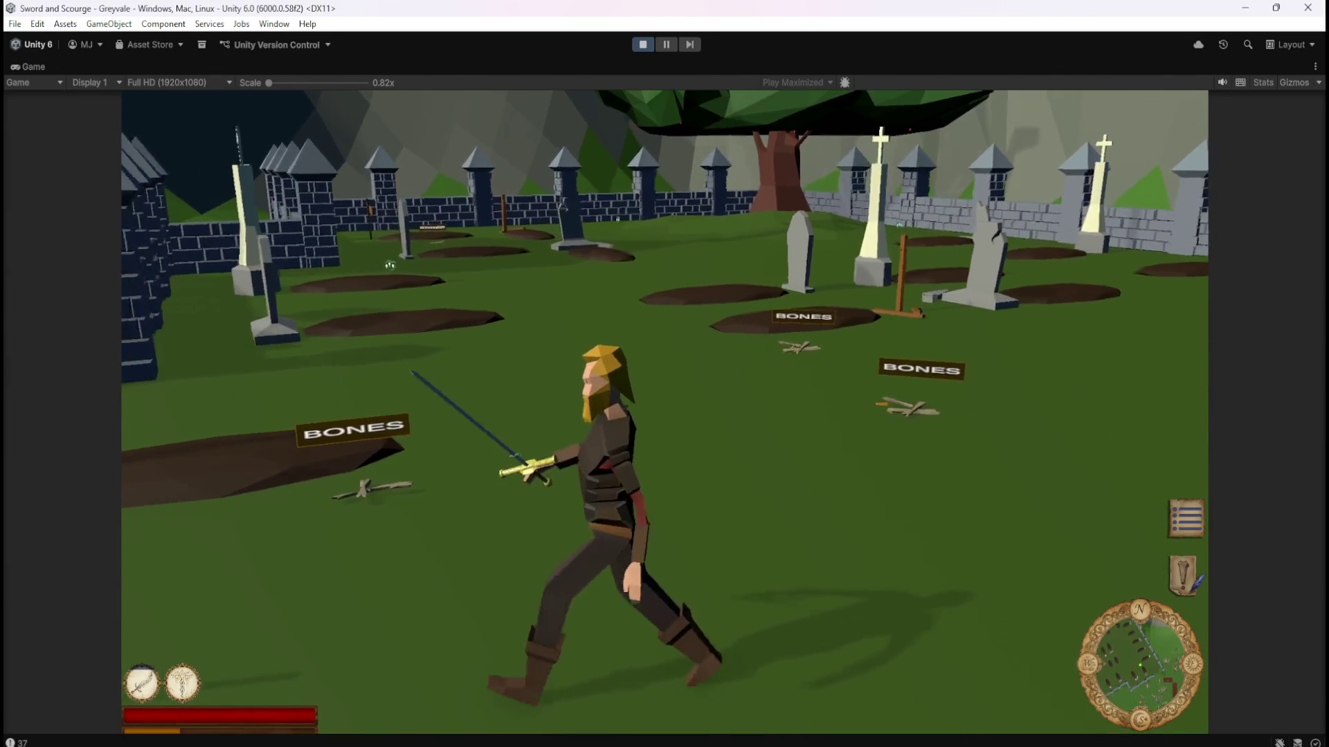
key(w)
key(w)
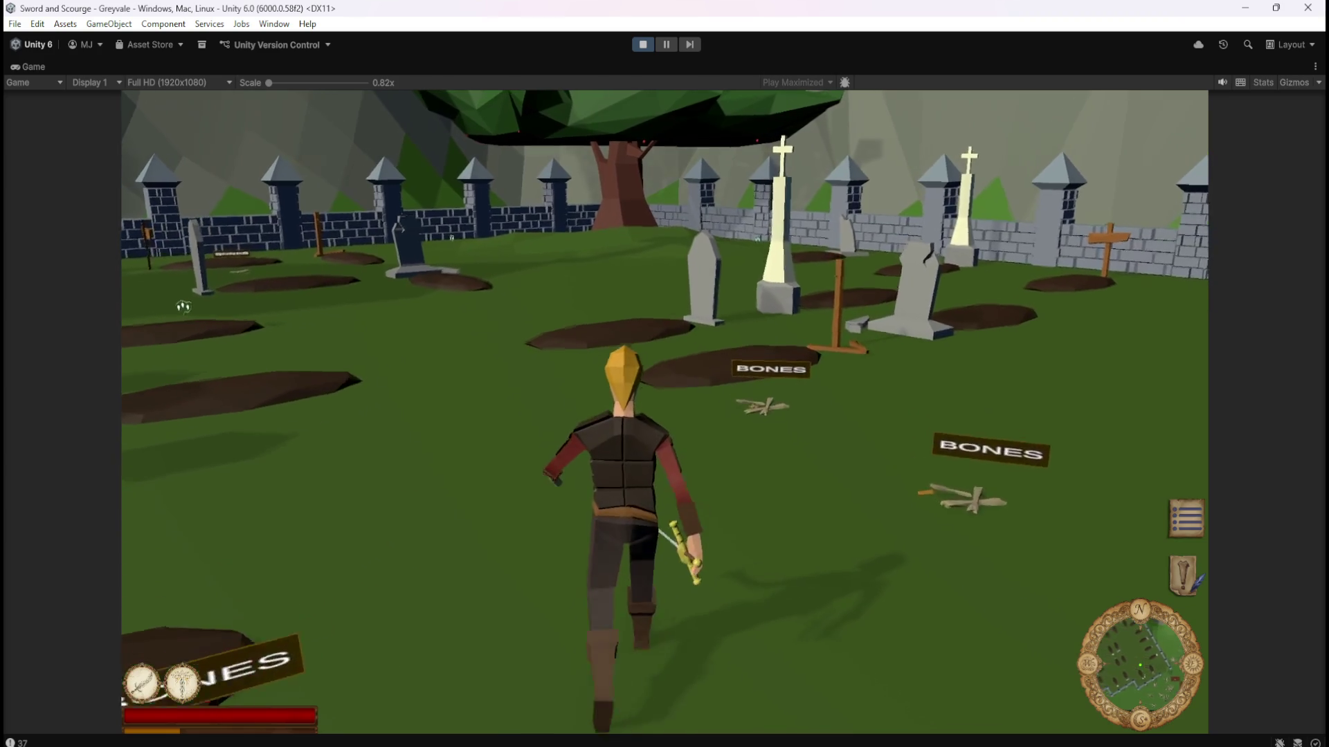
key(w)
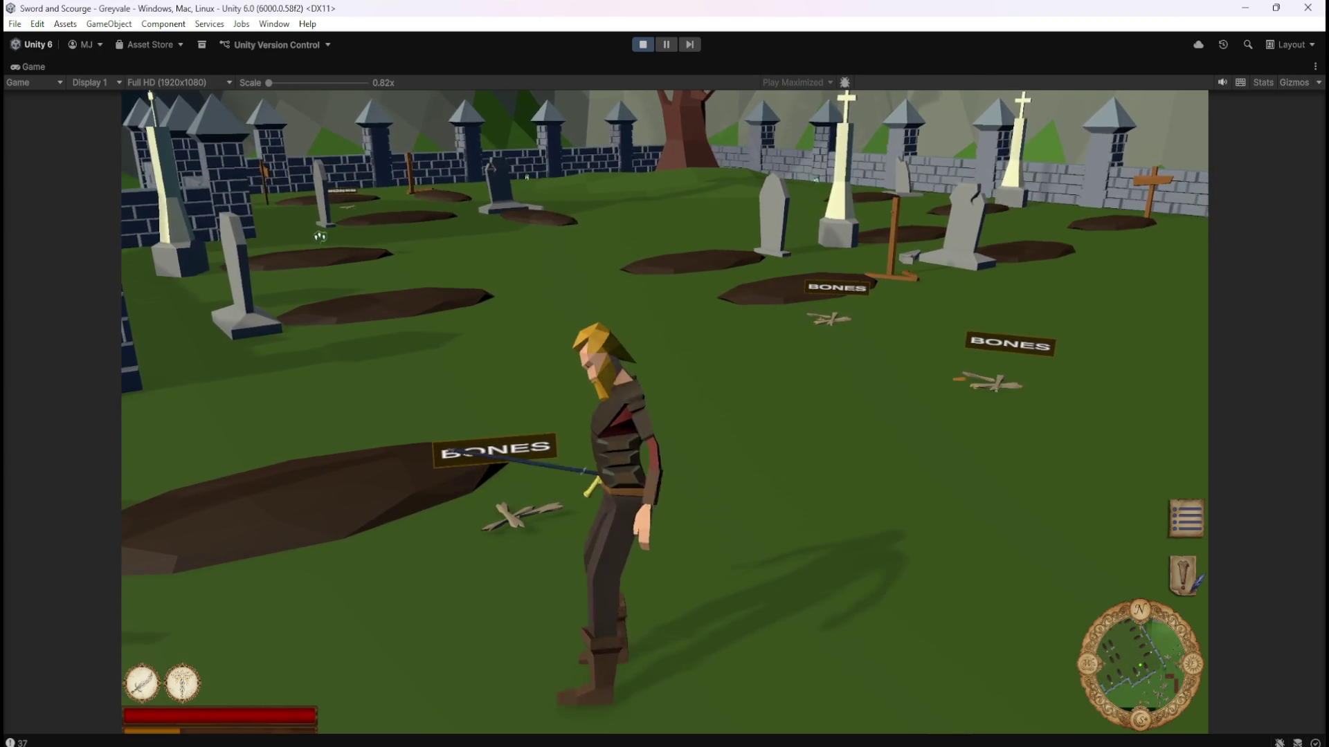
key(w)
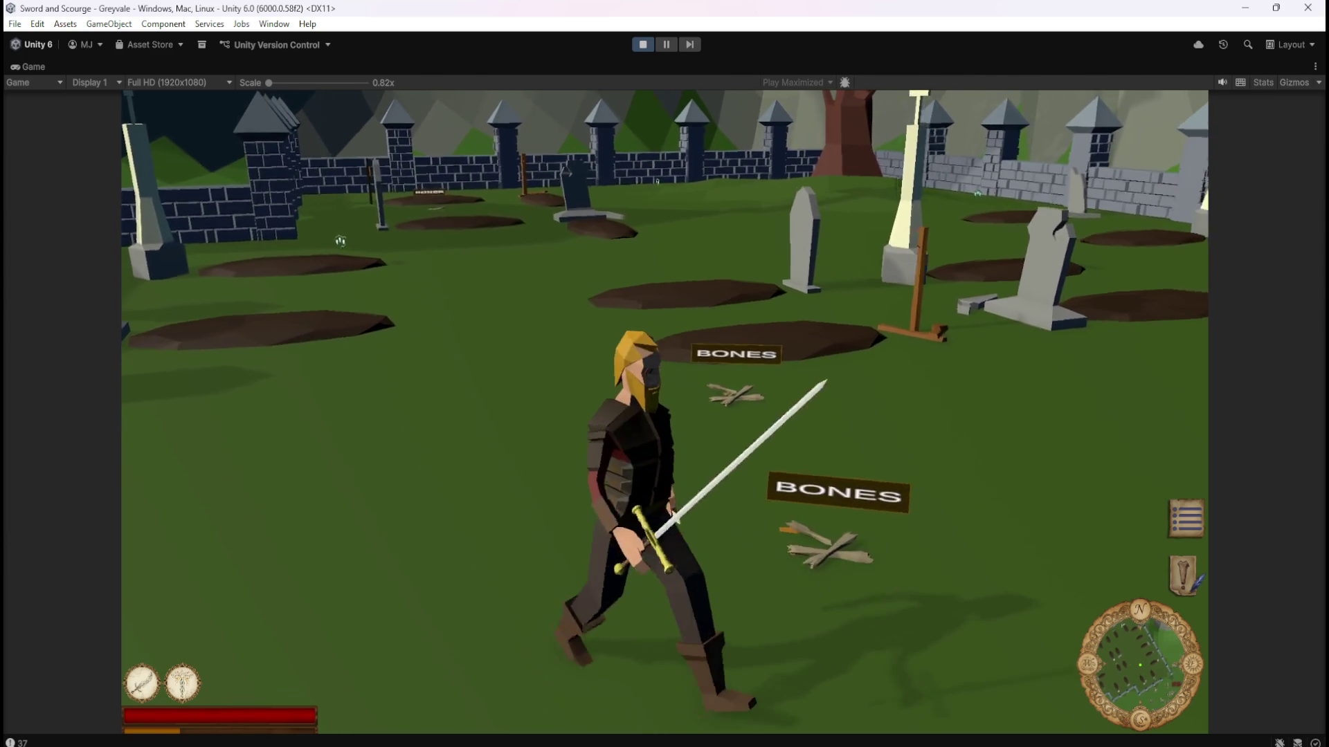
key(s)
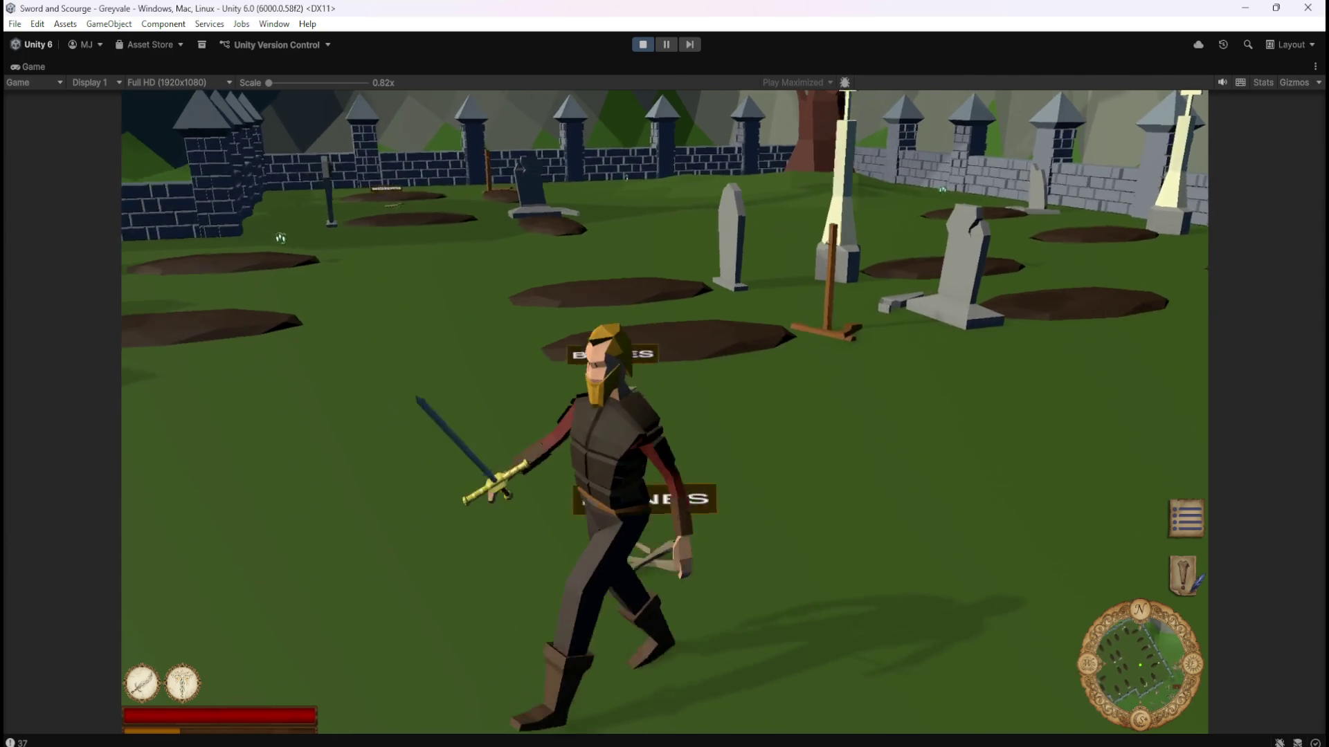
key(w)
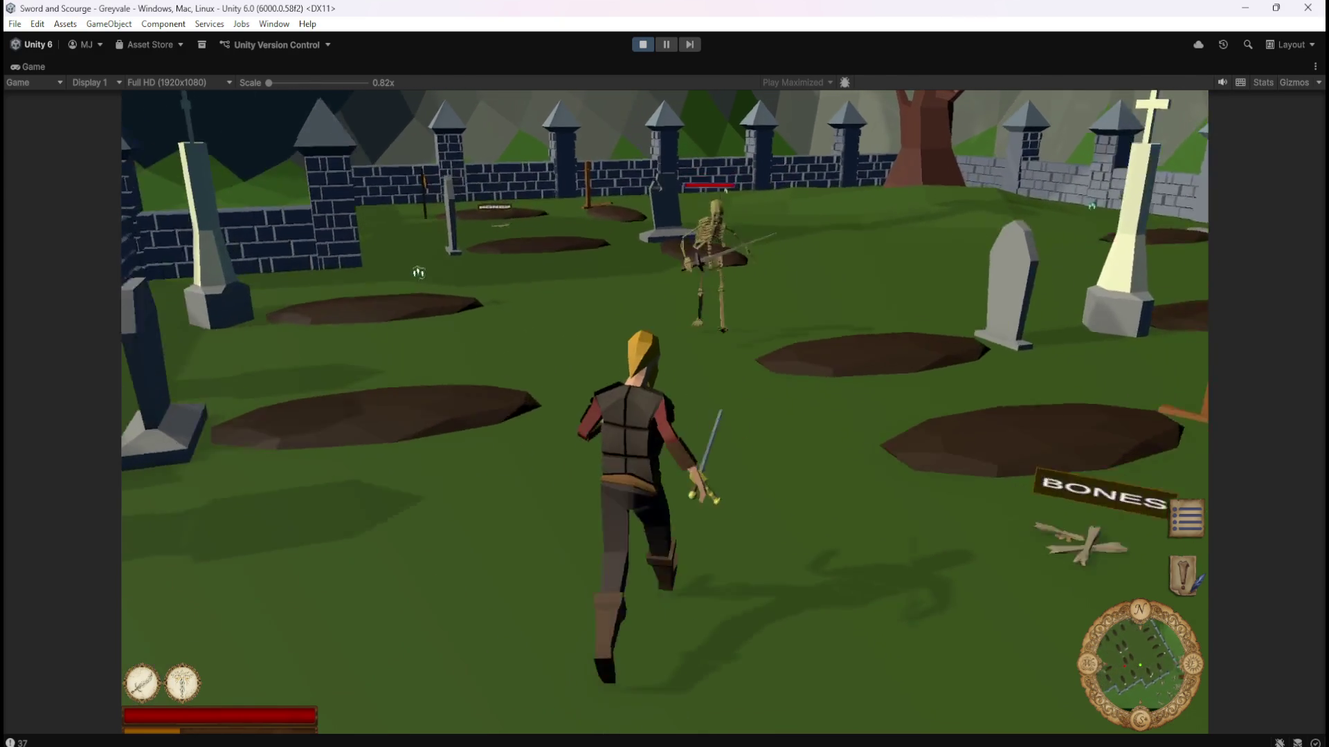
click(419, 273)
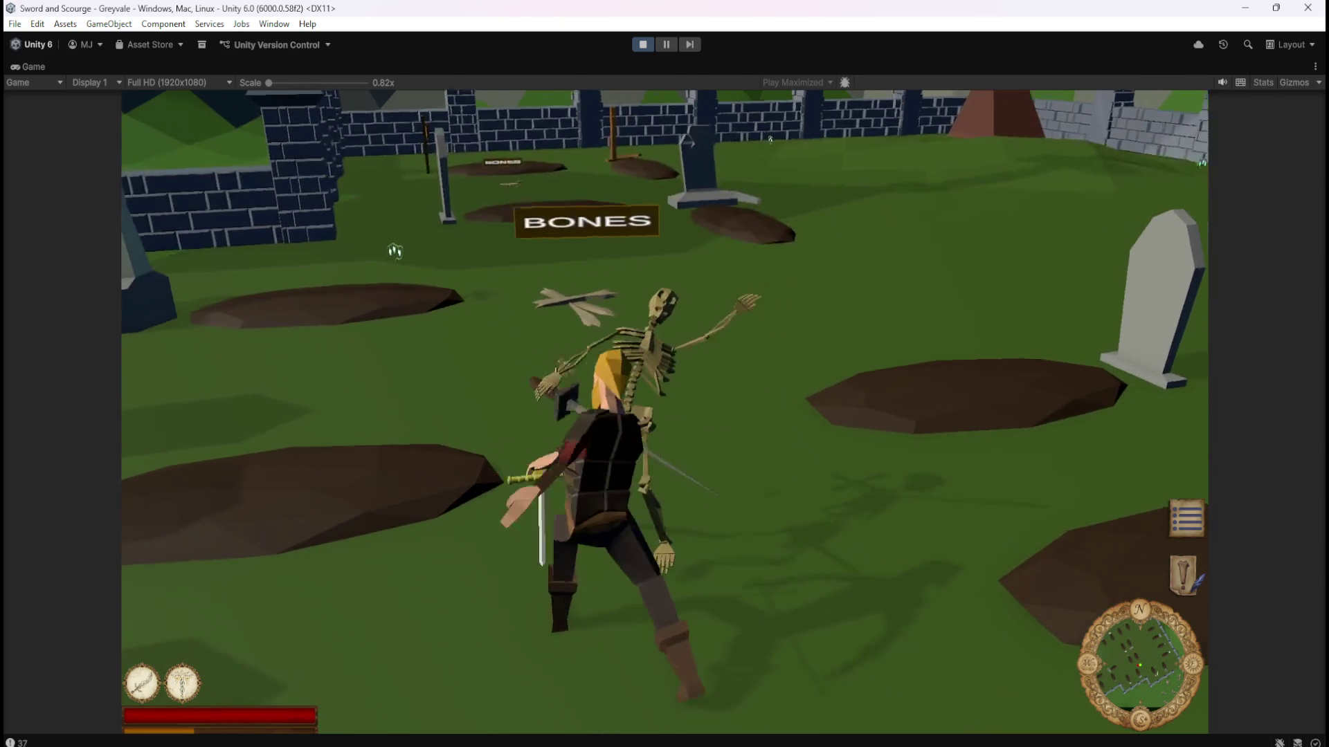
Kill the skeletons by the wall and beside the hero, then head to other graves.
key(w)
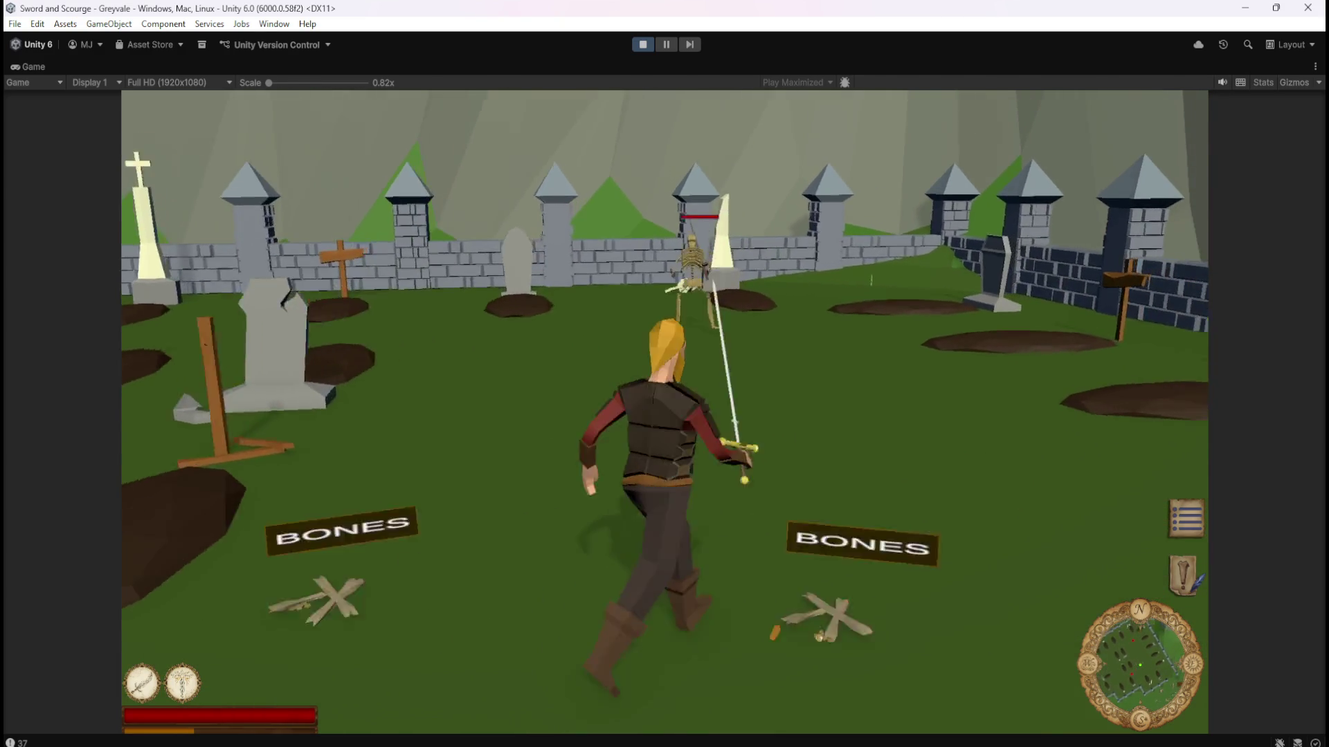
click(664, 373)
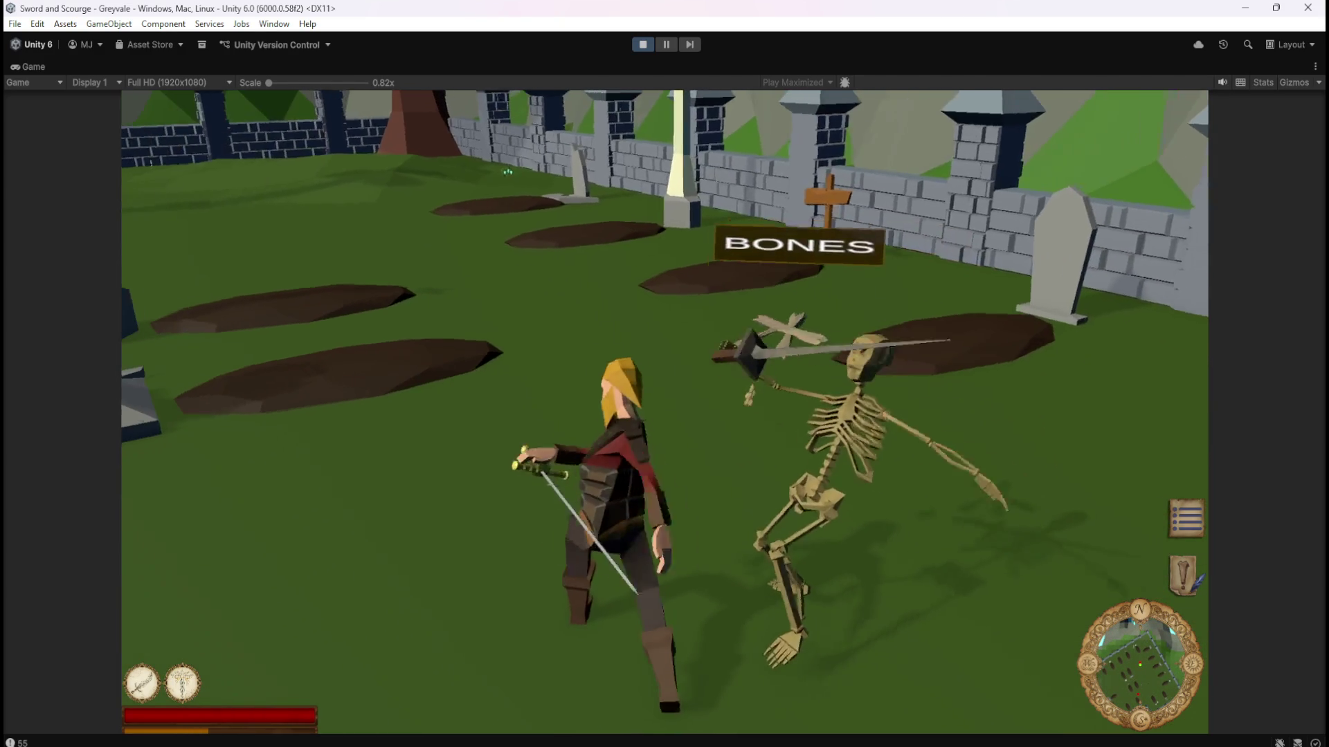
key(a)
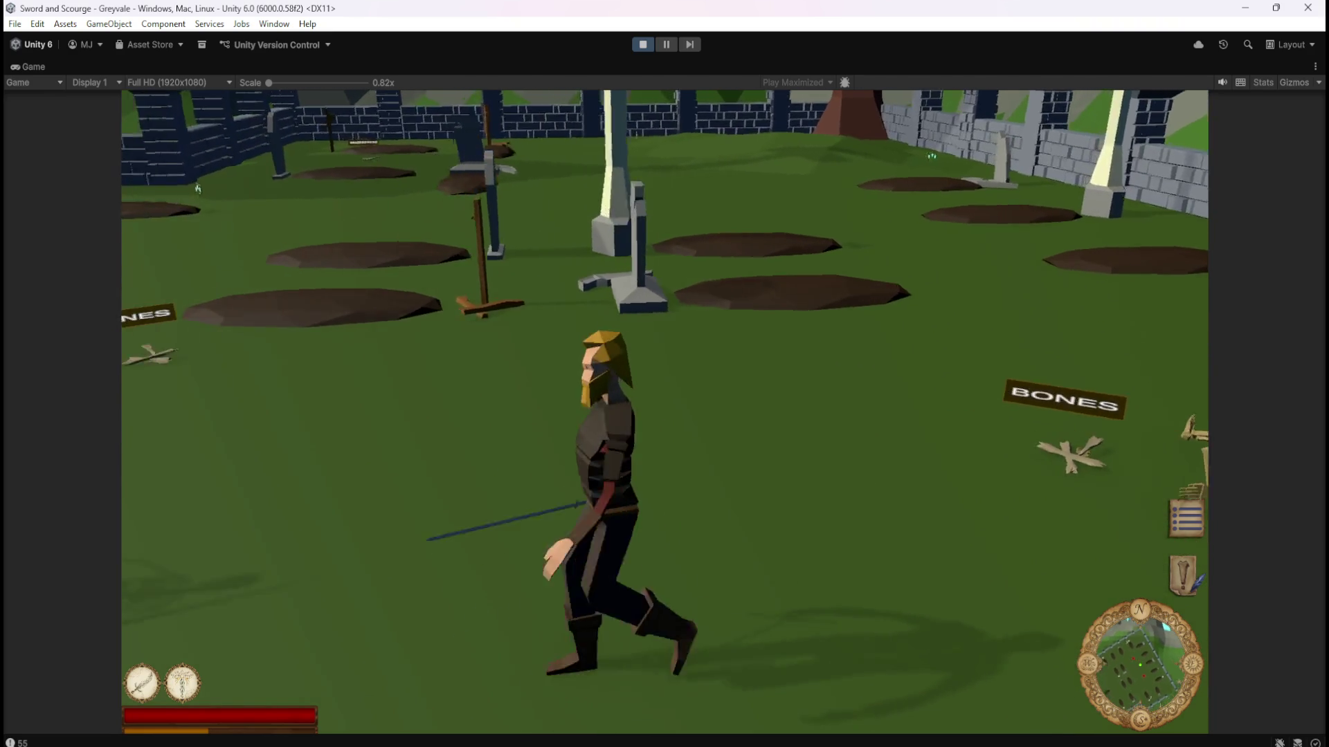
key(a)
click(672, 177)
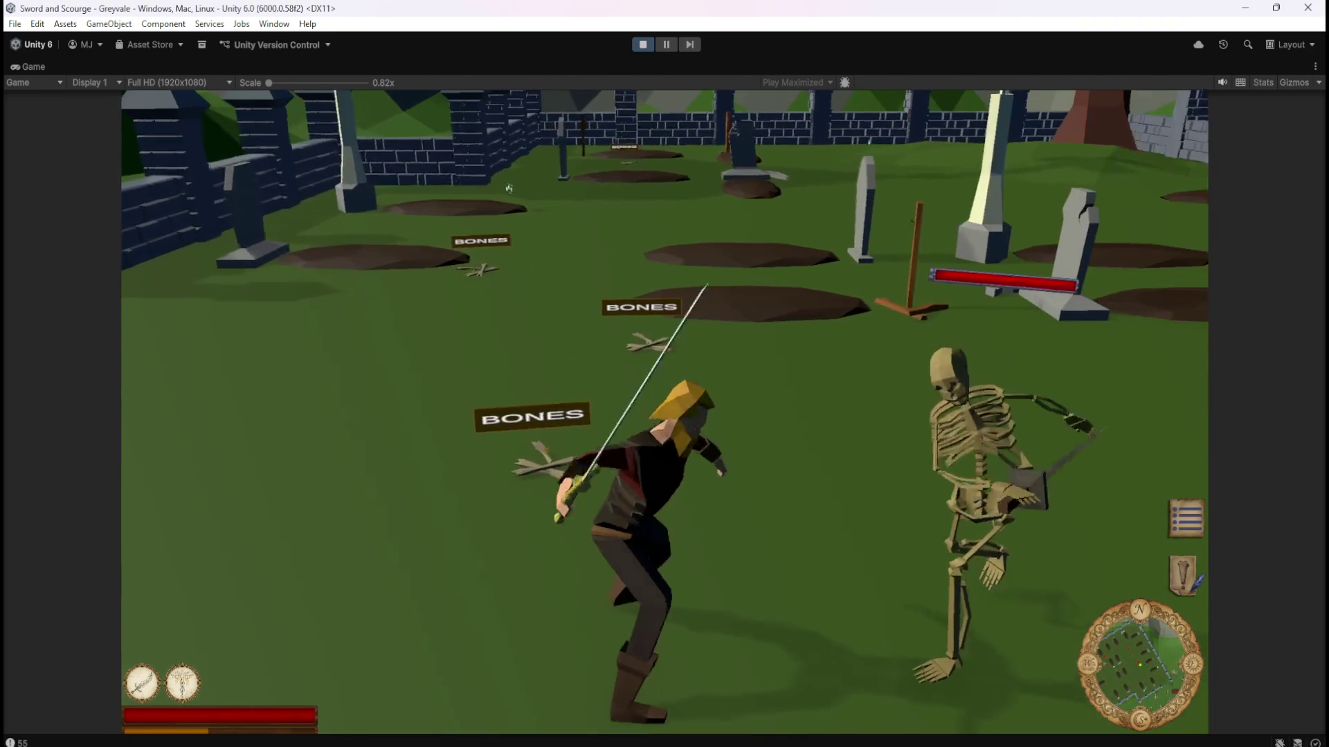
key(a)
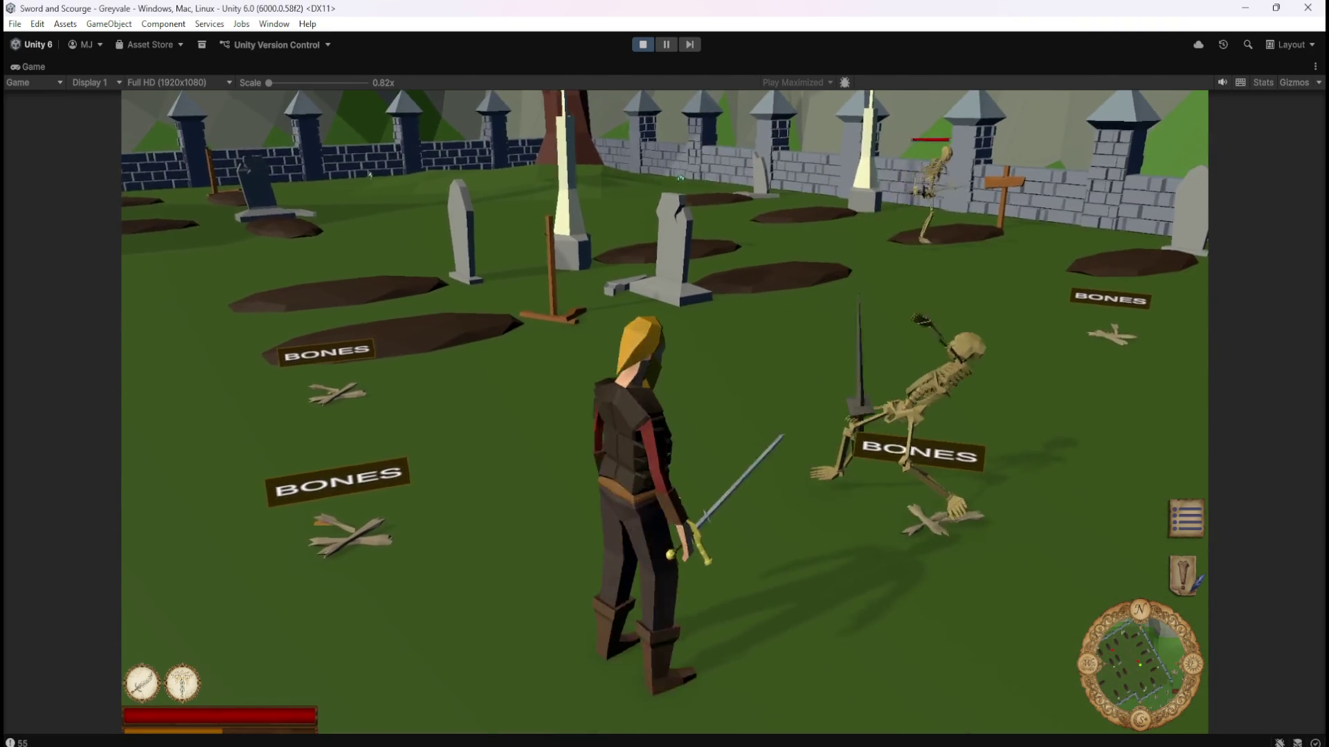
key(d)
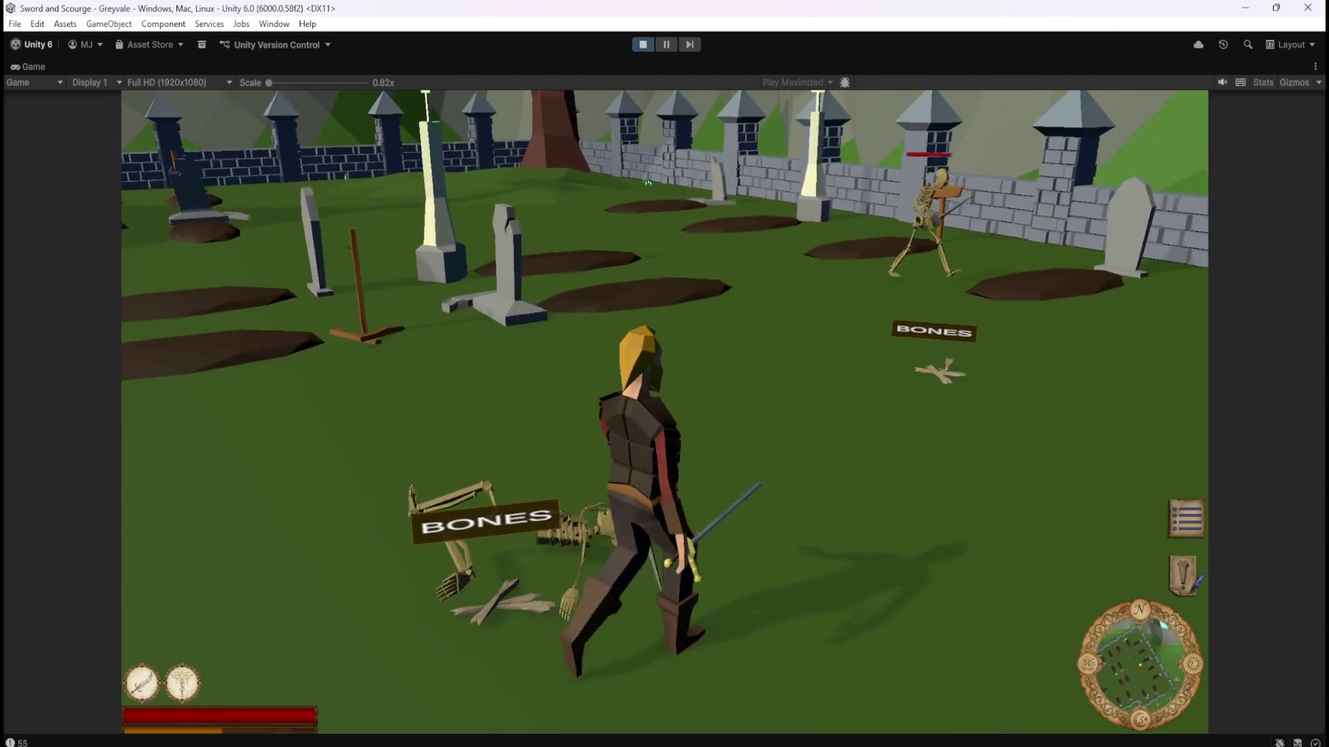
key(w)
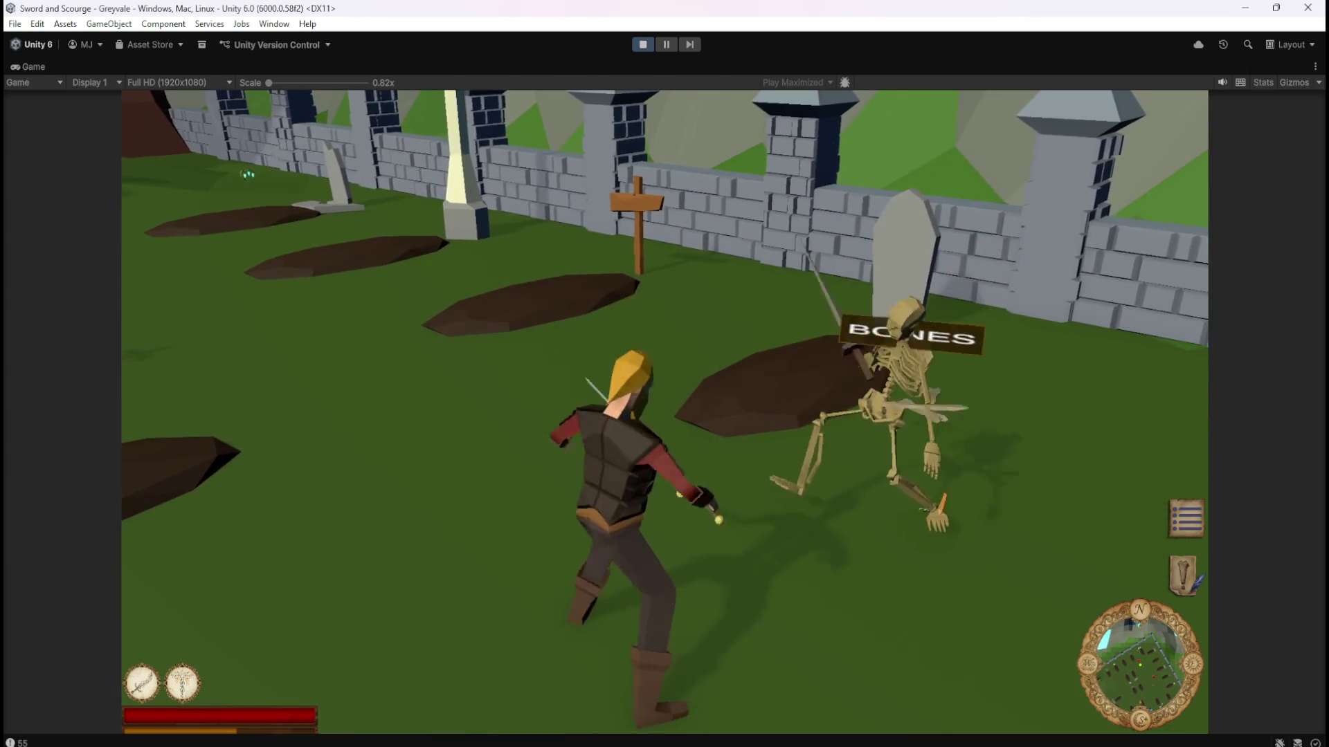
key(s)
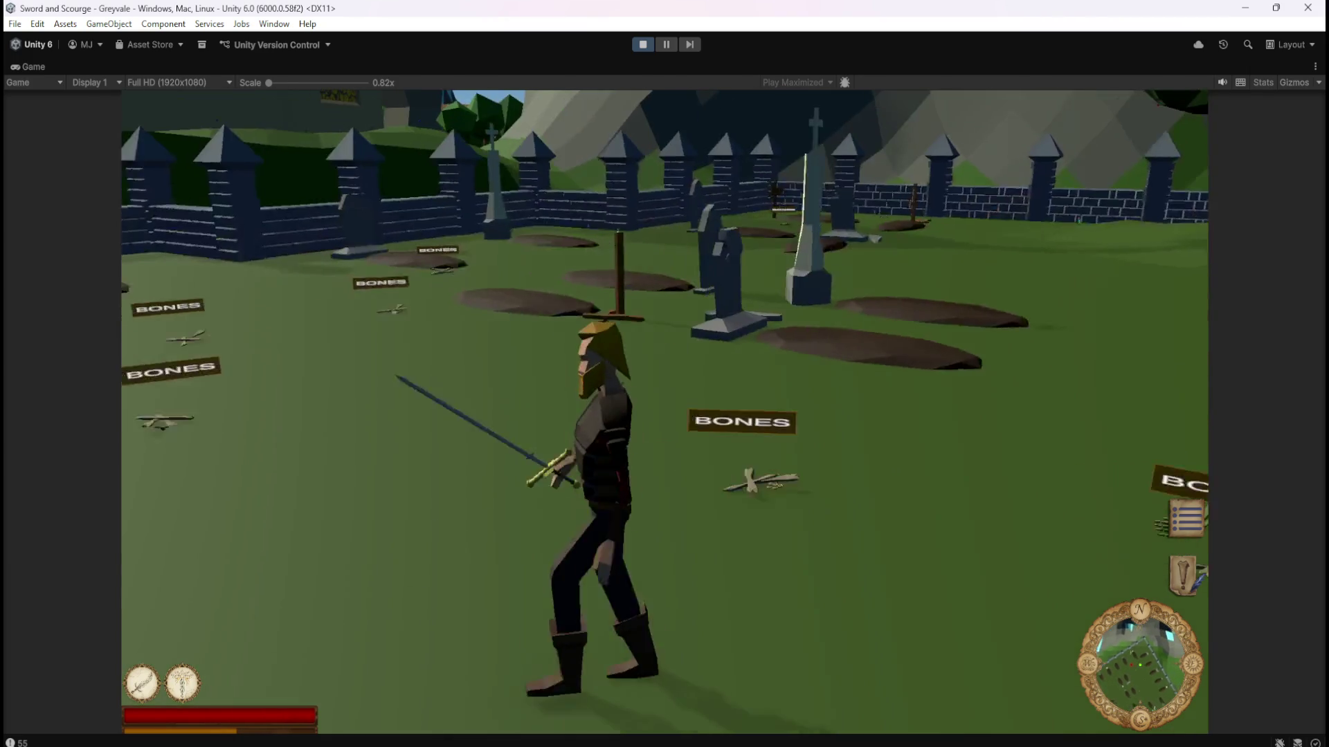
key(w)
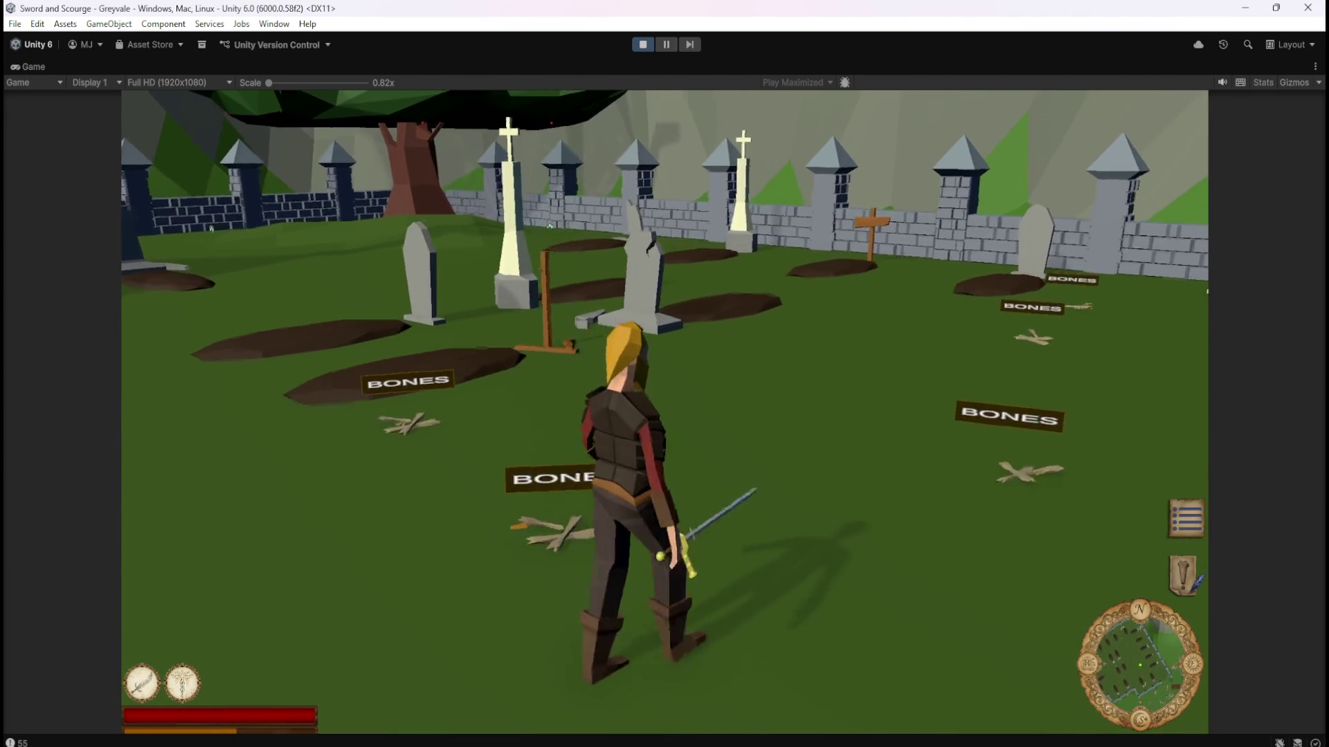
Walk through the churchyard and charge a skeleton until it collapses.
key(w)
key(a)
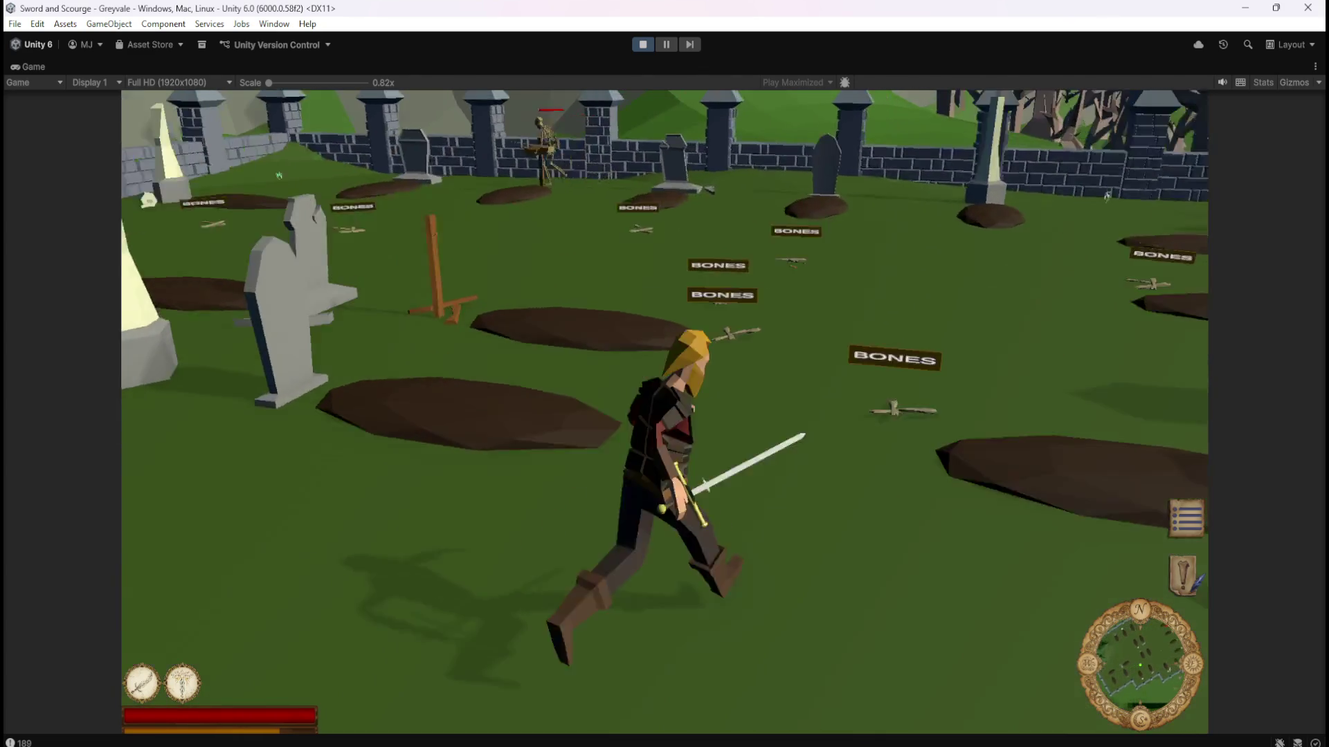
key(w)
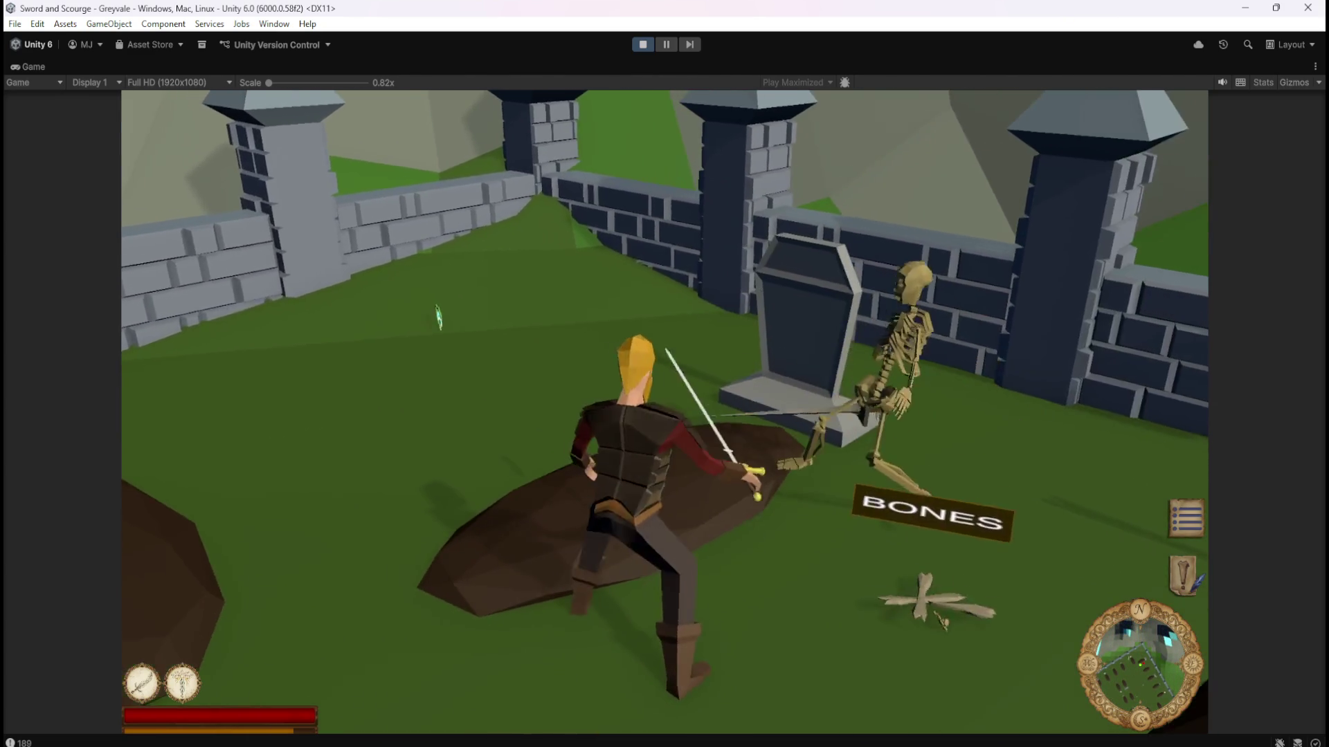
key(w)
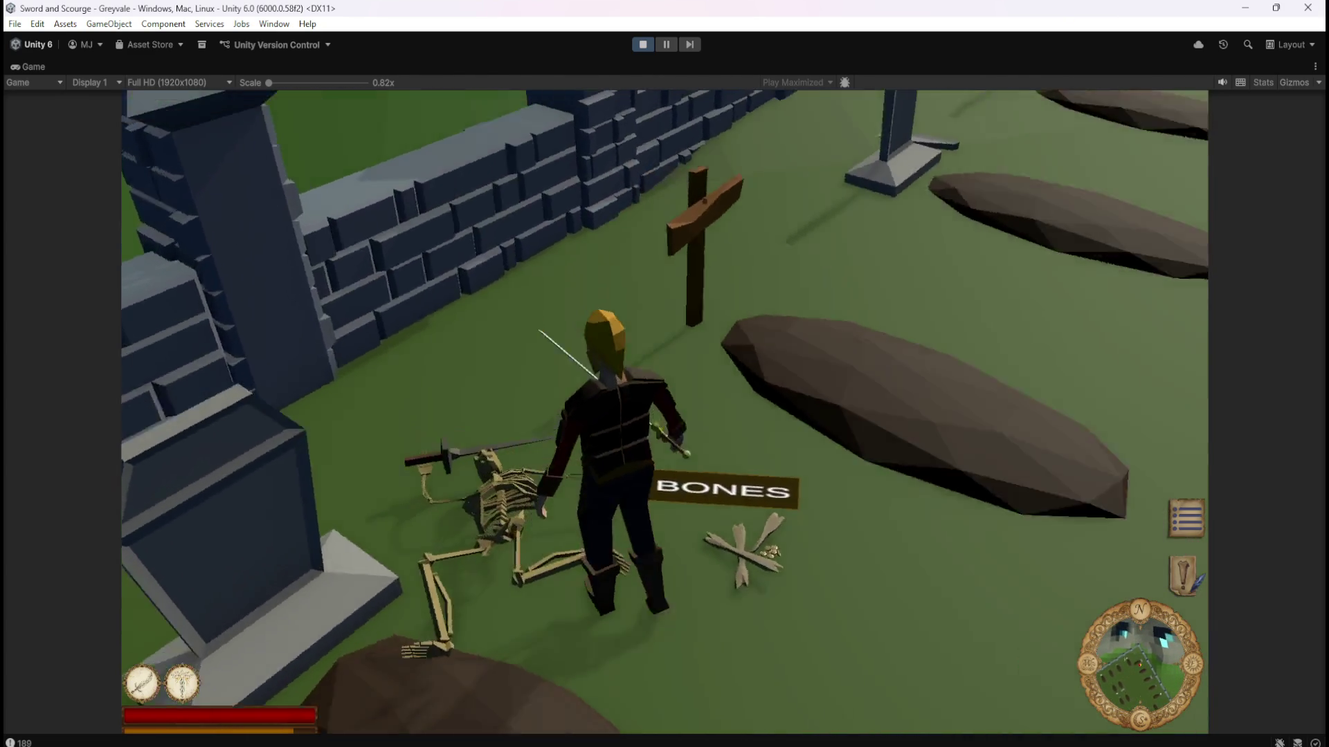
key(w)
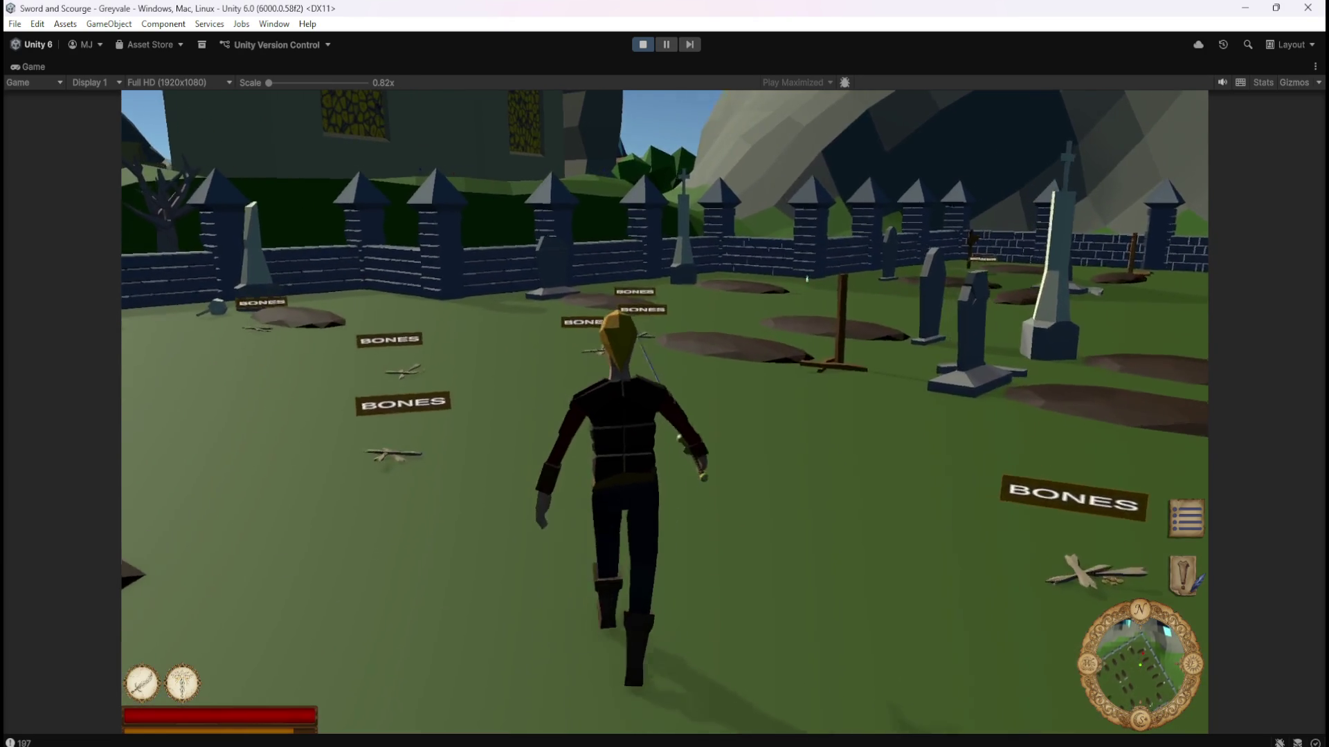
key(w)
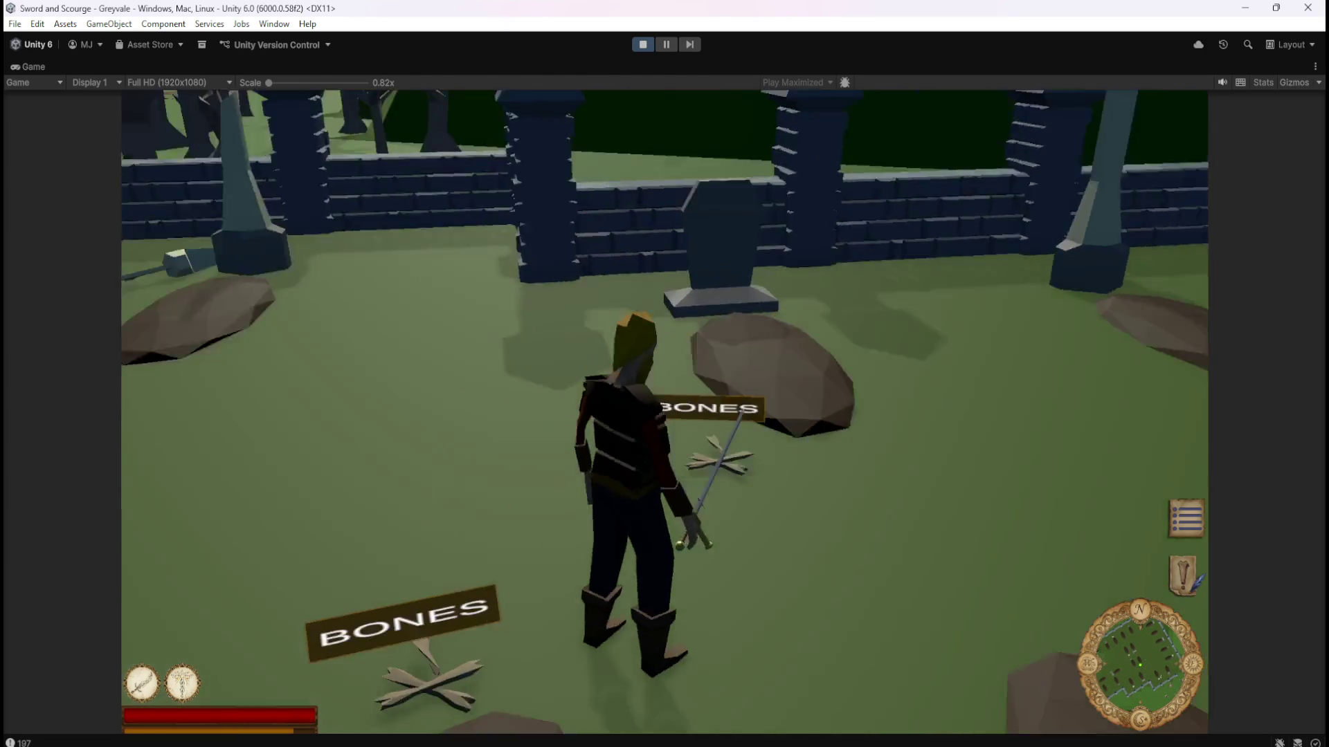
key(w)
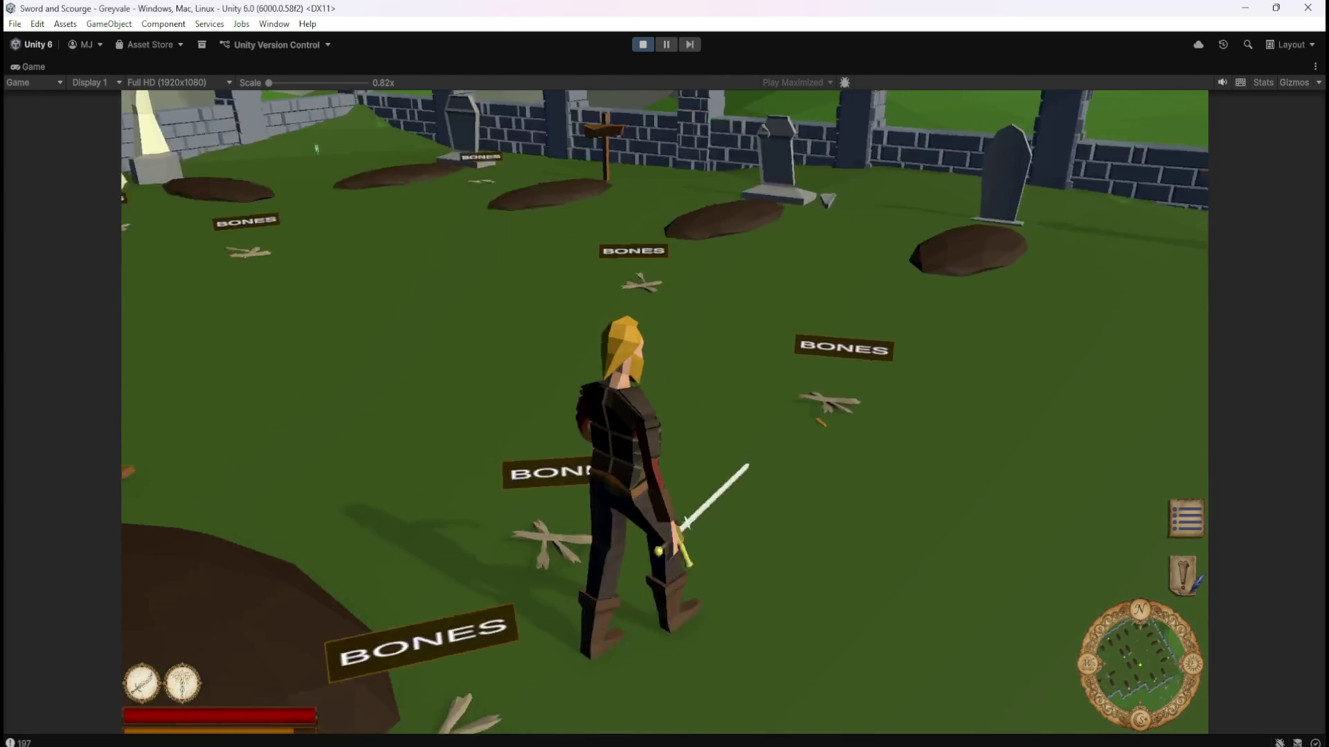
key(w)
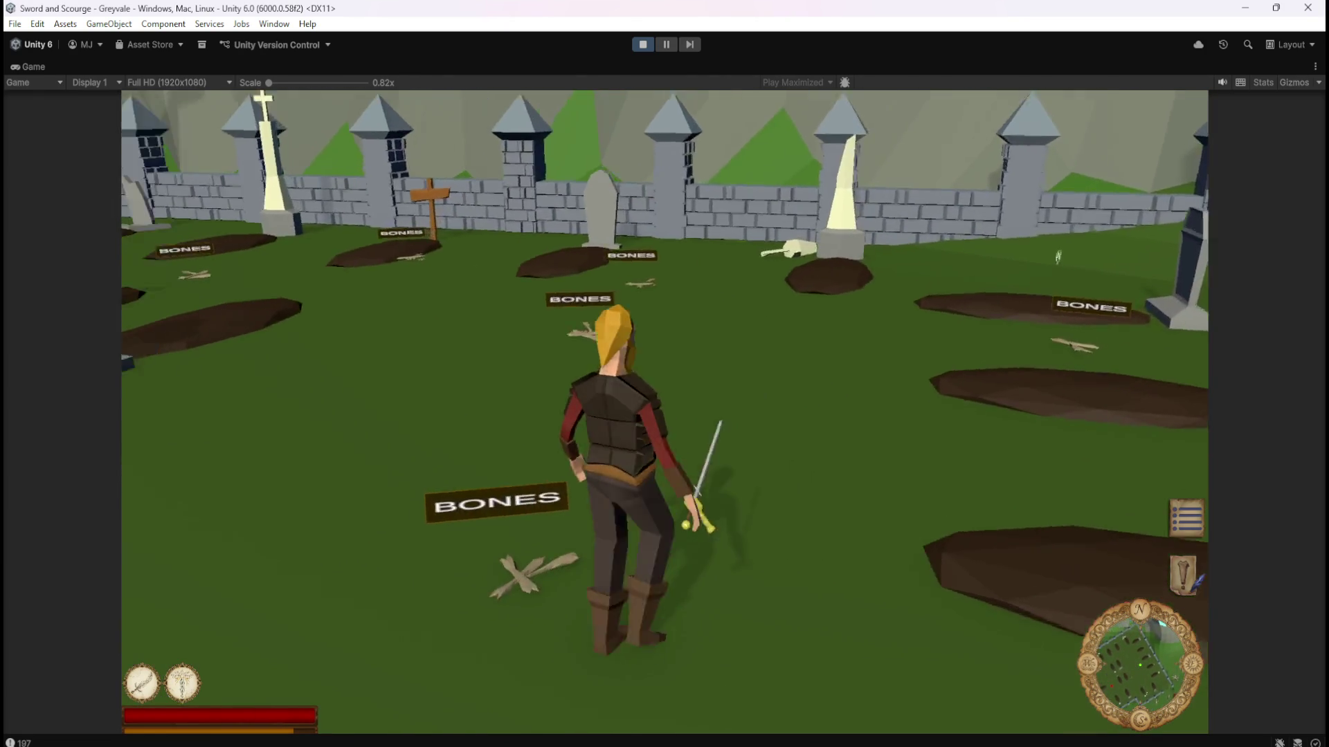
key(w)
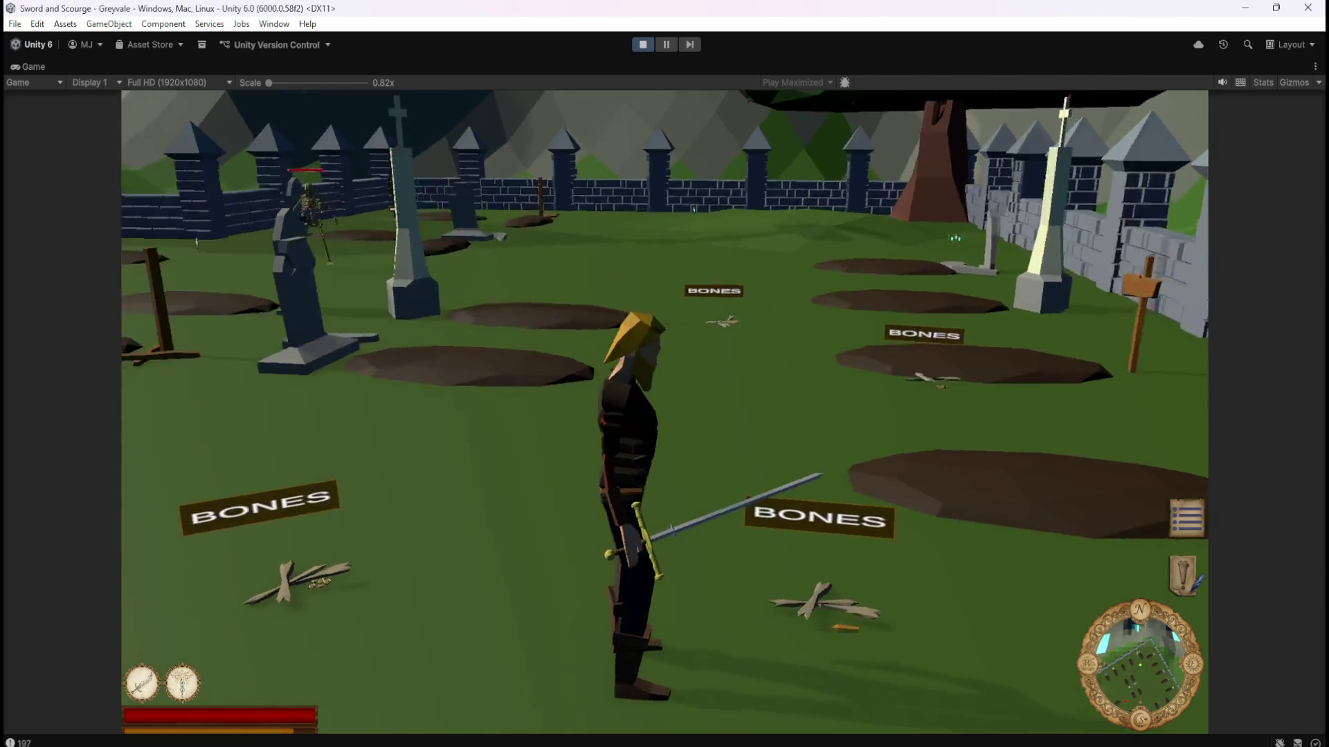
key(w)
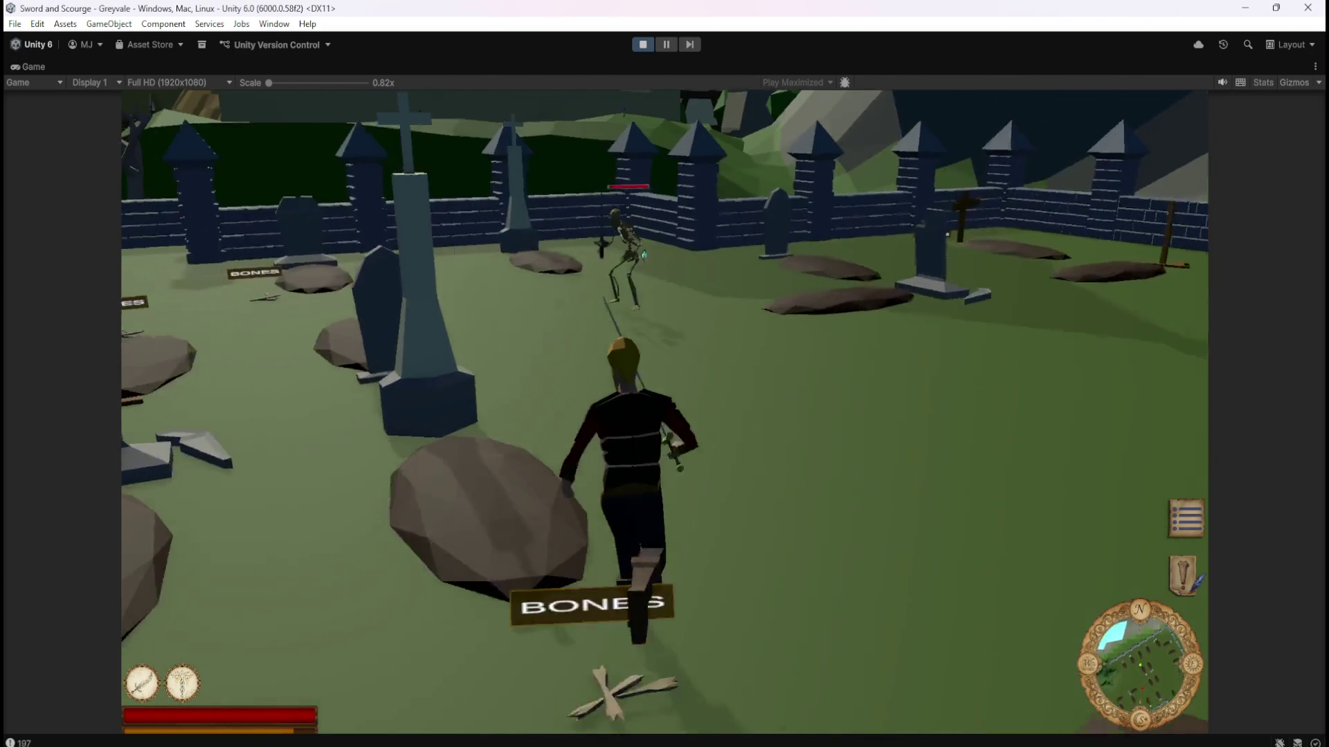
key(w)
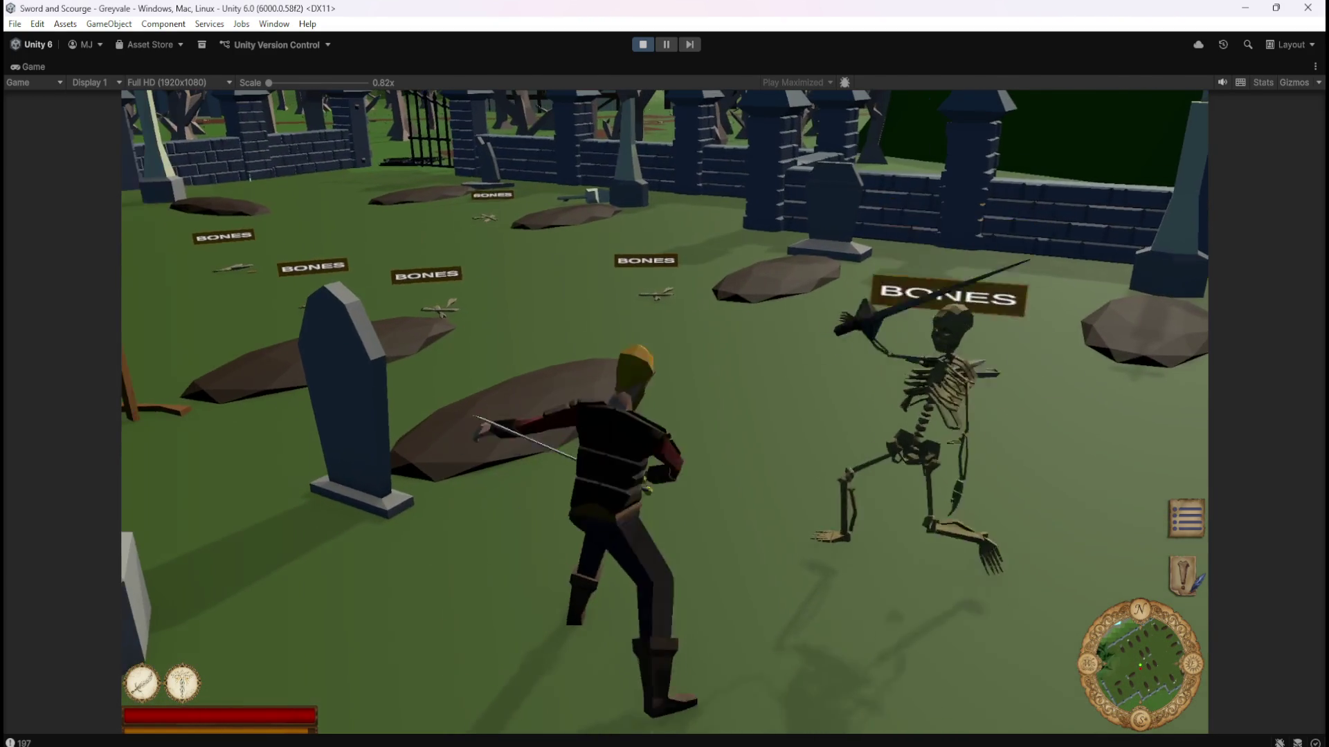
Defeat the next skeleton, then kill the one by the wall.
key(w)
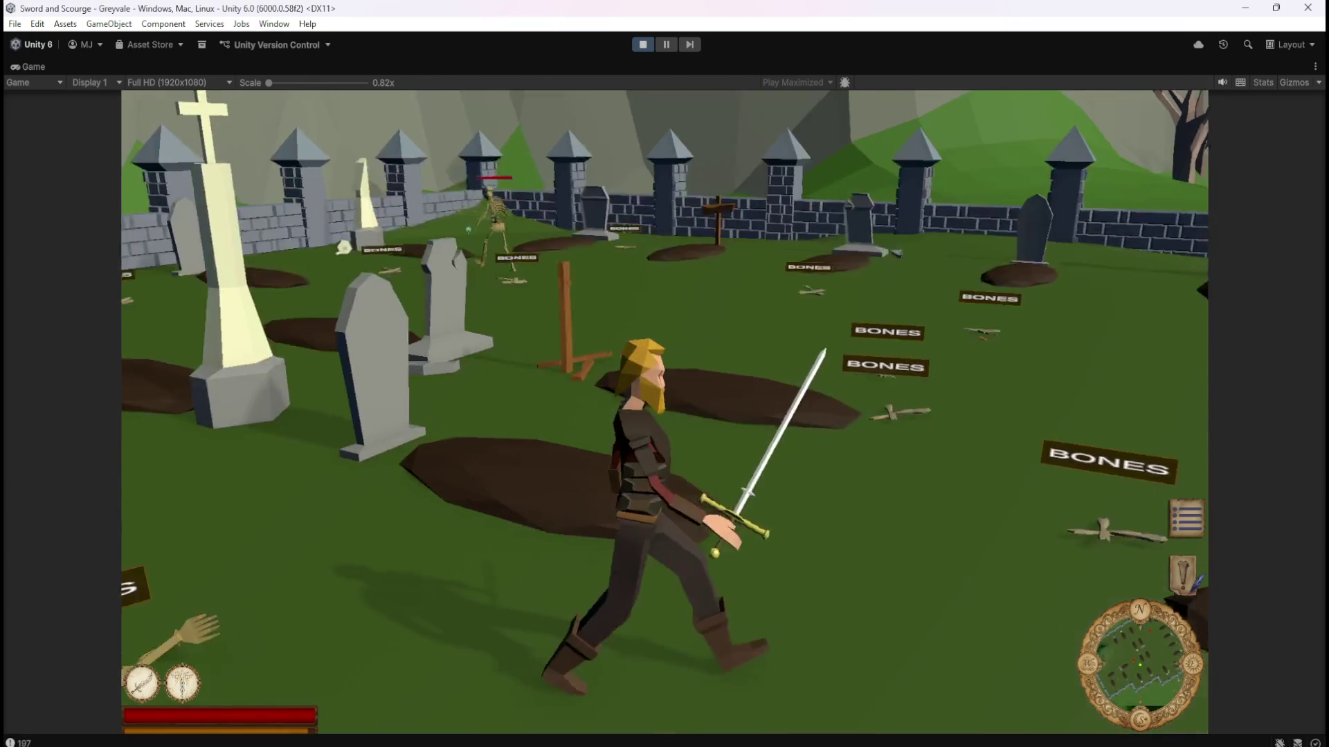
key(w)
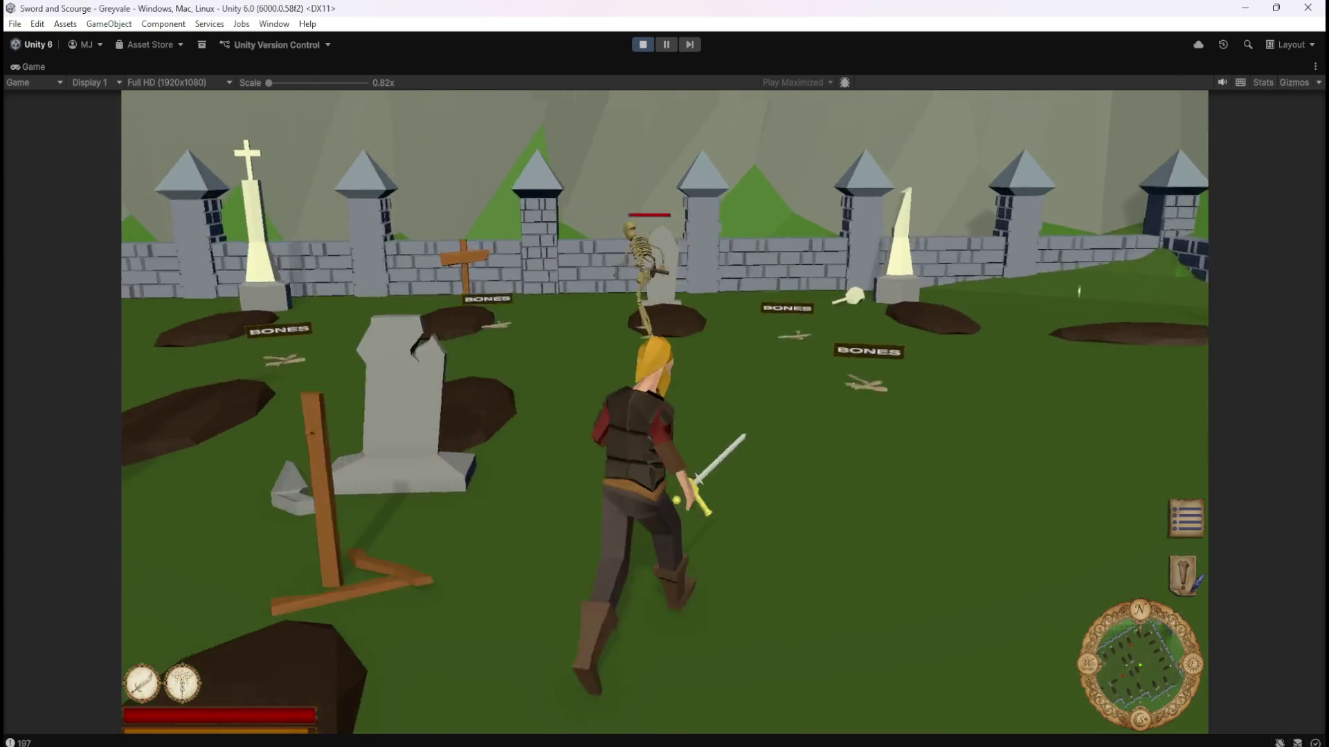
key(w)
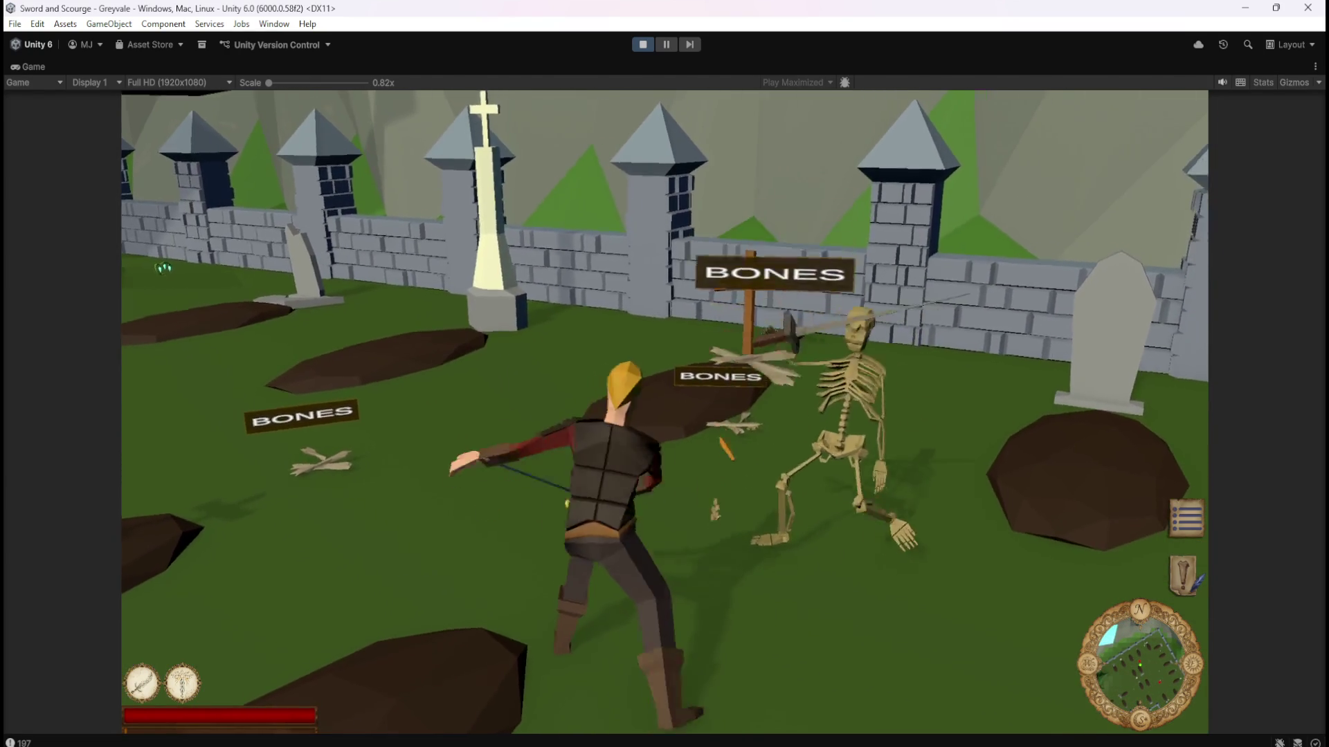
key(w)
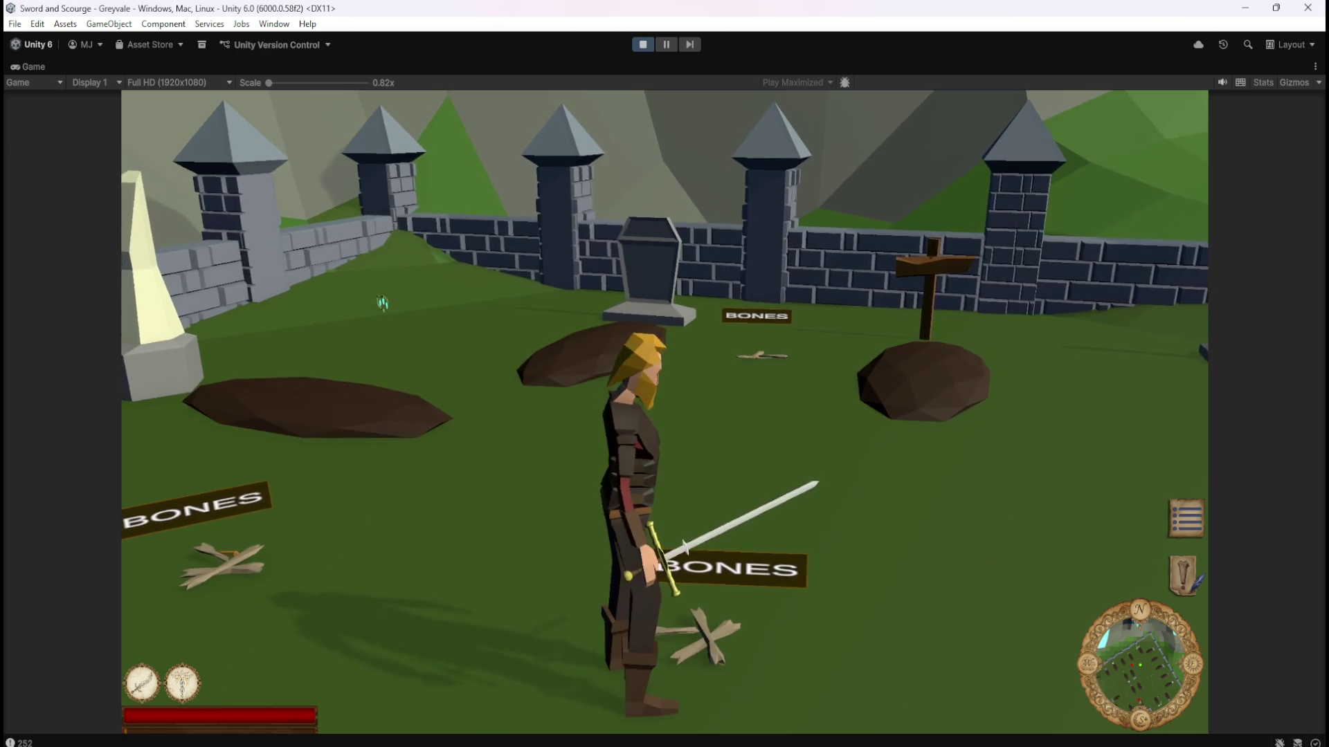
key(s)
key(w)
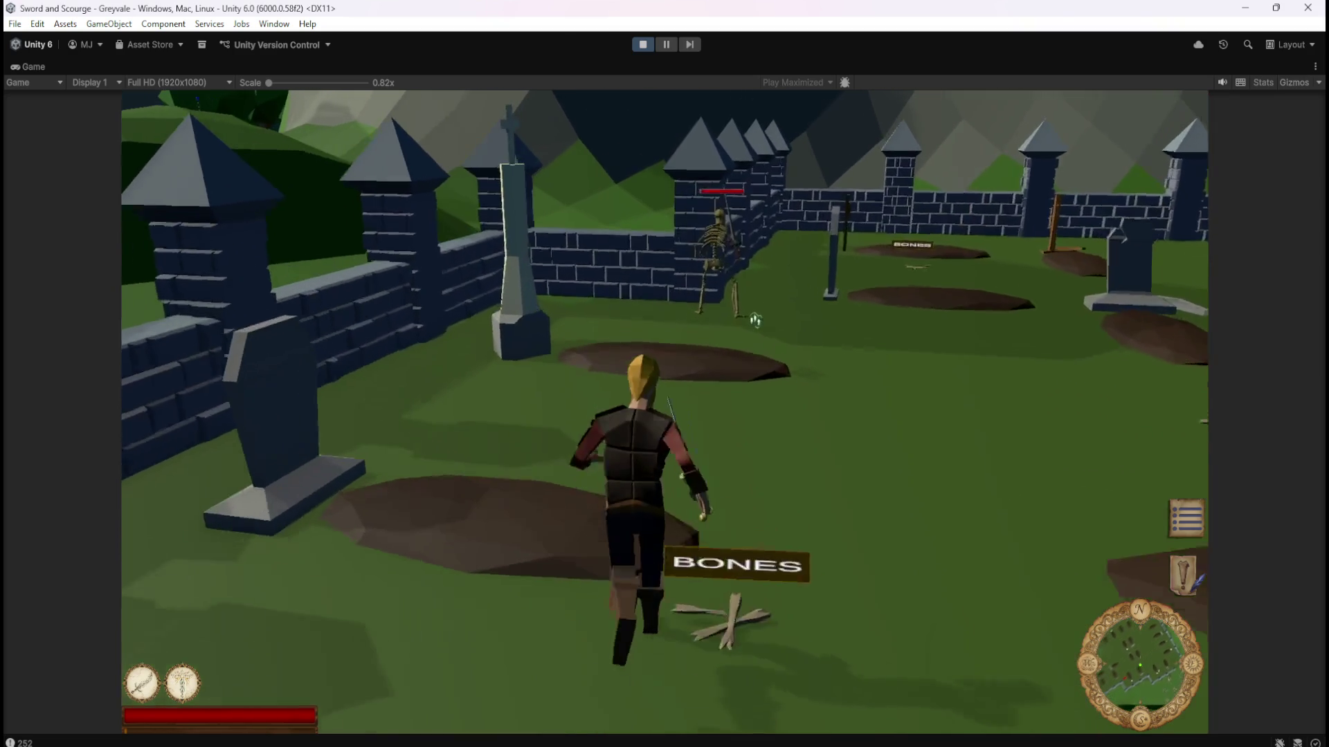
click(751, 317)
click(805, 453)
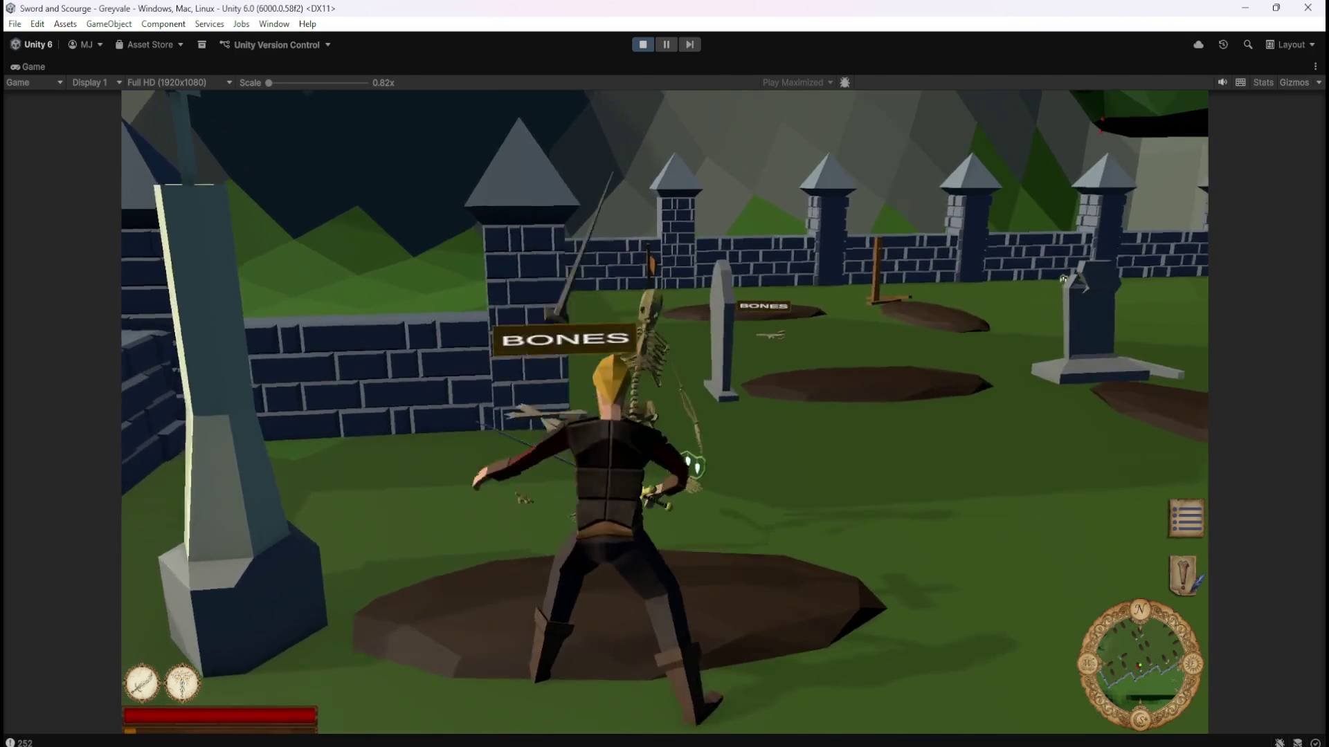
Strike another skeleton, then search the graveyard past the large tree for enemies.
key(w)
key(w)
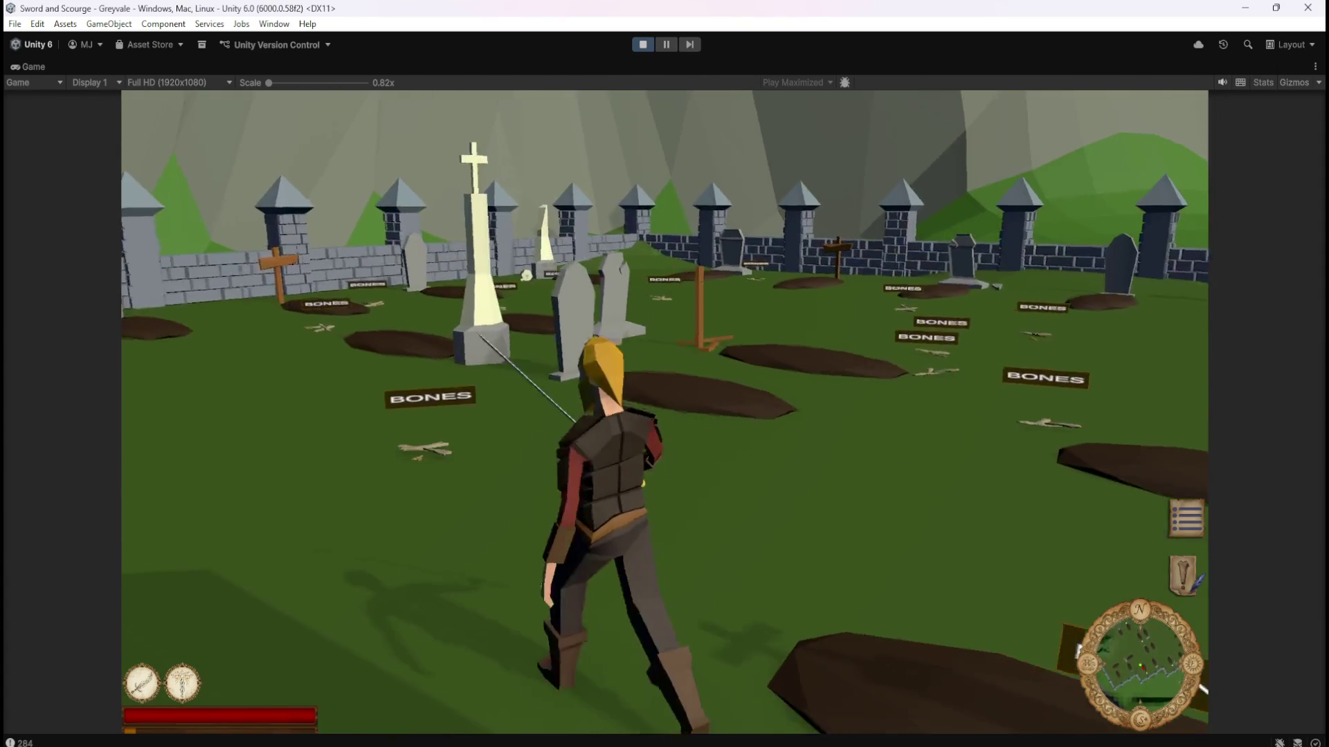
key(w)
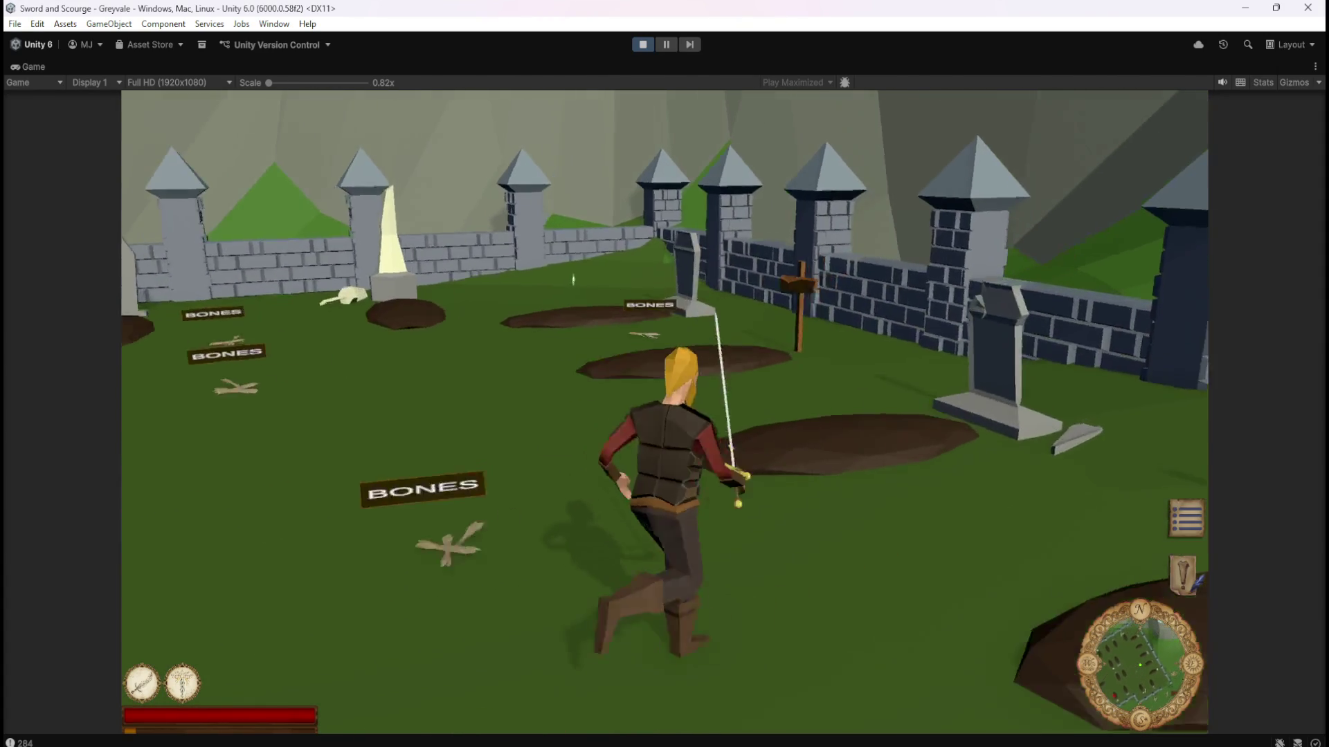
key(w)
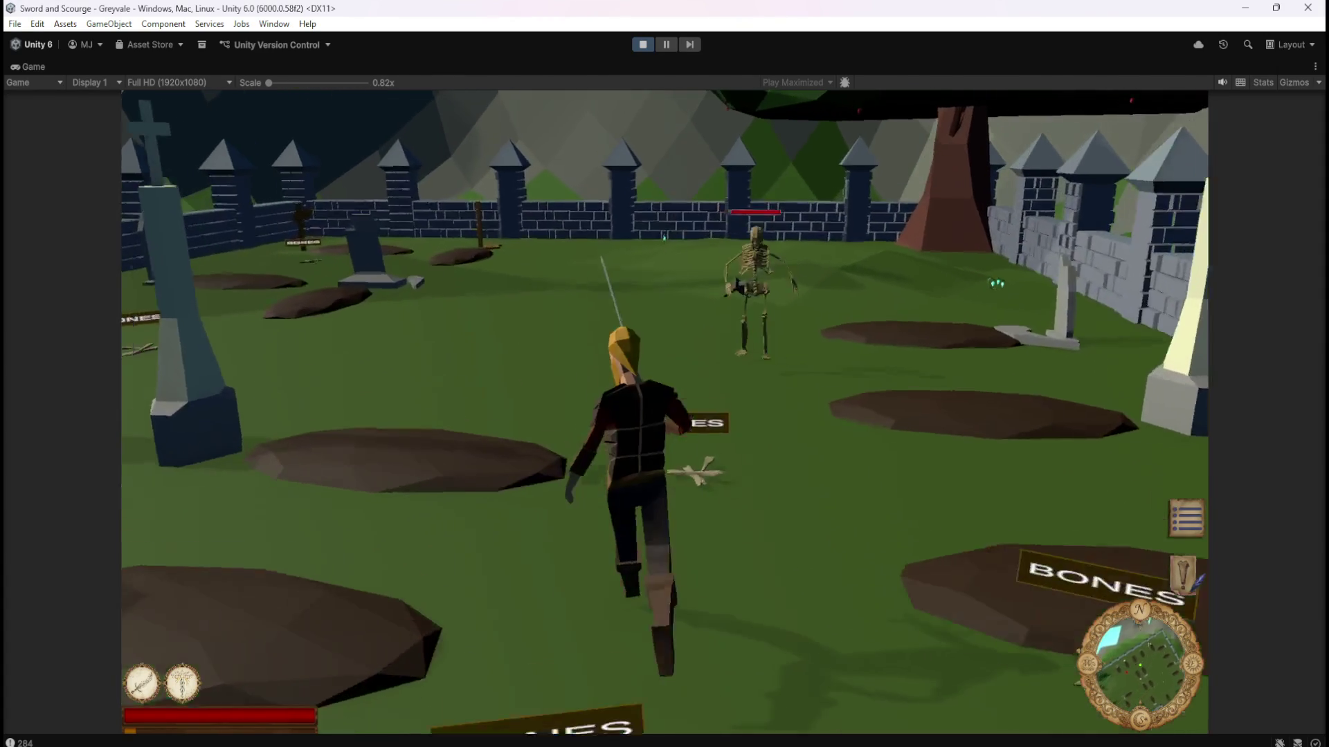
key(w)
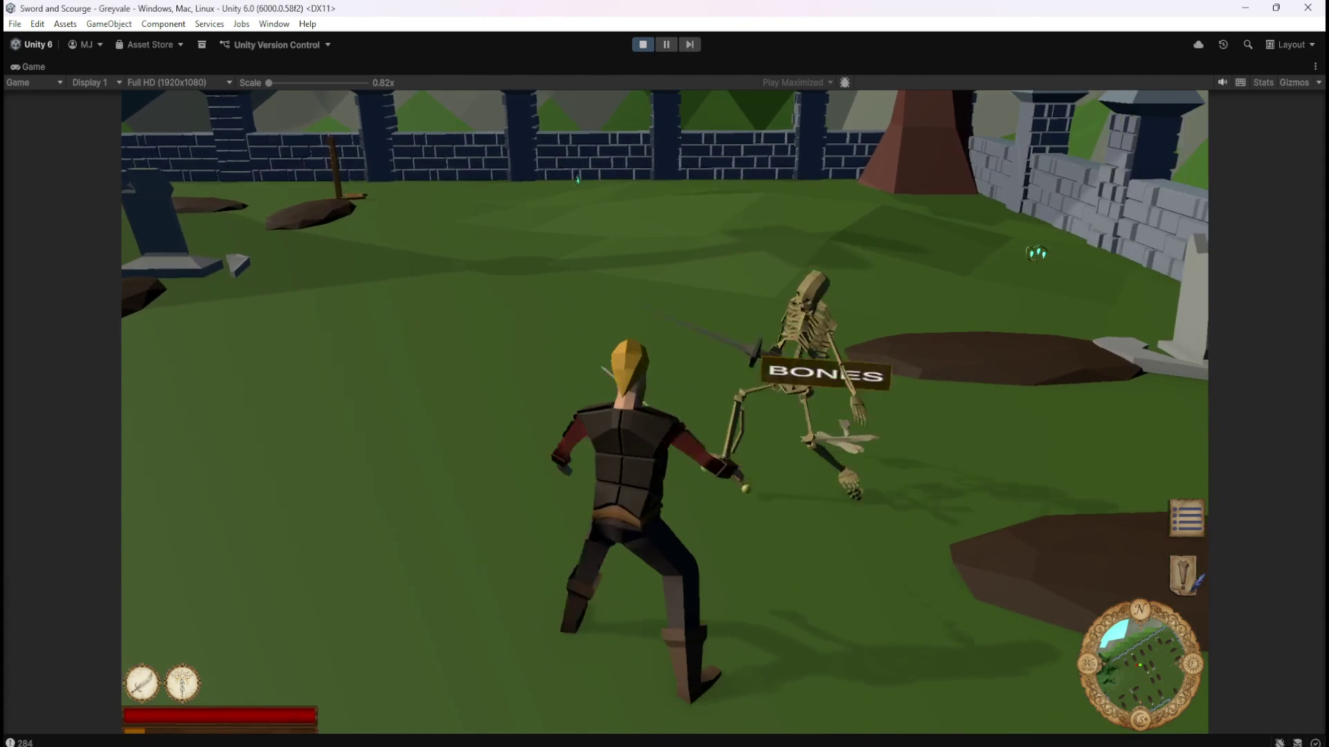
key(w)
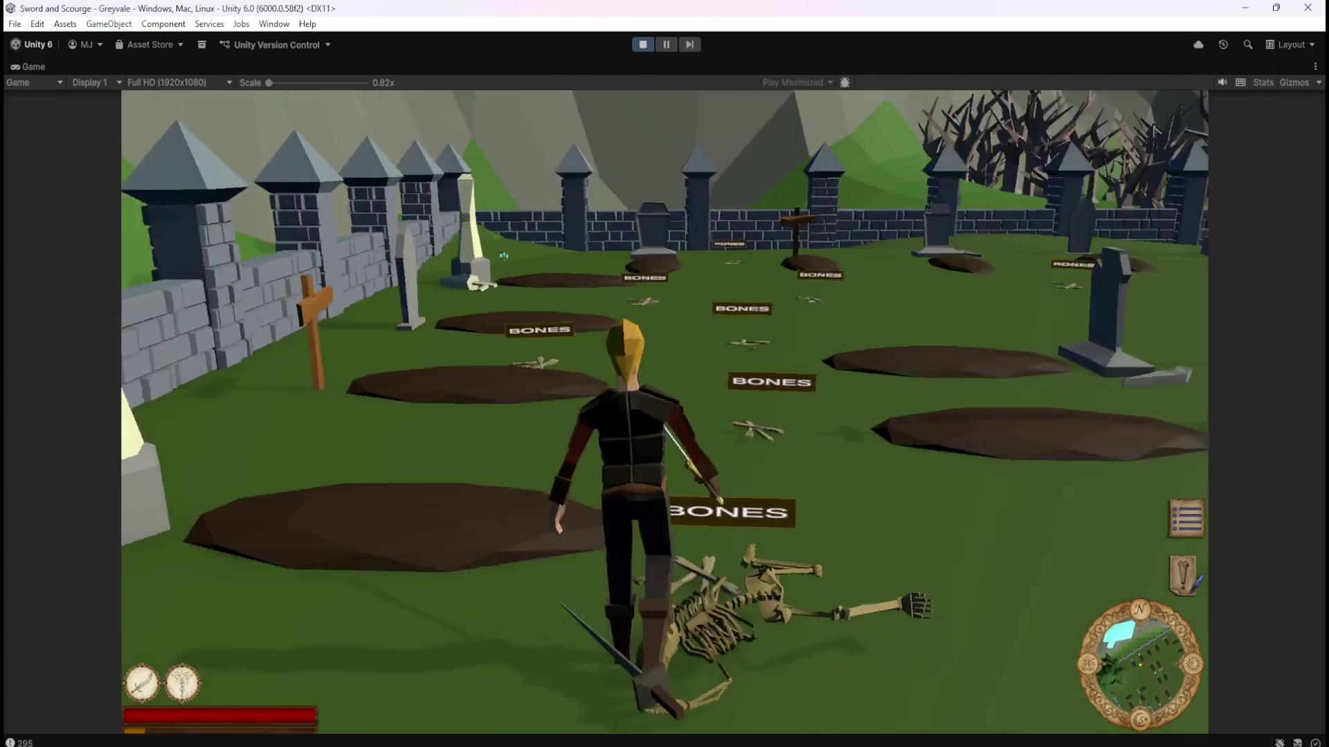
key(w)
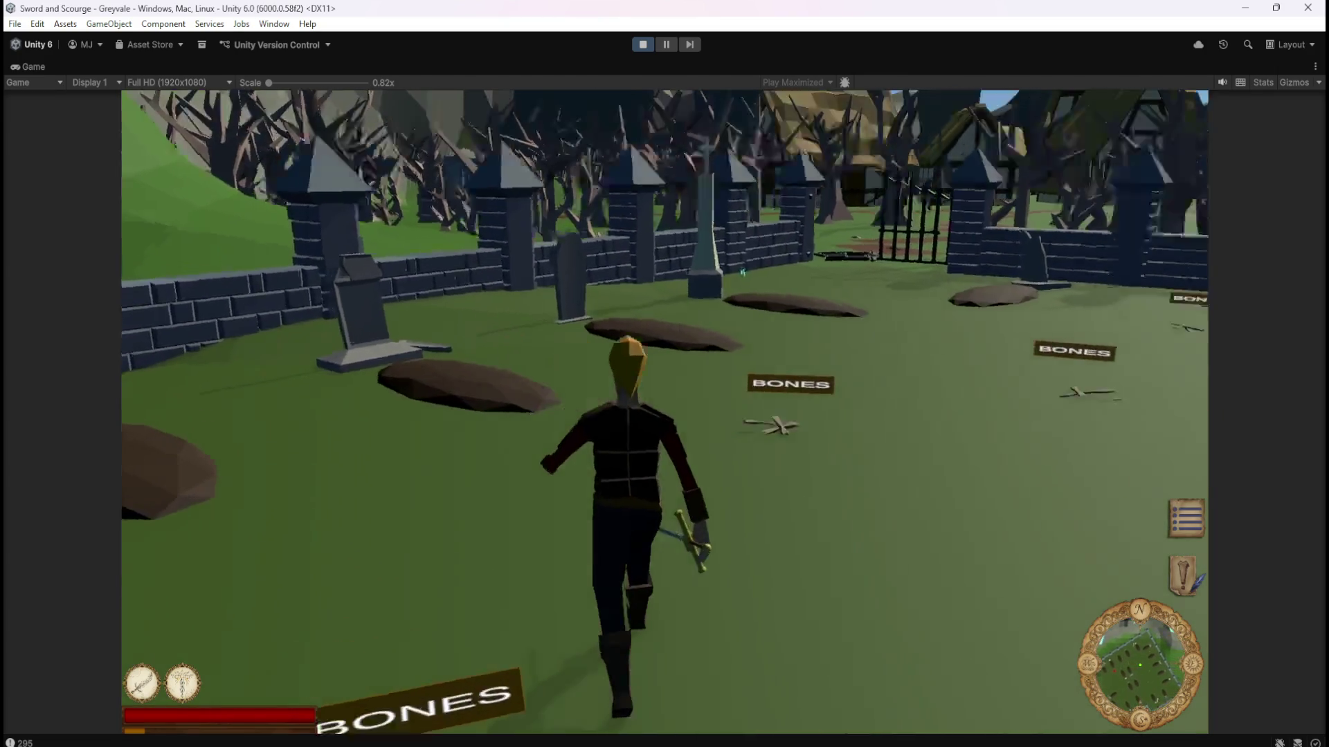
key(w)
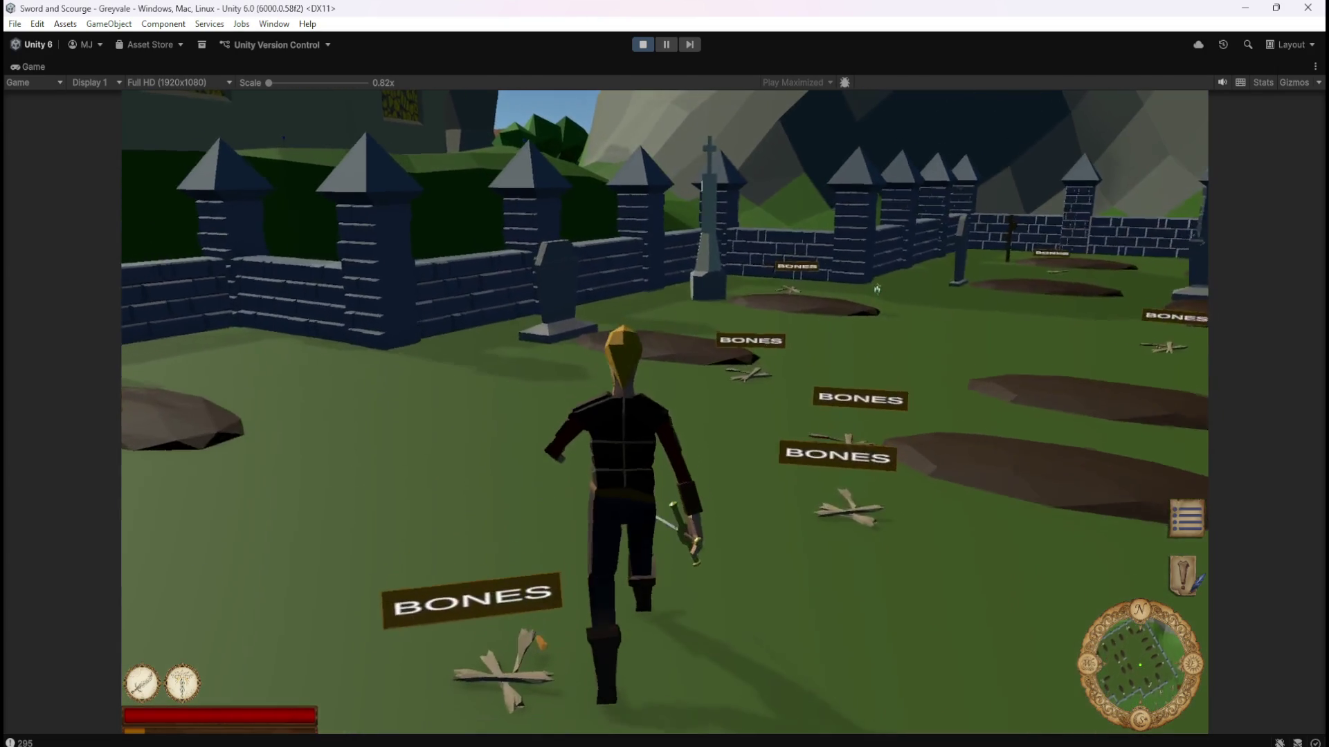
key(w)
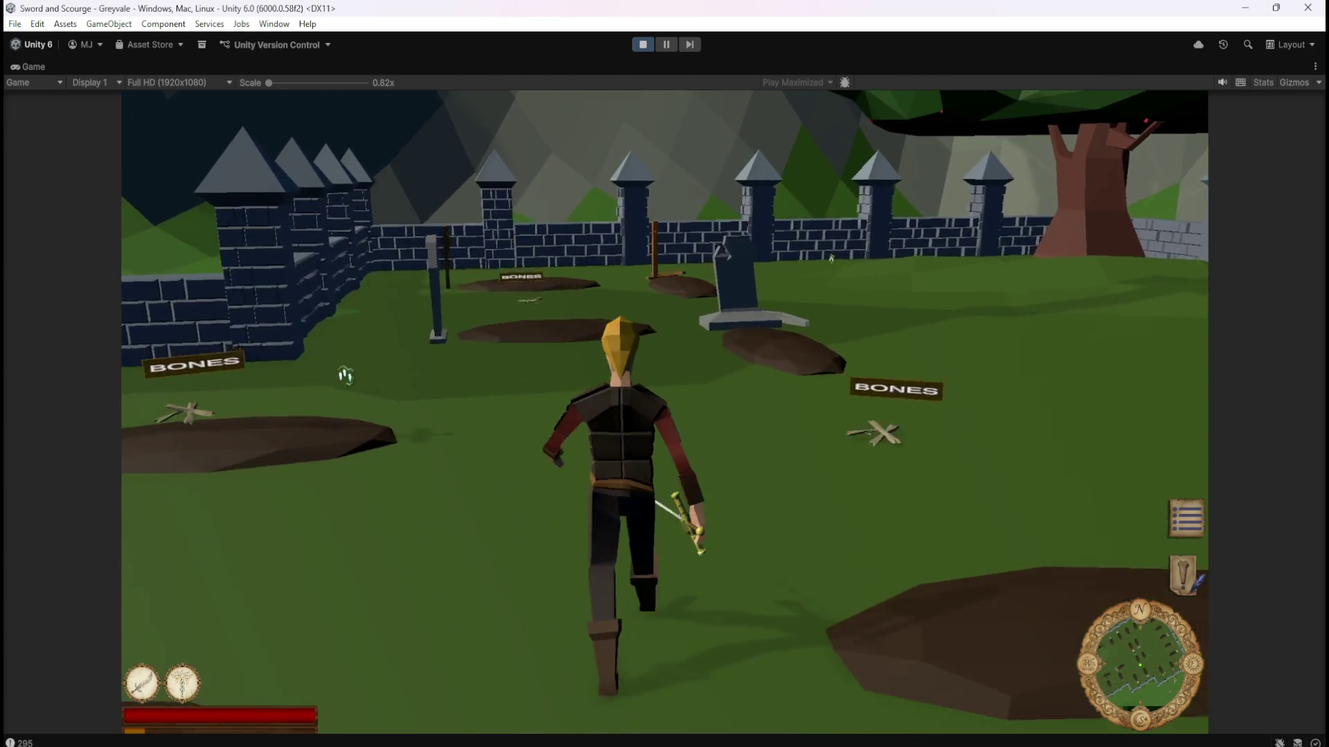
key(w)
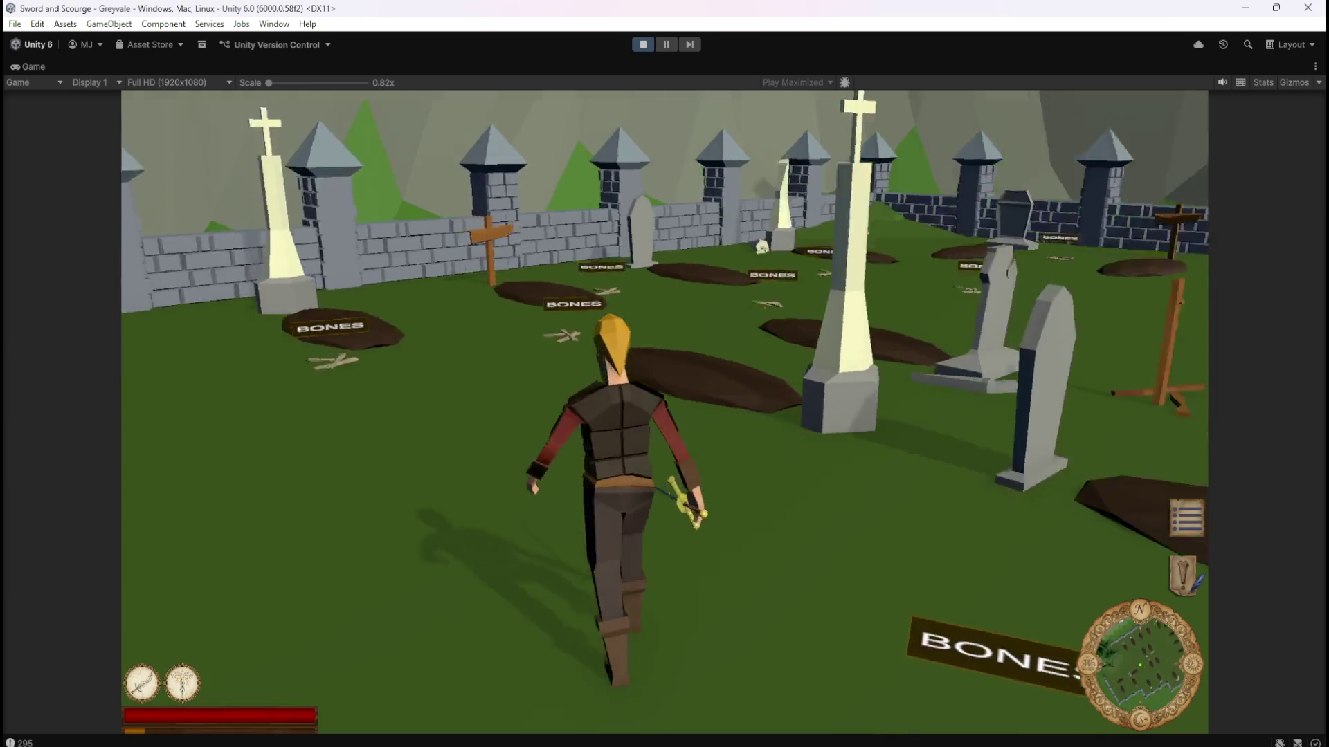
key(w)
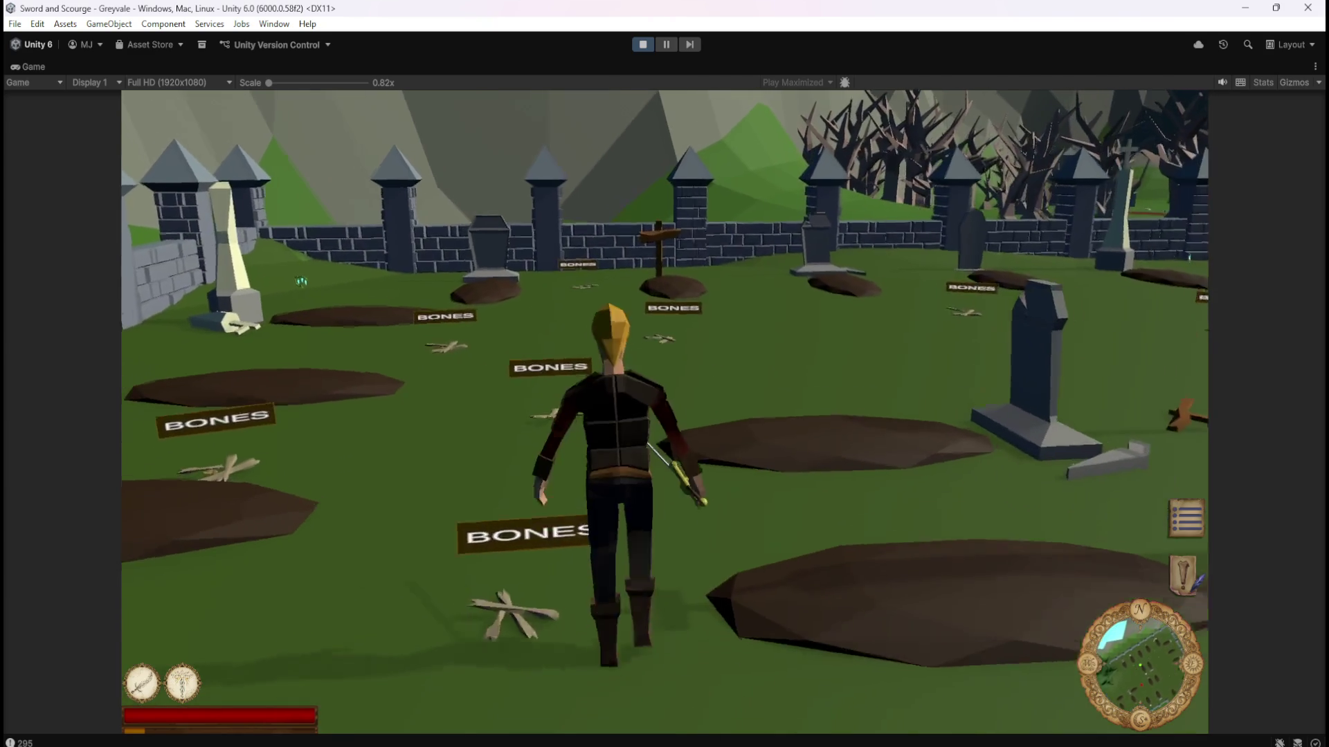
key(w)
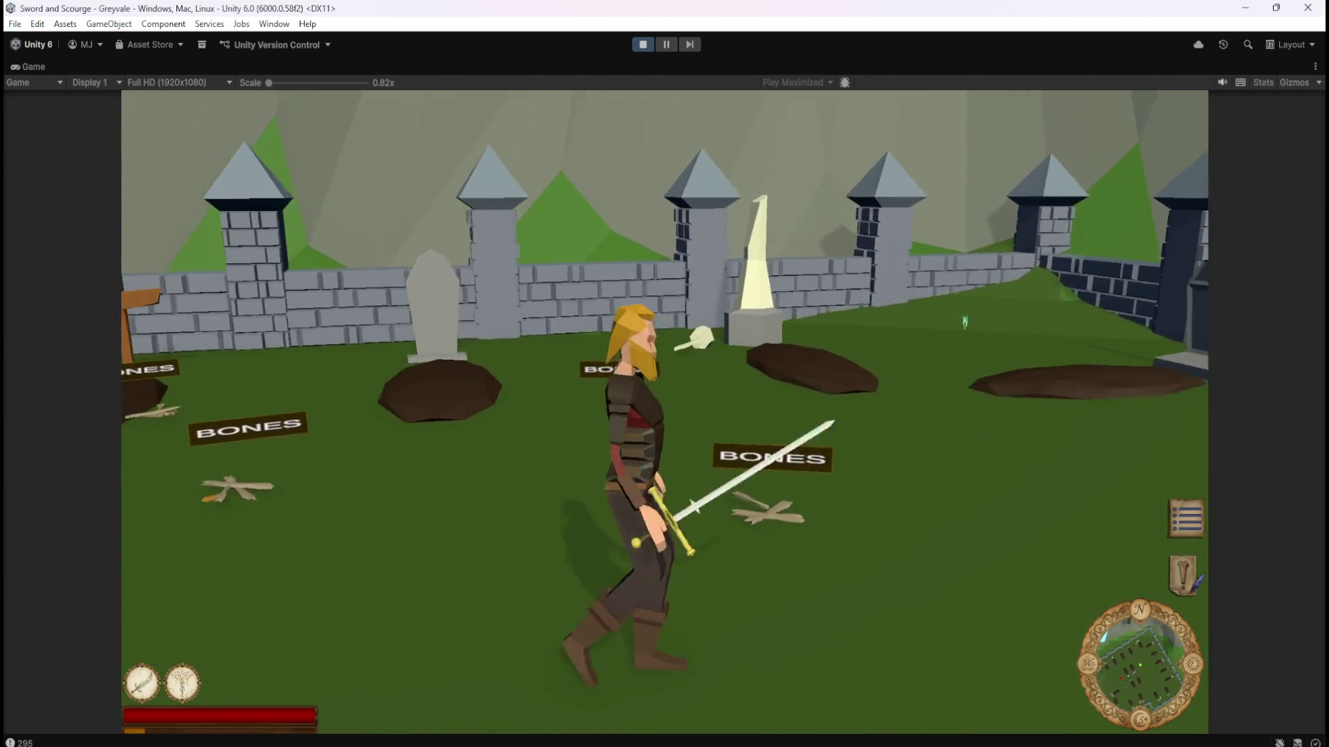
Fight down a skeleton, then defeat an approaching one with a health bar.
key(w)
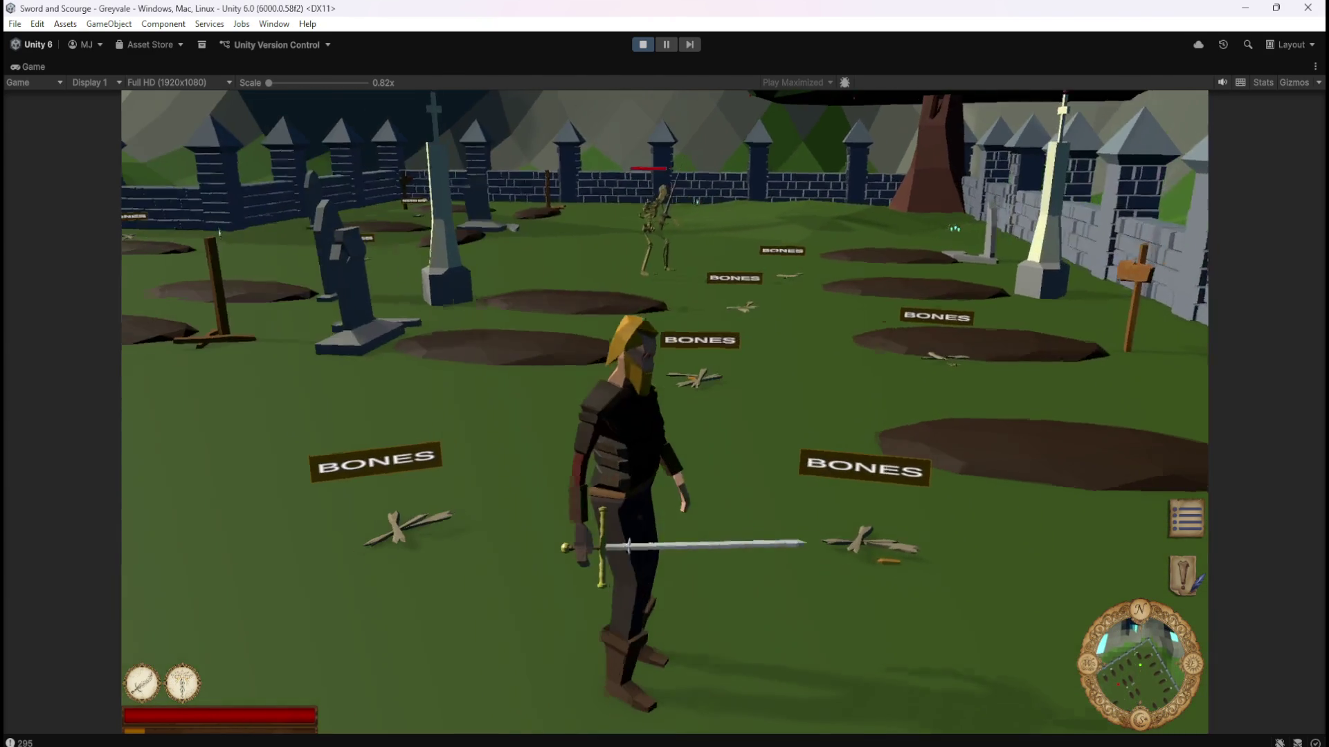
key(w)
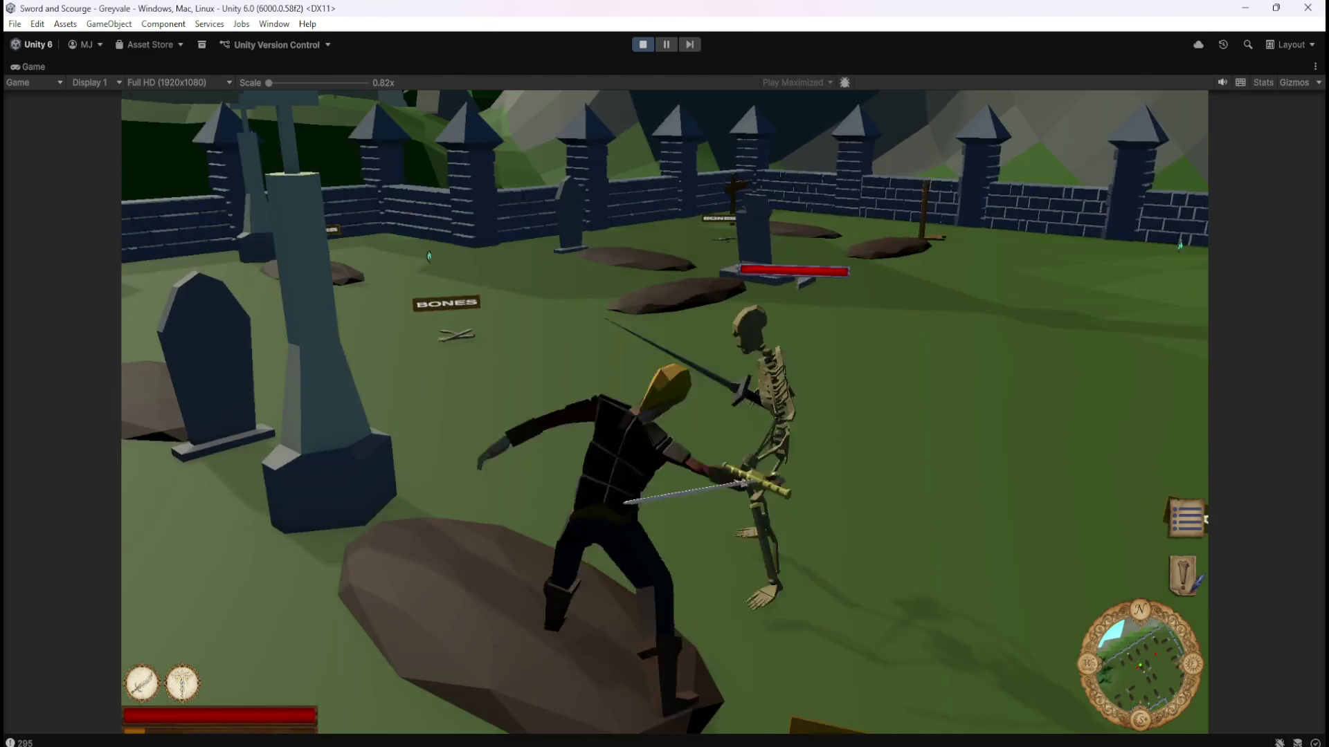
key(w)
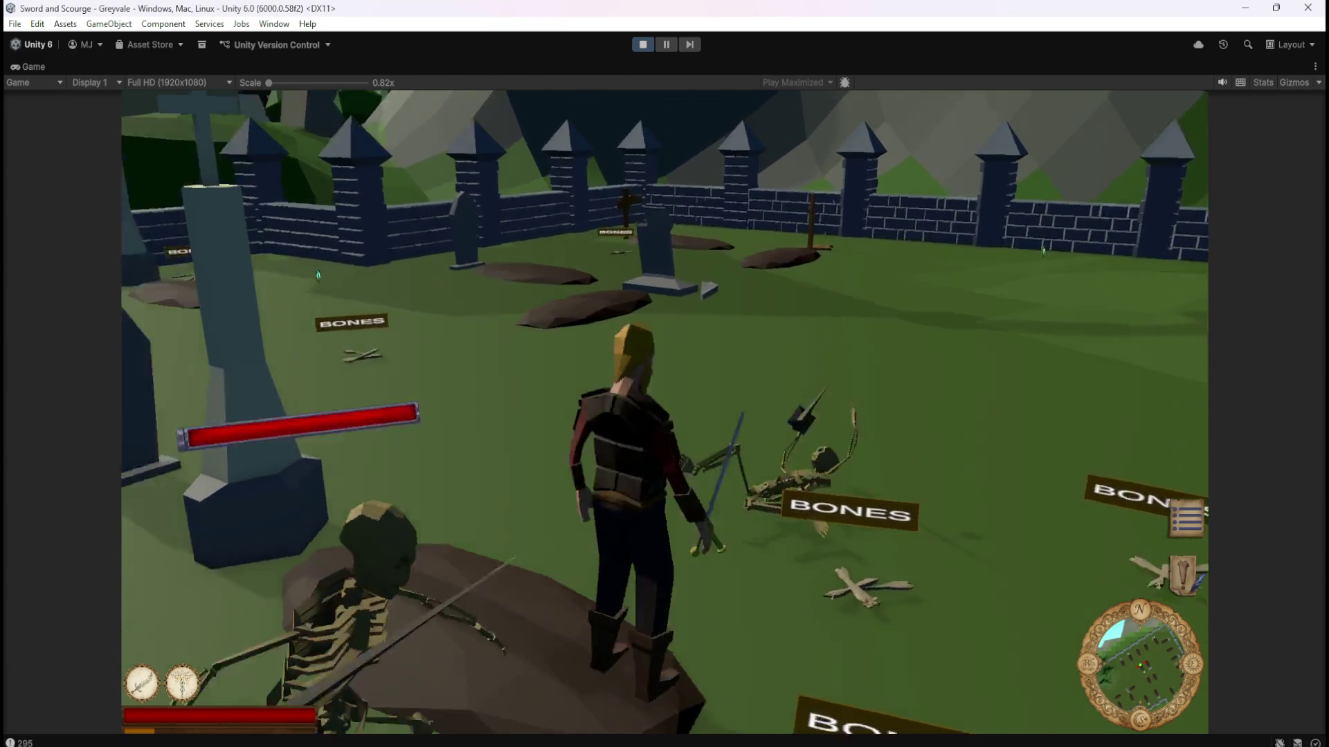
key(w)
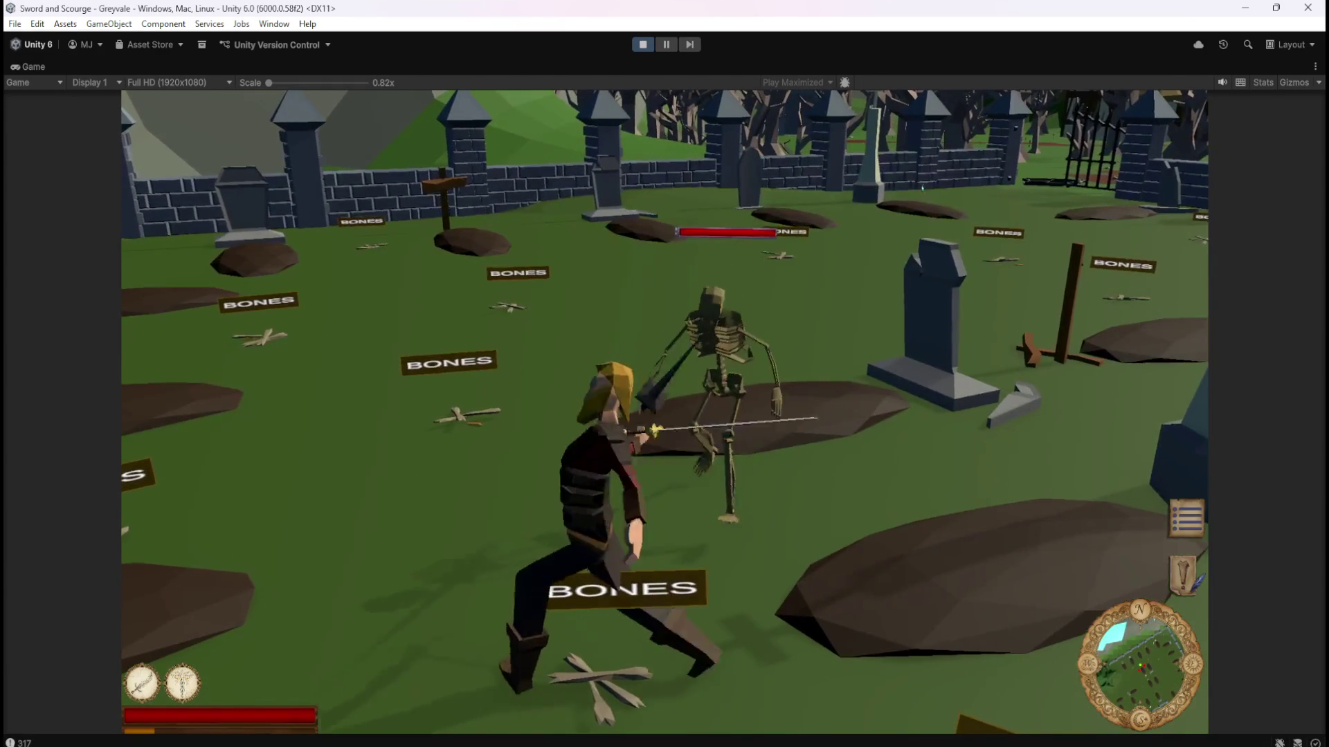
key(w)
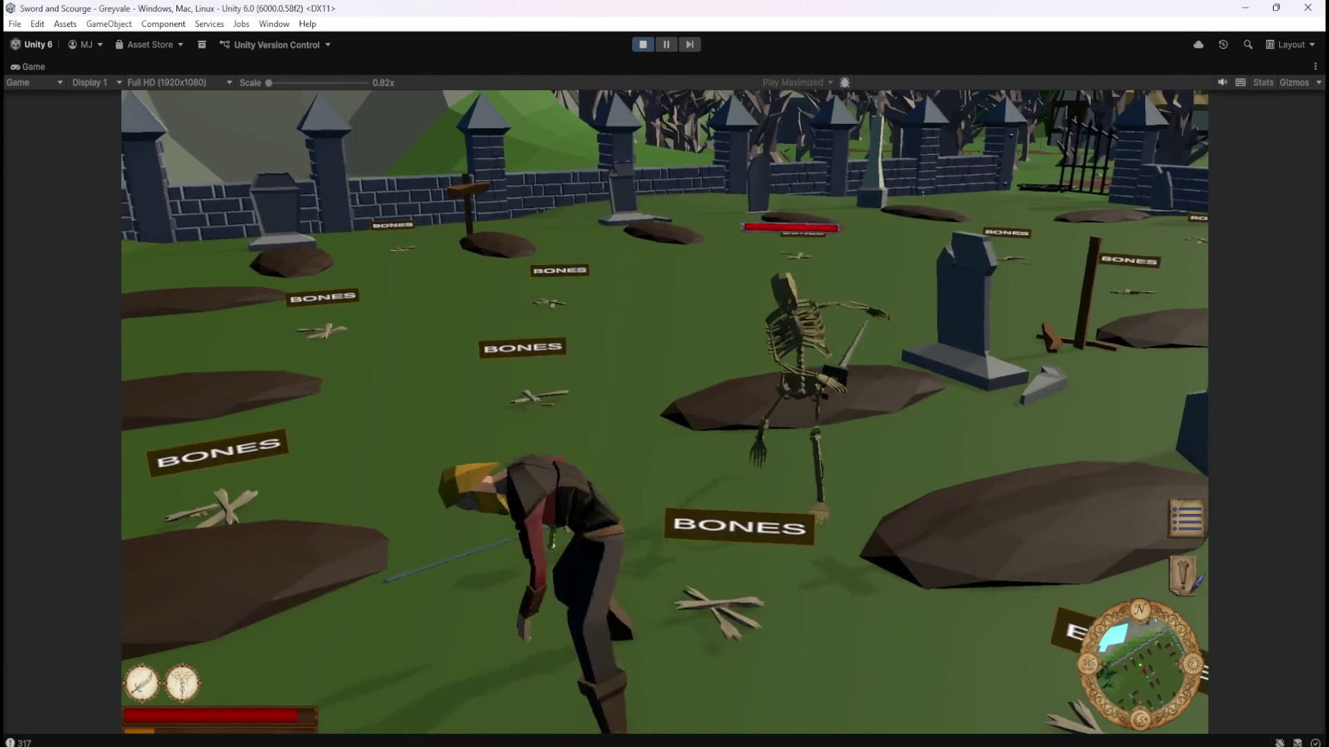
key(w)
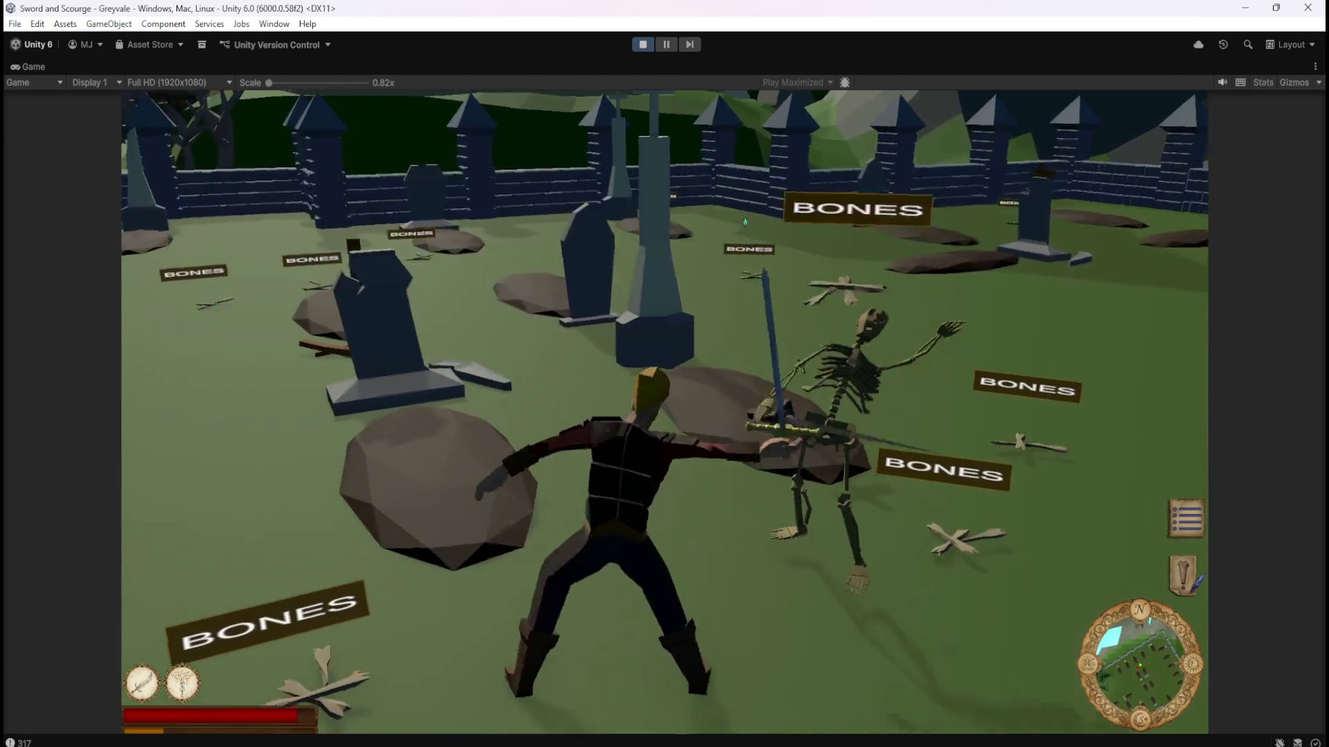
key(s)
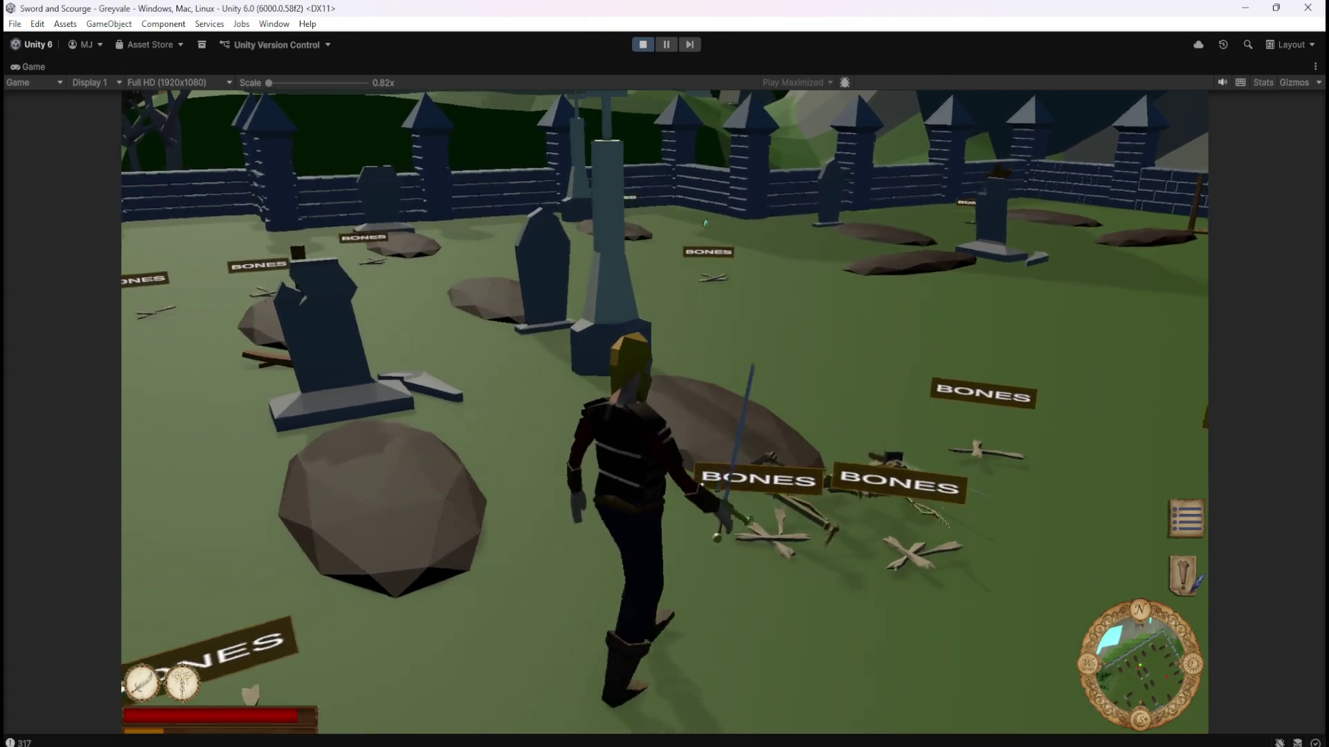
key(w)
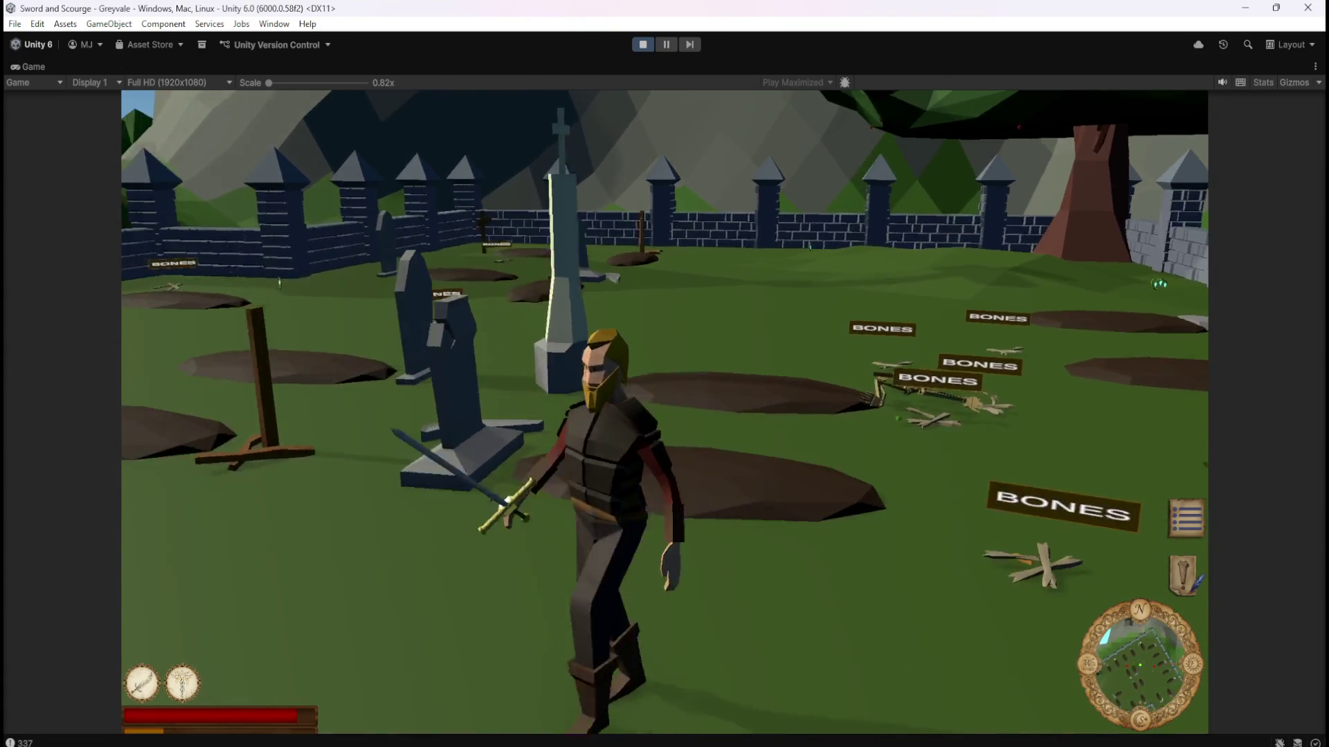
key(w)
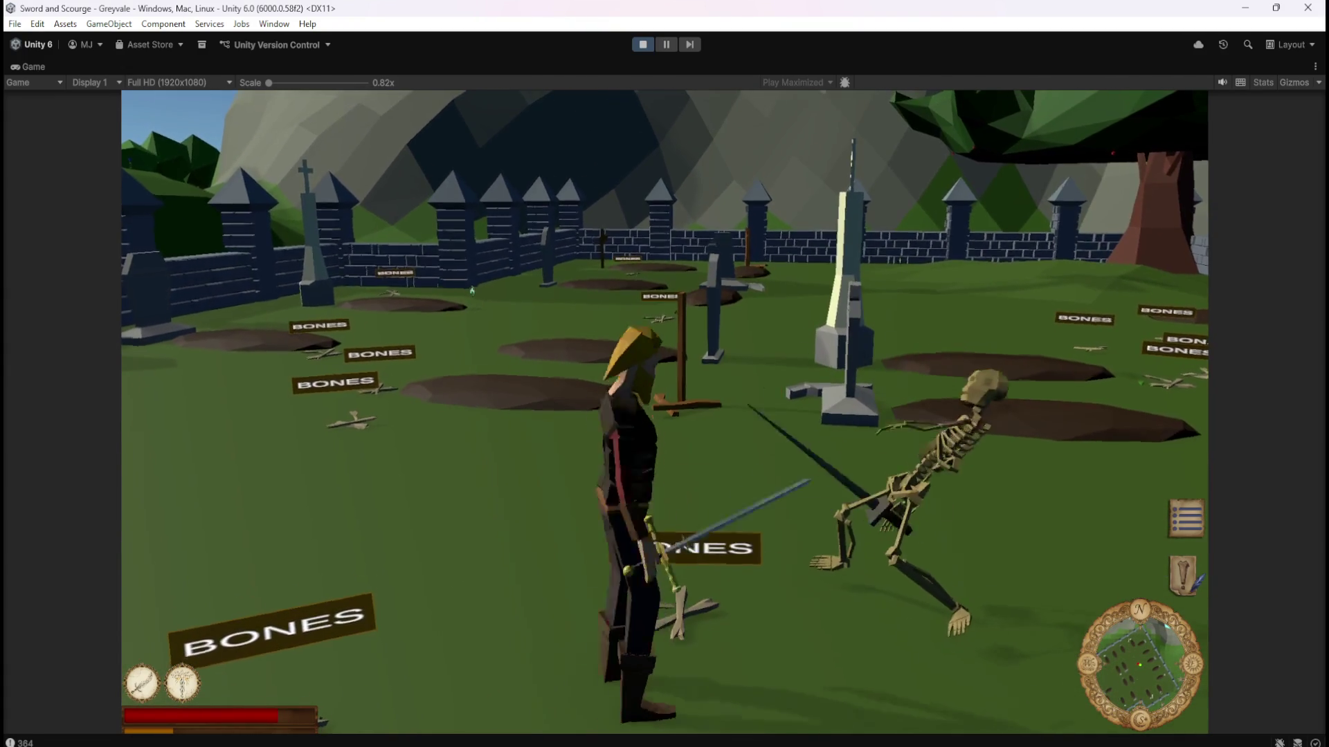
key(w)
Run at one more skeleton, pause the game with Esc, and stop the playtest.
key(w)
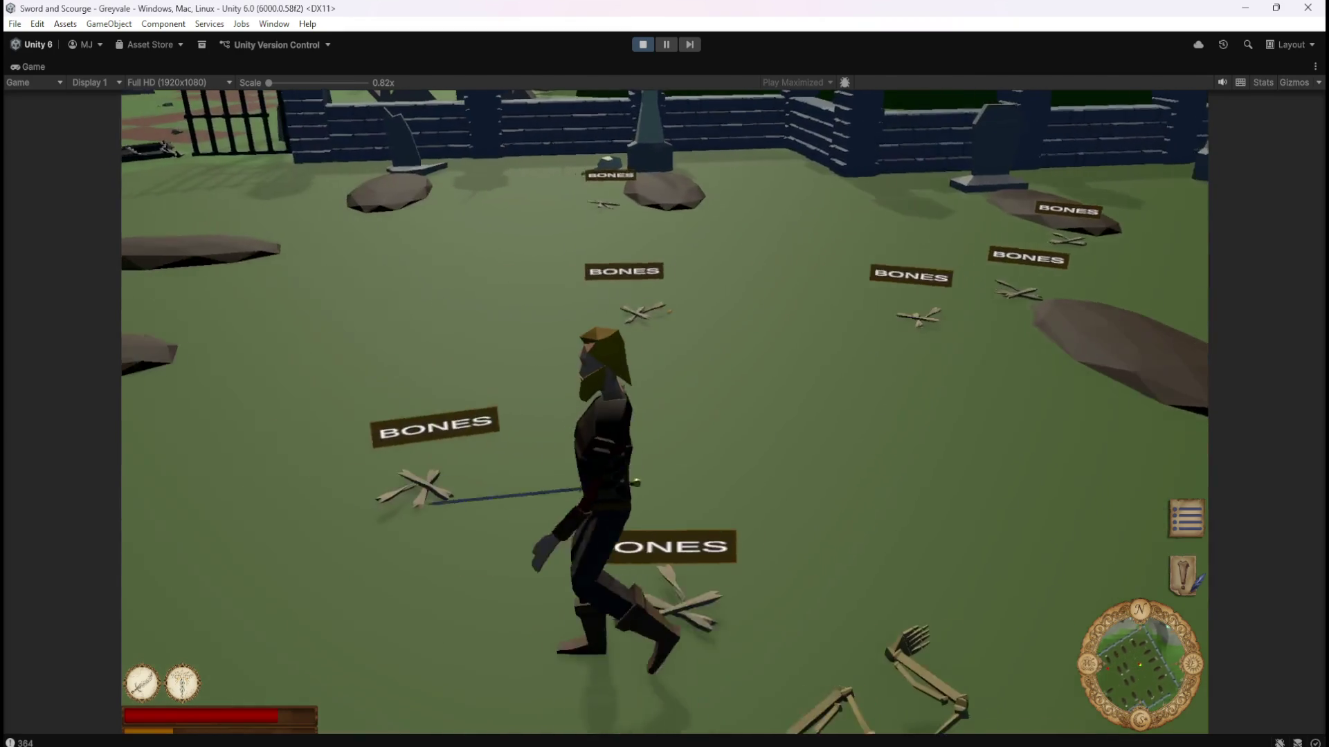
key(w)
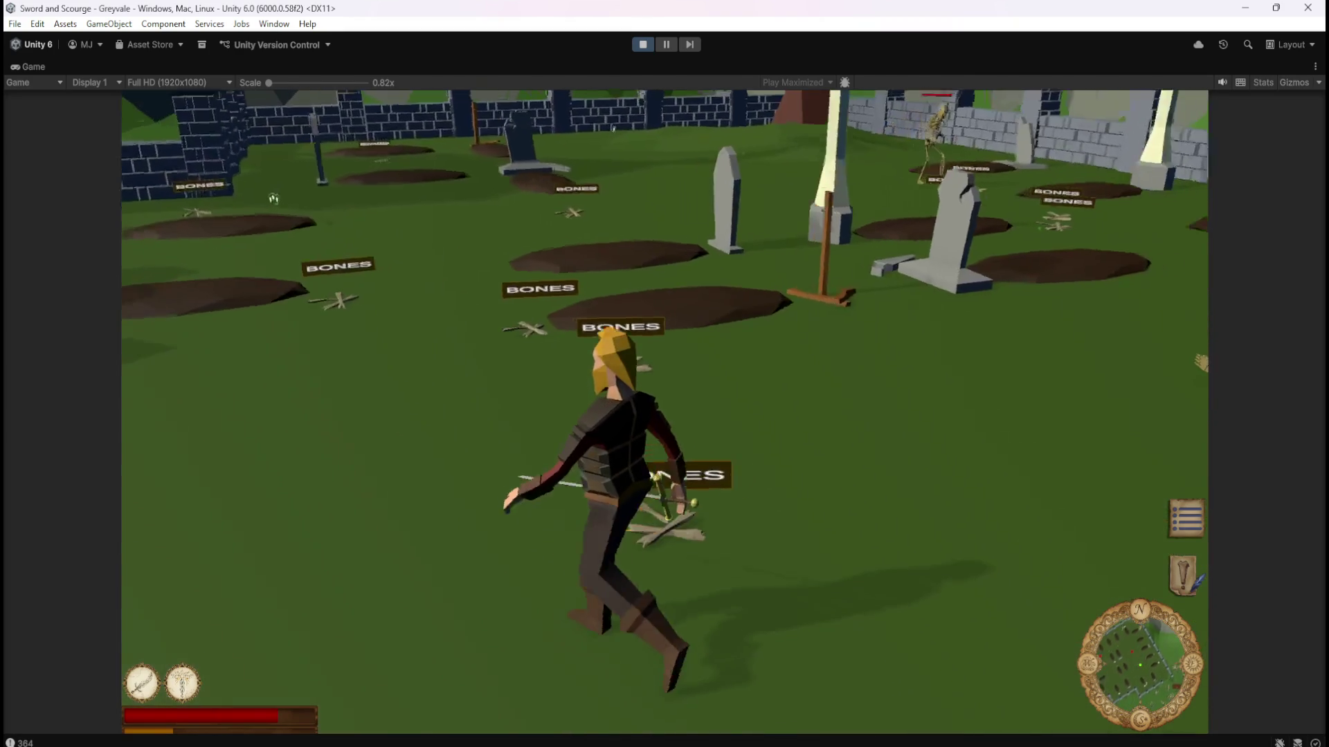
key(w)
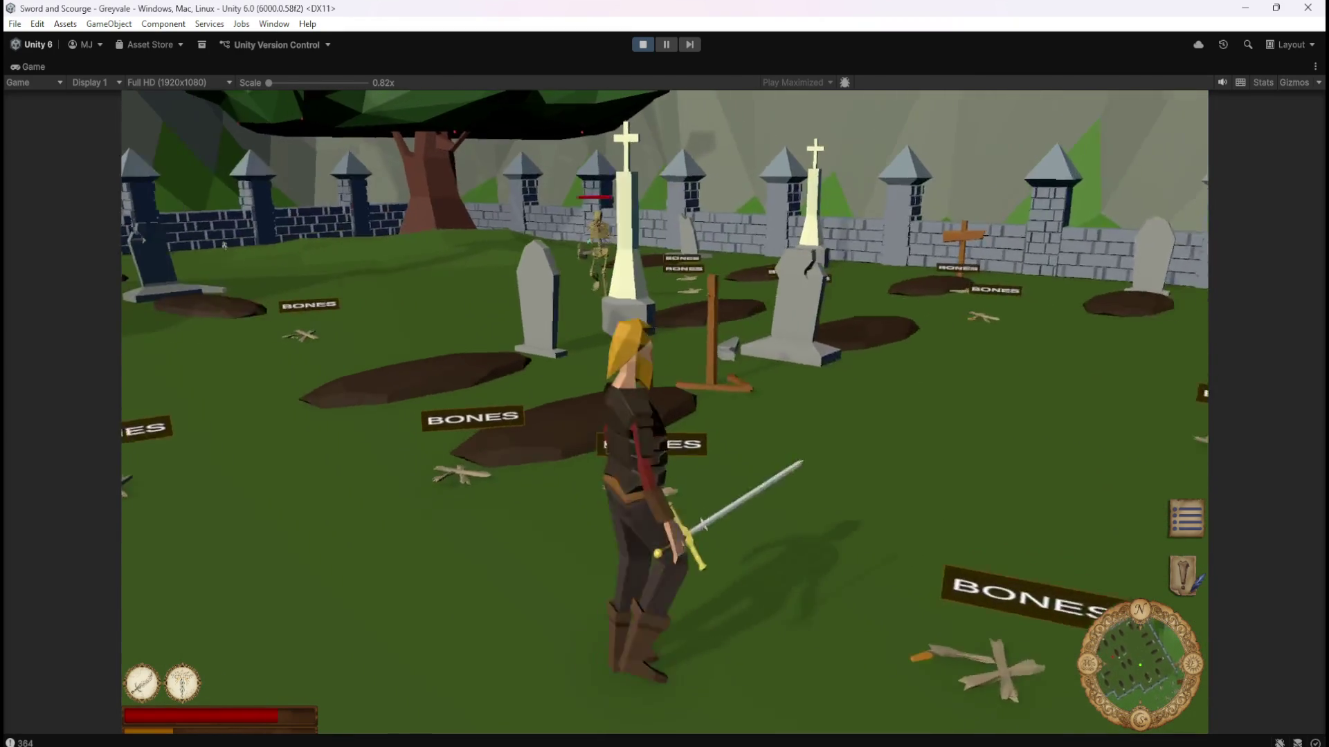
key(w)
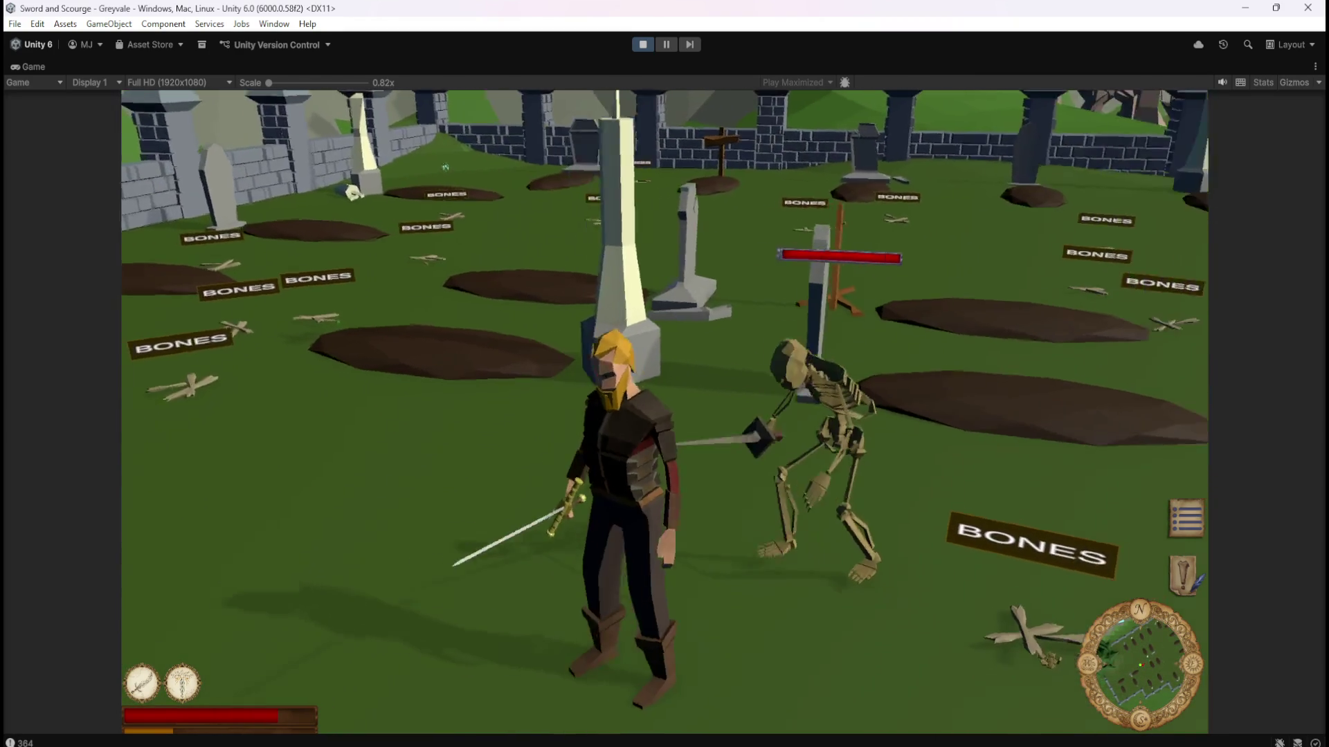
key(w)
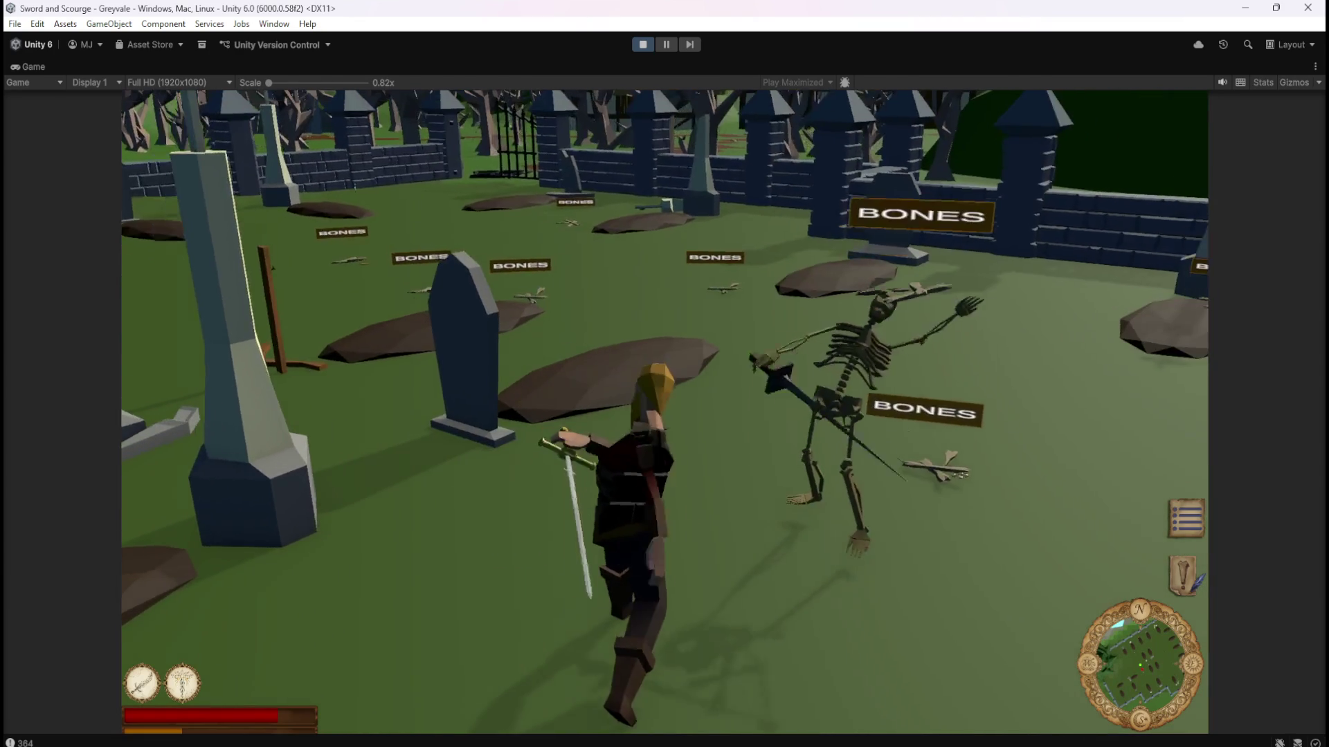
key(Escape)
click(646, 49)
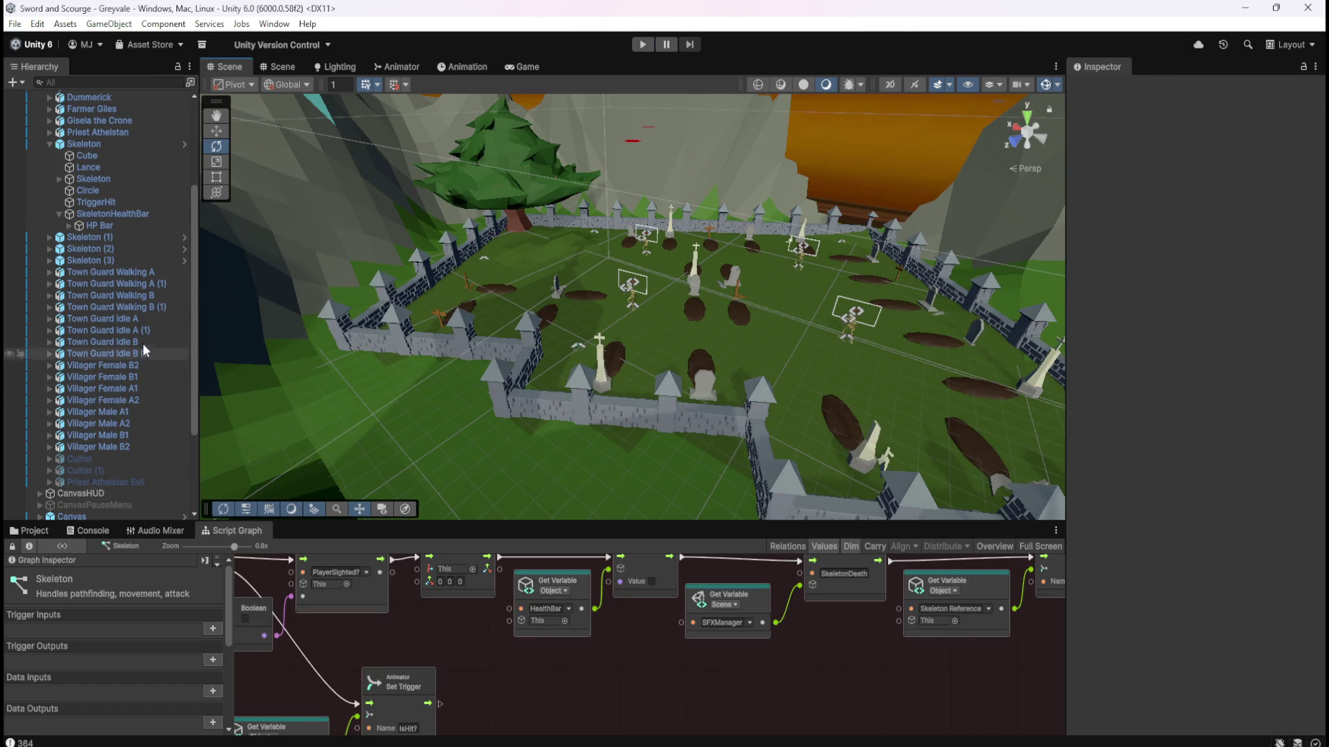
Select Skeleton, maximise its script graph, and pan to the damage group's event, Subtract and Clamp nodes.
click(118, 145)
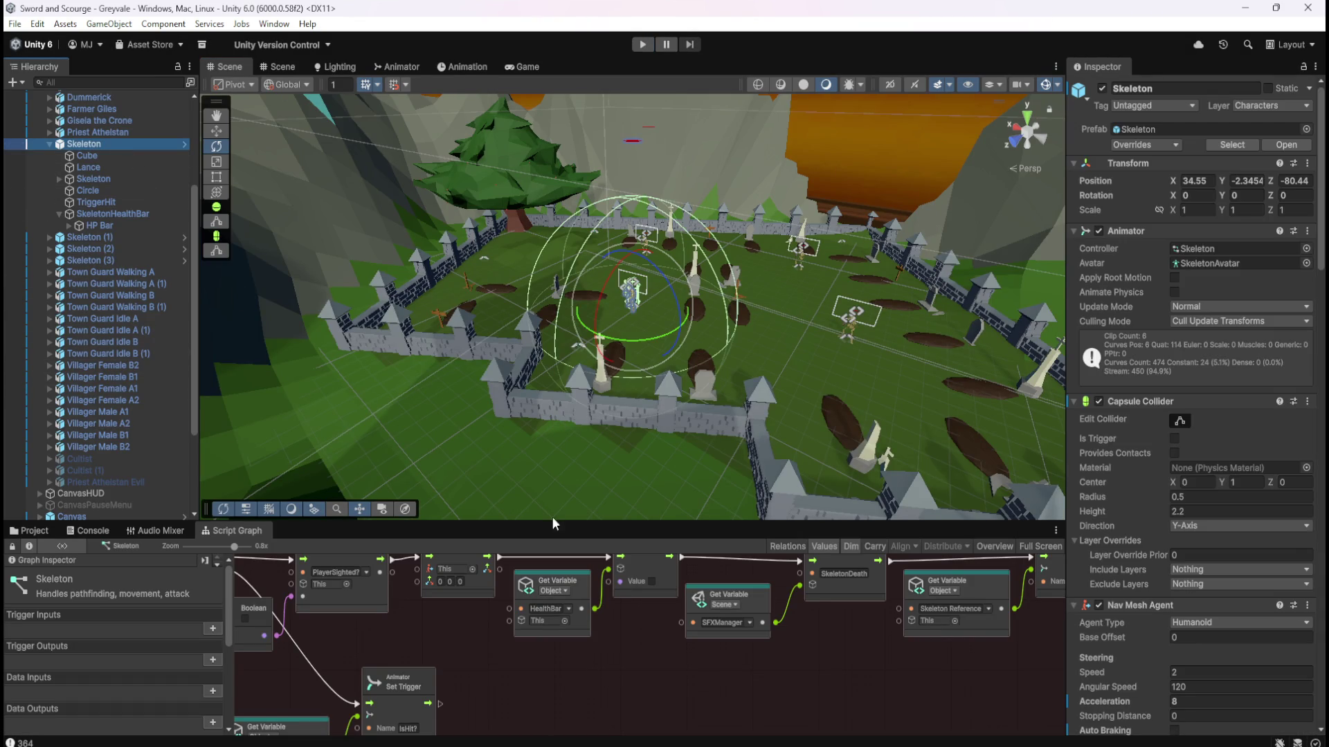
key(shift+space)
drag(707, 535, 1054, 592)
mouse_move(643, 544)
mouse_down()
mouse_move(753, 517)
mouse_move(850, 608)
mouse_move(874, 602)
mouse_up()
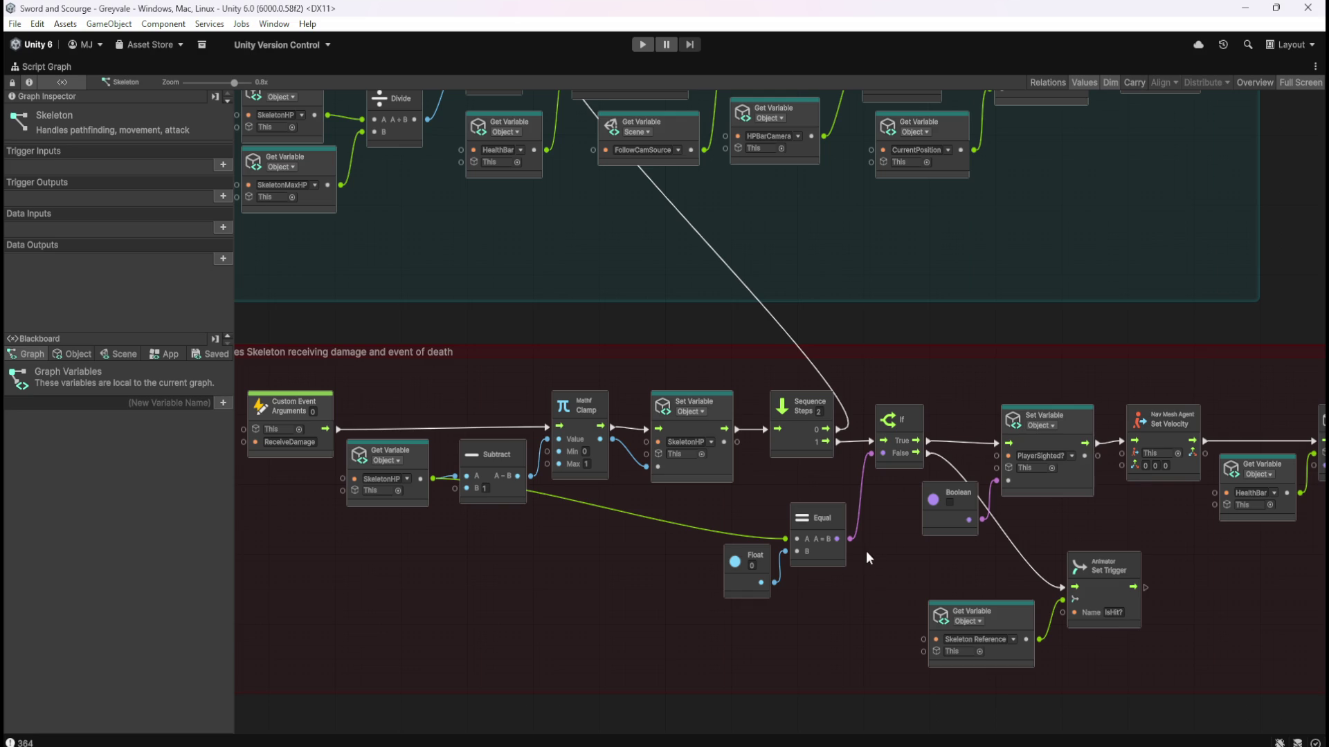
Pan past the damage and move-towards-Player groups to the HOLD position group's Set Speed nodes.
scroll(851, 453, down, 3)
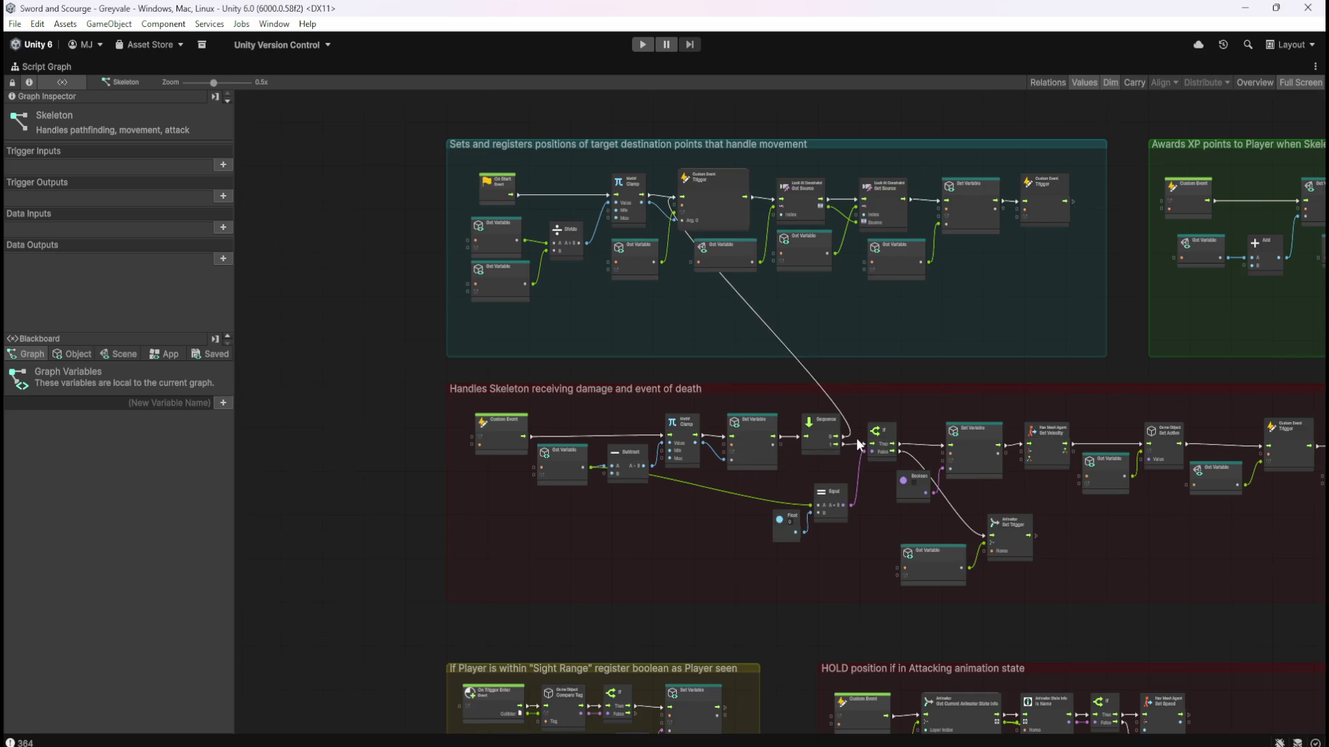
mouse_move(850, 618)
mouse_down()
mouse_move(836, 305)
mouse_move(804, 314)
mouse_up()
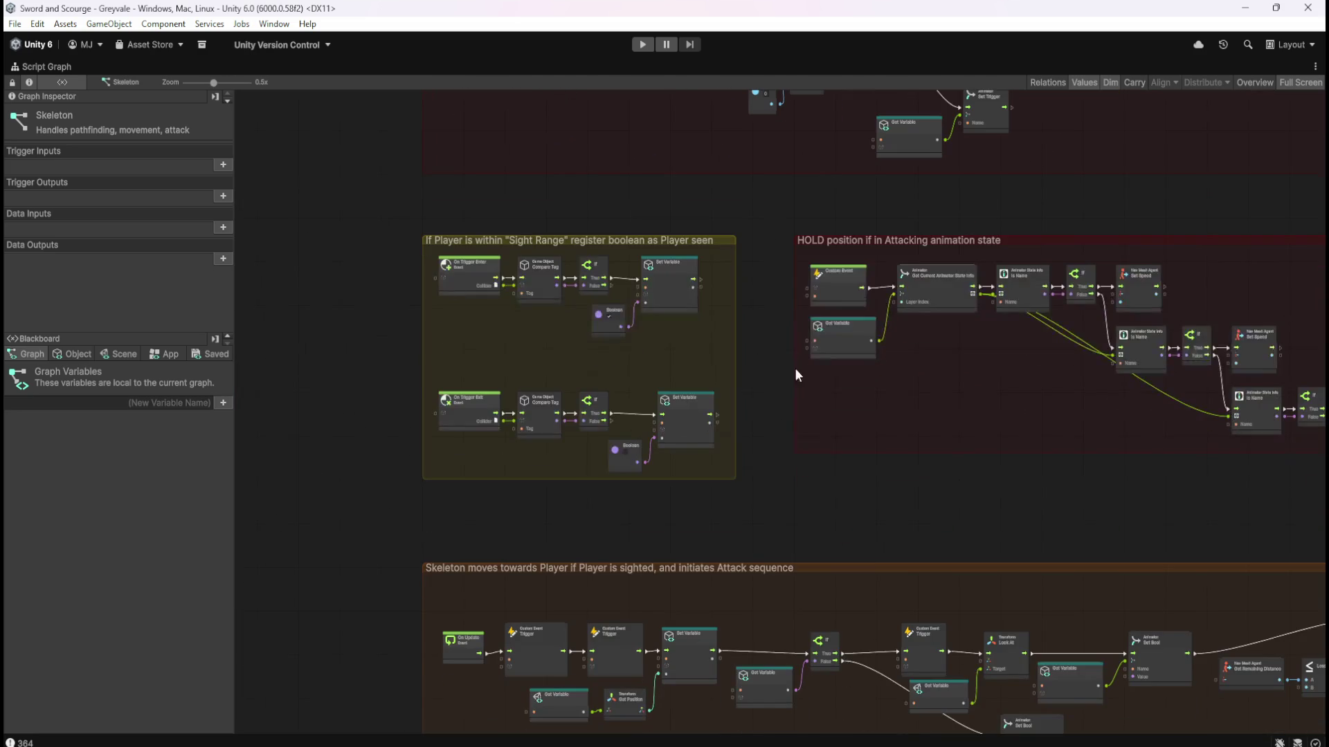
drag(795, 496, 695, 414)
scroll(631, 455, up, 3)
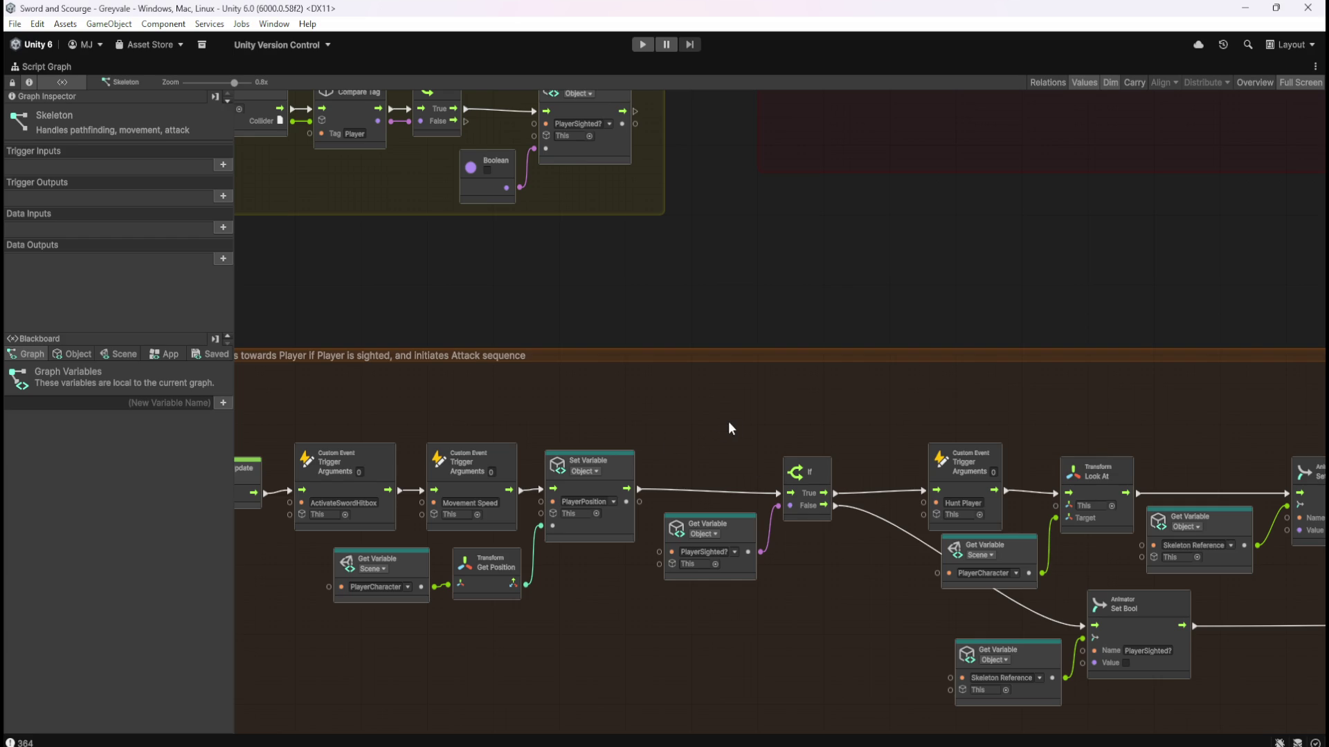
mouse_move(666, 299)
mouse_down()
mouse_move(837, 488)
mouse_move(779, 606)
mouse_up()
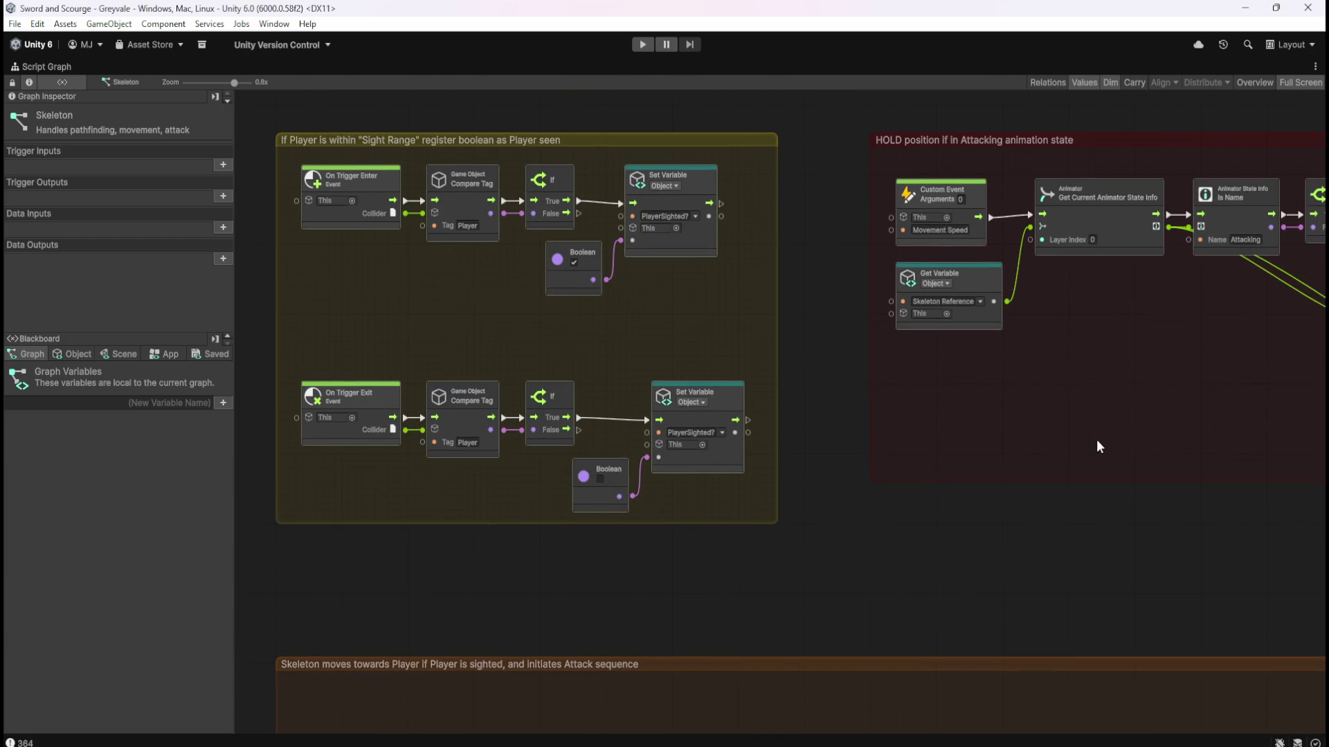
drag(1088, 441, 661, 466)
mouse_move(902, 466)
mouse_down()
mouse_move(649, 461)
mouse_move(806, 470)
mouse_up()
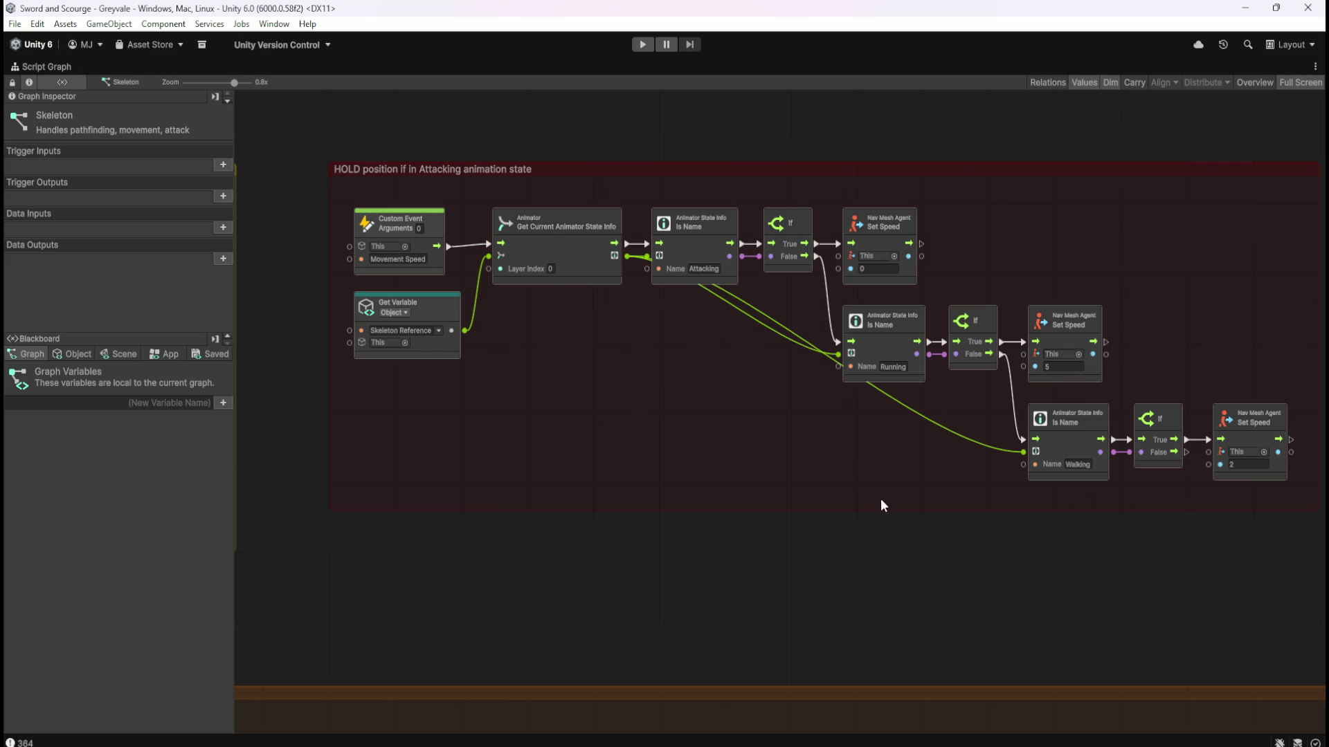
Centre the HOLD position group in view and inspect the nodes just above it.
scroll(948, 564, down, 5)
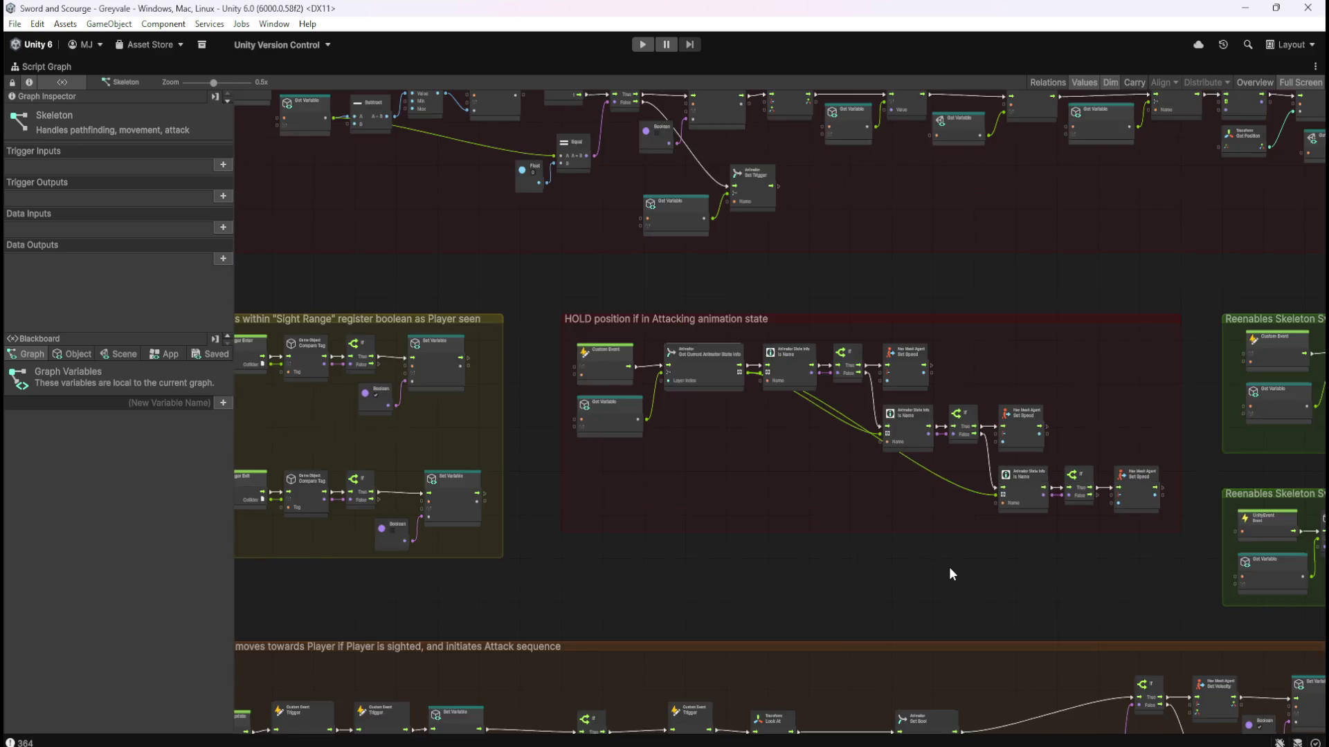
scroll(876, 255, up, 4)
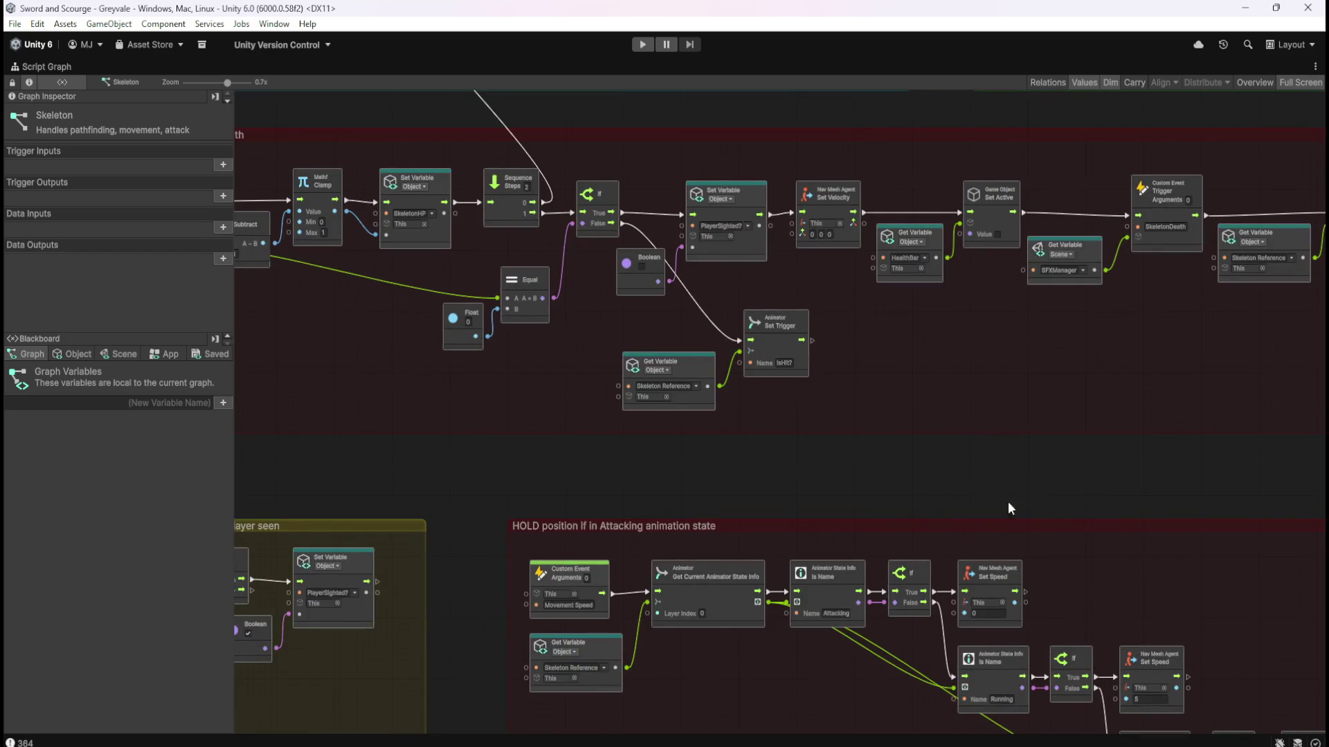
drag(1003, 498, 981, 245)
scroll(863, 334, down, 4)
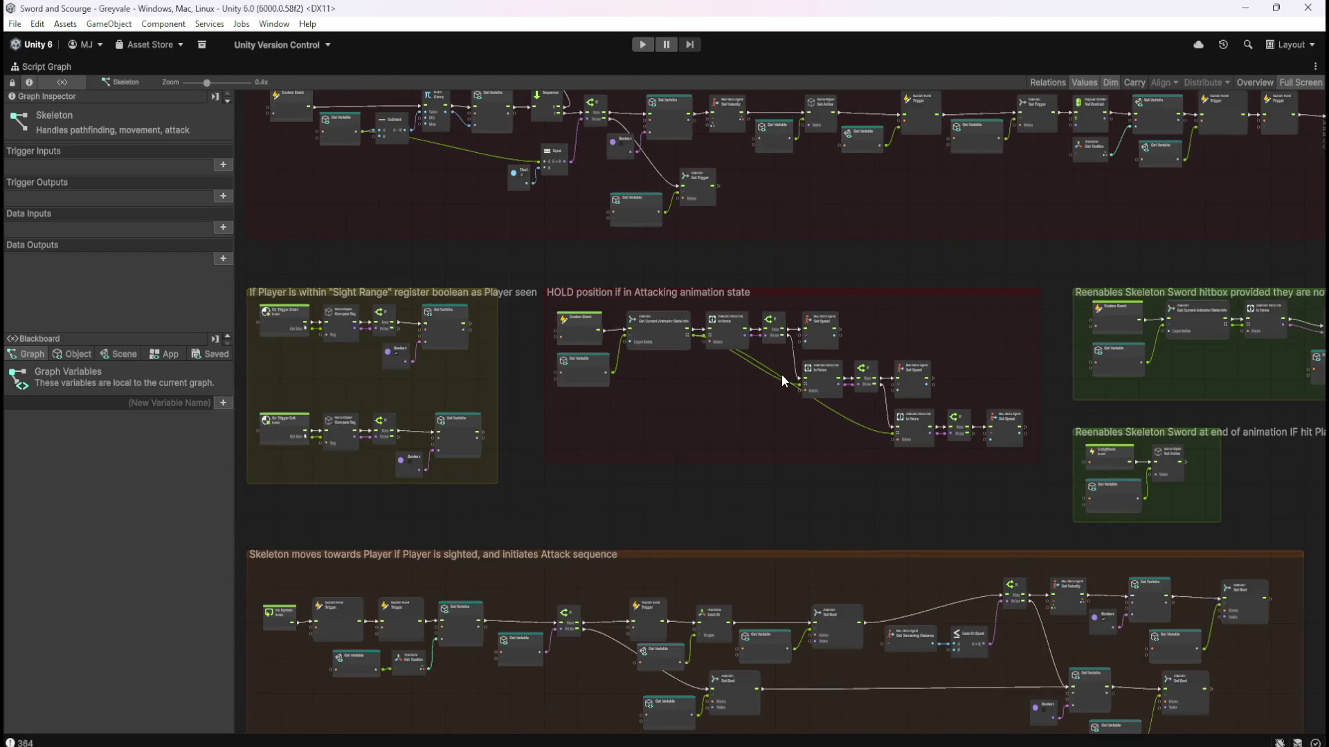
scroll(782, 381, up, 4)
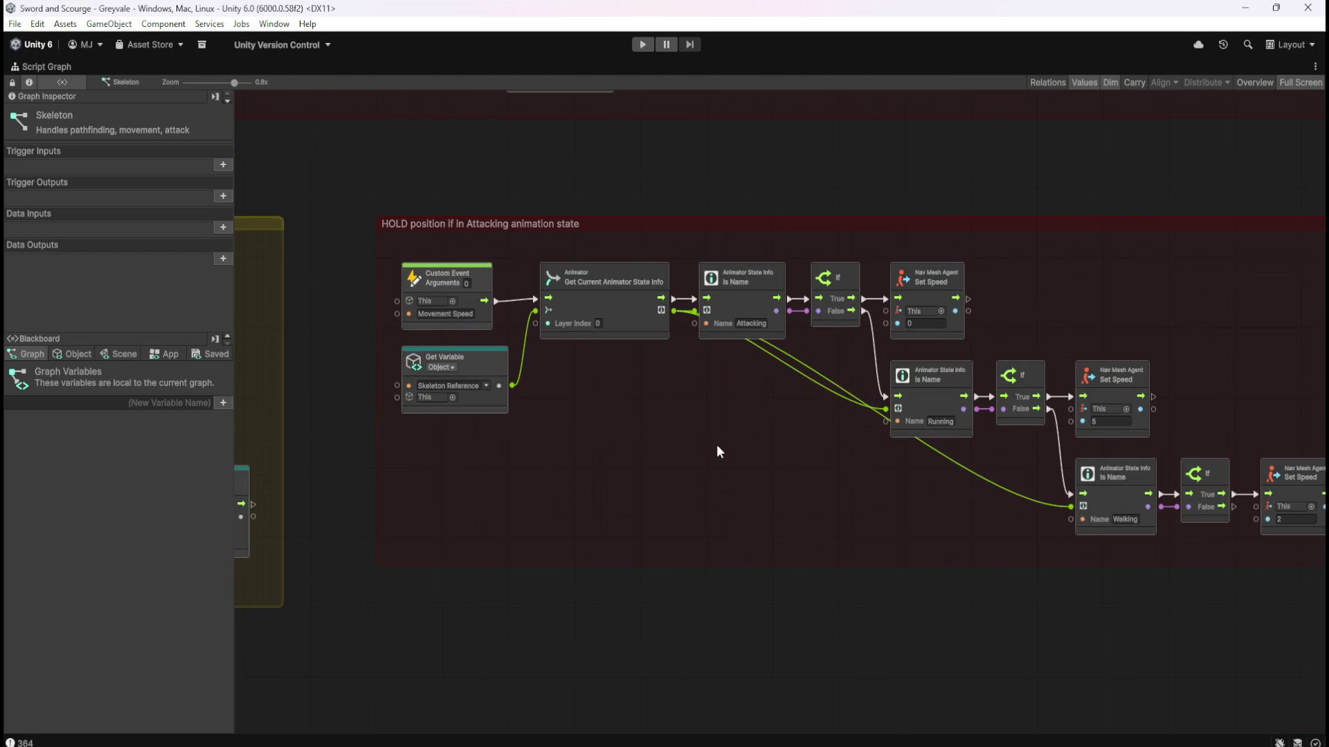
drag(724, 471, 622, 484)
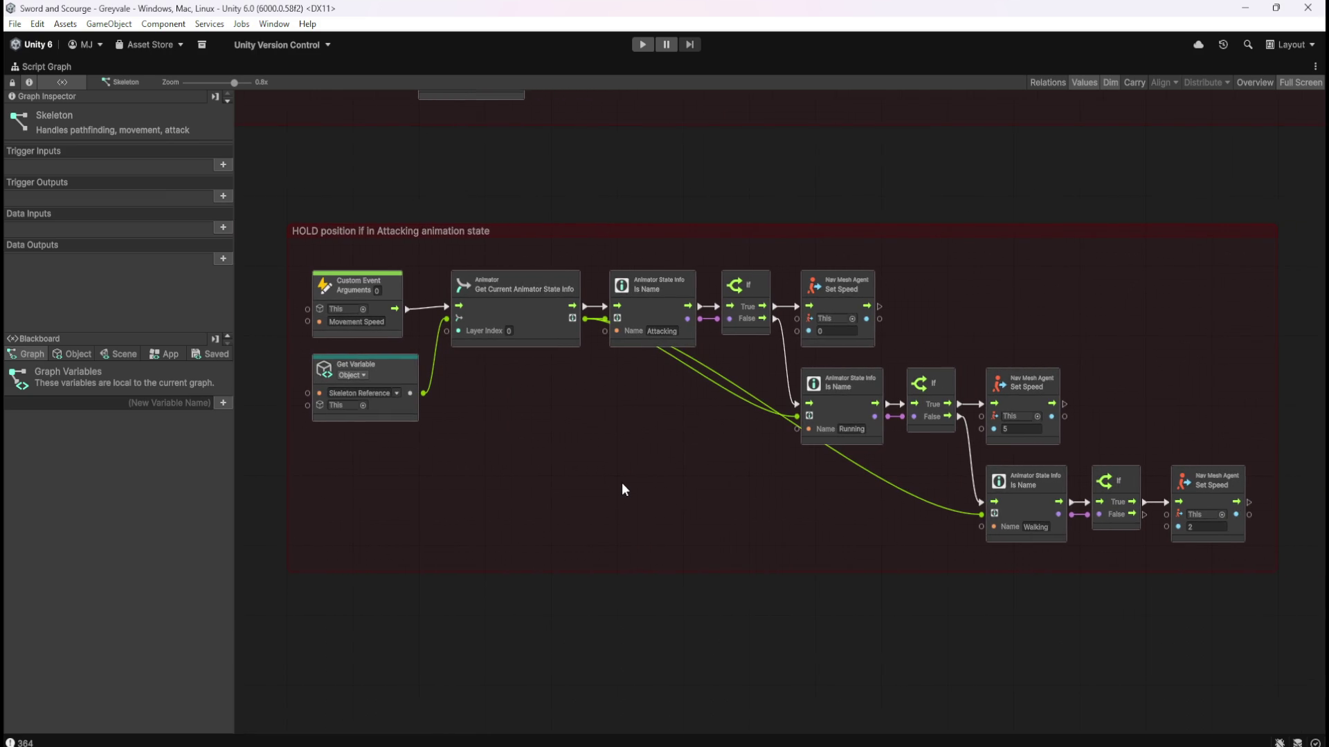
scroll(643, 282, down, 4)
scroll(629, 274, down, 1)
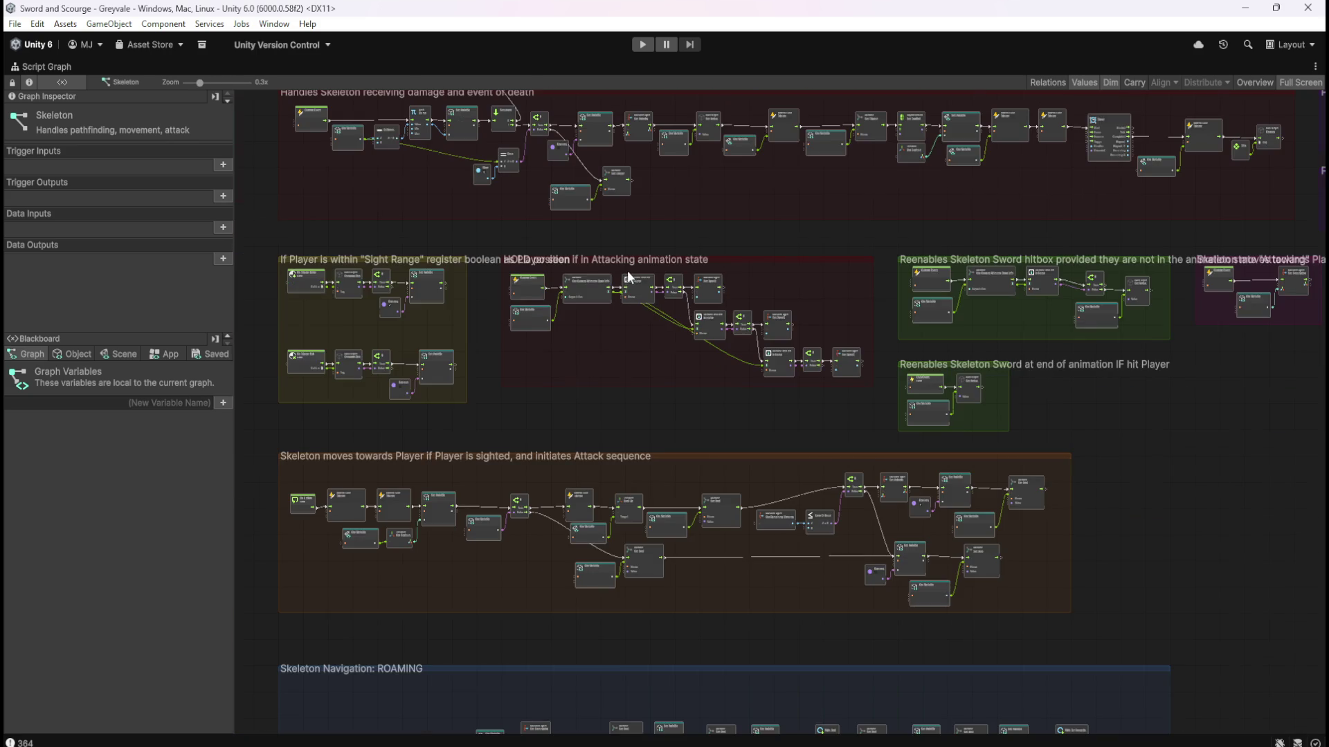
scroll(580, 286, up, 4)
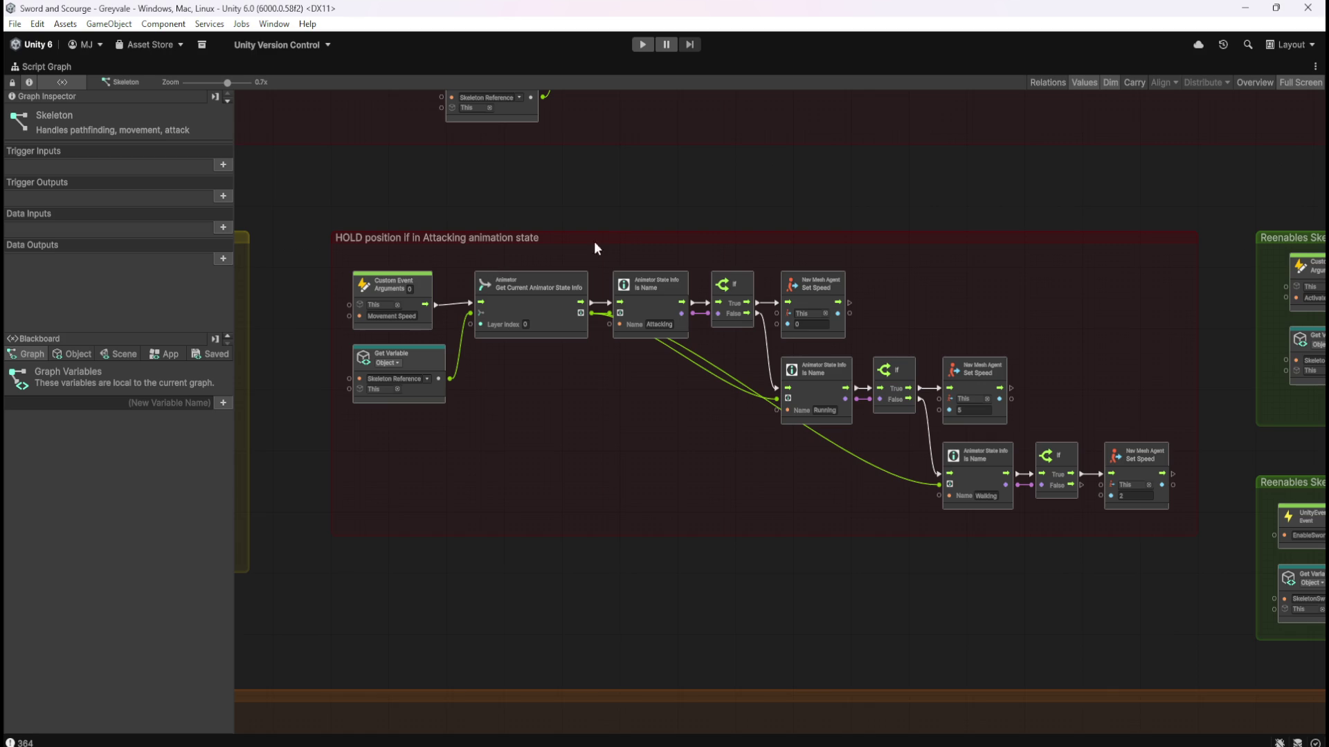
mouse_move(769, 237)
mouse_down()
mouse_move(782, 449)
mouse_move(786, 332)
mouse_up()
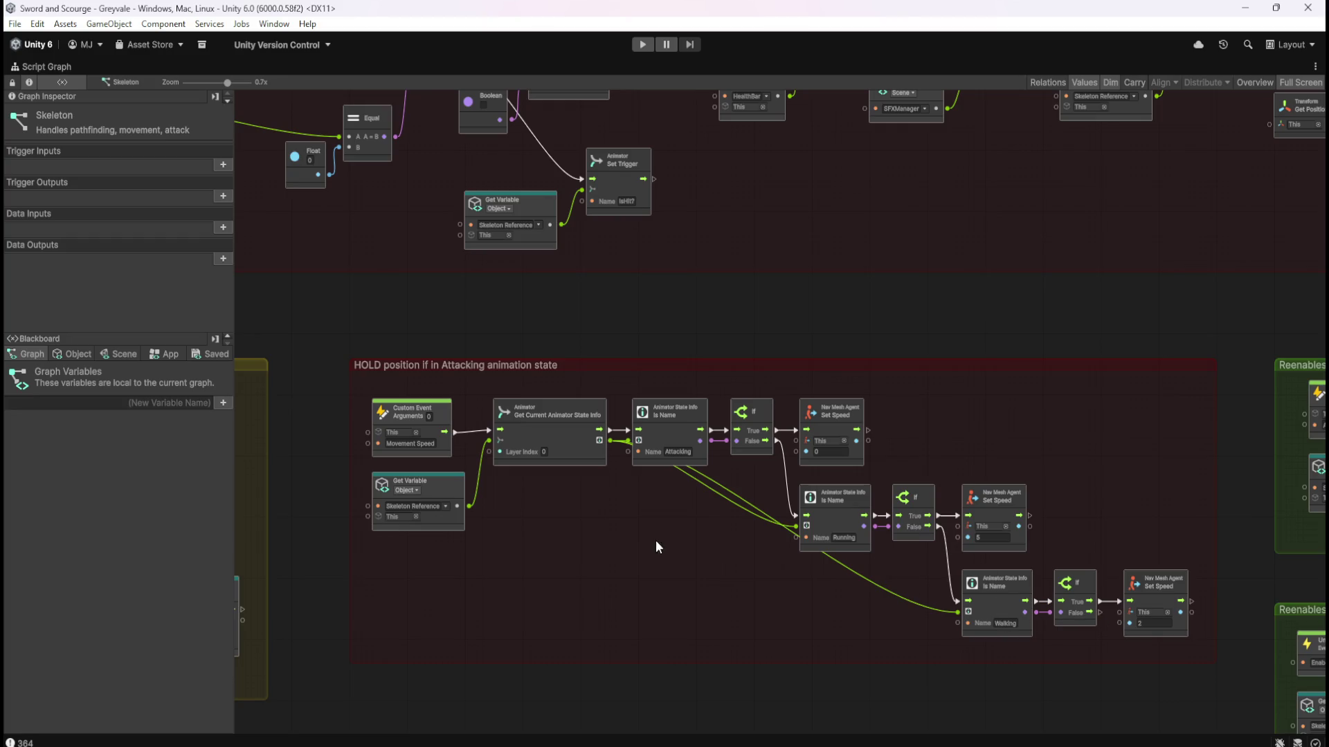
Enter speed 2 in the third Set Speed node for the Walking branch.
scroll(585, 435, down, 3)
scroll(792, 566, up, 4)
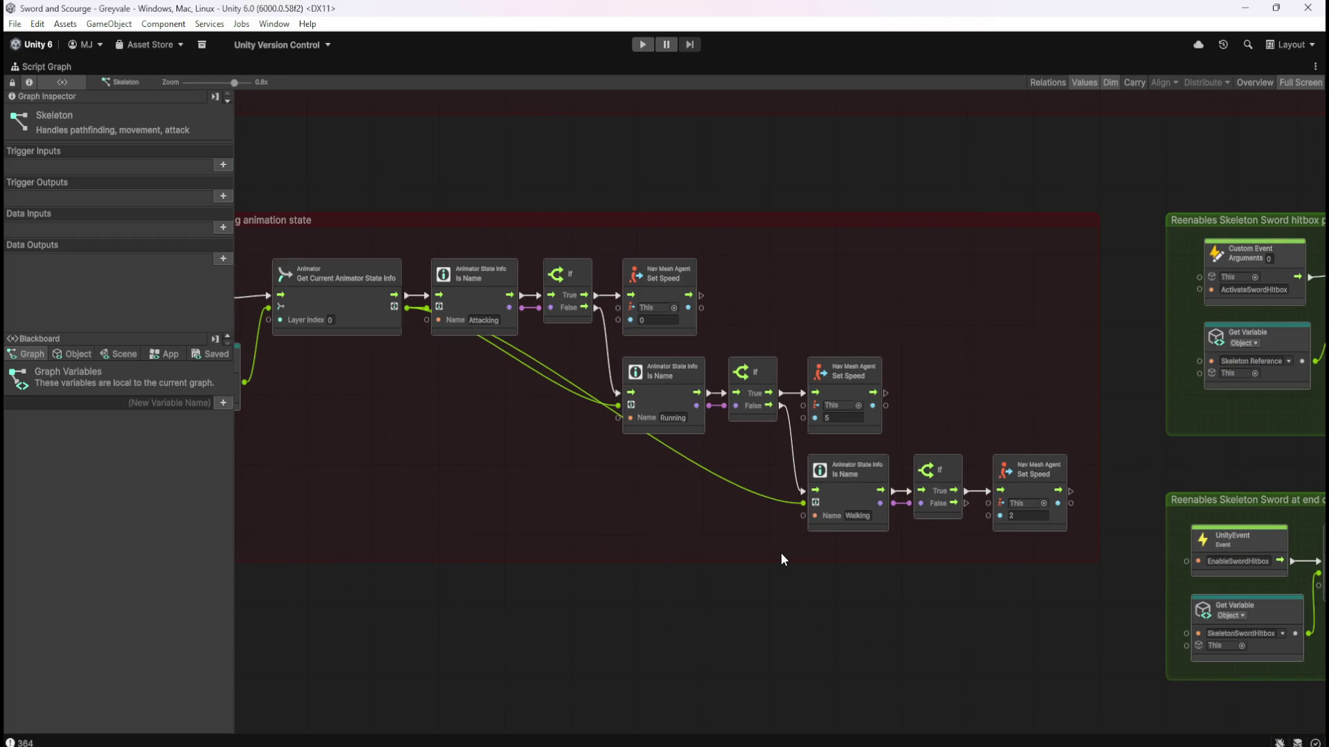
mouse_move(670, 537)
mouse_down()
mouse_move(870, 546)
mouse_move(817, 543)
mouse_up()
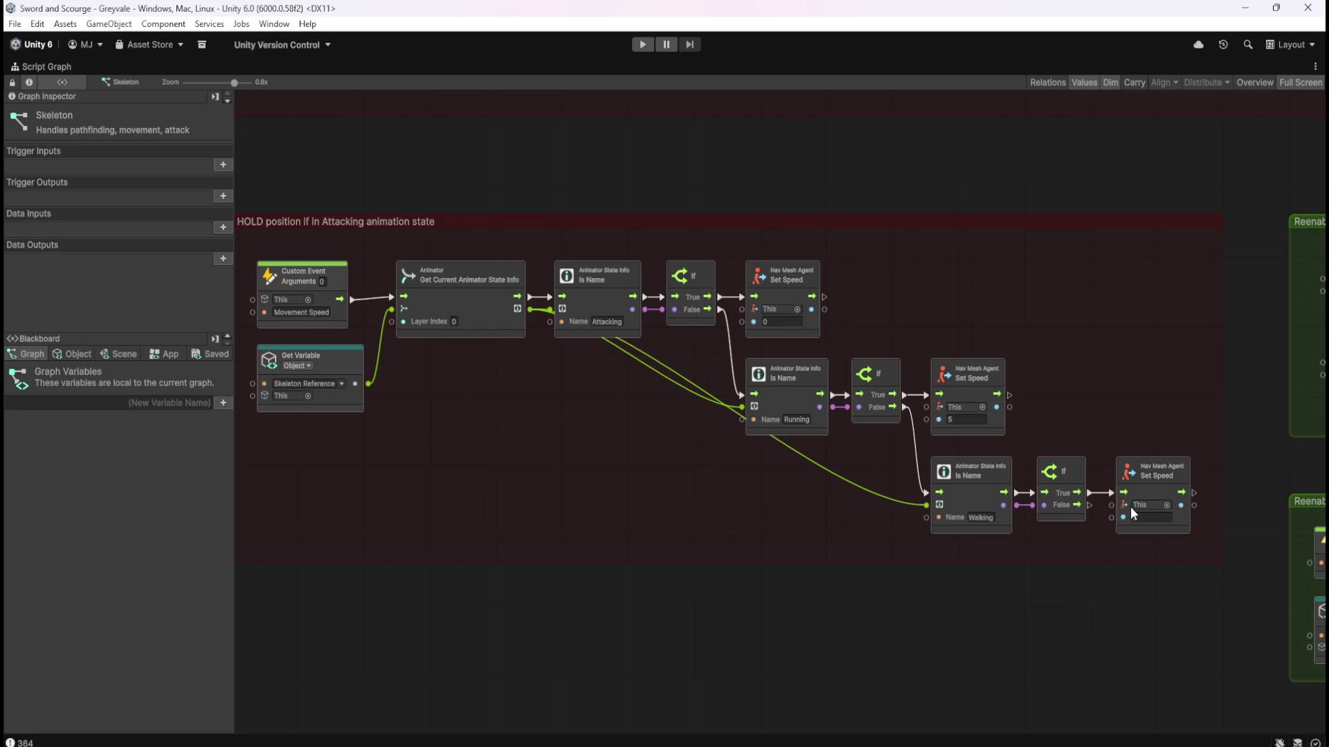
text(2)
scroll(1028, 242, down, 5)
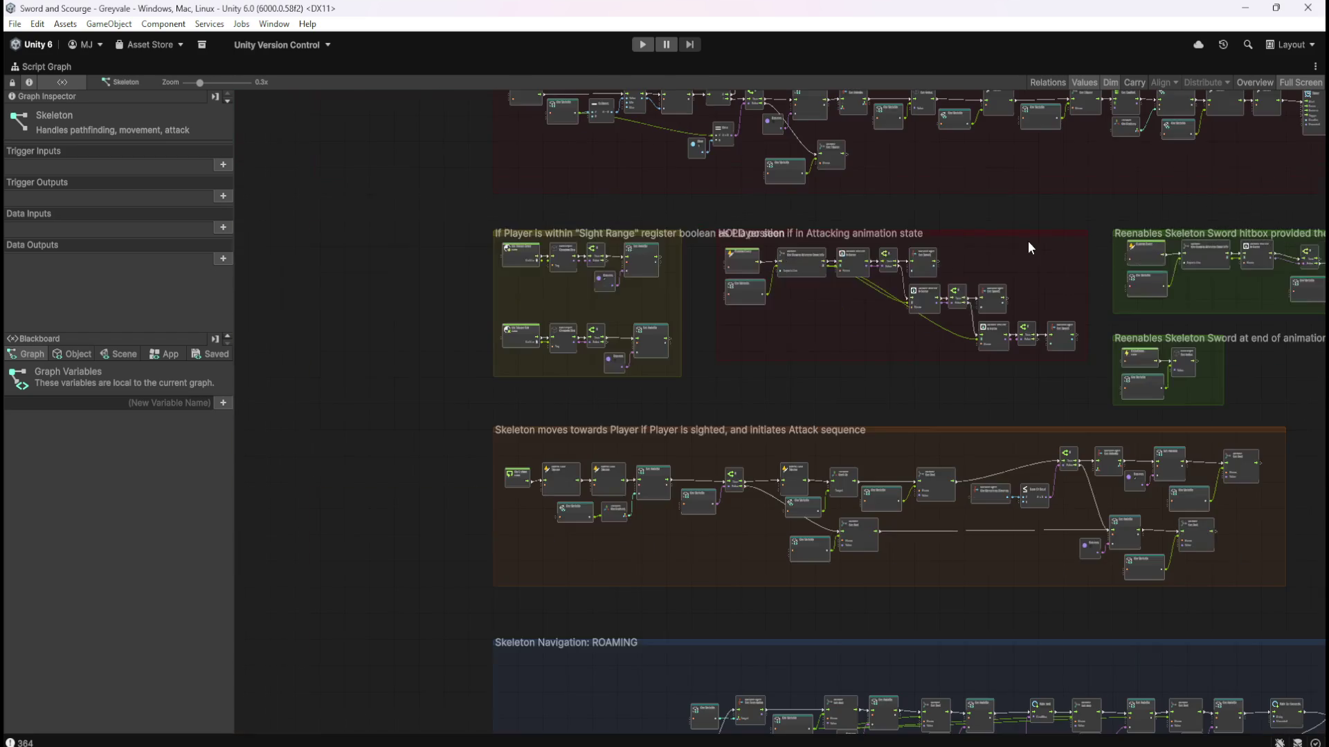
Zoom onto the HOLD position group and stretch its bottom edge down below the Set Speed nodes.
scroll(577, 479, up, 5)
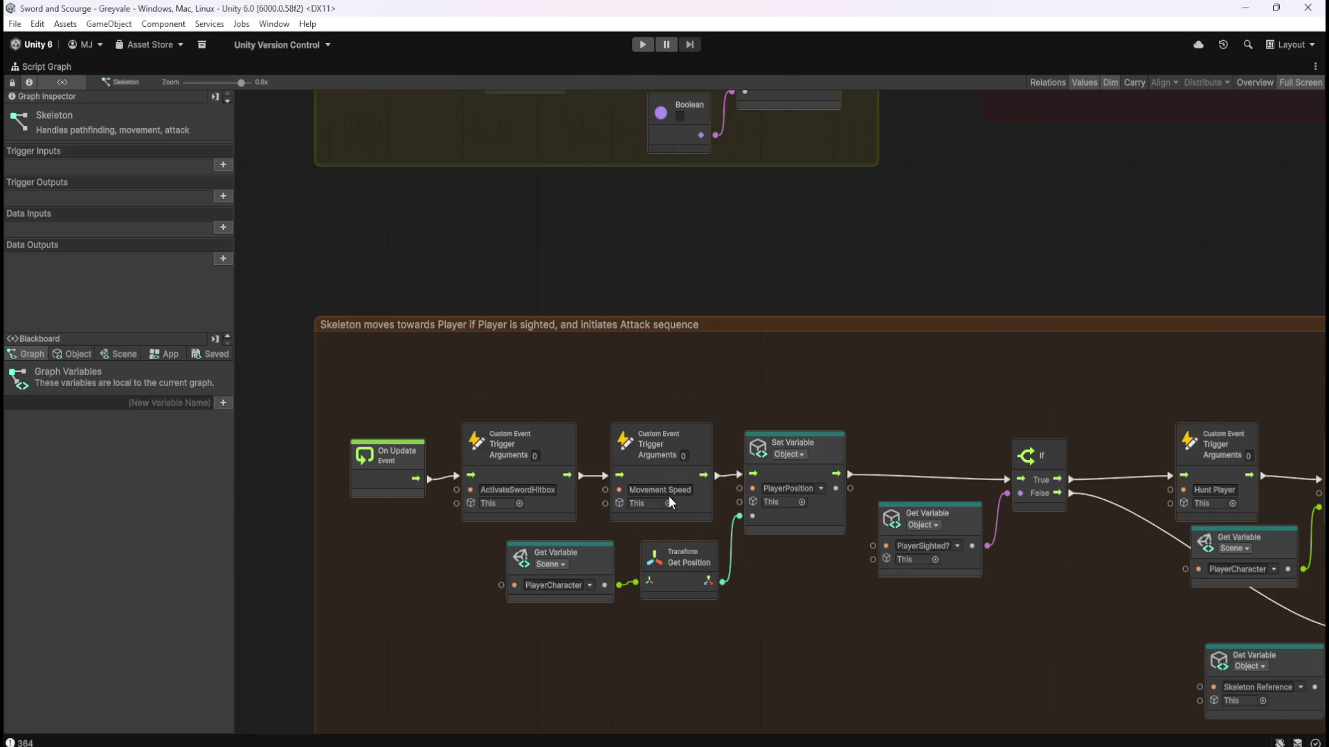
scroll(502, 447, down, 5)
scroll(1116, 473, up, 5)
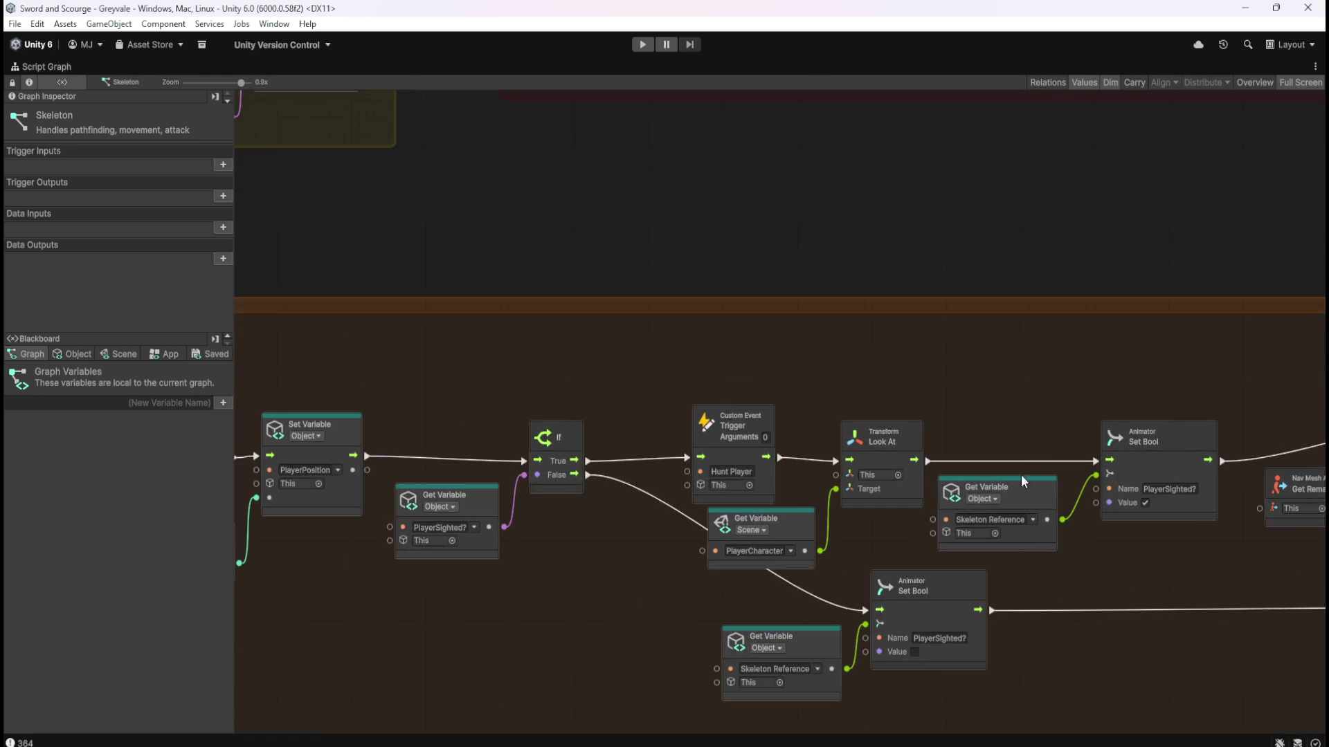
scroll(1085, 475, down, 5)
scroll(1017, 481, up, 5)
scroll(924, 478, down, 5)
scroll(1011, 469, up, 5)
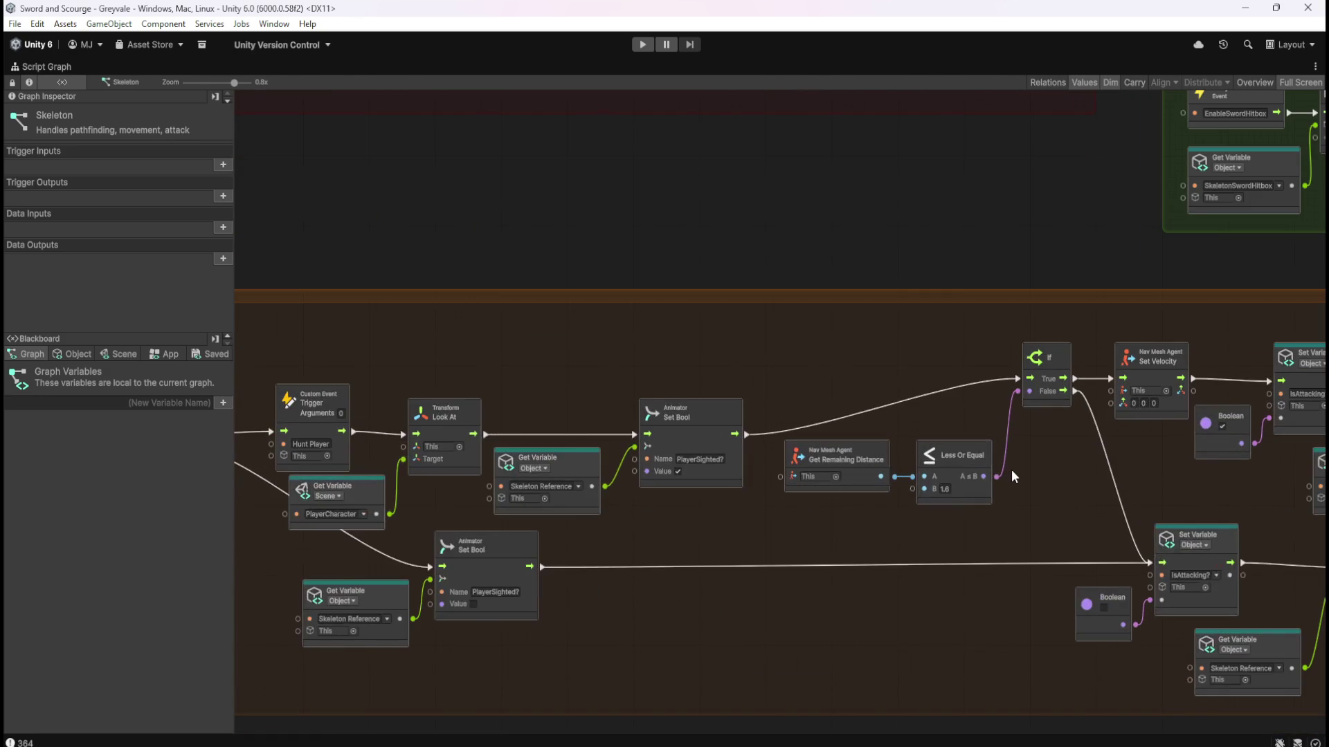
scroll(1011, 469, down, 3)
scroll(1115, 416, up, 1)
scroll(1074, 534, down, 2)
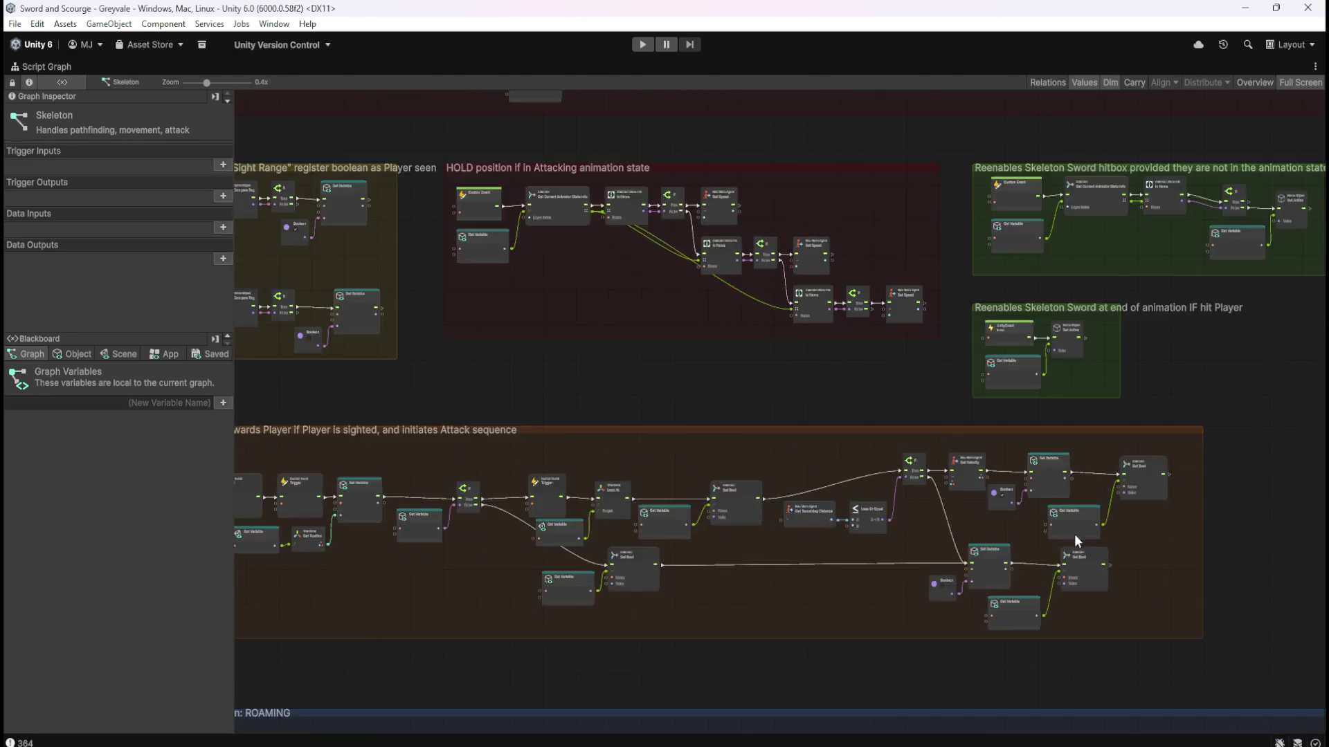
scroll(1074, 535, down, 1)
scroll(900, 374, up, 3)
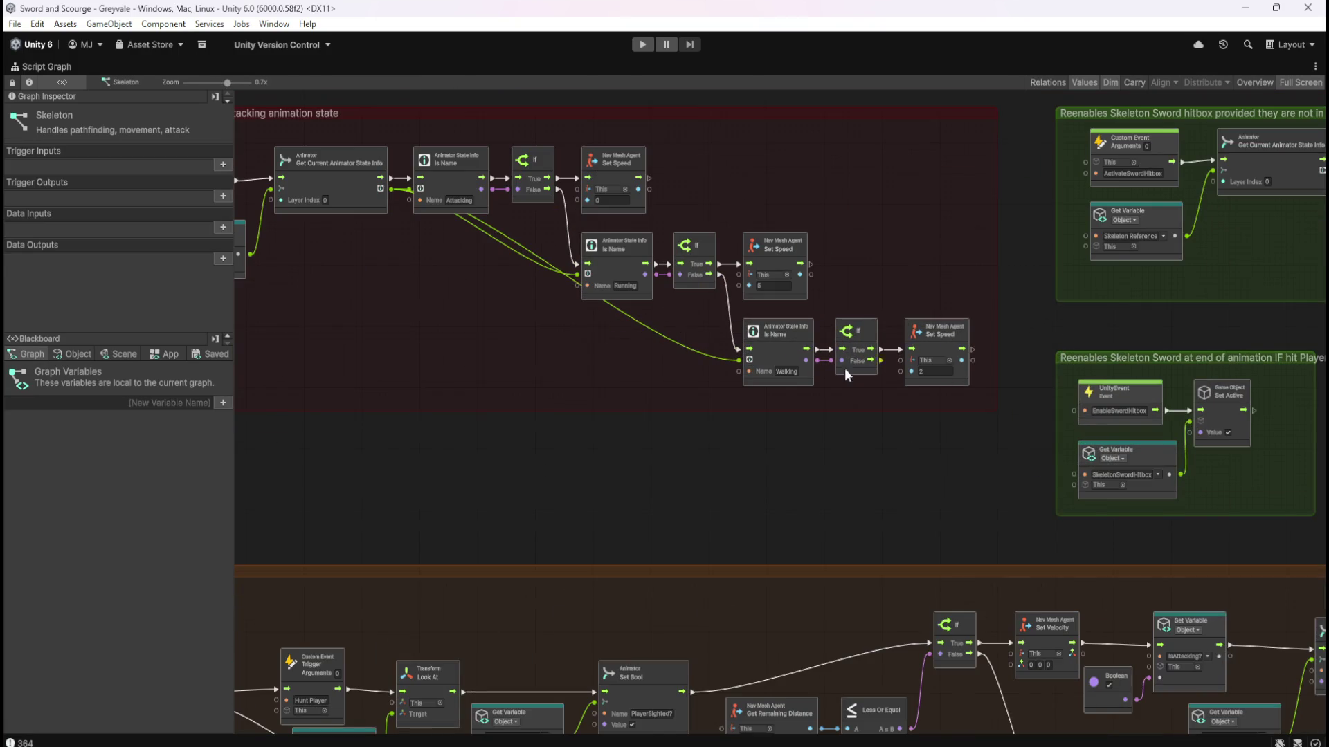
scroll(896, 409, up, 2)
drag(895, 410, 894, 526)
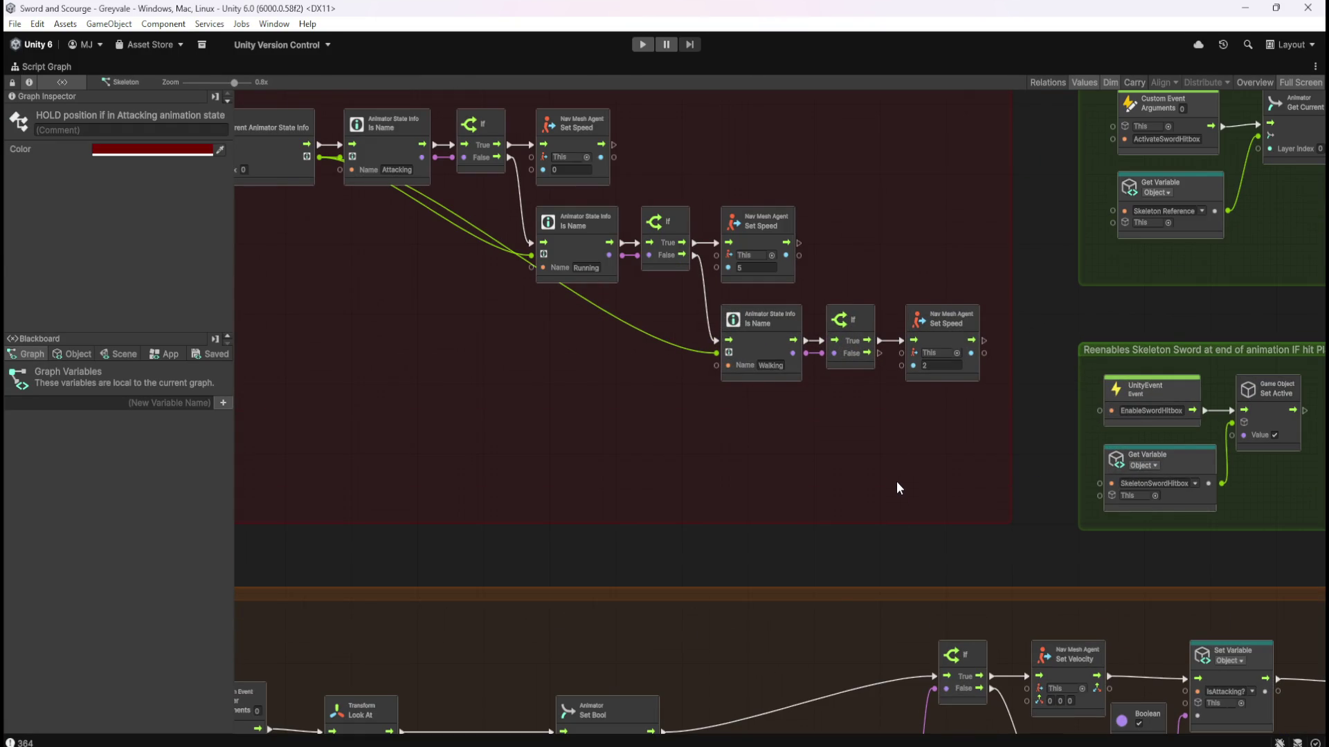
click(891, 463)
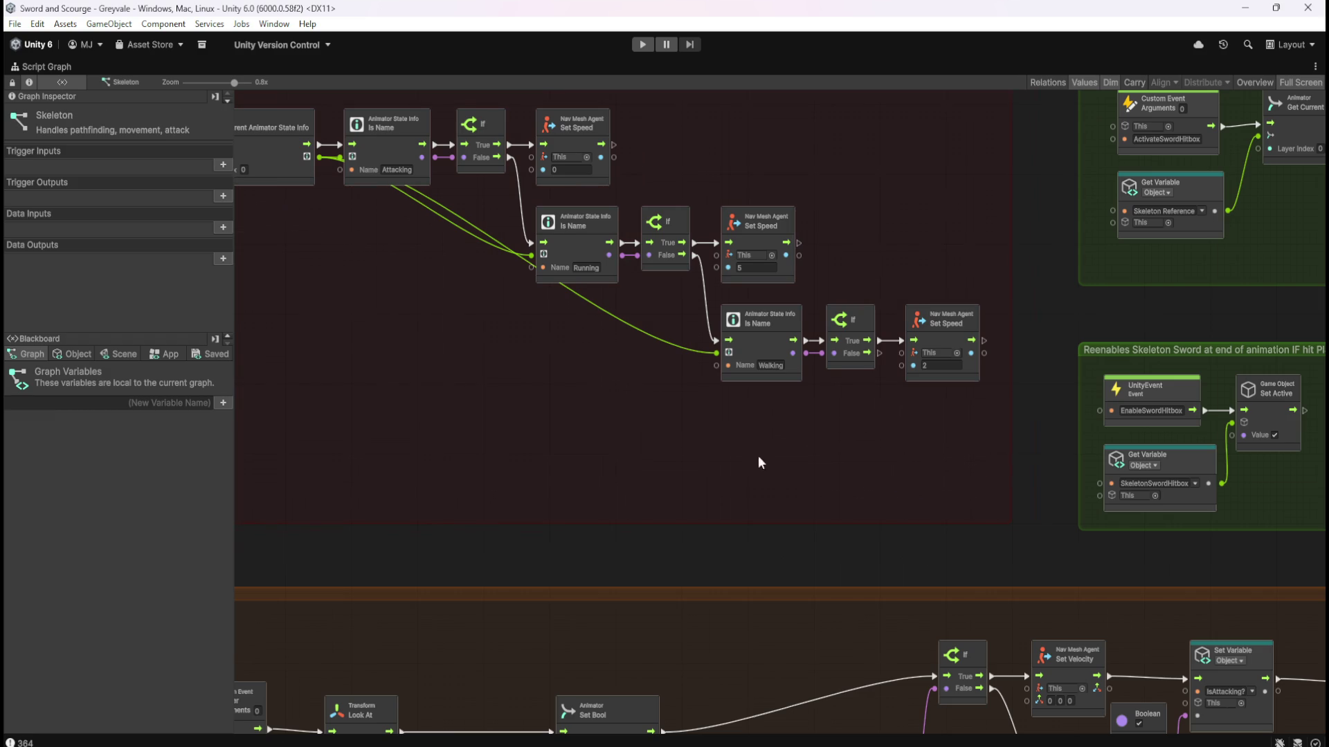
drag(745, 451, 921, 513)
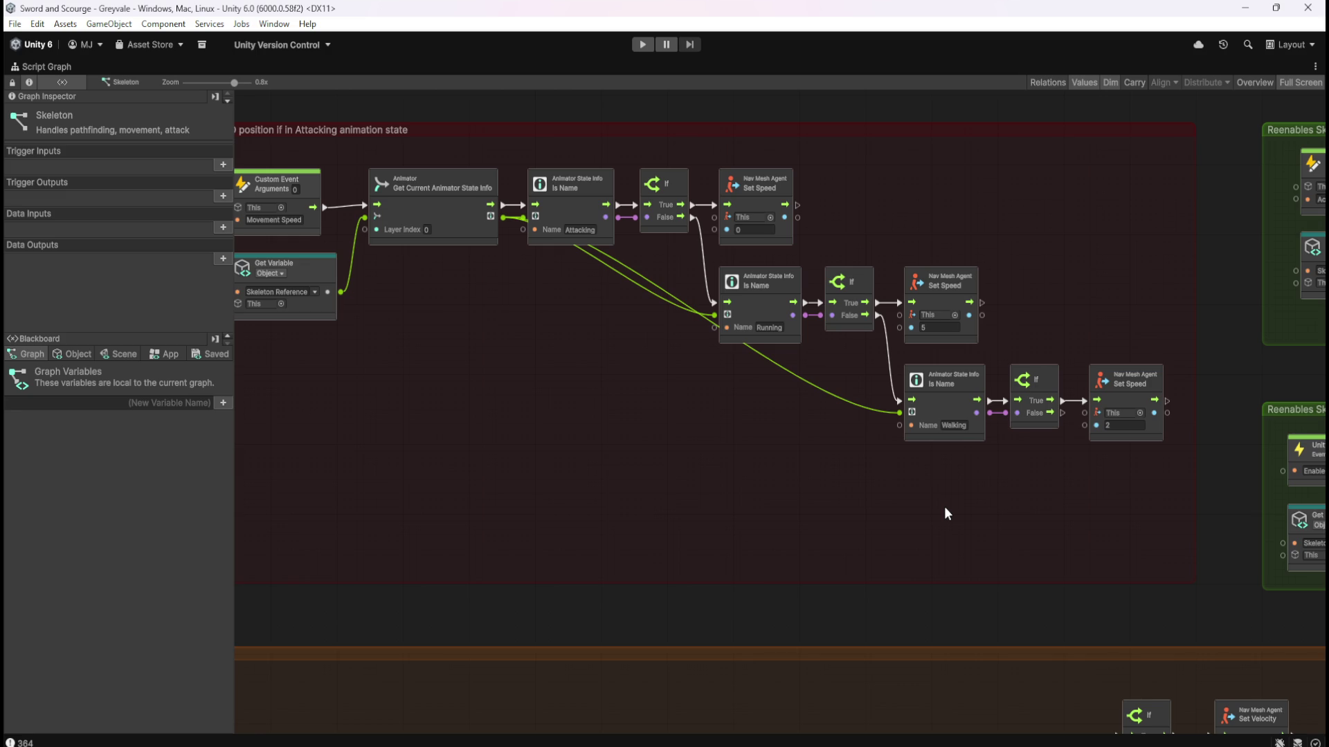
scroll(1013, 471, down, 3)
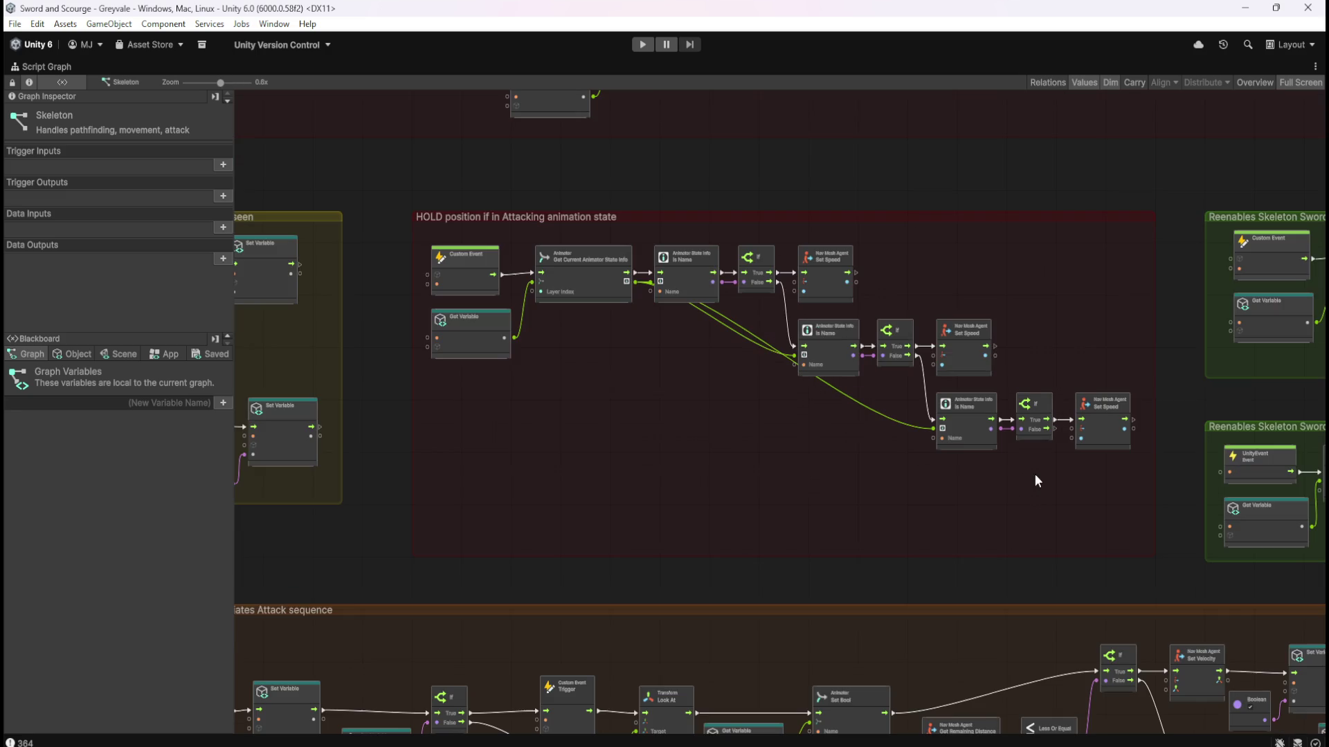
scroll(604, 236, down, 4)
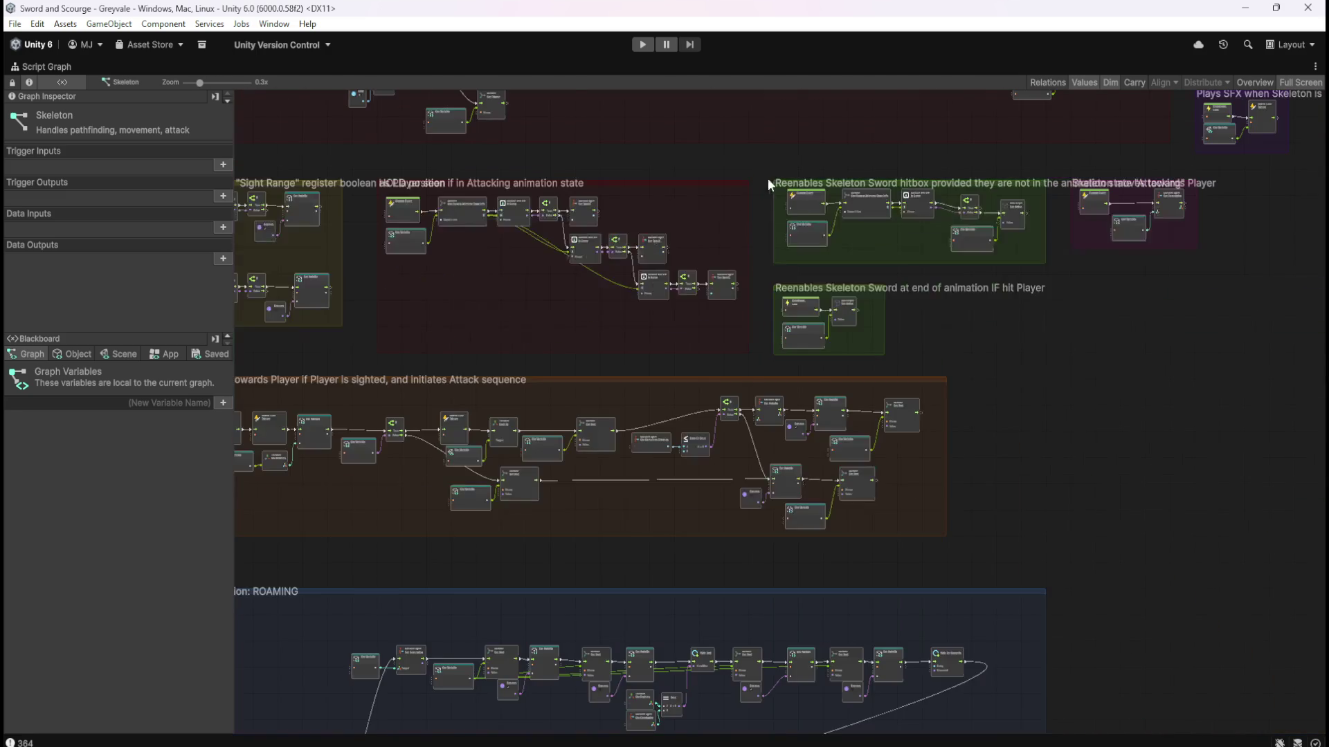
scroll(554, 243, up, 5)
scroll(555, 242, up, 1)
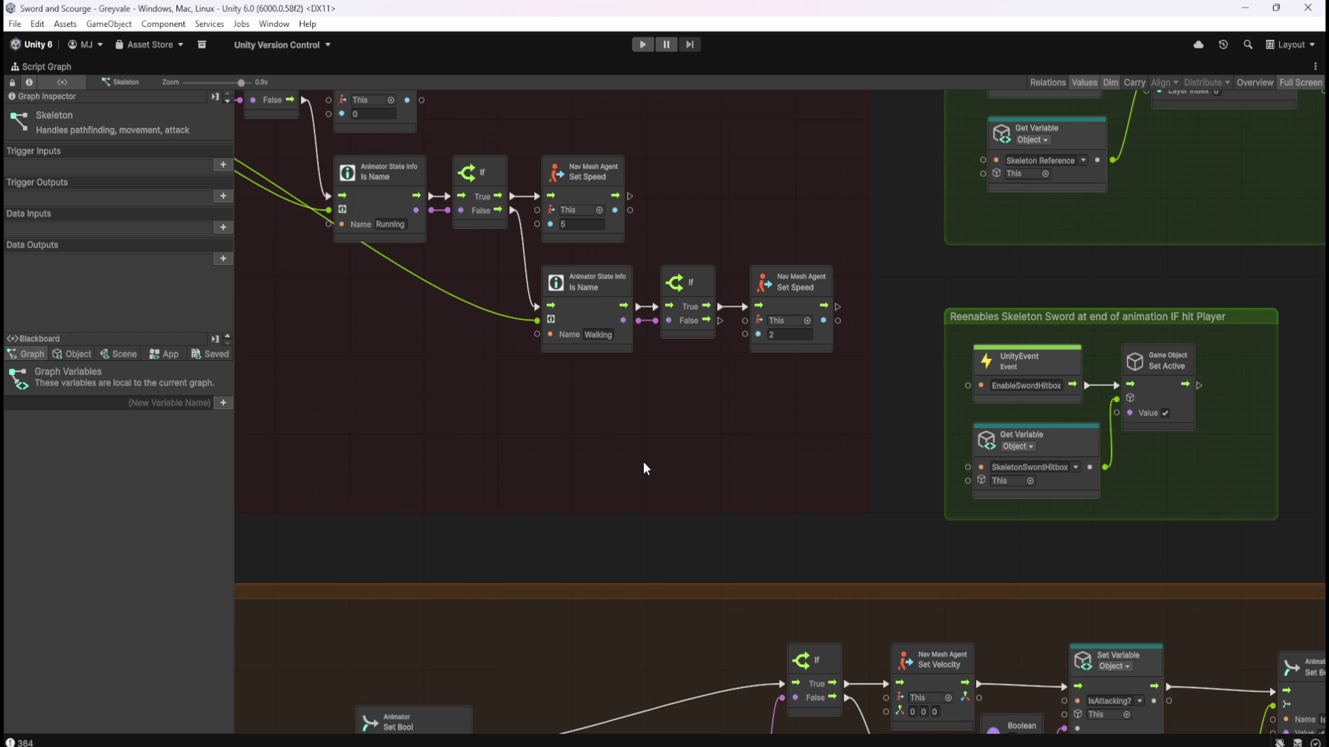
drag(641, 440, 926, 563)
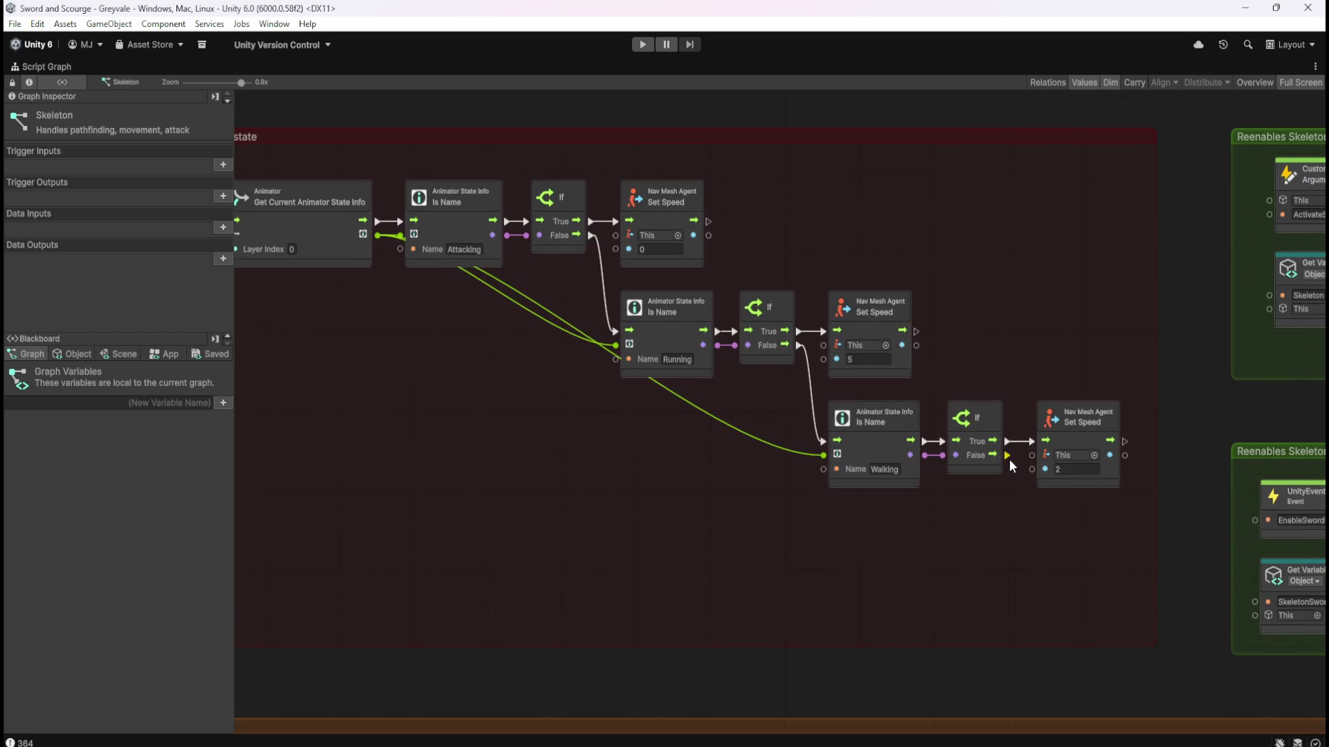
key(shift+space)
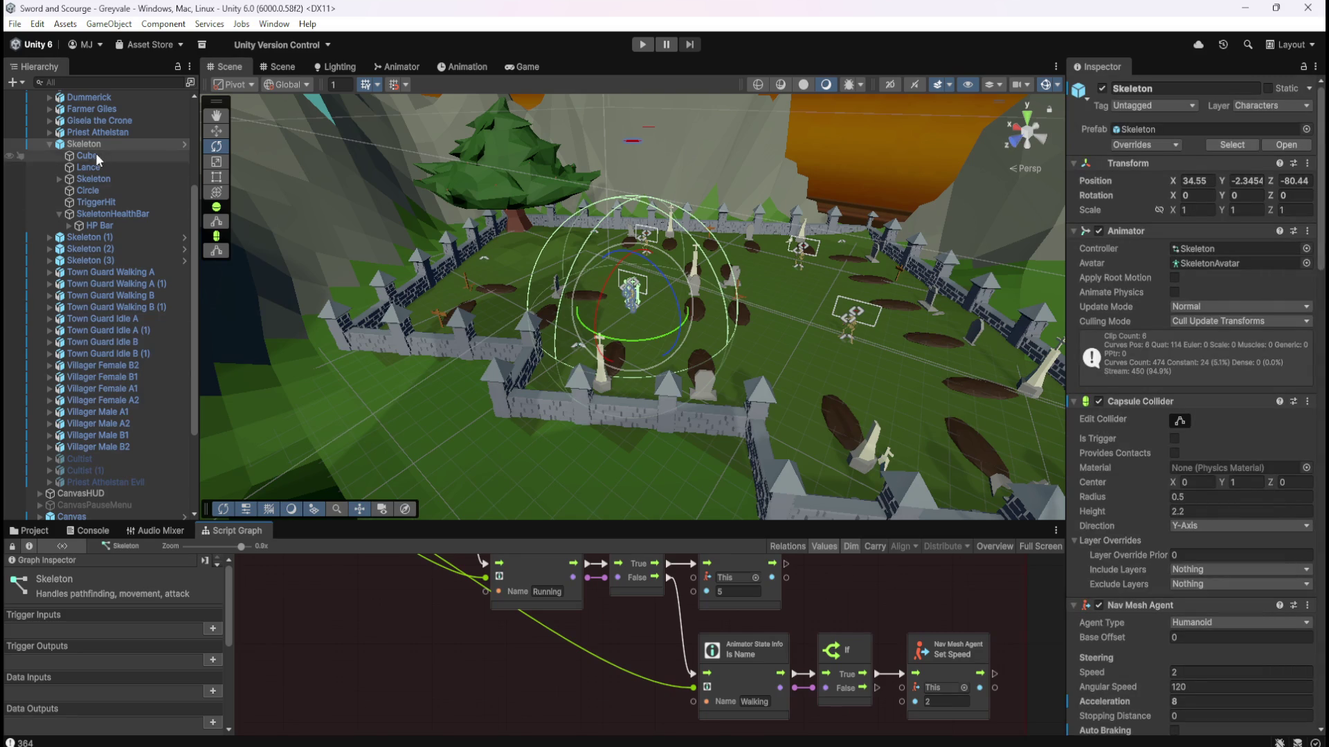
click(401, 67)
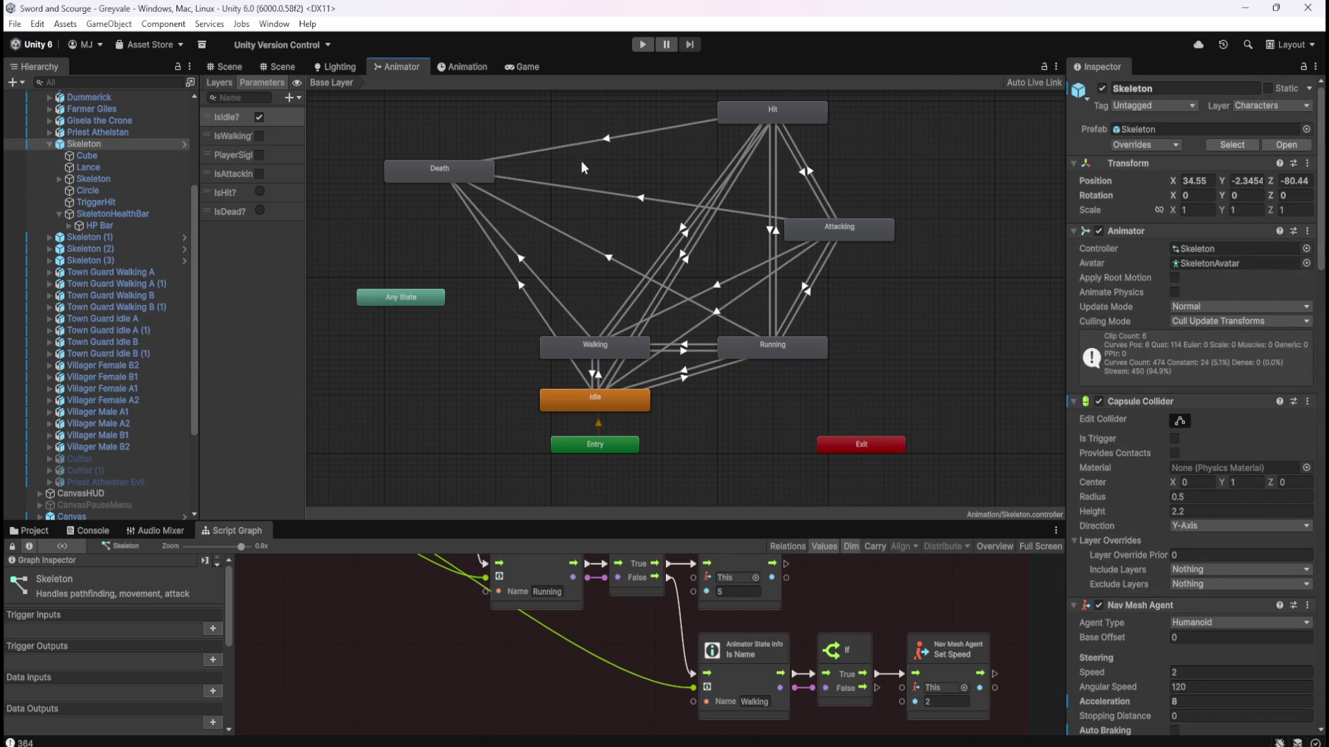
click(439, 172)
click(1153, 88)
double_click(1151, 88)
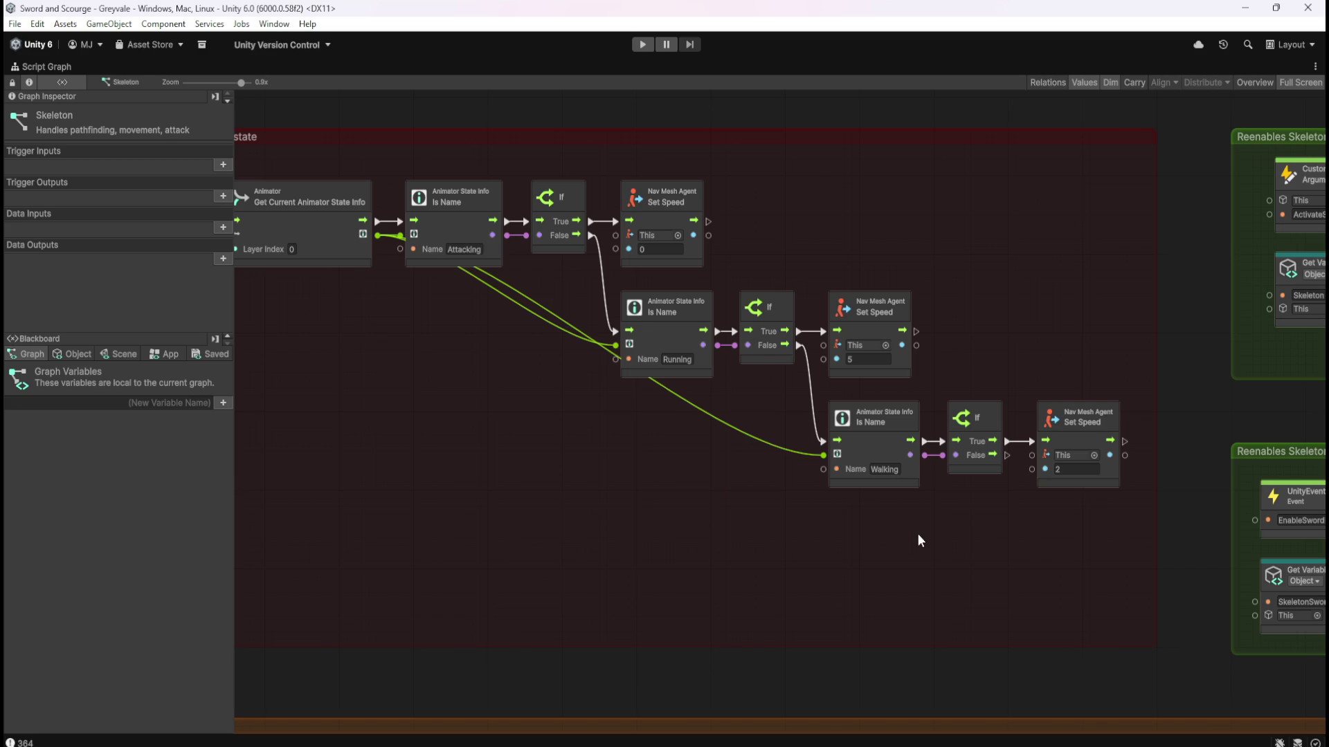
Duplicate the Attacking check row below Walking, rename its state to Death, and chain Walking's False into it.
drag(912, 572, 843, 507)
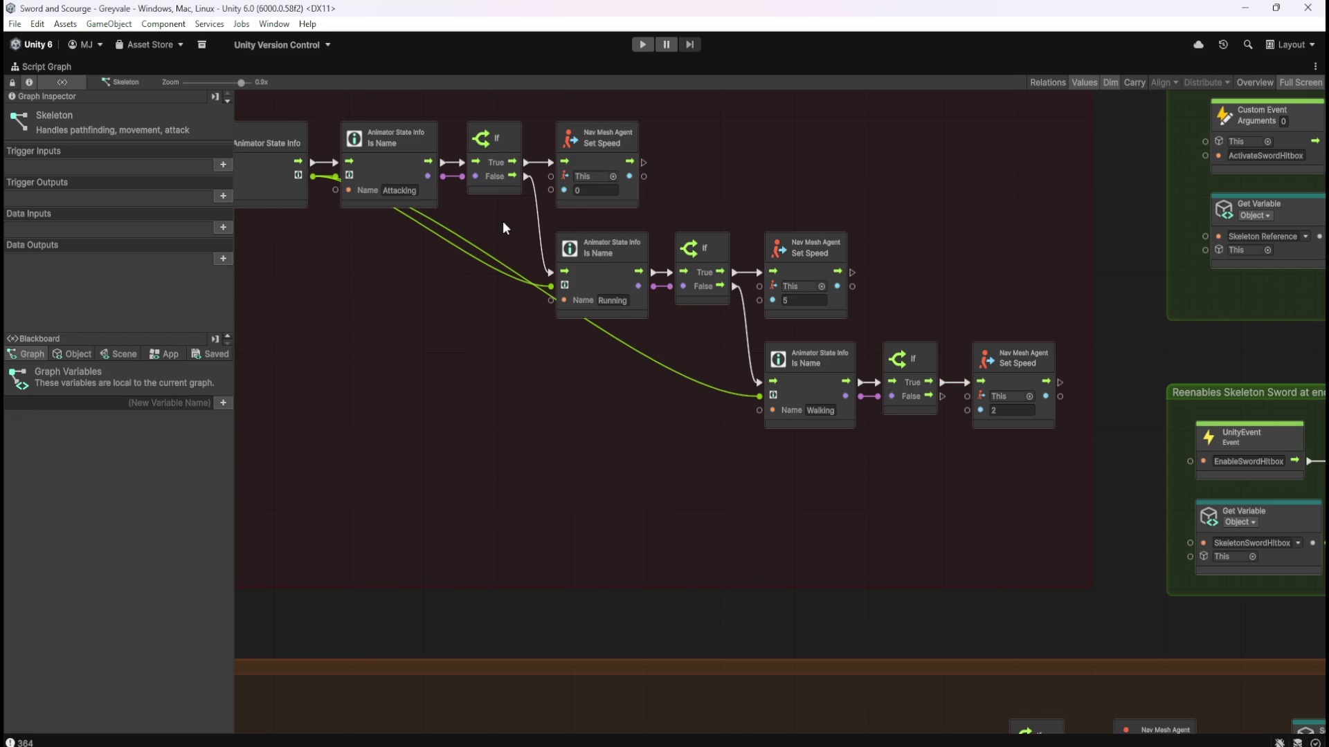
drag(499, 228, 592, 261)
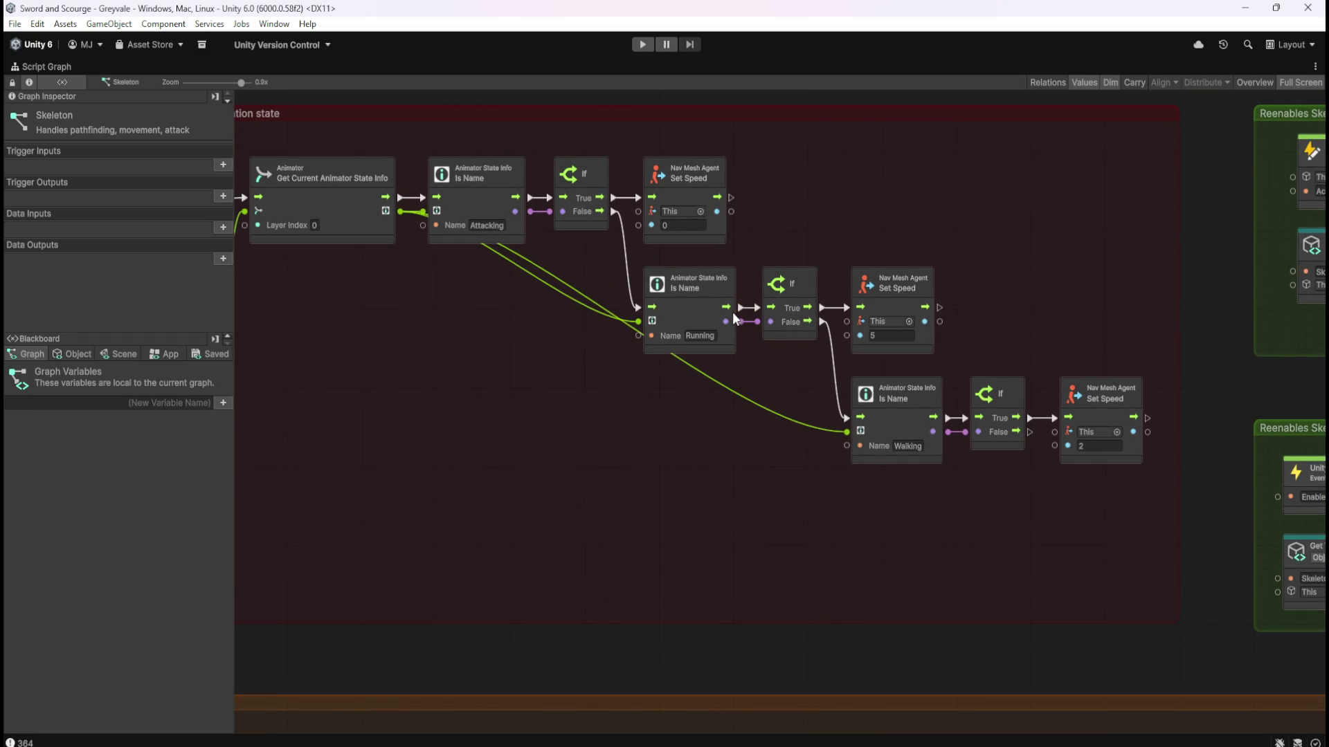
drag(488, 144, 684, 206)
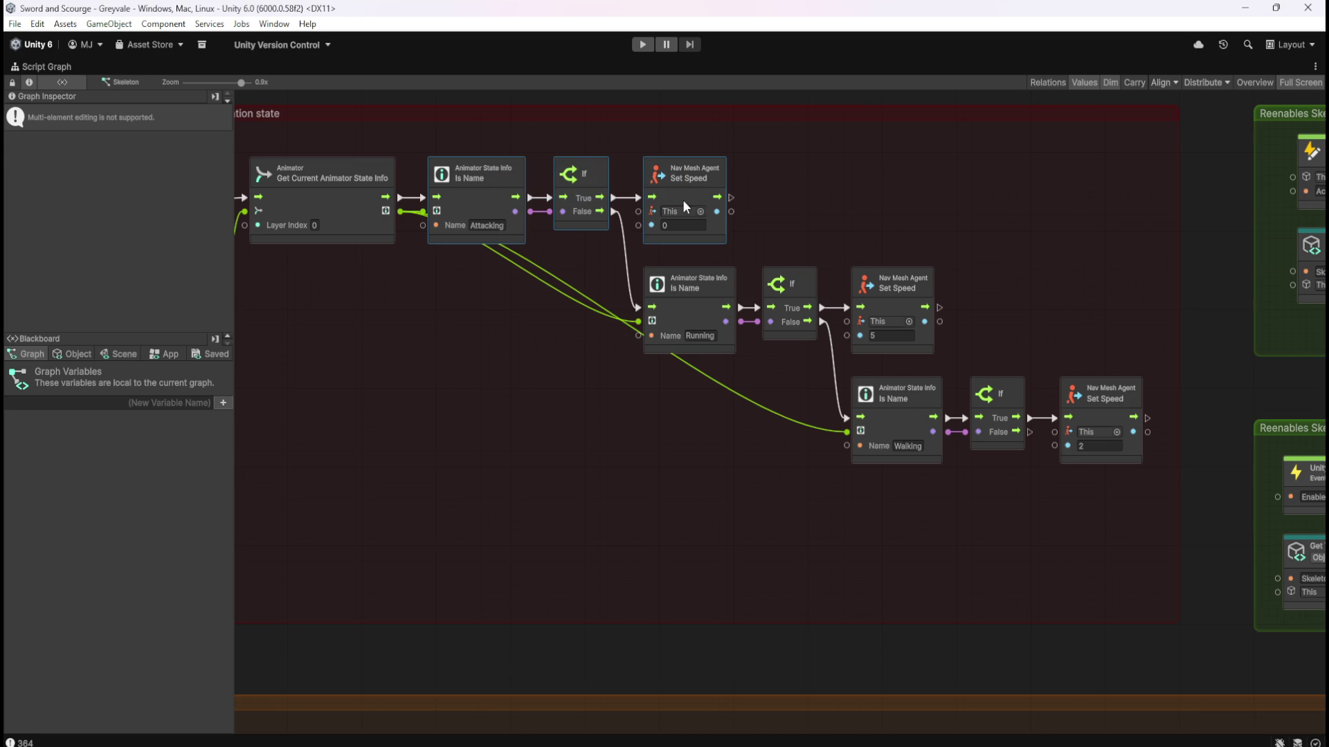
key(ctrl+d)
drag(687, 415, 850, 538)
click(845, 563)
text(Death)
click(923, 583)
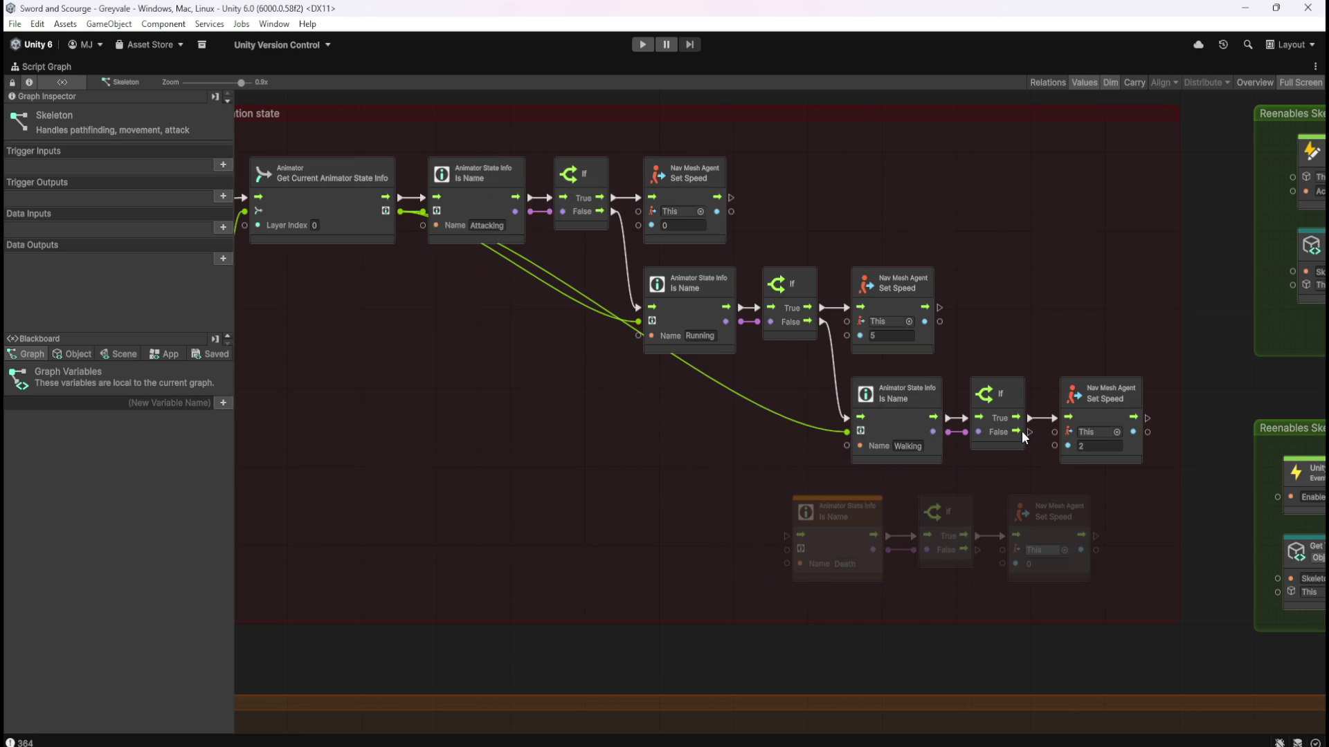
mouse_move(1018, 432)
mouse_down()
mouse_move(808, 501)
mouse_move(784, 535)
mouse_up()
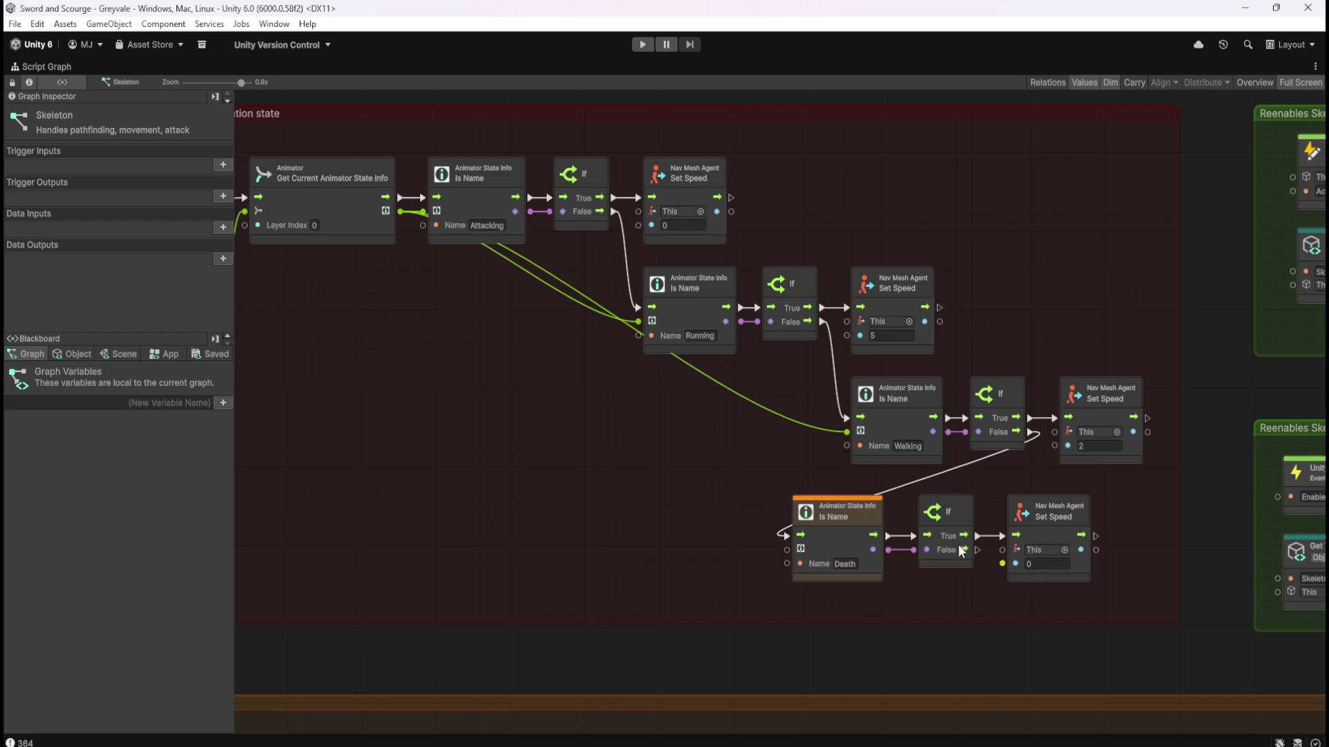
scroll(882, 402, up, 5)
Copy the death sequence's Set Velocity node and place it after the Death branch's Set Speed.
scroll(893, 463, up, 3)
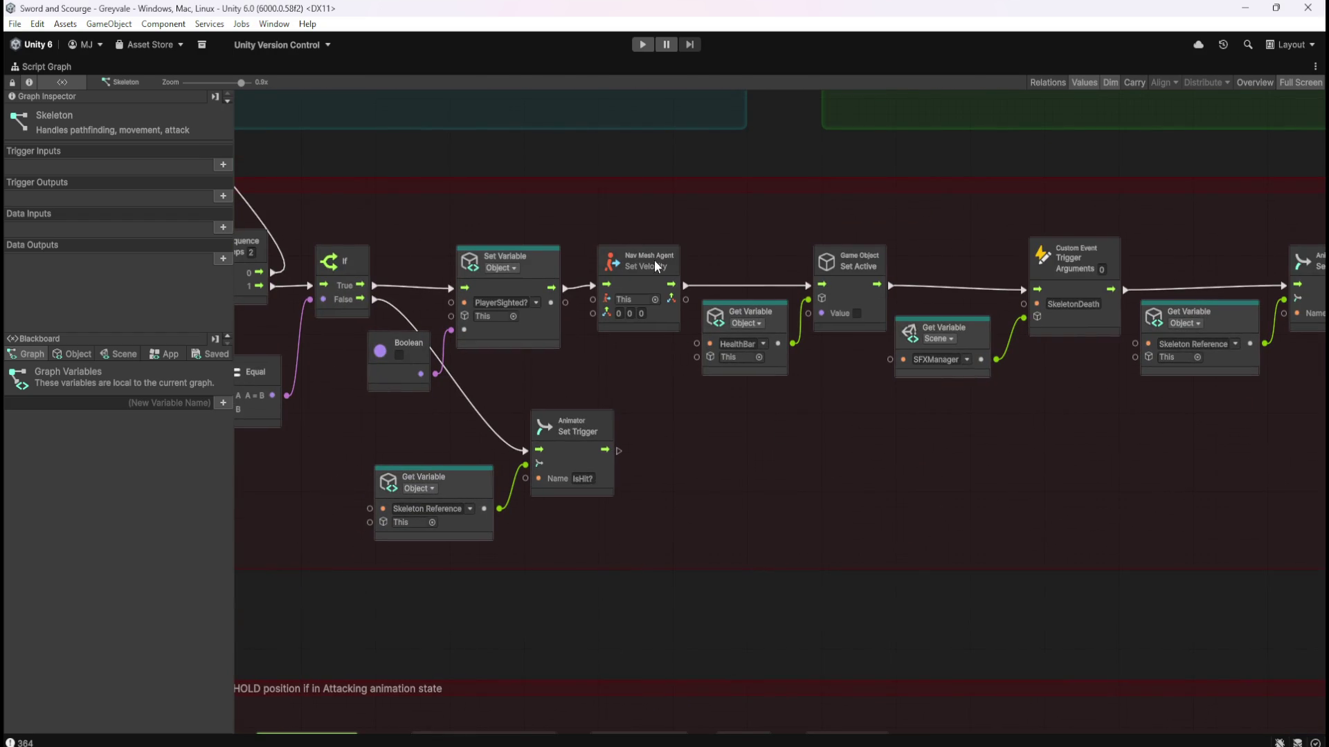
click(641, 287)
mouse_move(696, 504)
mouse_down()
mouse_move(1143, 498)
mouse_move(700, 480)
mouse_up()
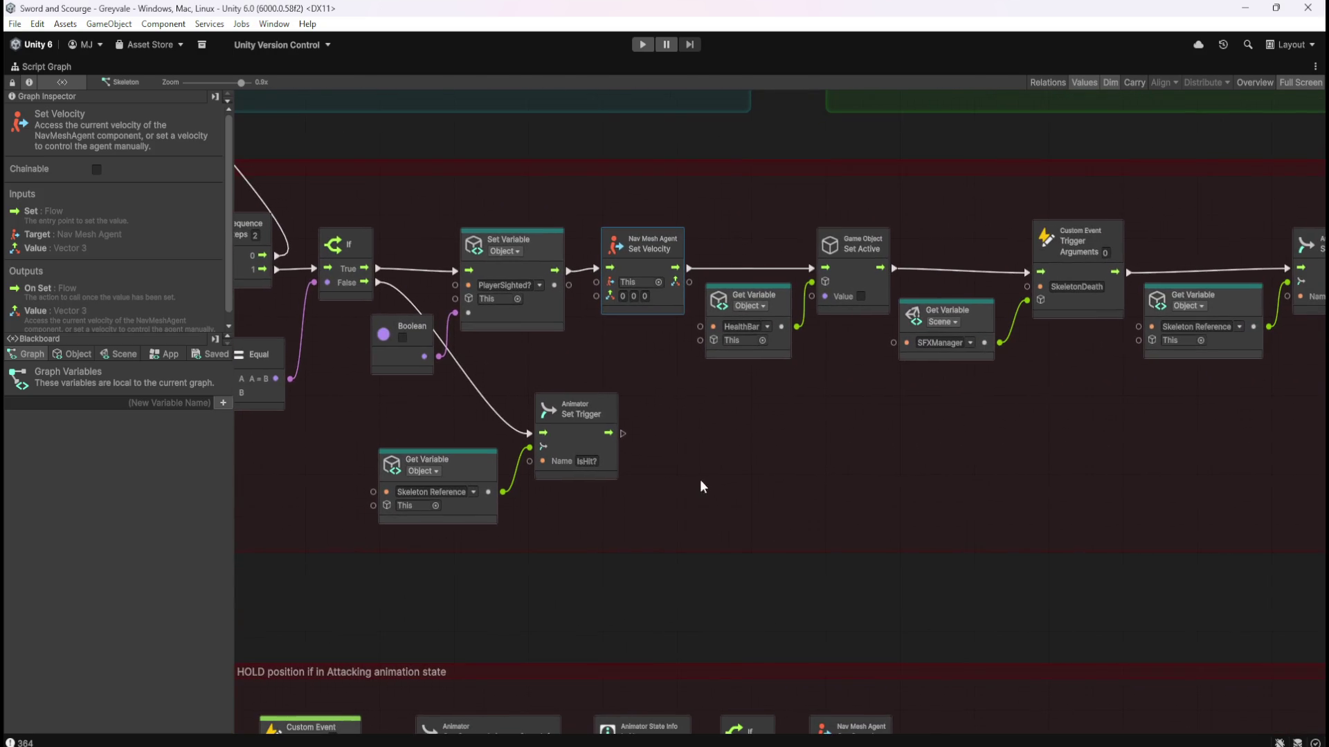
drag(987, 442, 484, 438)
drag(891, 457, 688, 468)
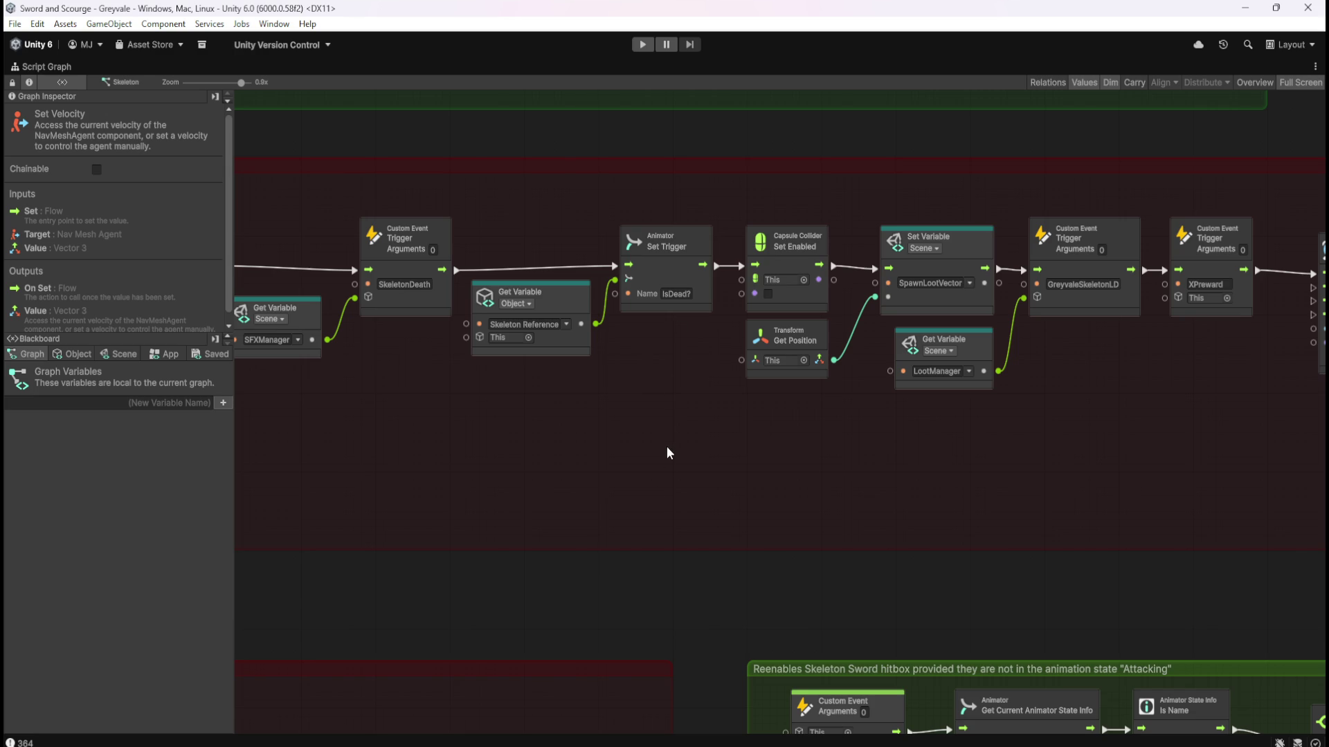
scroll(627, 525, down, 15)
scroll(627, 524, left, 5)
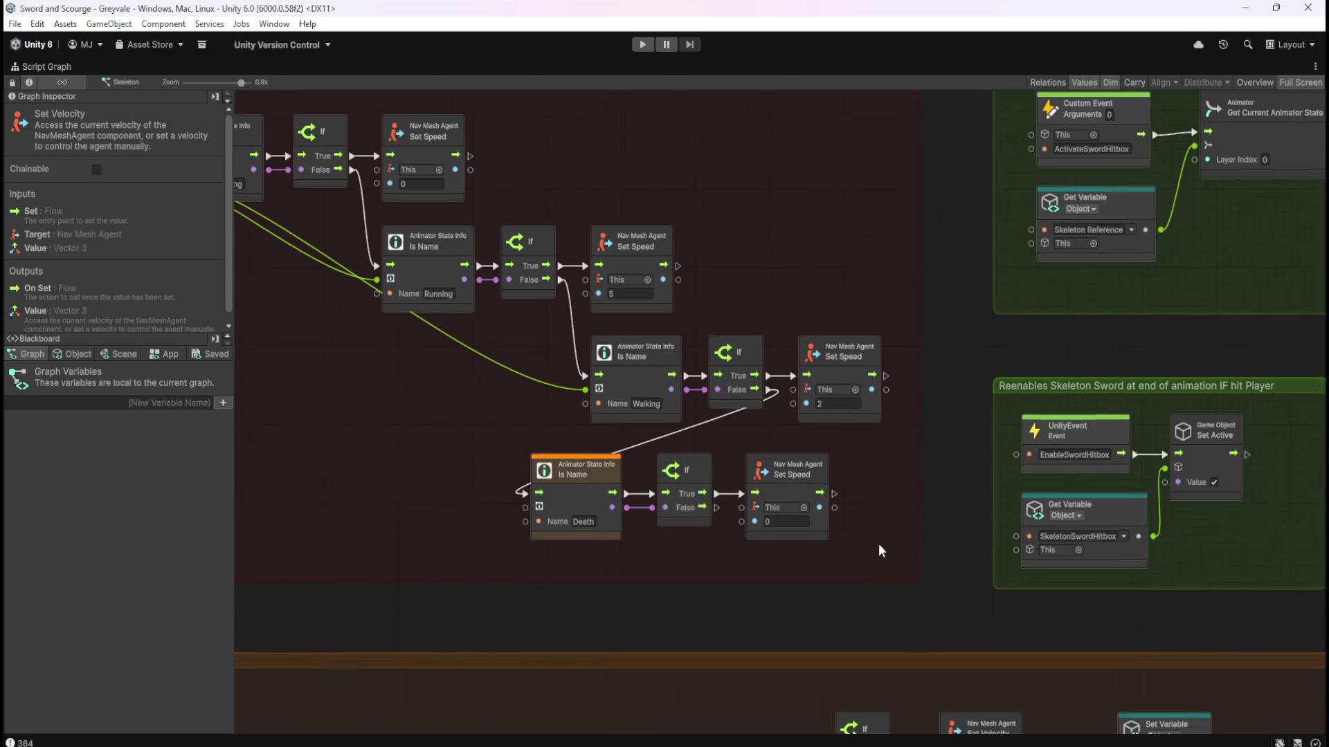
key(ctrl+d)
drag(818, 450, 922, 532)
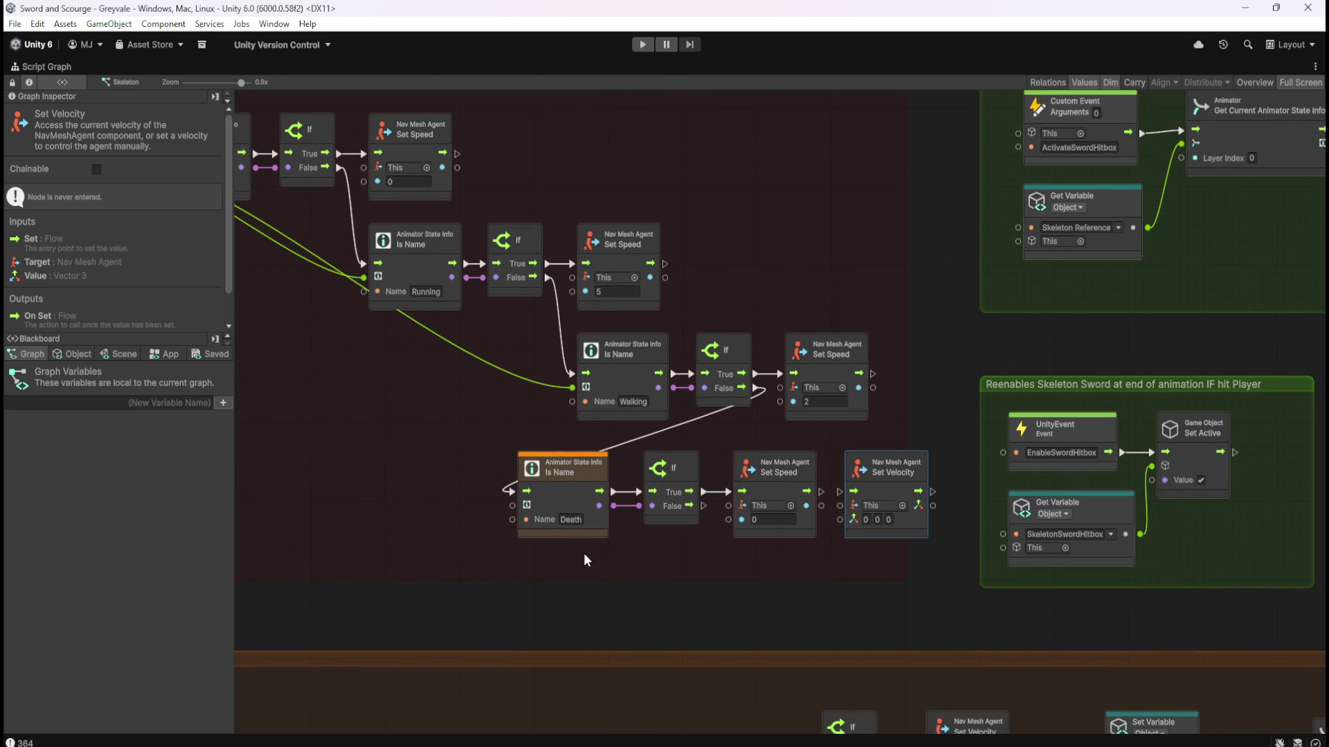
Shift the four Death branch nodes into place and feed Get Current Animator State Info into the Death check.
drag(597, 563, 934, 450)
mouse_move(788, 504)
mouse_down()
mouse_move(766, 492)
mouse_move(719, 501)
mouse_up()
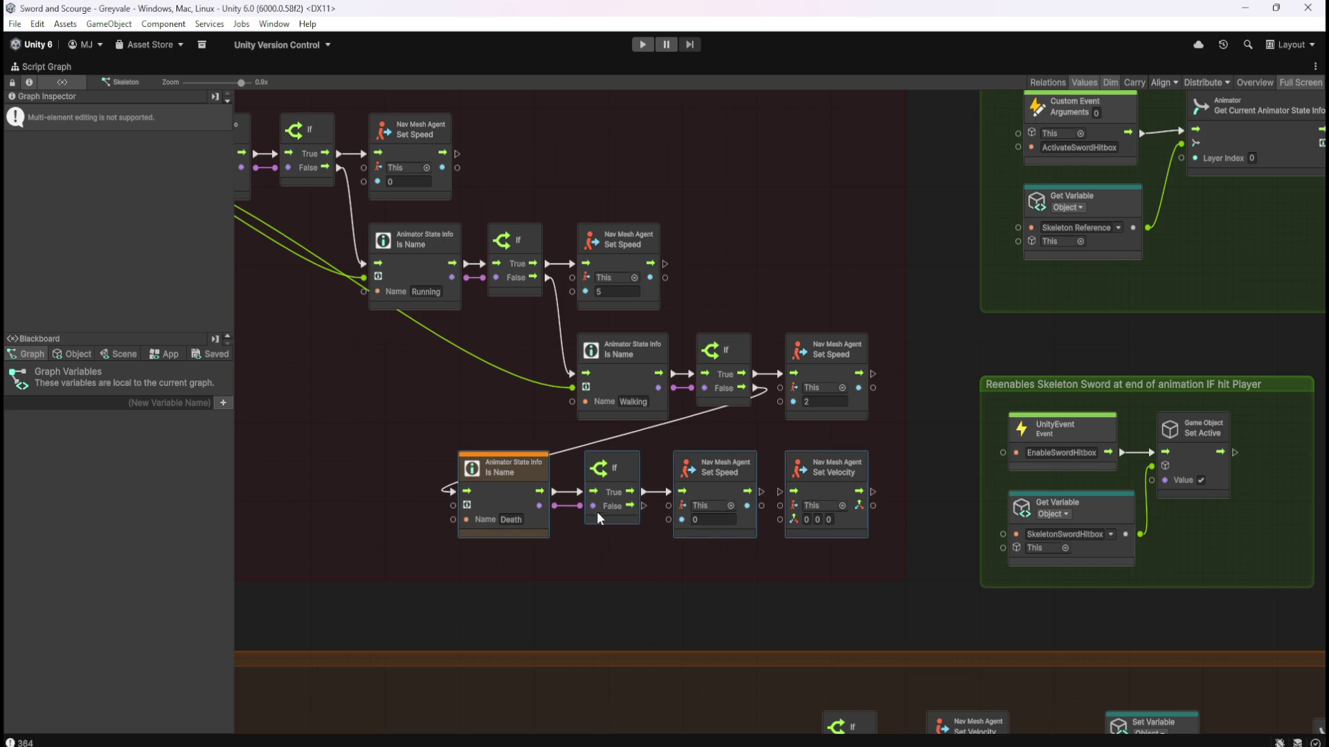
drag(377, 406, 778, 519)
mouse_move(857, 616)
mouse_down()
mouse_move(558, 406)
mouse_move(515, 278)
mouse_up()
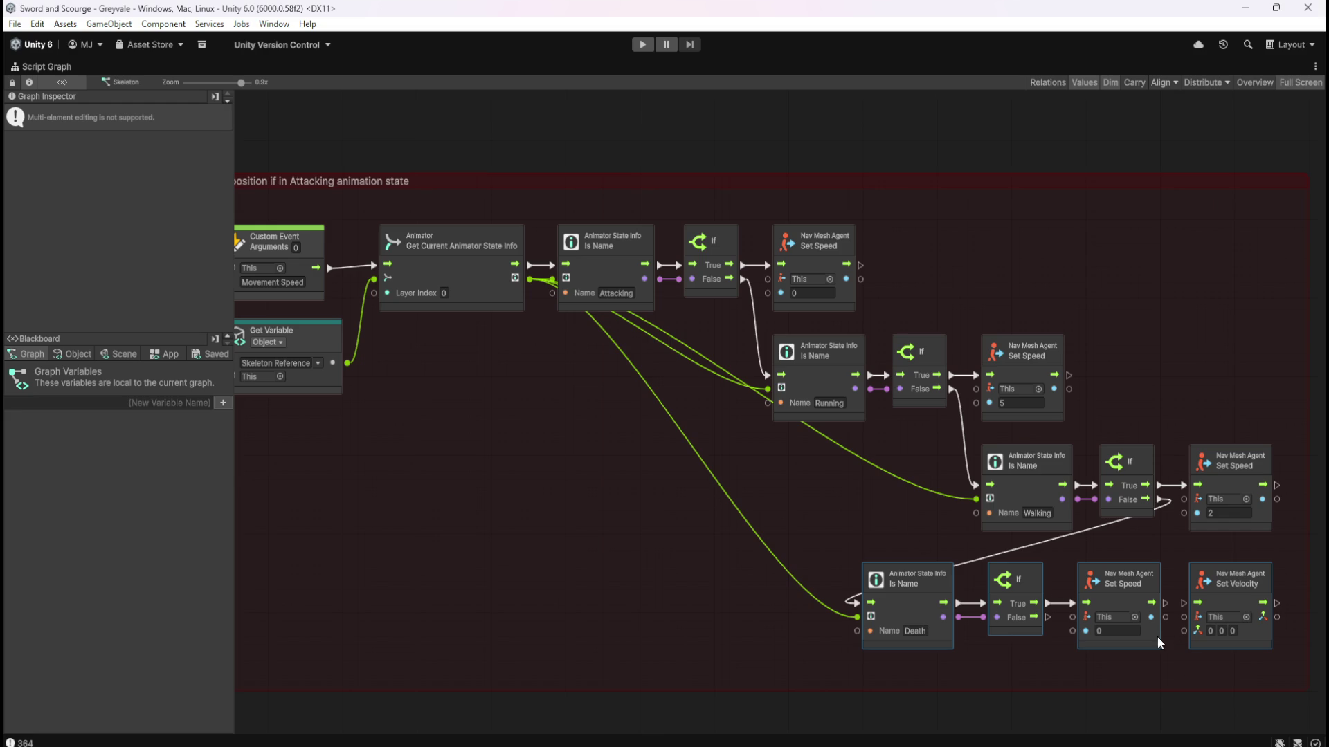
Delete the original Set Velocity and connect Set Variable directly to Set Active.
scroll(957, 213, up, 10)
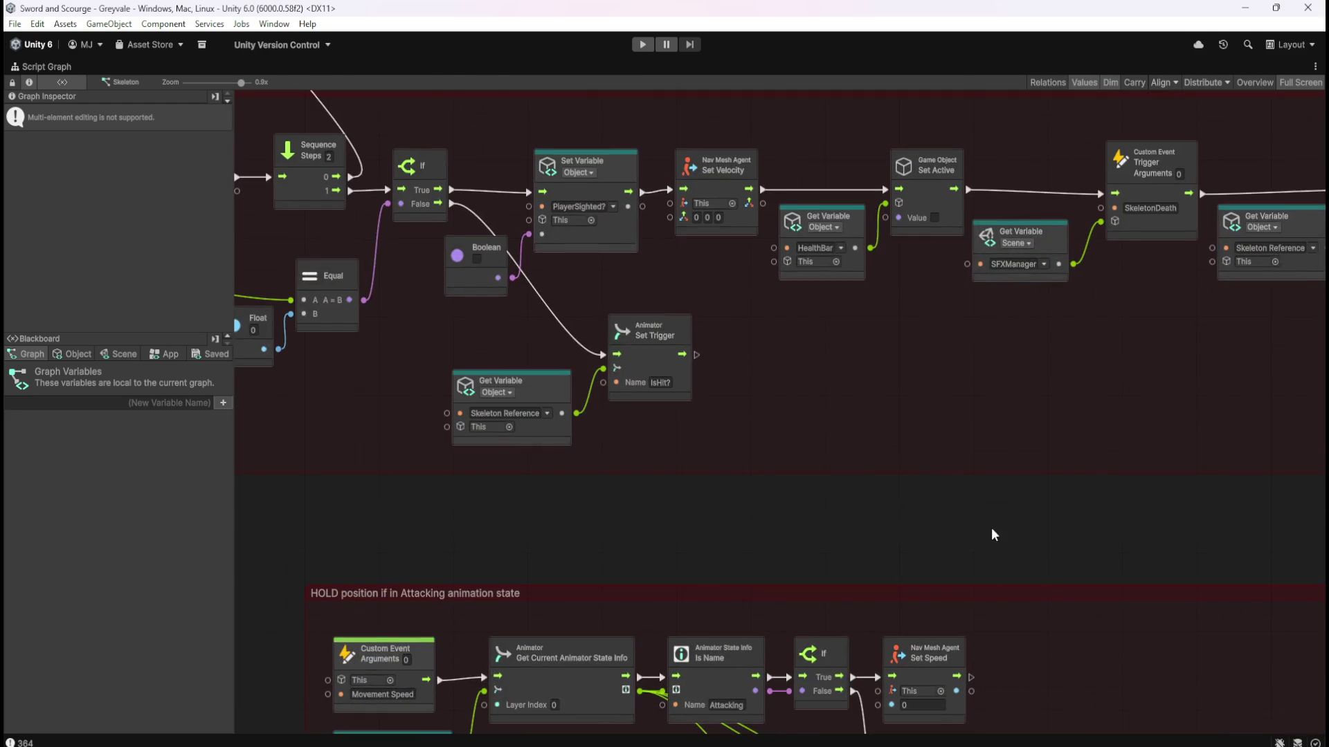
click(724, 241)
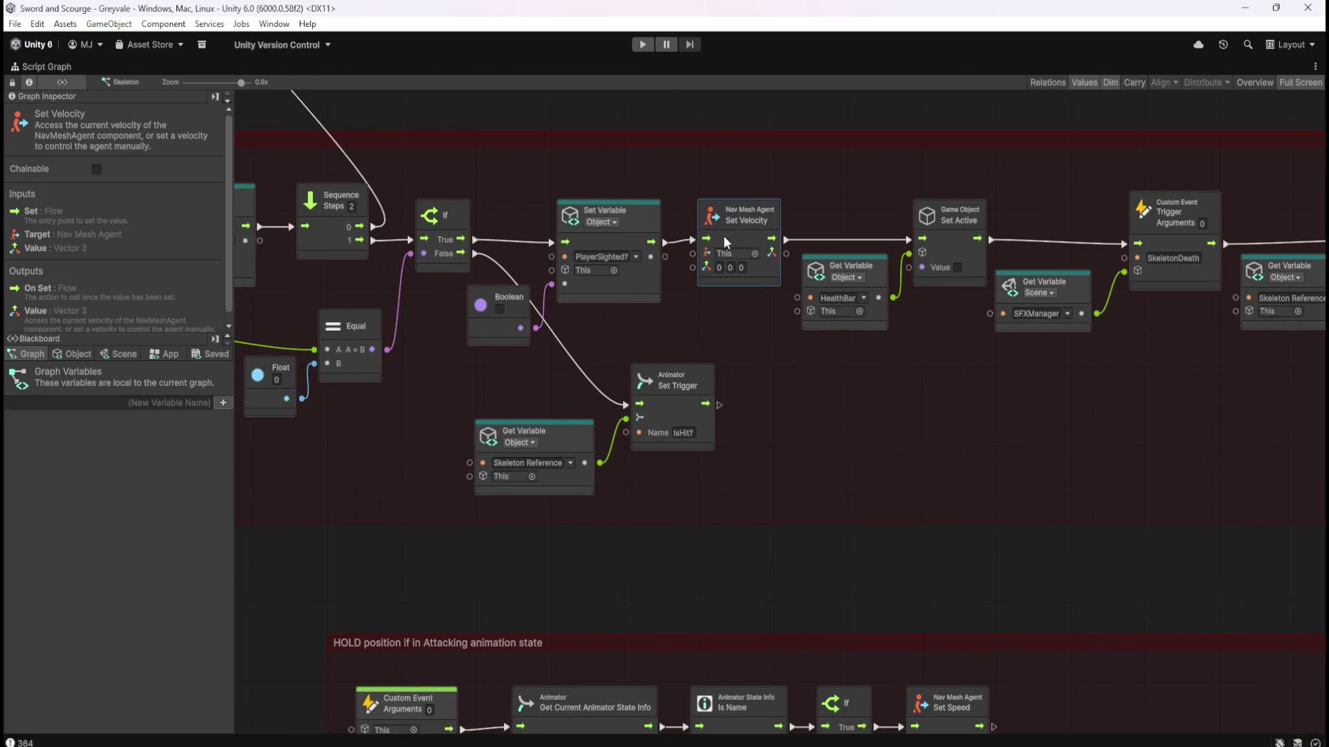
key(Delete)
drag(665, 243, 907, 241)
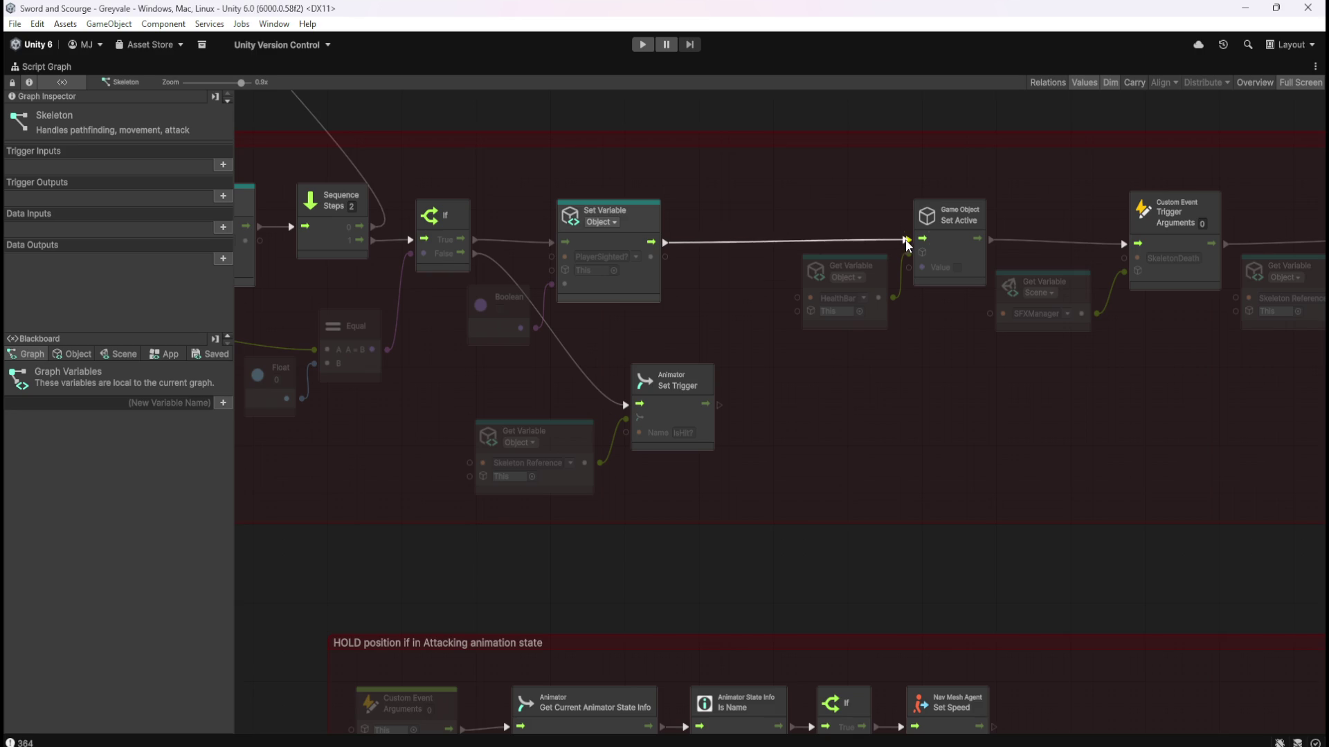
scroll(655, 305, down, 3)
drag(1141, 380, 717, 377)
scroll(717, 377, down, 2)
scroll(800, 421, down, 1)
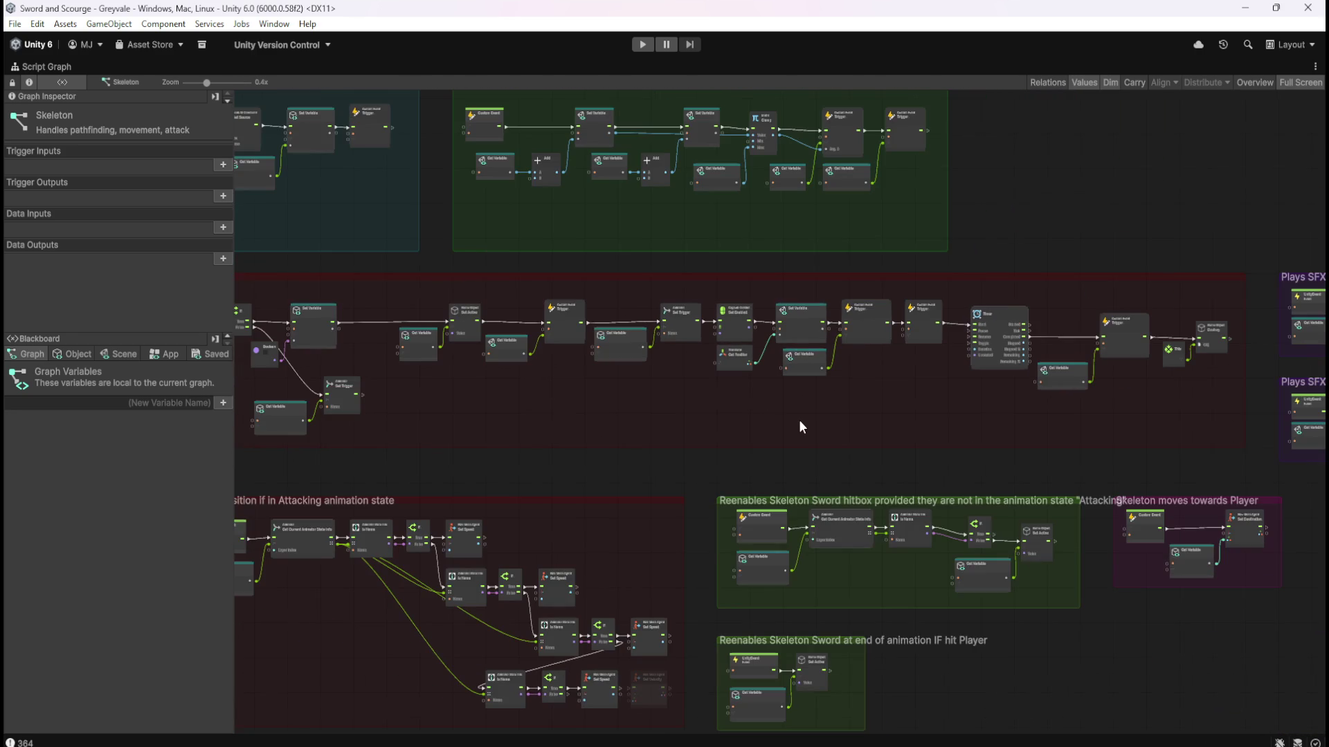
mouse_move(425, 291)
mouse_down()
mouse_move(933, 387)
mouse_move(1210, 400)
mouse_up()
scroll(360, 327, up, 4)
drag(501, 356, 392, 354)
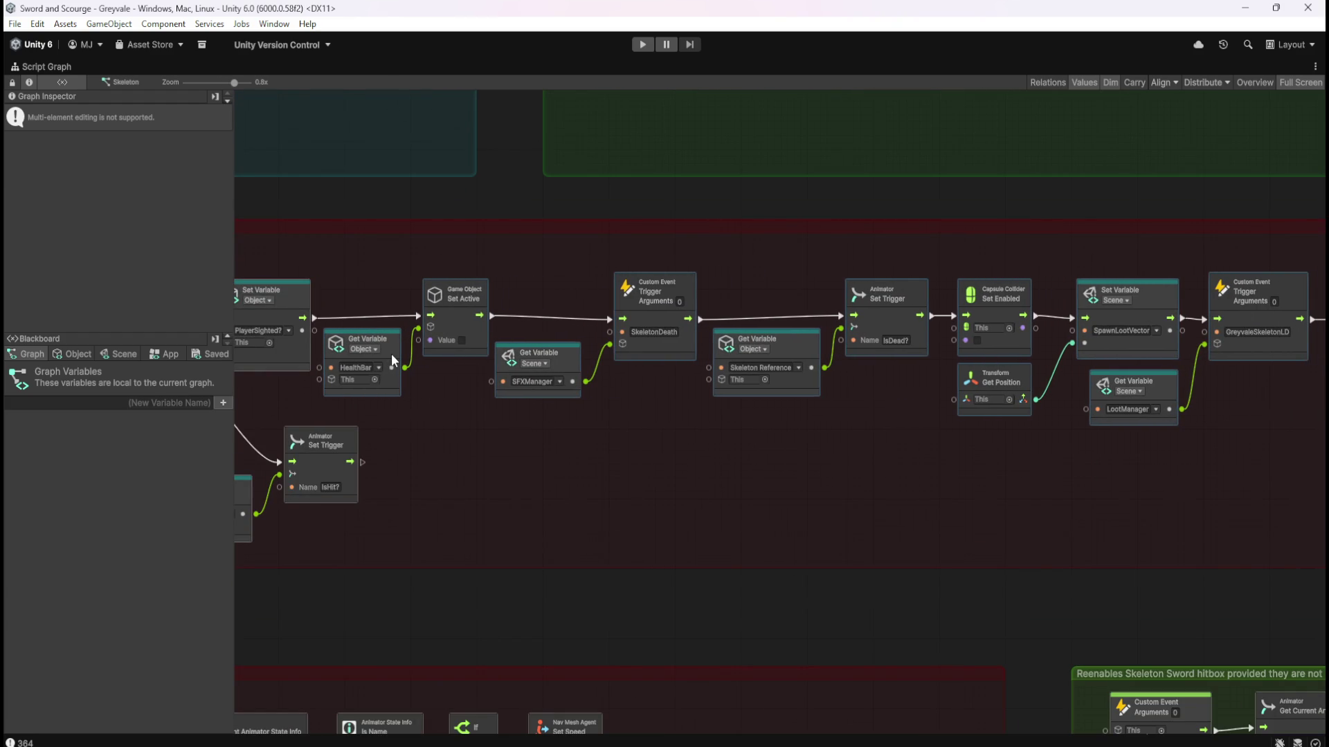
click(728, 441)
scroll(477, 469, right, 10)
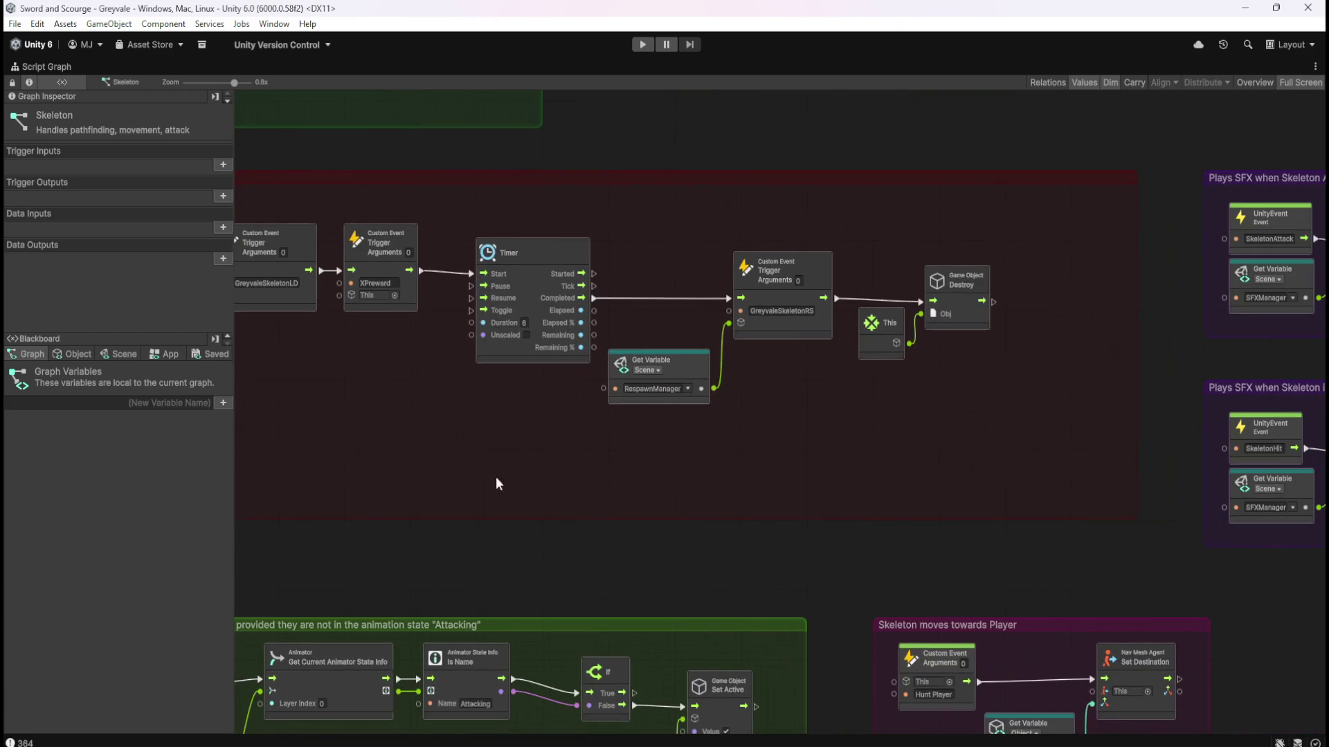
drag(1135, 353, 1062, 381)
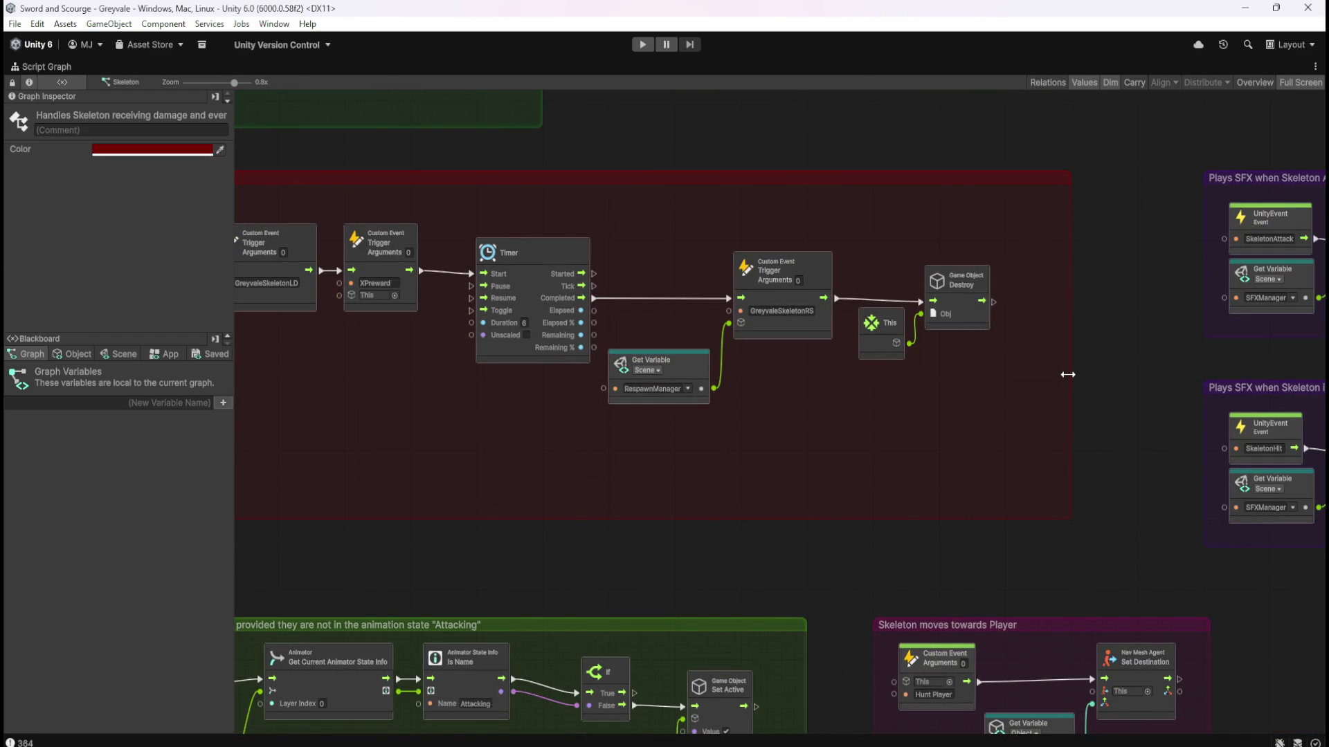
click(972, 388)
scroll(1132, 234, down, 5)
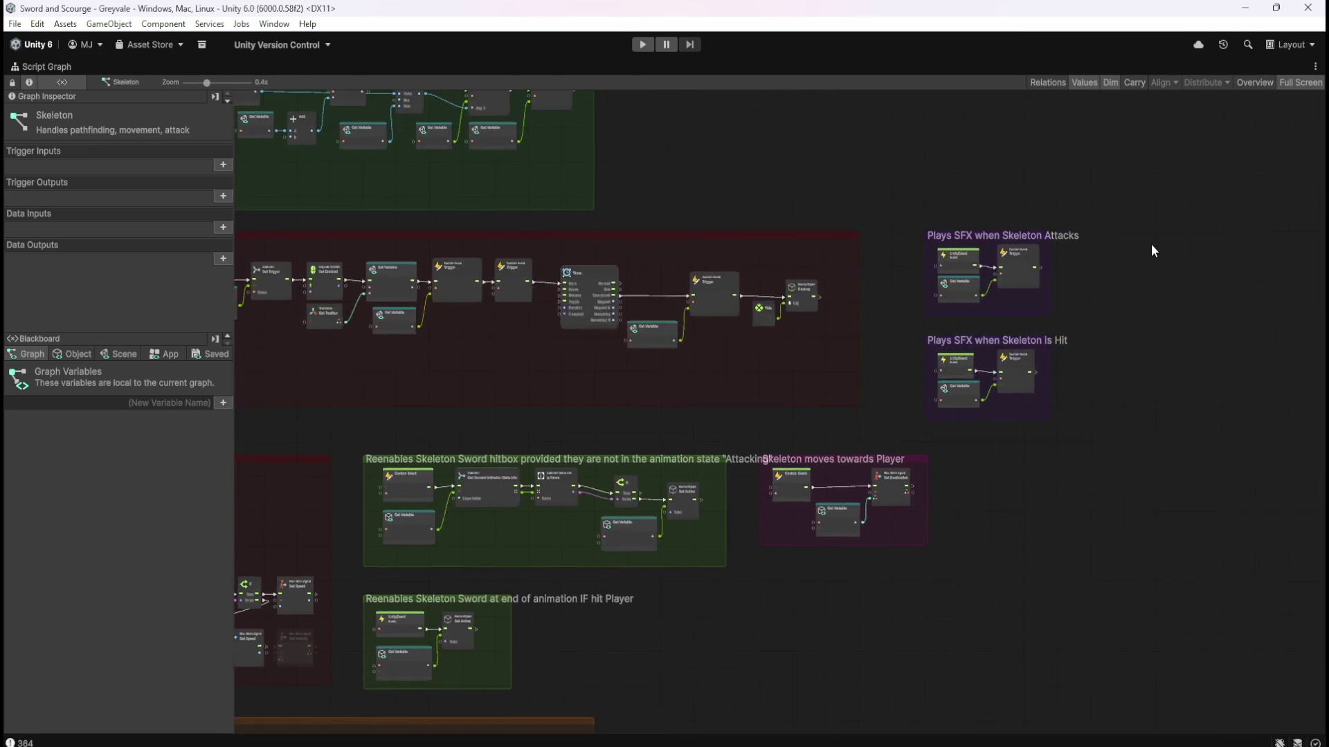
scroll(1143, 253, up, 5)
mouse_move(654, 166)
mouse_down()
mouse_move(986, 514)
mouse_move(1010, 620)
mouse_up()
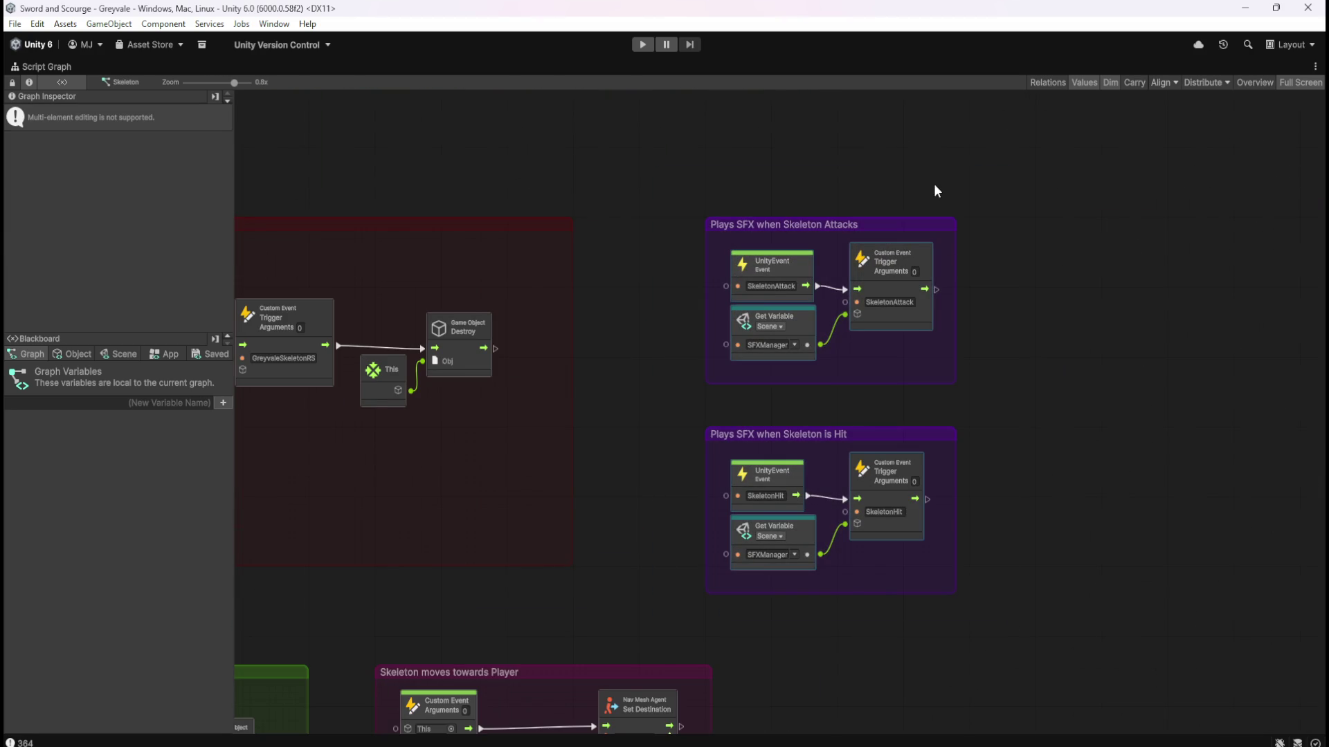
drag(924, 222, 860, 229)
click(967, 278)
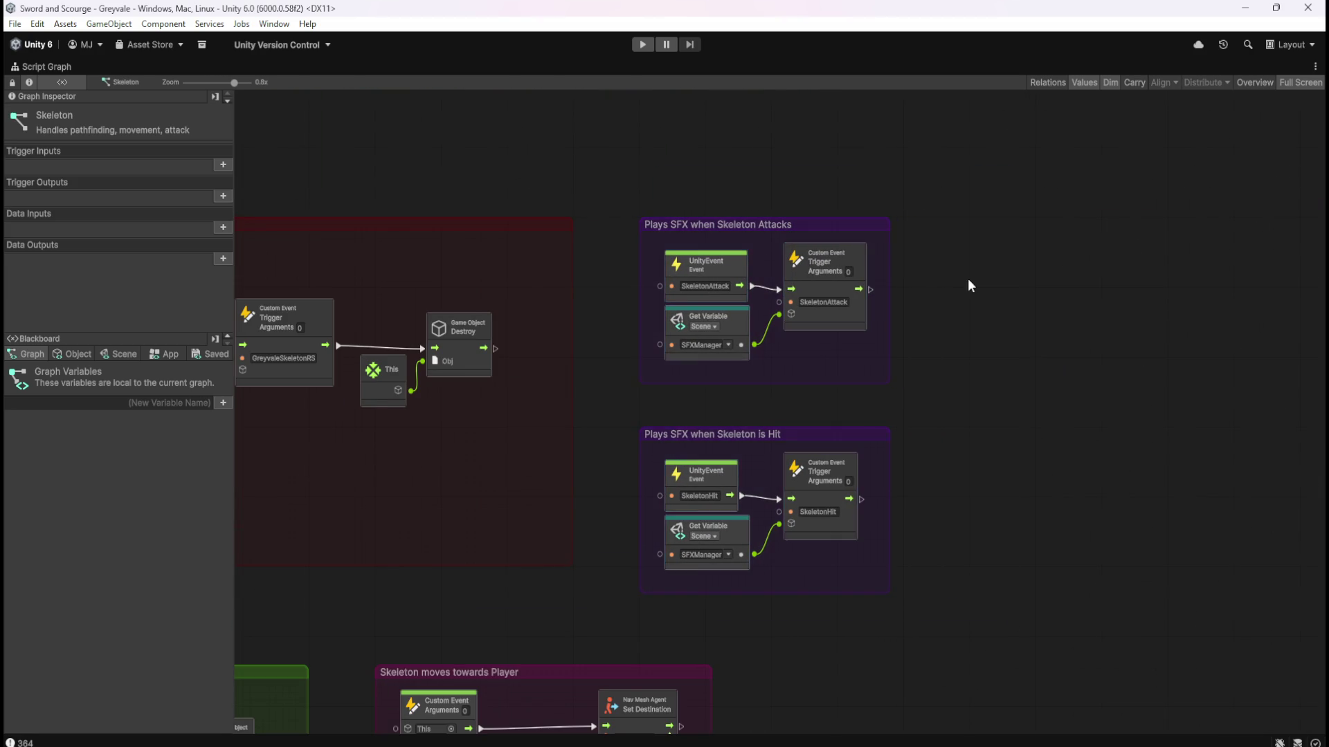
scroll(1161, 297, down, 3)
scroll(1125, 314, down, 3)
scroll(806, 399, up, 5)
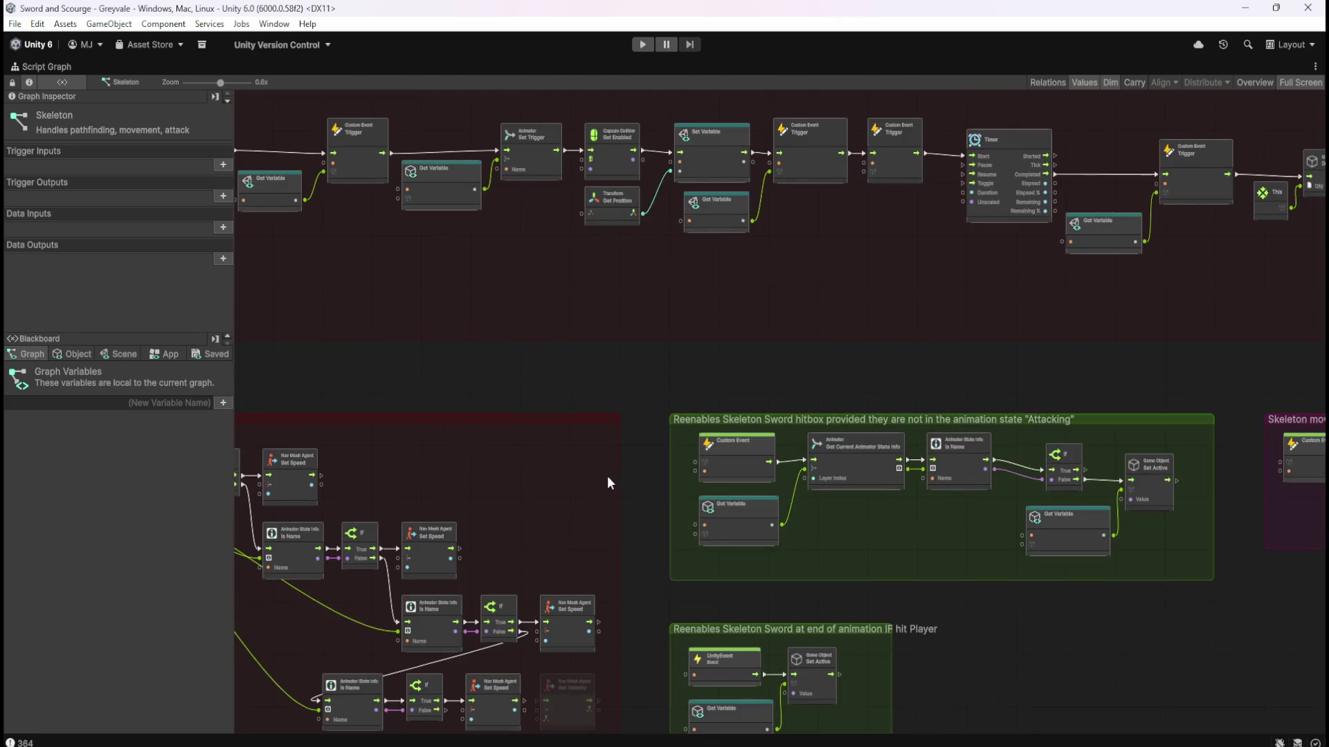
scroll(608, 476, down, 2)
scroll(780, 307, up, 3)
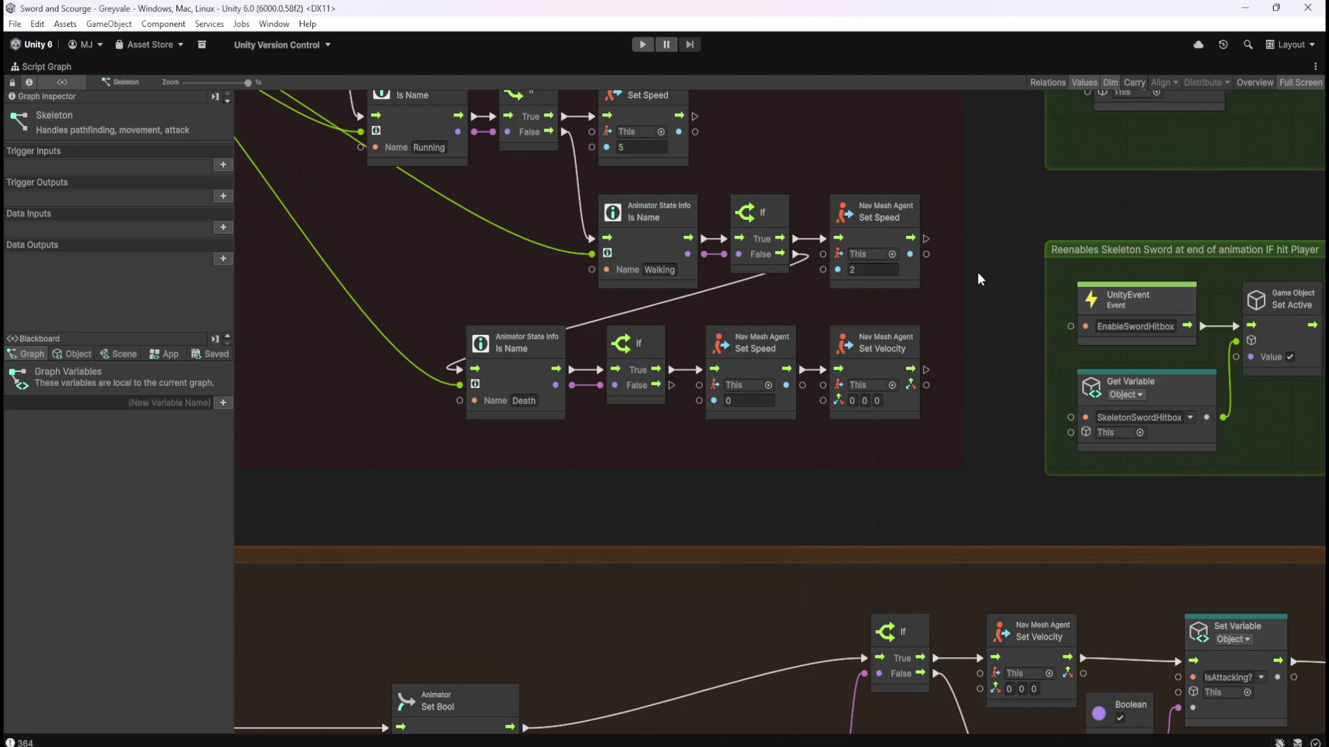
scroll(977, 272, down, 4)
drag(844, 158, 1005, 297)
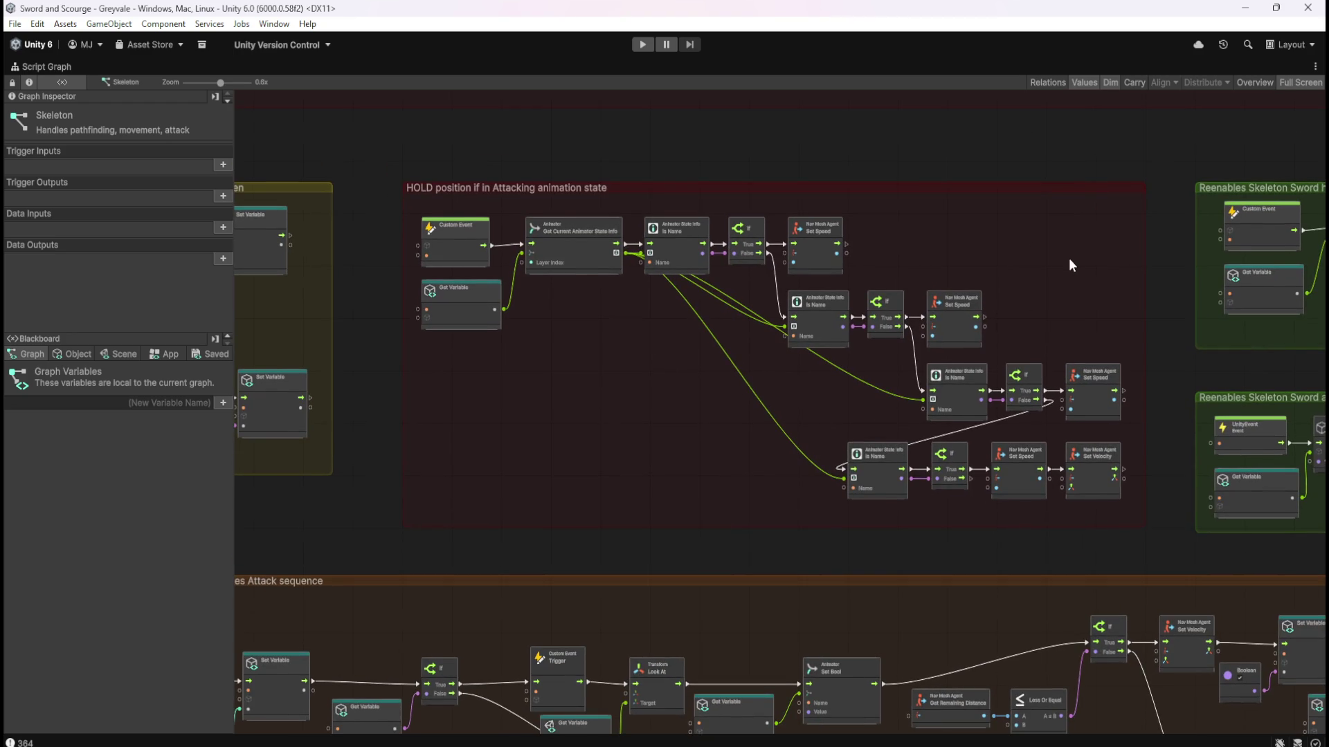
scroll(1039, 288, up, 1)
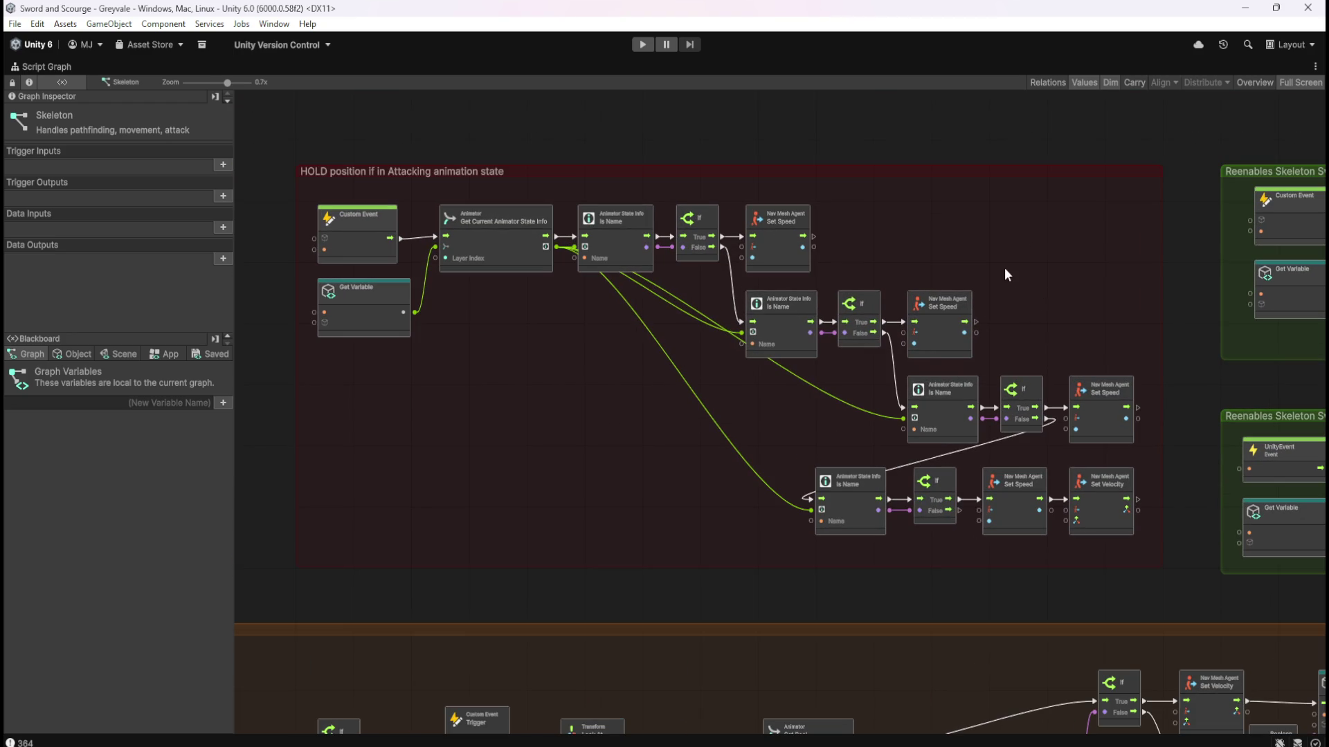
scroll(1006, 246, down, 4)
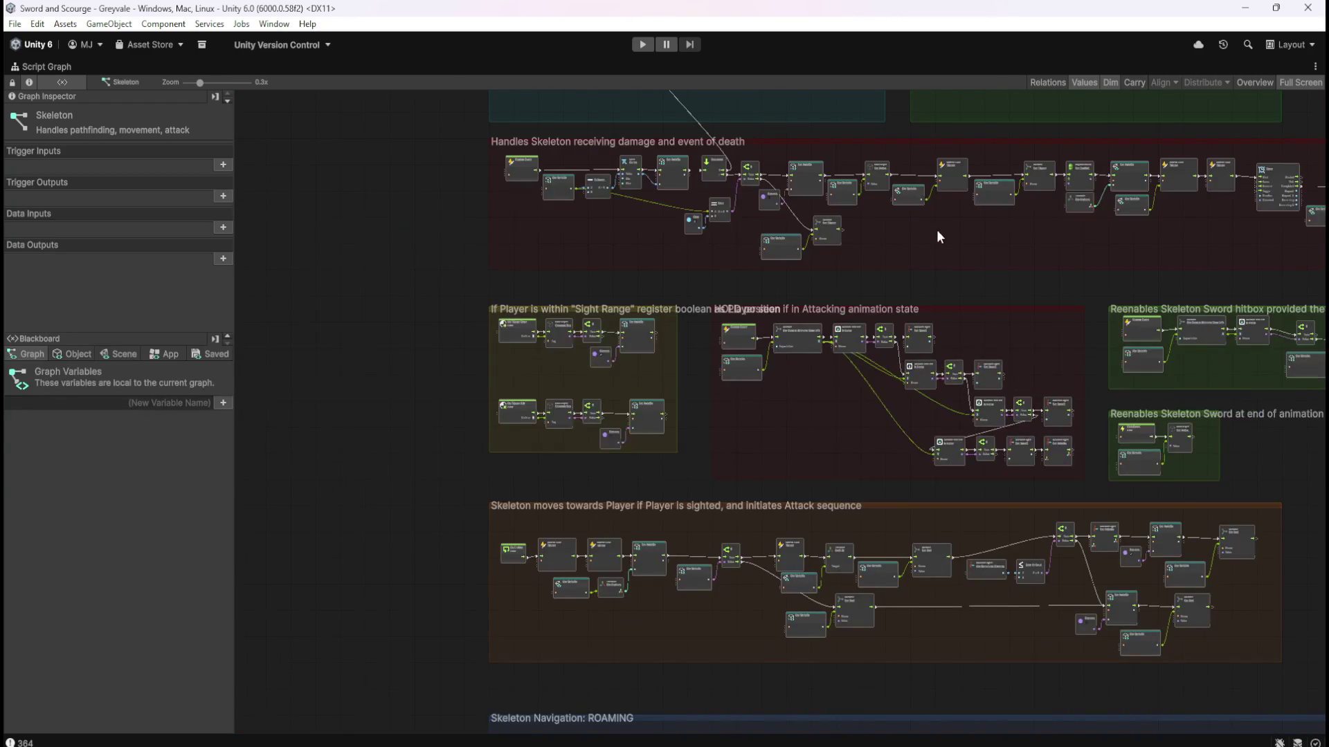
drag(936, 229, 825, 303)
scroll(837, 260, up, 4)
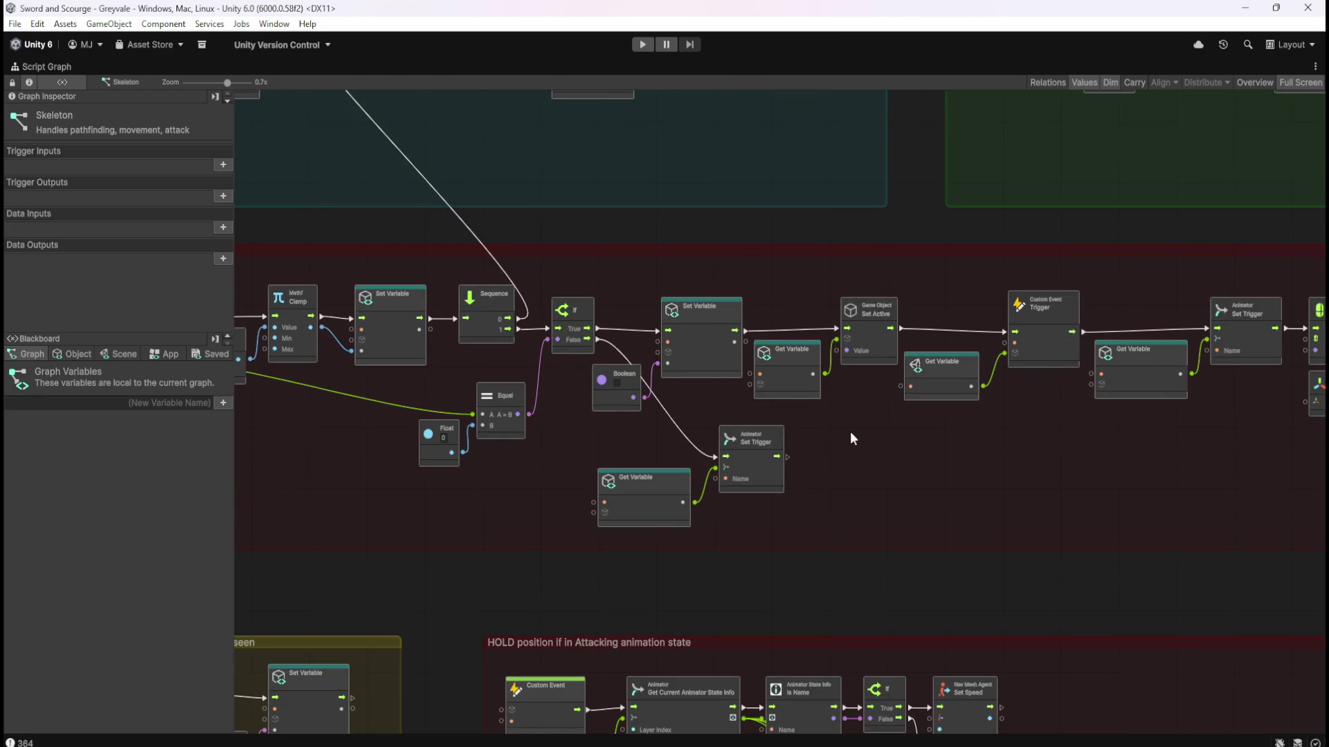
scroll(978, 485, down, 5)
scroll(1216, 492, right, 2)
scroll(709, 357, up, 1)
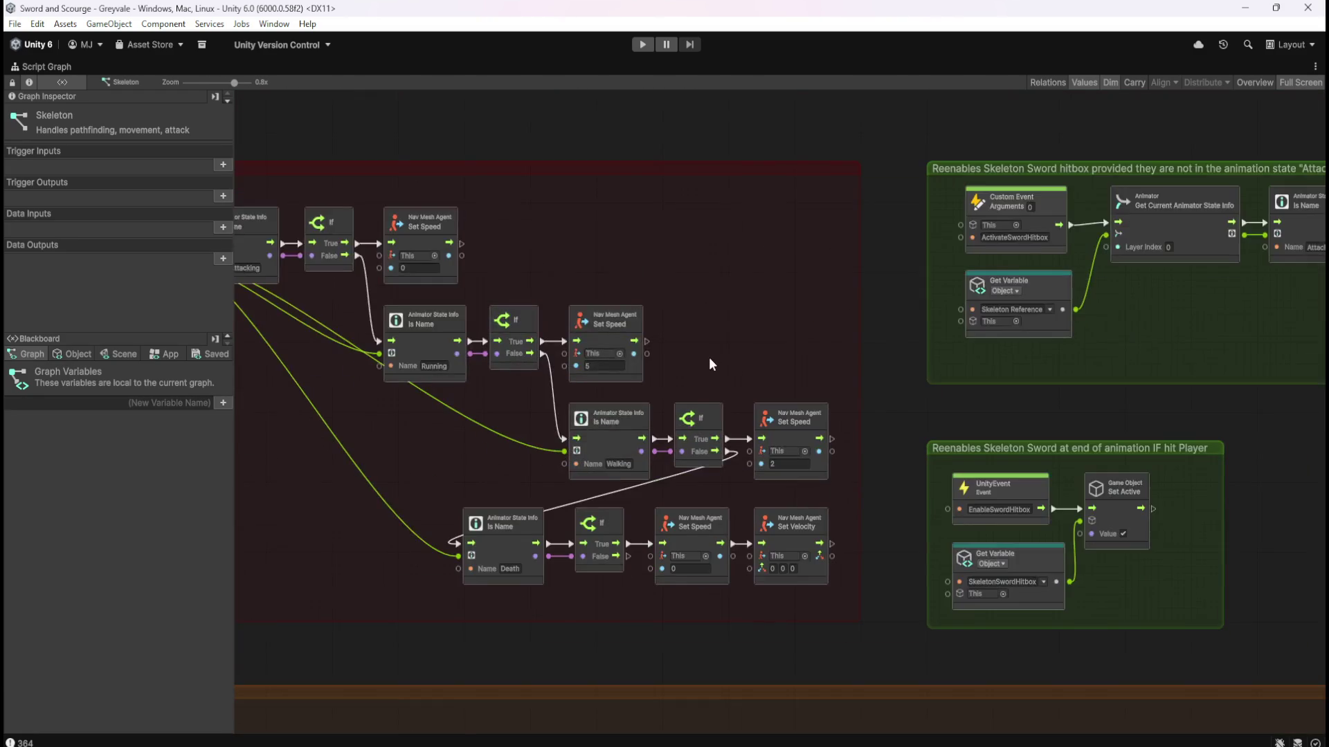
scroll(709, 358, up, 5)
scroll(914, 392, left, 5)
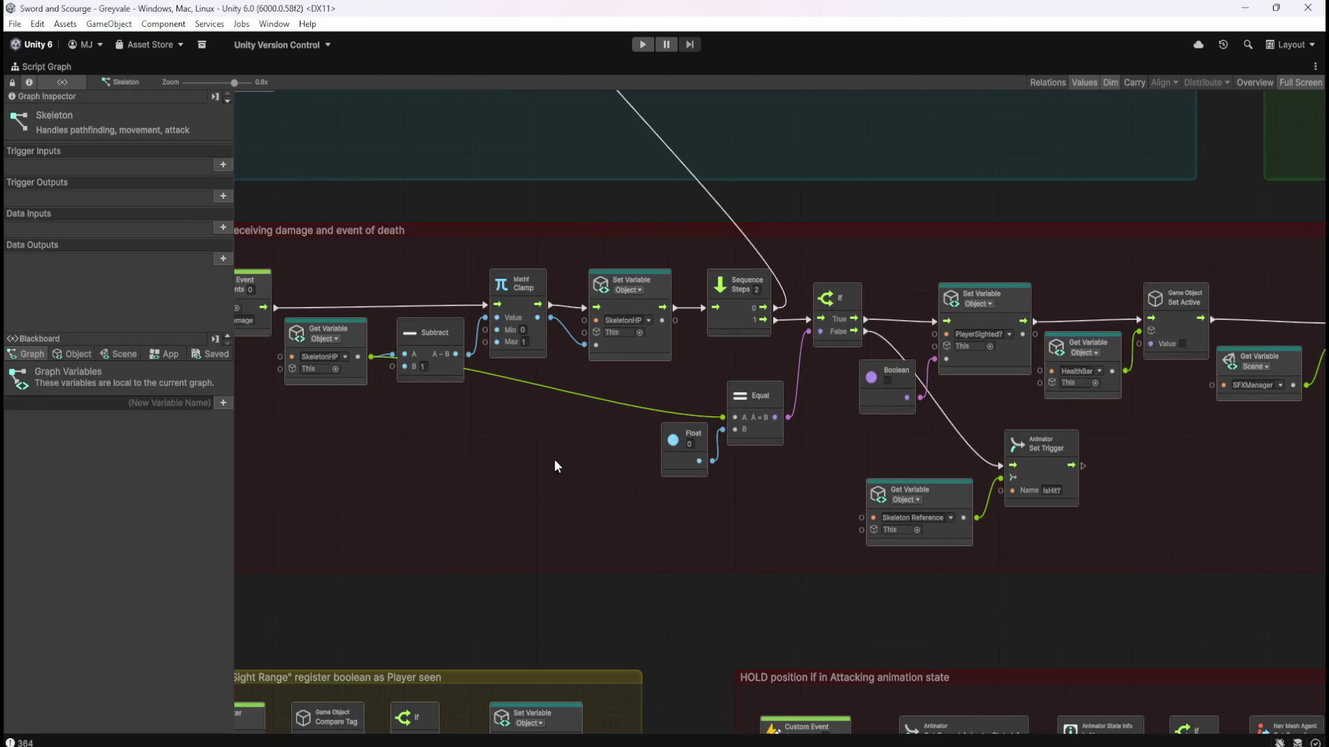
scroll(603, 422, left, 5)
mouse_move(368, 251)
mouse_down()
mouse_move(479, 340)
mouse_move(468, 337)
mouse_up()
scroll(744, 510, down, 5)
scroll(949, 508, up, 5)
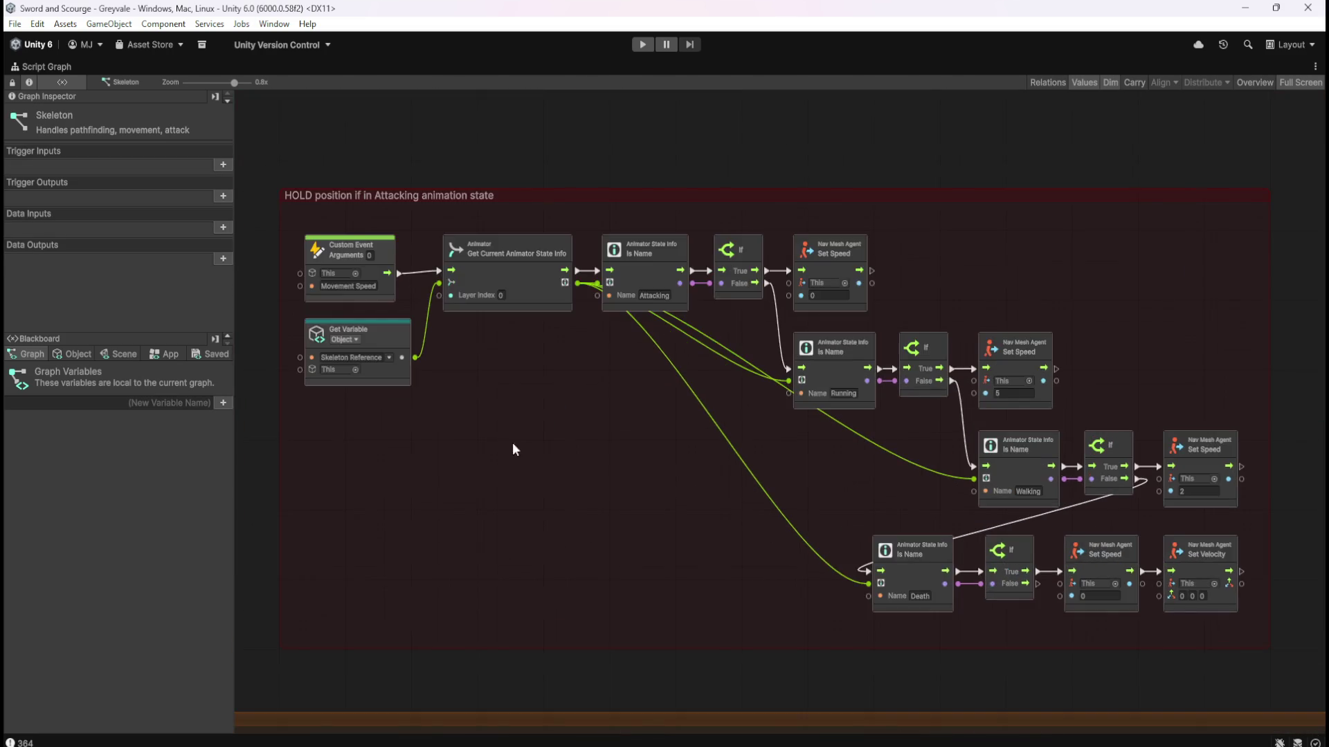
scroll(557, 381, left, 4)
drag(605, 565, 878, 199)
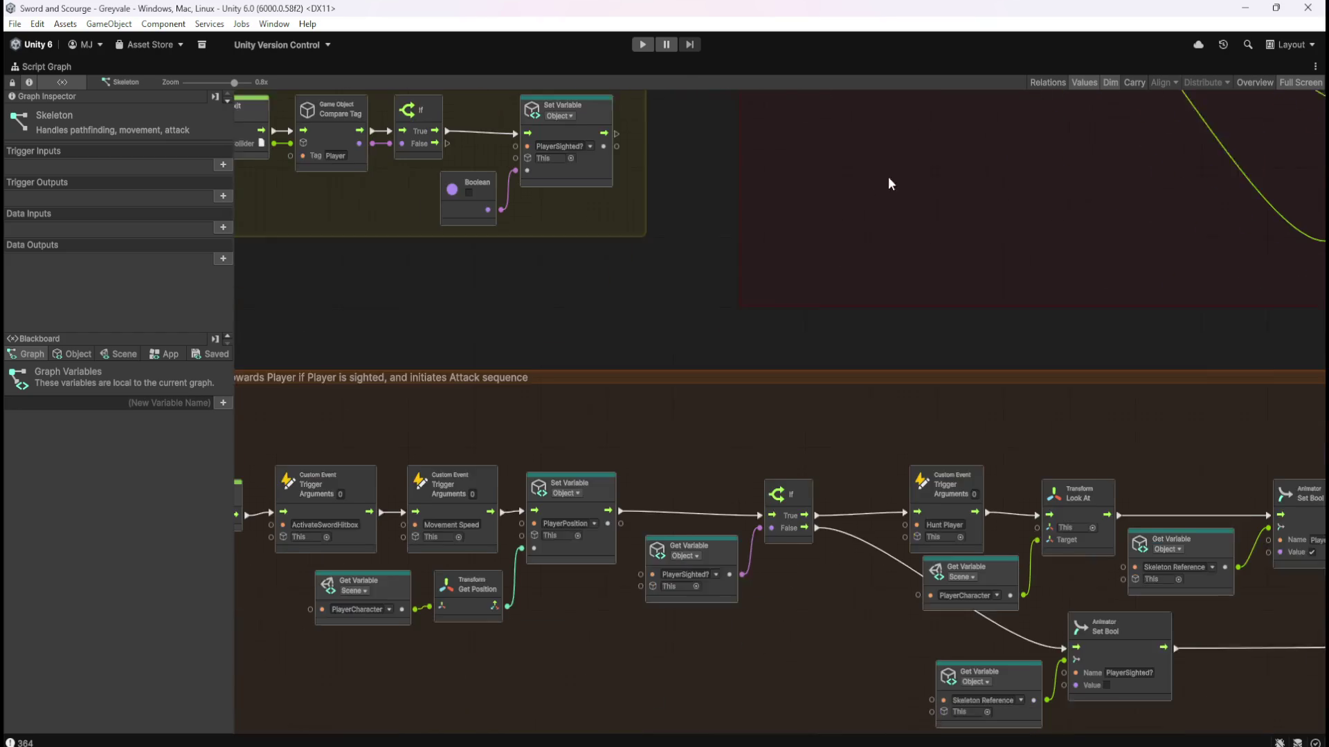
drag(519, 409, 747, 231)
scroll(777, 394, up, 2)
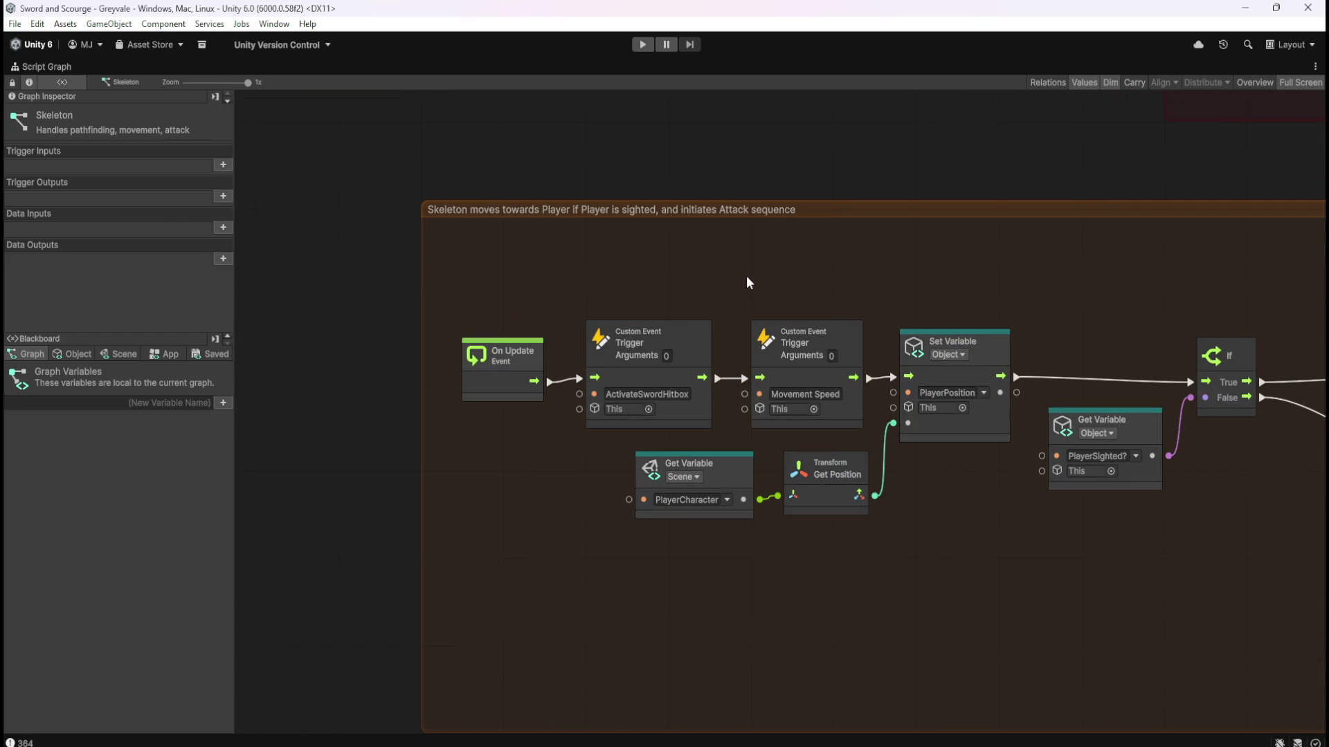
drag(753, 282, 808, 354)
drag(873, 439, 873, 438)
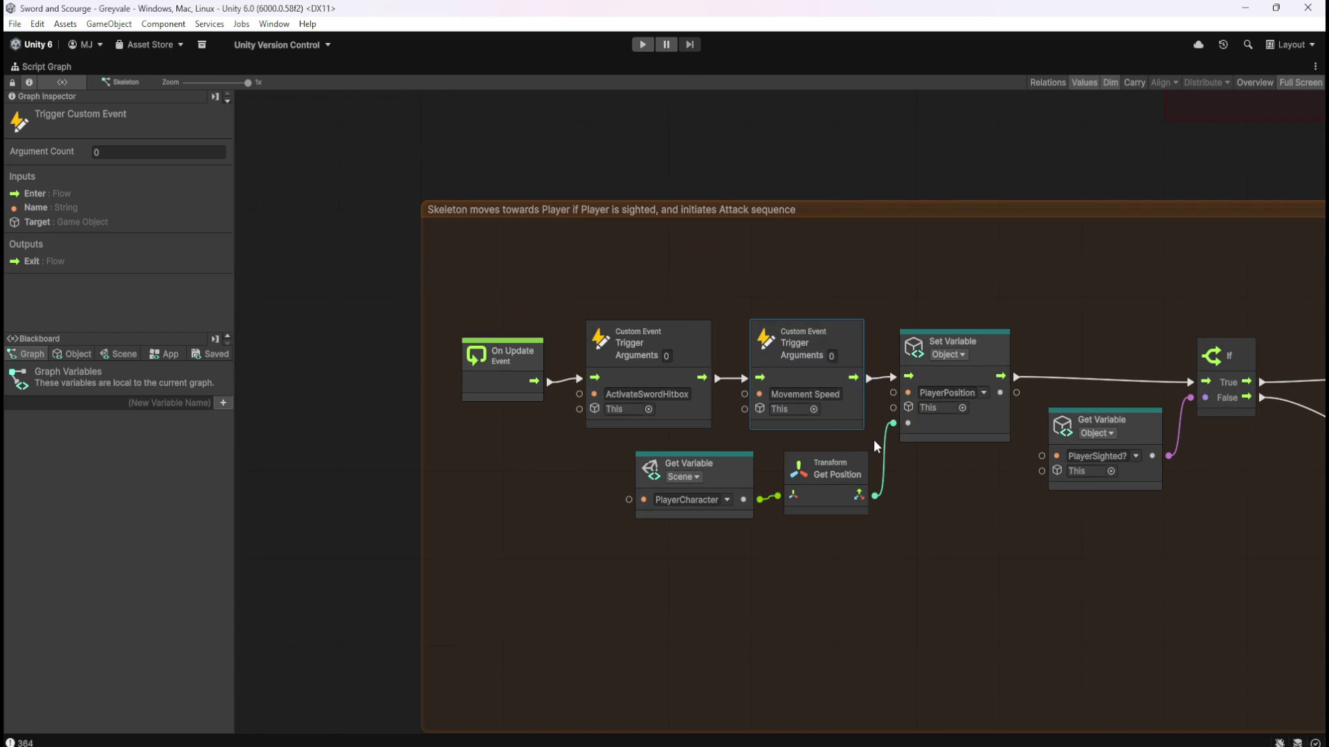
scroll(500, 521, down, 6)
scroll(802, 438, up, 6)
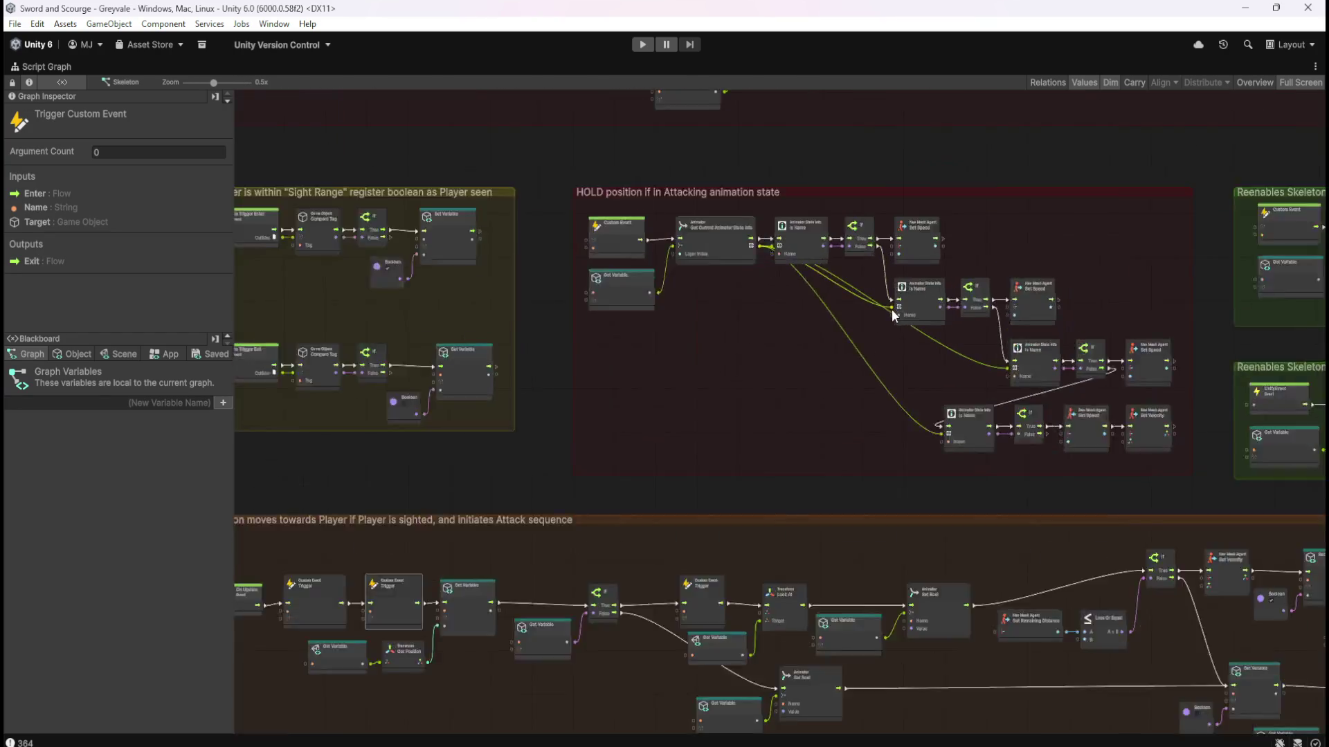
drag(860, 436, 759, 488)
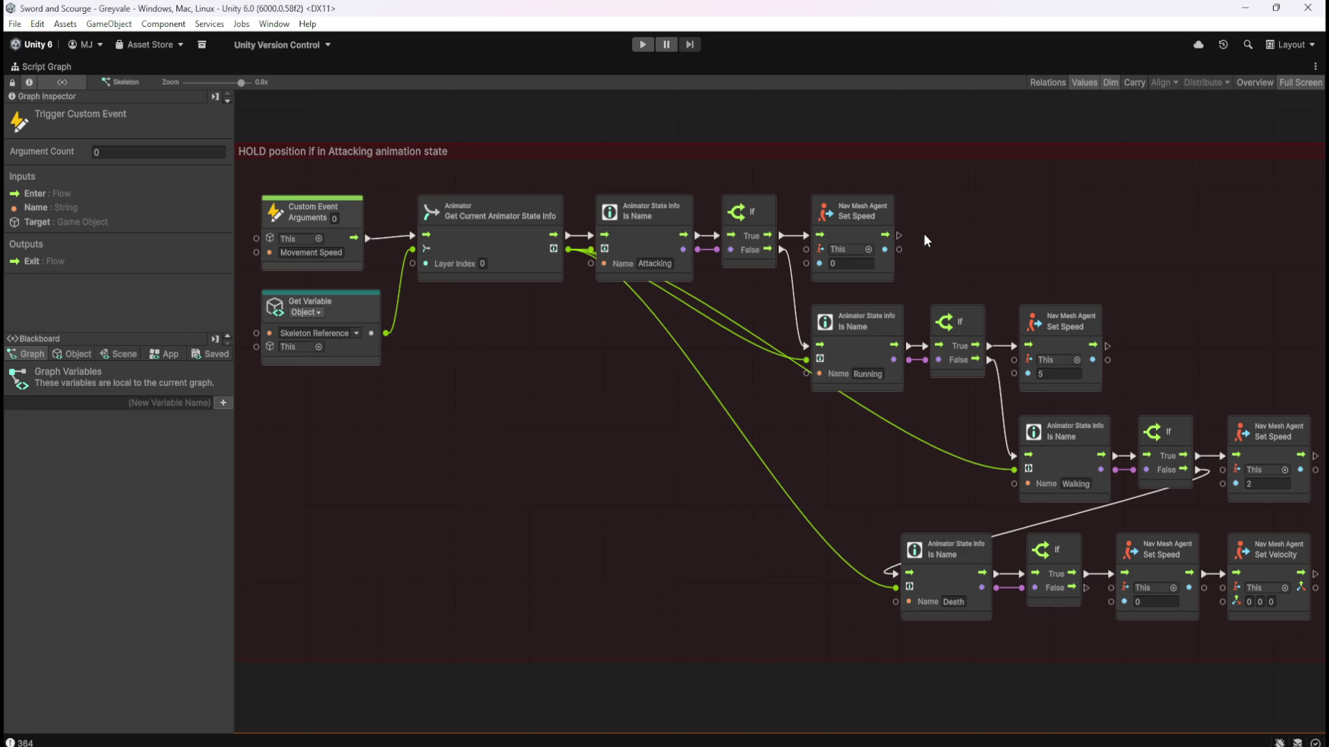
drag(967, 187, 615, 270)
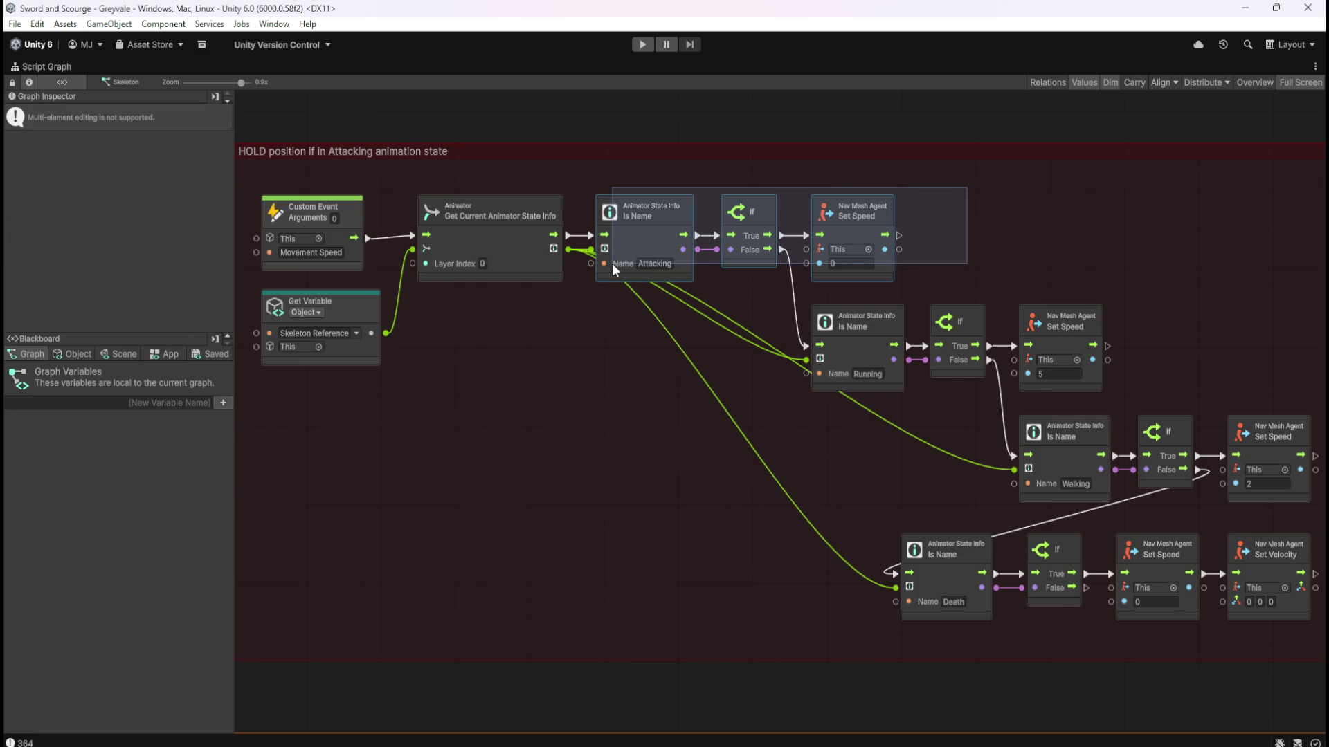
click(1121, 270)
drag(1121, 270, 1076, 282)
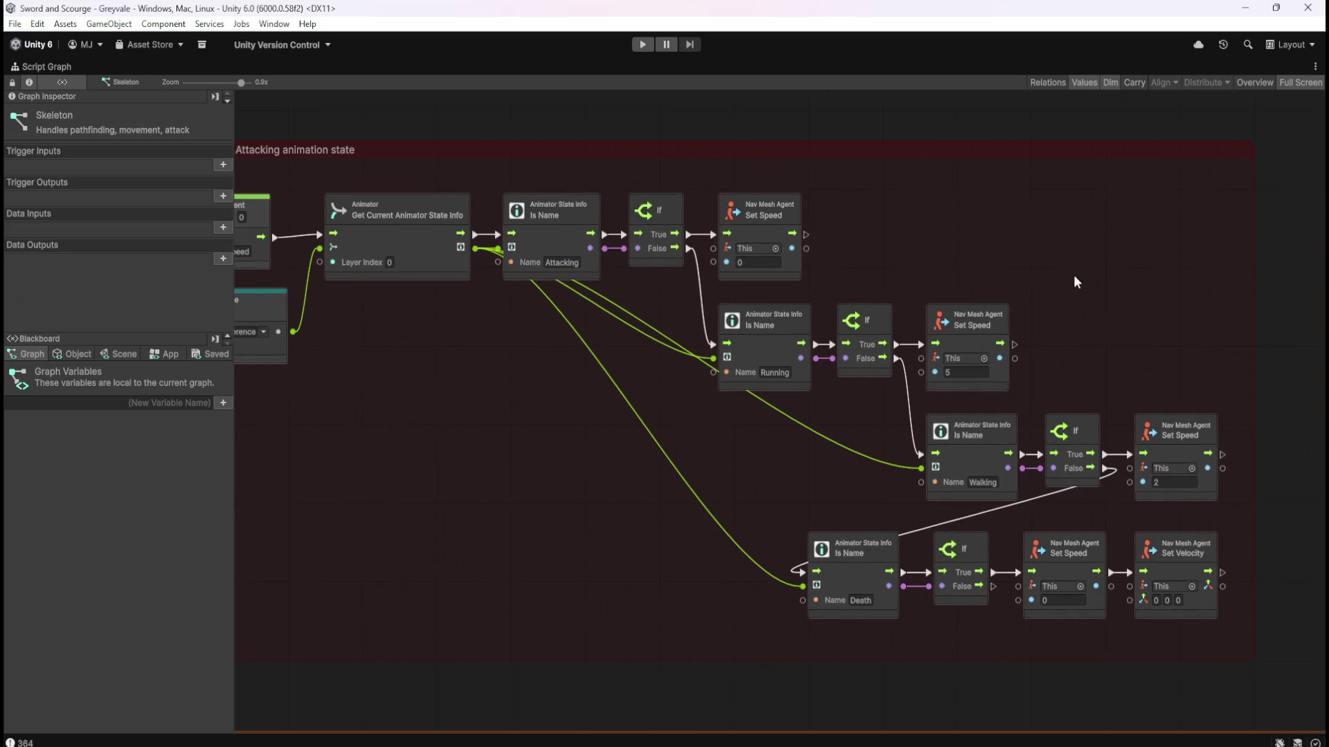
drag(1045, 330, 780, 387)
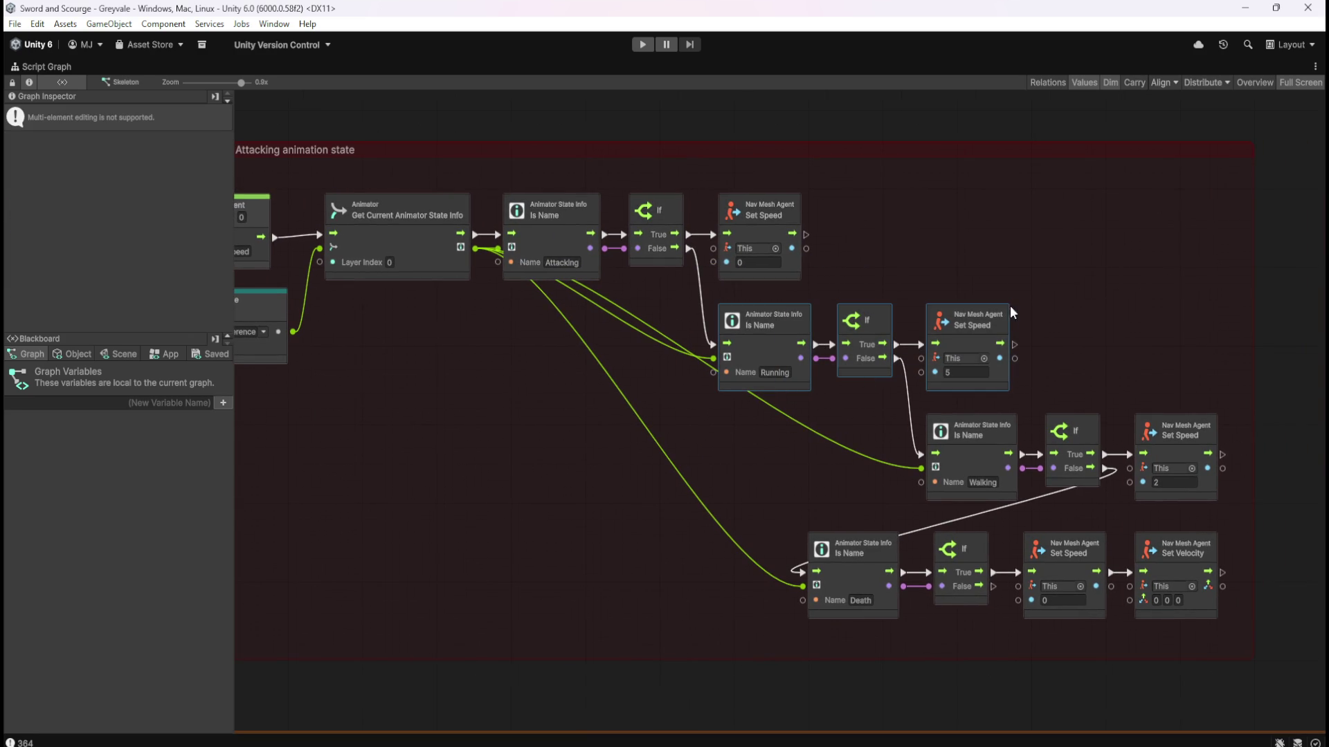
click(965, 382)
drag(1086, 352, 984, 310)
drag(1123, 375, 827, 458)
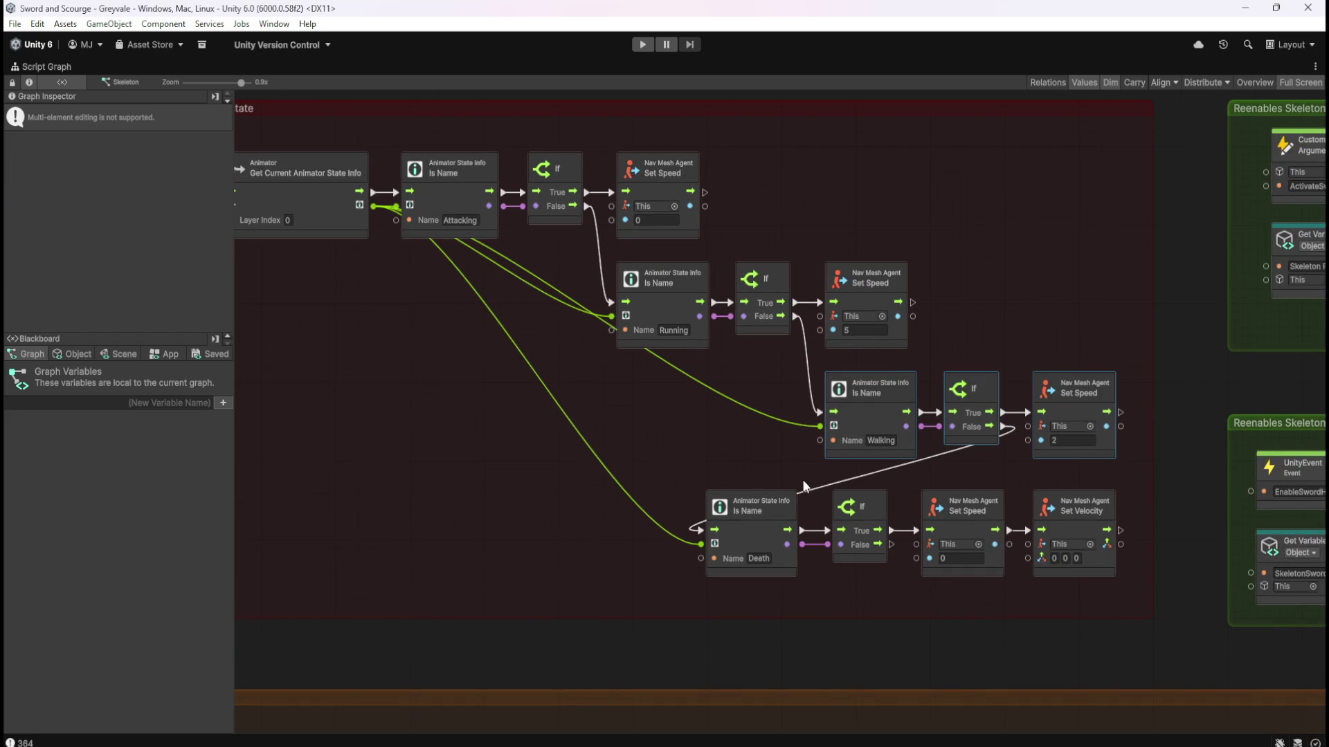
drag(625, 391, 741, 353)
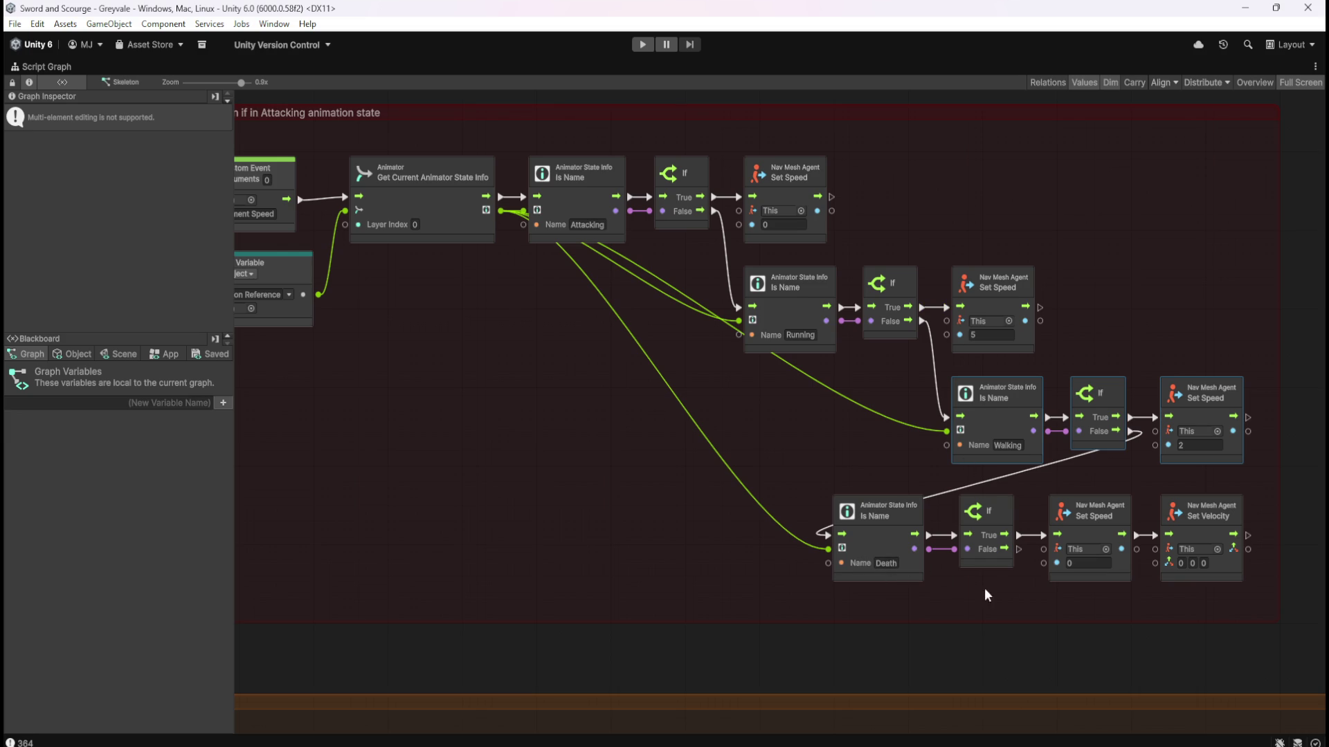
scroll(975, 588, right, 3)
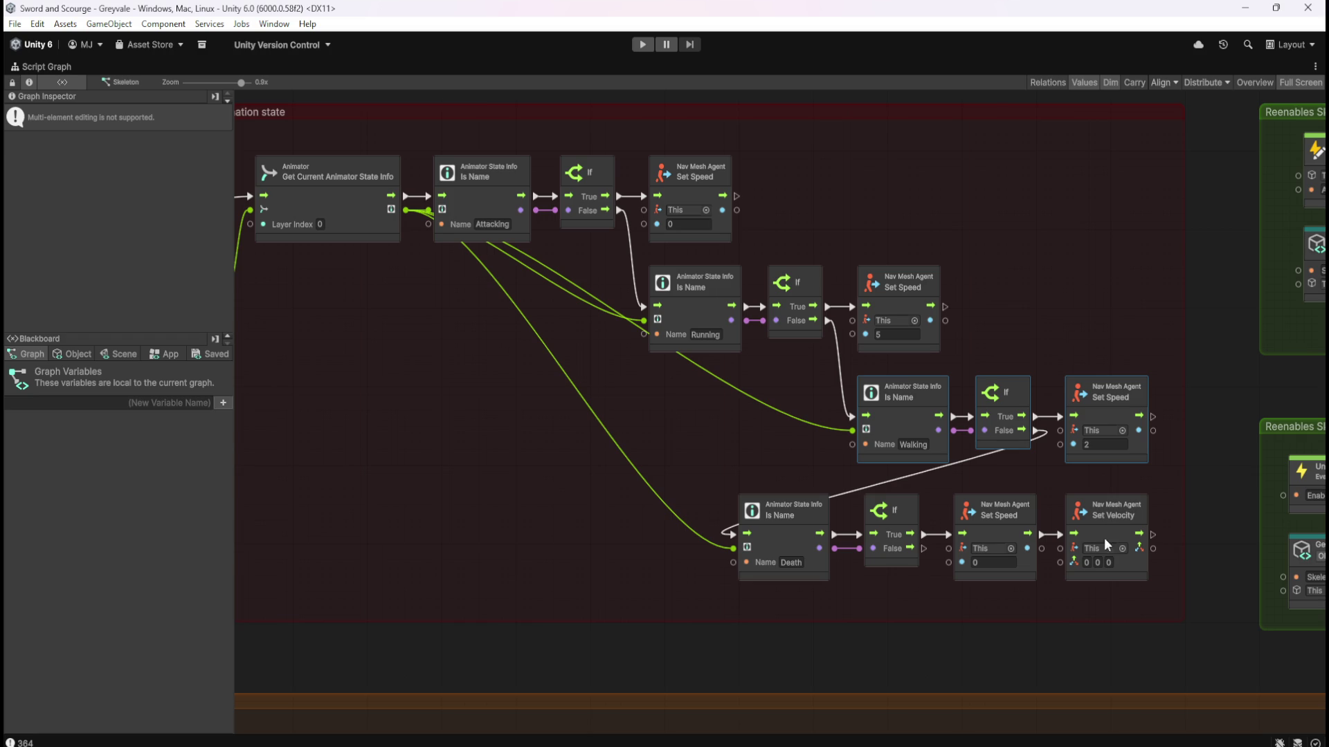
click(941, 612)
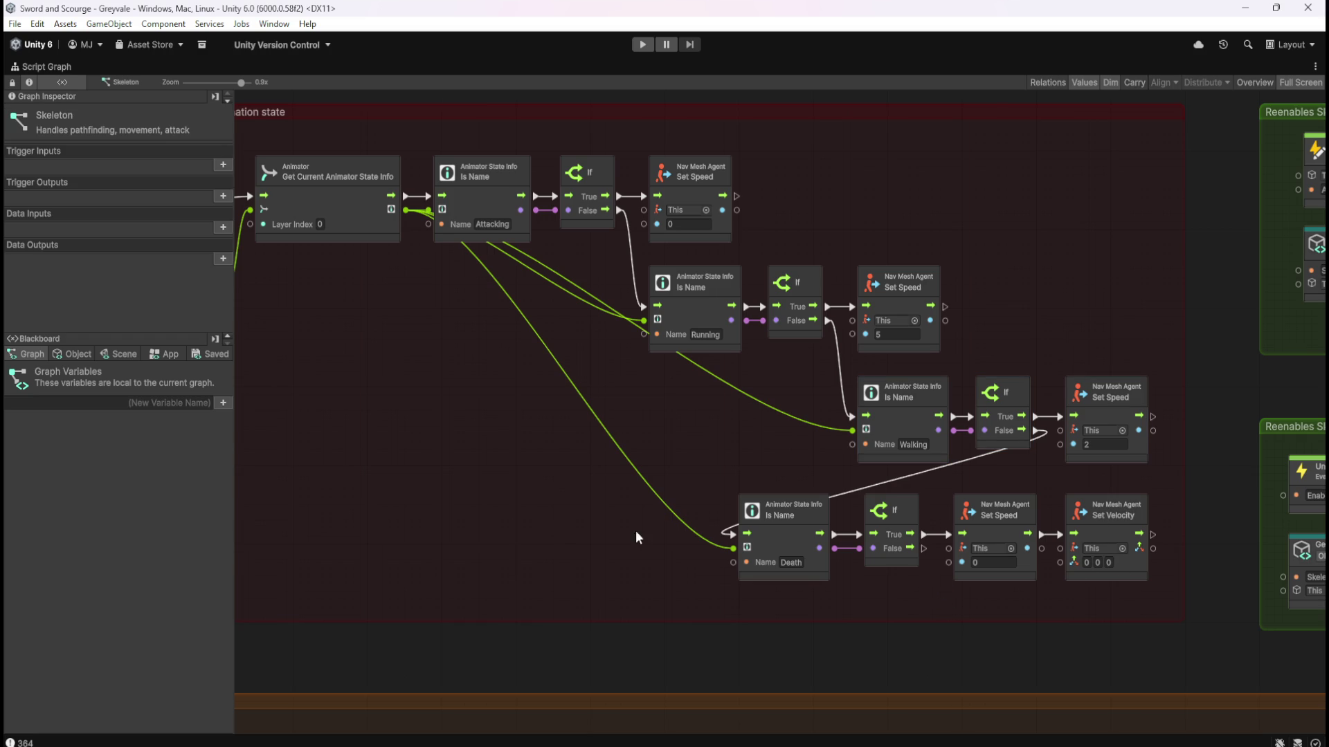
key(shift+space)
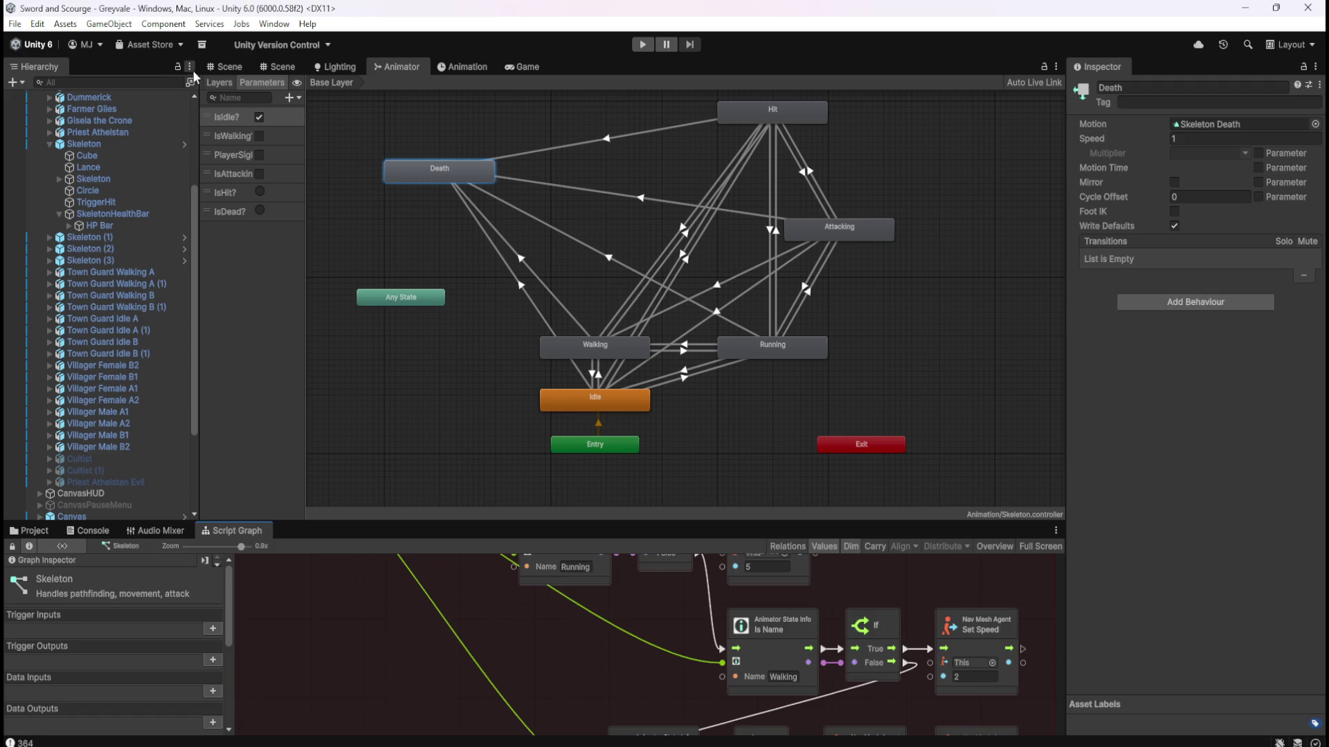
Start Play mode and run the hero through Greyvale village into the graveyard.
click(227, 67)
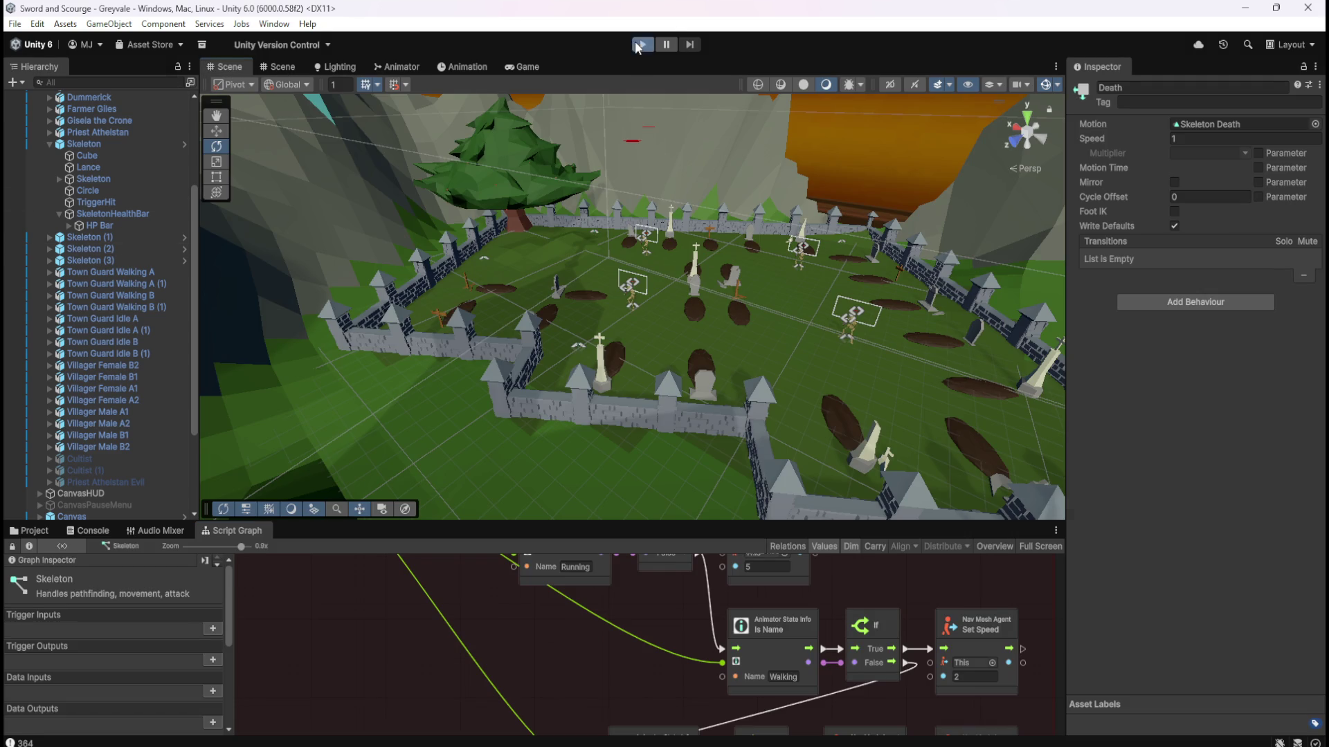
click(637, 45)
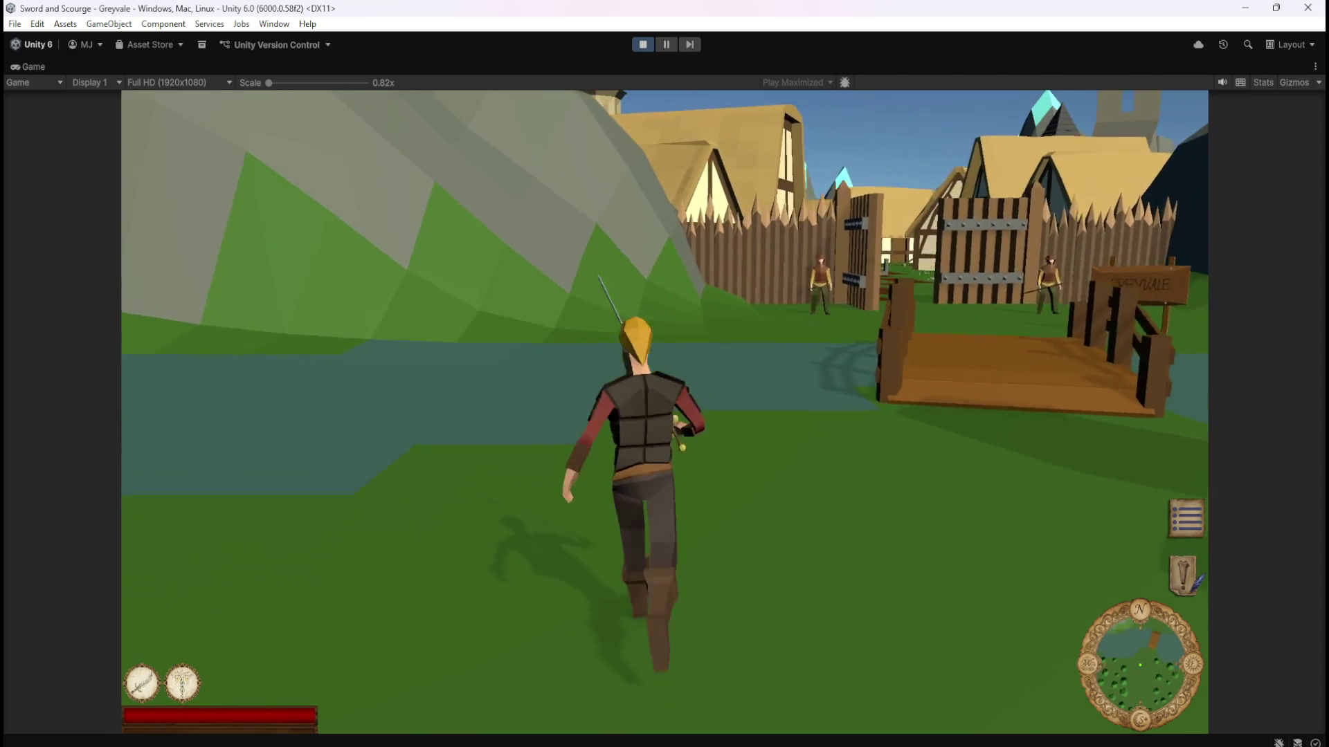
key(w)
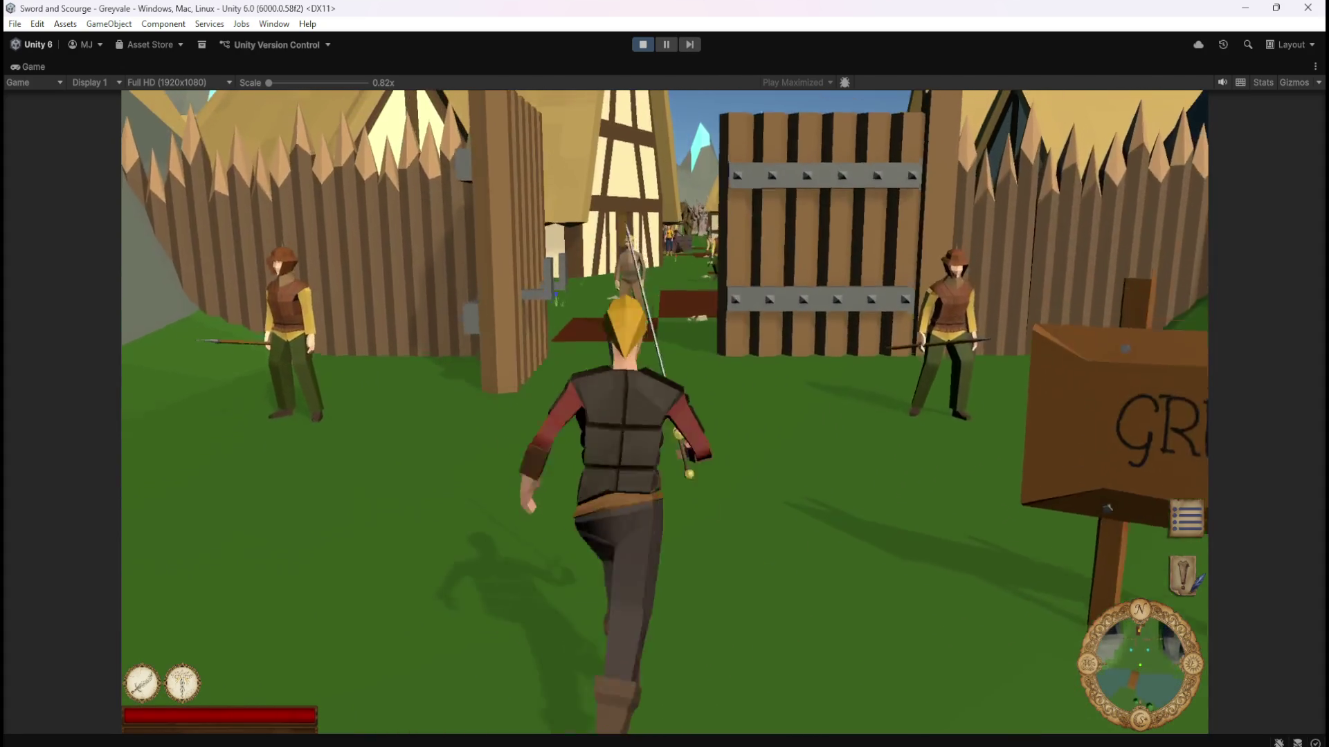
key(w)
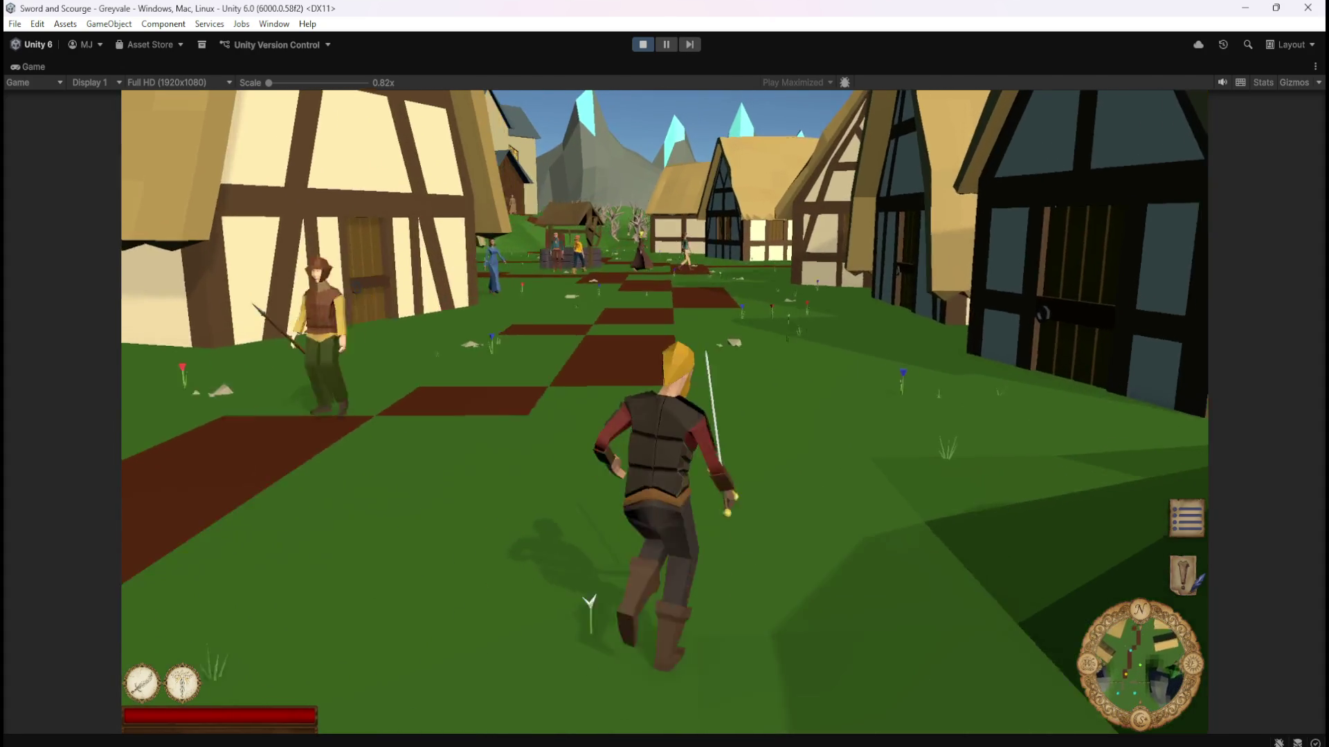
key(w)
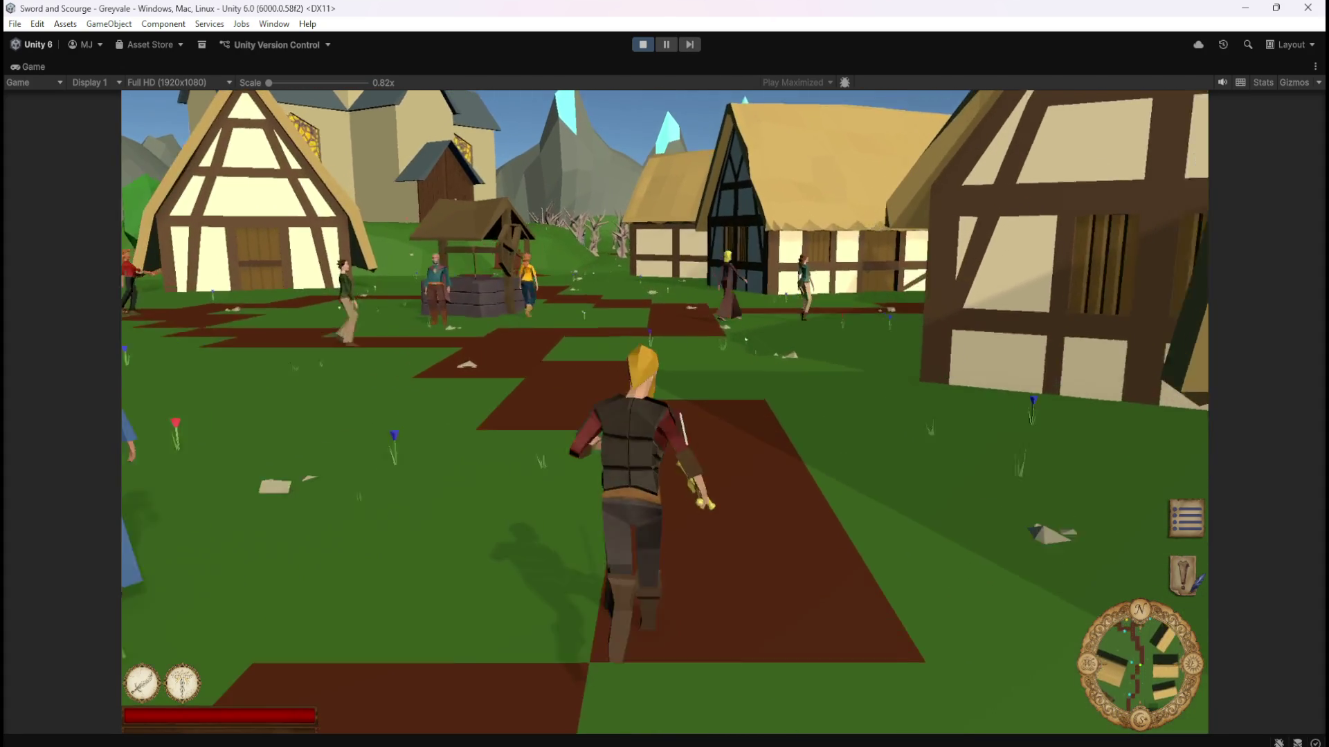
key(w)
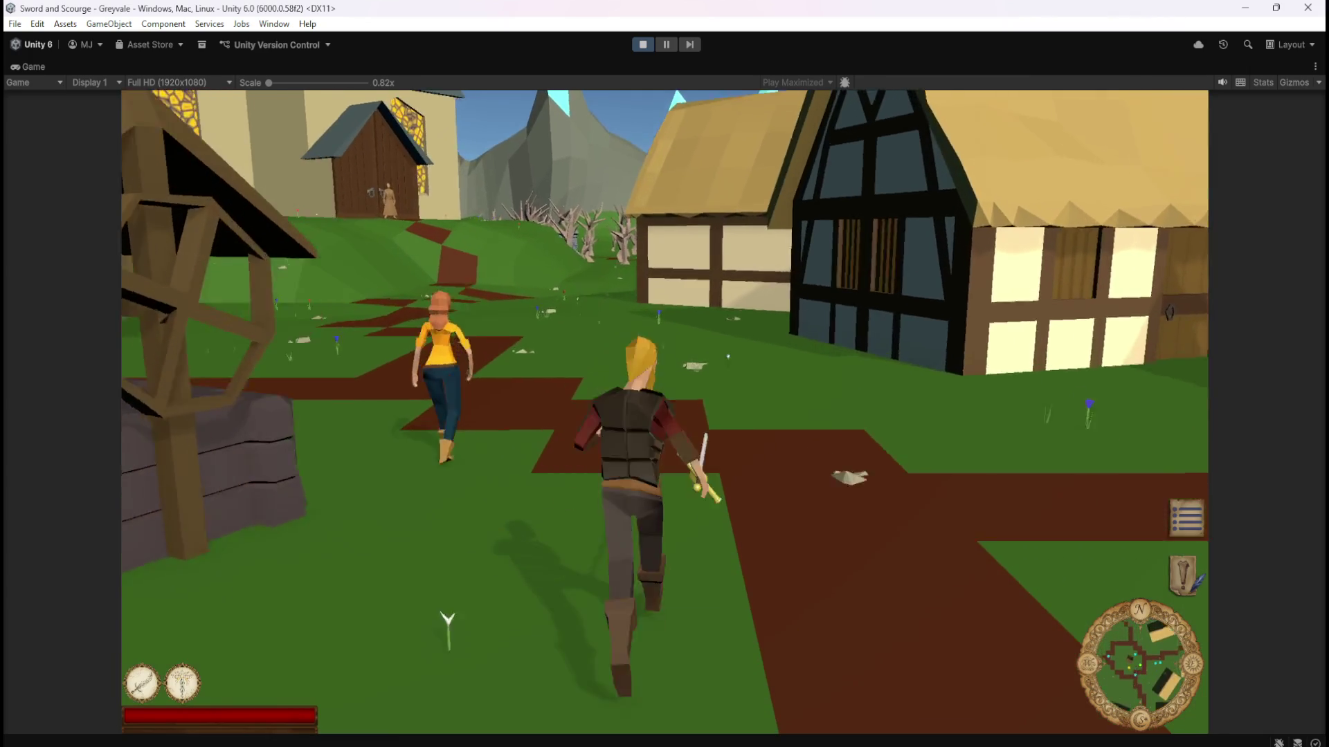
key(w)
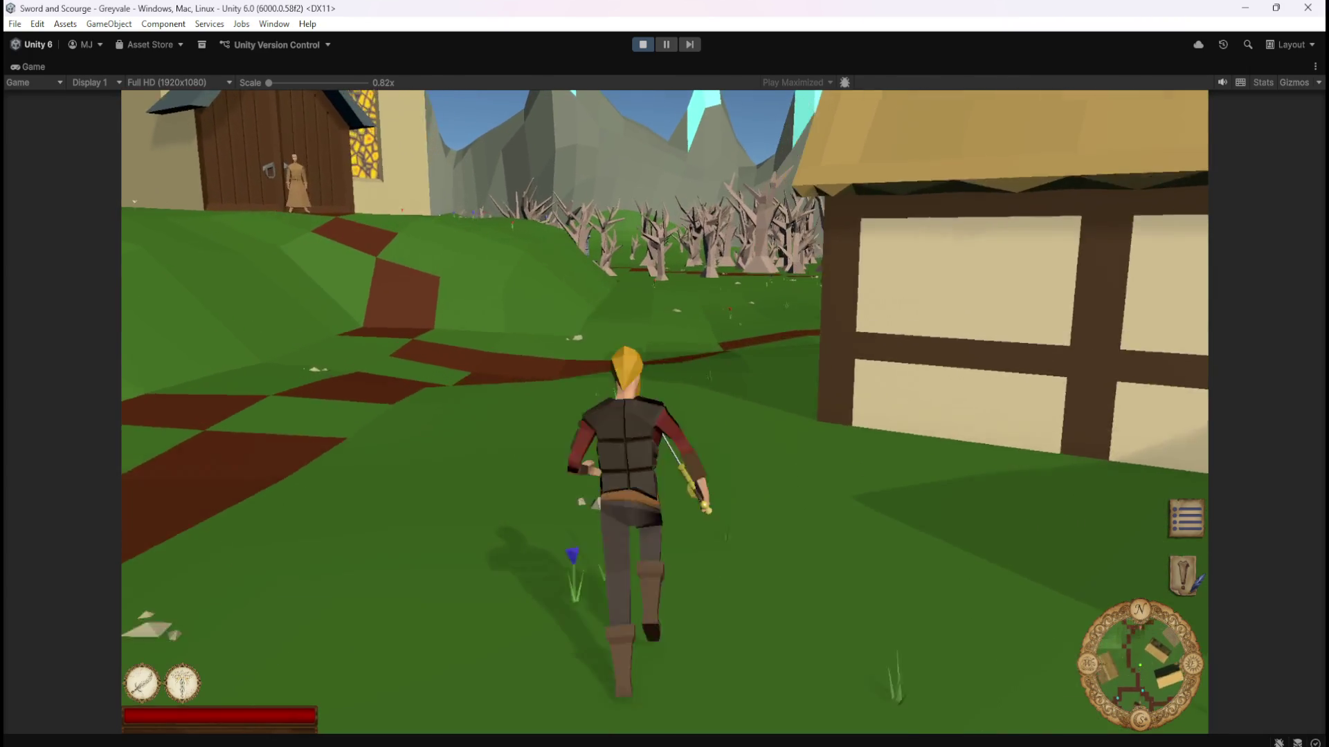
key(w)
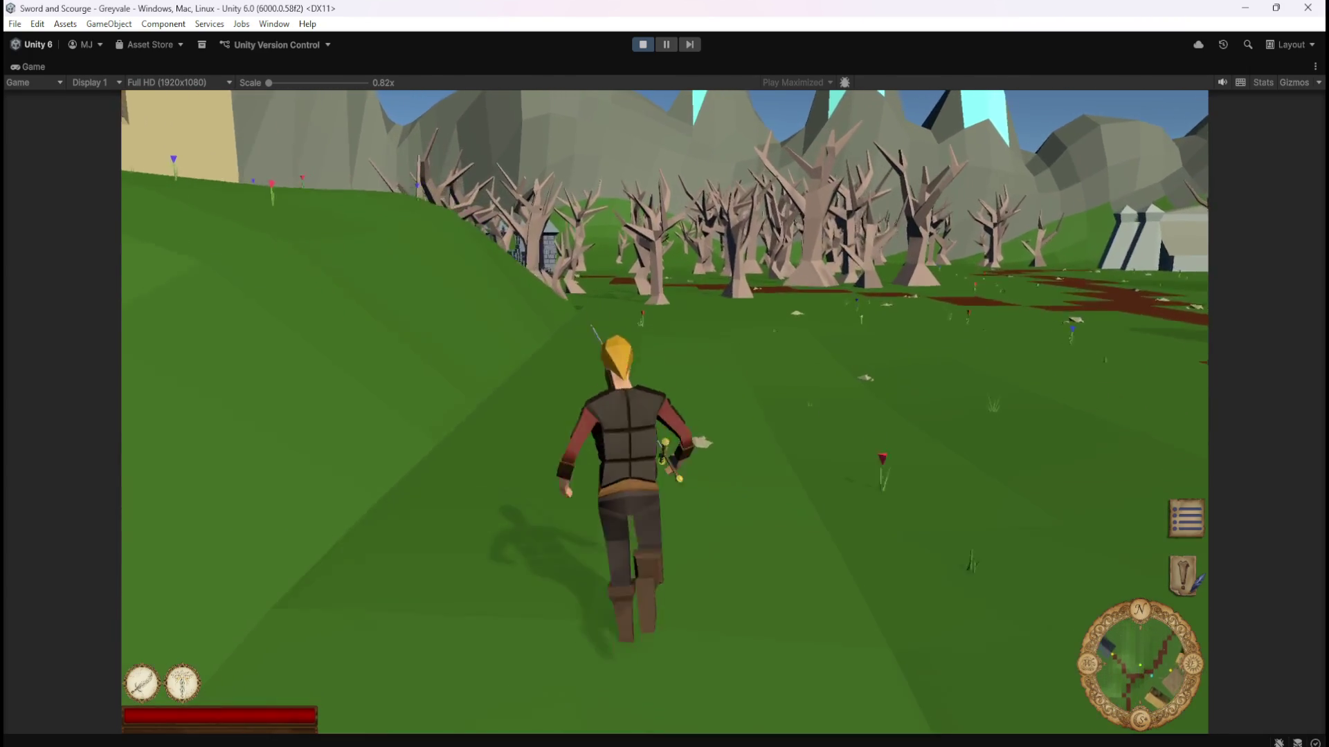
key(w)
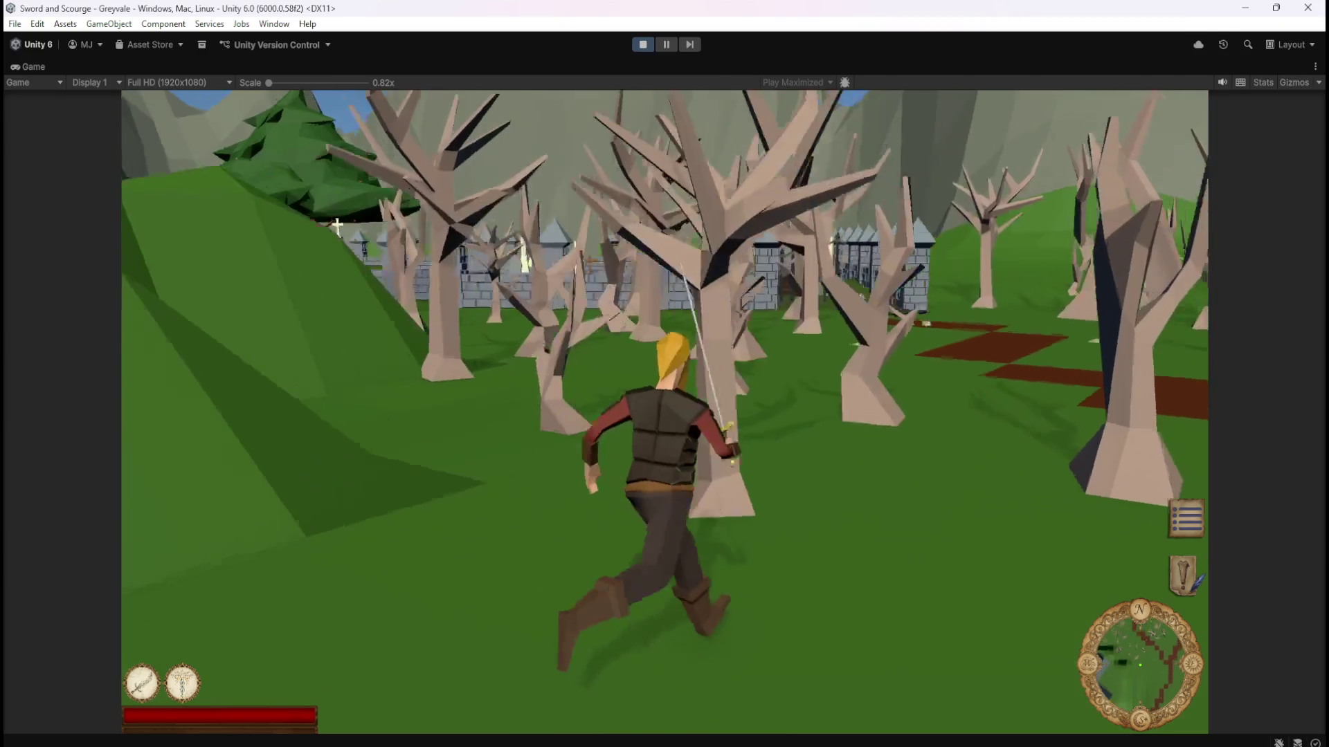
key(w)
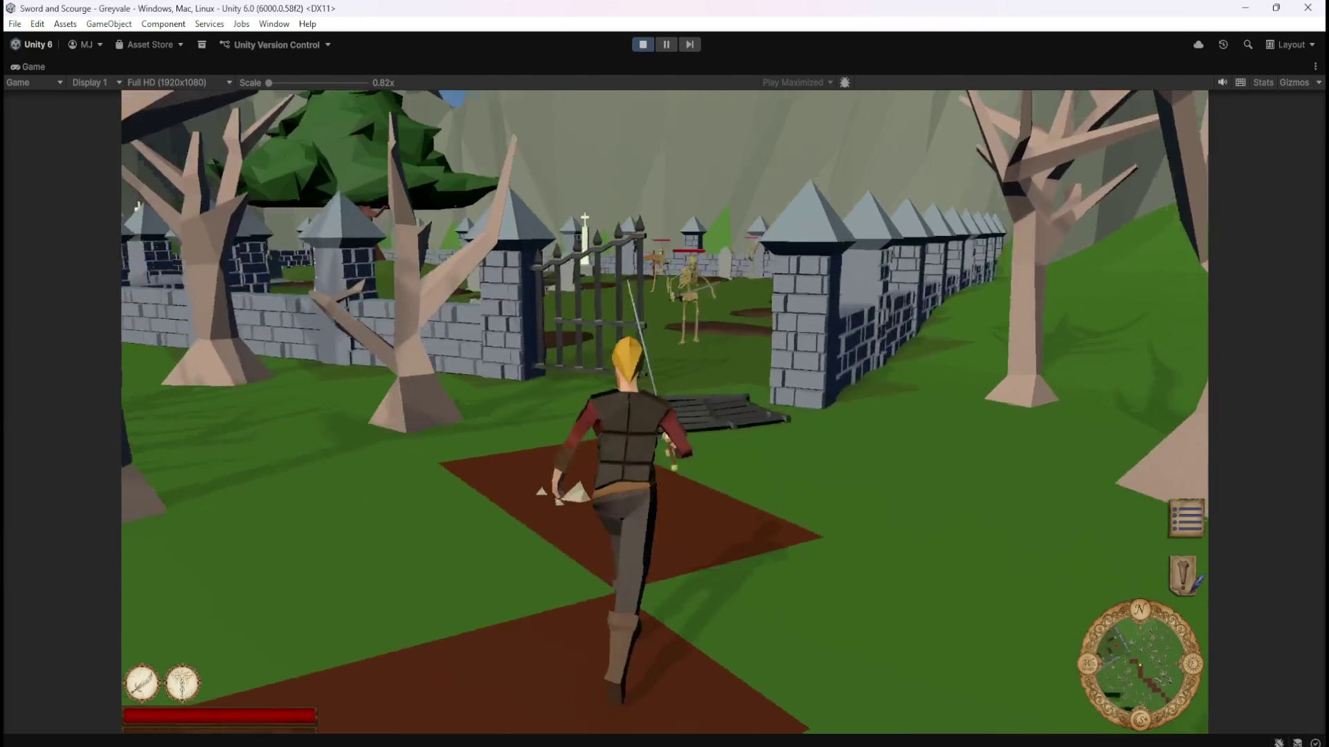
key(w)
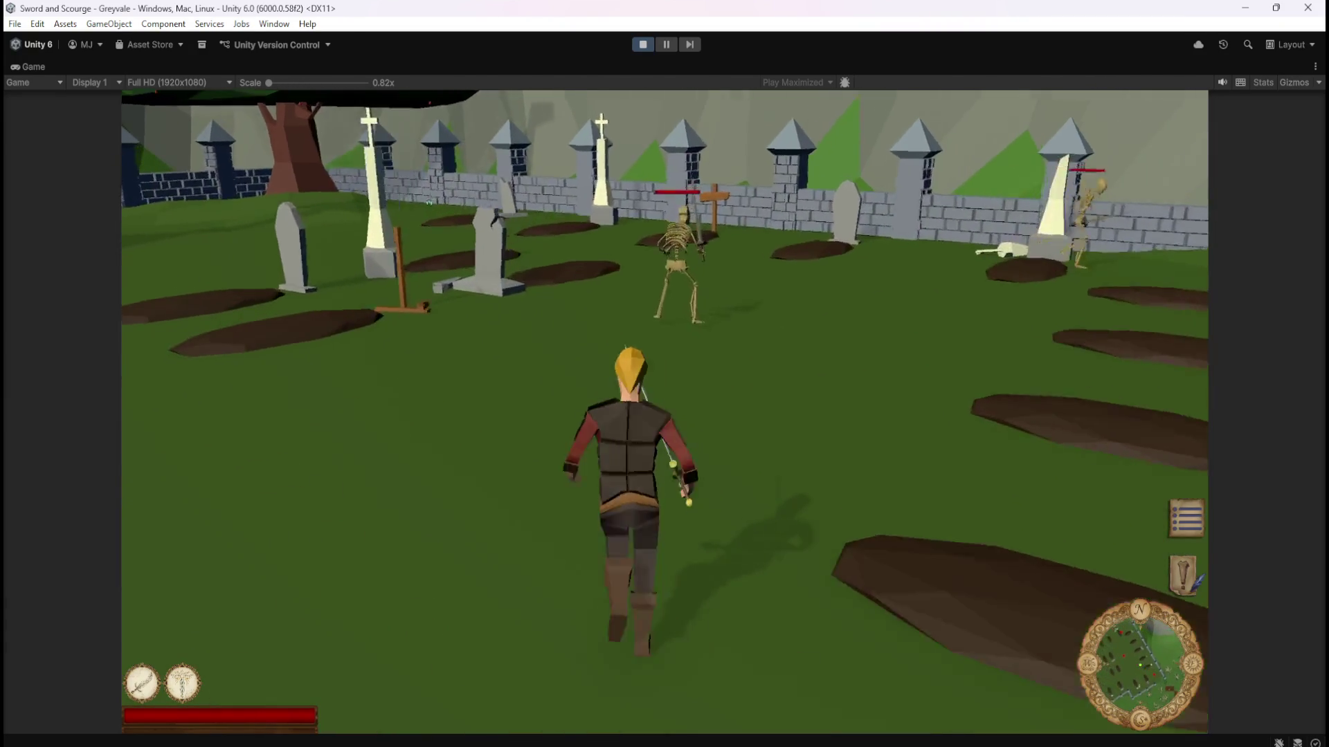
Fight skeletons with the sword until two collapse into BONES piles, then walk around the graveyard.
key(w)
key(s)
key(w)
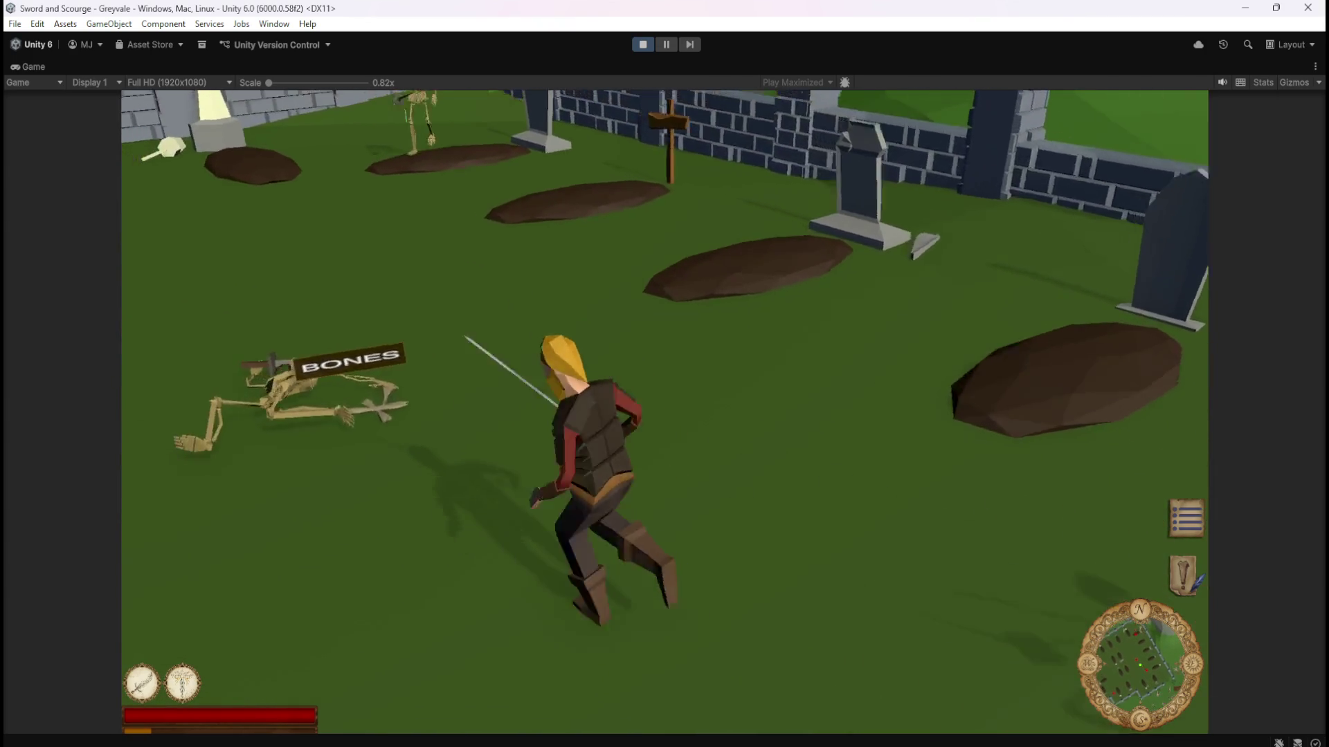
key(s)
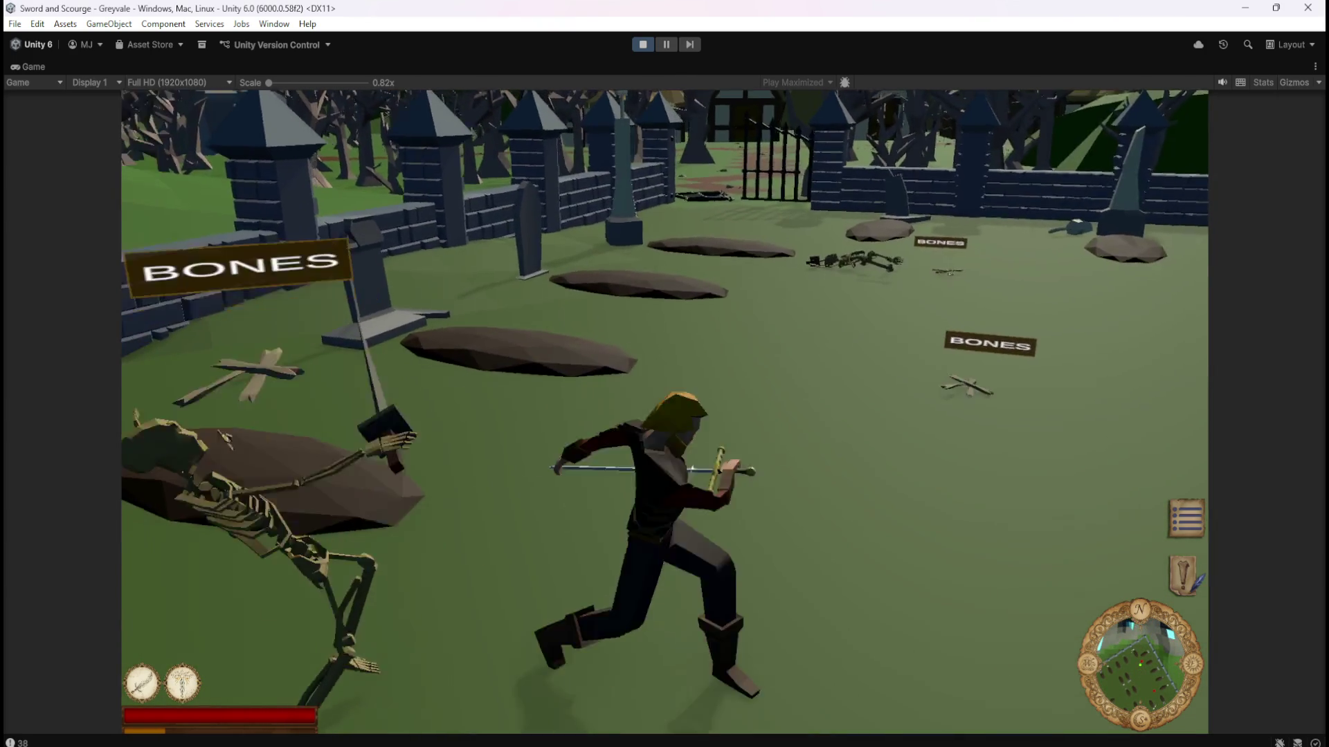
key(w)
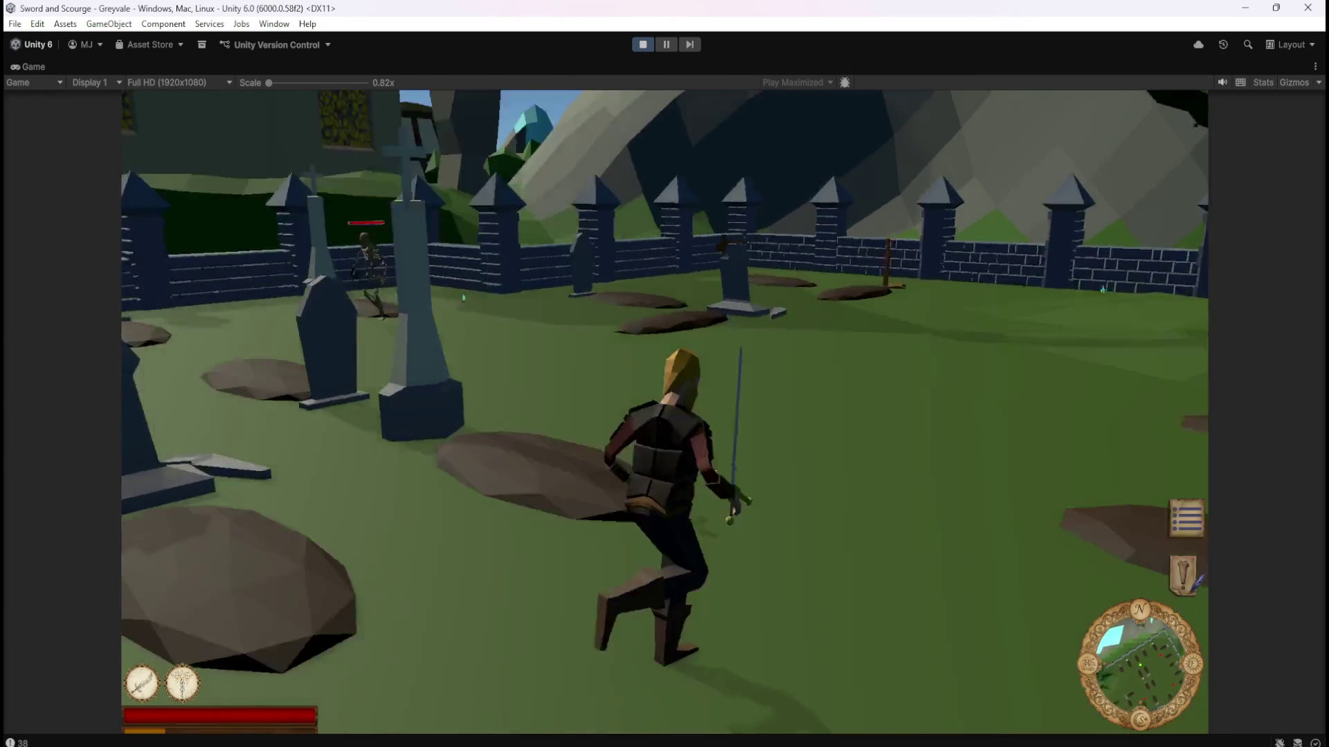
key(w)
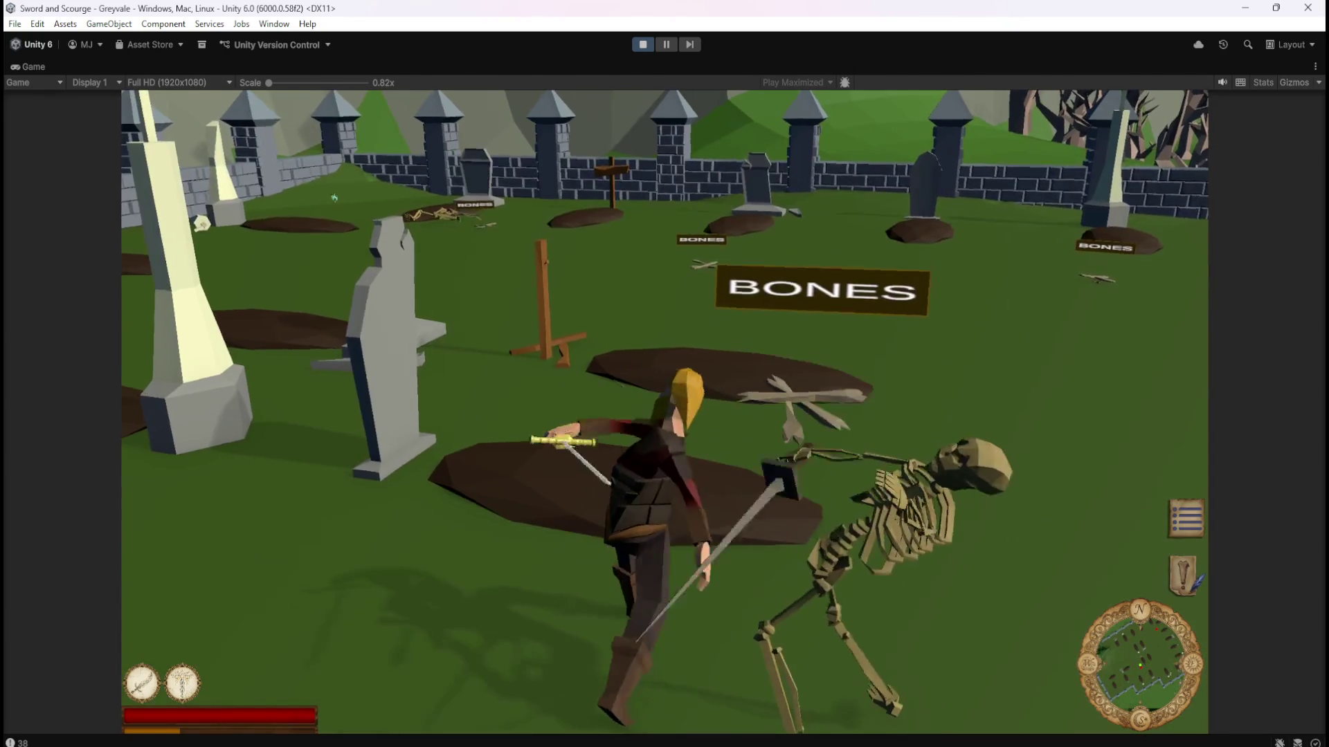
key(s)
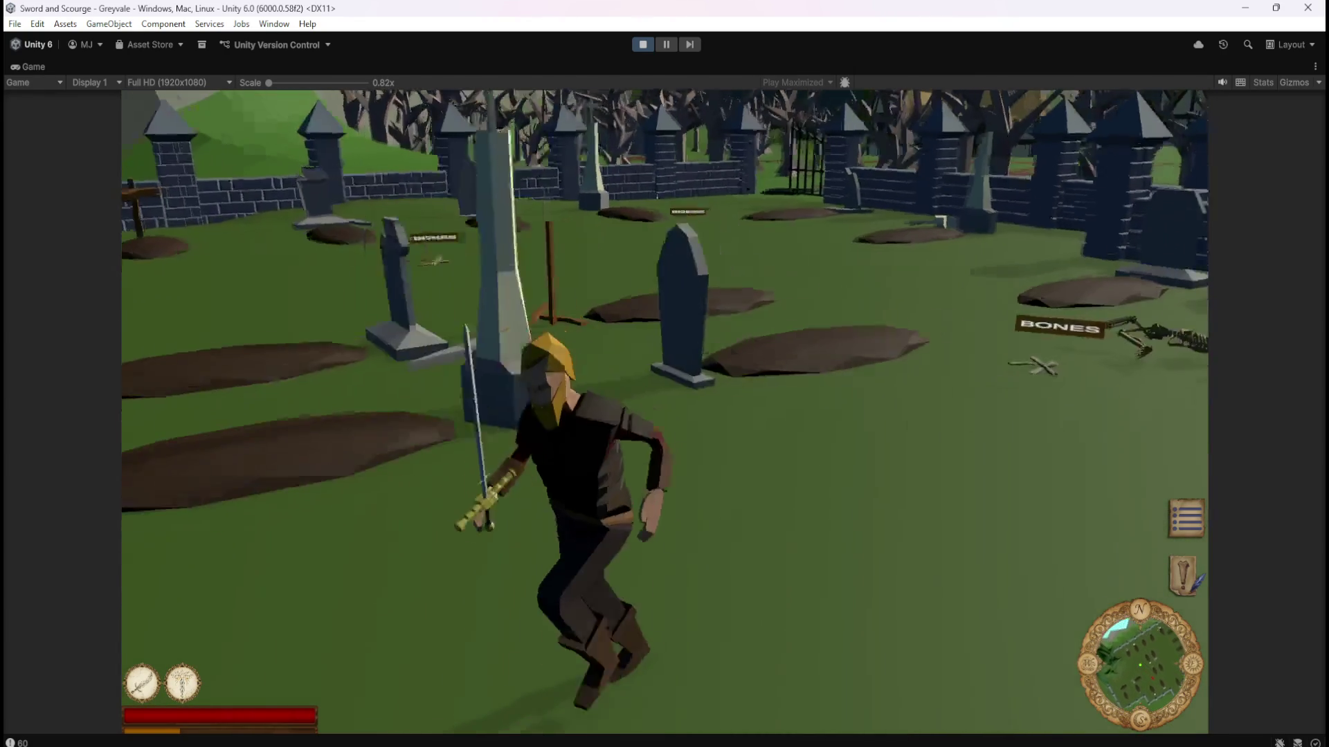
key(a)
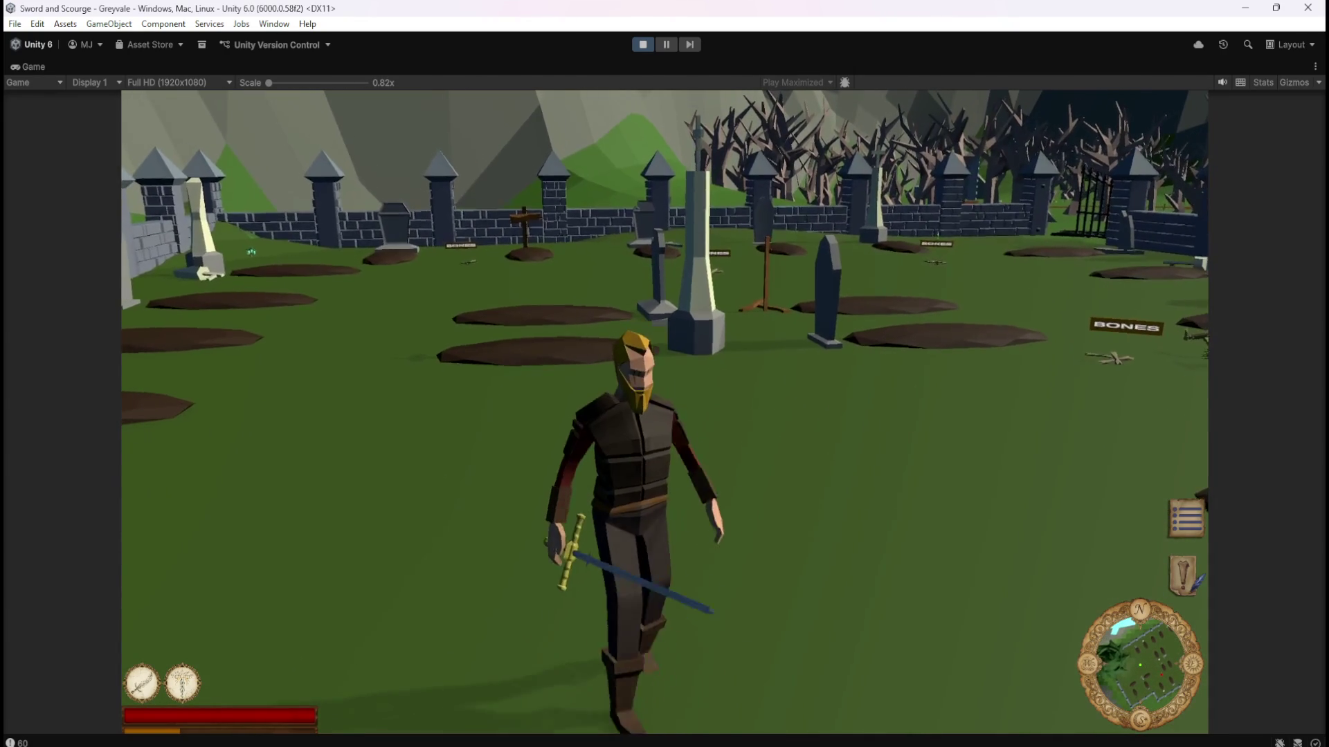
key(d)
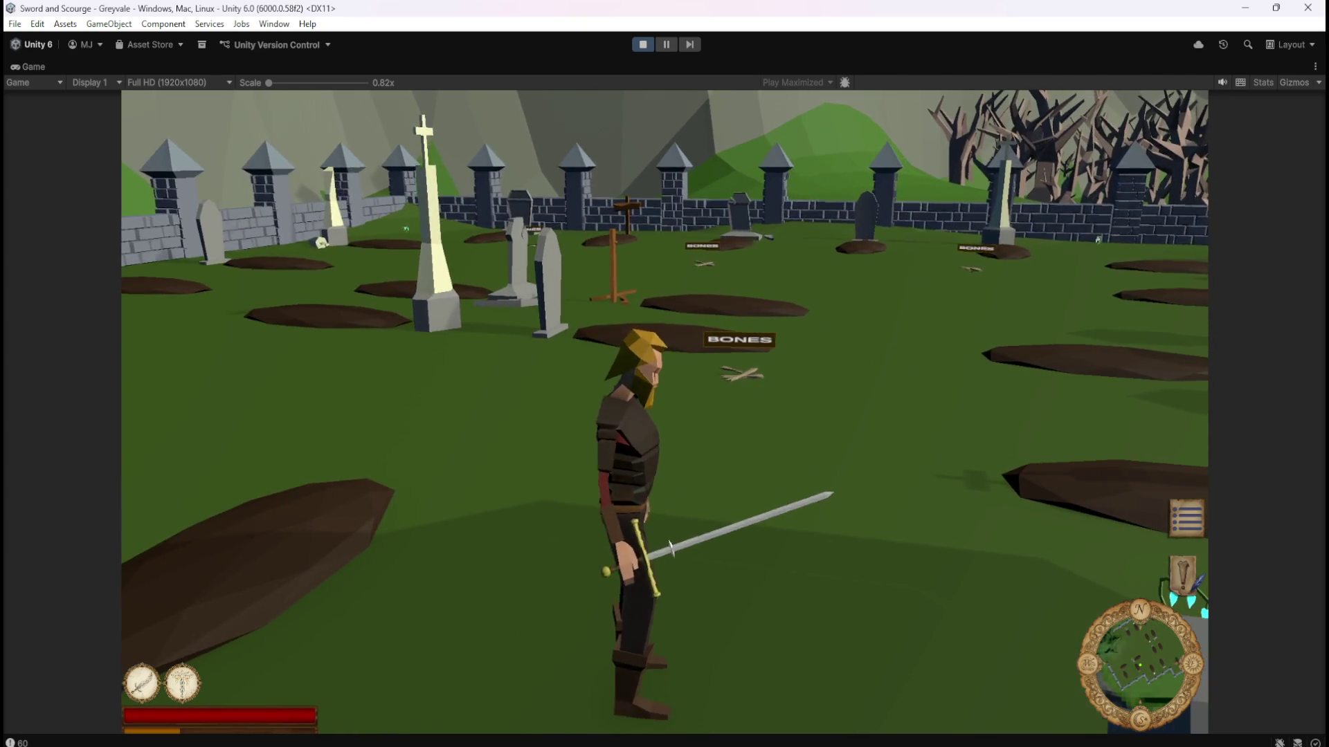
key(w)
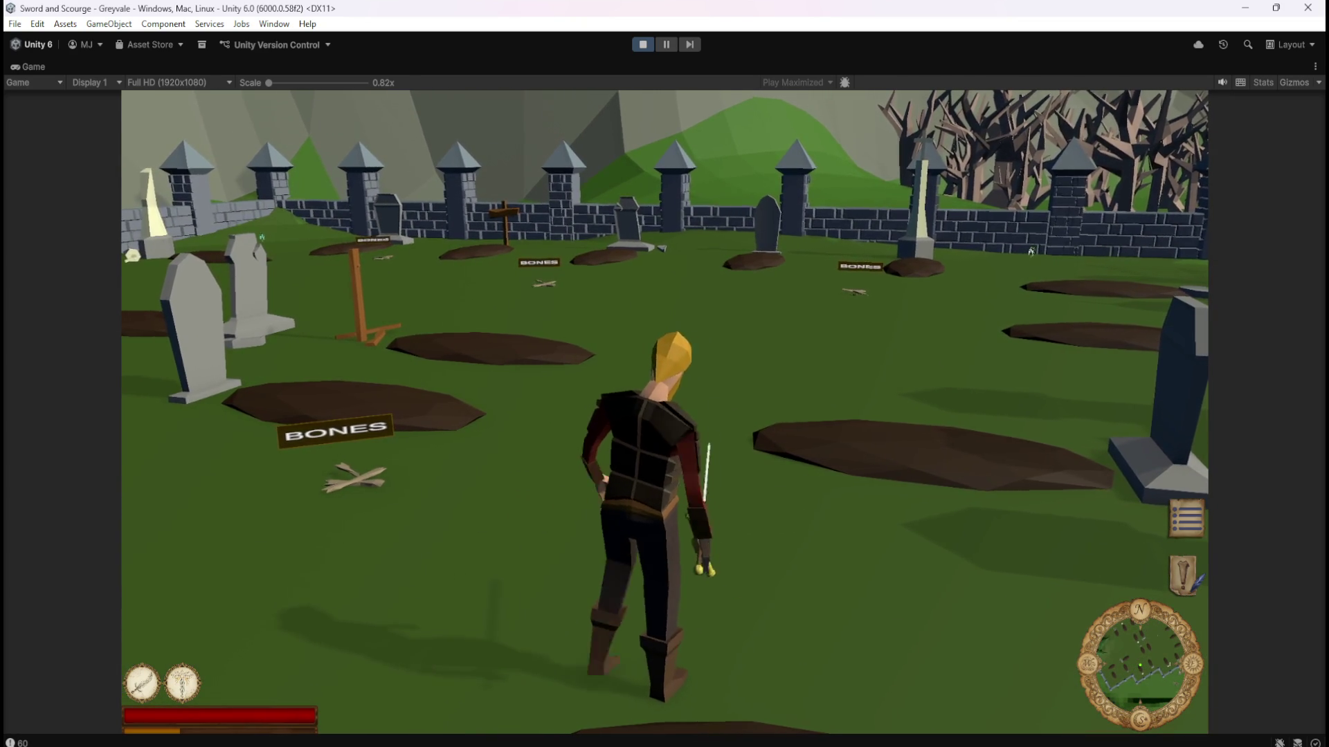
key(a)
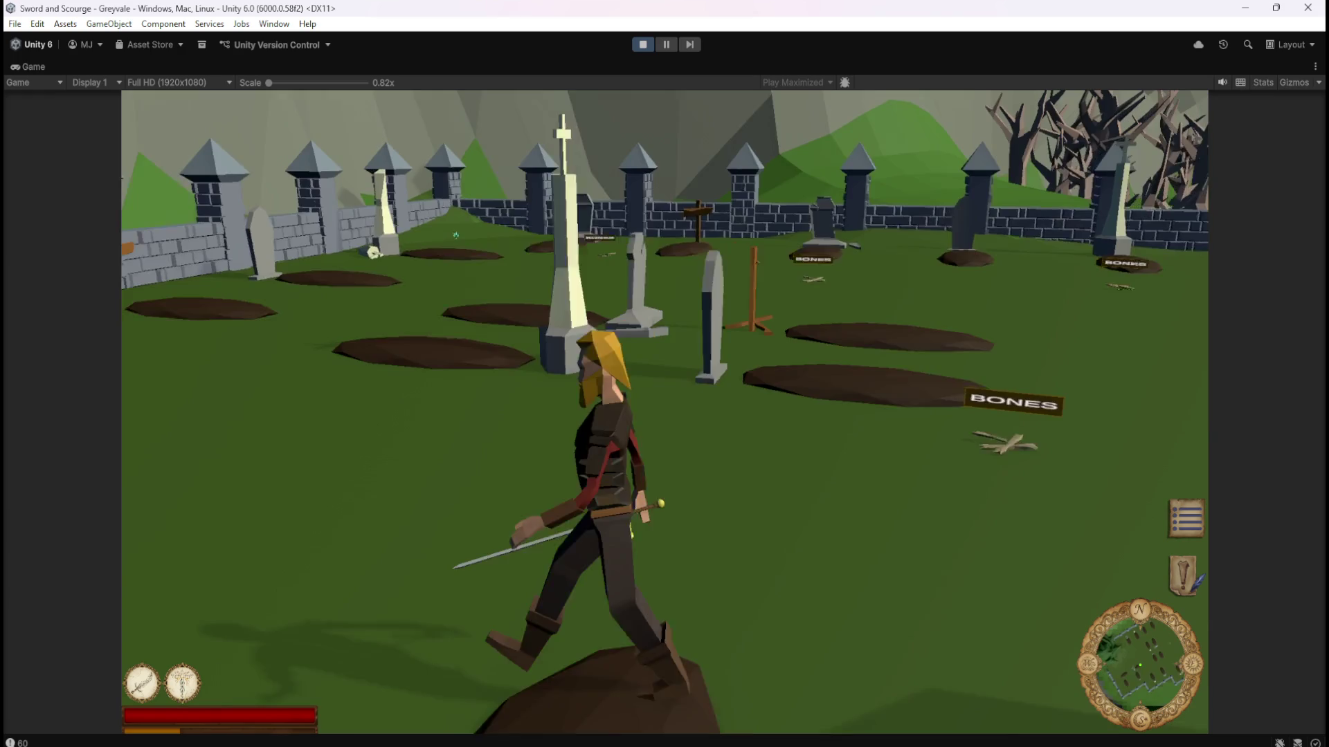
key(s)
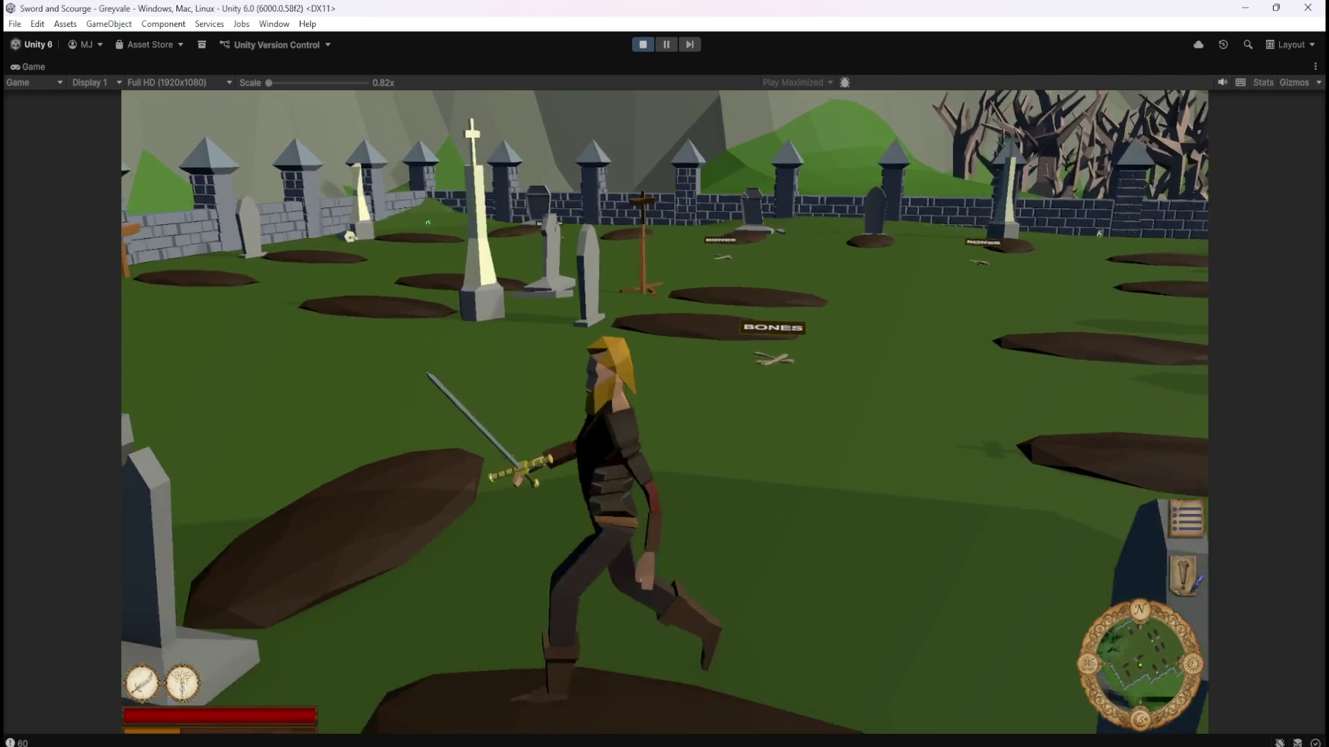
Walk the hero around the dropped bones and up to a new skeleton.
key(w)
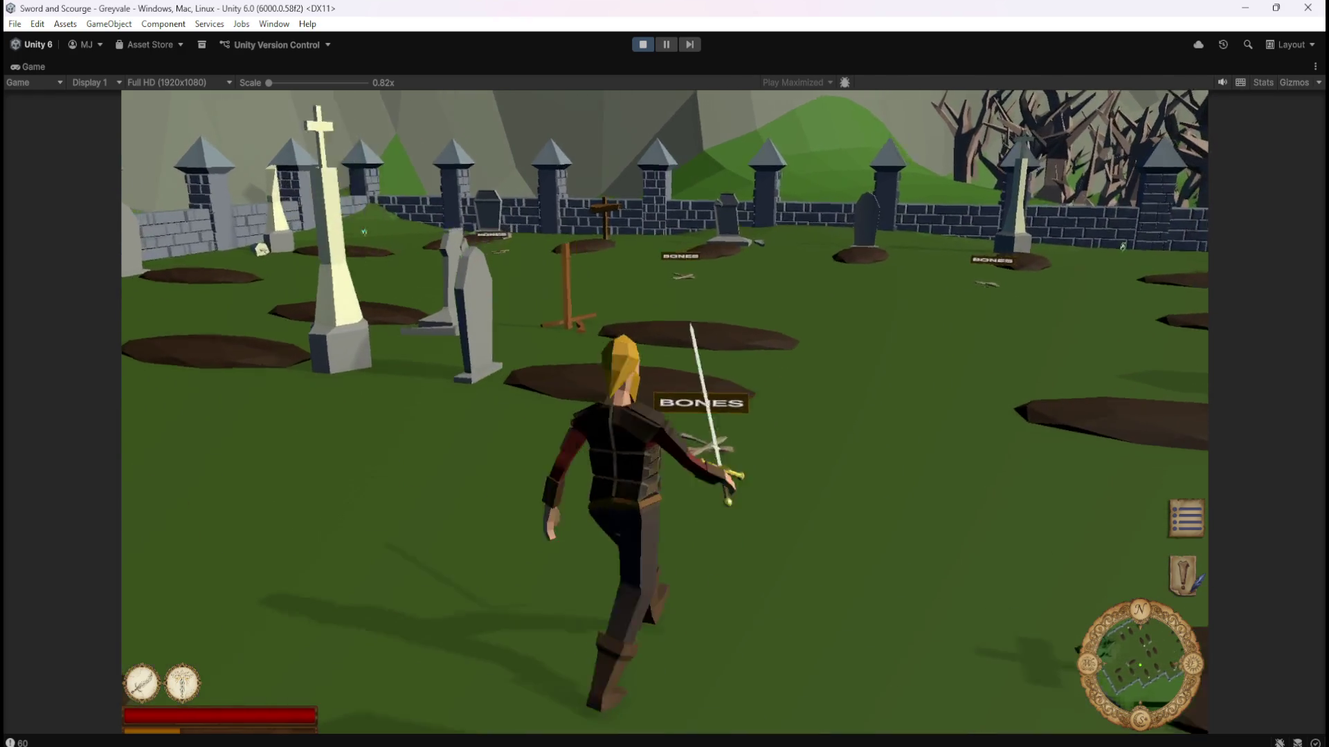
key(s)
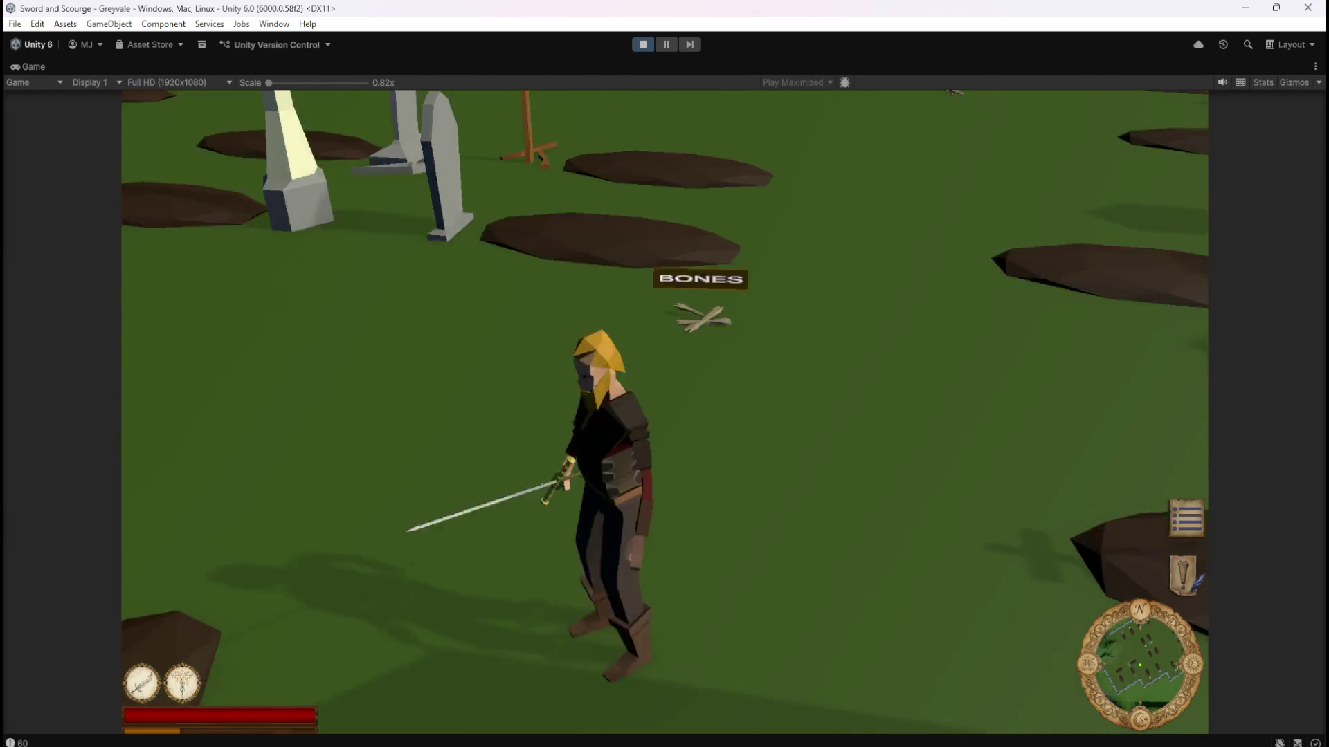
key(w)
key(s)
key(w)
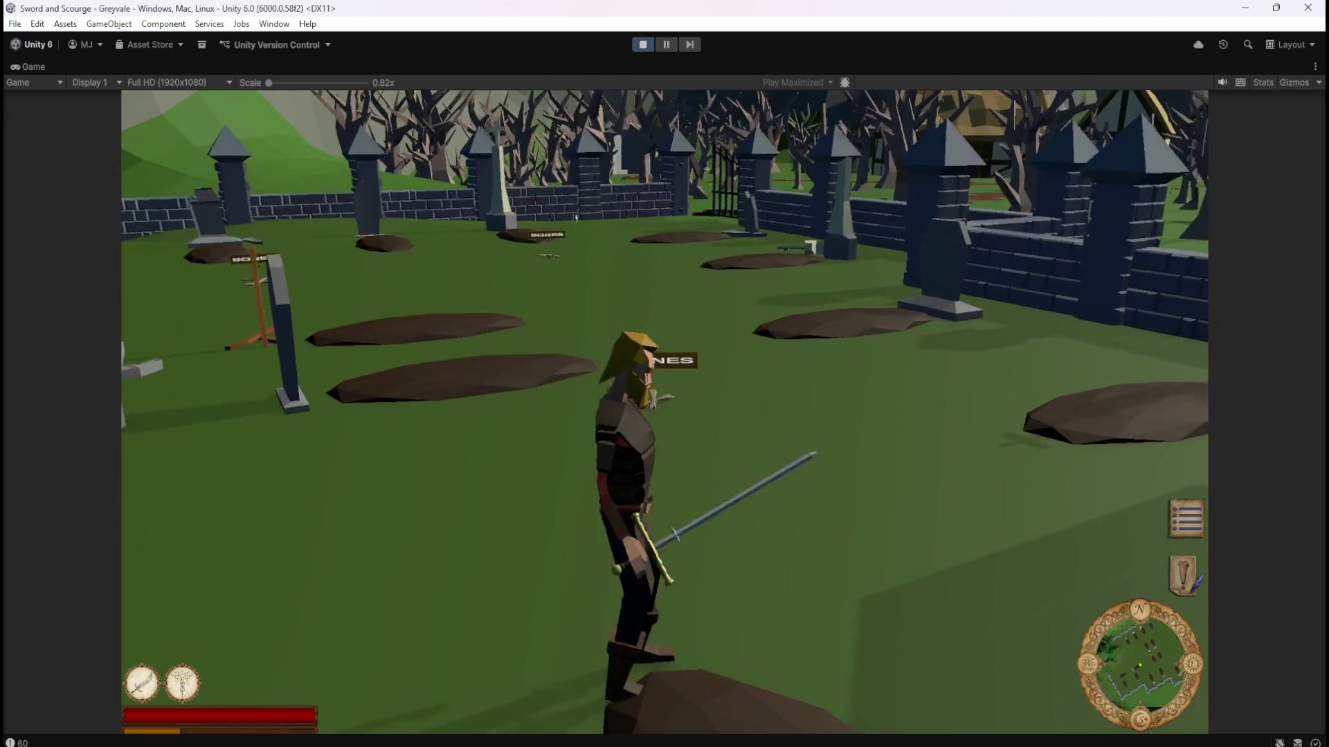
key(w)
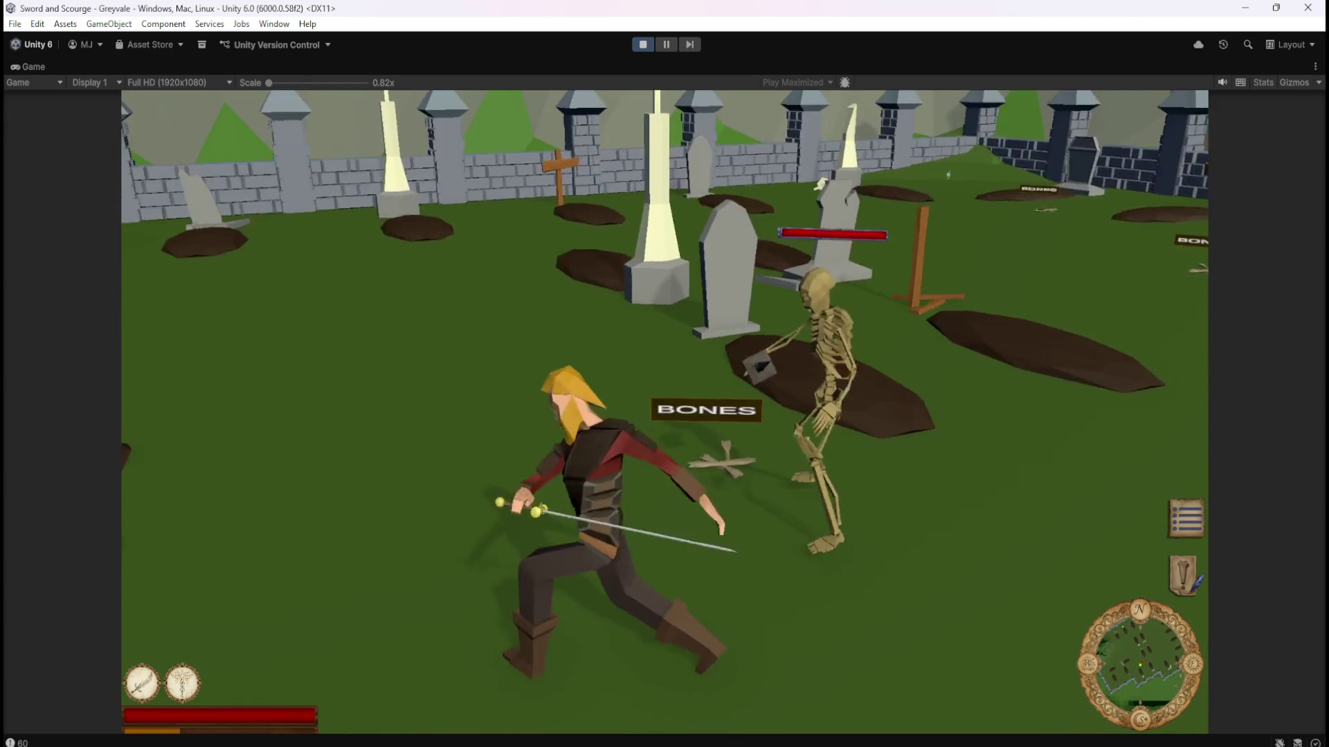
key(s)
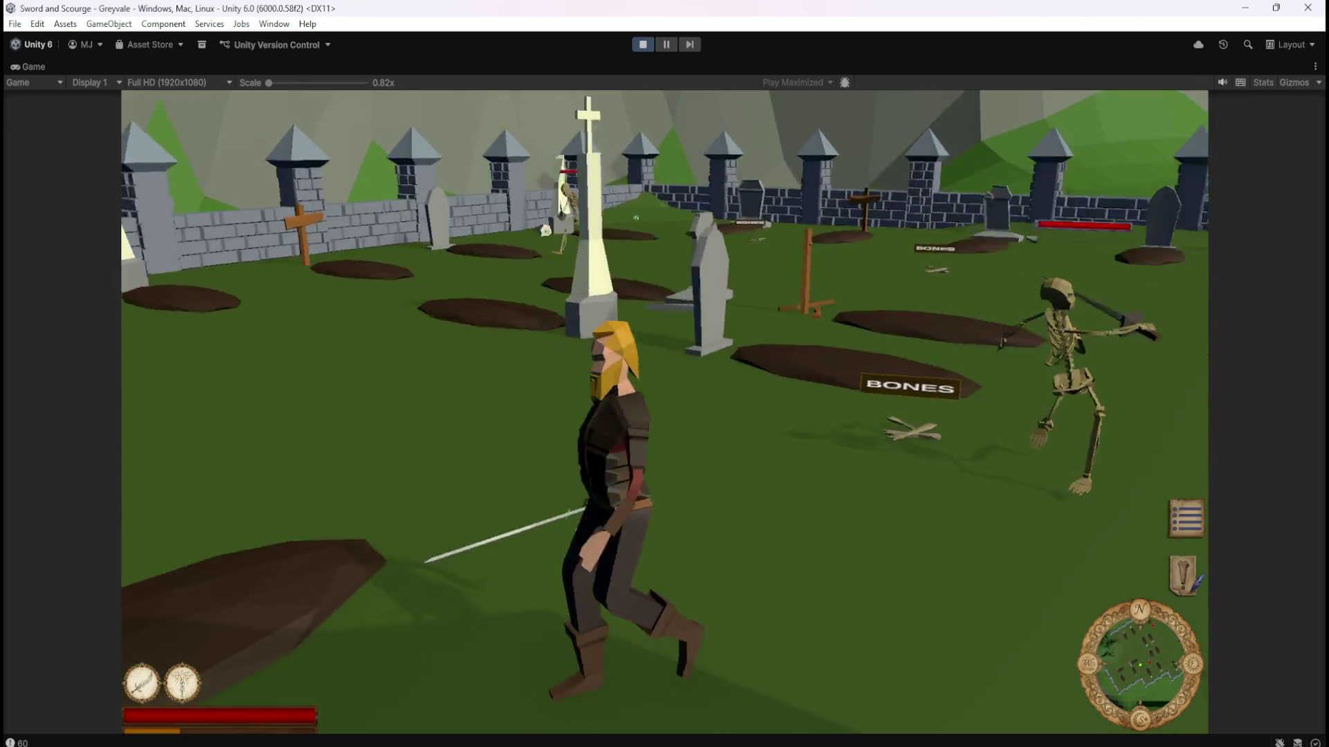
key(s)
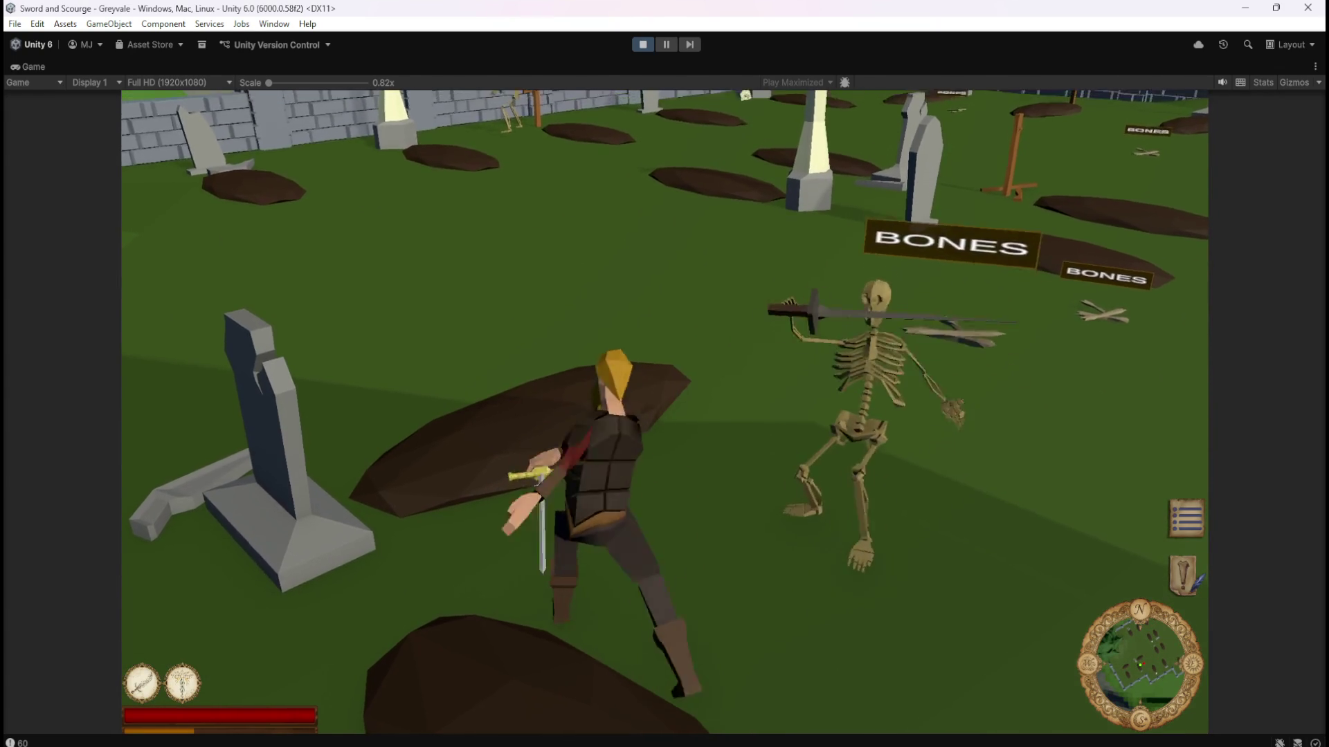
Attack the skeleton with the sword until it dies, raising Total XP from 200 to 225.
key(w)
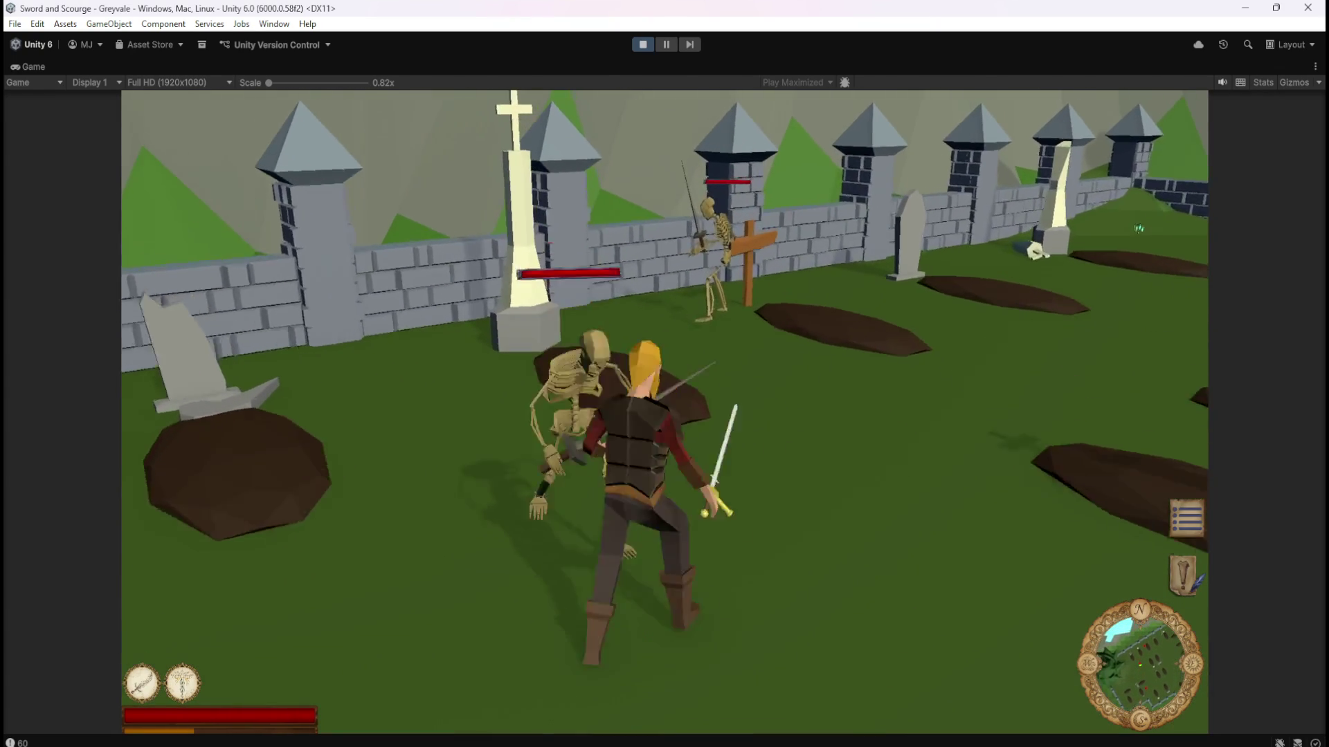
key(a)
key(w)
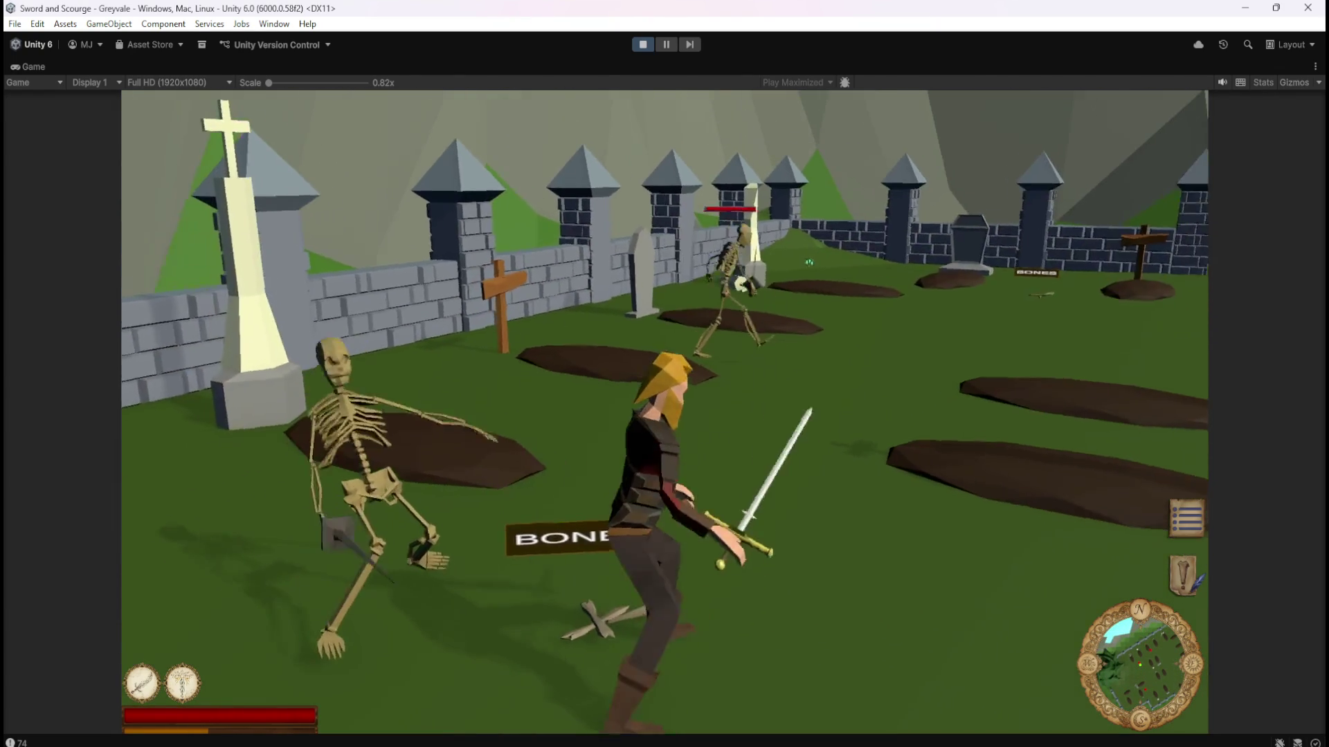
key(w)
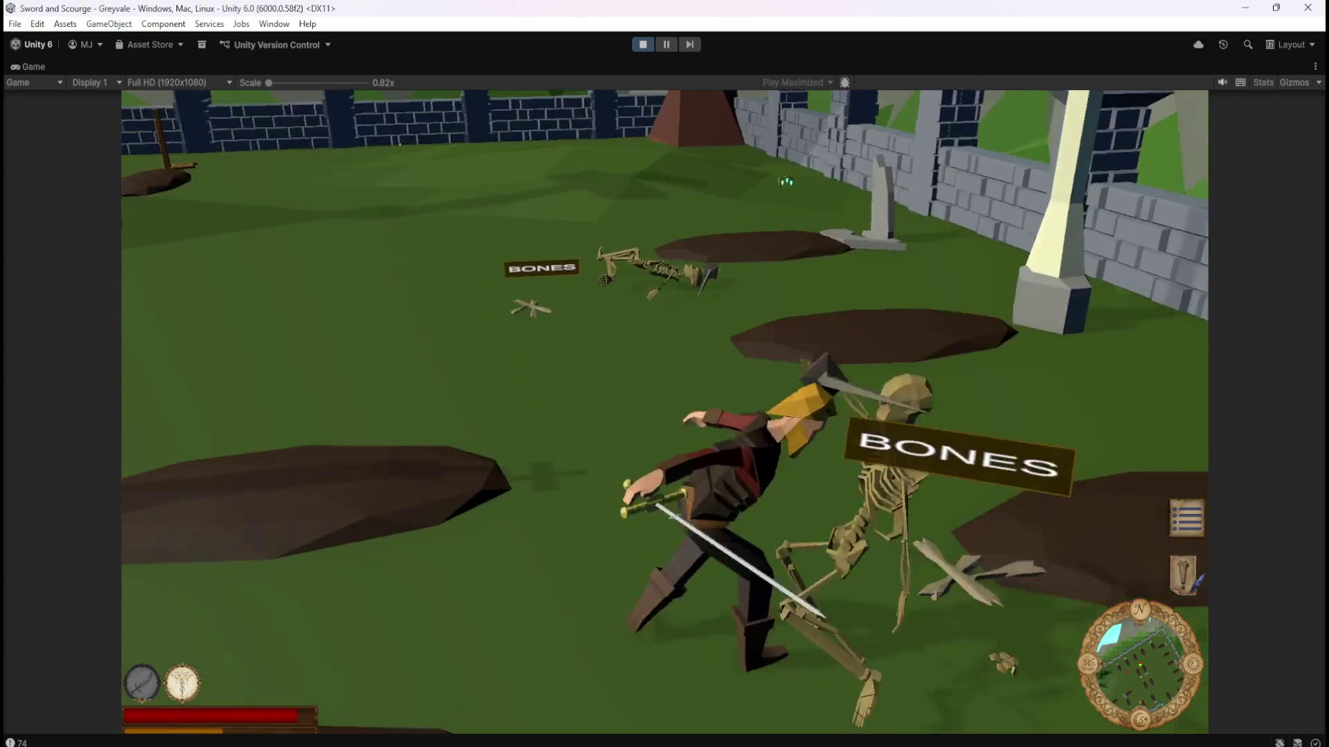
key(a)
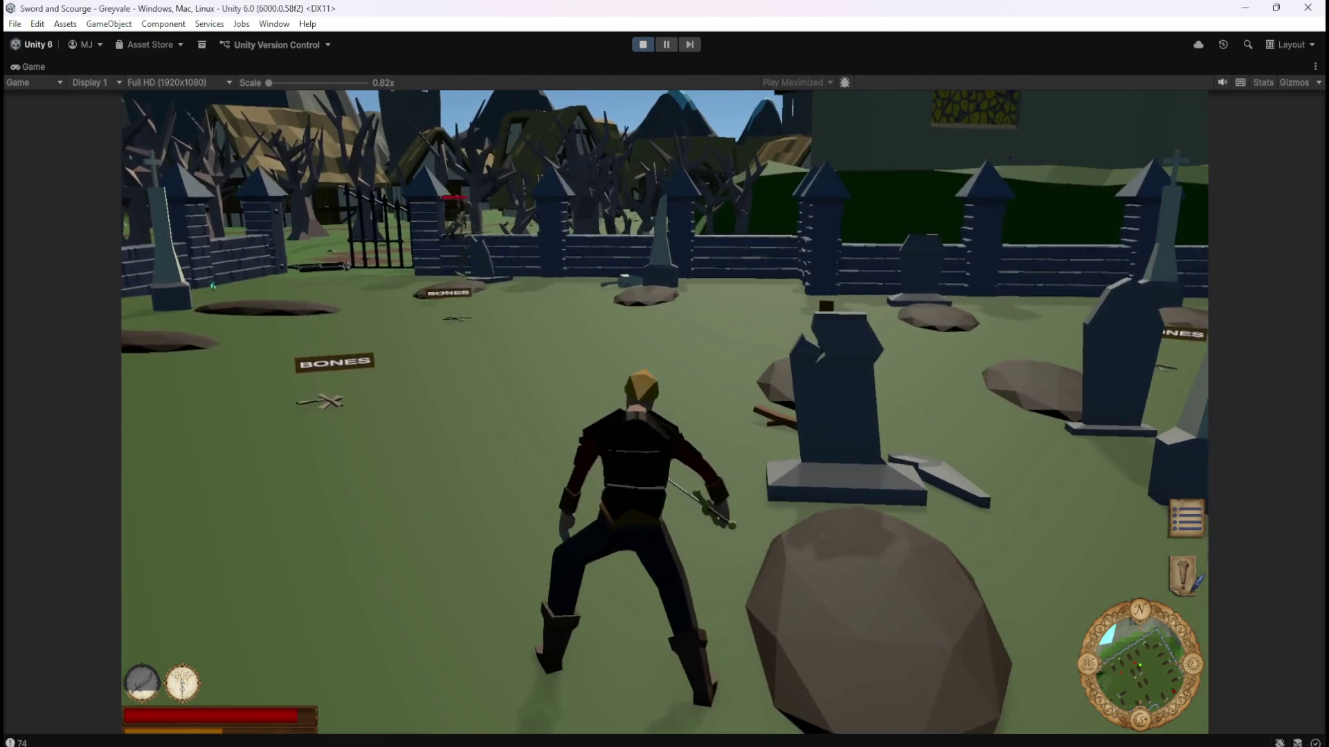
key(w)
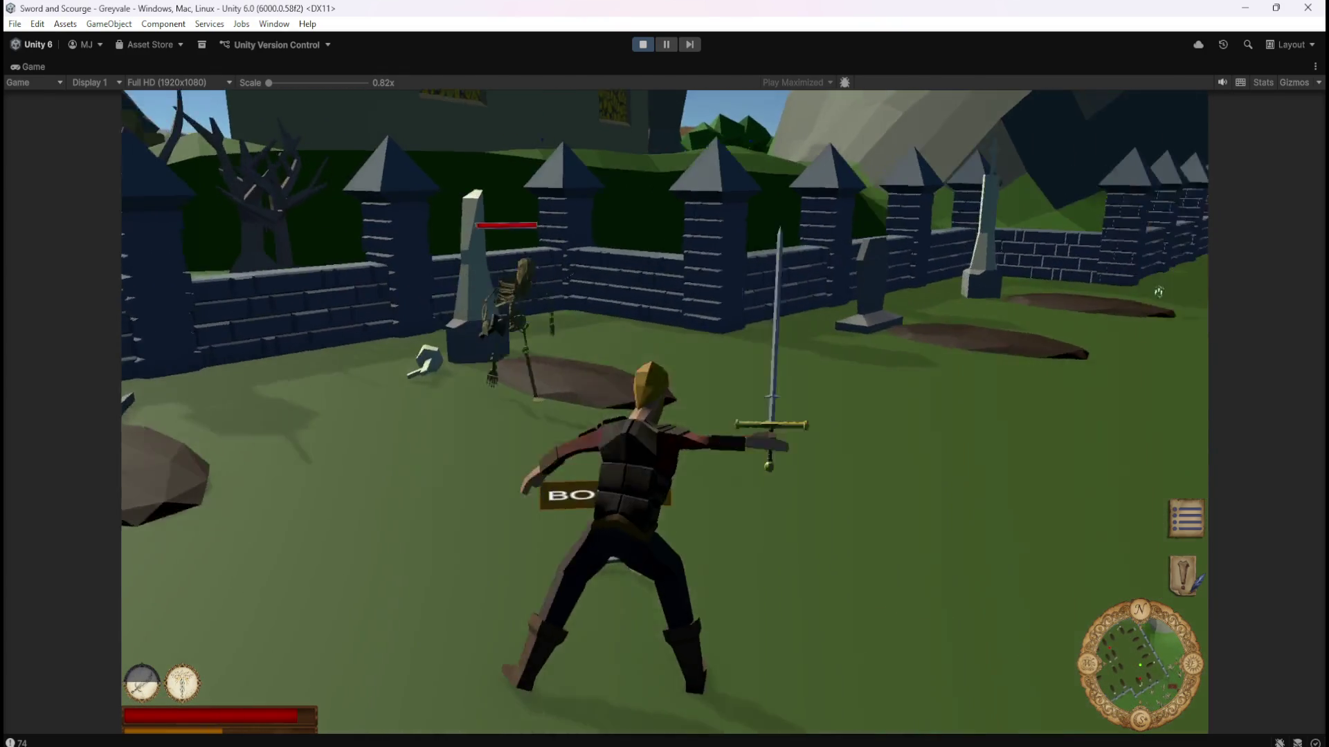
key(d)
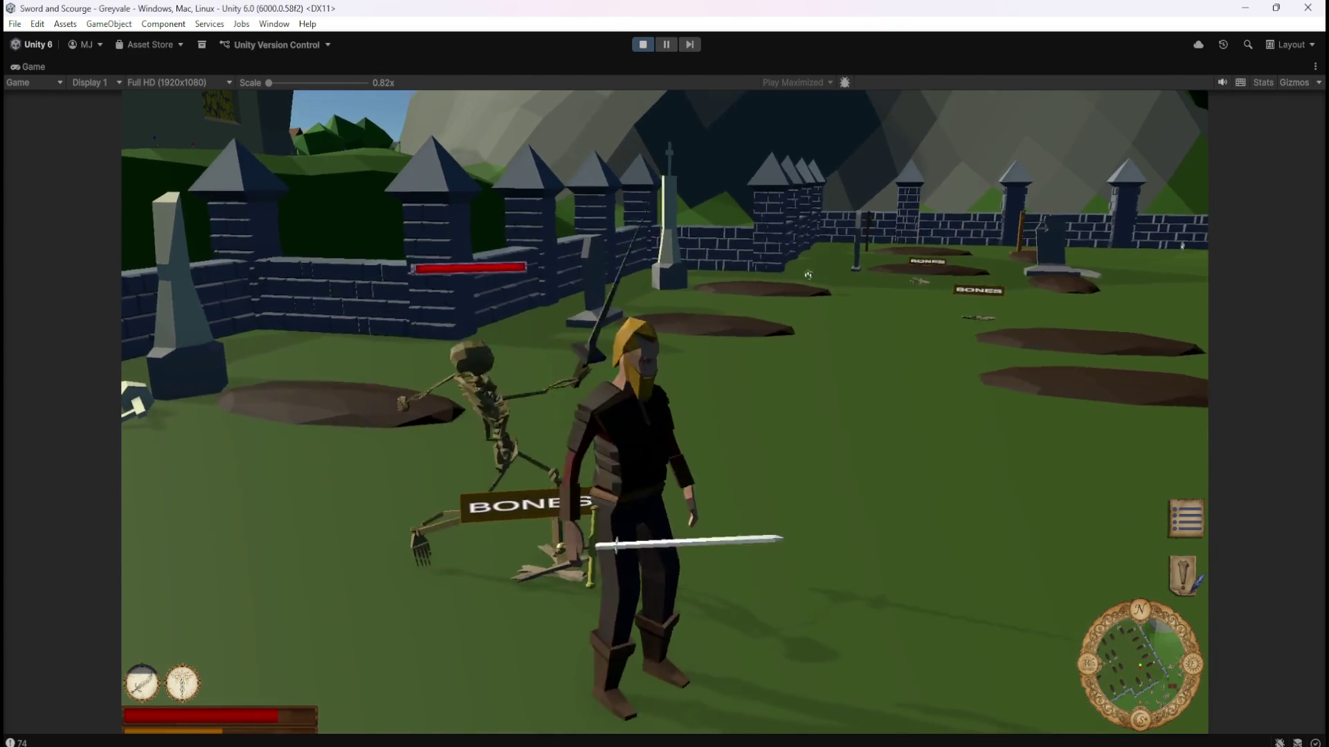
key(d)
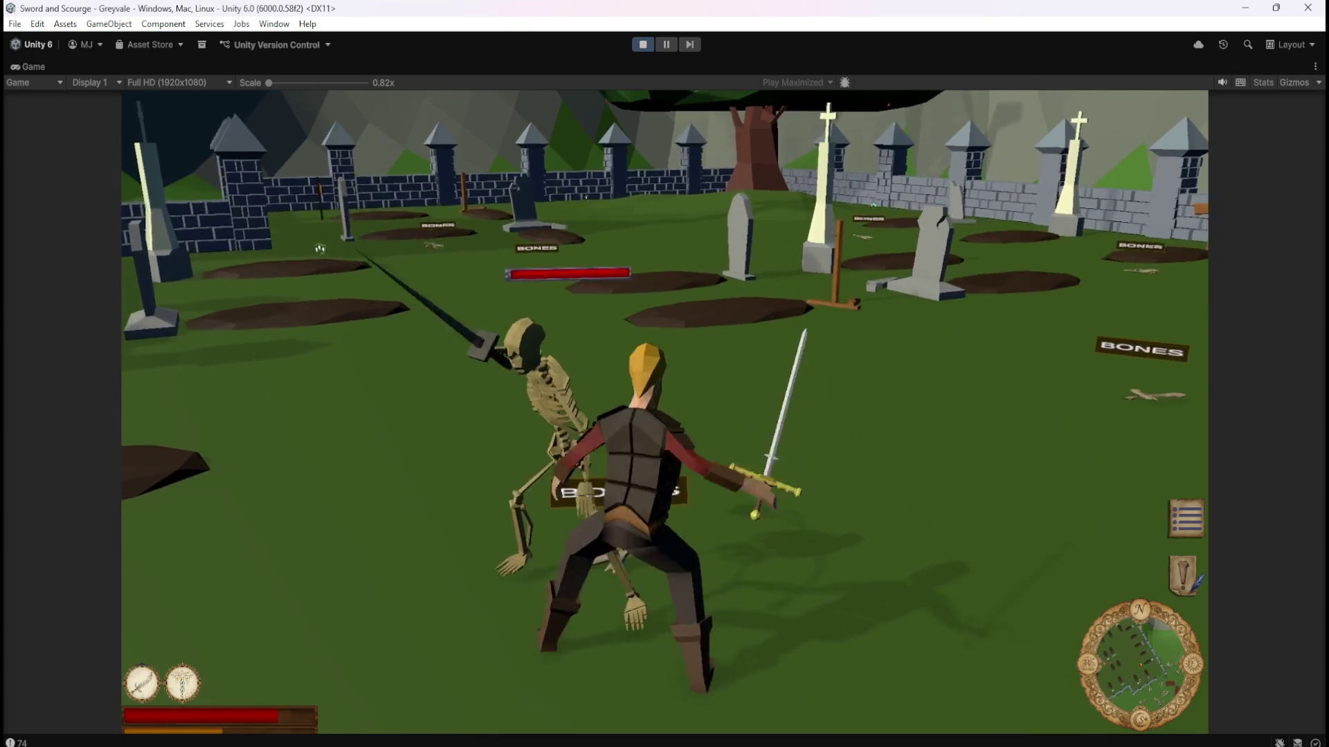
click(320, 248)
Run the hero on through the graveyard rows toward the far fence and dead trees.
key(w)
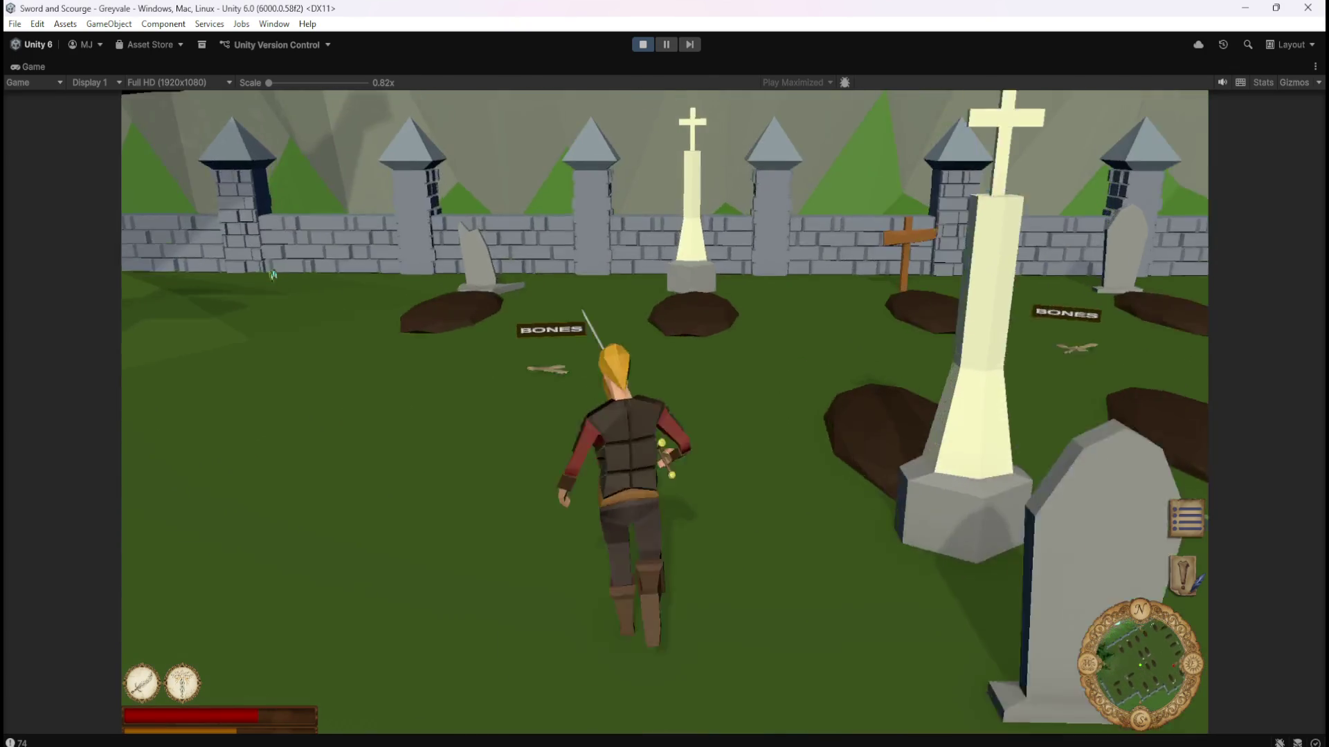
key(w)
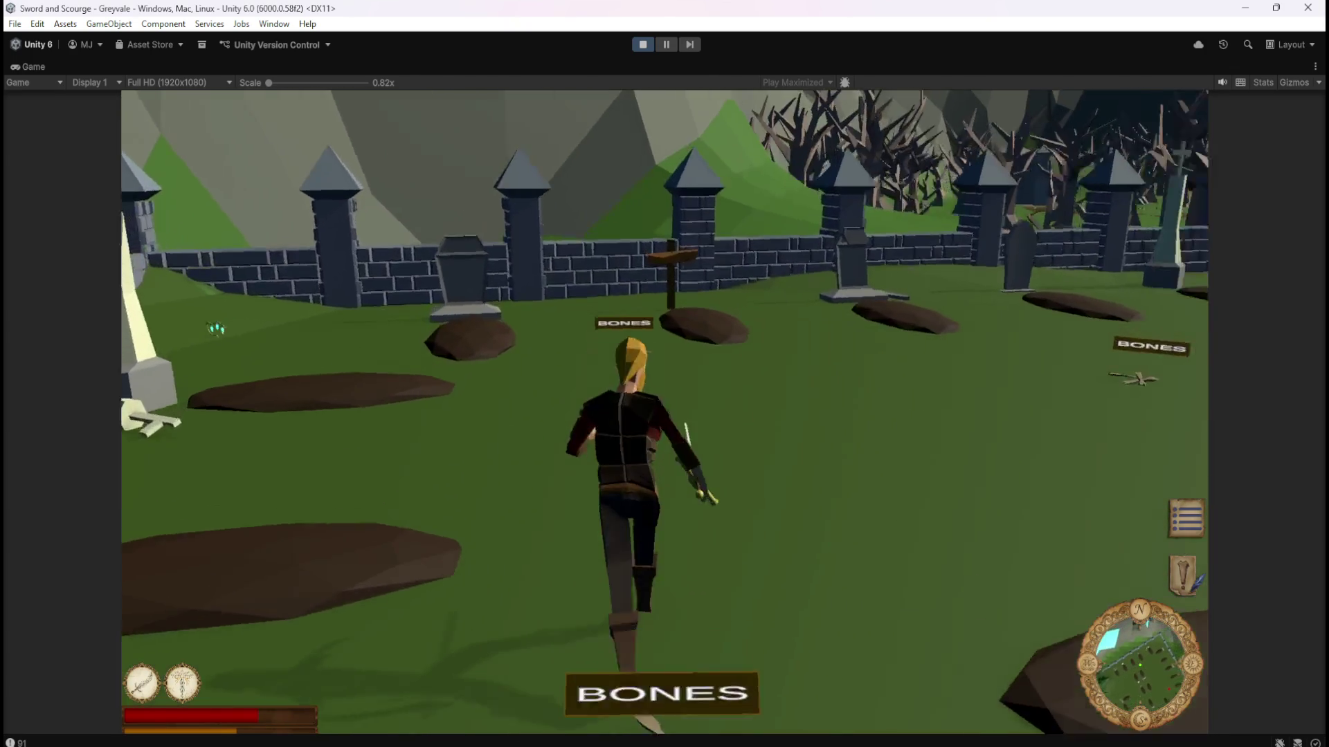
key(w)
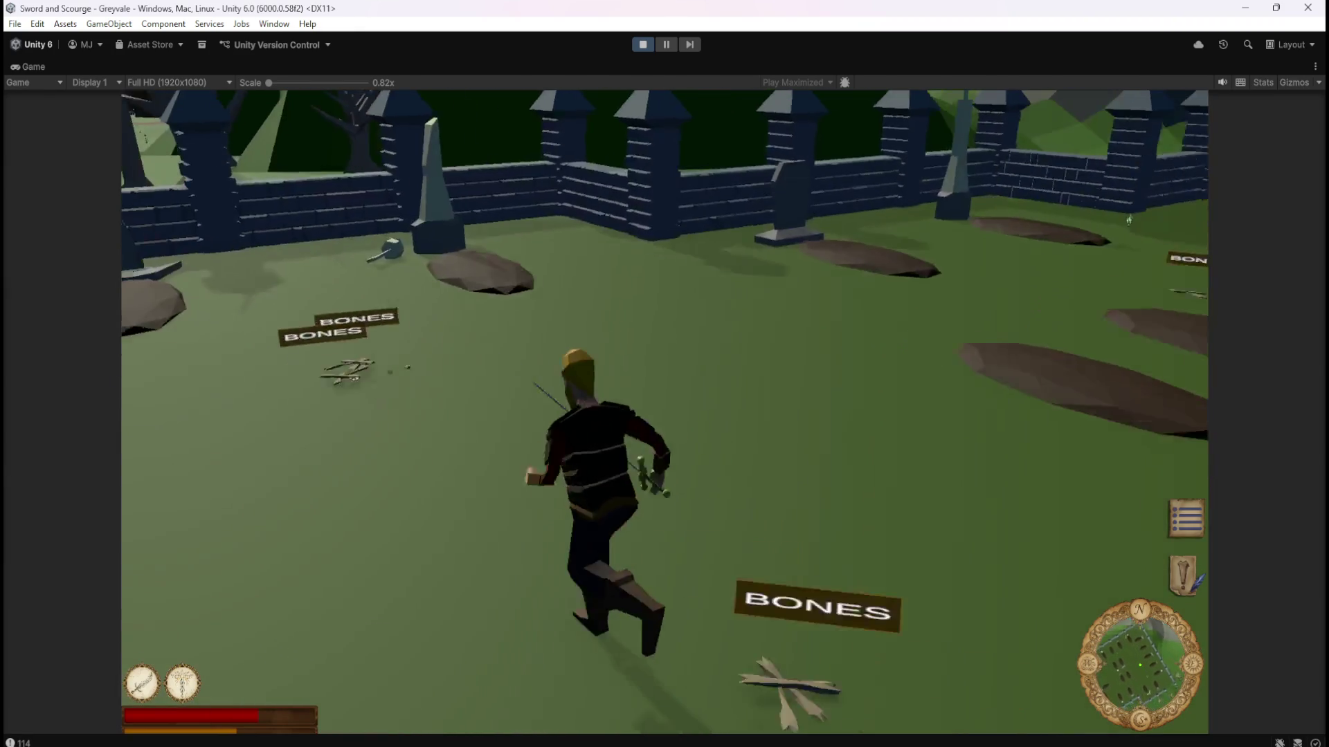
key(w)
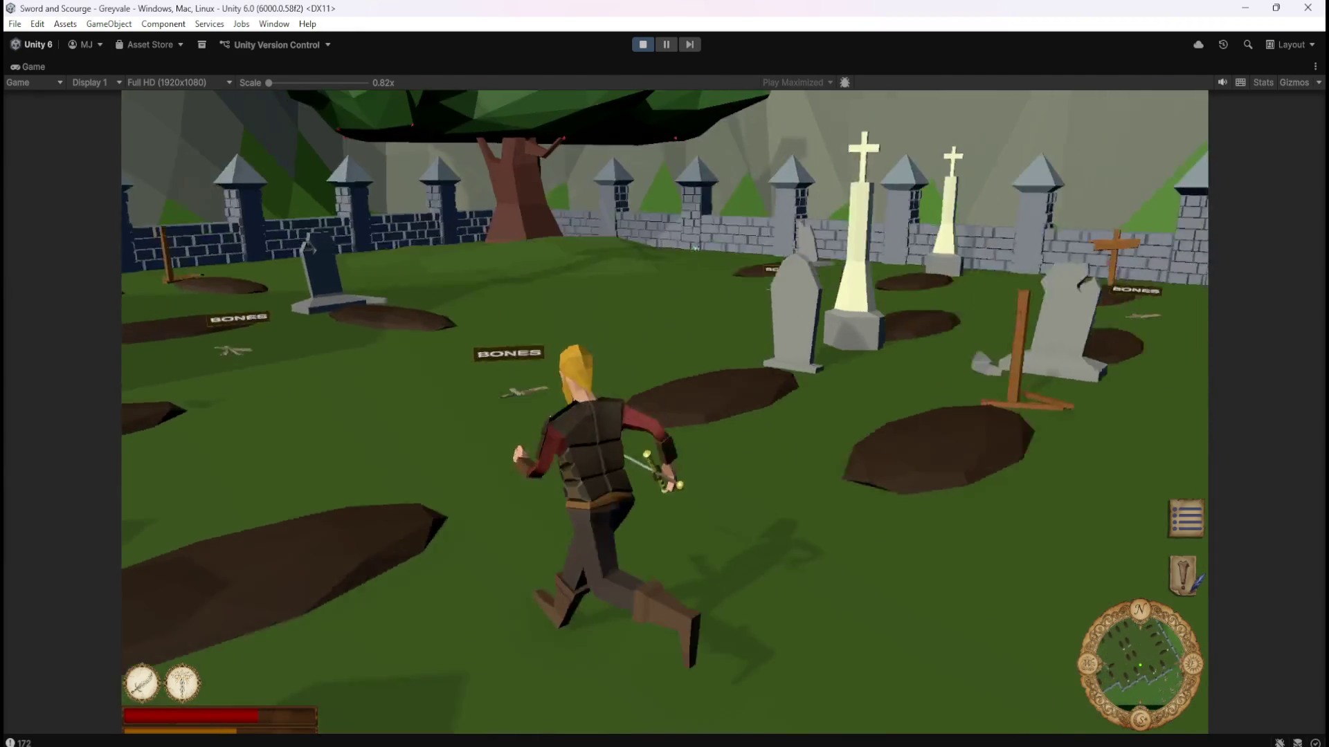
key(w)
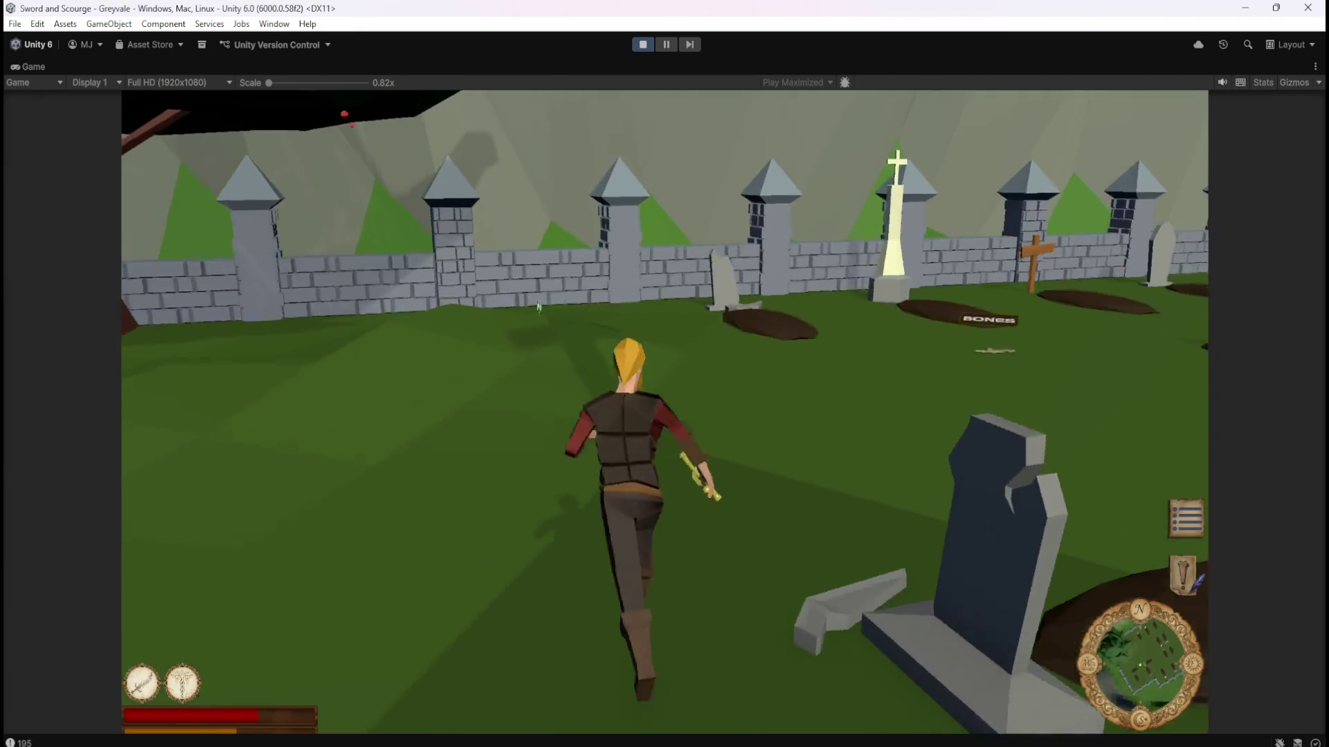
key(w)
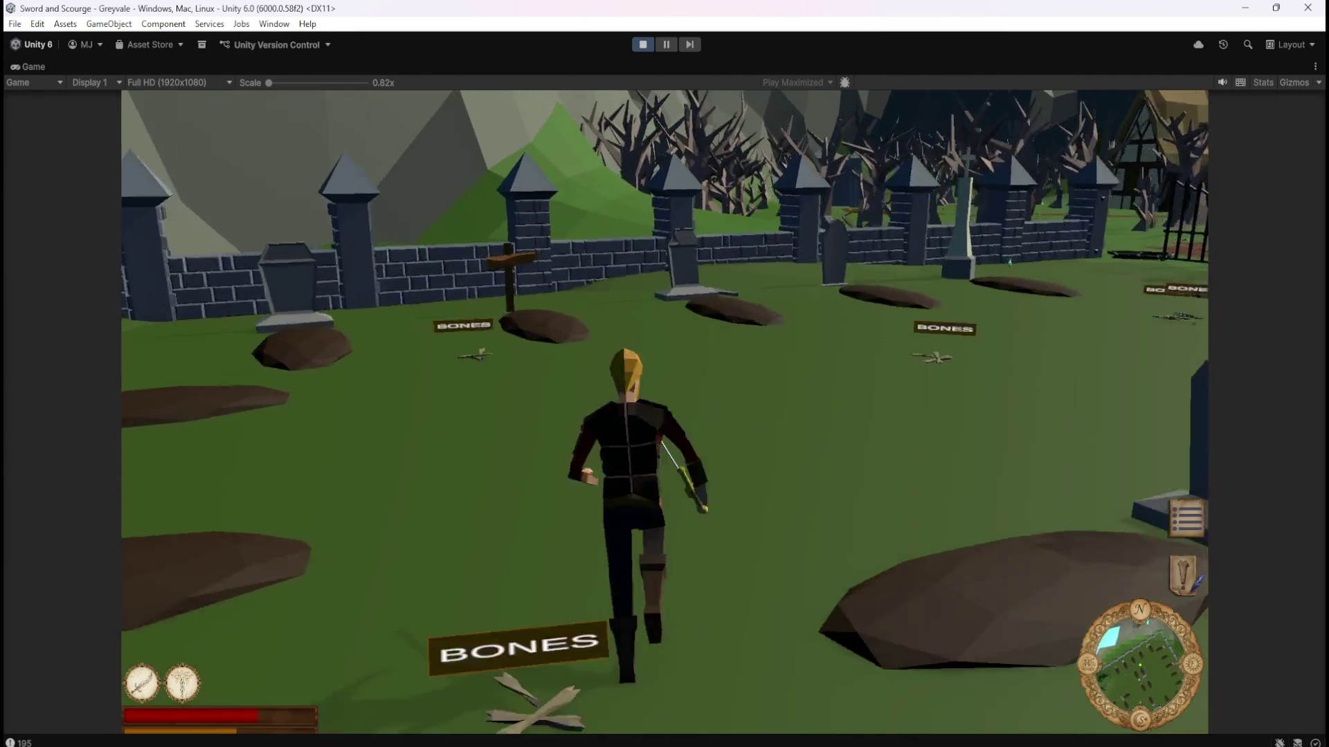
key(w)
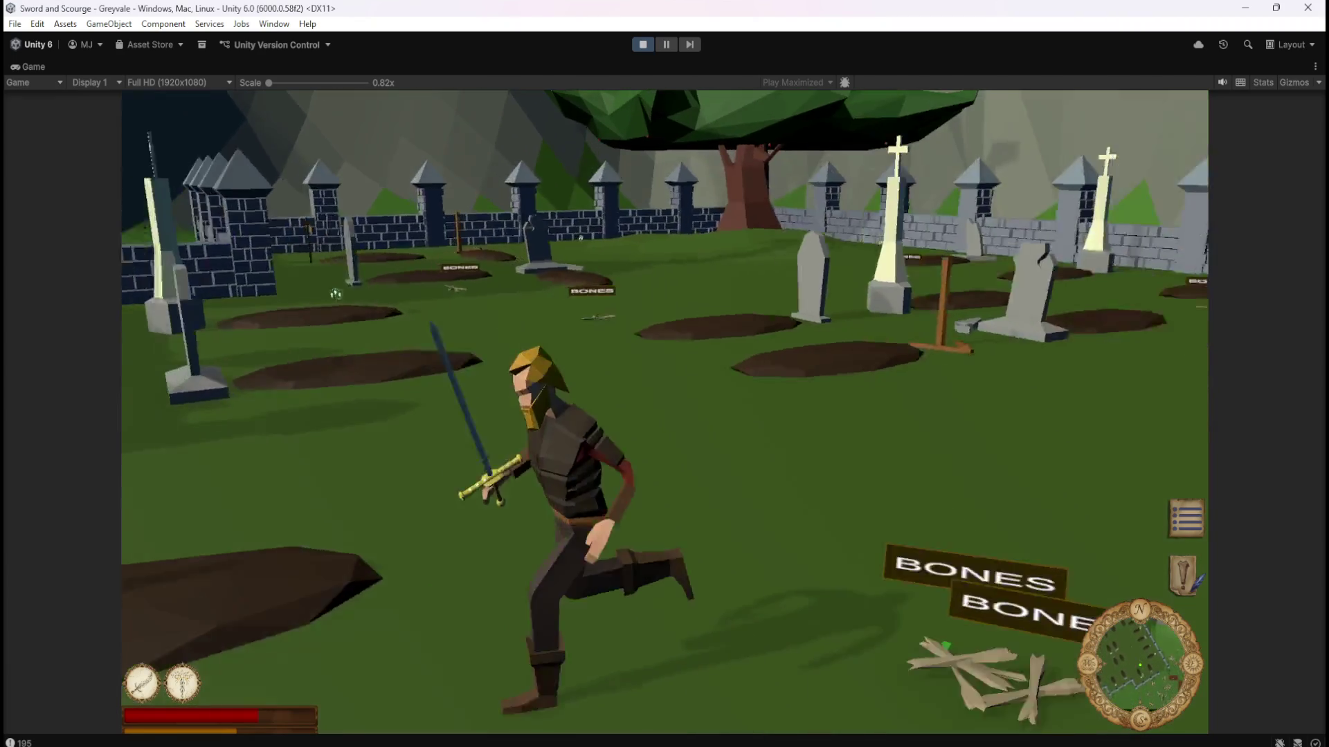
key(w)
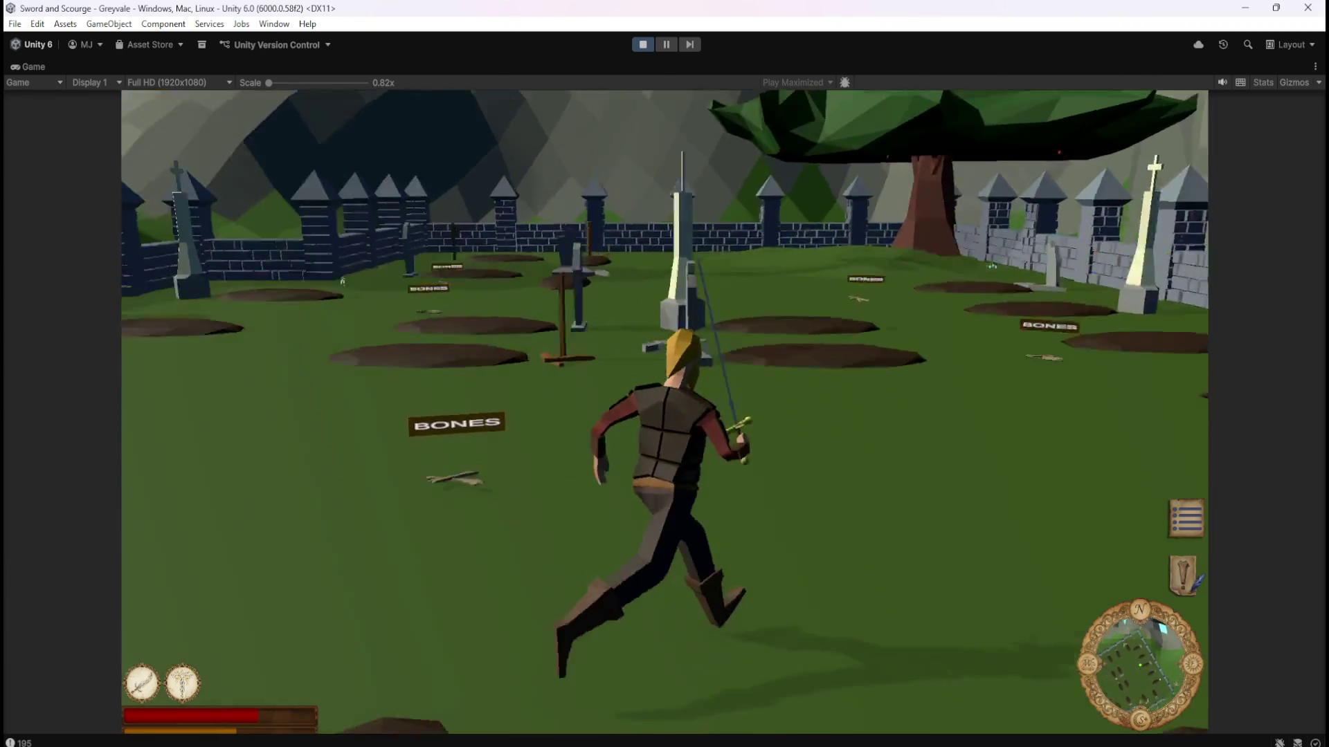
key(w)
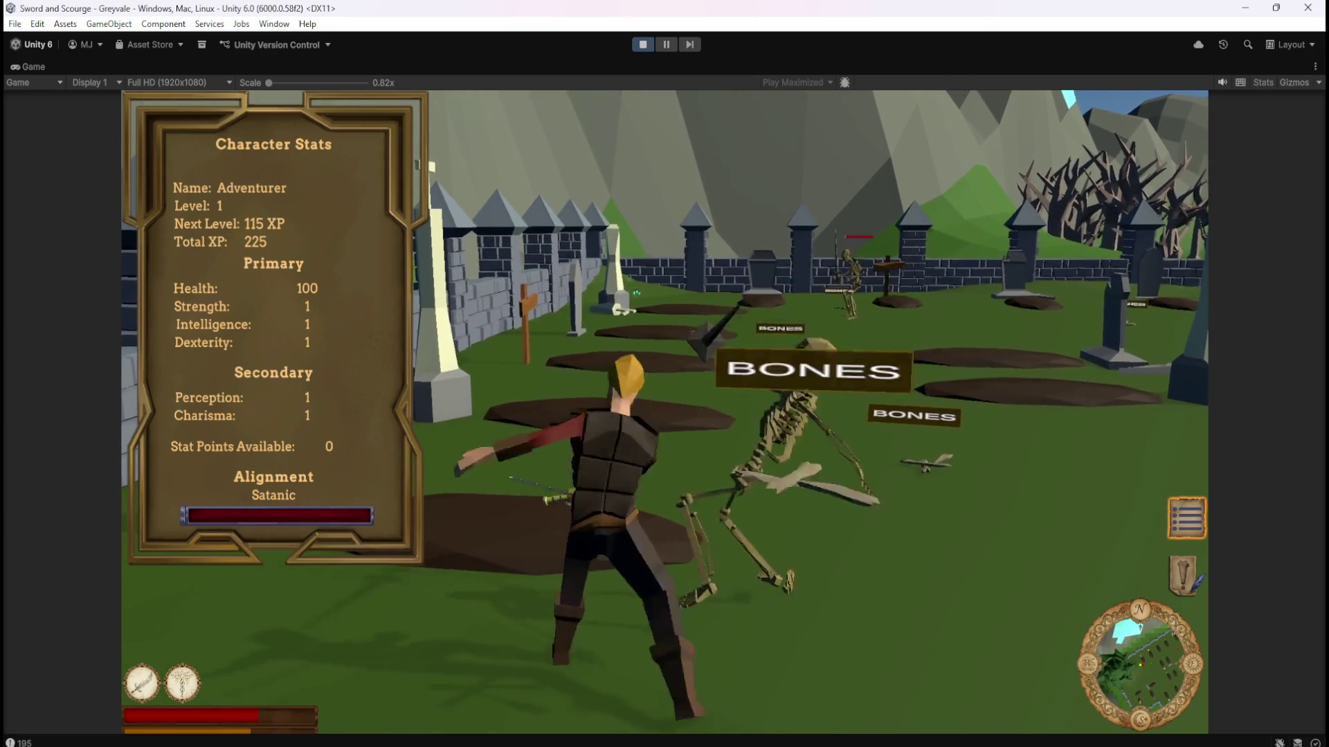
Strike down the first two skeletons in the graveyard.
key(w)
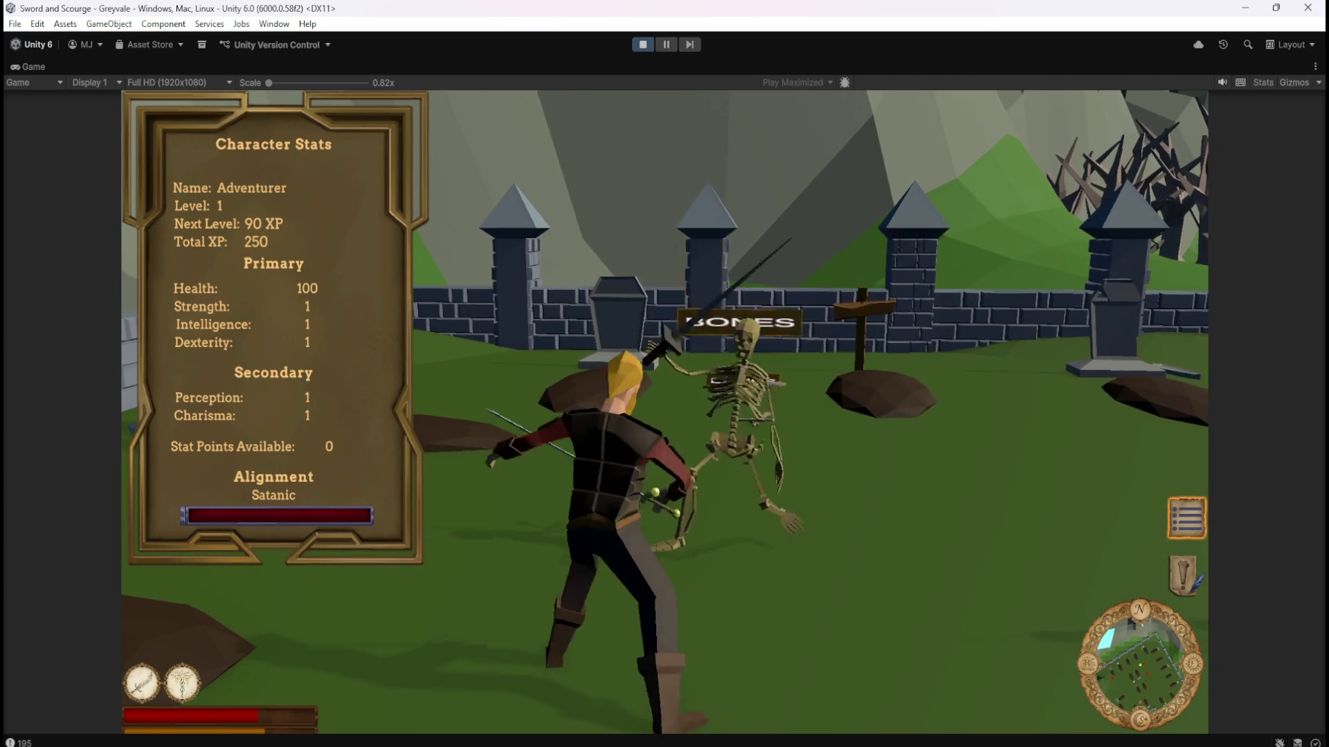
key(s)
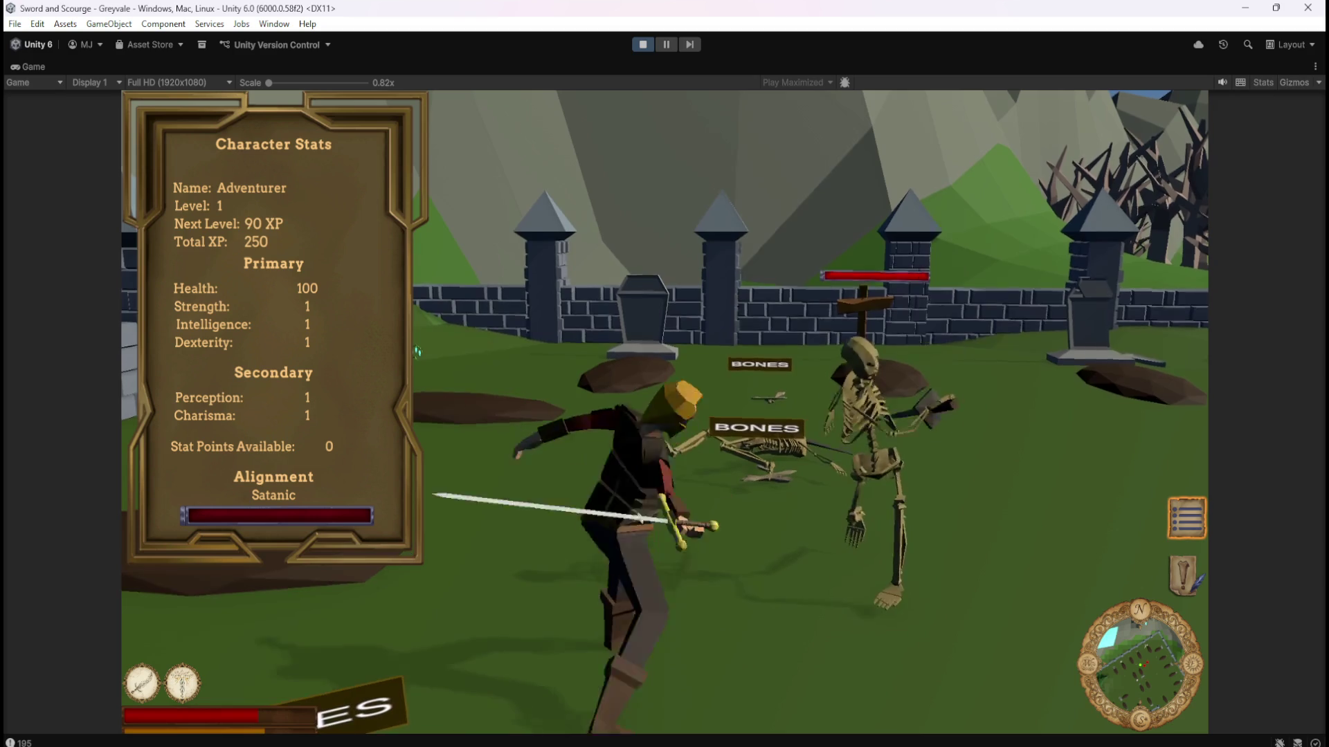
key(w)
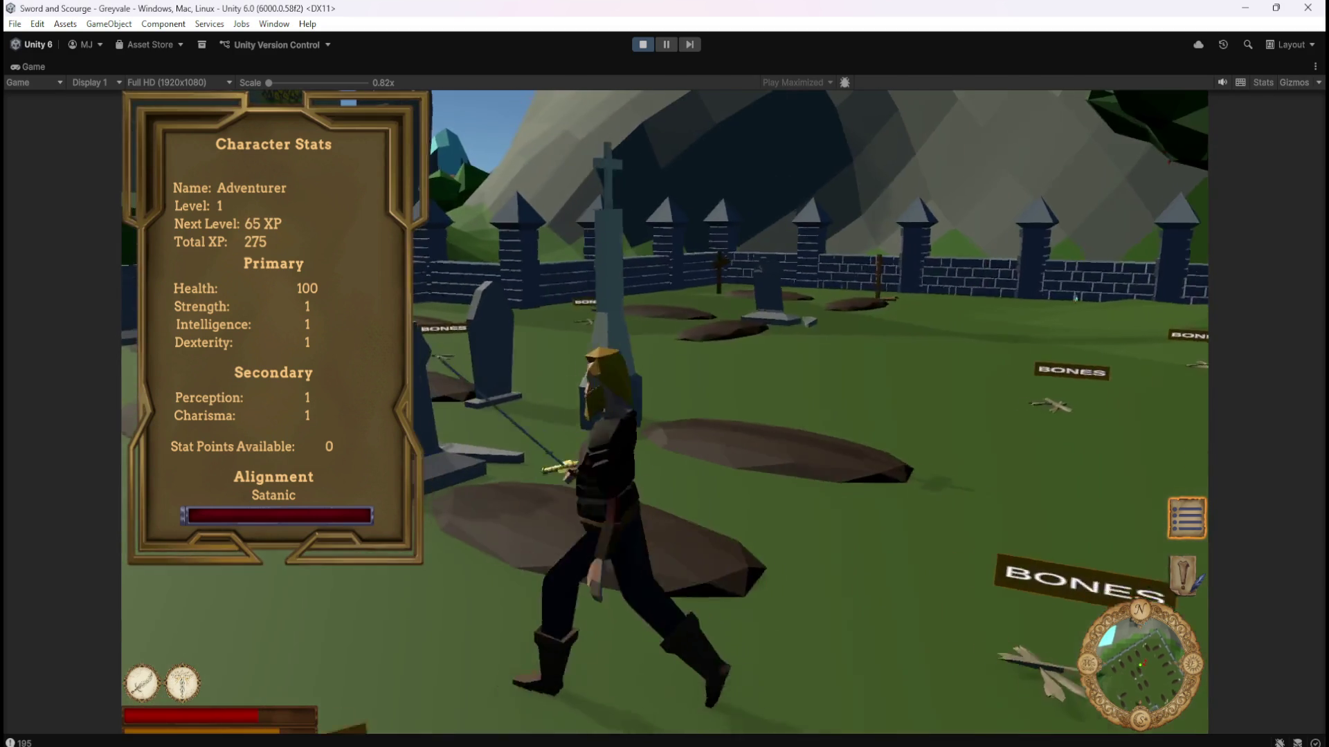
key(s)
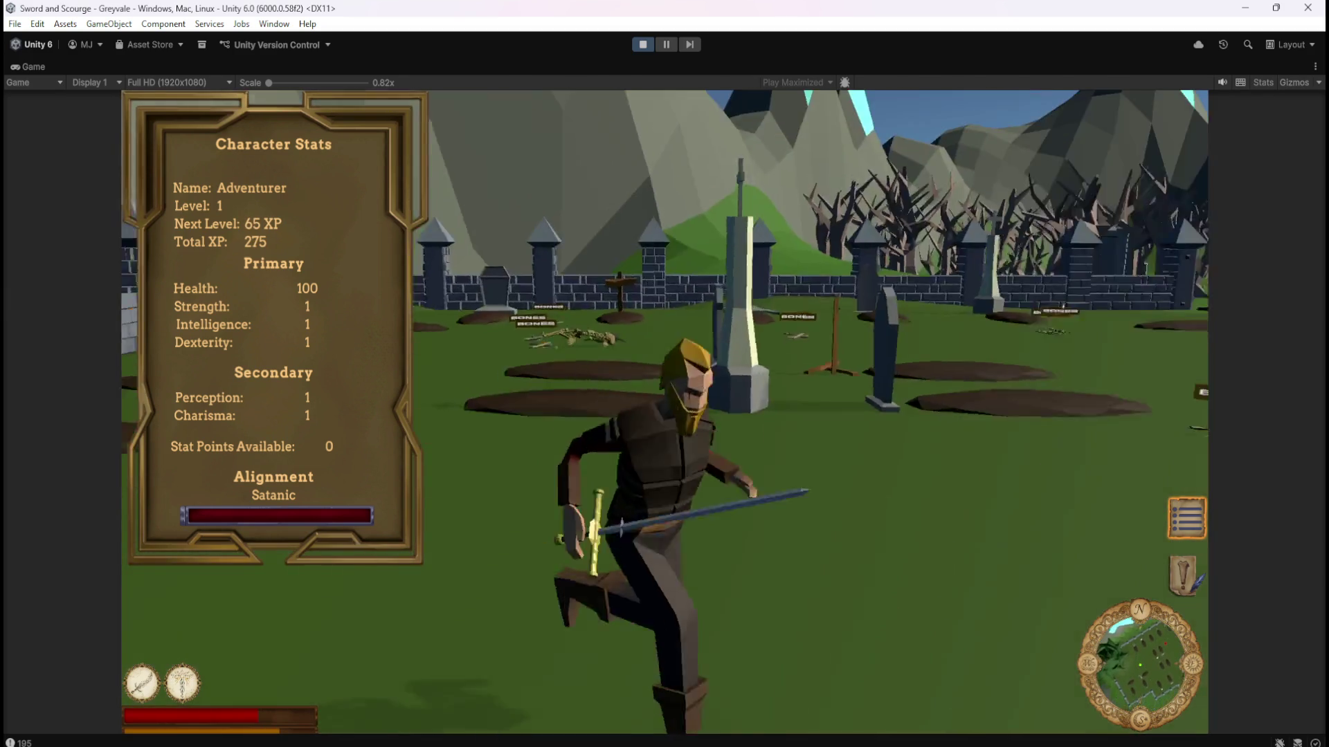
key(w)
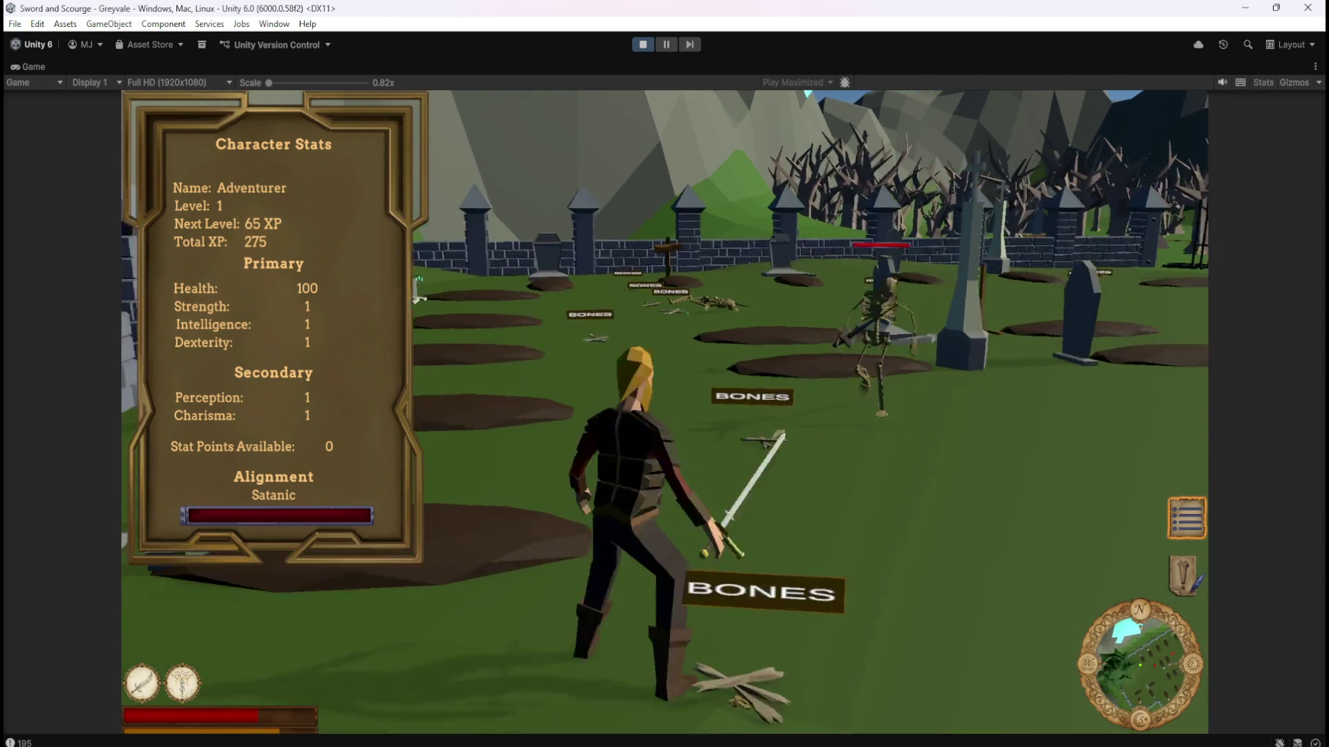
key(s)
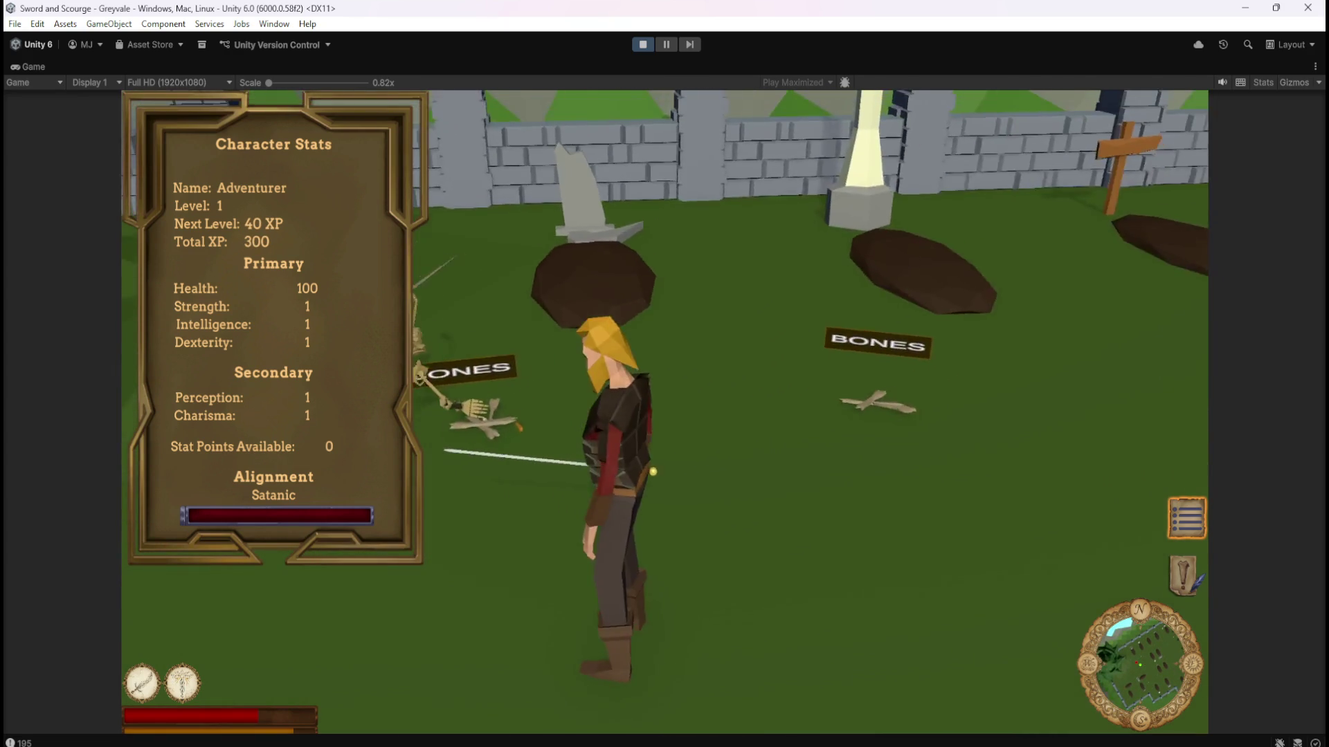
Roam between the graves searching for another skeleton.
key(w)
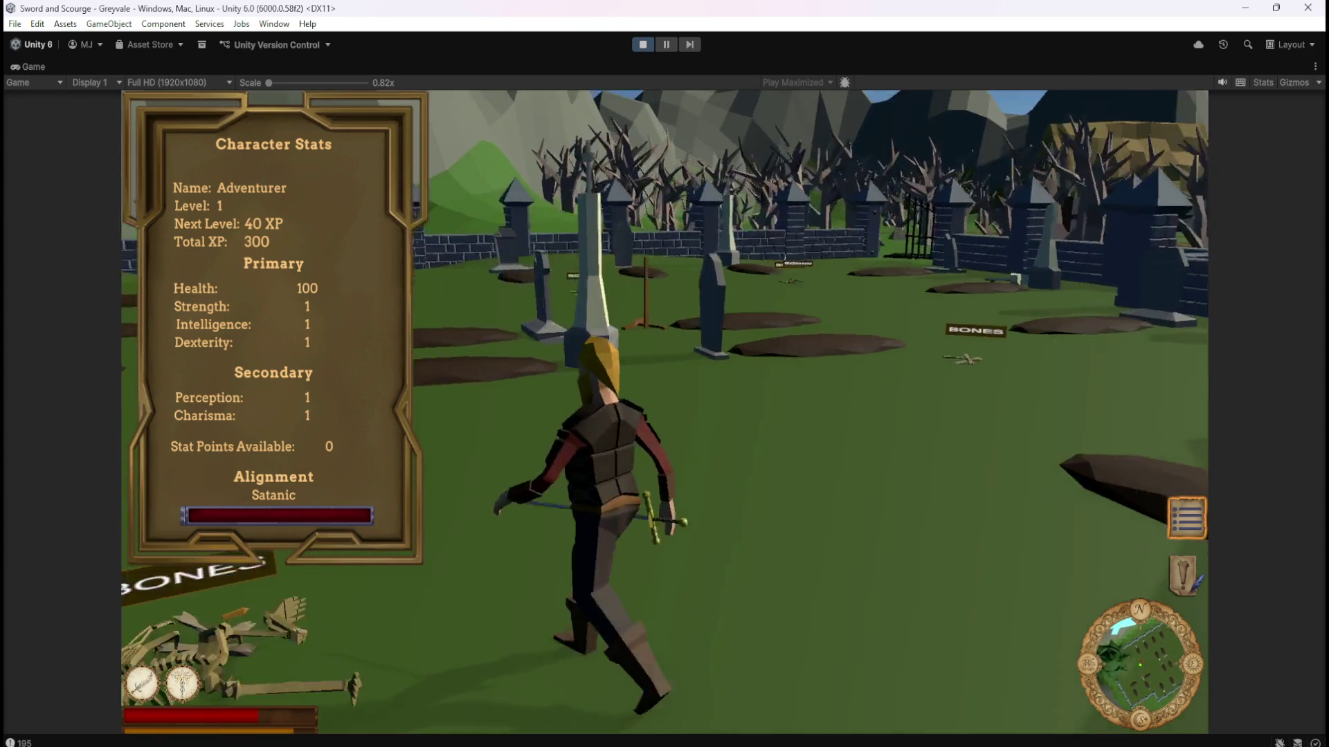
key(a)
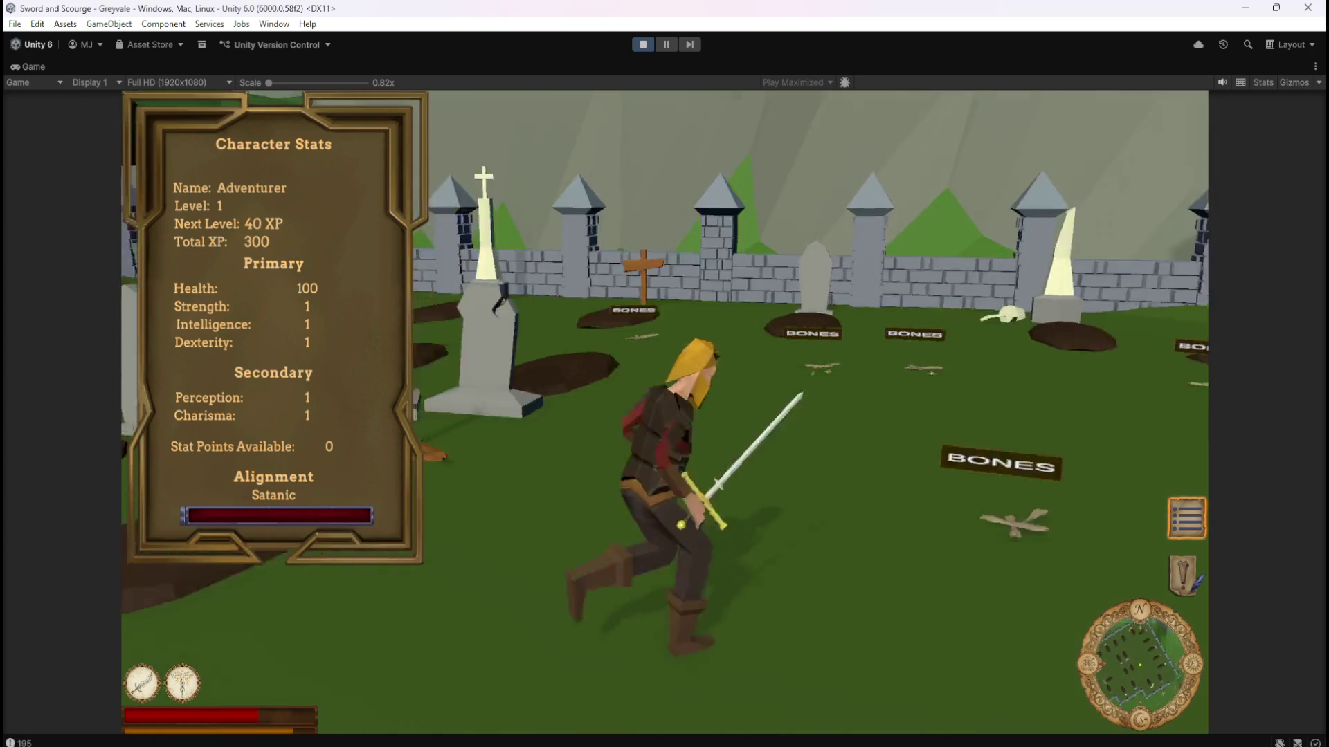
key(w)
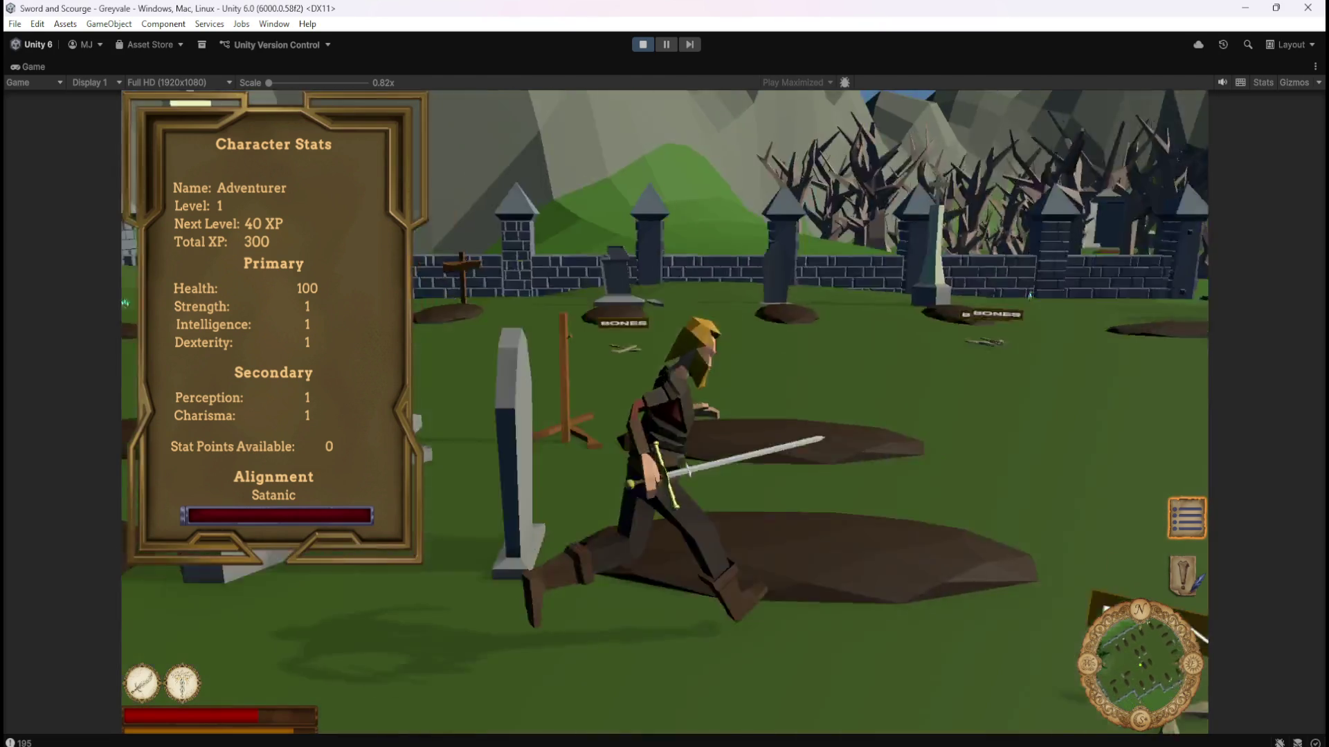
key(d)
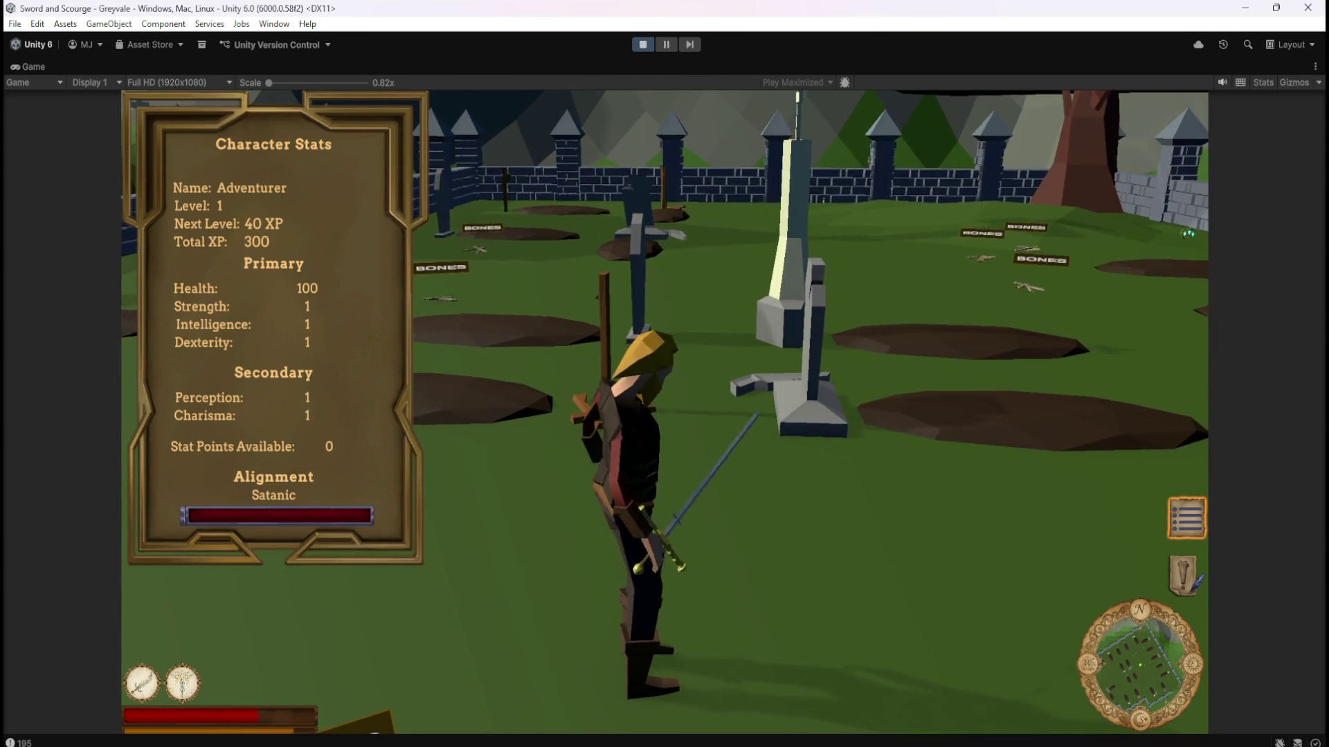
key(s)
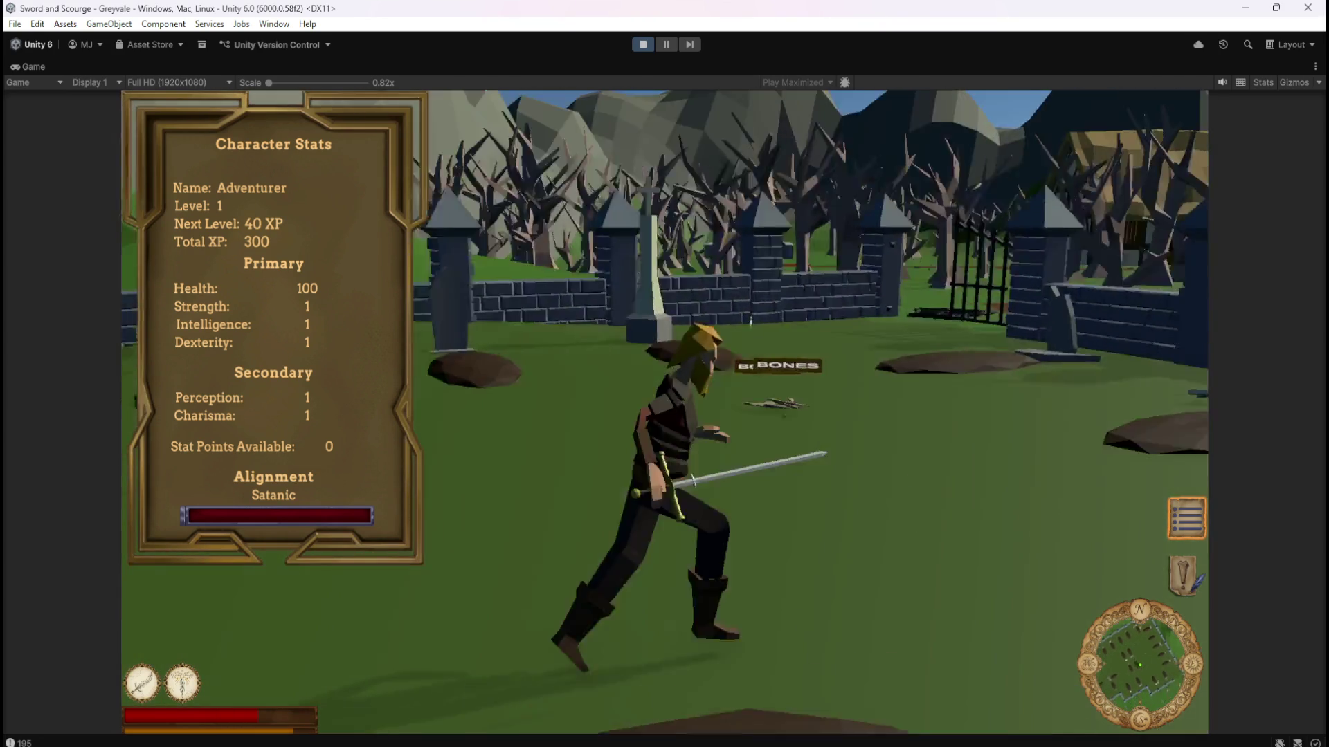
key(w)
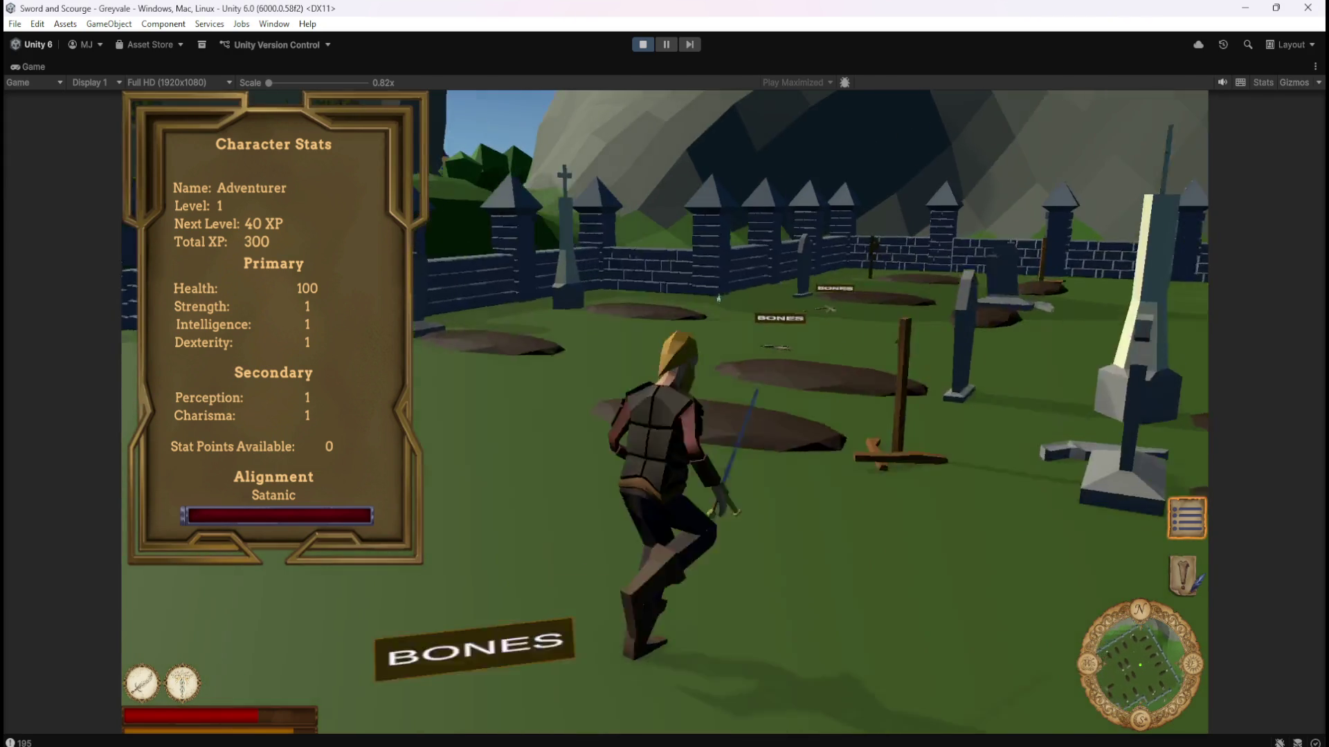
key(d)
key(a)
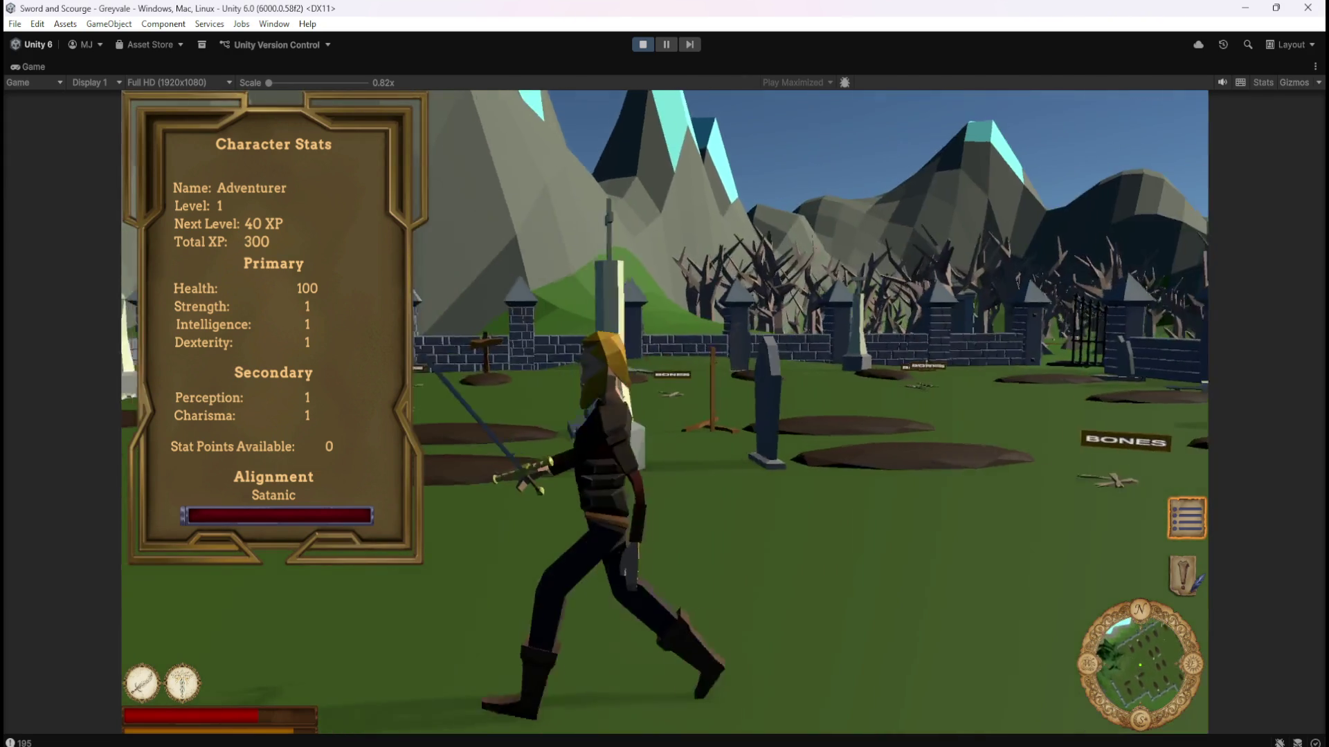
key(w)
key(a)
Chase and kill the skeleton, reaching Level 2 with Total XP 350 and one stat point.
key(w)
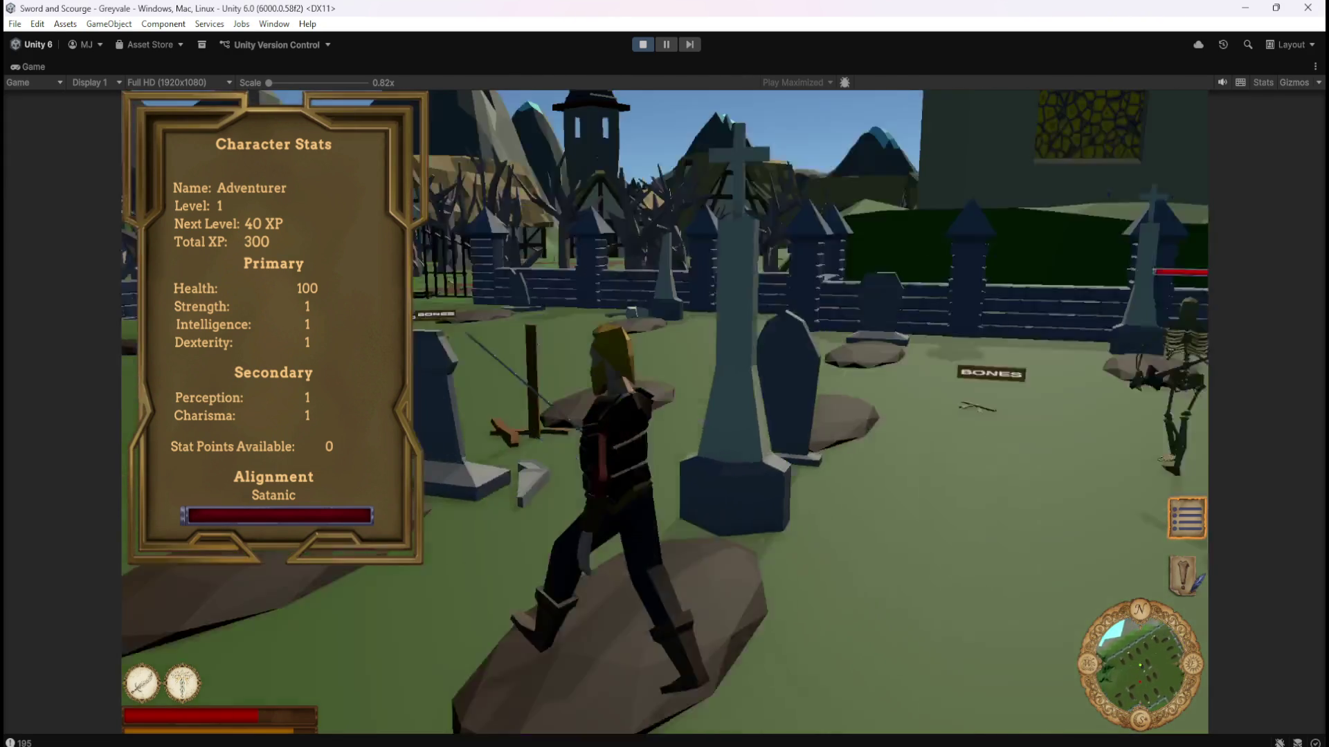
key(w)
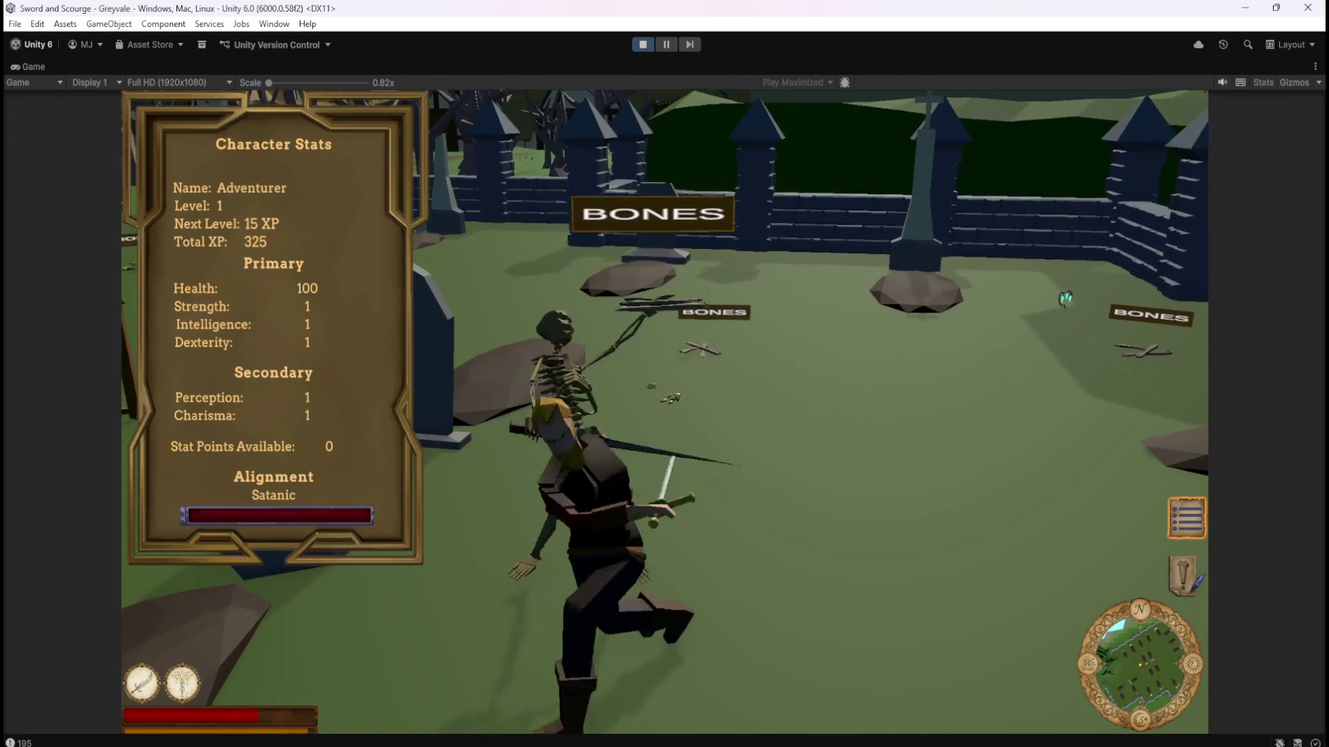
key(s)
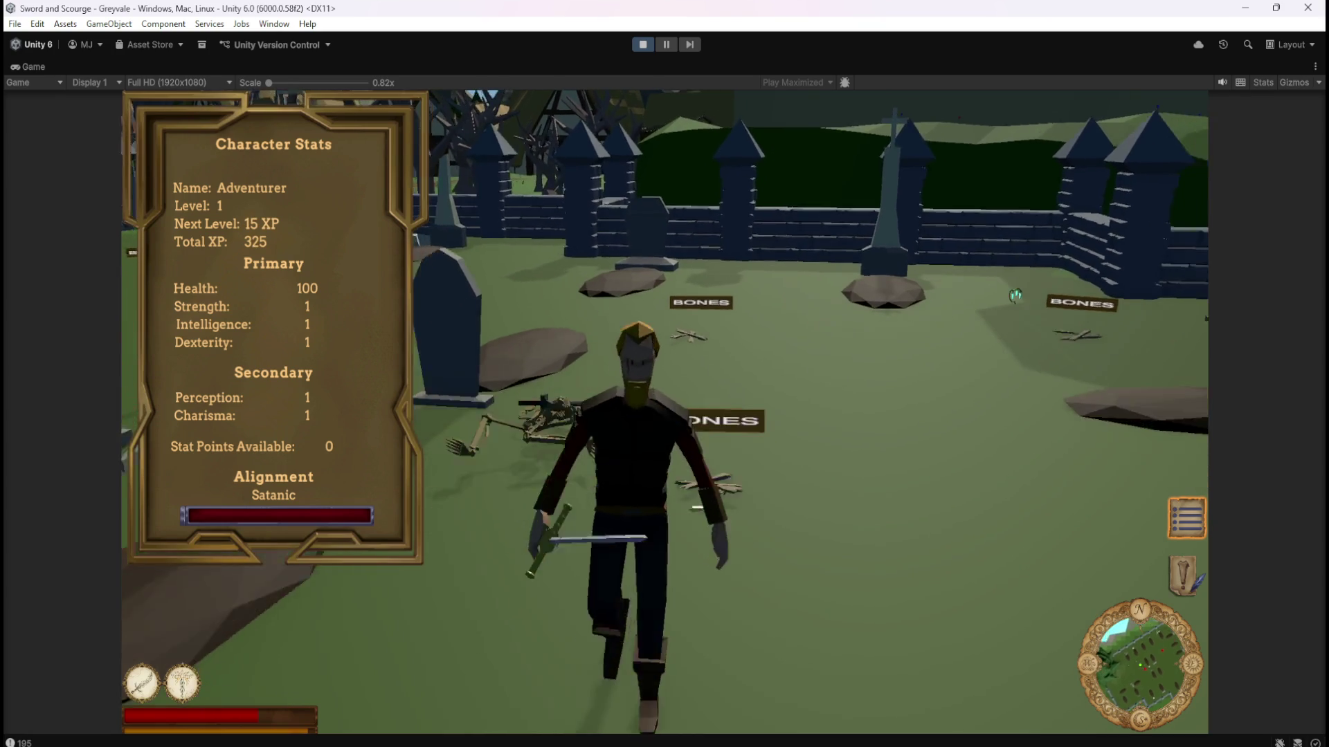
key(w)
key(w)
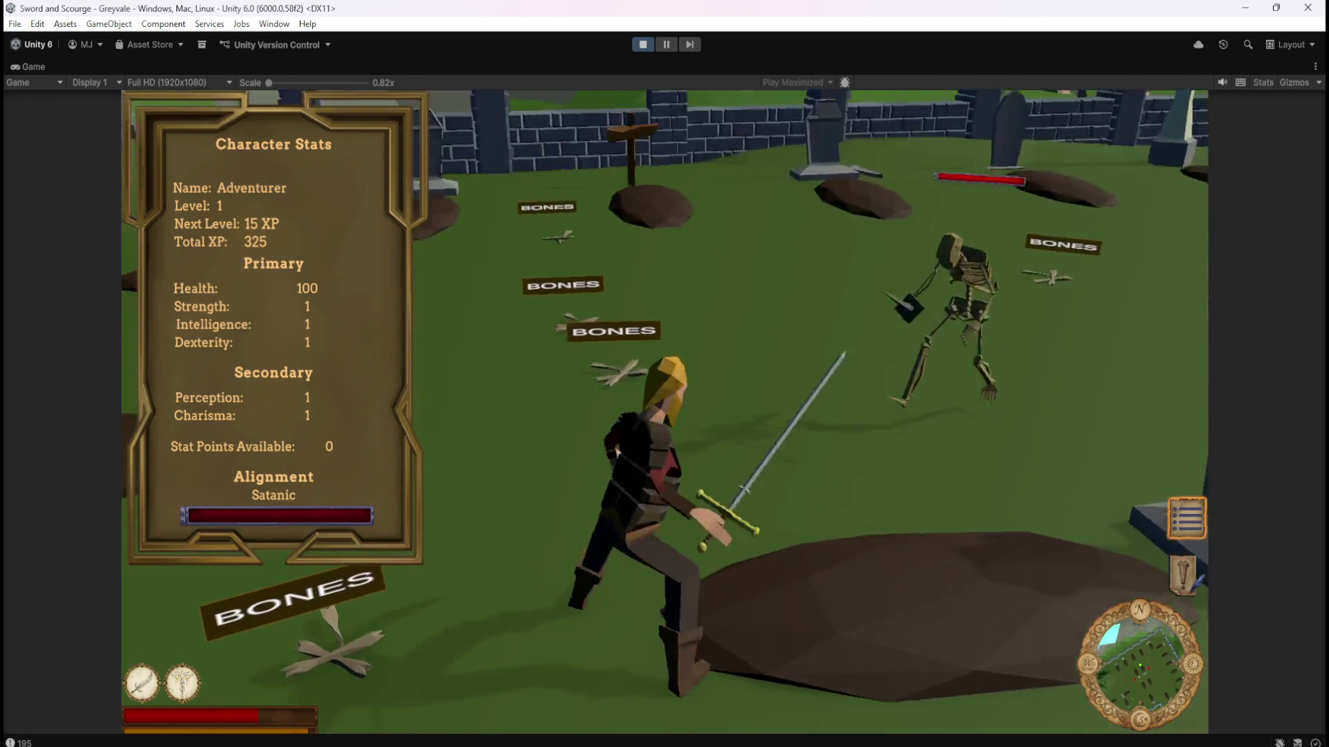
key(w)
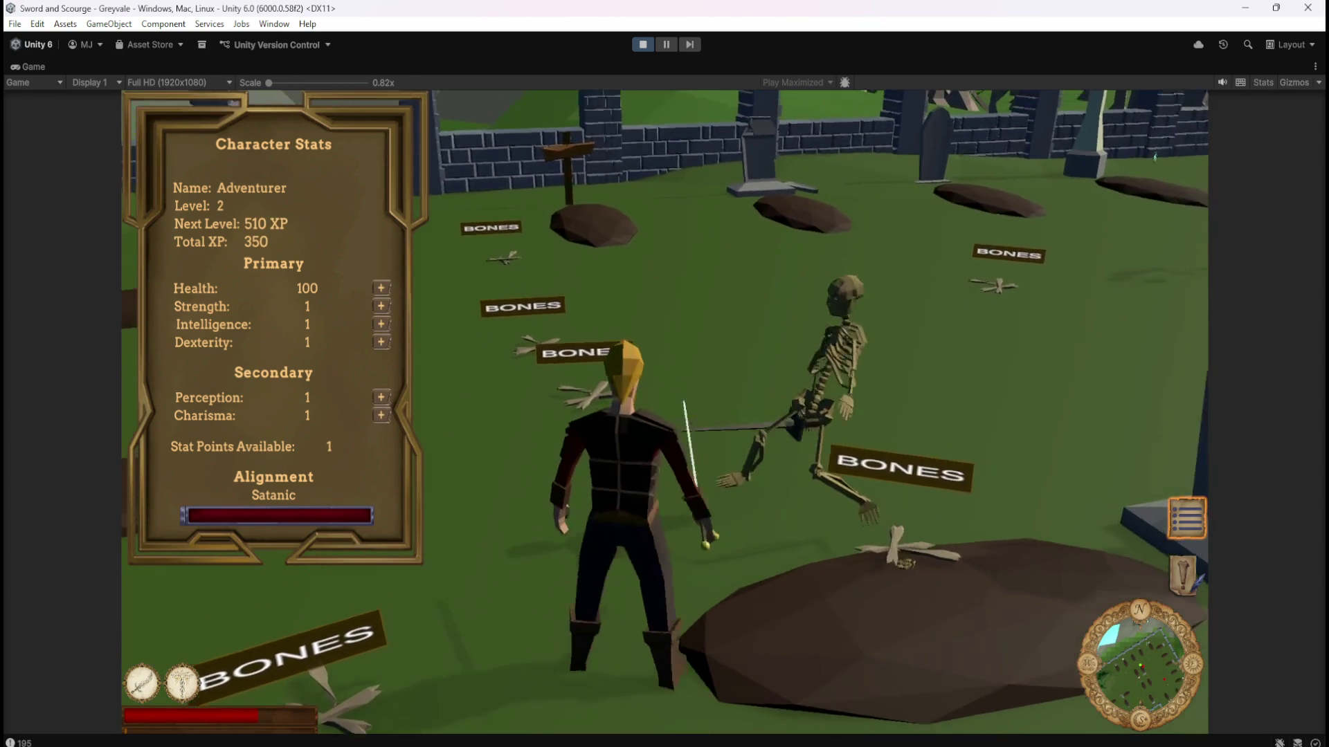
key(w)
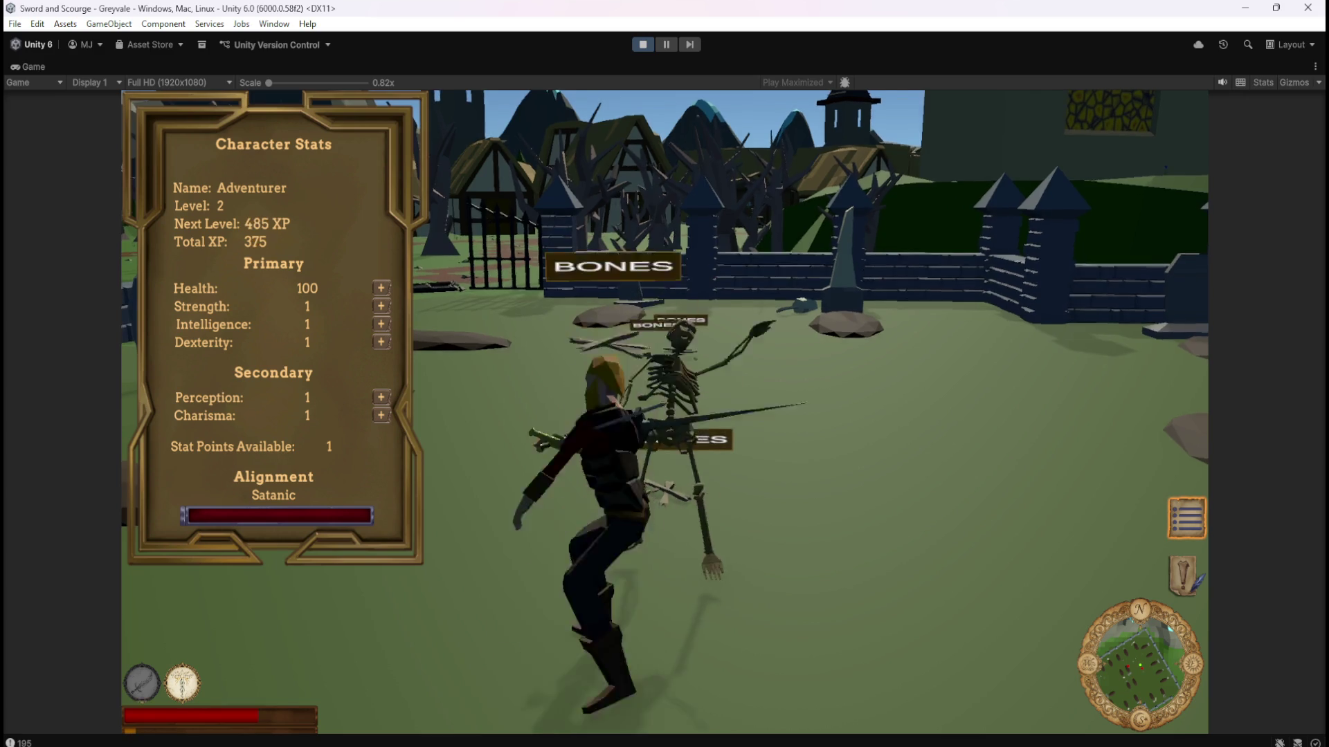
Run through the graveyard and kill the next skeleton with a sword thrust.
key(w)
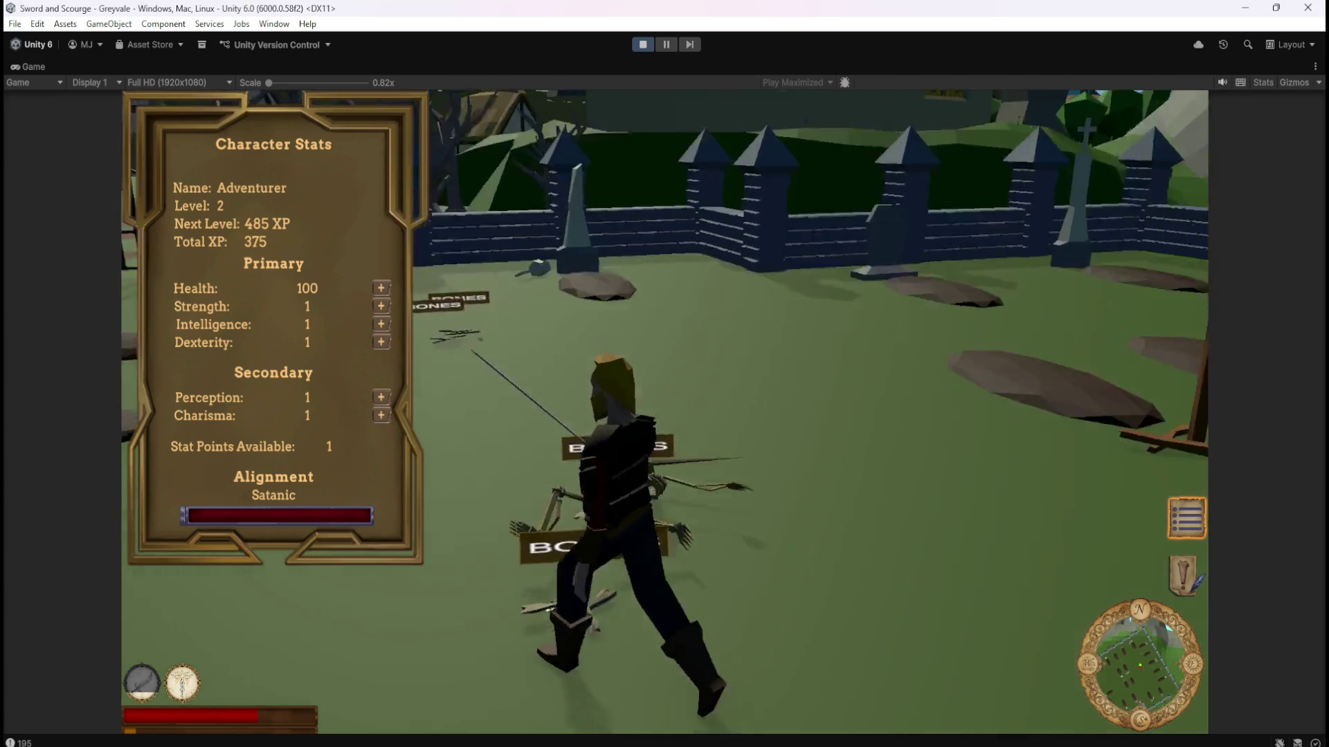
key(w)
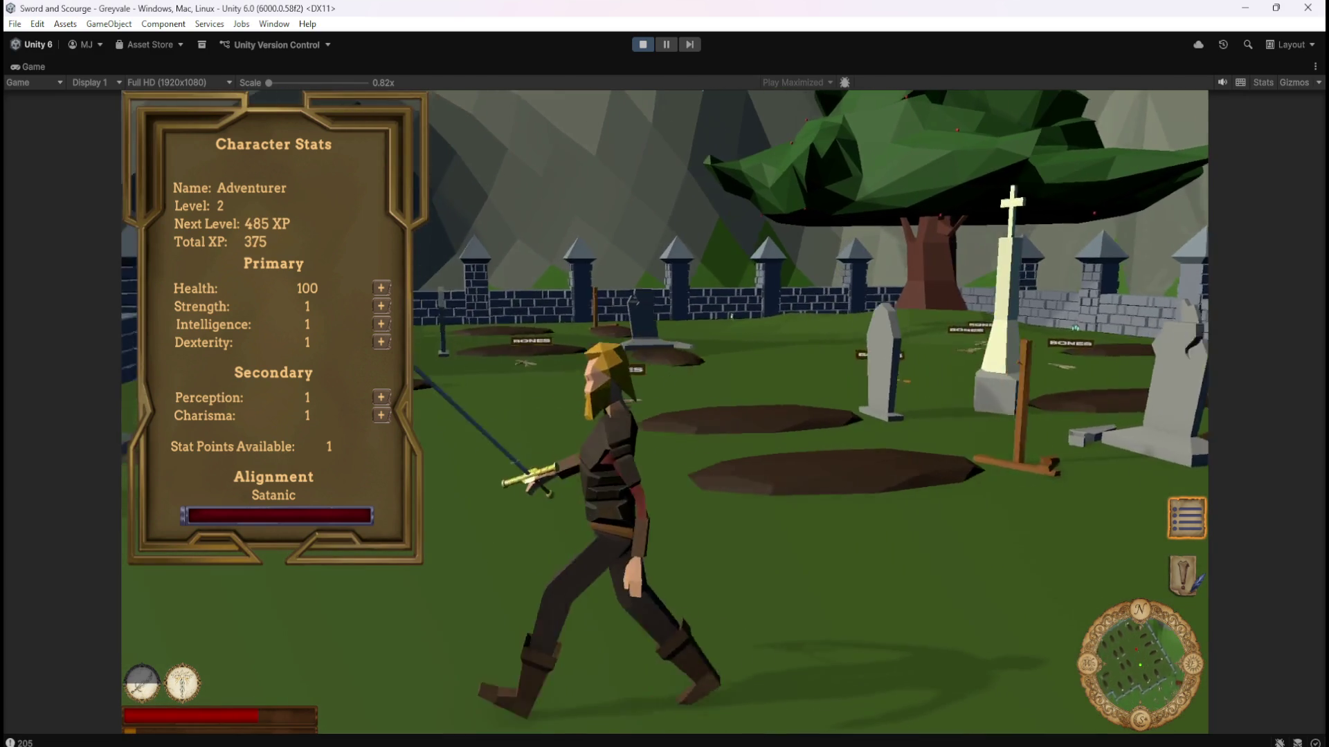
key(w)
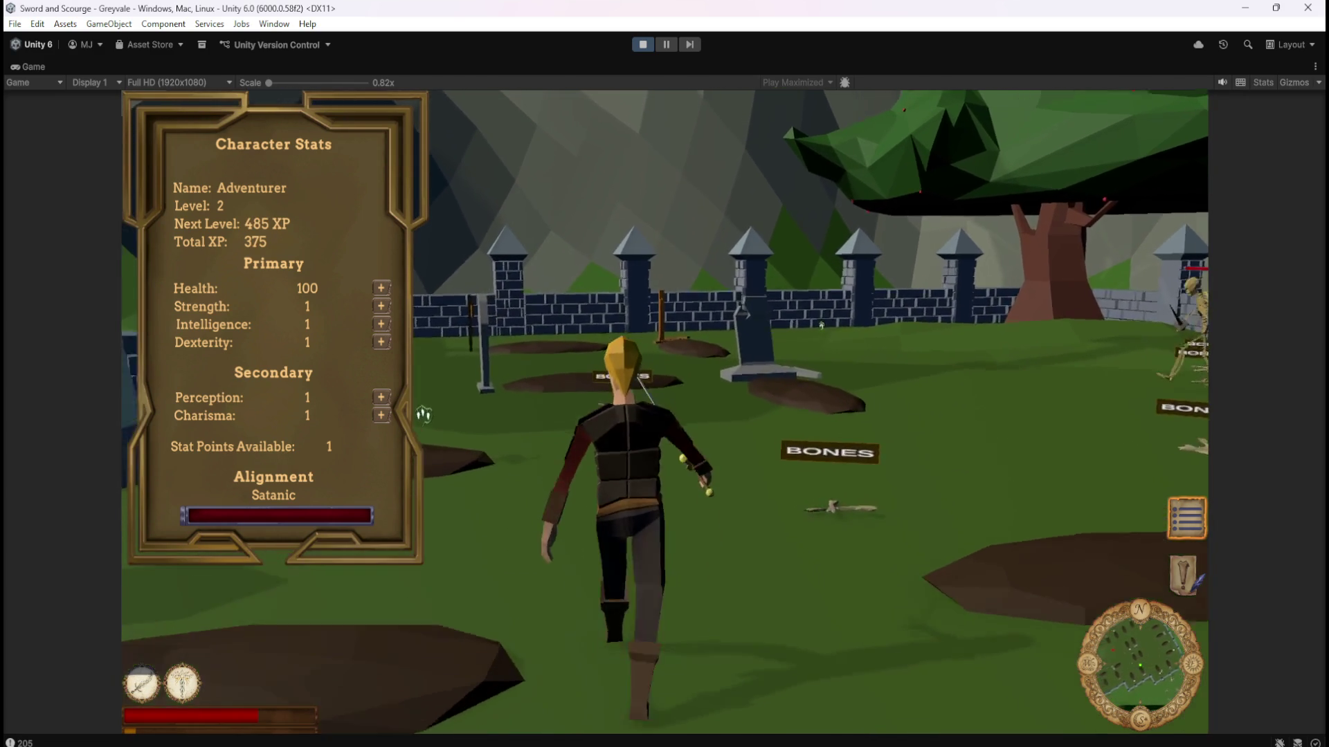
key(w)
click(818, 332)
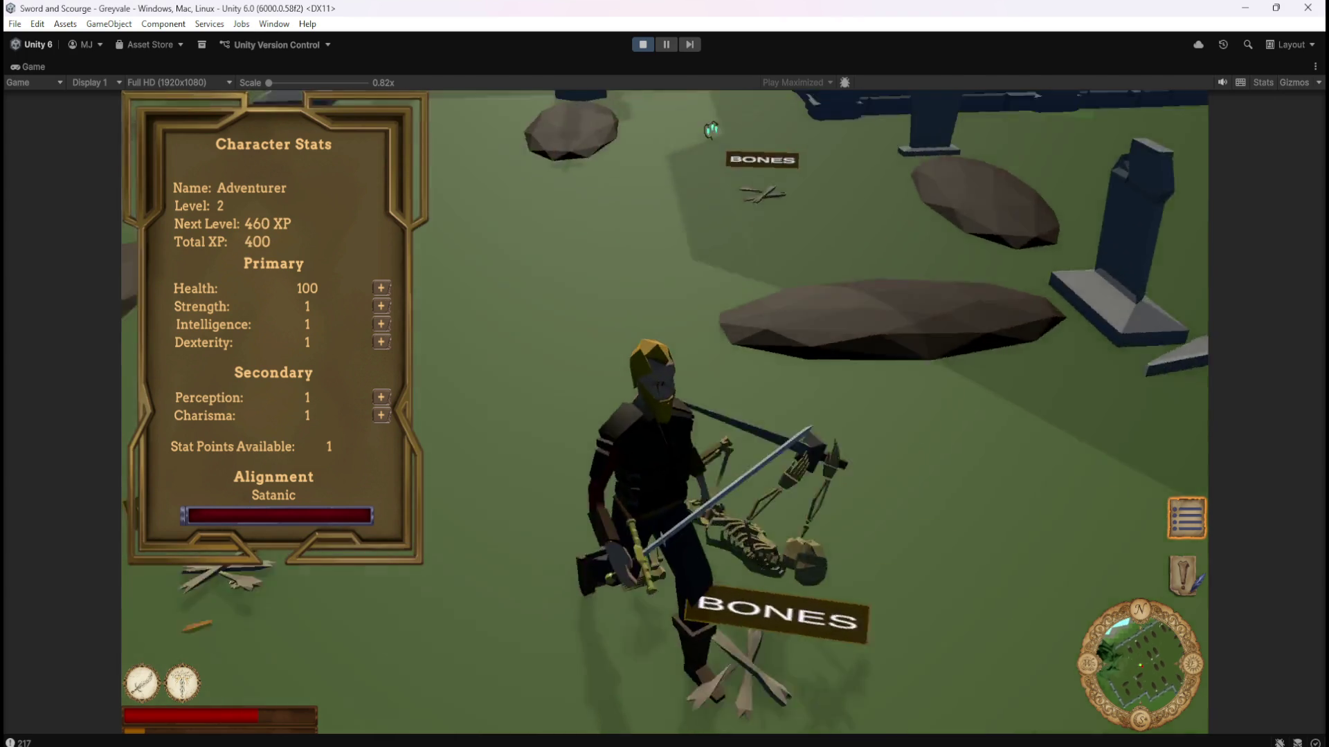
key(w)
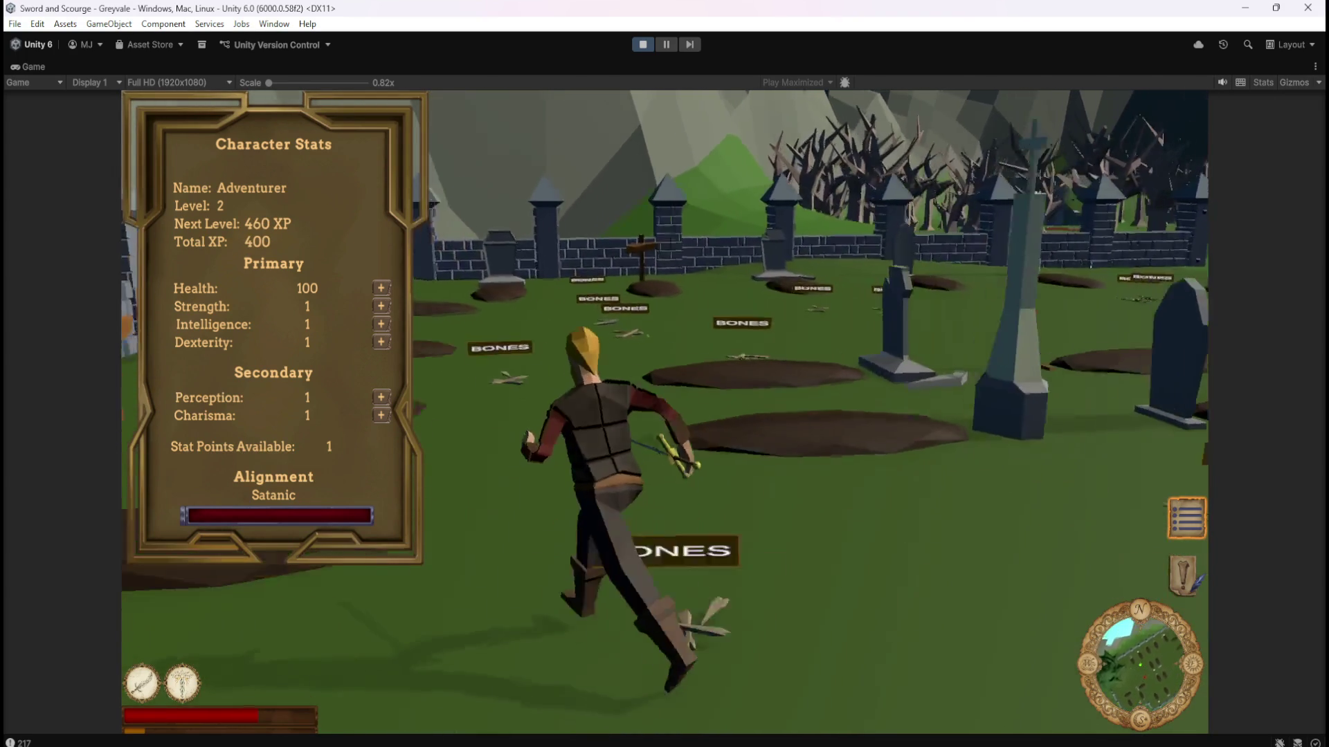
key(w)
key(w)
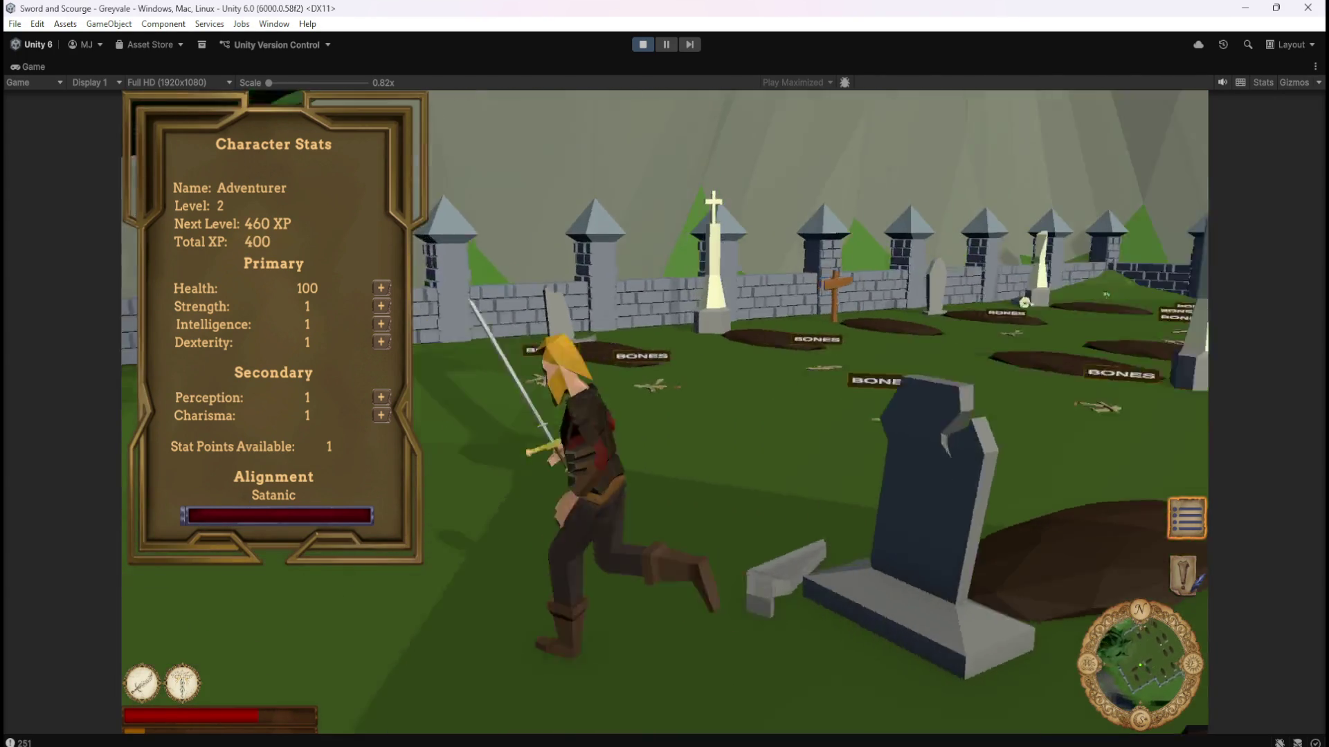
key(w)
Keep roaming toward more skeletons until Total XP reads 475, with 385 to the next level.
key(a)
key(d)
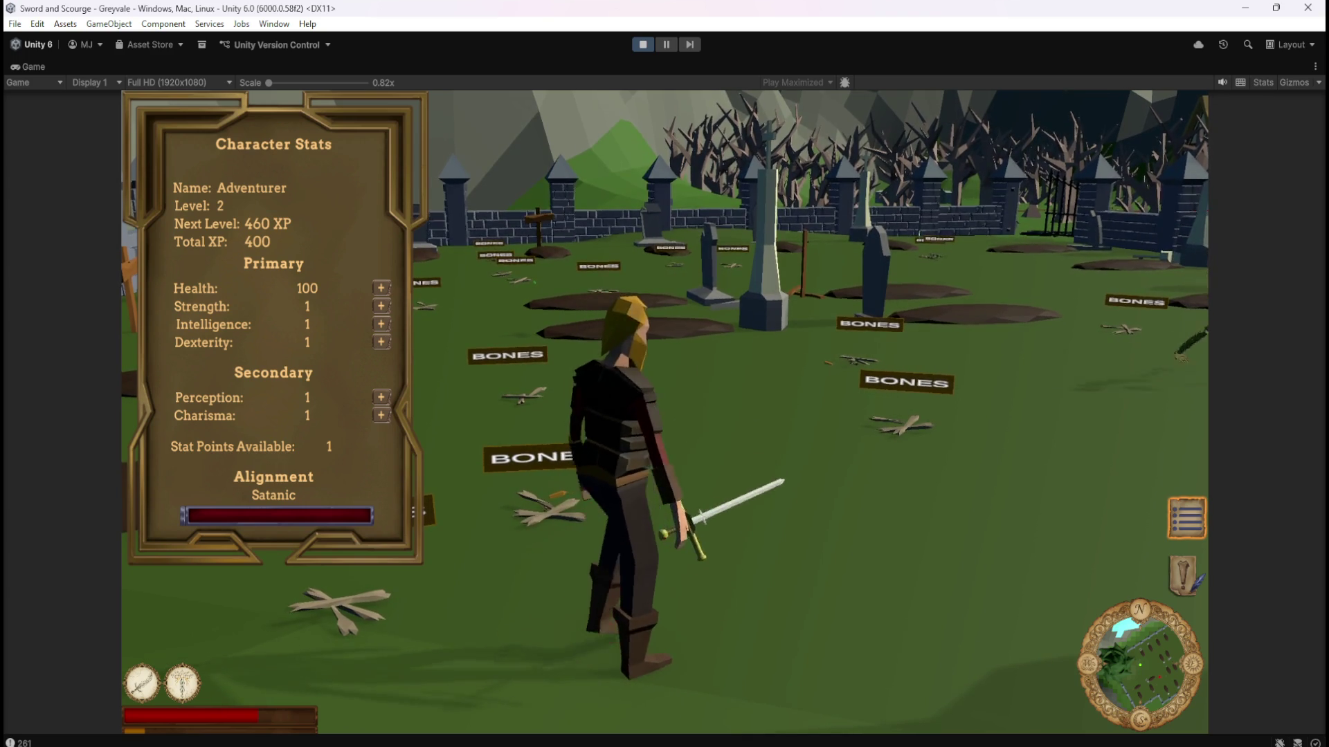
key(w)
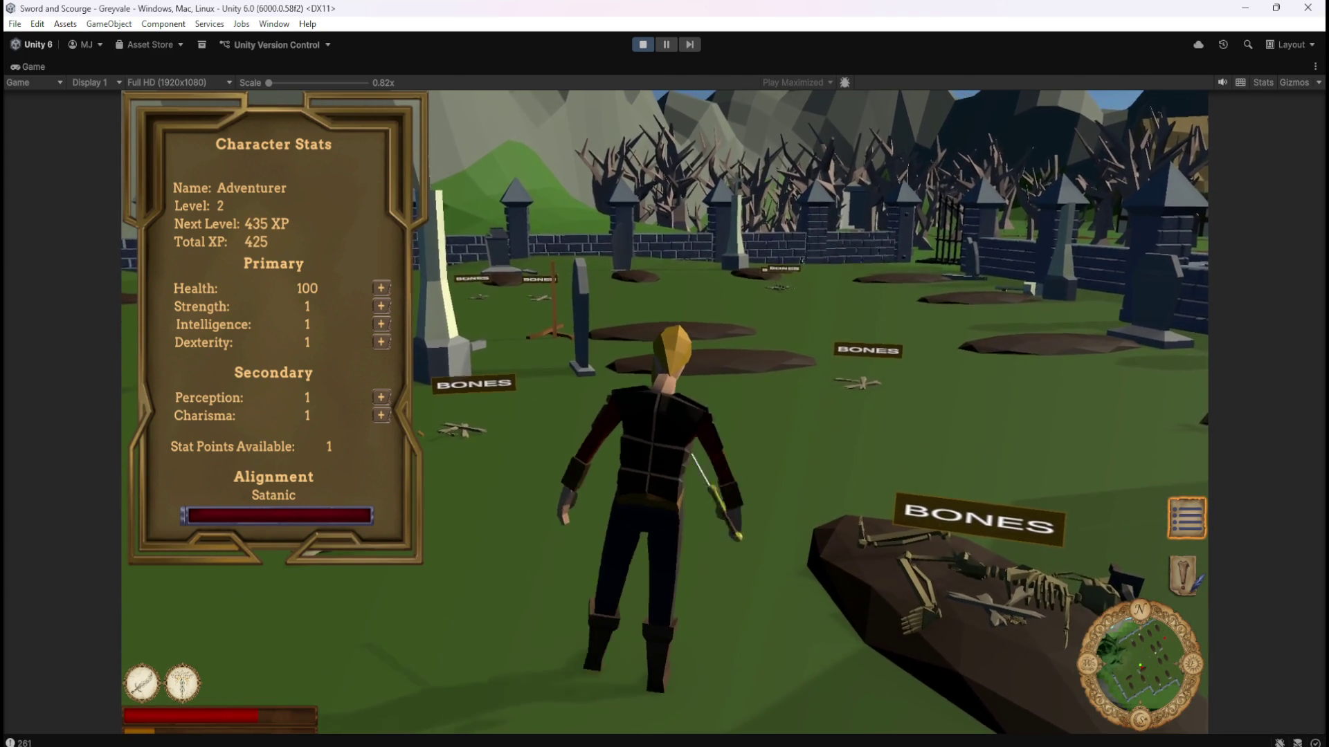
key(w)
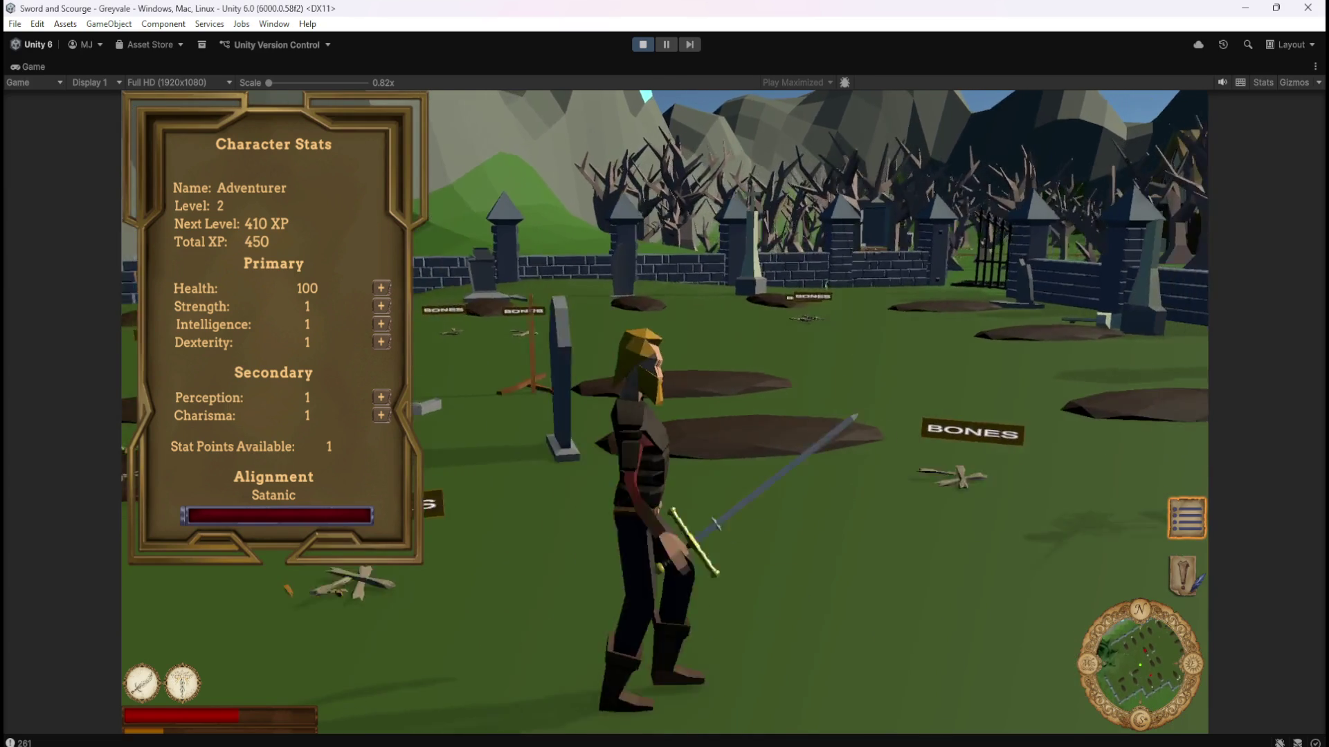
key(s)
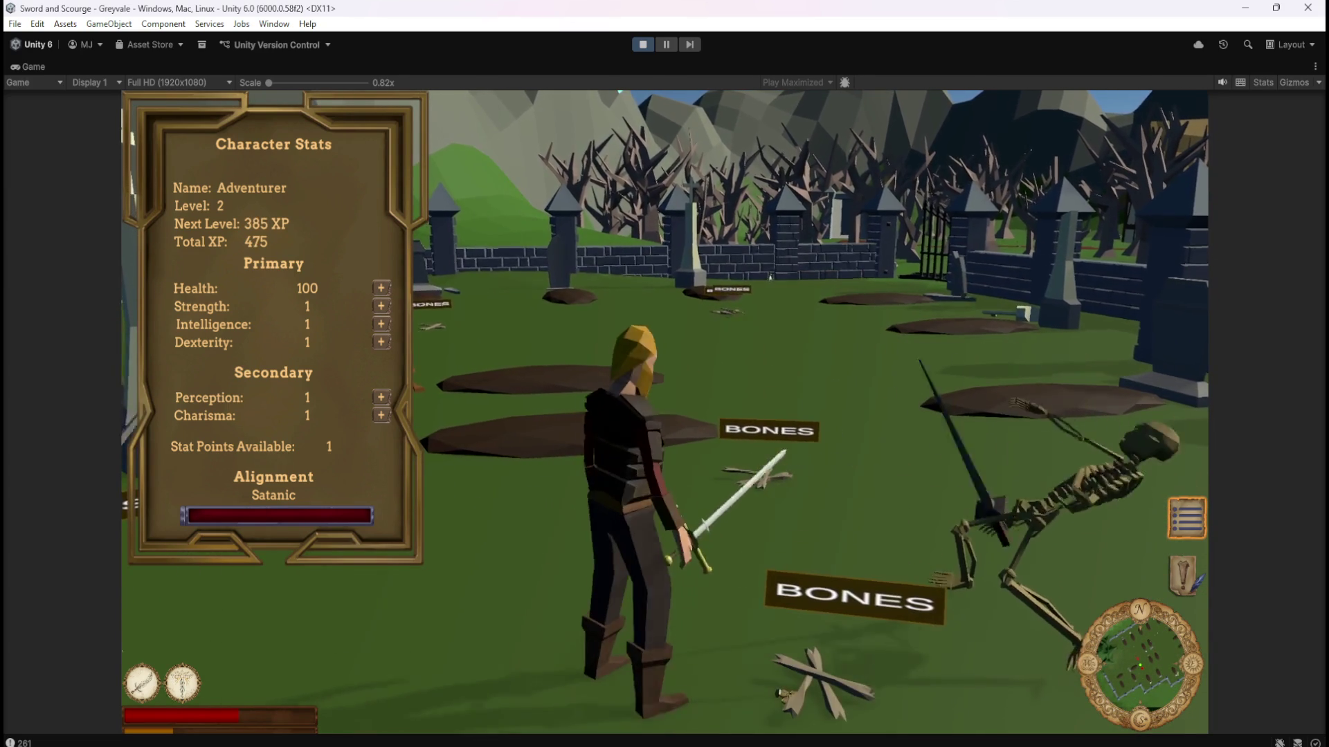
Fight the attacking skeleton, then roam the graveyard toward the mountain side.
key(s)
key(w)
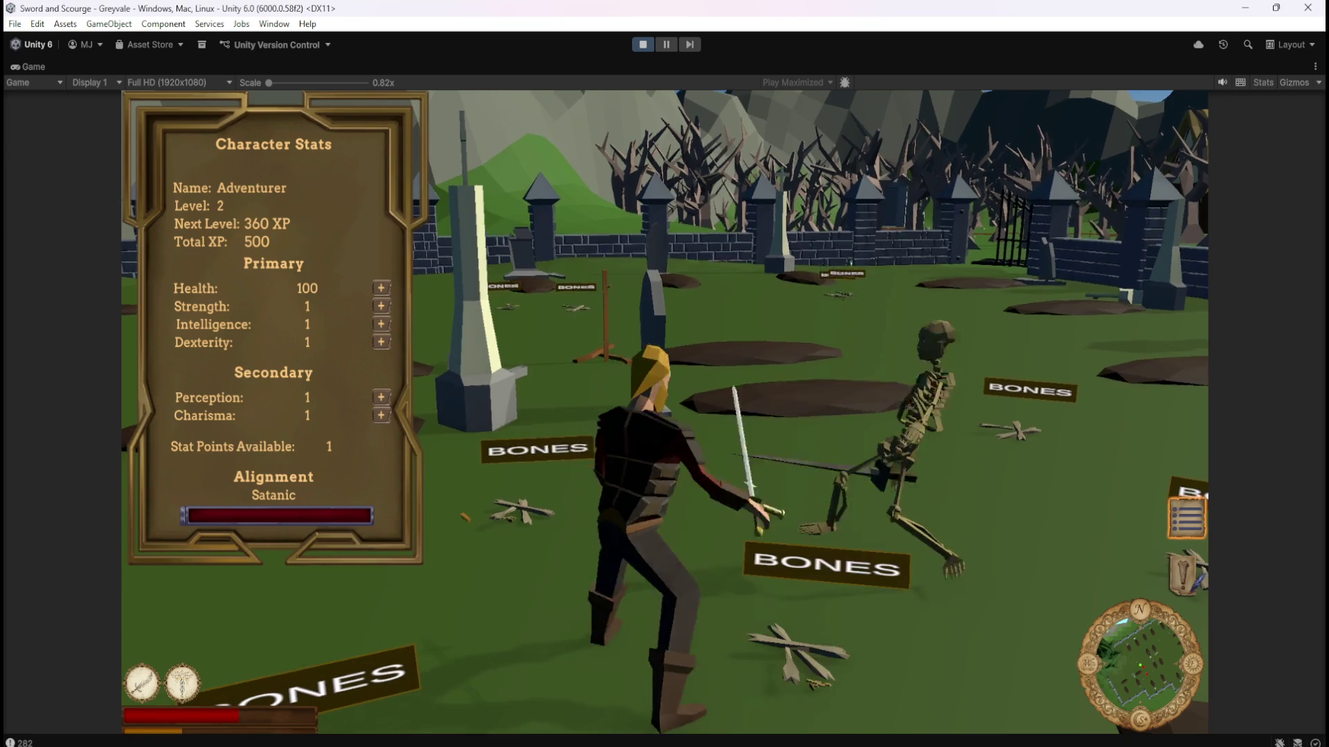
key(w)
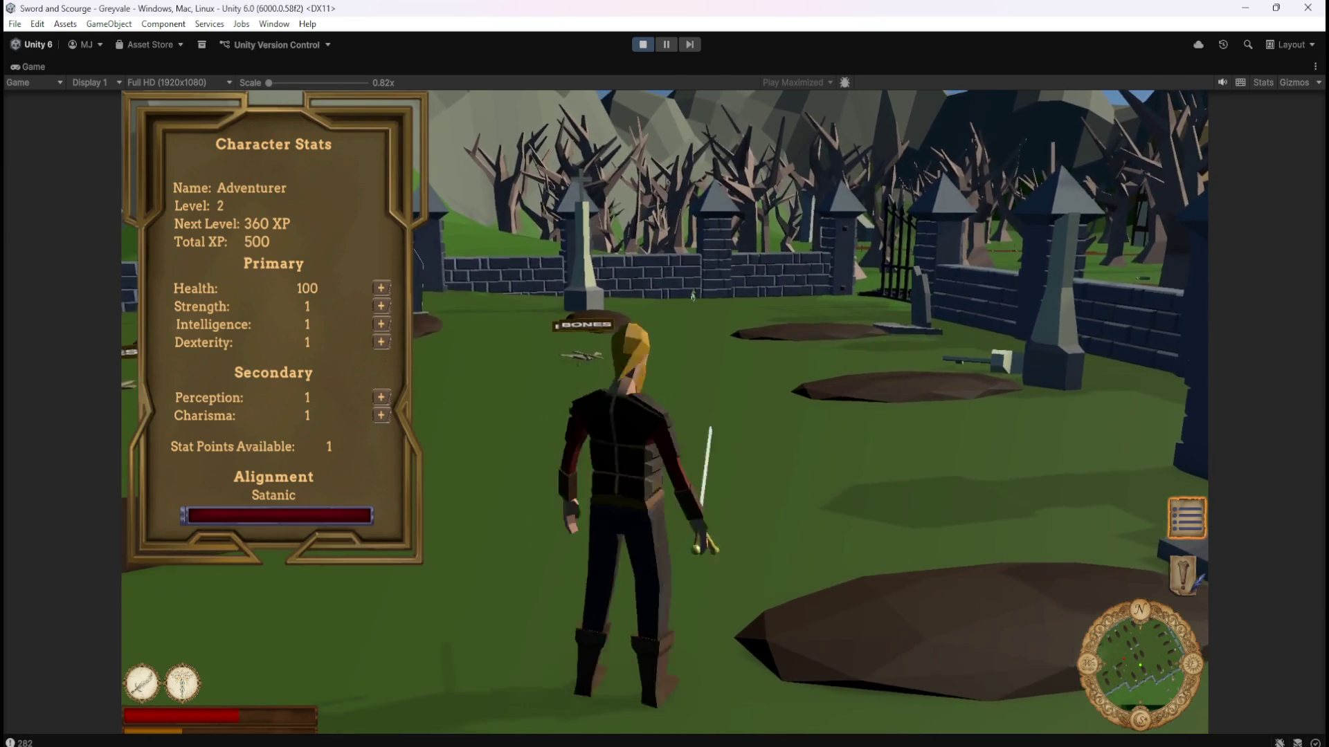
key(w)
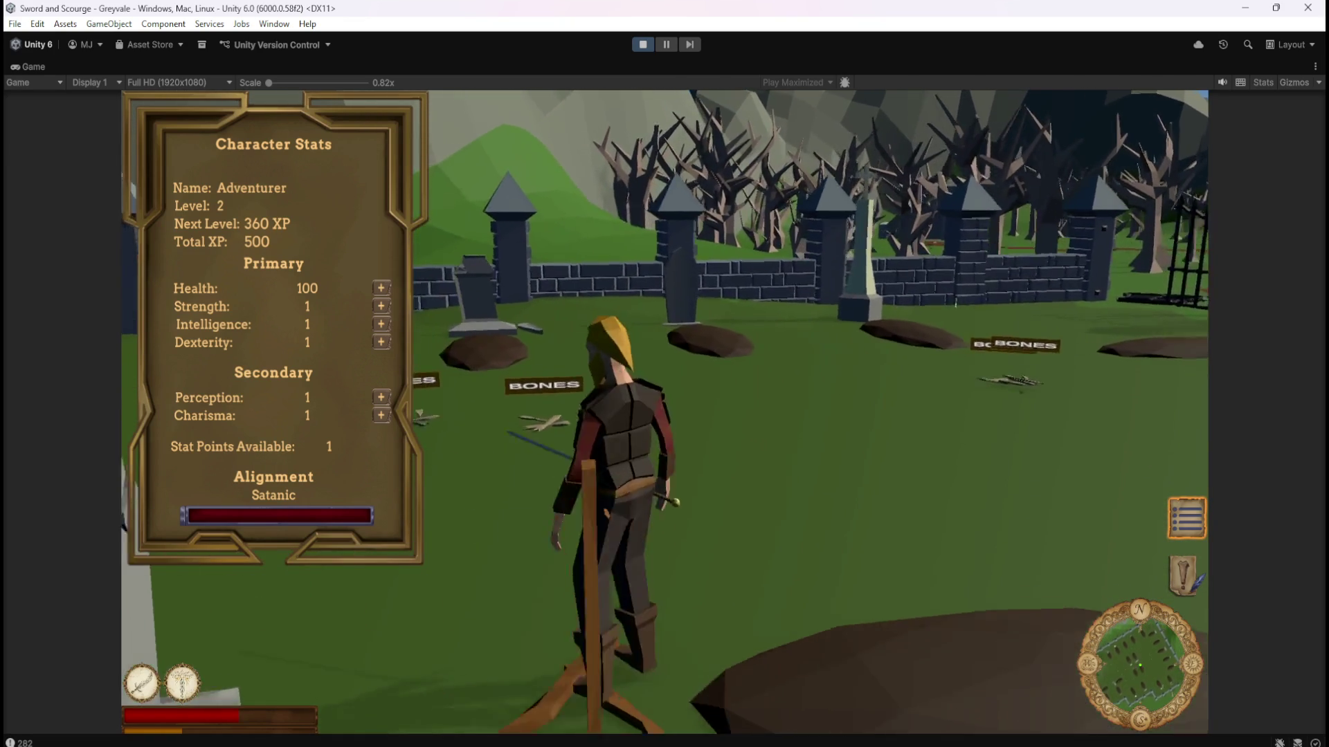
key(s)
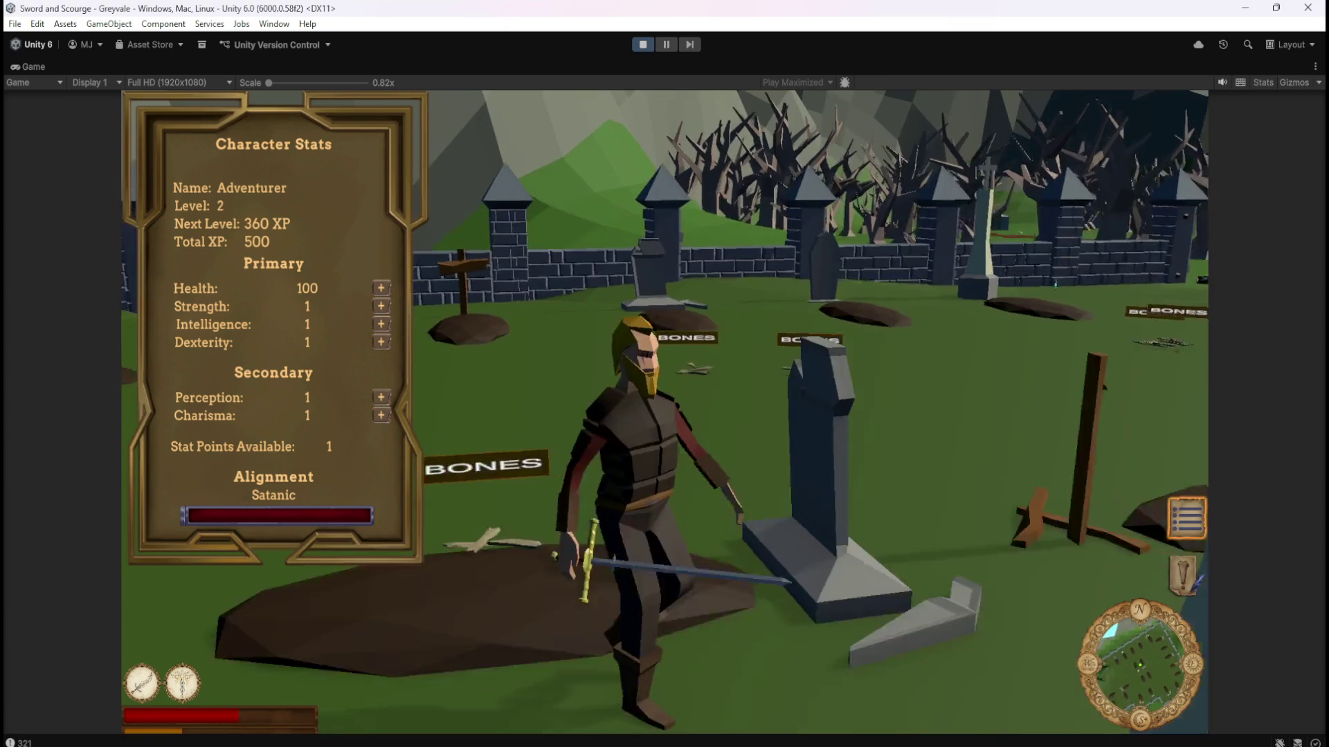
key(s)
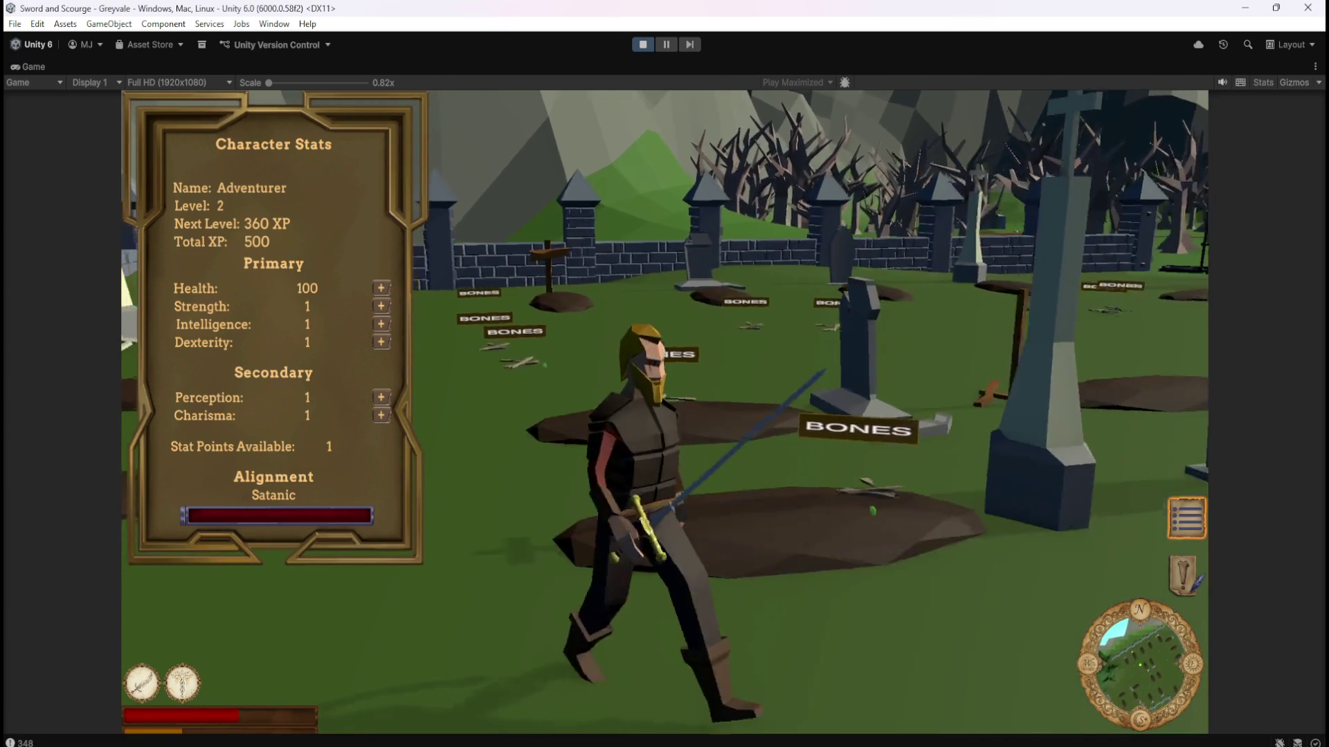
key(s)
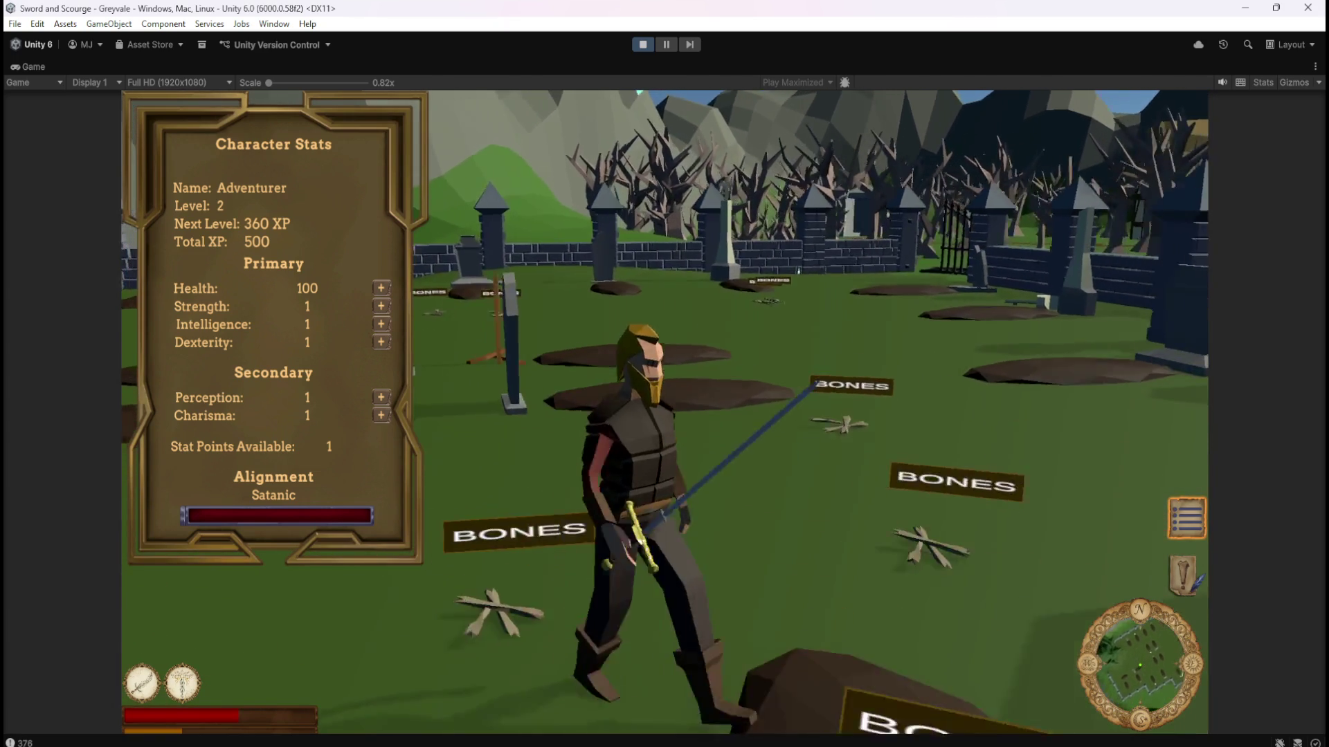
key(w)
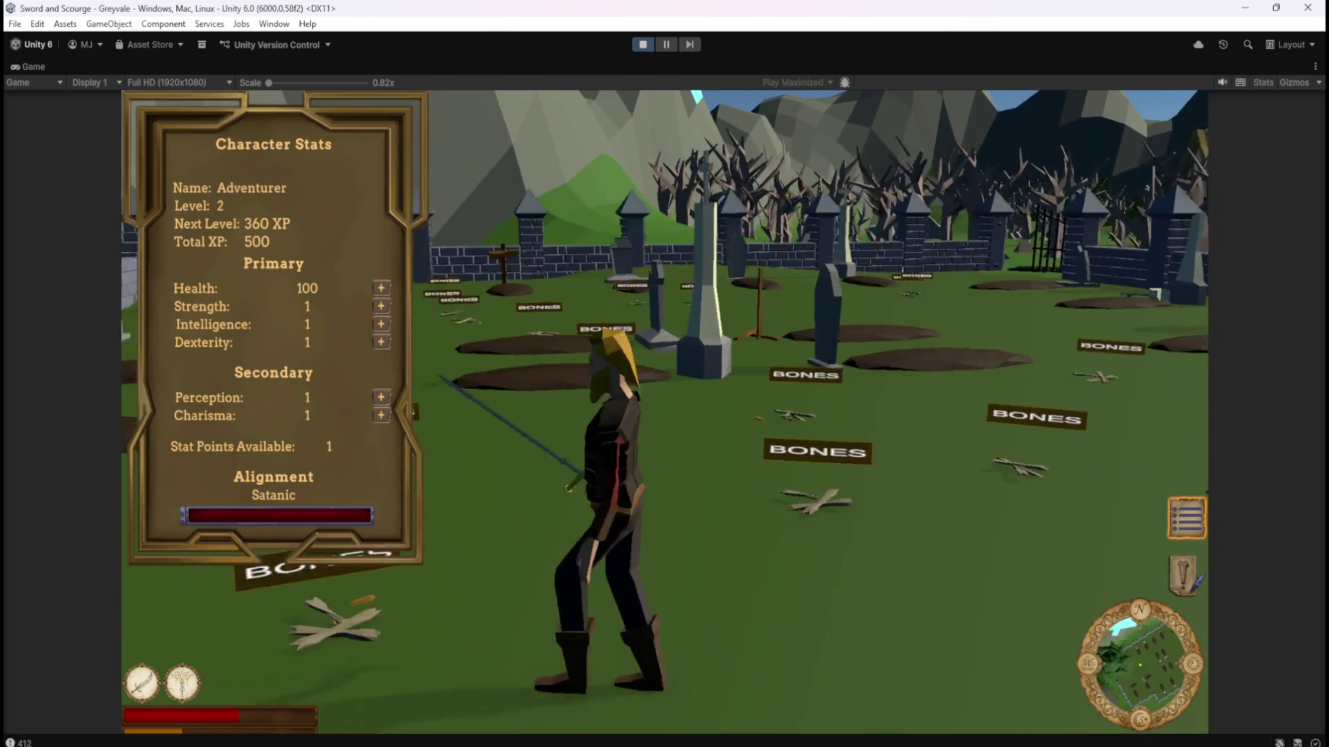
key(w)
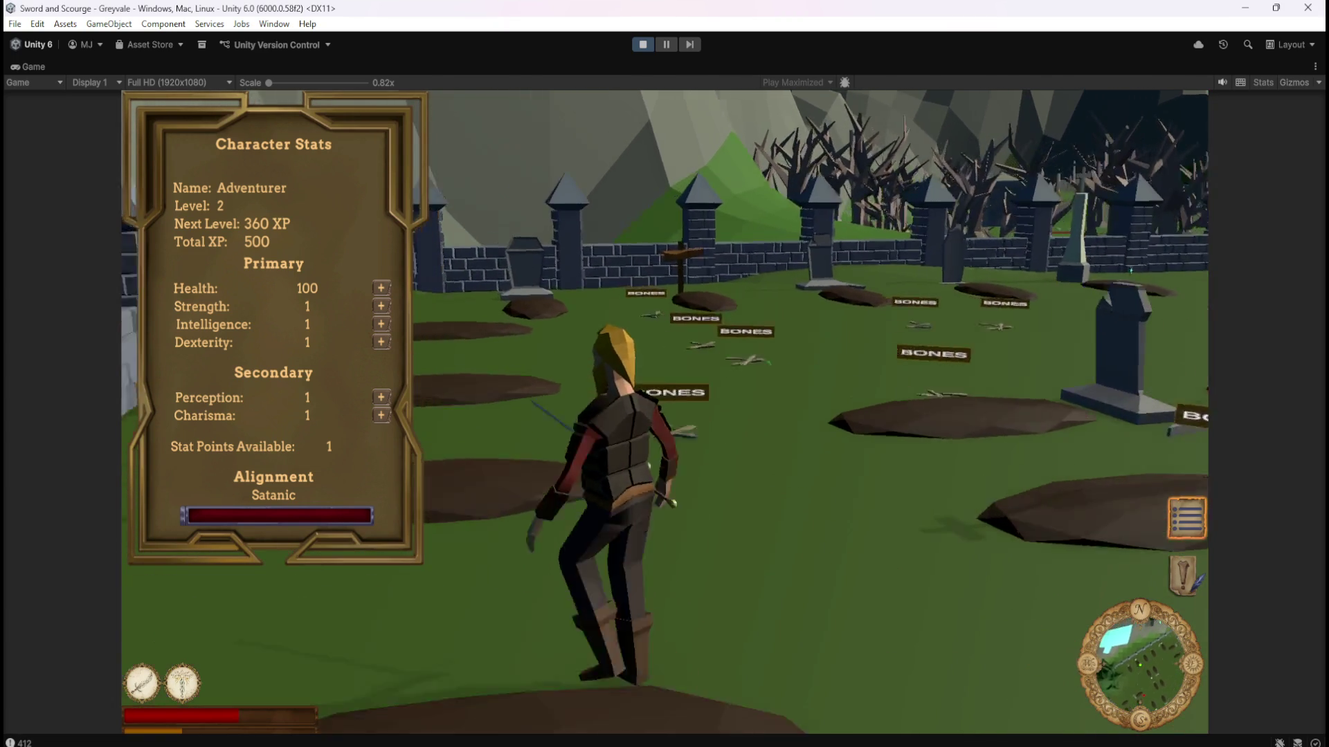
key(w)
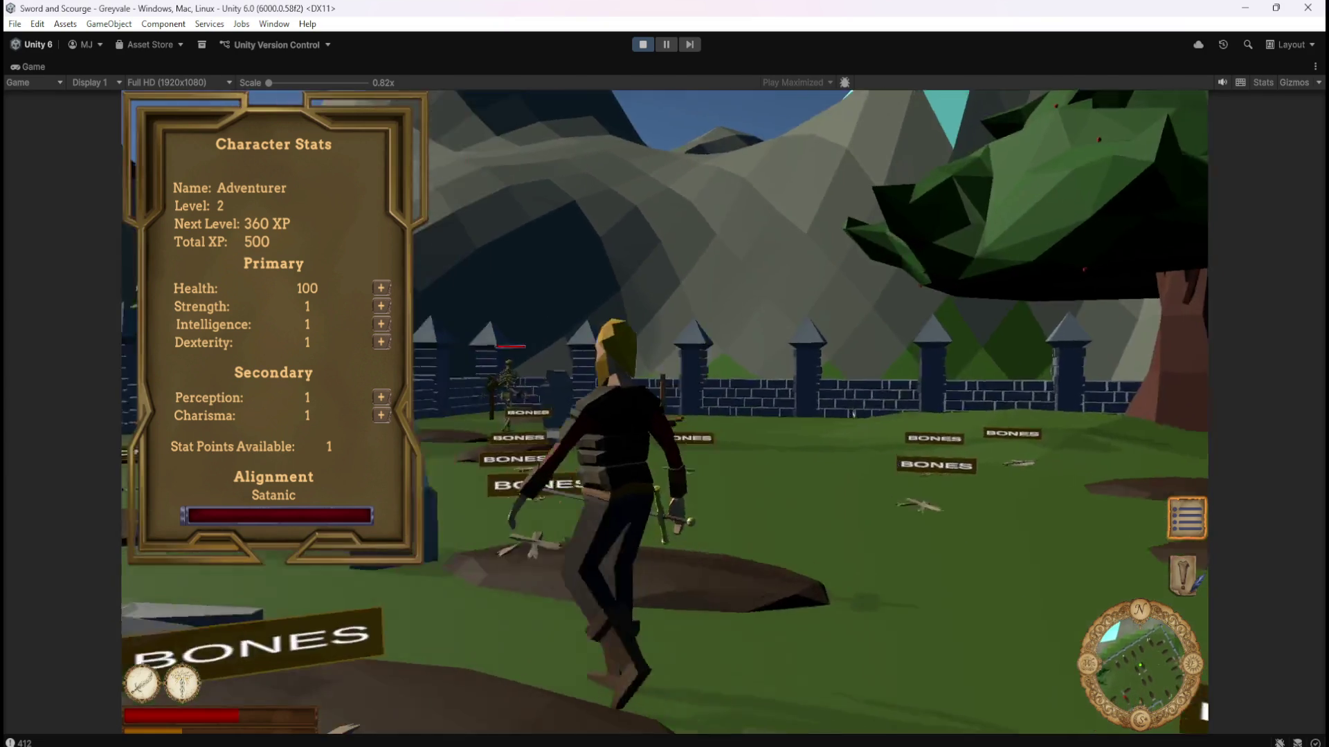
key(w)
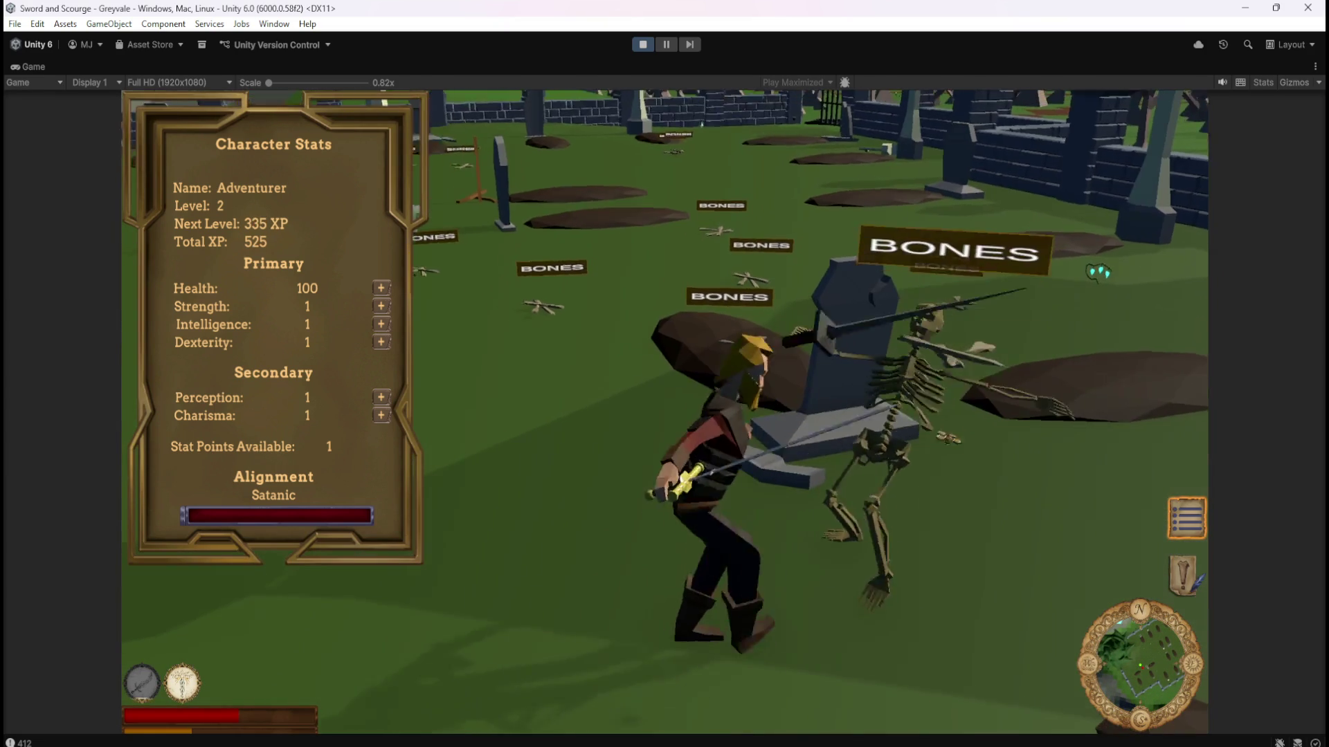
Kill more skeletons near the fence until Total XP reaches 600, then pause the game.
key(w)
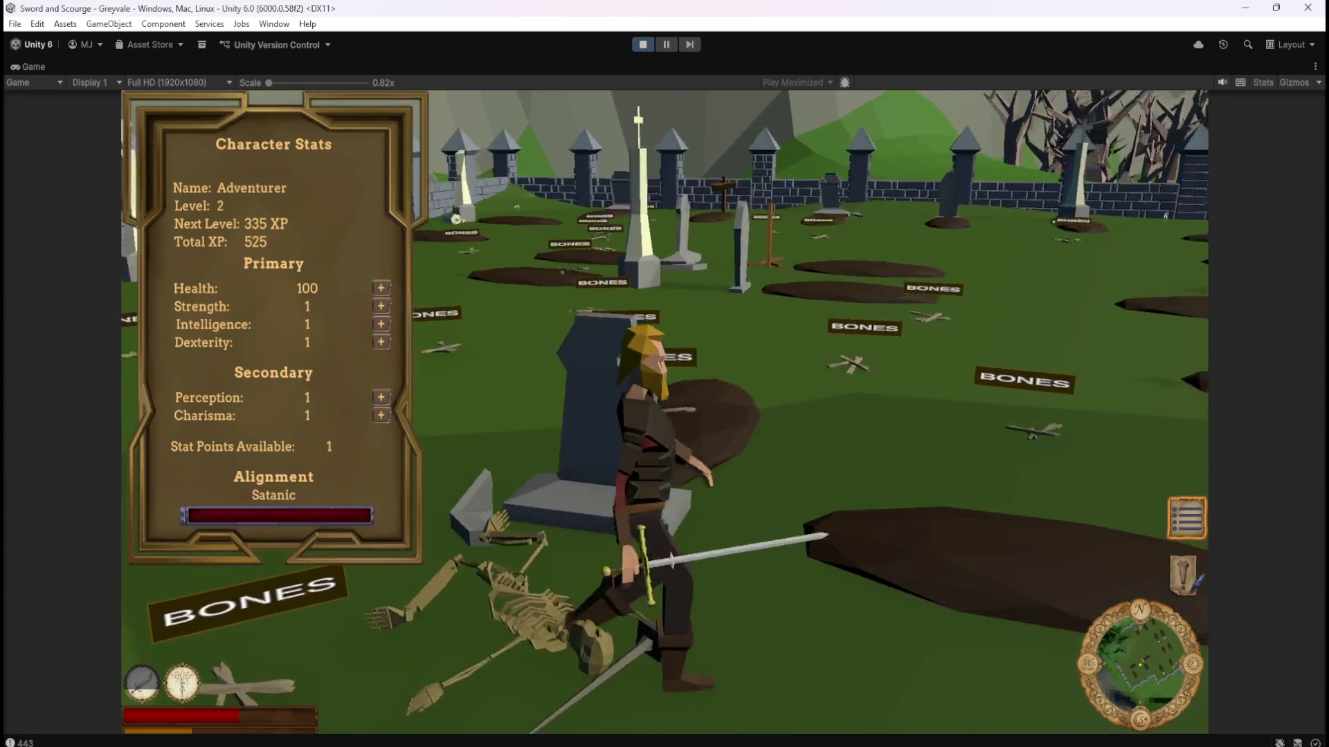
key(w)
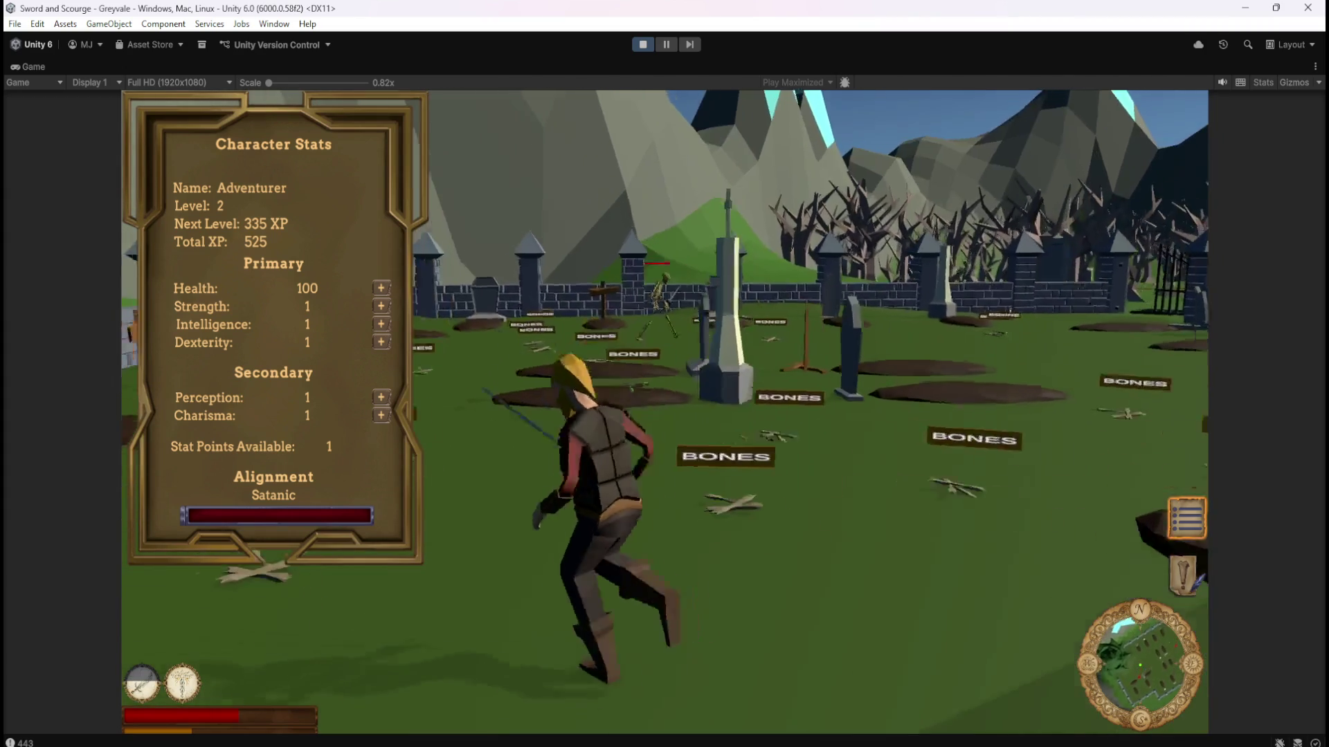
key(w)
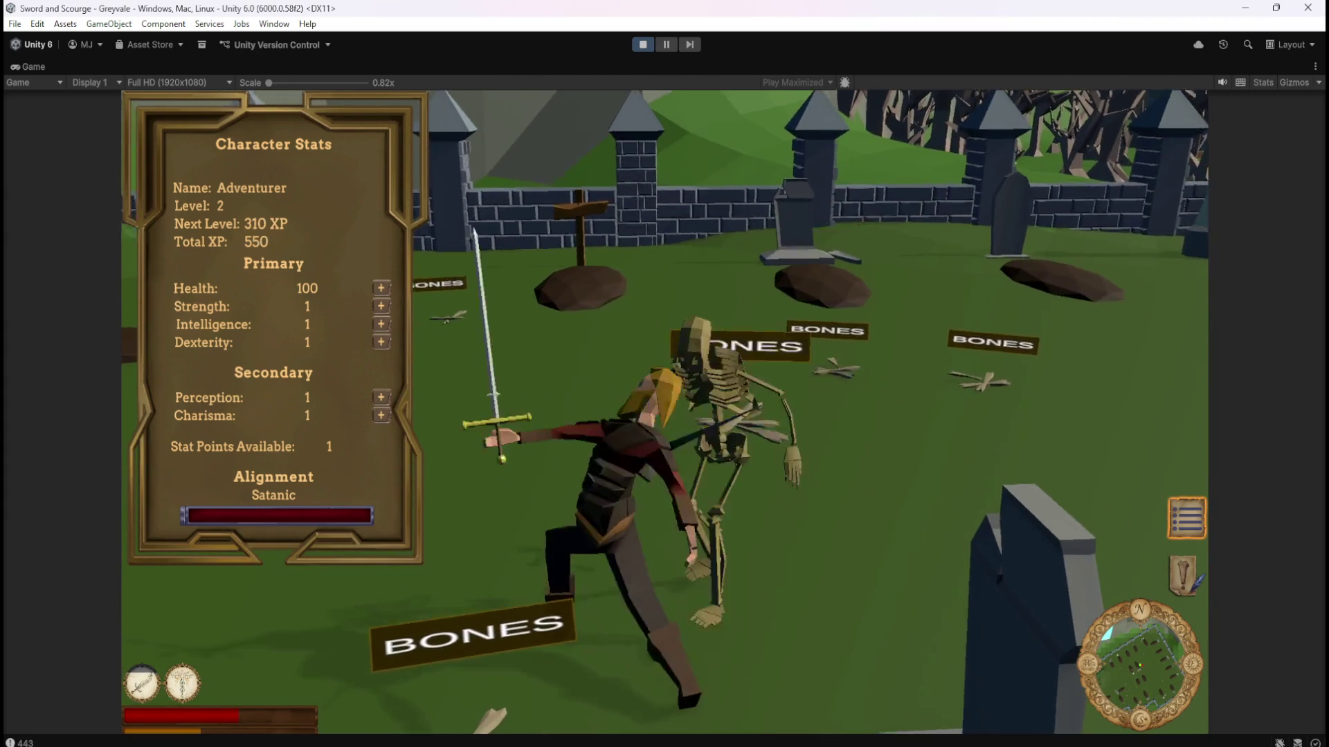
key(w)
key(w)
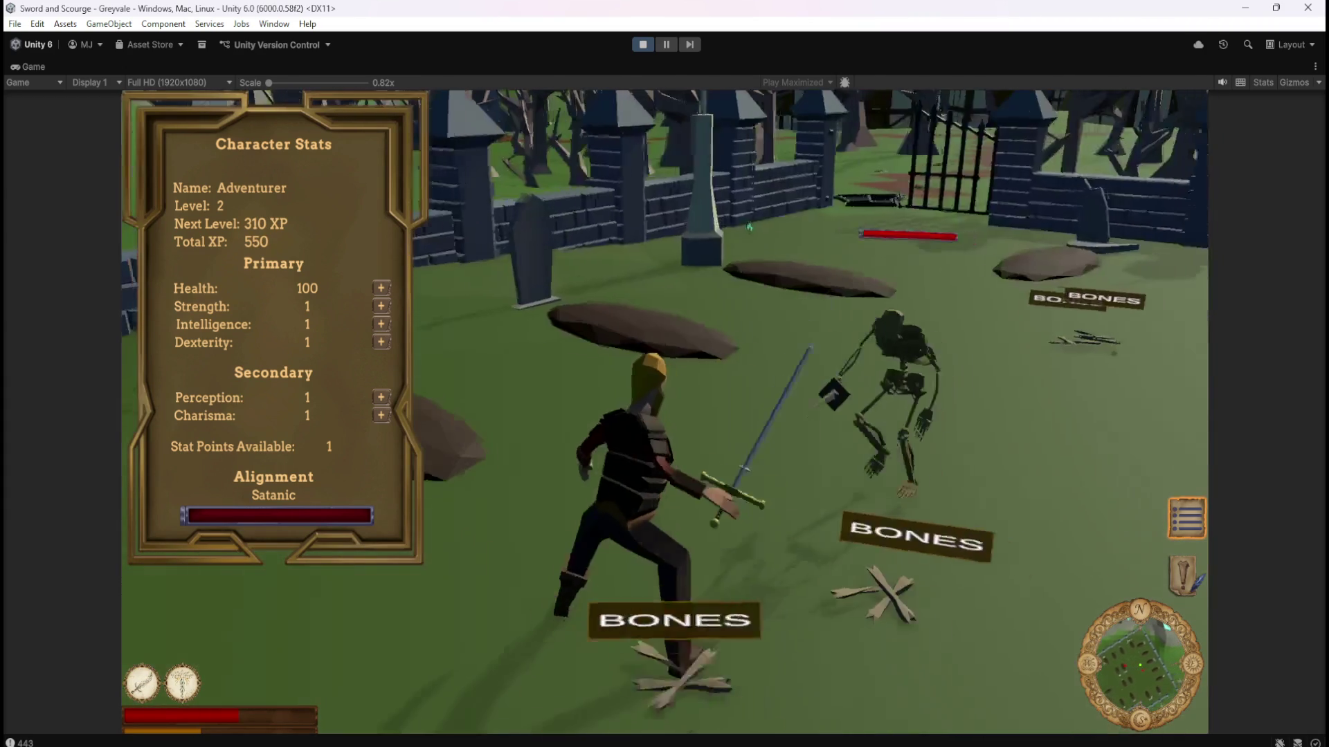
key(w)
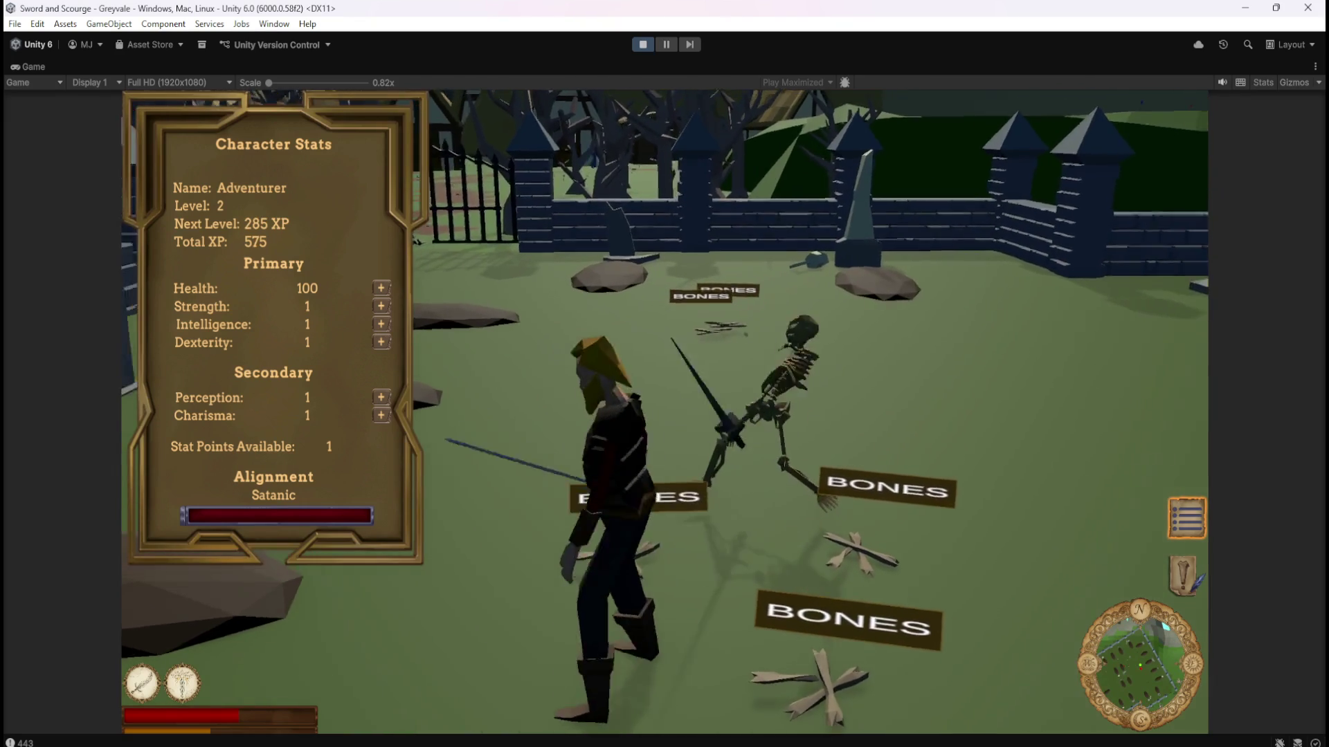
key(w)
key(w)
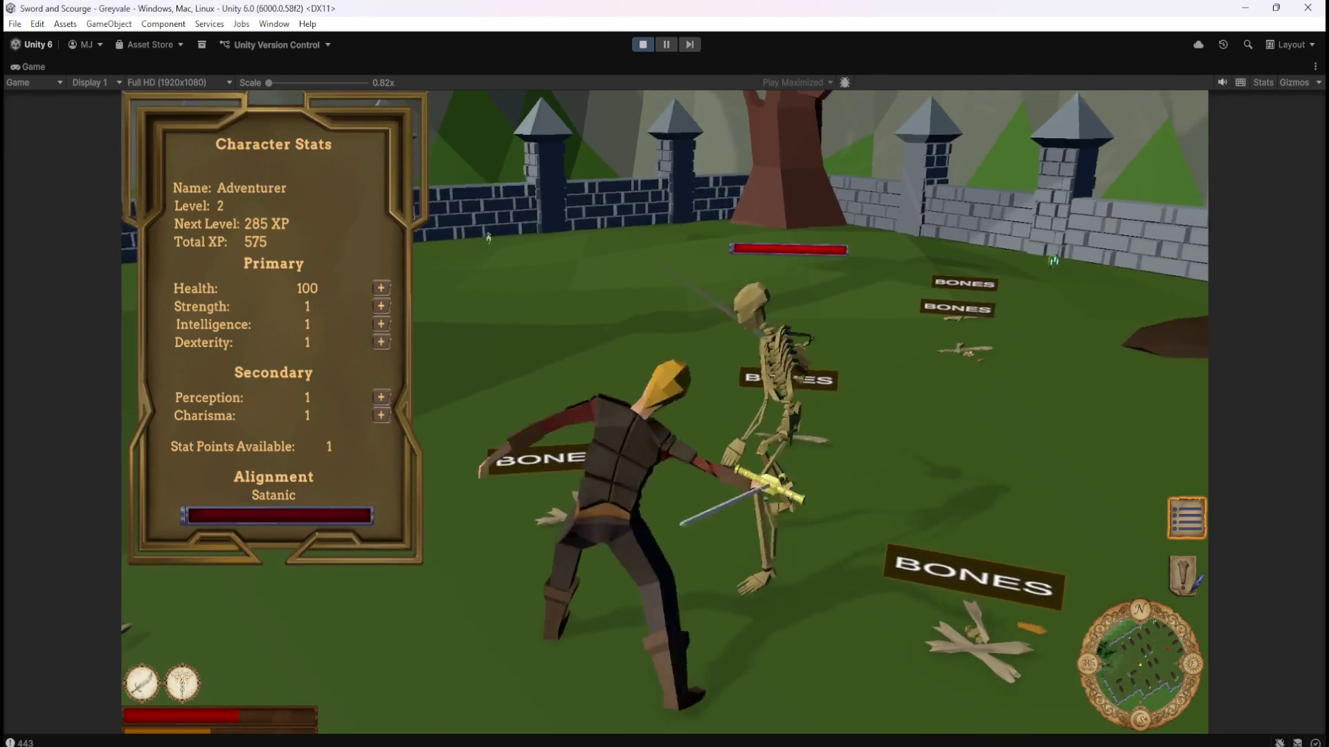
key(w)
key(w)
key(Escape)
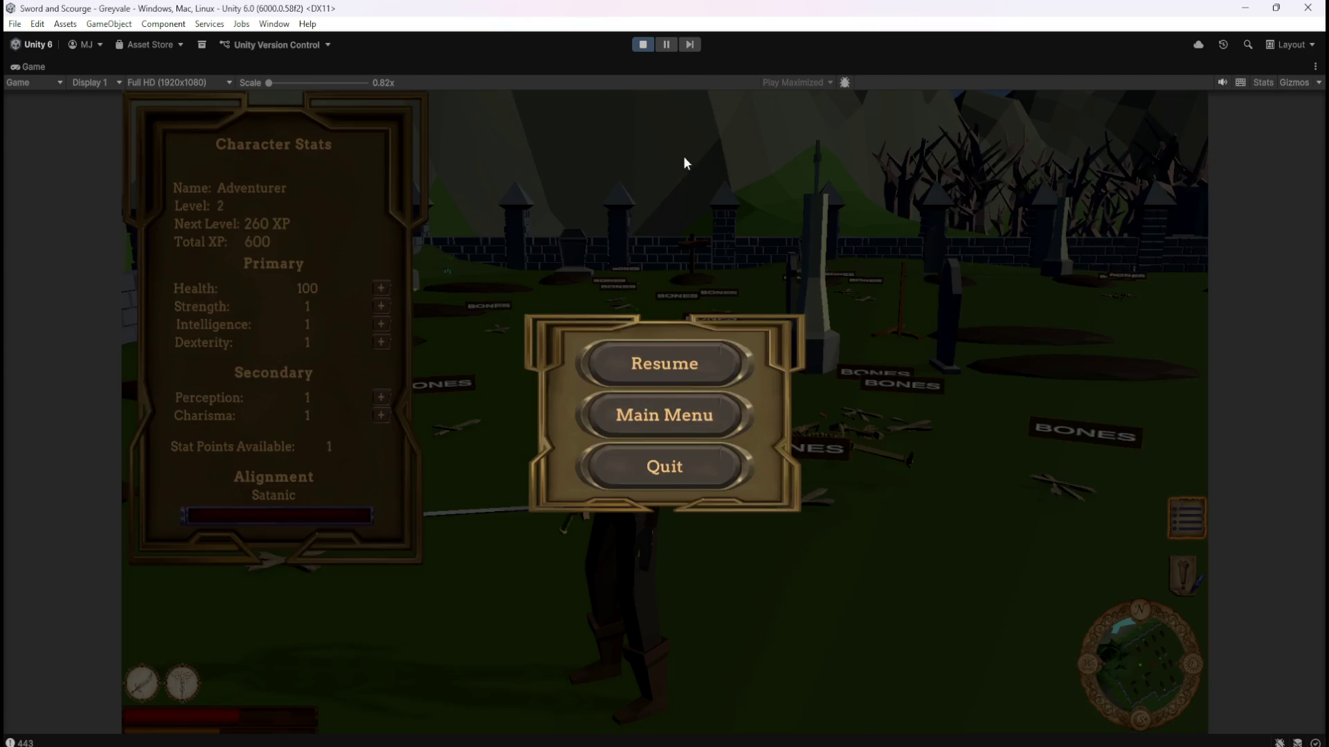
Exit Play mode to return to the graveyard scene and Skeleton script graph.
click(644, 45)
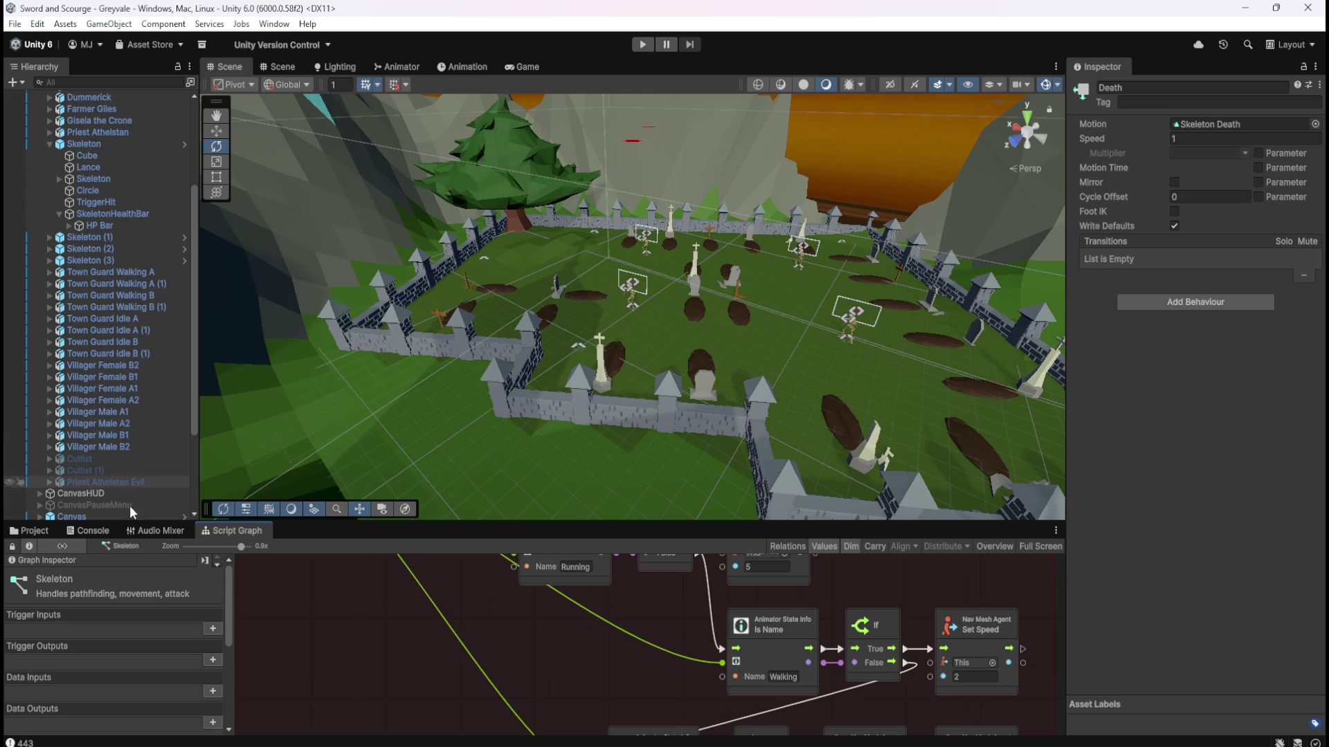
Open the Bone Stack prefab from Assets > Prefabs > Loot and scroll to its Rigidbody.
click(33, 532)
double_click(194, 591)
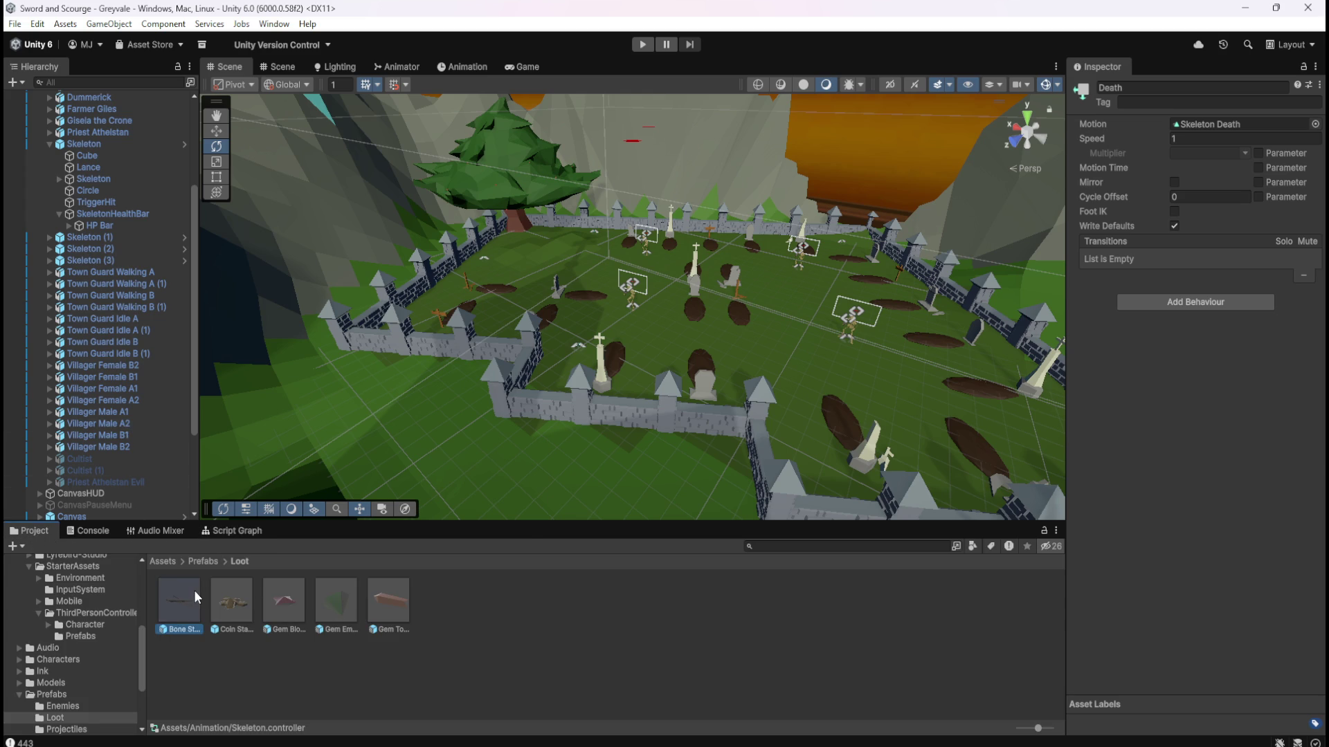
scroll(1115, 427, down, 9)
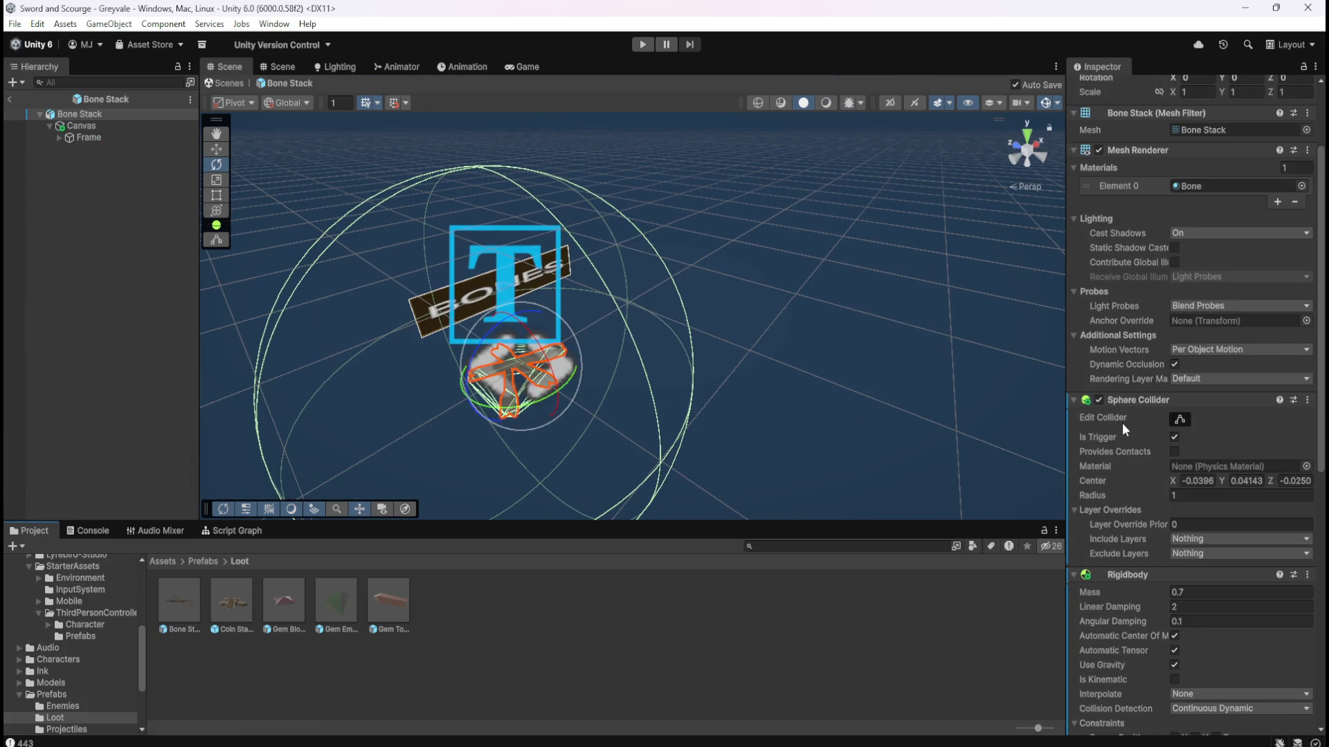
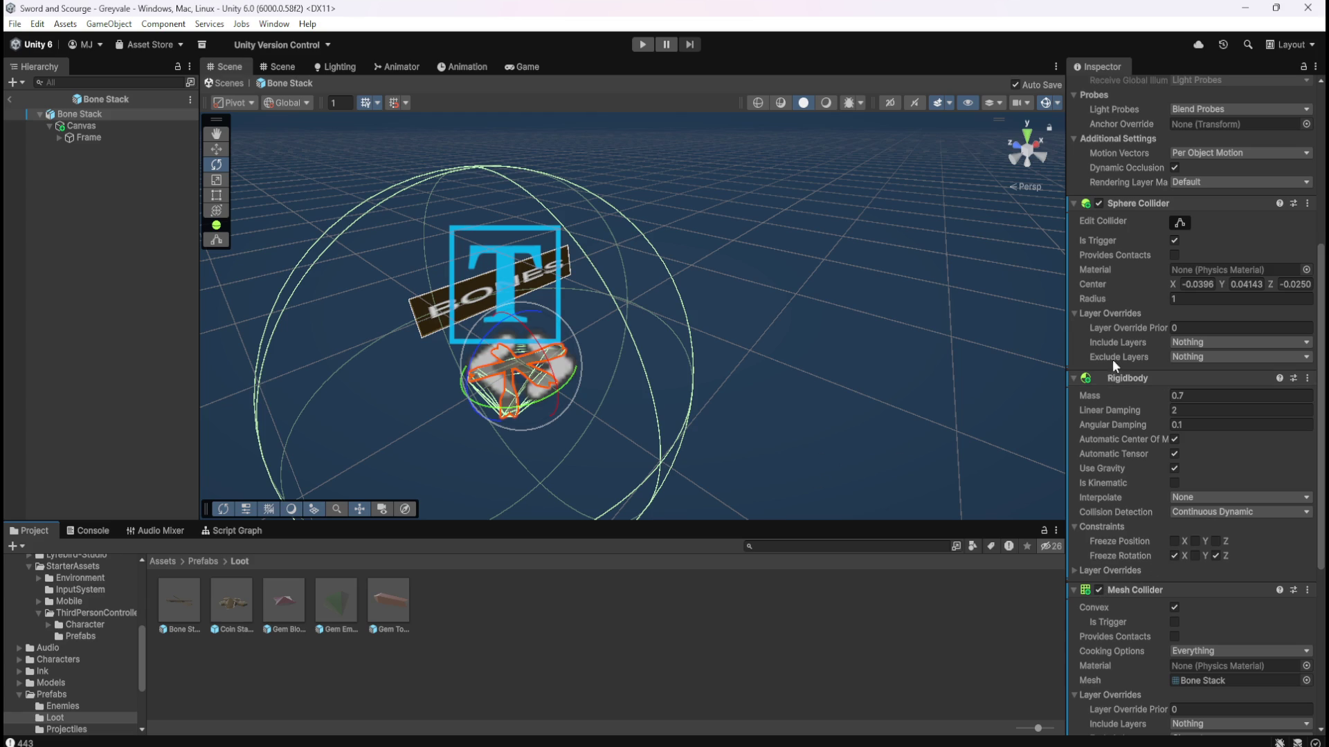
Set the Canvas holding the BONES label to an X scale of 5.
click(122, 126)
scroll(1106, 311, up, 5)
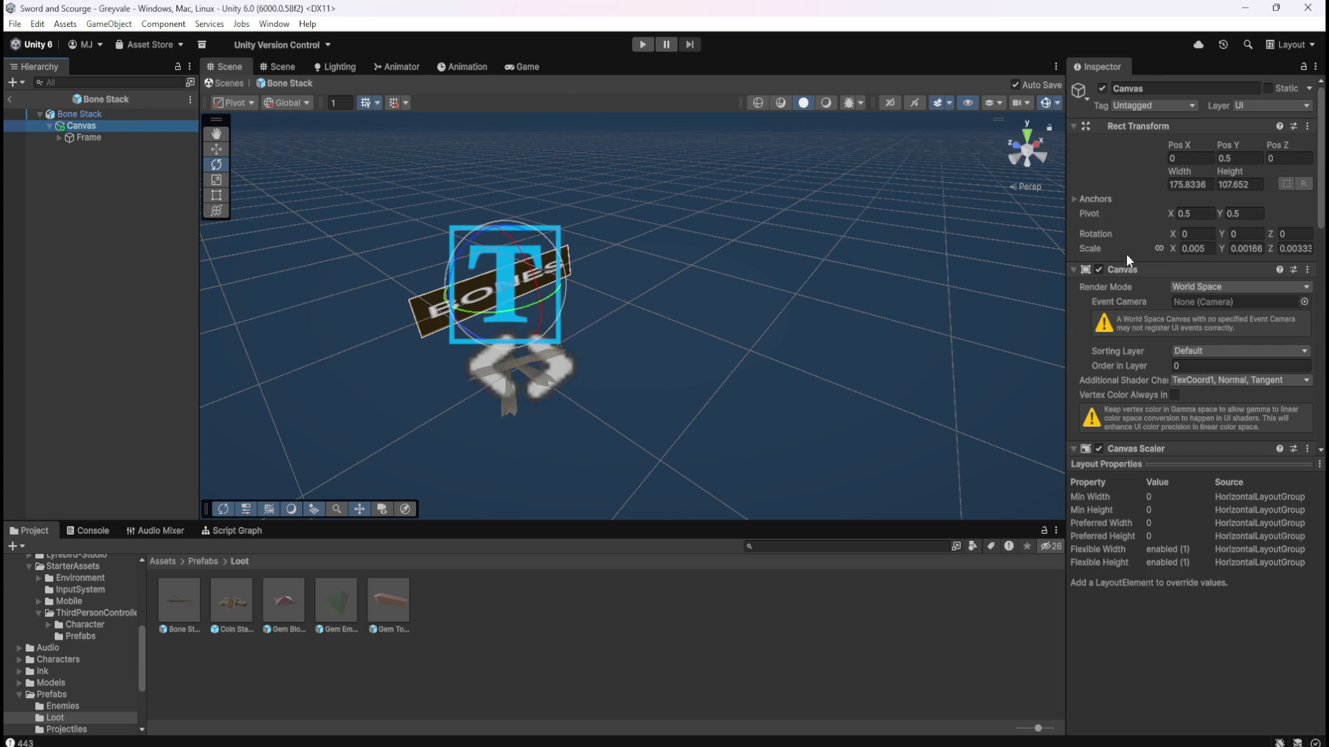
mouse_move(810, 244)
mouse_down()
mouse_move(661, 335)
mouse_move(1071, 338)
mouse_up()
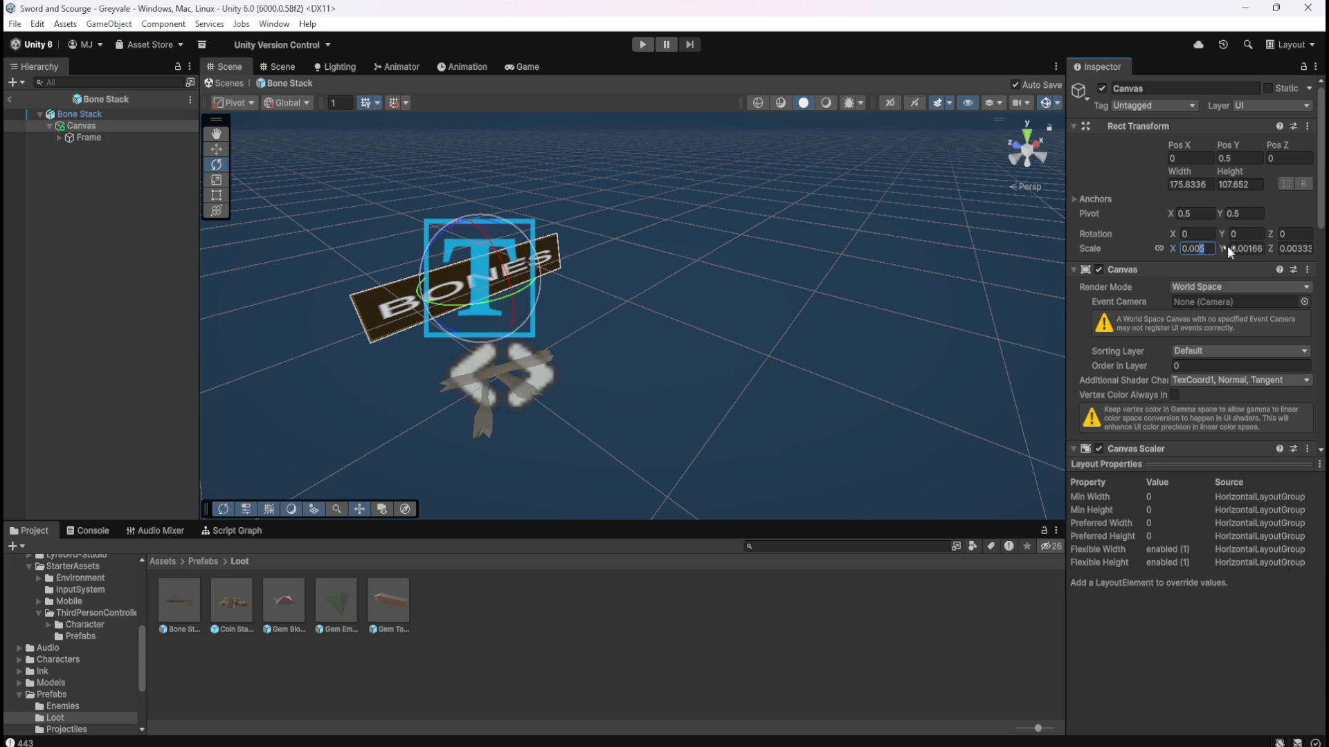
text(4)
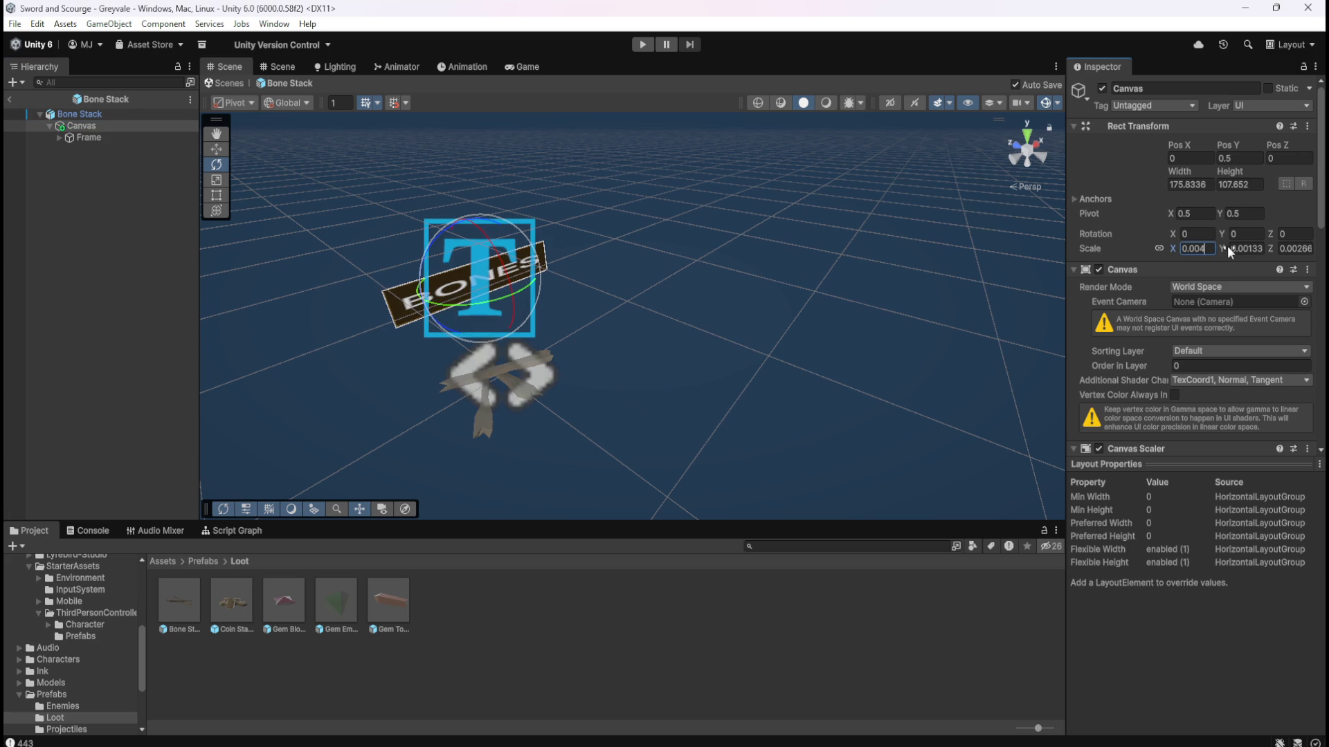
key(BackSpace)
text(5)
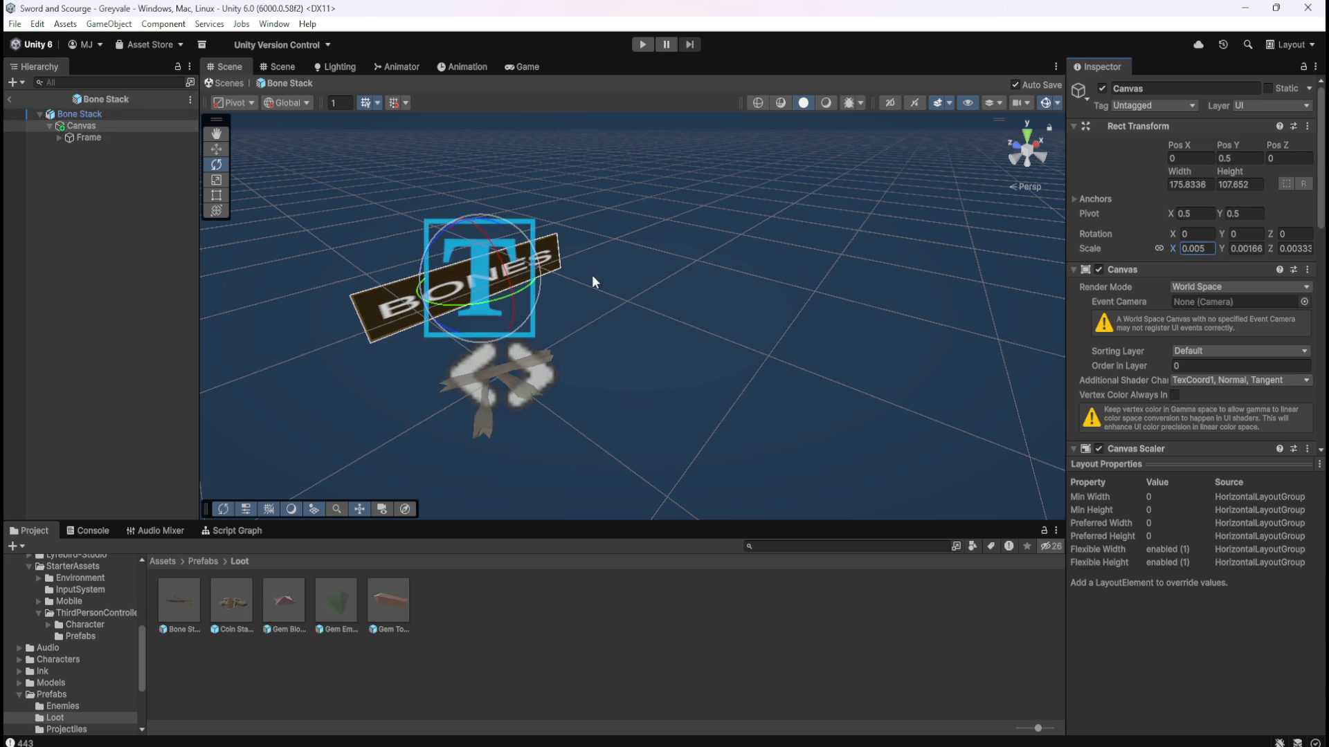
drag(770, 297, 789, 240)
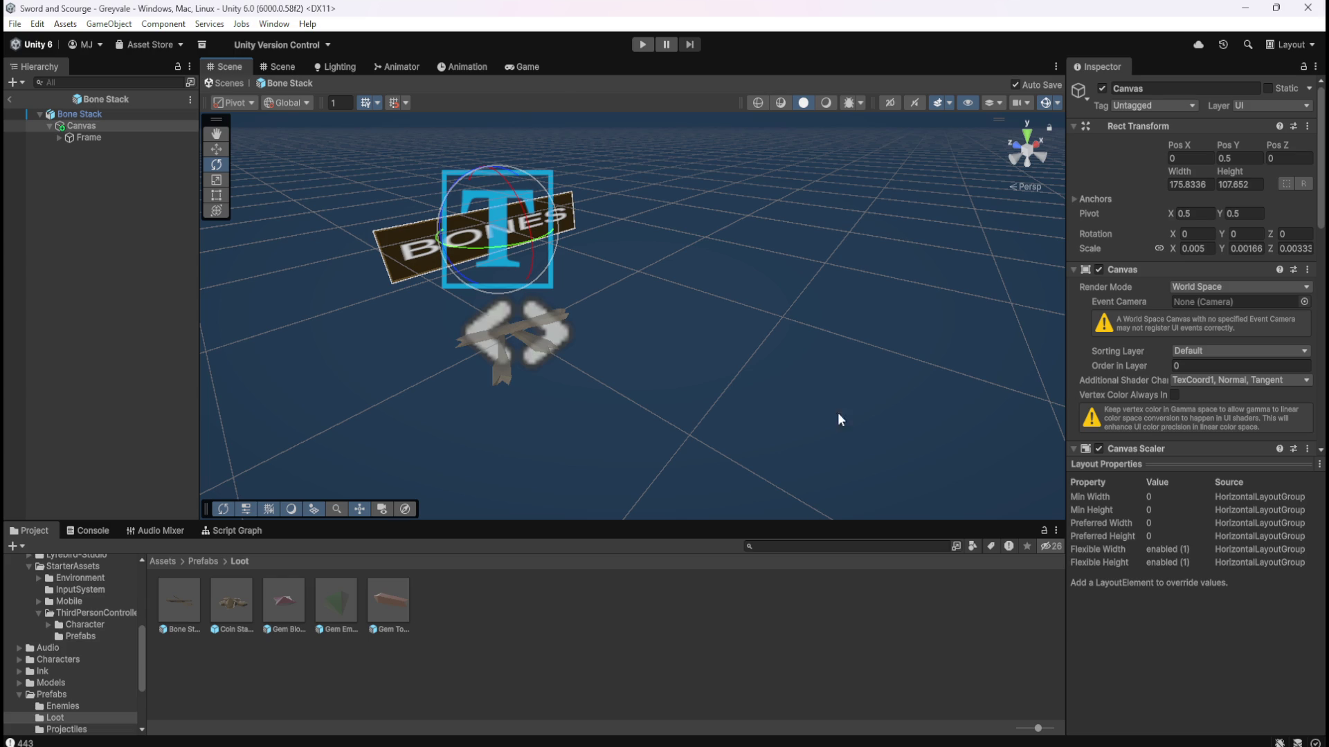
Look over the Bone Stack root's components, then select the Gem Blood Ruby prefab.
scroll(1135, 362, down, 10)
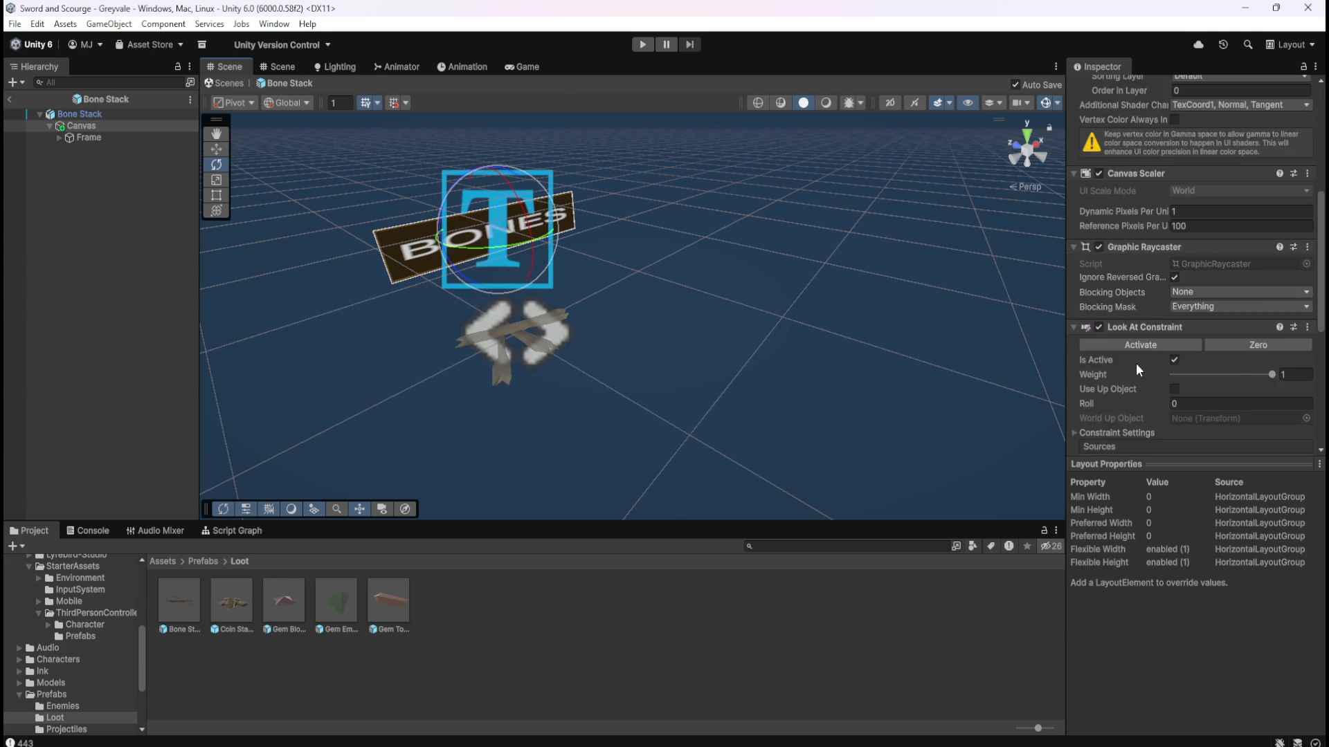
scroll(1136, 363, down, 5)
scroll(1135, 363, up, 10)
click(116, 114)
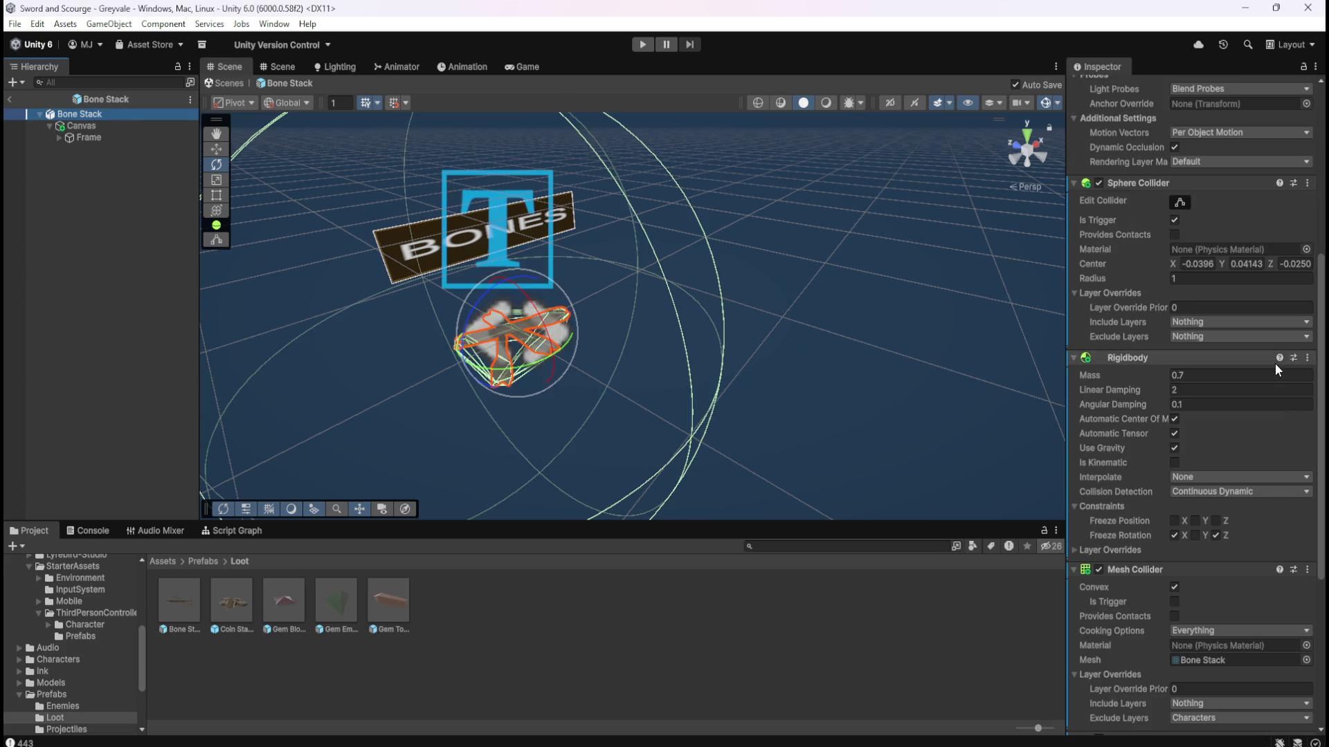
scroll(1110, 424, down, 3)
scroll(1115, 366, down, 3)
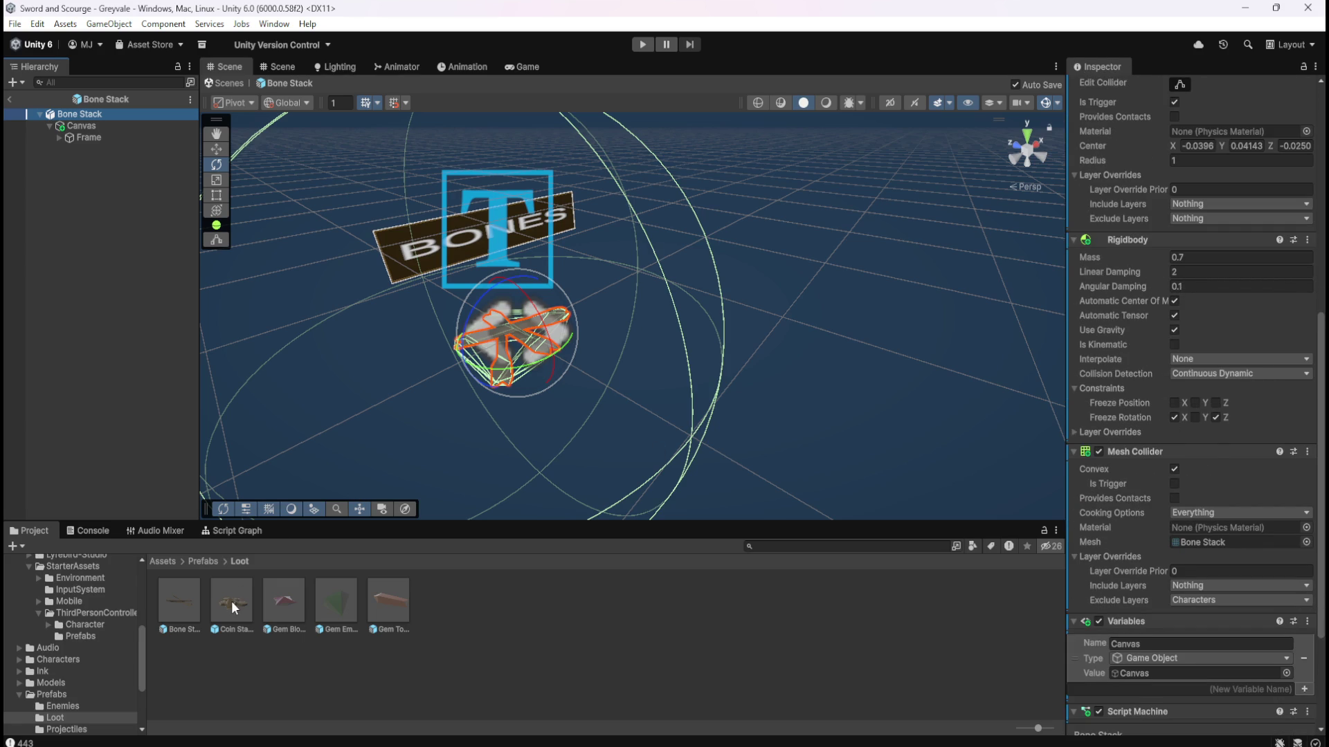
click(281, 601)
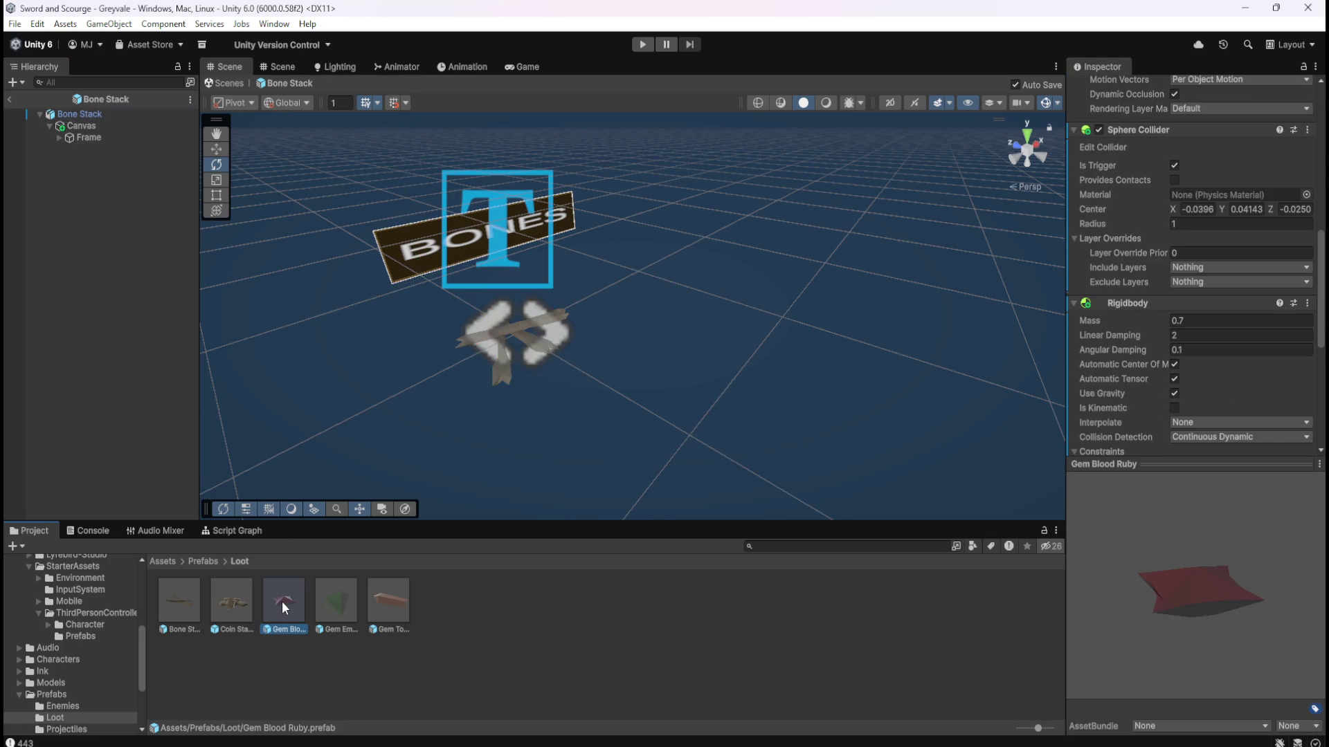
Check Bone Stack's rotation locks, then freeze X and Z rotation on Gem Blood Ruby's Rigidbody.
scroll(1149, 414, down, 4)
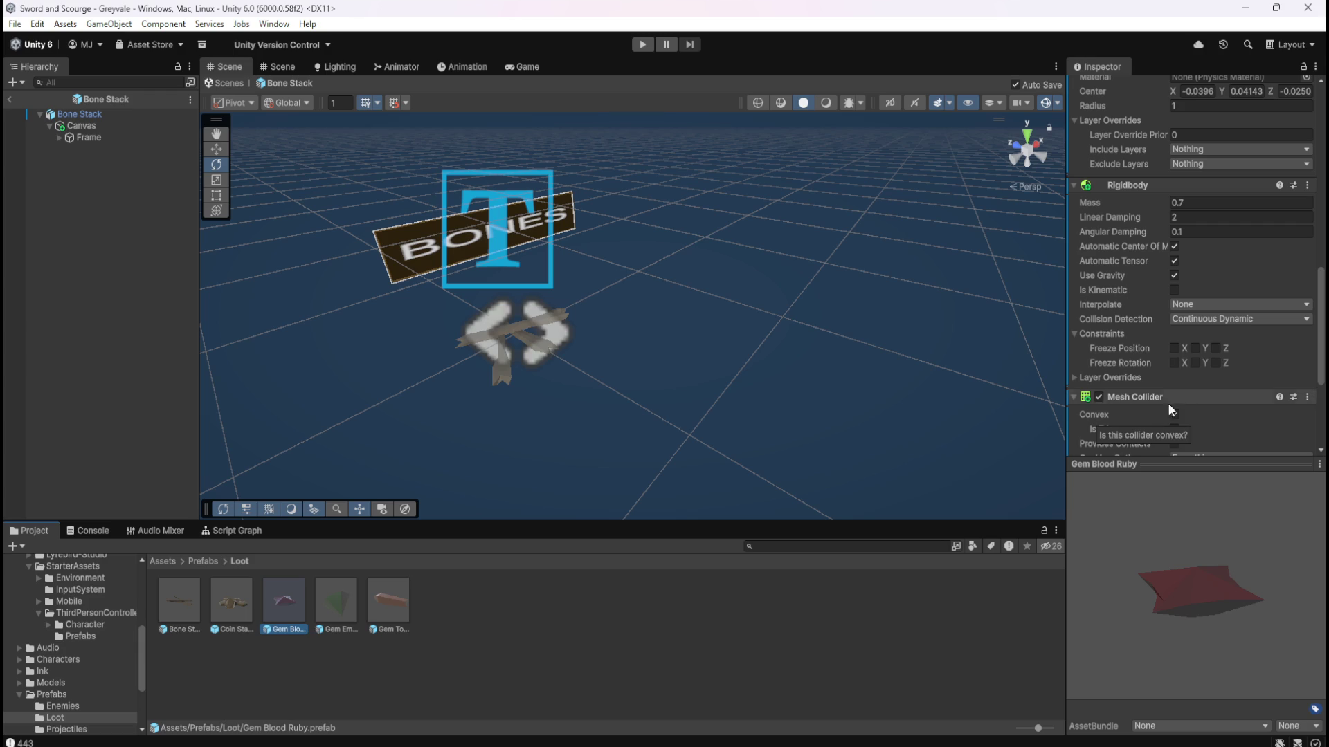
click(180, 607)
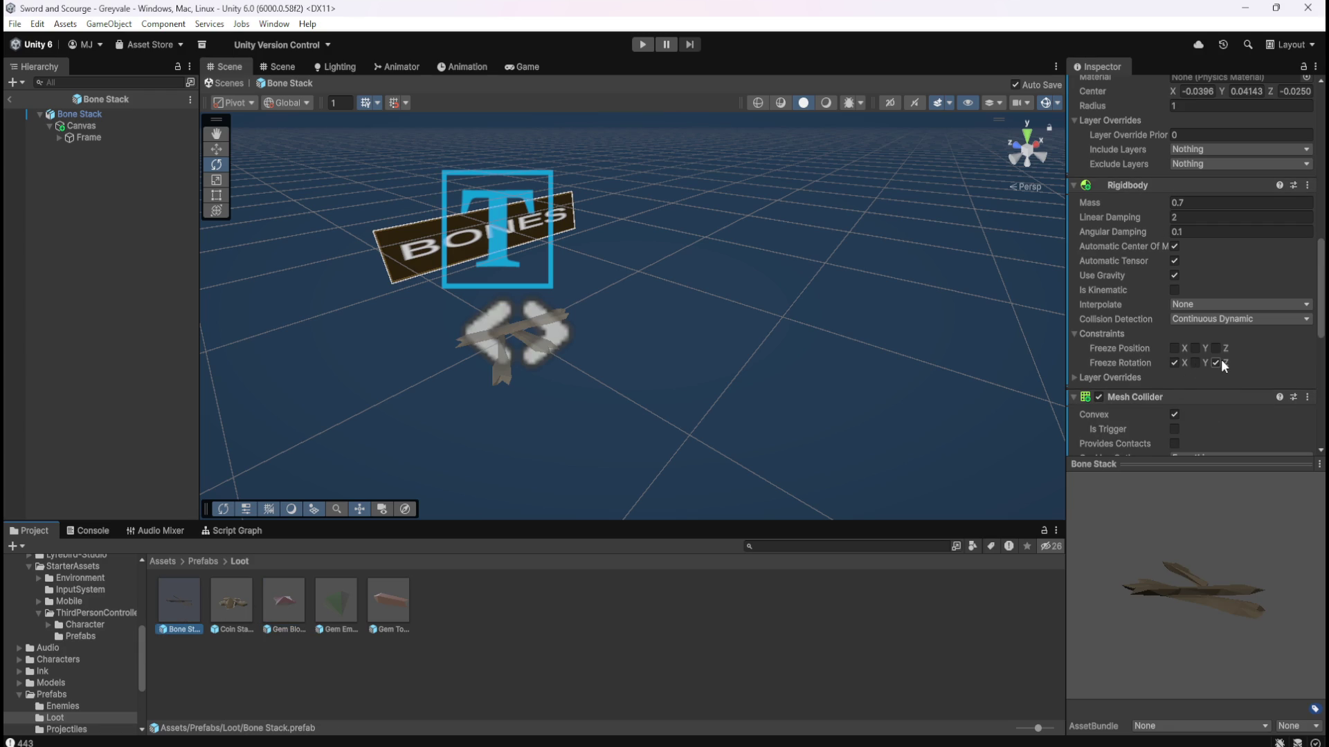
click(303, 599)
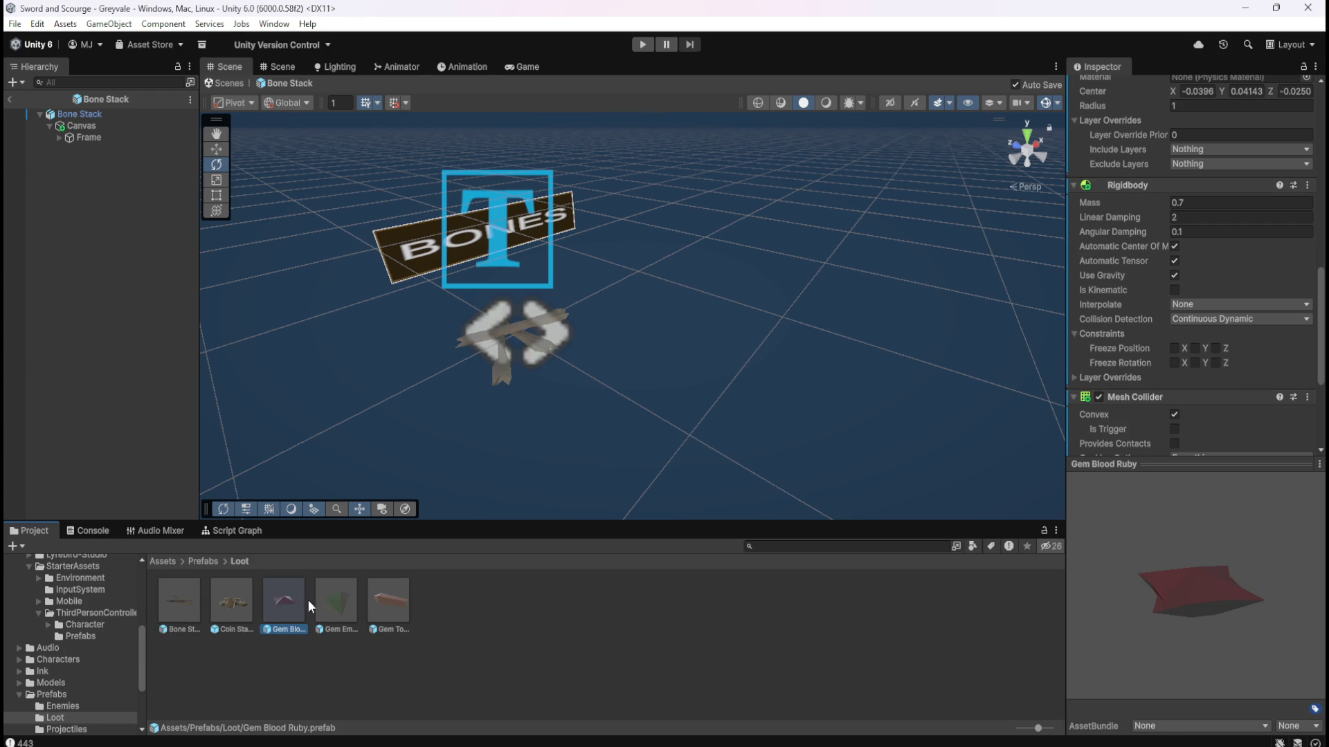
click(1174, 363)
click(1216, 362)
Freeze Gem Emerald's rotation on X and Z, and Gem Topaz's on X.
click(336, 599)
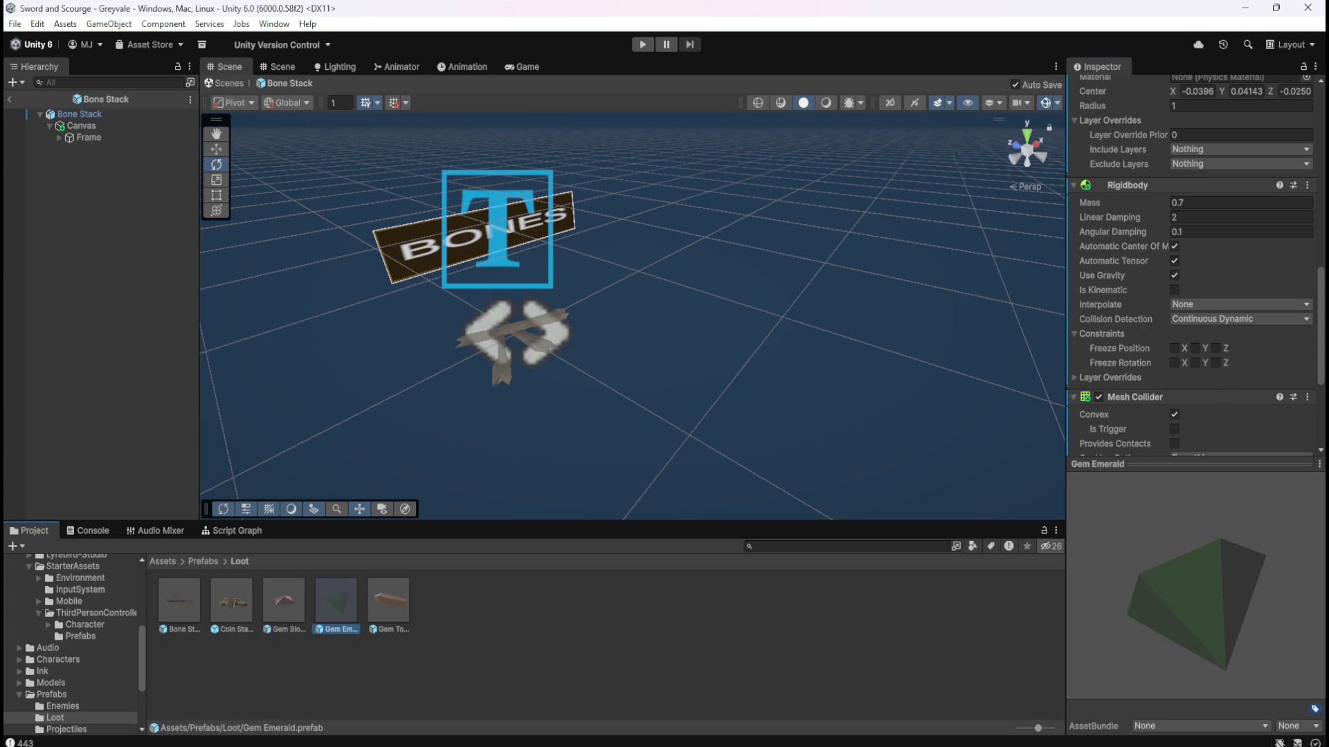
click(1174, 363)
click(1216, 362)
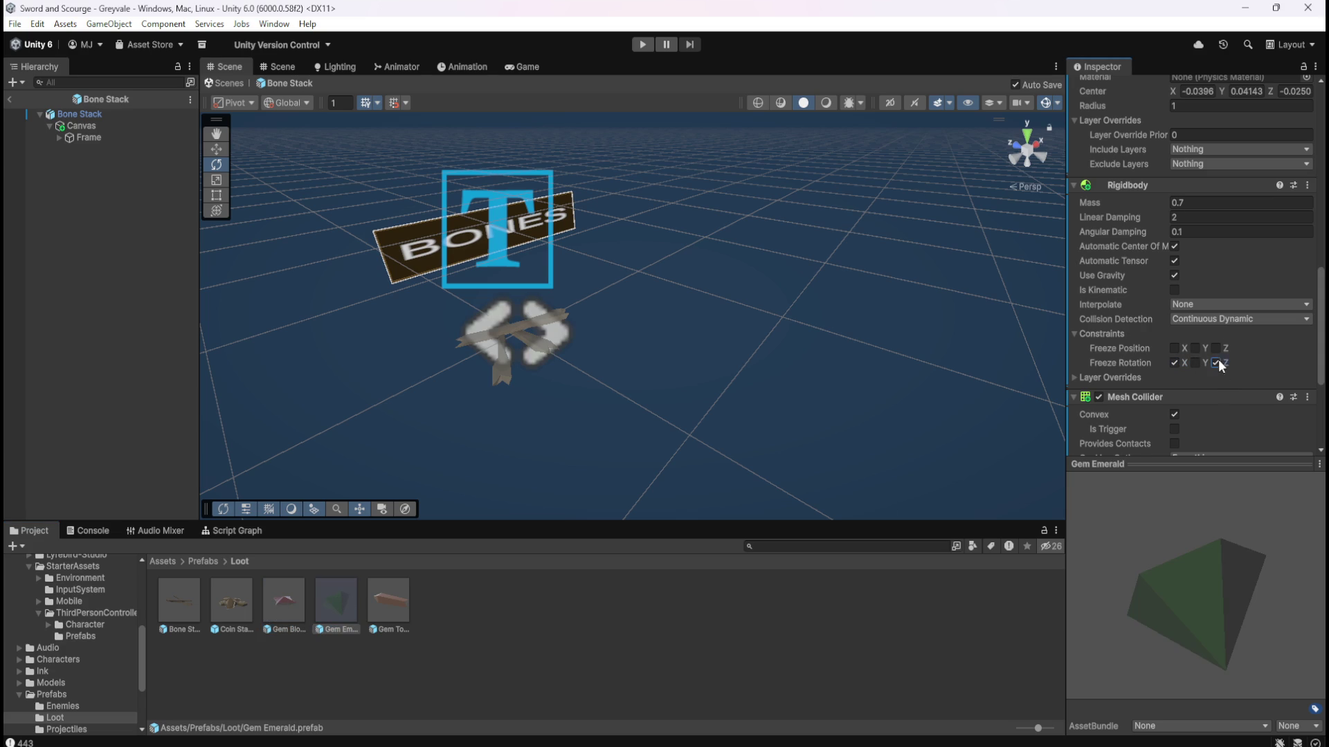
click(386, 592)
click(1175, 363)
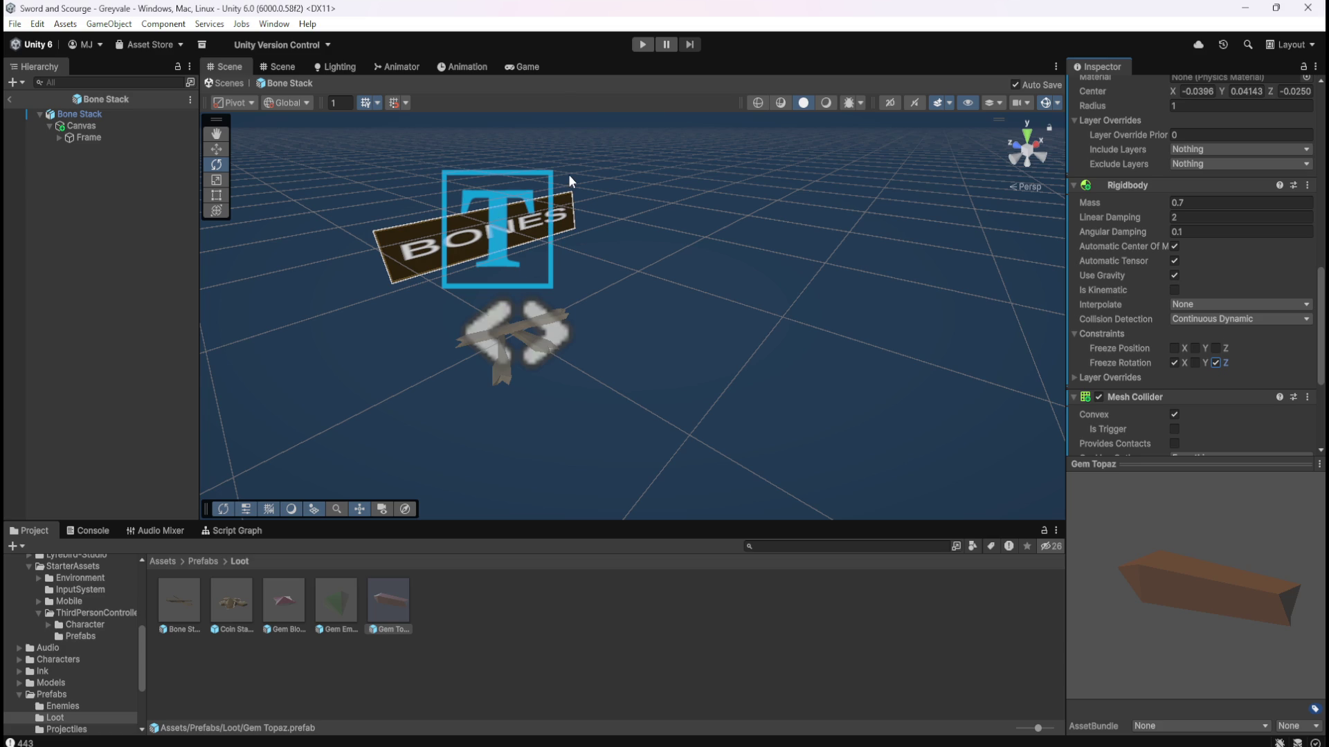
click(184, 602)
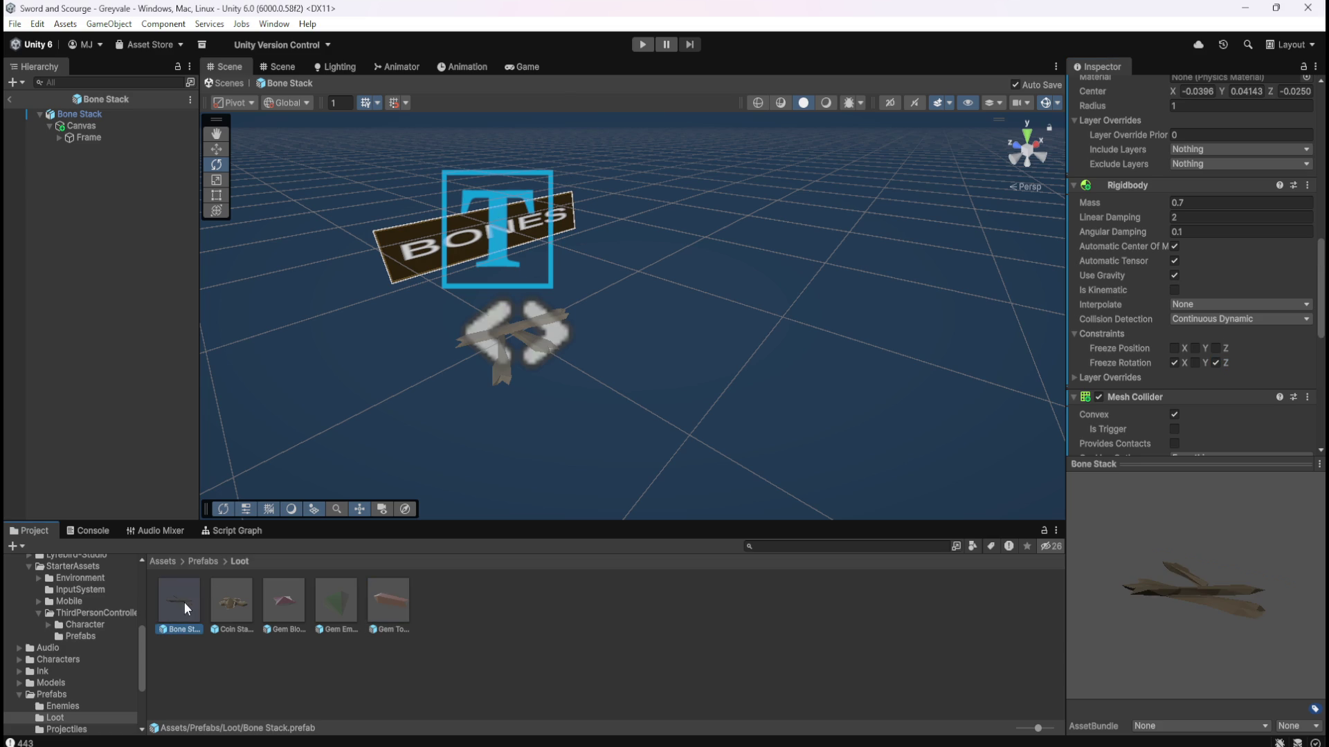
Compare Gem Blood Ruby and Bone Stack, then scroll to Coin Stack's Rigidbody Constraints.
click(284, 611)
click(365, 609)
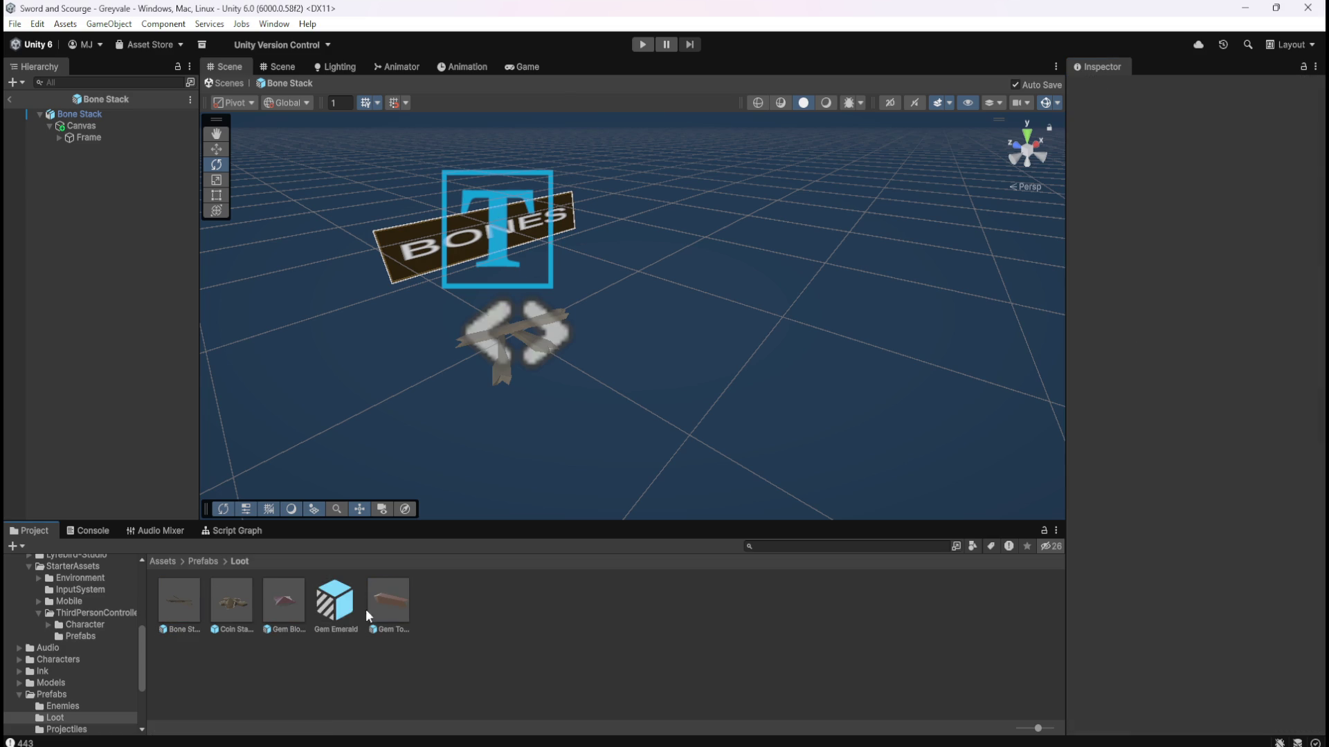
click(184, 616)
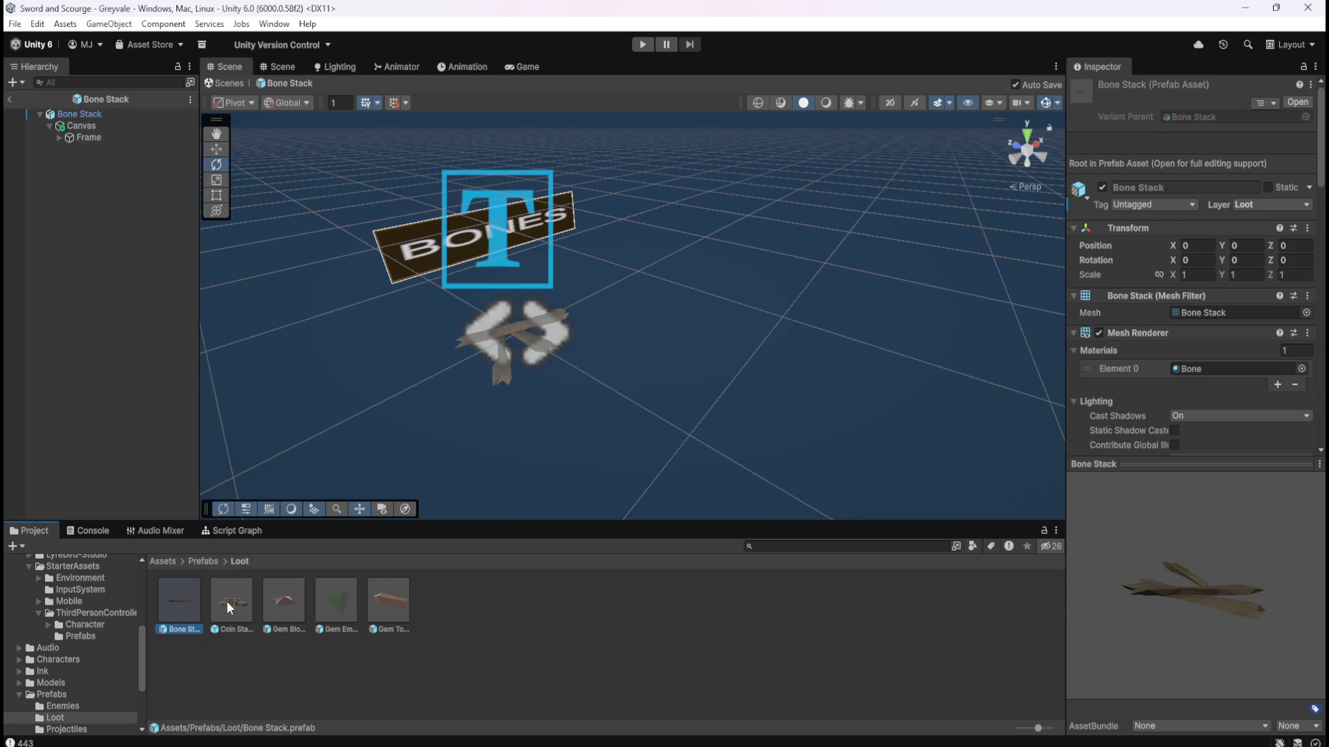
click(227, 601)
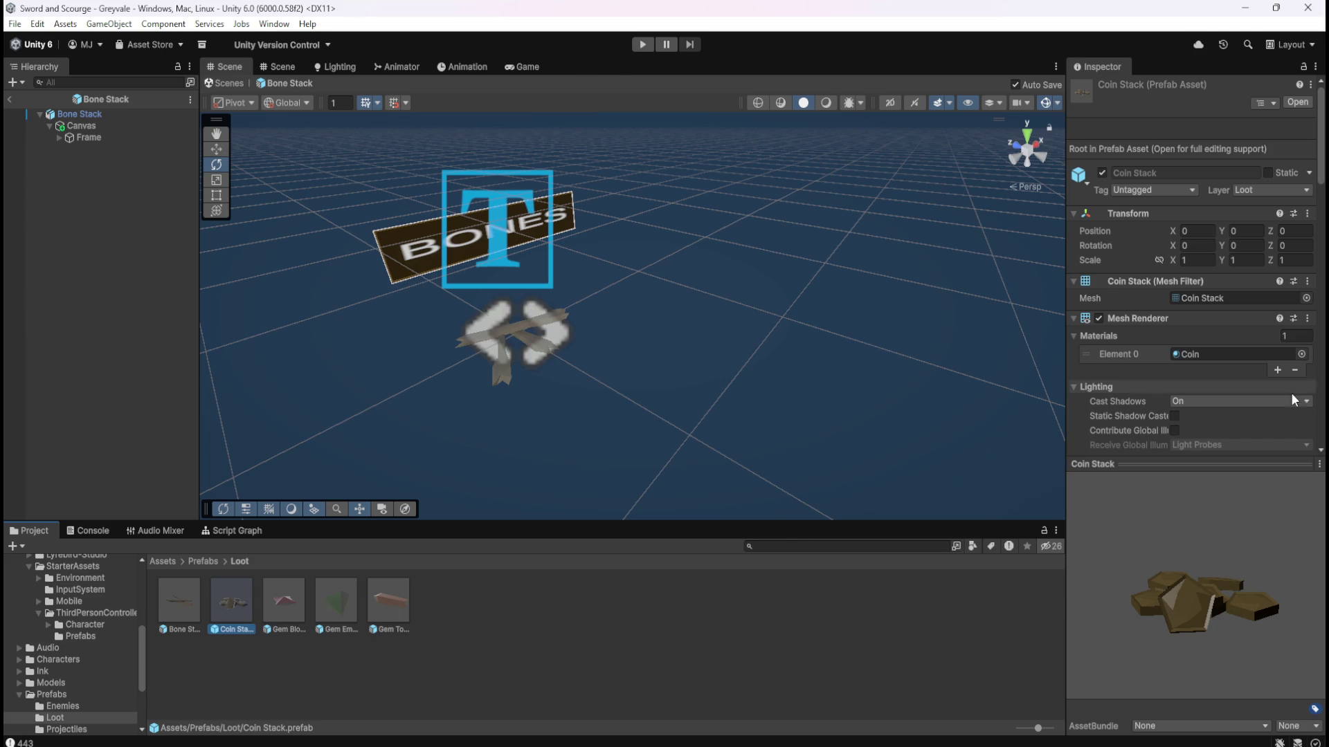
scroll(1115, 408, down, 3)
scroll(1125, 395, down, 10)
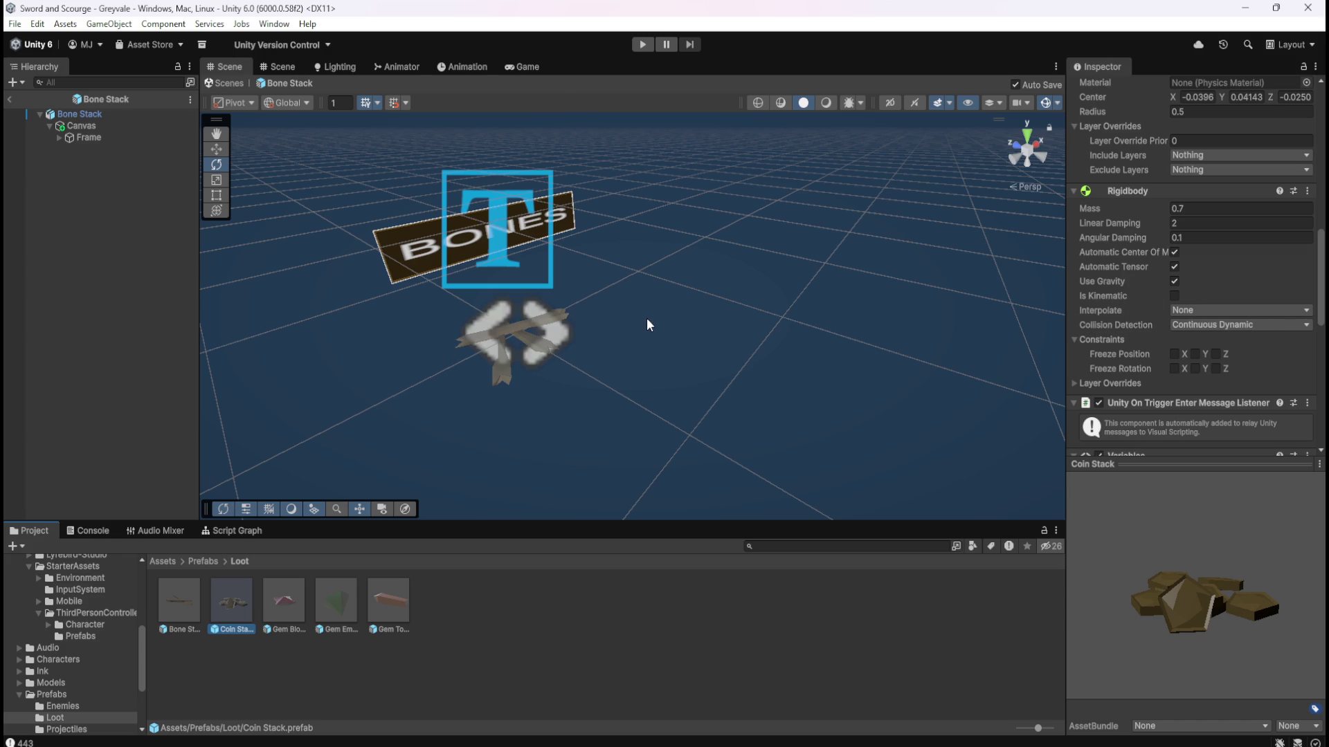
click(187, 592)
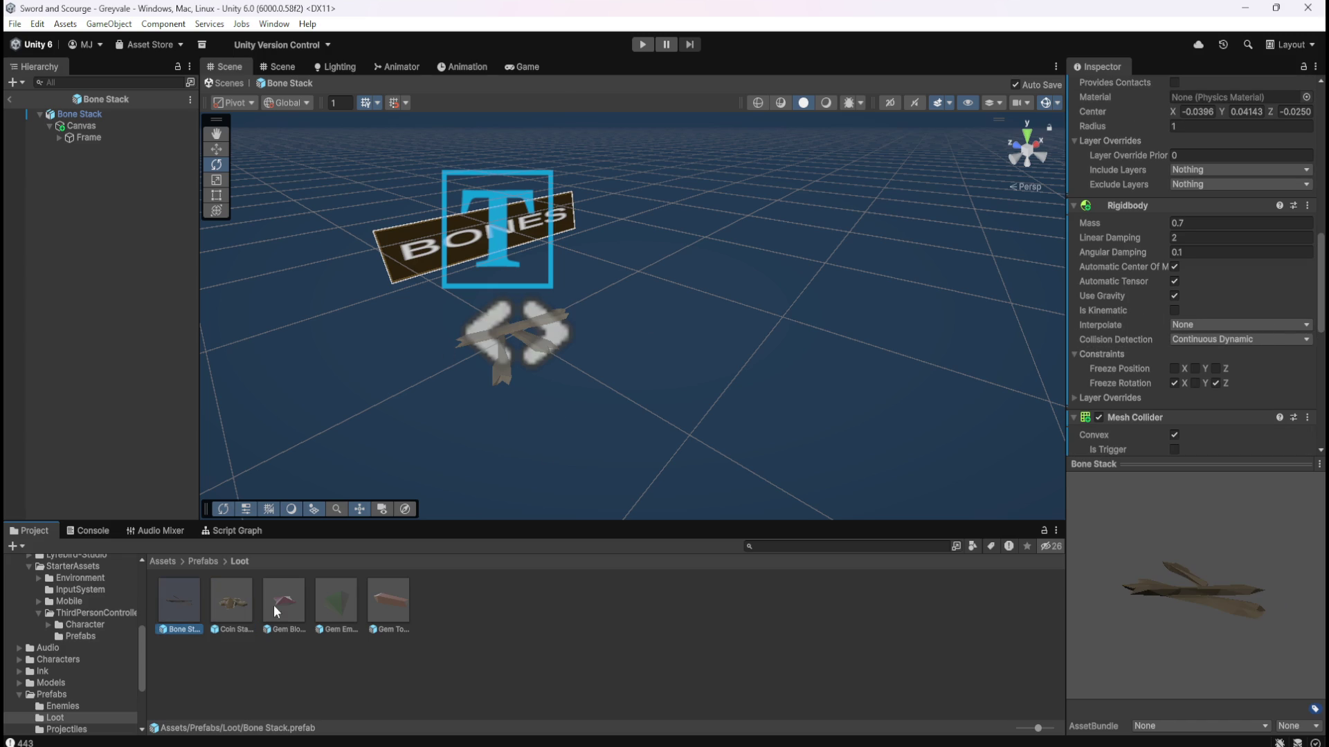
click(396, 600)
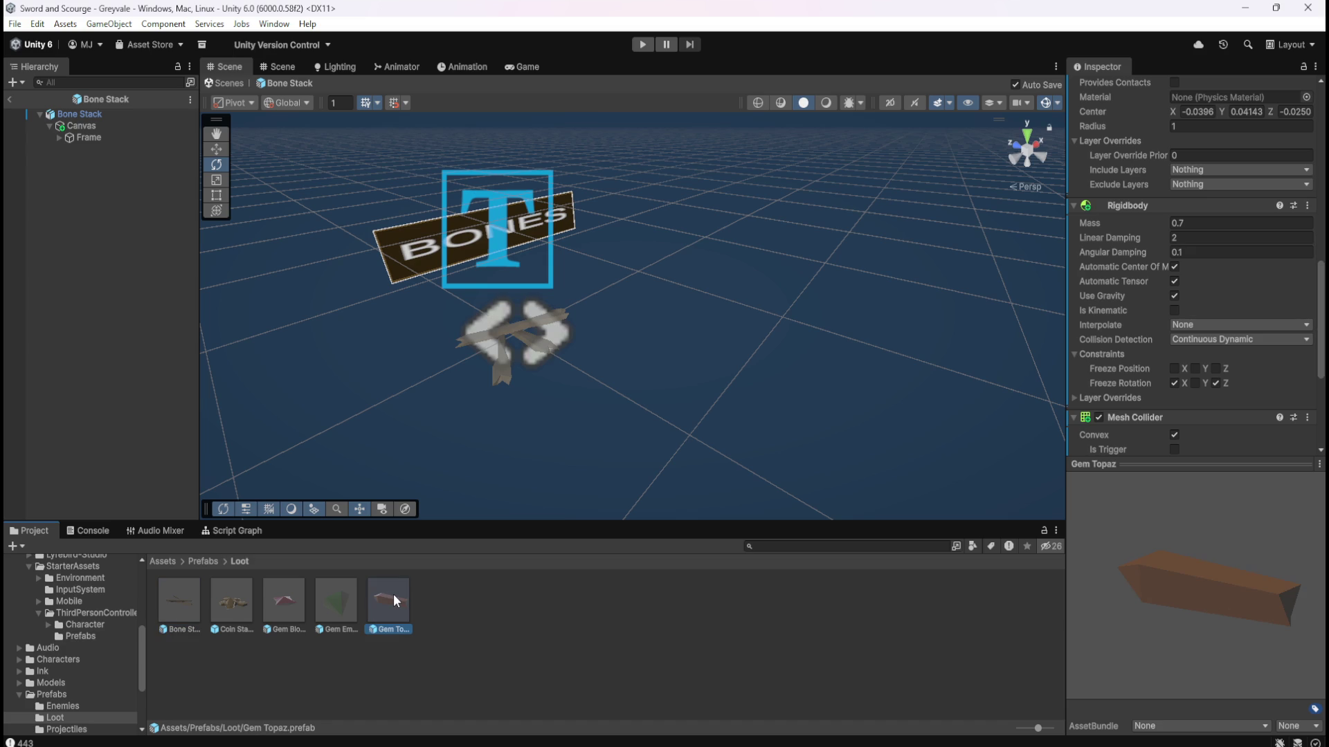
click(339, 602)
click(283, 602)
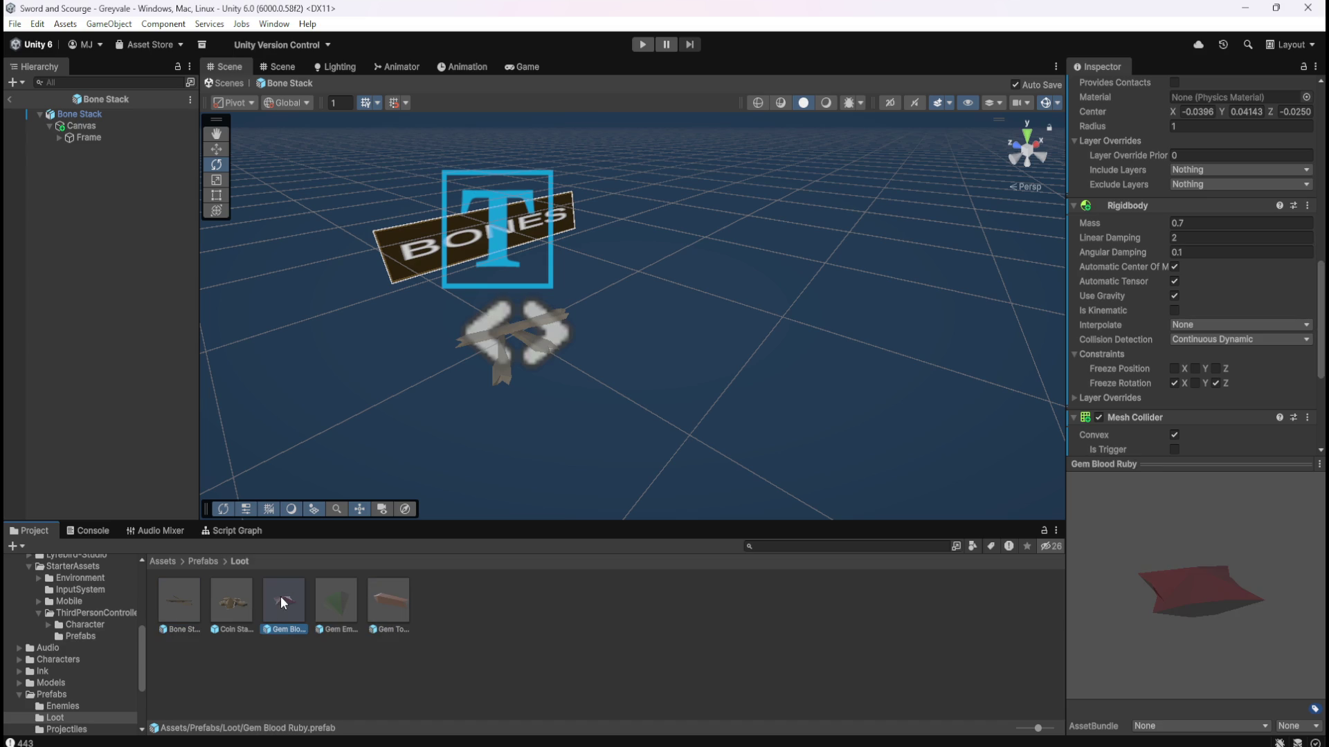
click(192, 606)
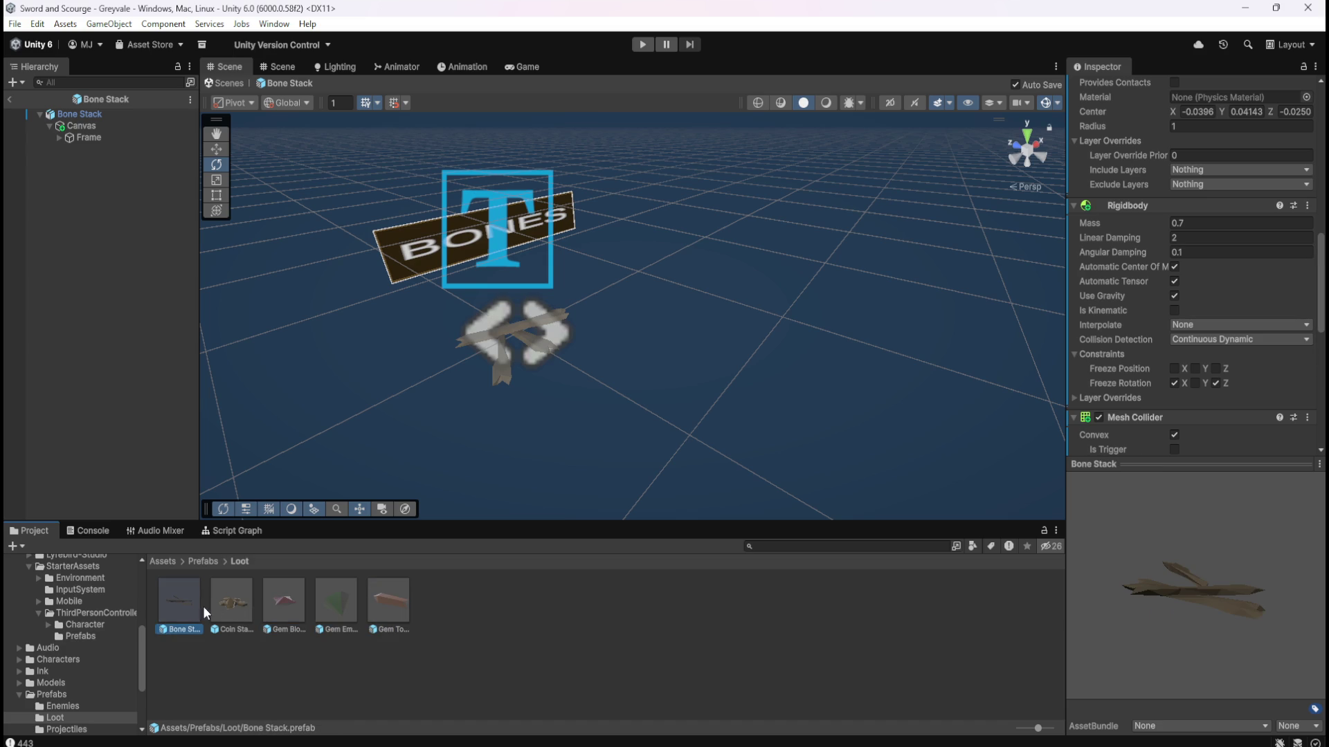
click(284, 605)
click(337, 604)
click(395, 605)
click(304, 608)
click(329, 605)
click(395, 602)
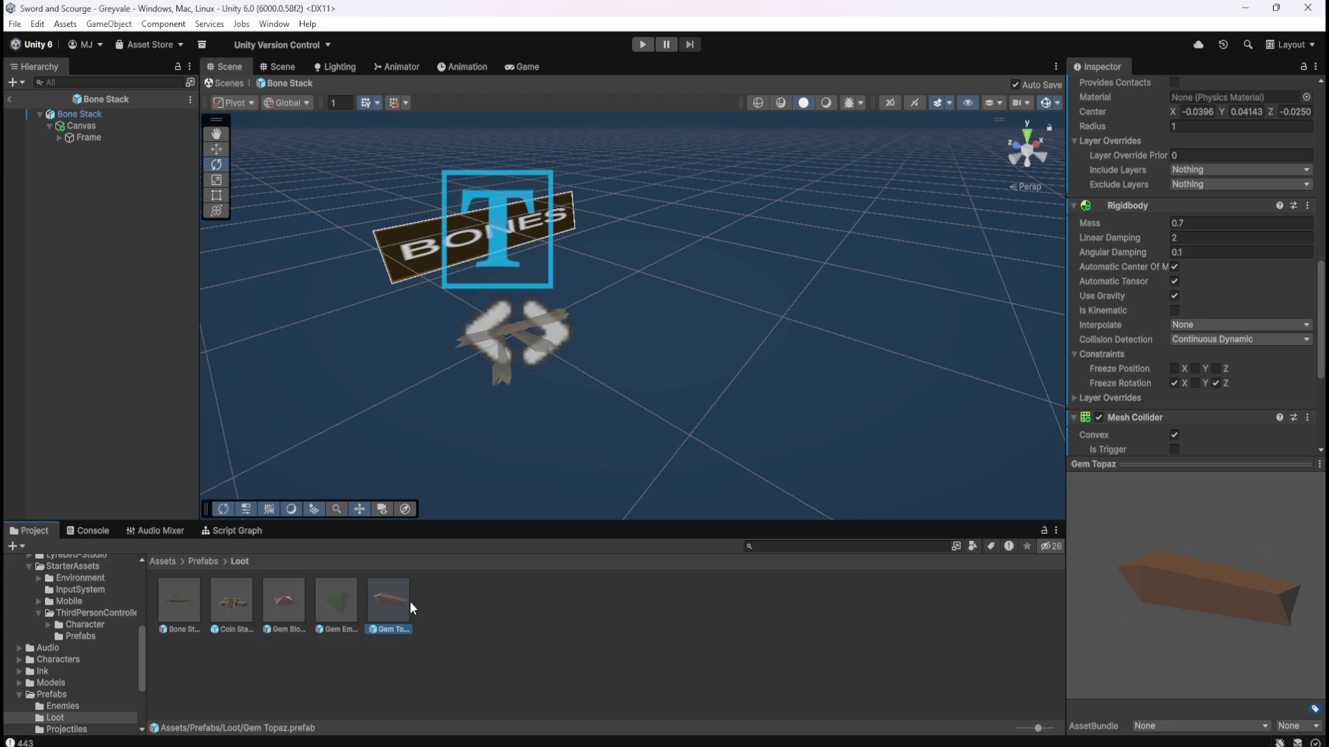
click(177, 602)
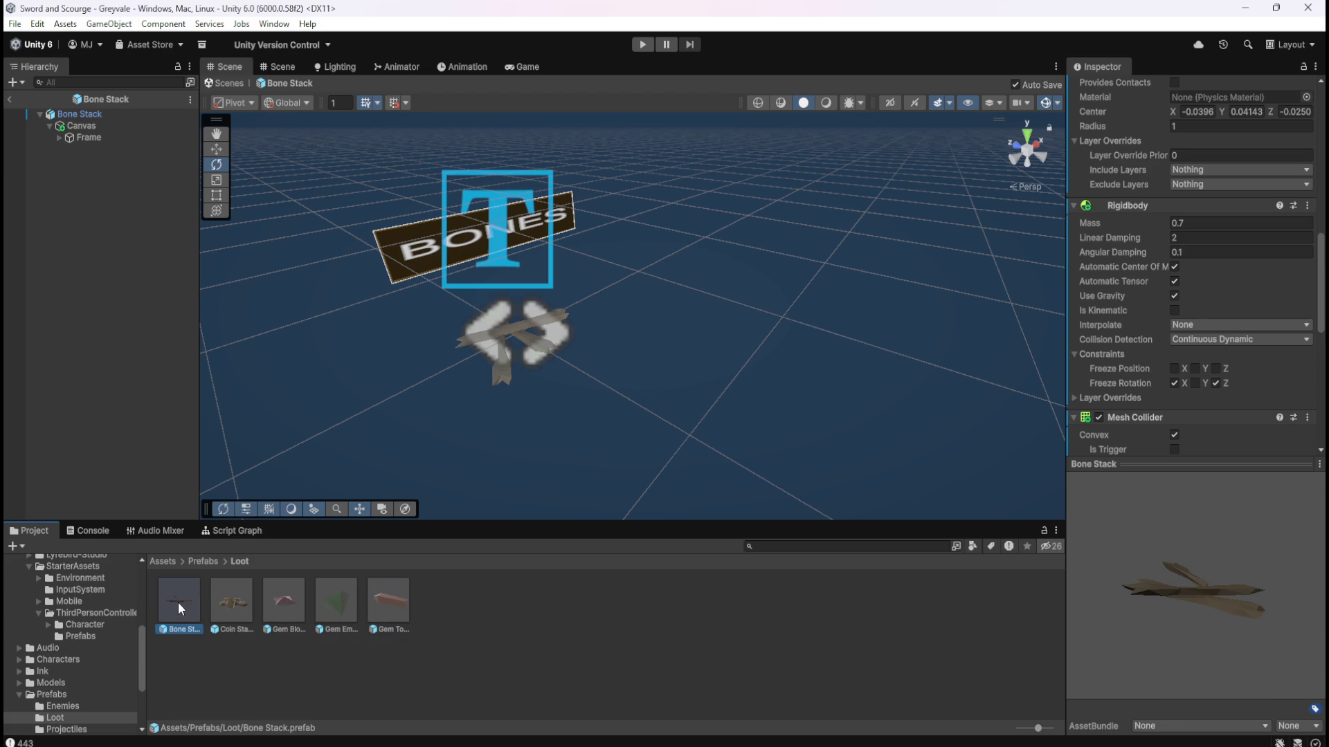
click(292, 603)
click(332, 599)
click(383, 595)
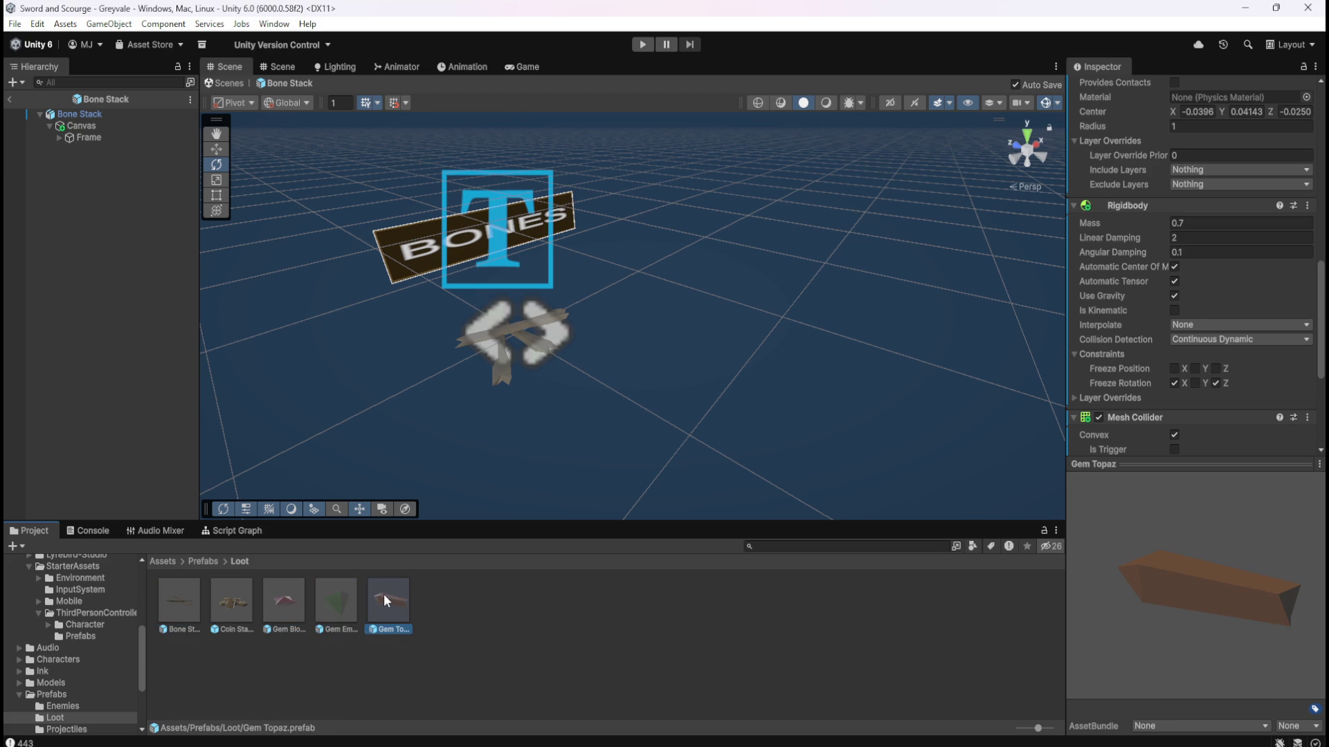
click(177, 596)
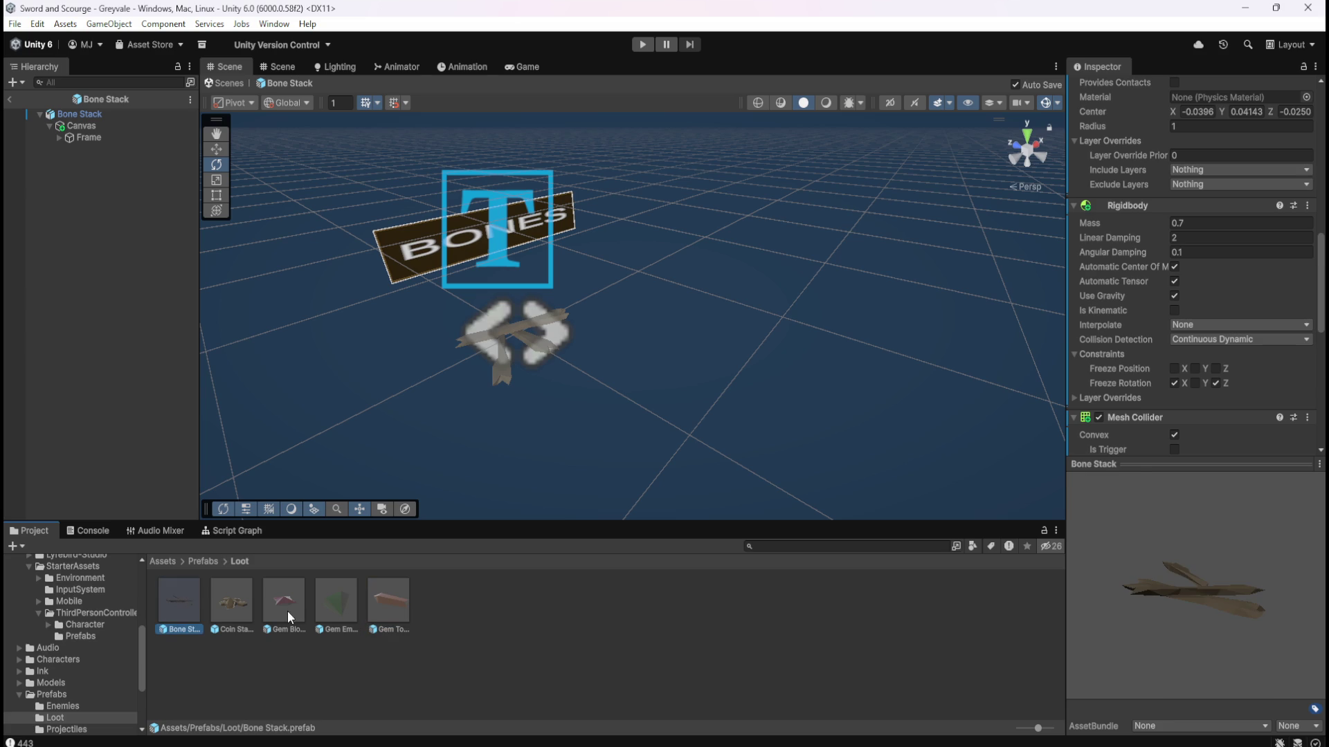
click(289, 609)
click(324, 608)
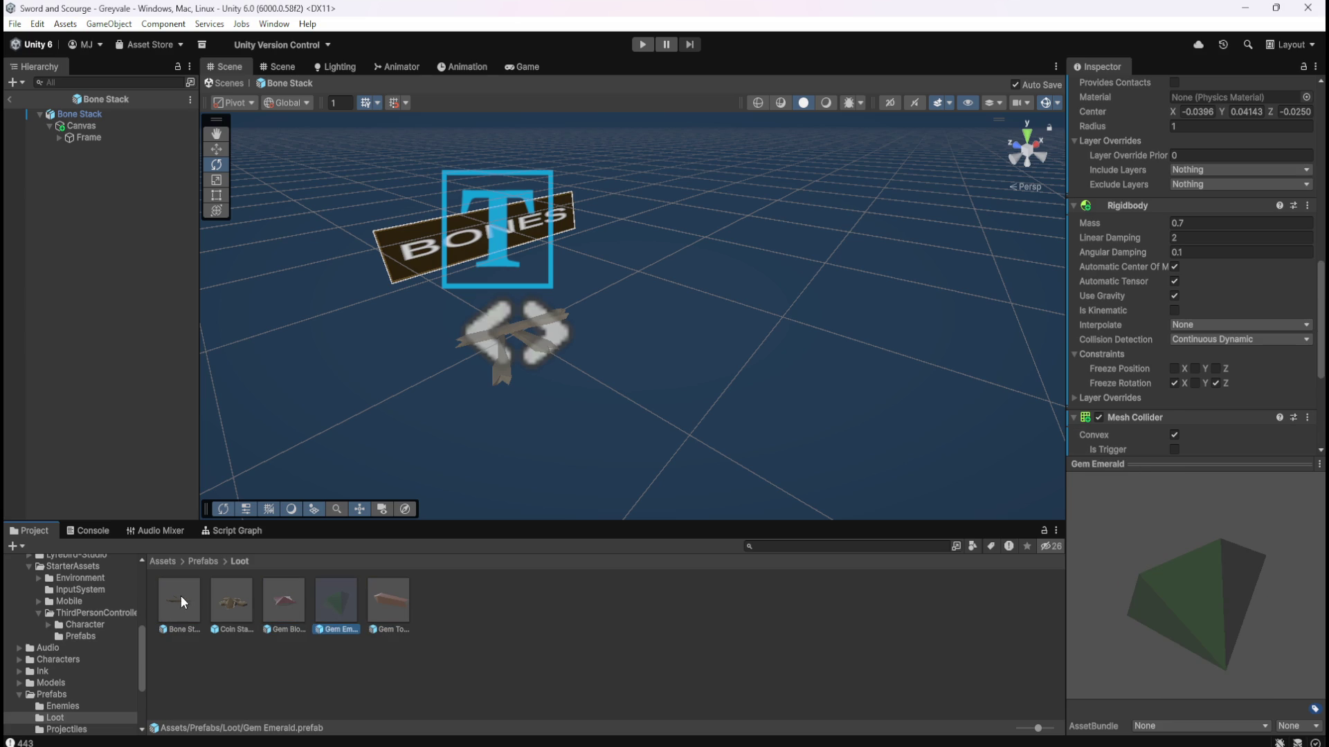
click(181, 596)
click(298, 607)
click(334, 607)
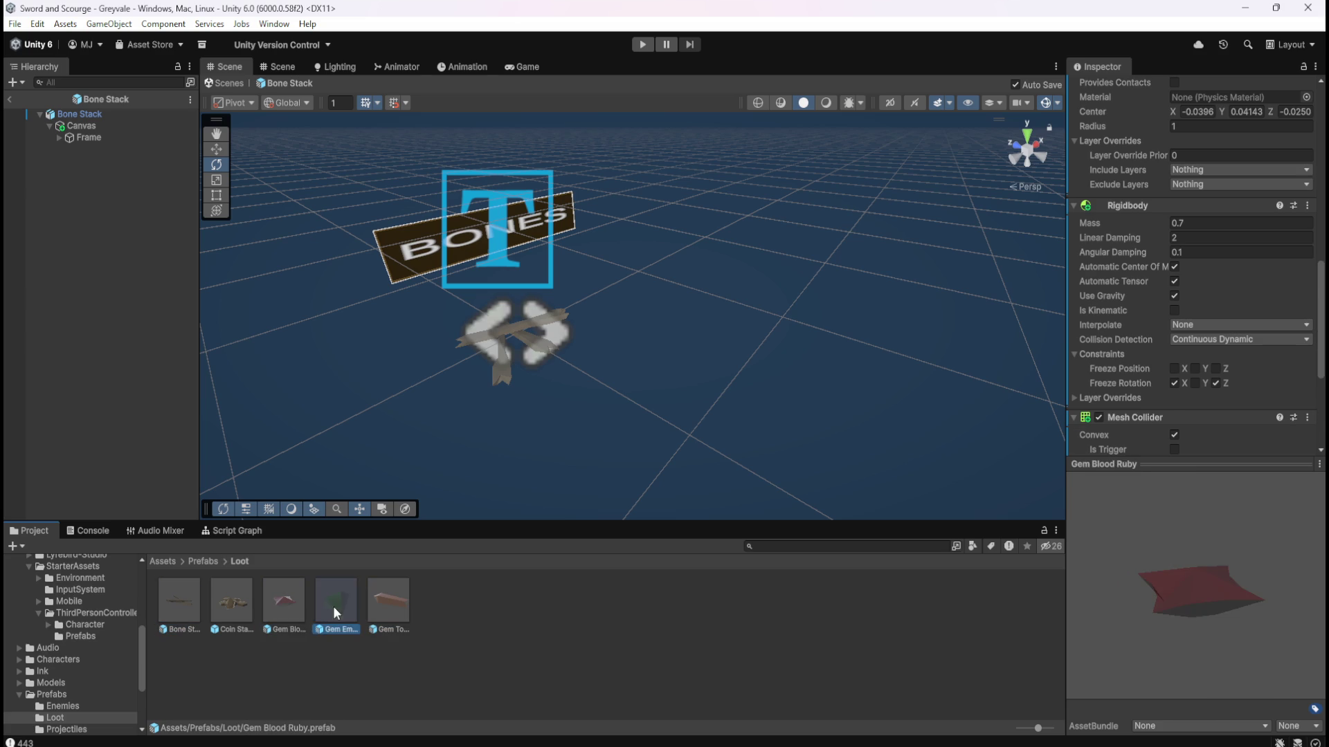
click(402, 605)
click(244, 609)
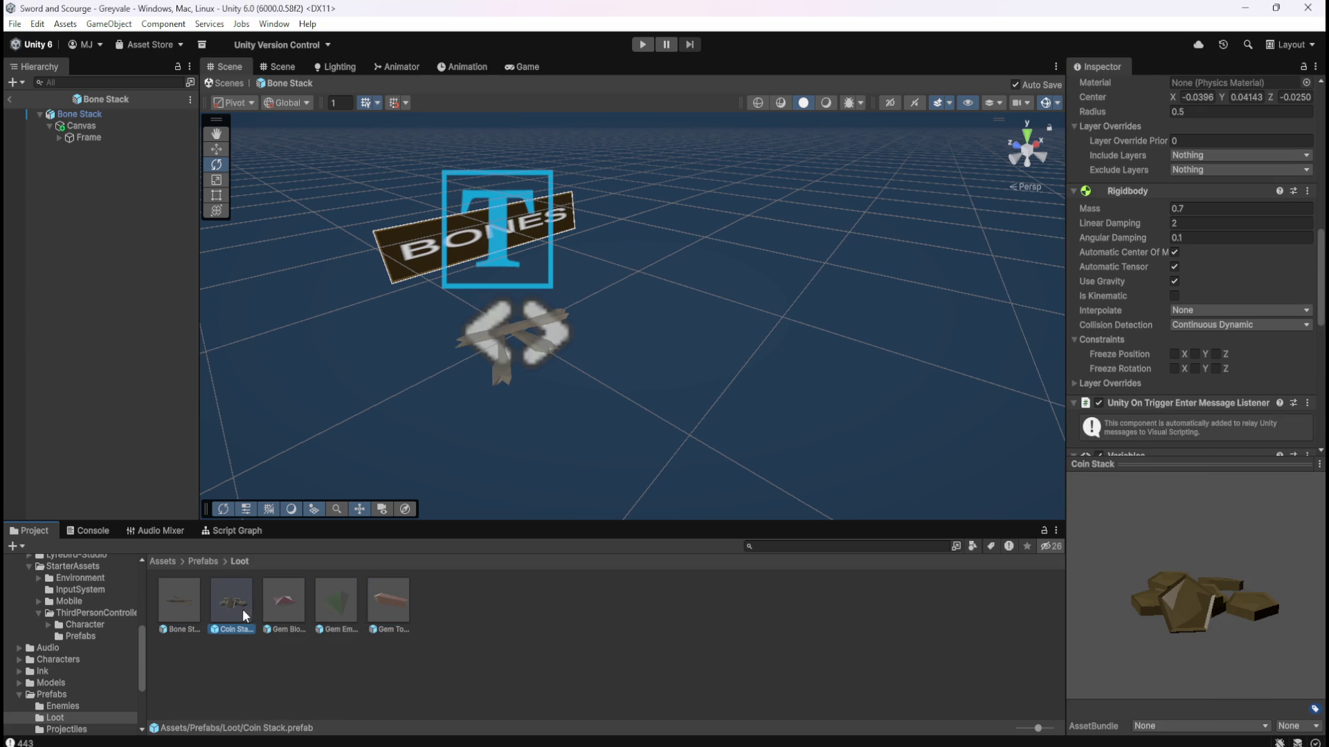
click(178, 604)
click(289, 601)
click(332, 603)
click(386, 606)
click(186, 605)
click(281, 607)
click(337, 605)
click(398, 605)
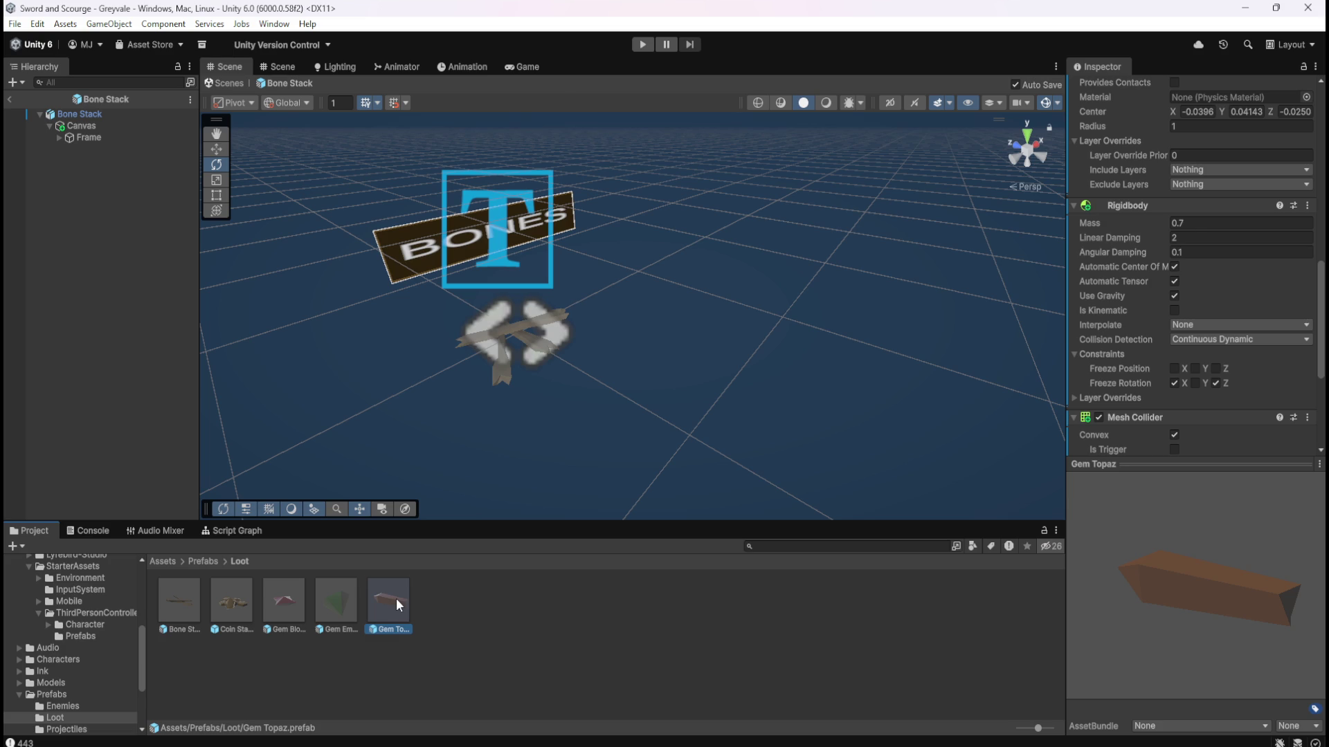
click(197, 608)
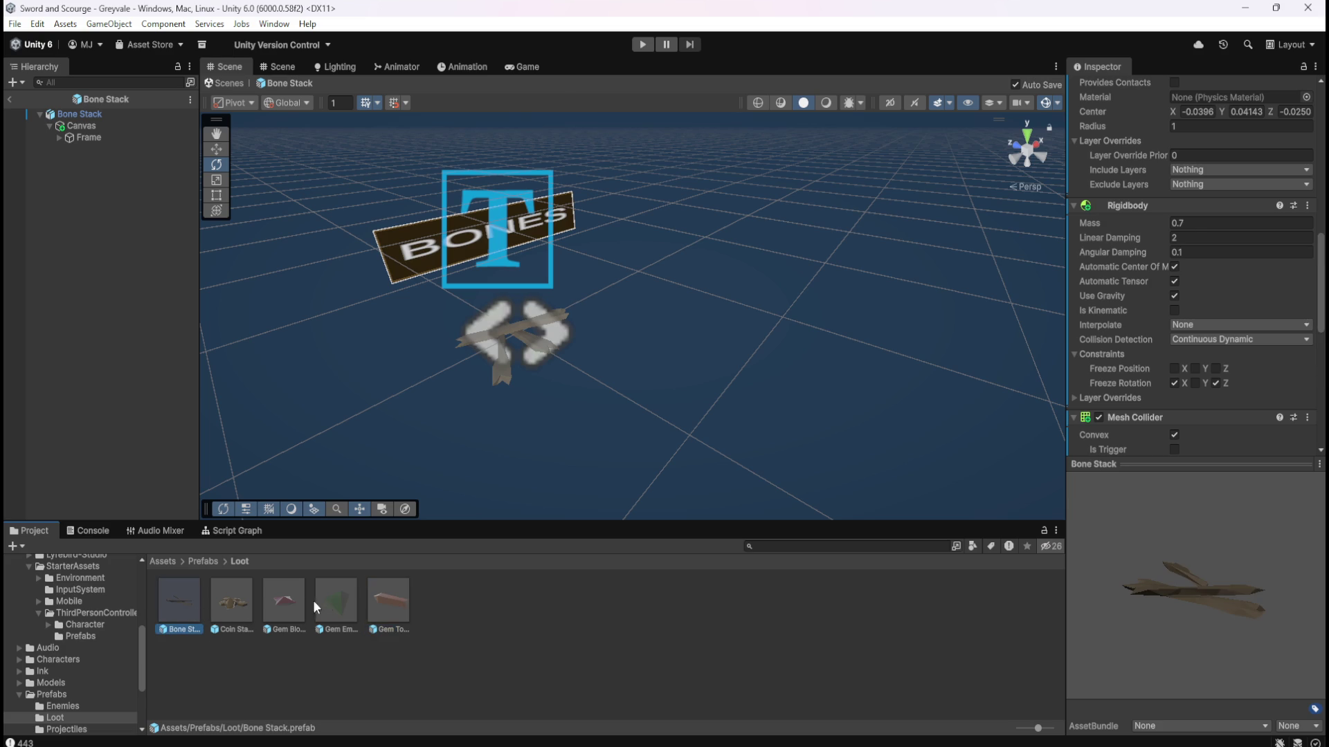
click(293, 607)
click(336, 604)
click(387, 606)
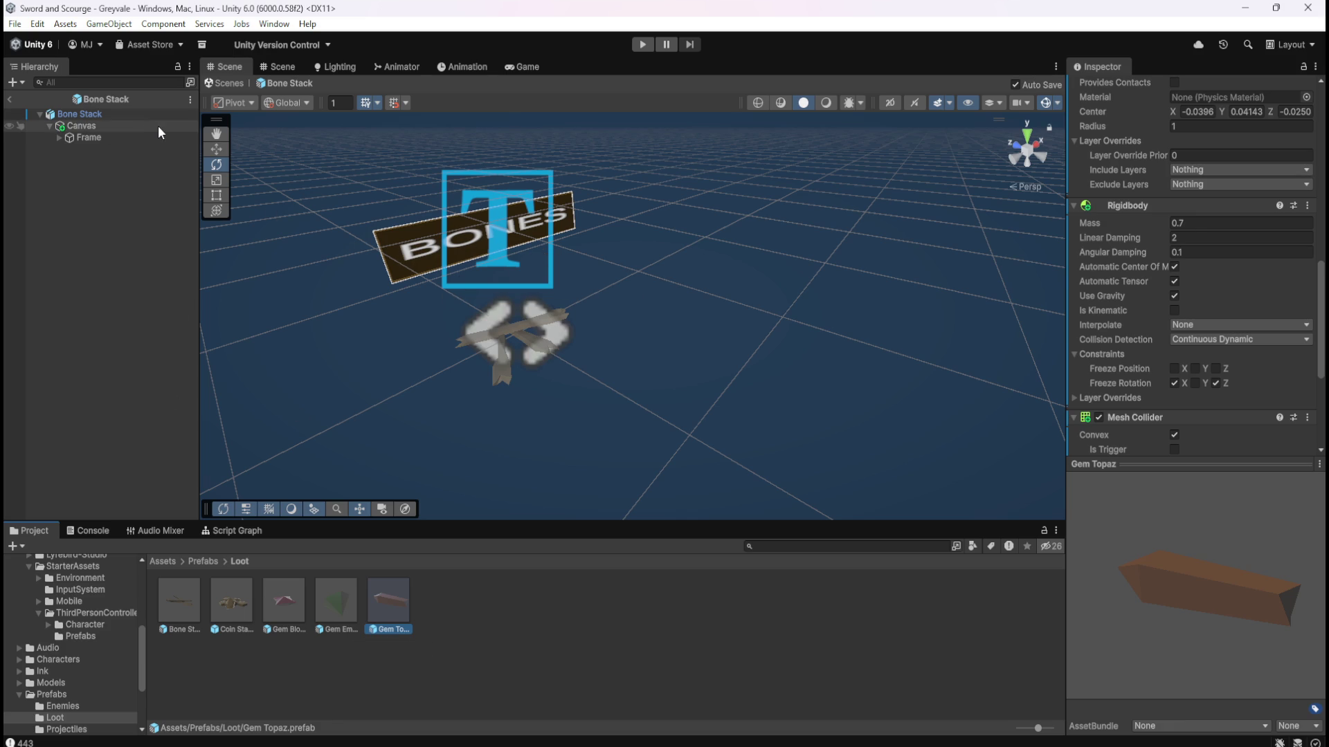
double_click(187, 613)
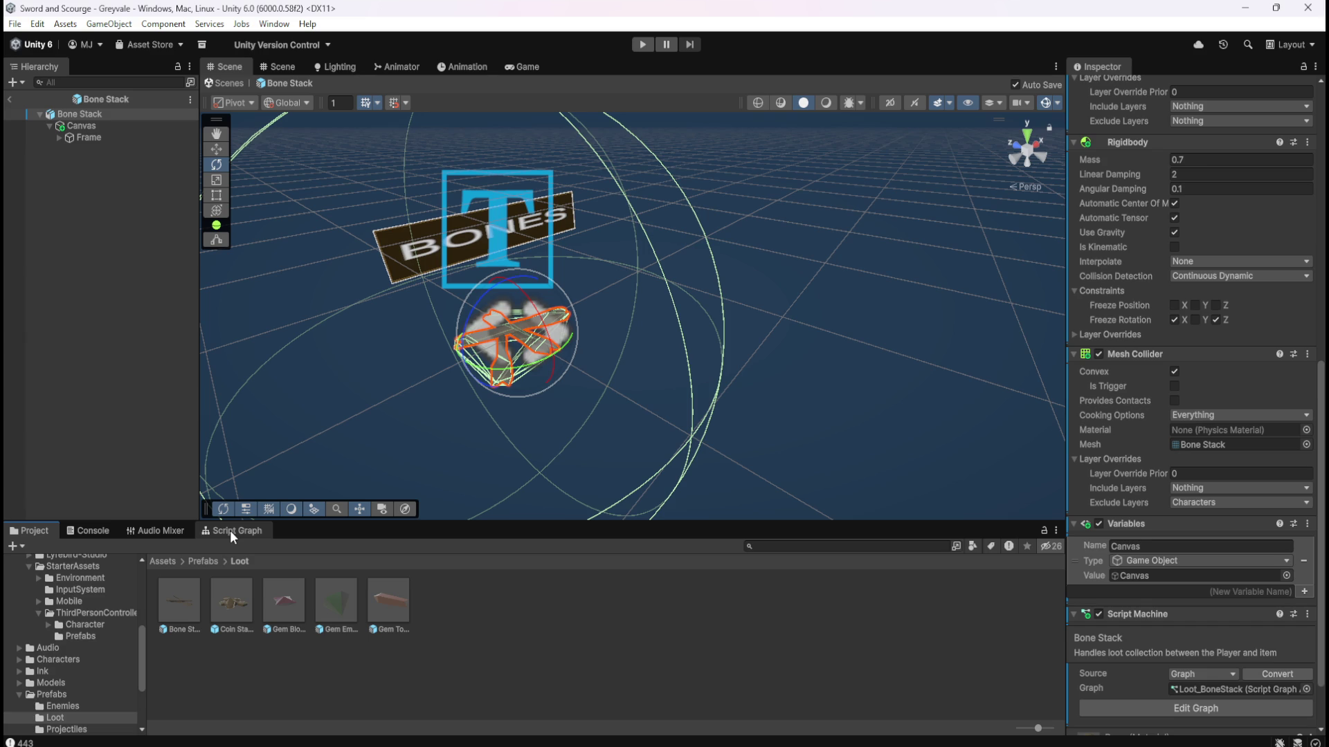
Deactivate the Bone Stack's Canvas child to hide the BONES label.
click(130, 126)
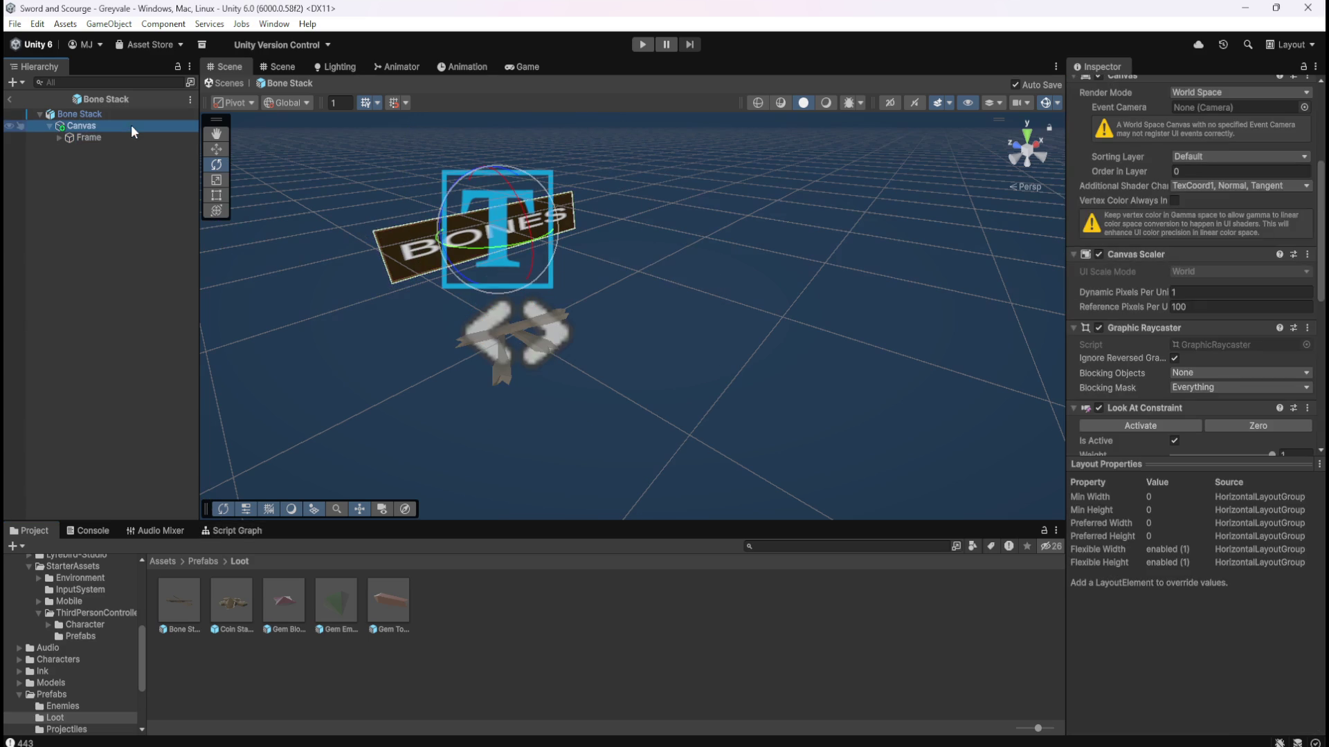
scroll(1152, 126, up, 5)
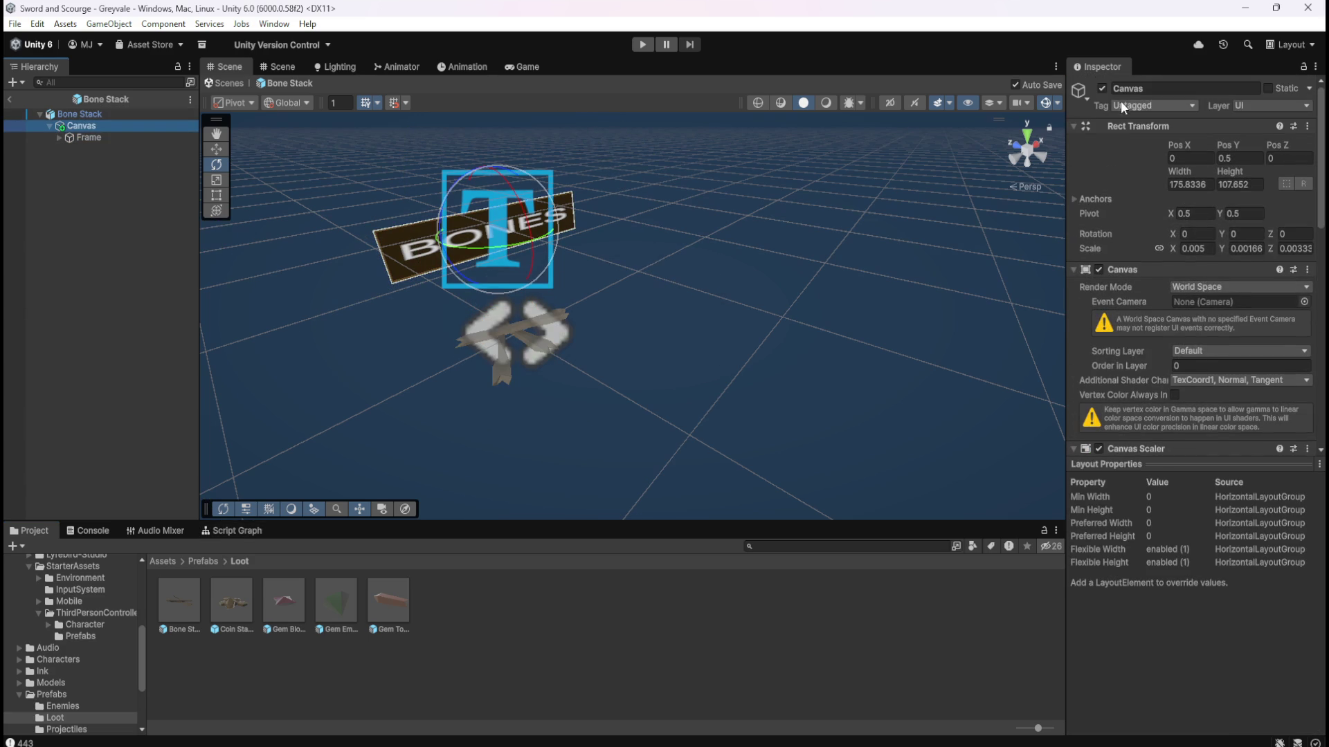
click(1101, 88)
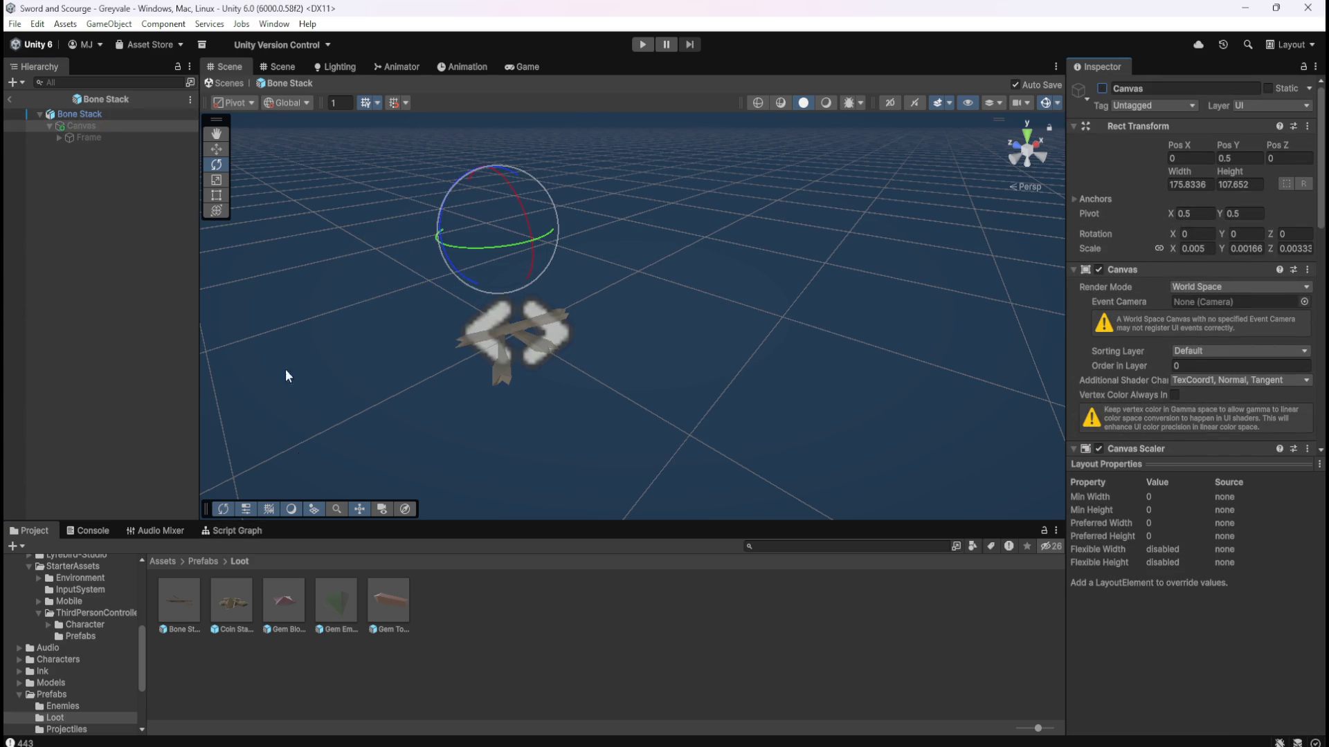
Inspect the Script Graph's Object variables in the full-size graph view.
double_click(233, 527)
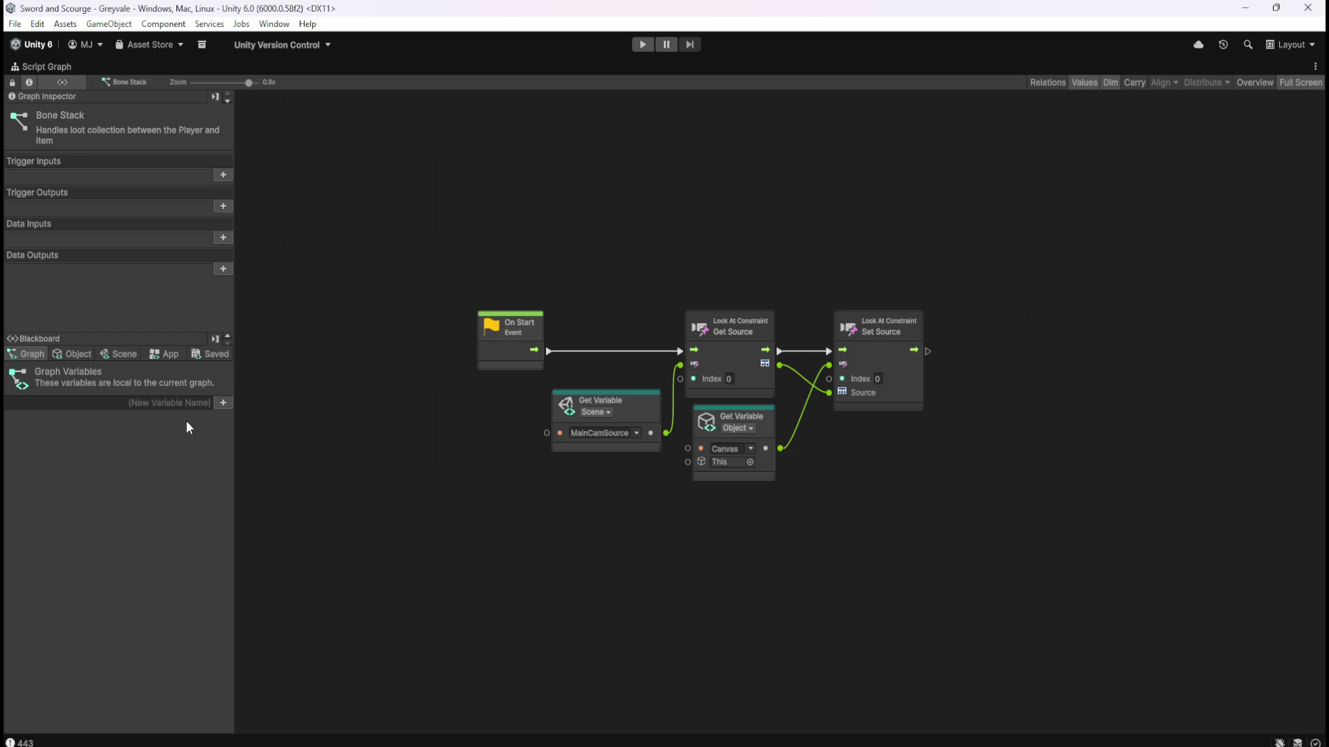
click(90, 359)
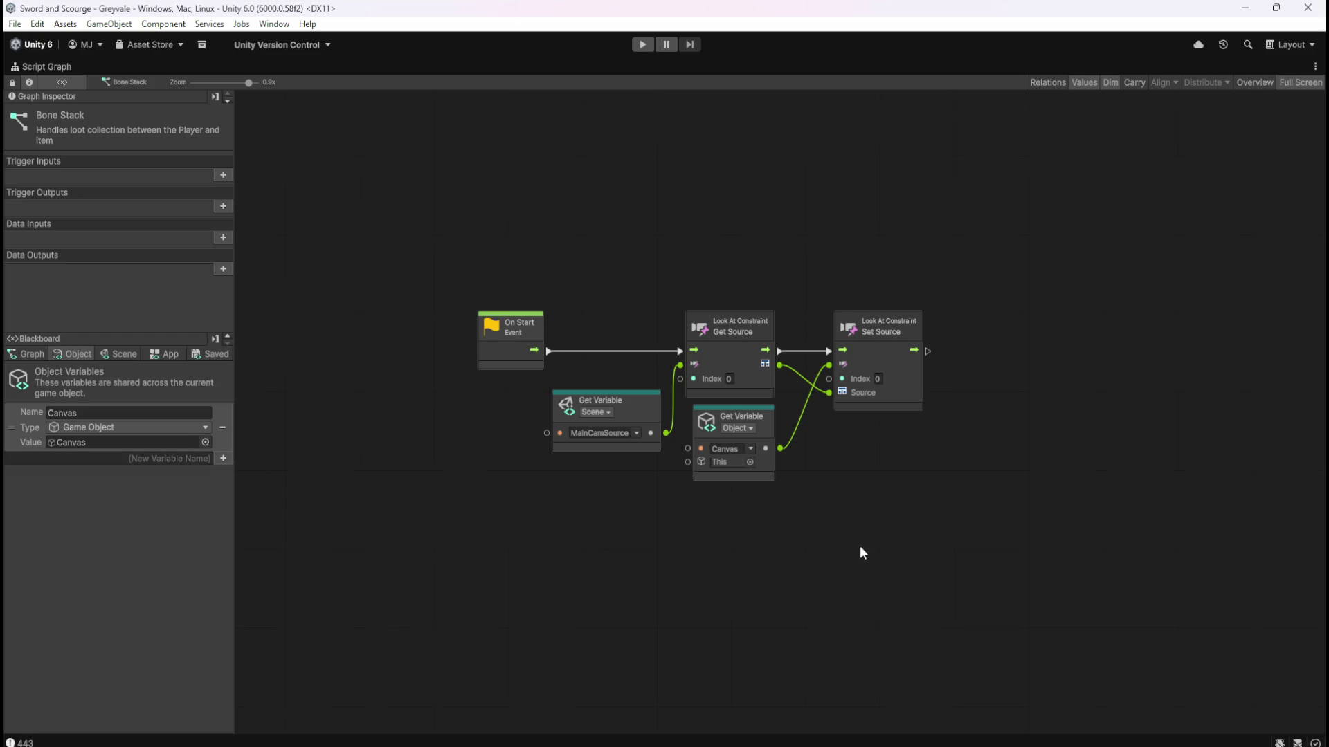
drag(861, 547, 828, 462)
key(shift+space)
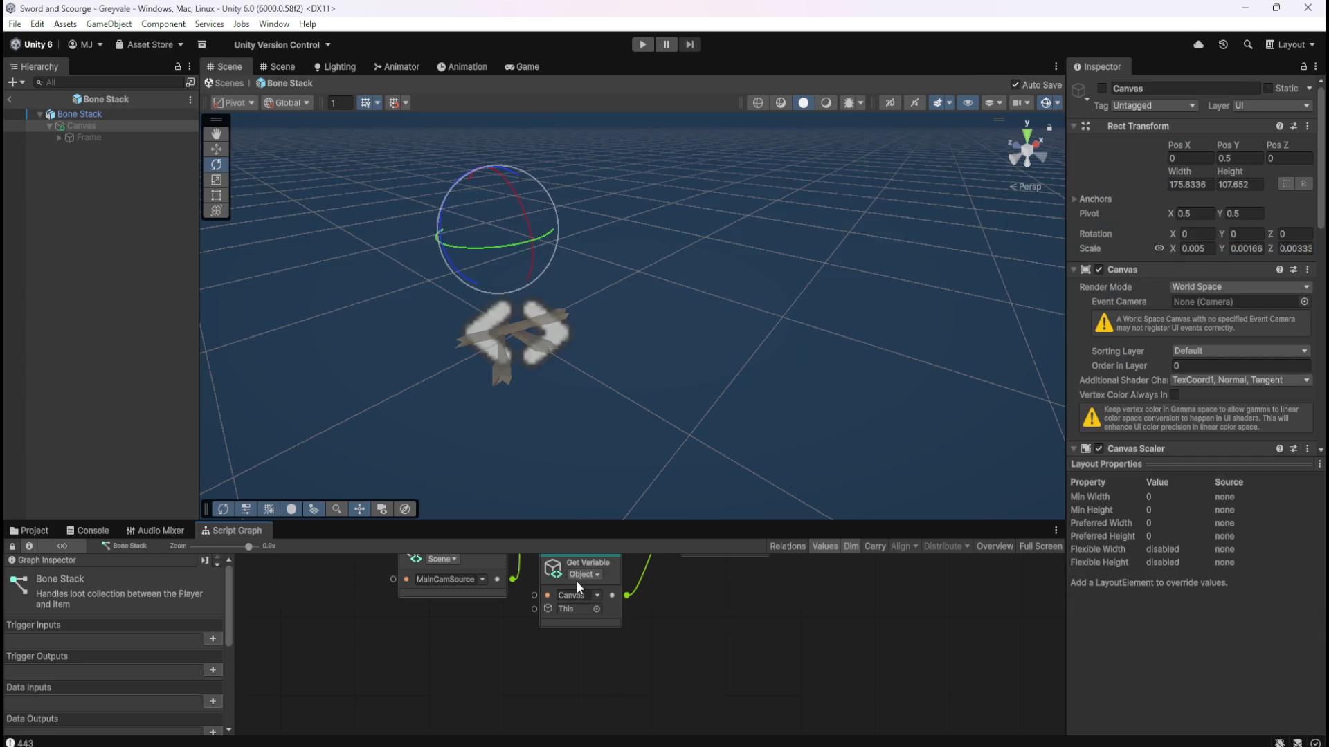
scroll(1156, 306, down, 3)
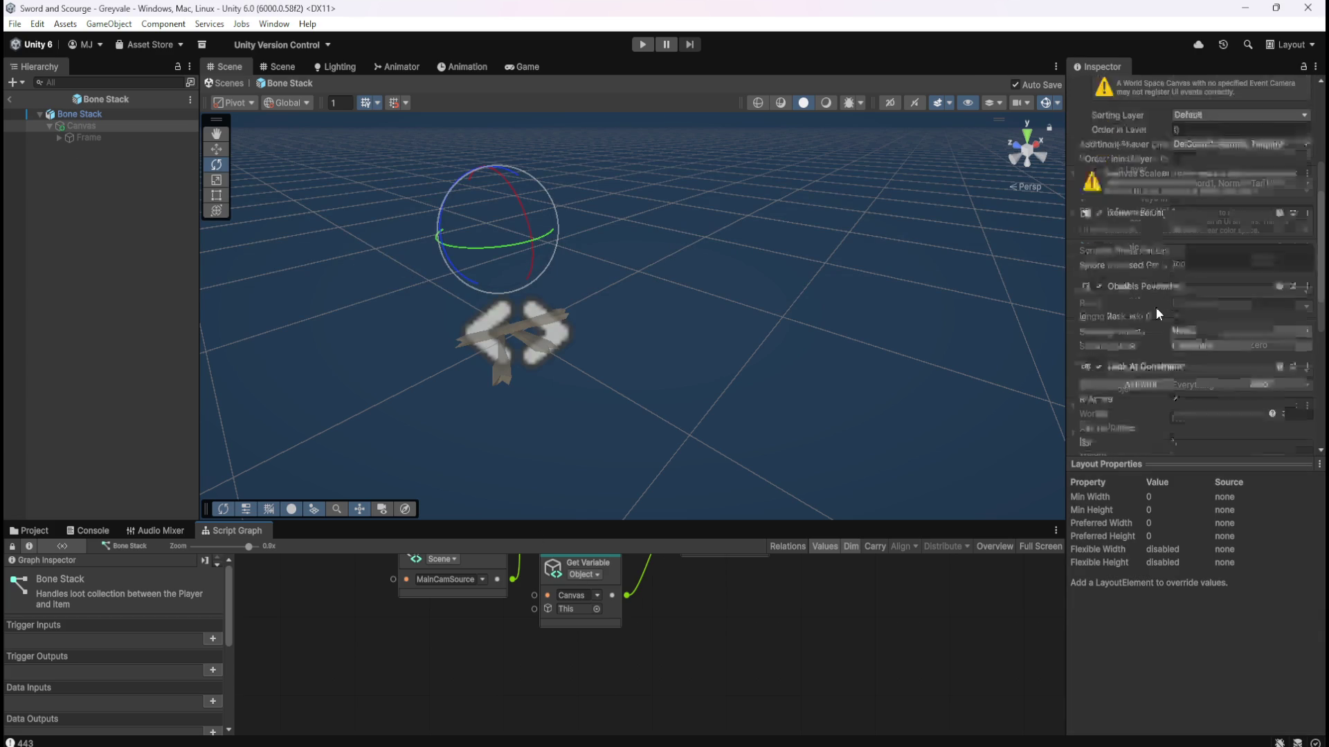
scroll(1156, 306, up, 5)
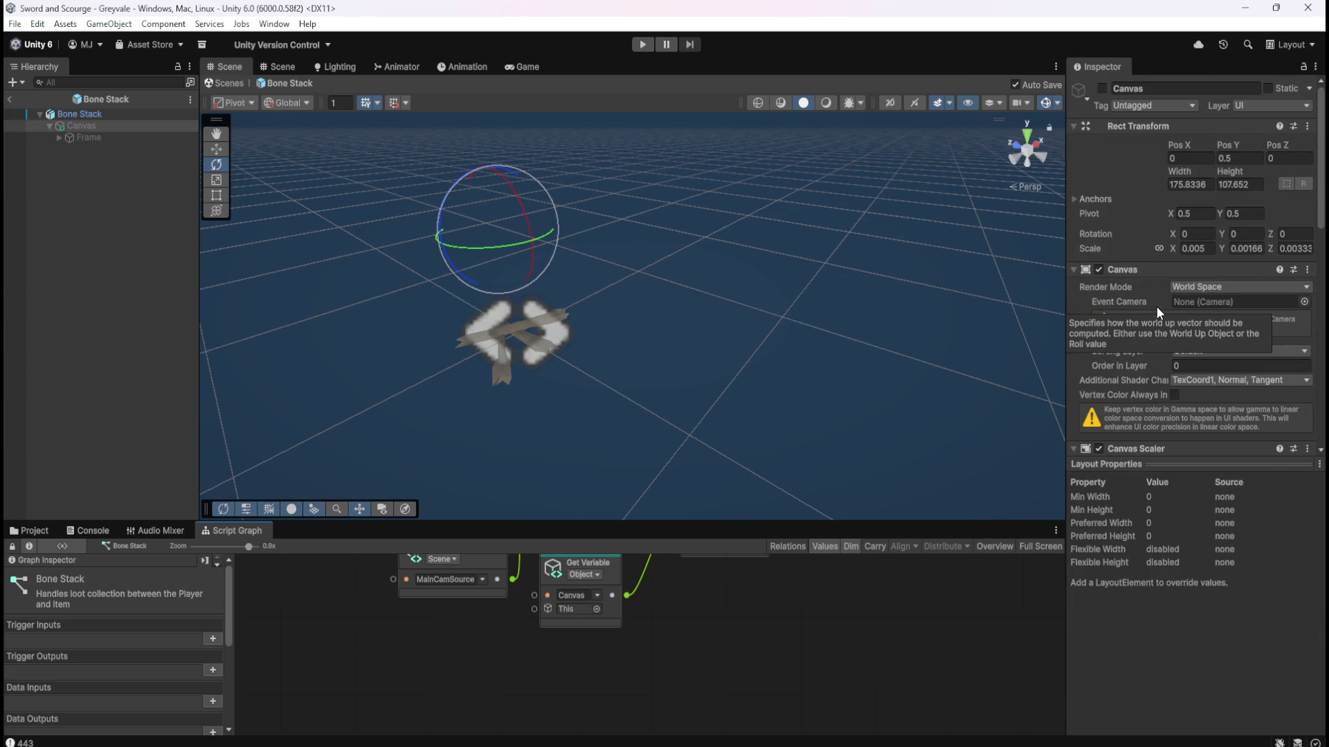
Review the Bone Stack root's components, including its trigger Sphere Collider and frozen rotation.
click(143, 114)
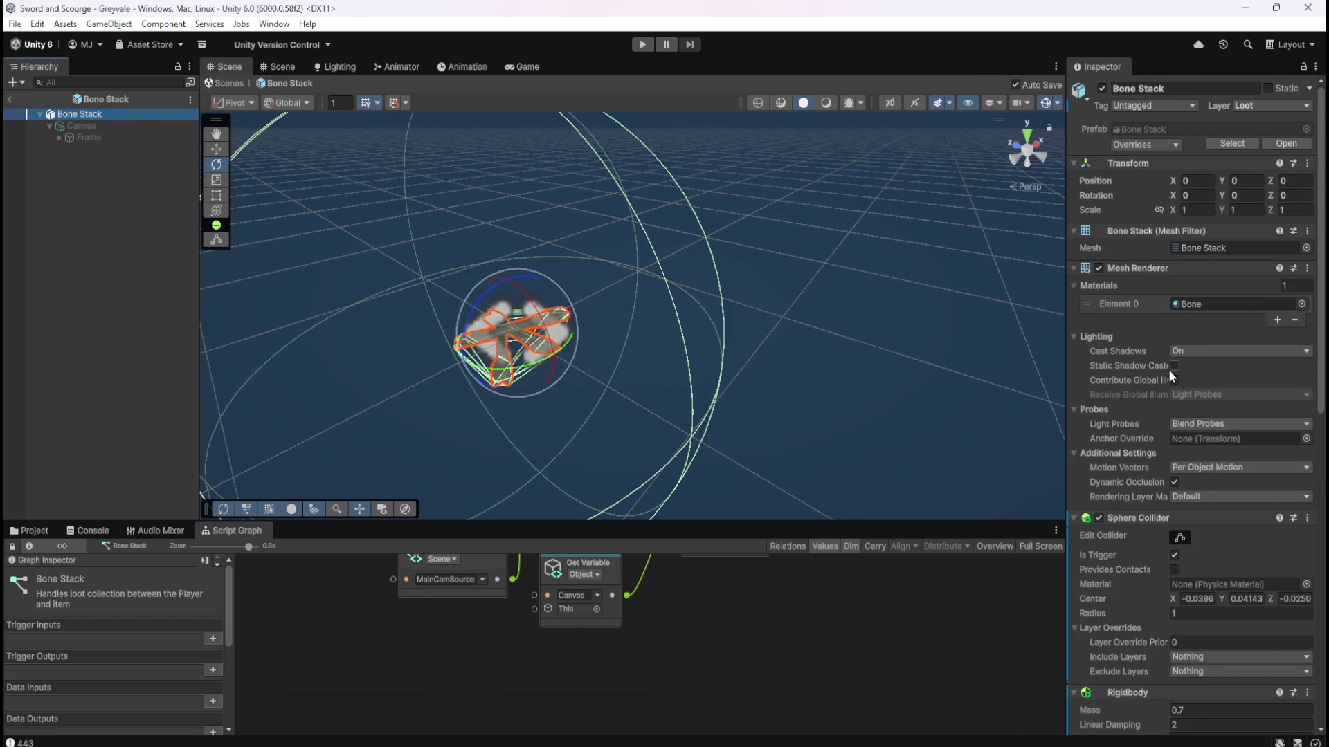
scroll(1145, 360, down, 10)
scroll(1122, 366, up, 2)
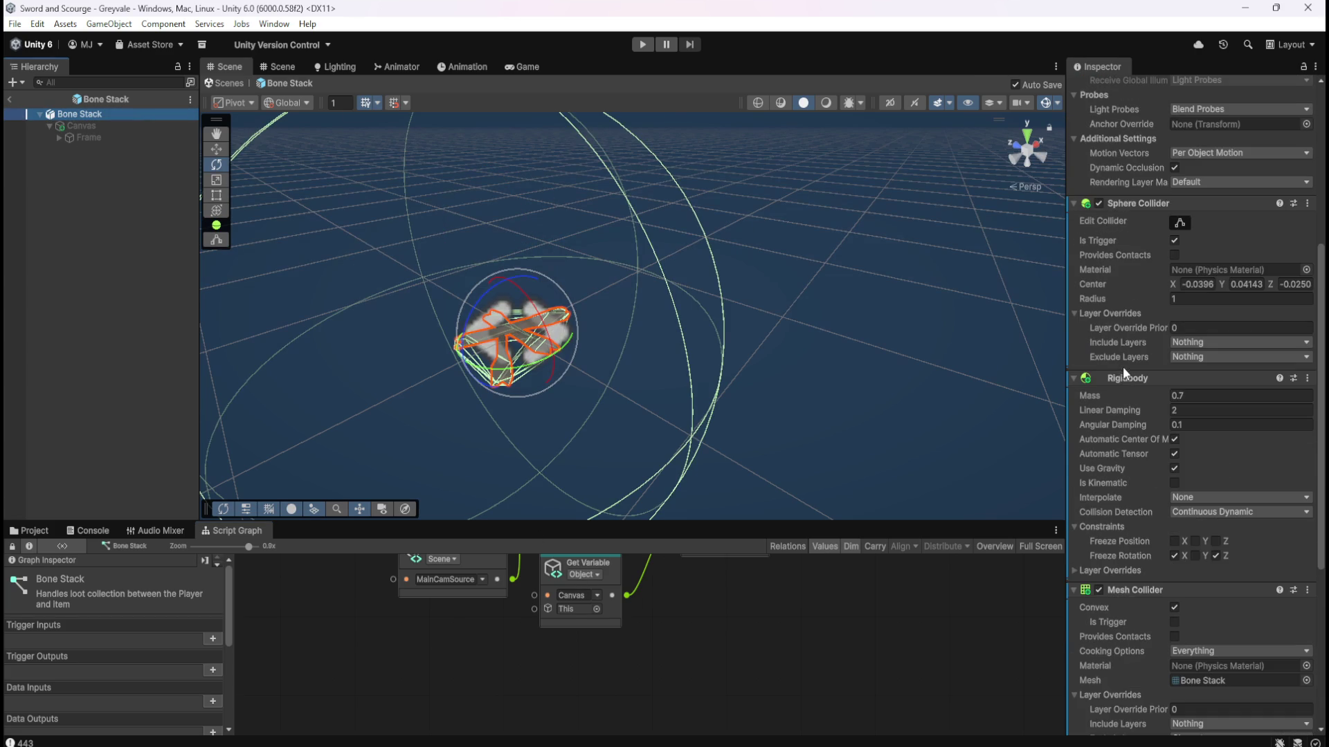
scroll(1134, 263, down, 5)
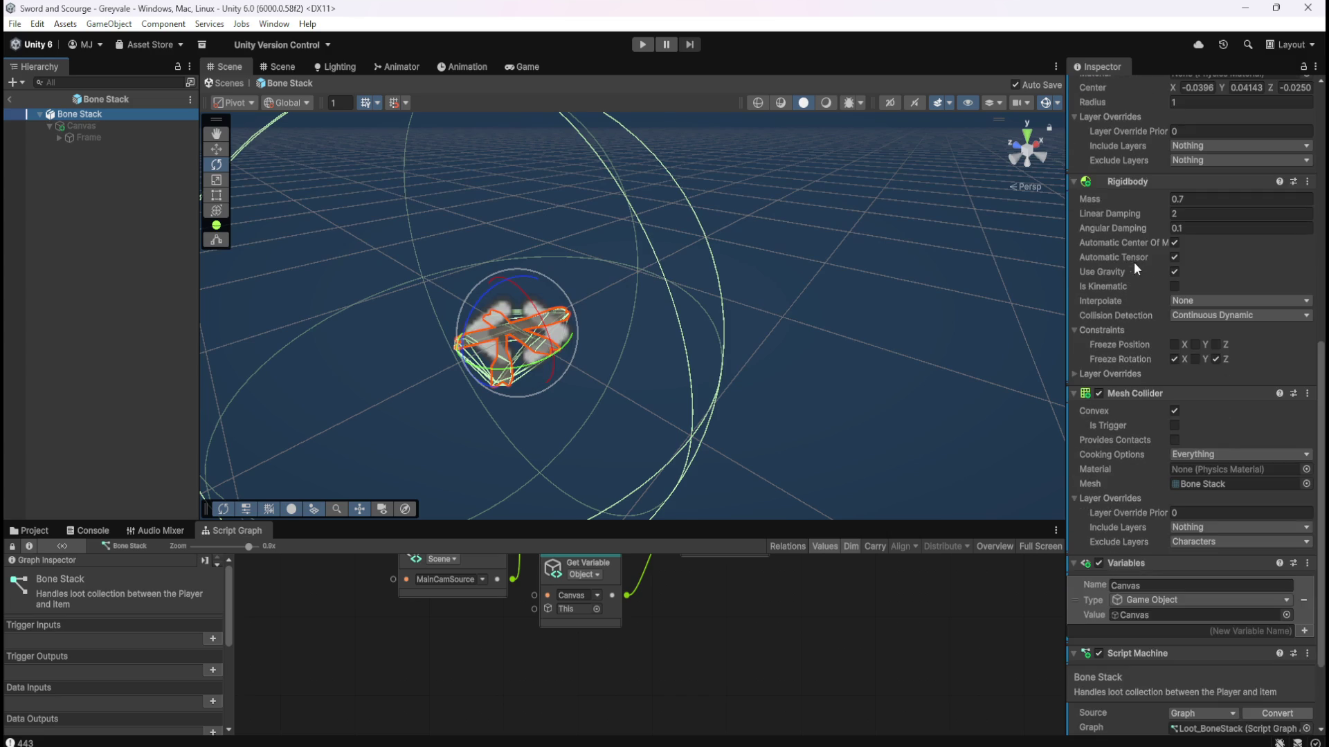
scroll(1109, 432, down, 2)
scroll(1123, 376, down, 1)
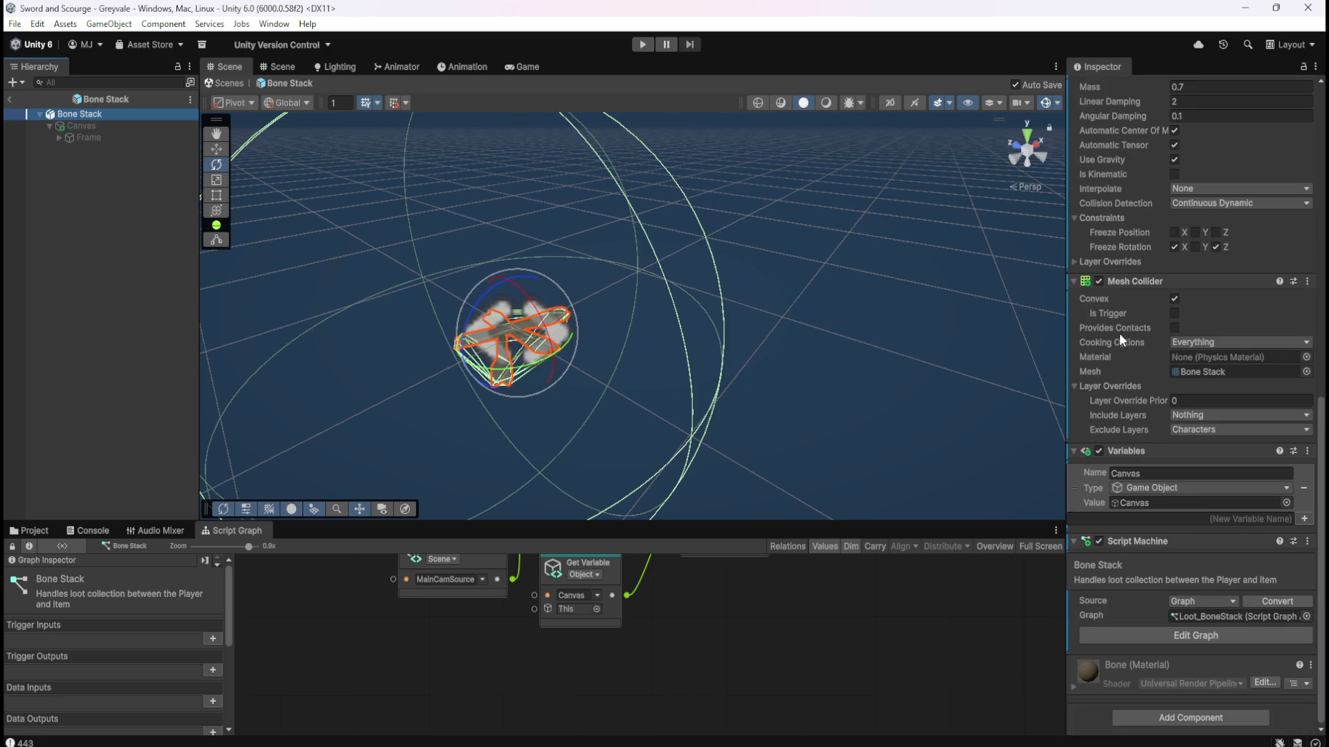
scroll(1136, 384, up, 8)
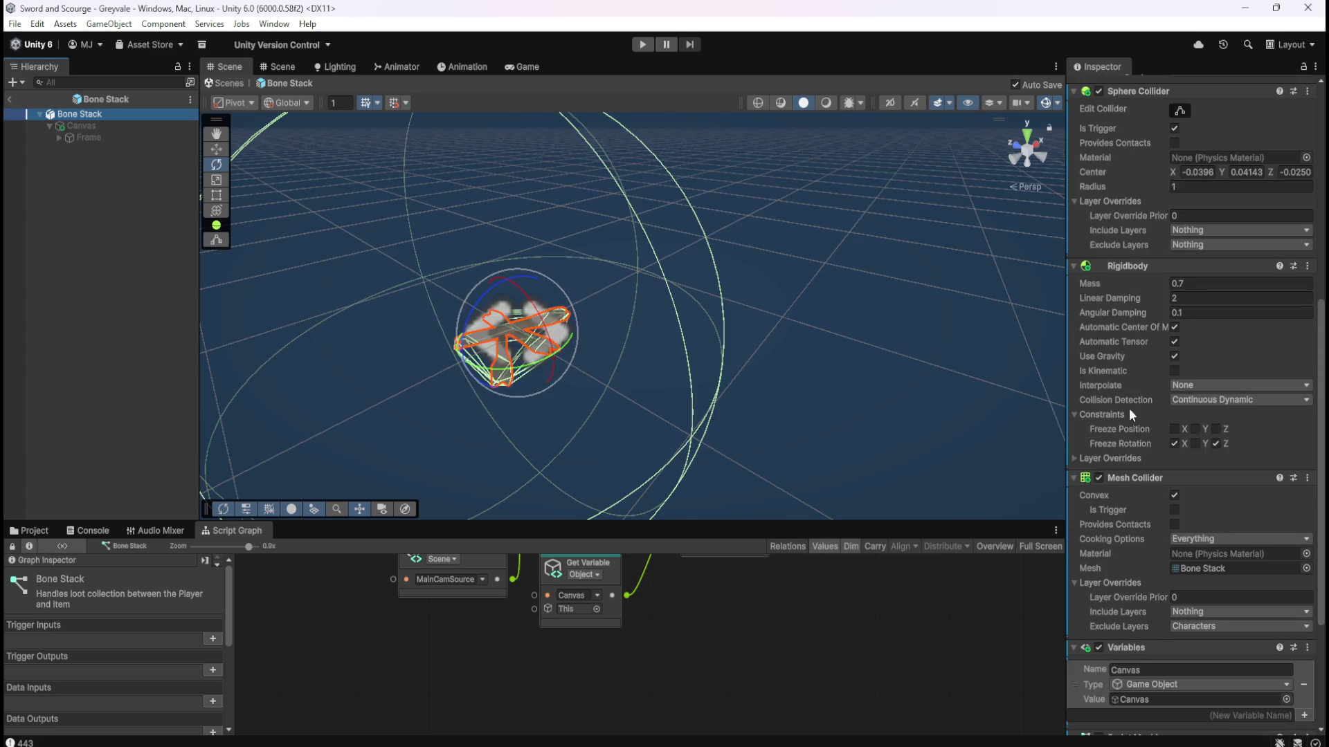
scroll(1139, 385, up, 1)
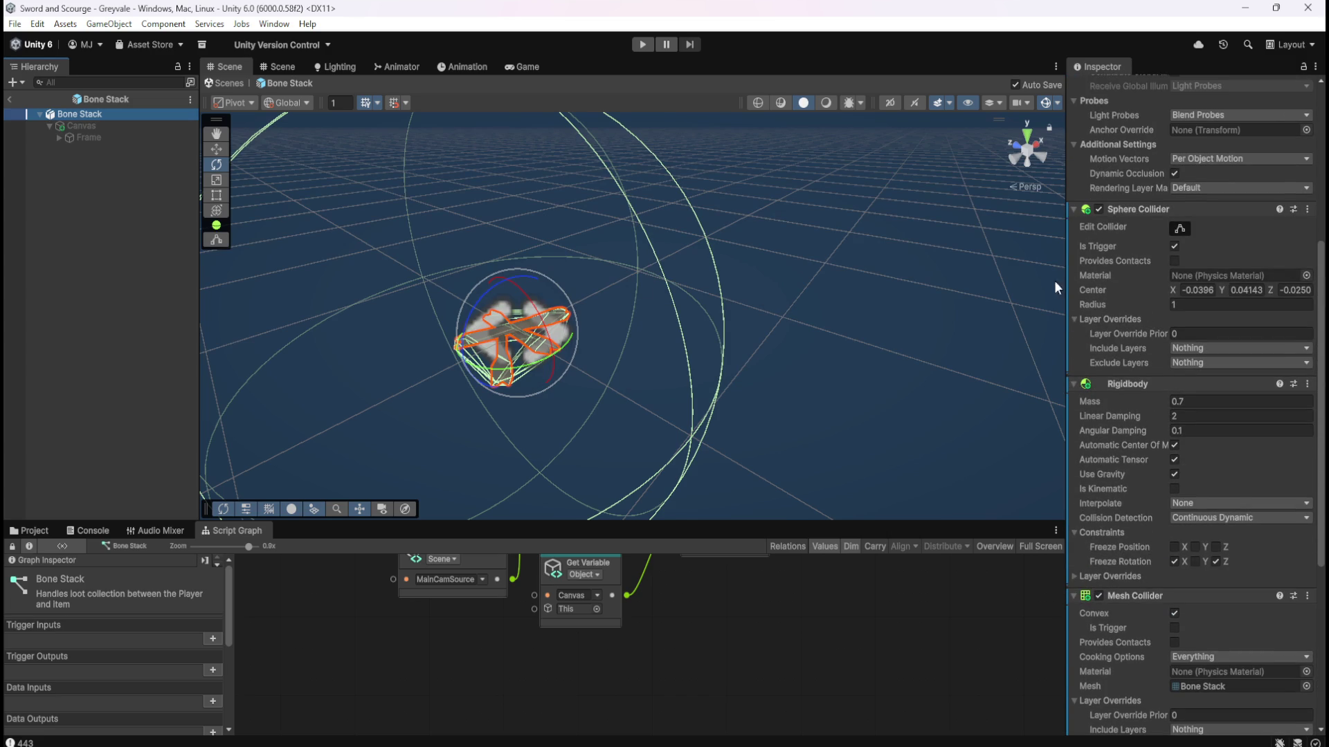
Add an On Trigger Stay event node to the Bone Stack script graph via the 'stay' search.
click(671, 656)
key(shift+space)
right_click(511, 495)
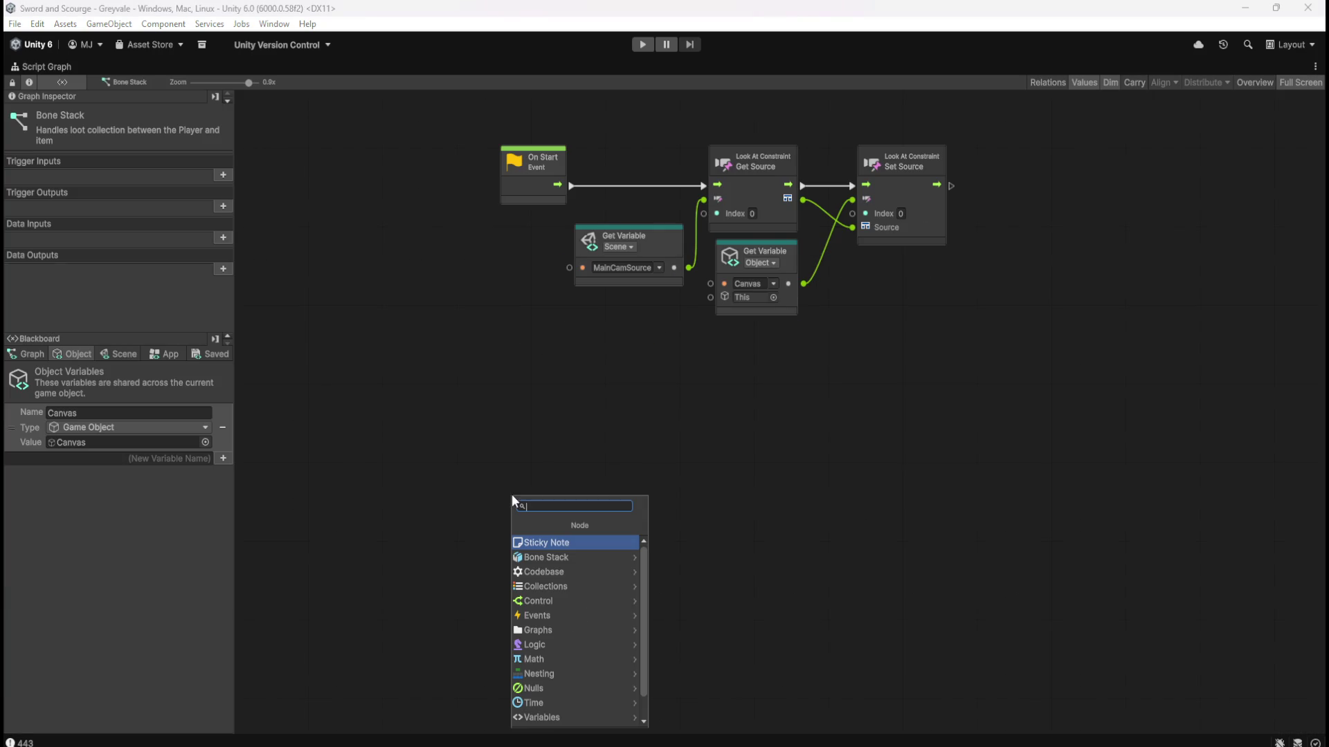
text(s)
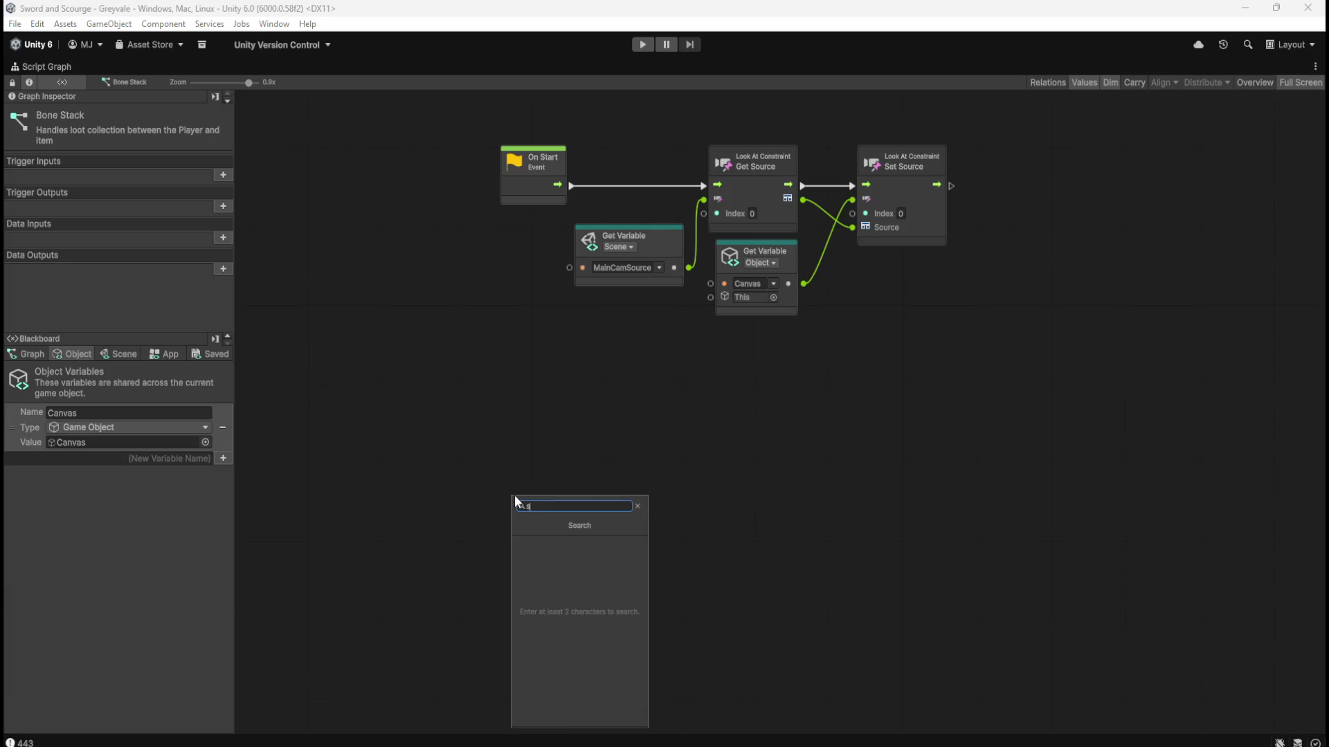
text(tay)
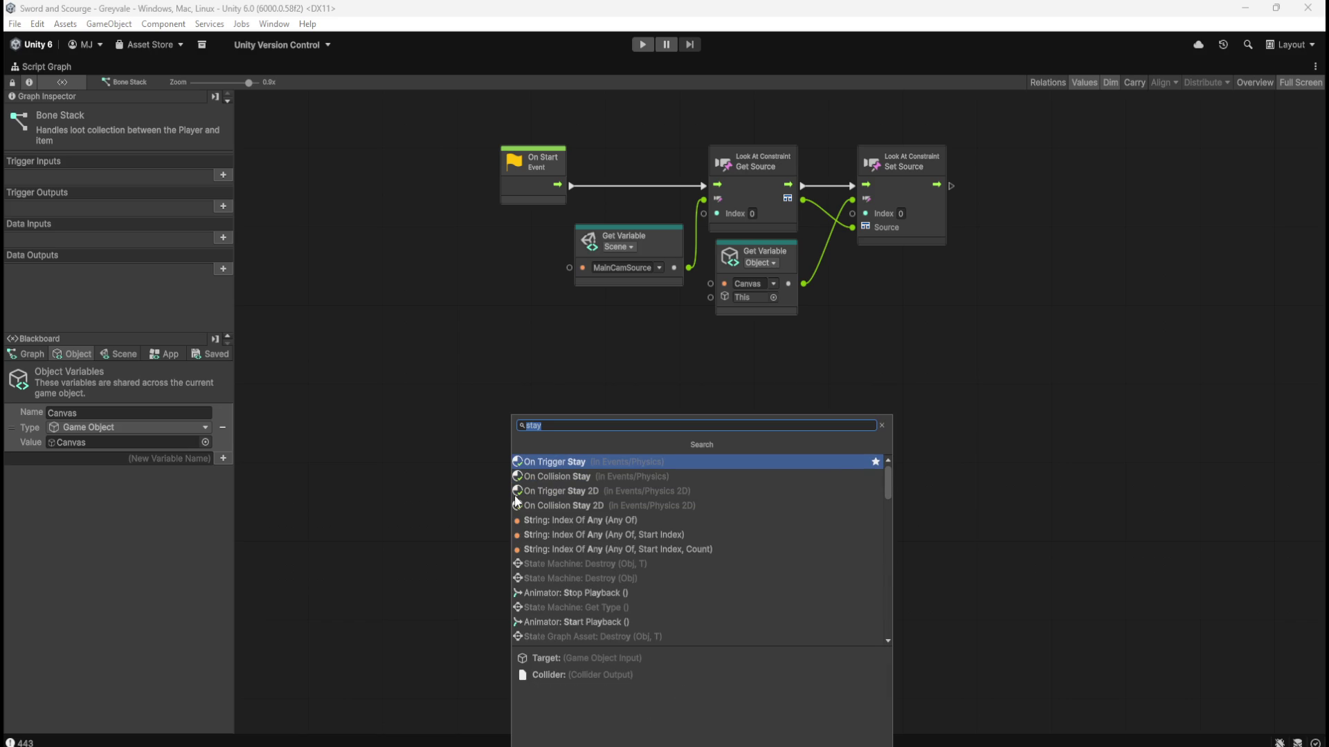
key(Return)
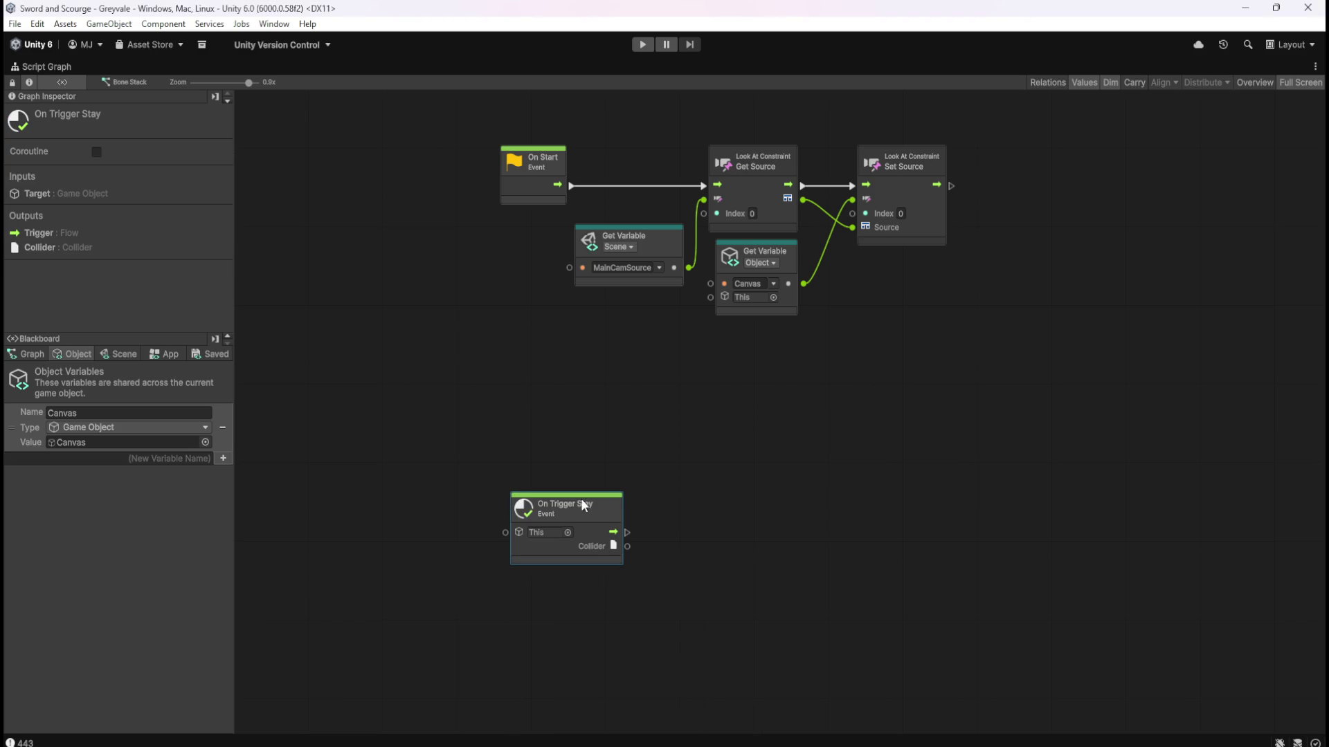
drag(600, 513, 546, 480)
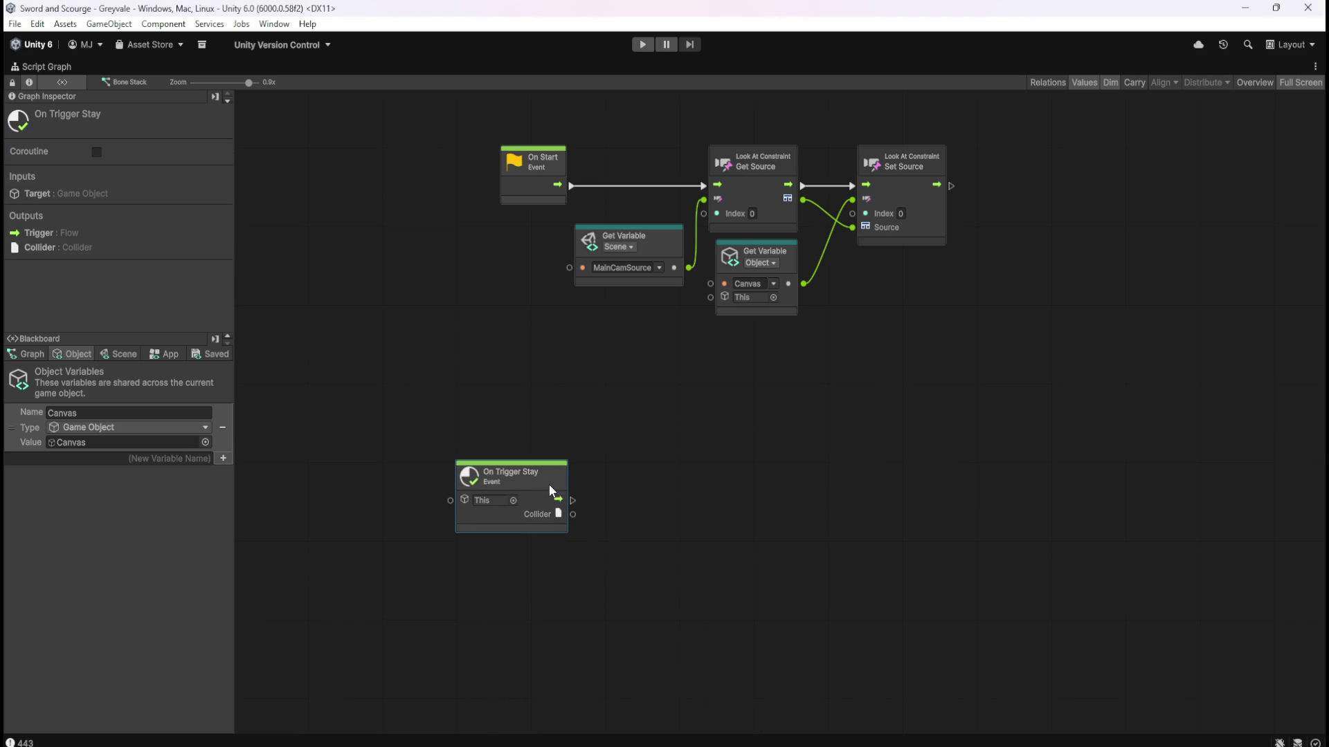
click(623, 428)
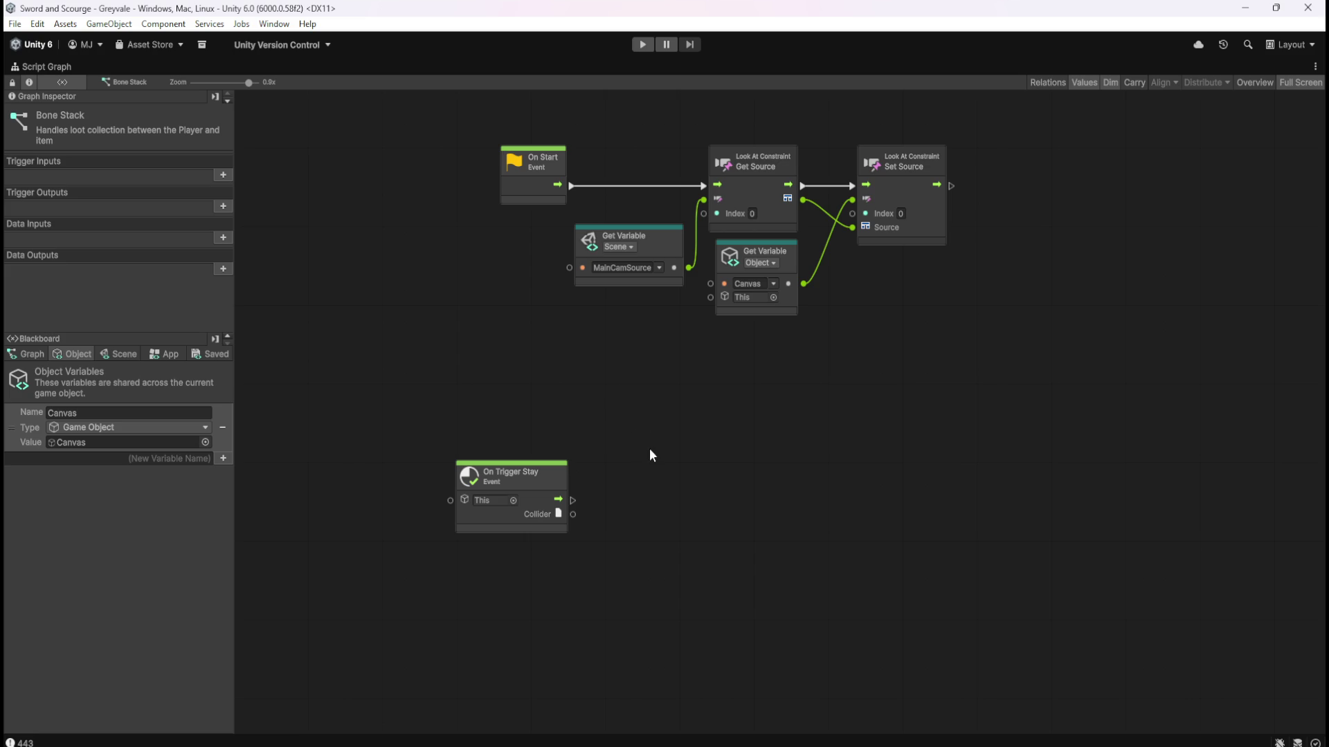
key(shift+space)
Leave Bone Stack prefab mode and open the Coin Stack prefab for editing.
click(11, 98)
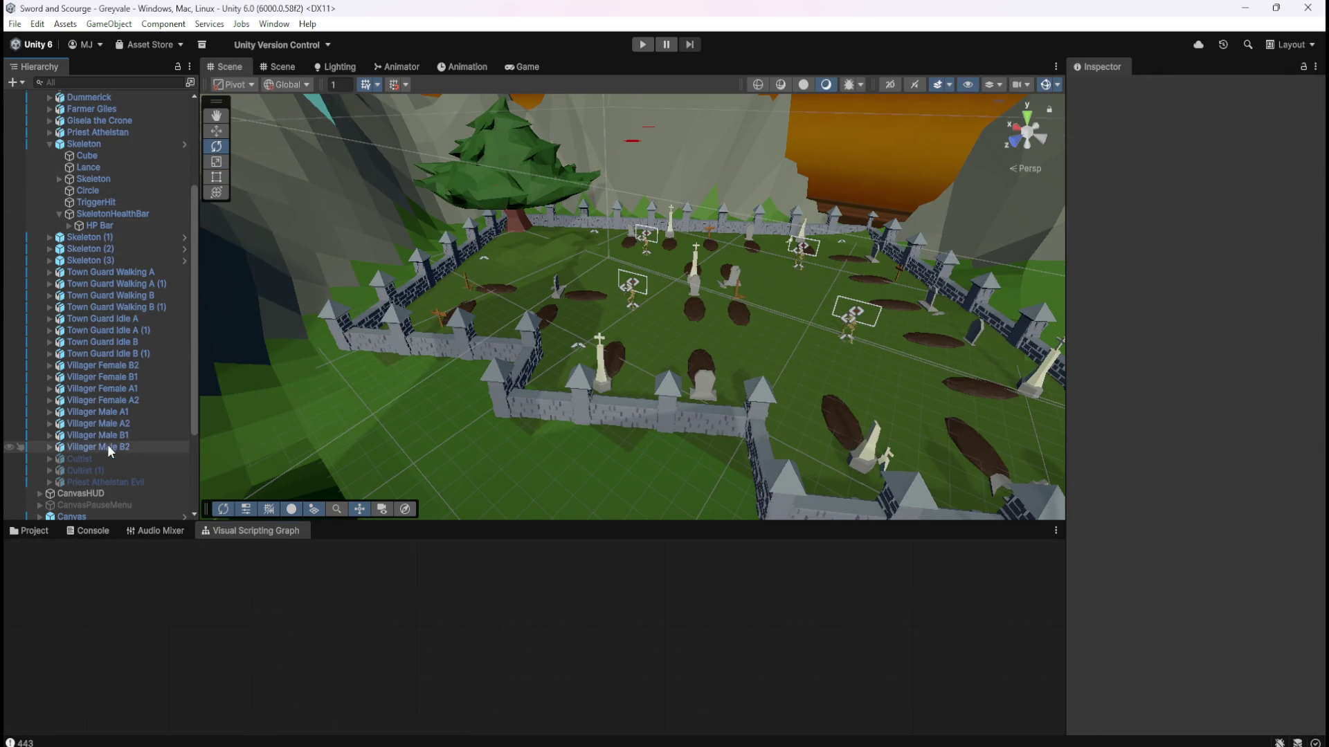
scroll(108, 473, down, 3)
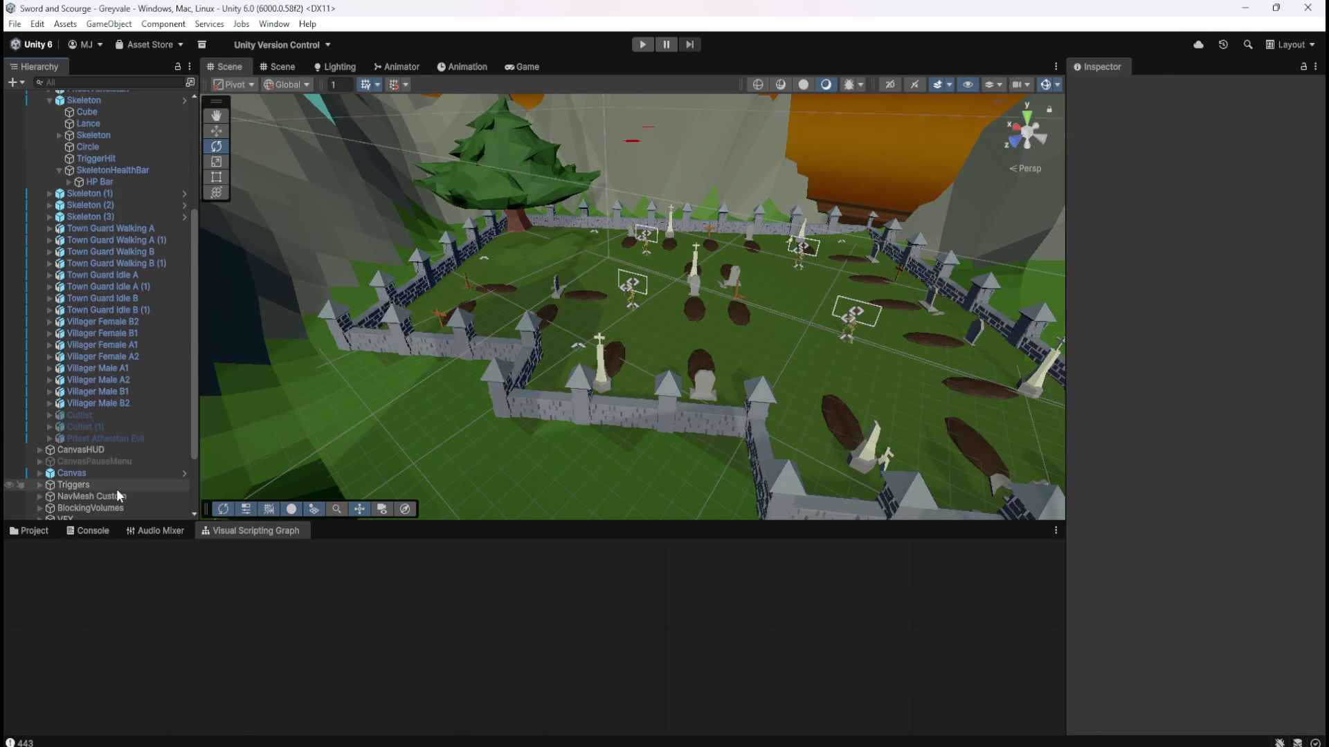
click(30, 532)
double_click(238, 596)
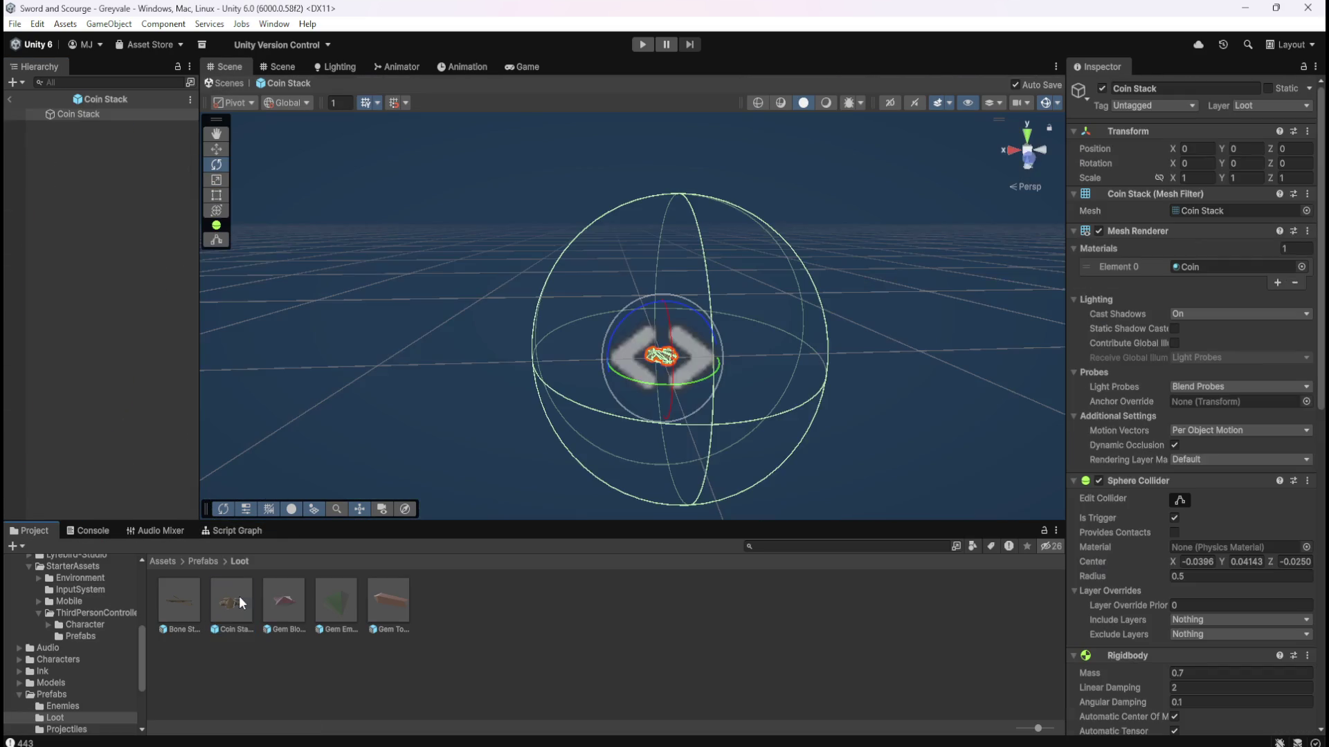